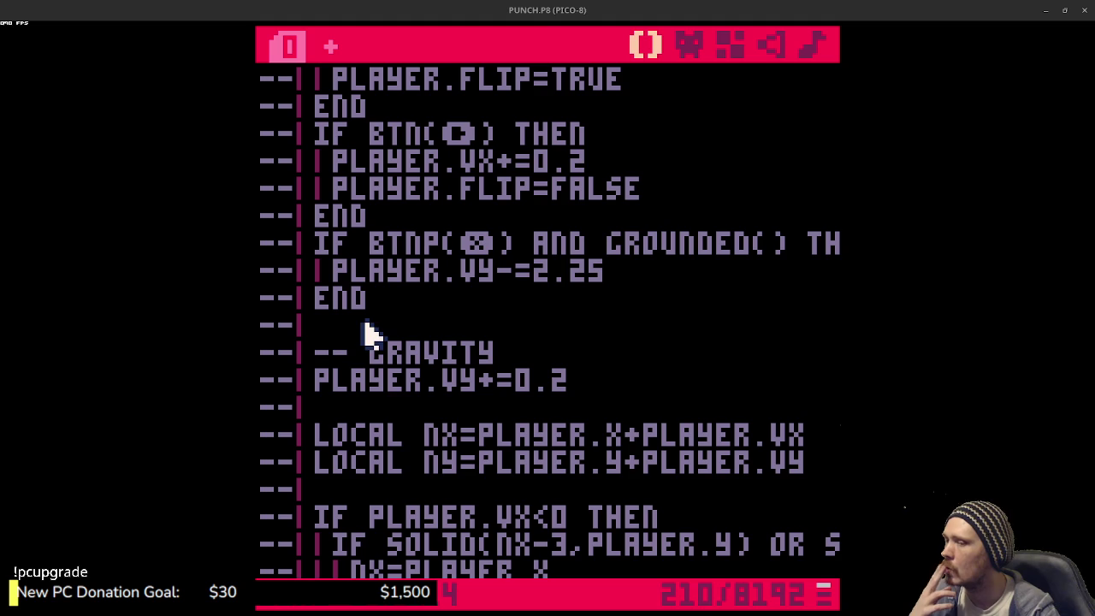
- Cut the commented-out movement and collision code from LOCAL NX through PLAYER.Y=NY
{"action": "left_click", "coordinate": [389, 413]}
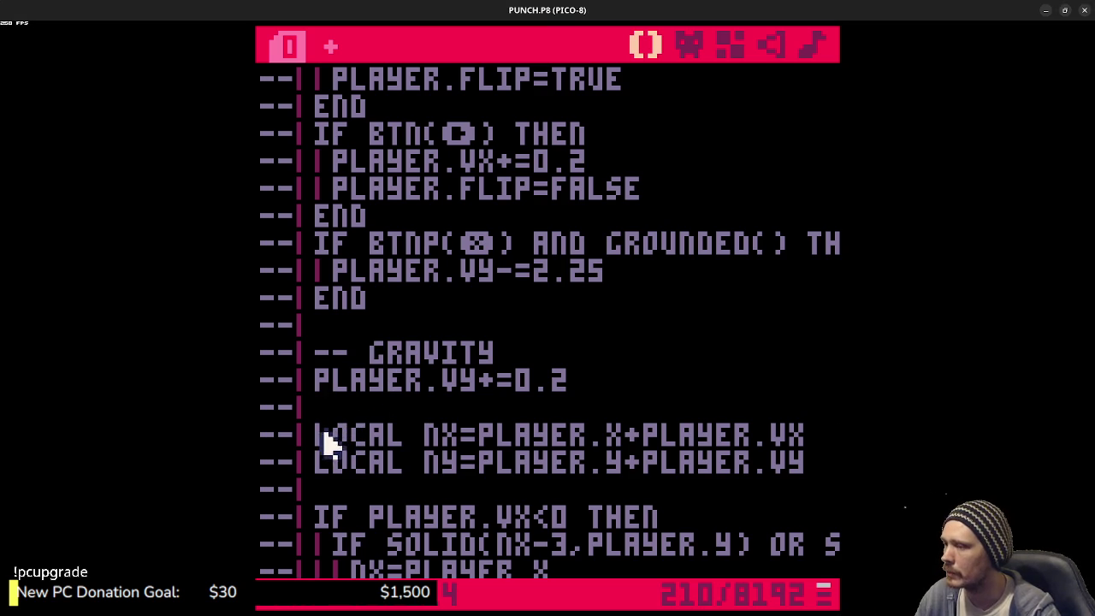
{"action": "mouse_move", "coordinate": [269, 439]}
{"action": "left_mouse_down"}
{"action": "mouse_move", "coordinate": [334, 466]}
{"action": "mouse_move", "coordinate": [389, 457]}
{"action": "left_mouse_up"}
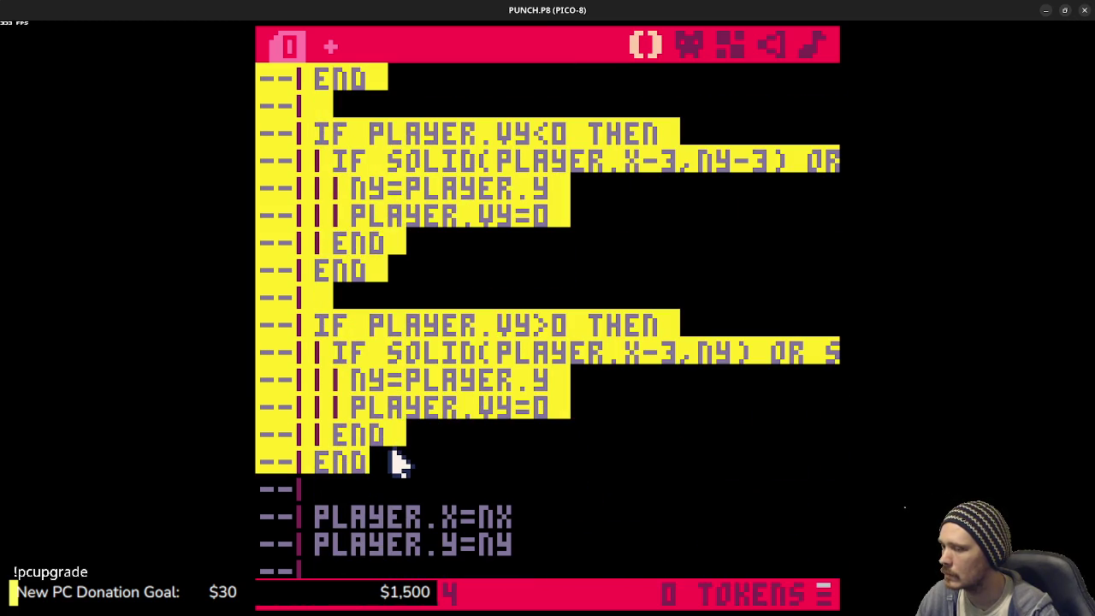
{"action": "mouse_move", "coordinate": [395, 461]}
{"action": "left_mouse_down"}
{"action": "mouse_move", "coordinate": [513, 527]}
{"action": "mouse_move", "coordinate": [524, 472]}
{"action": "left_mouse_up"}
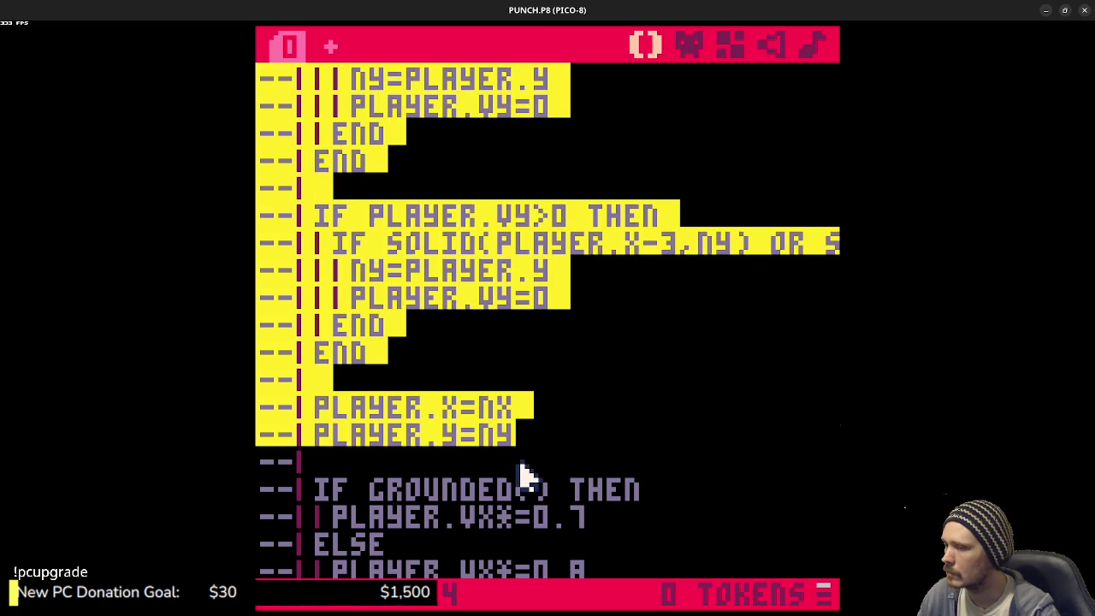
{"action": "left_click", "coordinate": [524, 472]}
- Open blank lines after the _DRAW function at the bottom of the code
{"action": "scroll", "coordinate": [523, 474], "scroll_direction": "down", "scroll_amount": 5}
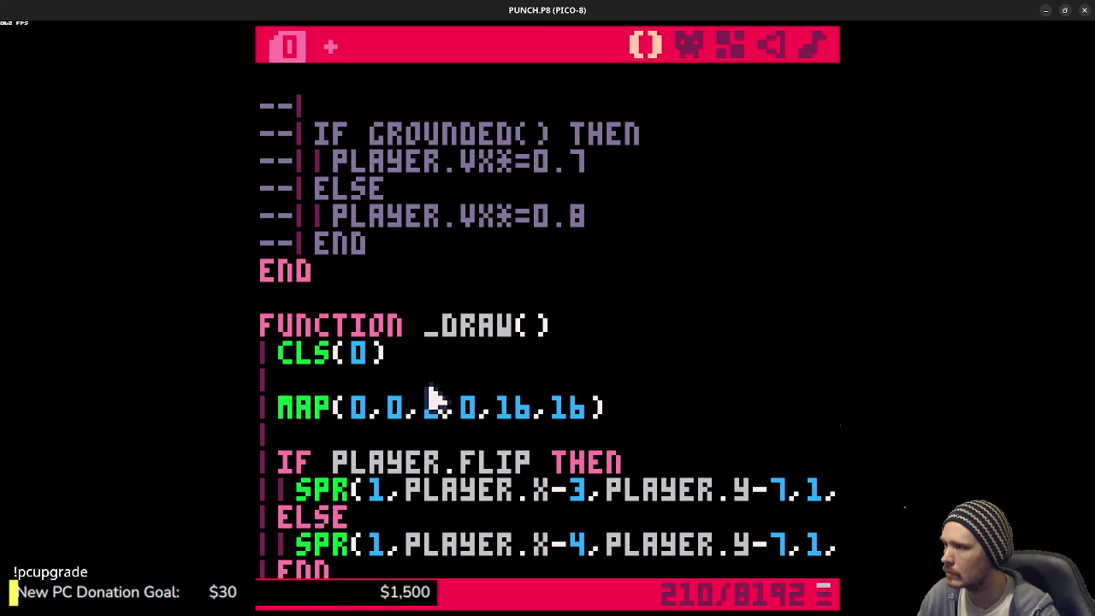
{"action": "scroll", "coordinate": [415, 376], "scroll_direction": "down", "scroll_amount": 3}
{"action": "scroll", "coordinate": [416, 376], "scroll_direction": "down", "scroll_amount": 3}
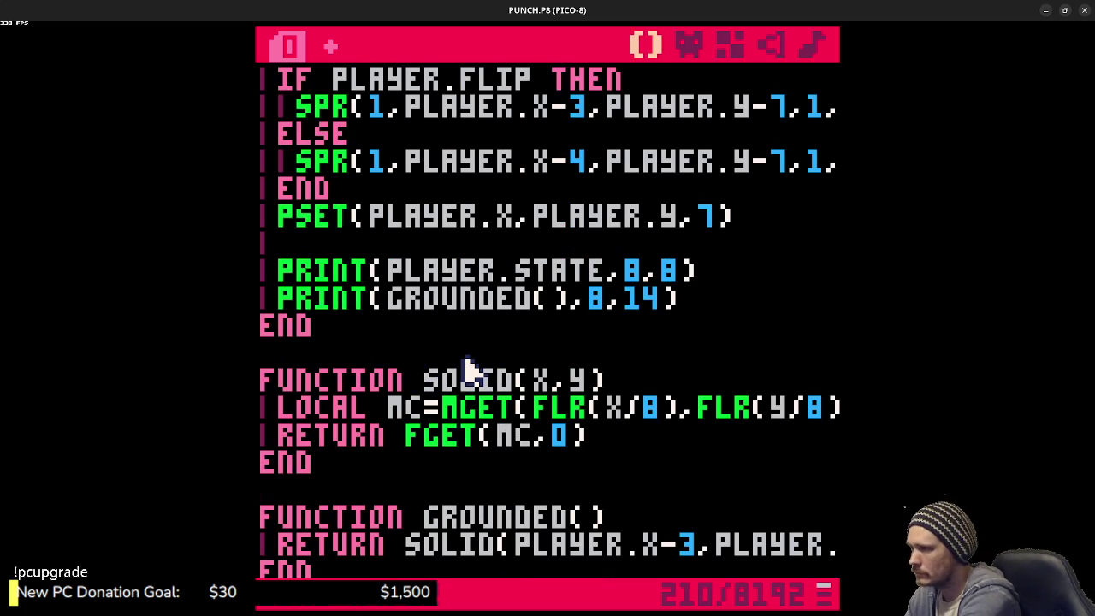
{"action": "key", "text": "Return"}
{"action": "key", "text": "Return"}
- Create a TRYMOVE() function after _DRAW and paste the movement and collision code into it
{"action": "type", "text": "function tr"}
{"action": "type", "text": "ove("}
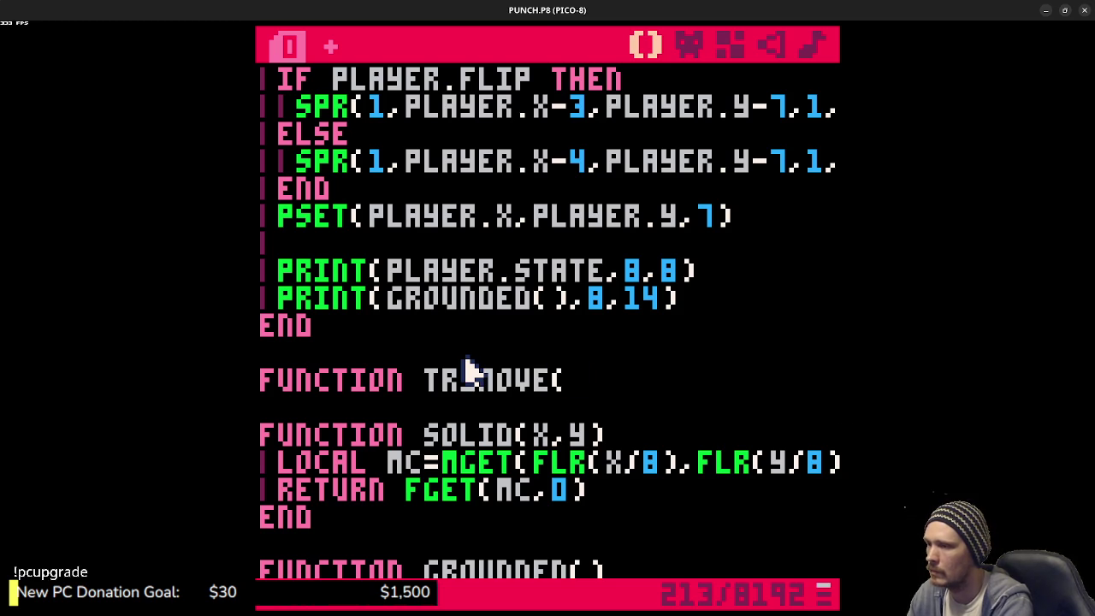
{"action": "type", "text": ") -"}
{"action": "key", "text": "BackSpace"}
{"action": "key", "text": "BackSpace"}
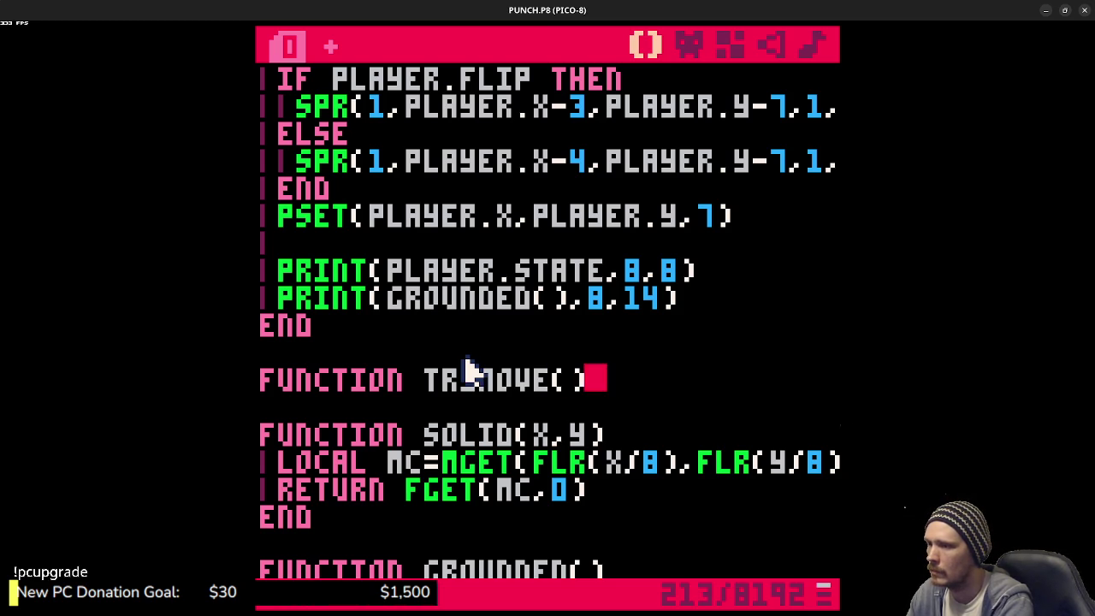
{"action": "key", "text": "Return"}
{"action": "key", "text": "ctrl+v"}
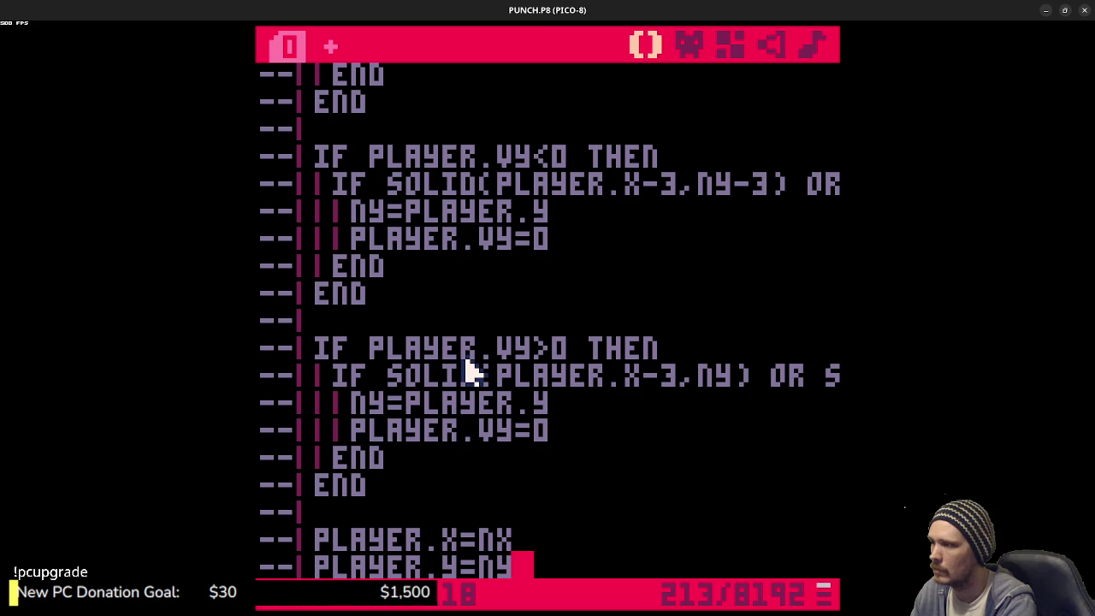
- Uncomment the pasted code inside TRYMOVE() and save the cart
{"action": "scroll", "coordinate": [506, 359], "scroll_direction": "down", "scroll_amount": 2}
{"action": "mouse_move", "coordinate": [485, 462]}
{"action": "left_mouse_down"}
{"action": "mouse_move", "coordinate": [285, 262]}
{"action": "mouse_move", "coordinate": [286, 237]}
{"action": "mouse_move", "coordinate": [261, 196]}
{"action": "left_mouse_up"}
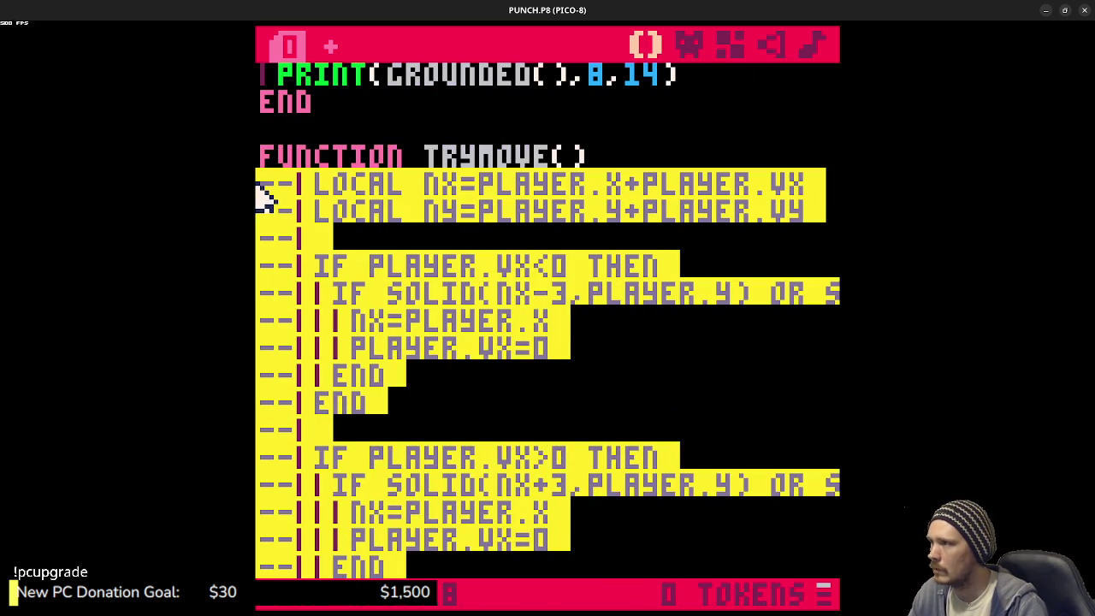
{"action": "key", "text": "ctrl+b"}
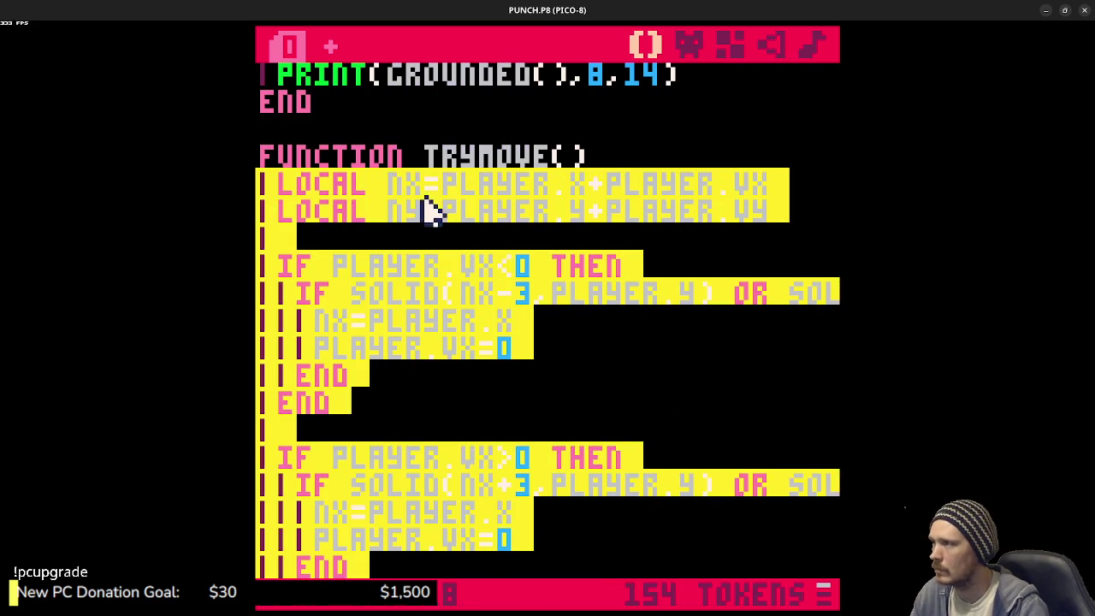
{"action": "left_click", "coordinate": [444, 268]}
{"action": "key", "text": "ctrl+s"}
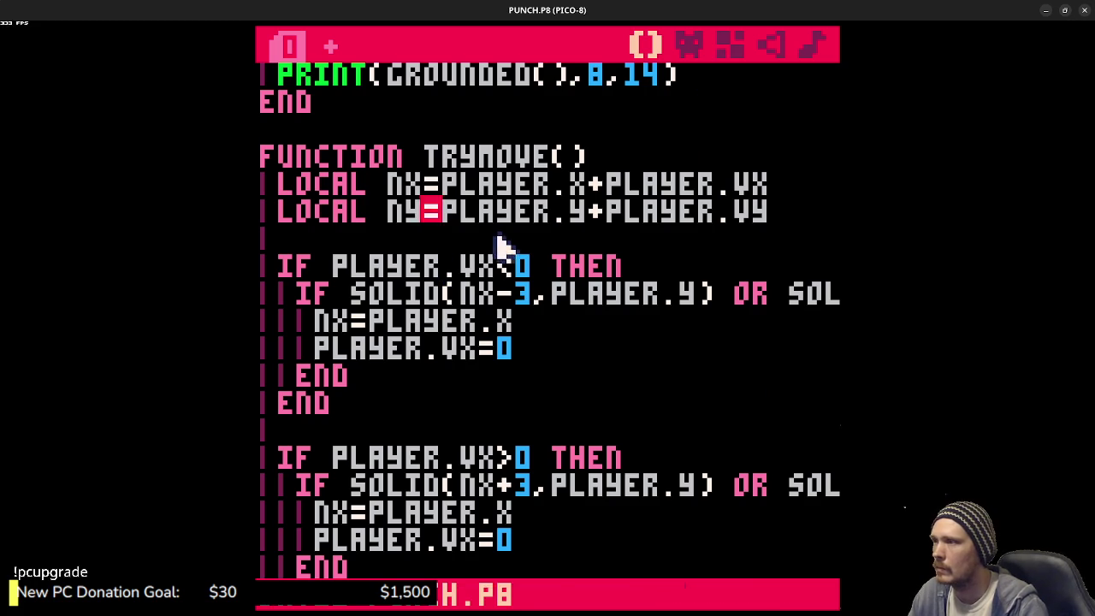
{"action": "scroll", "coordinate": [501, 246], "scroll_direction": "down", "scroll_amount": 10}
{"action": "scroll", "coordinate": [502, 250], "scroll_direction": "up", "scroll_amount": 3}
{"action": "scroll", "coordinate": [499, 244], "scroll_direction": "up", "scroll_amount": 12}
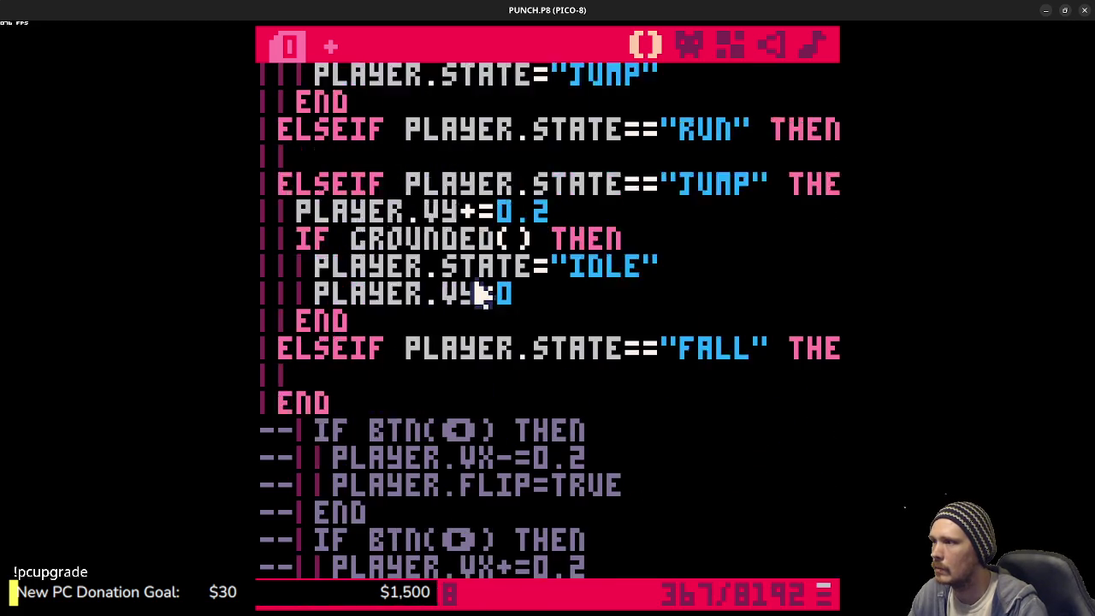
{"action": "scroll", "coordinate": [488, 284], "scroll_direction": "down", "scroll_amount": 7}
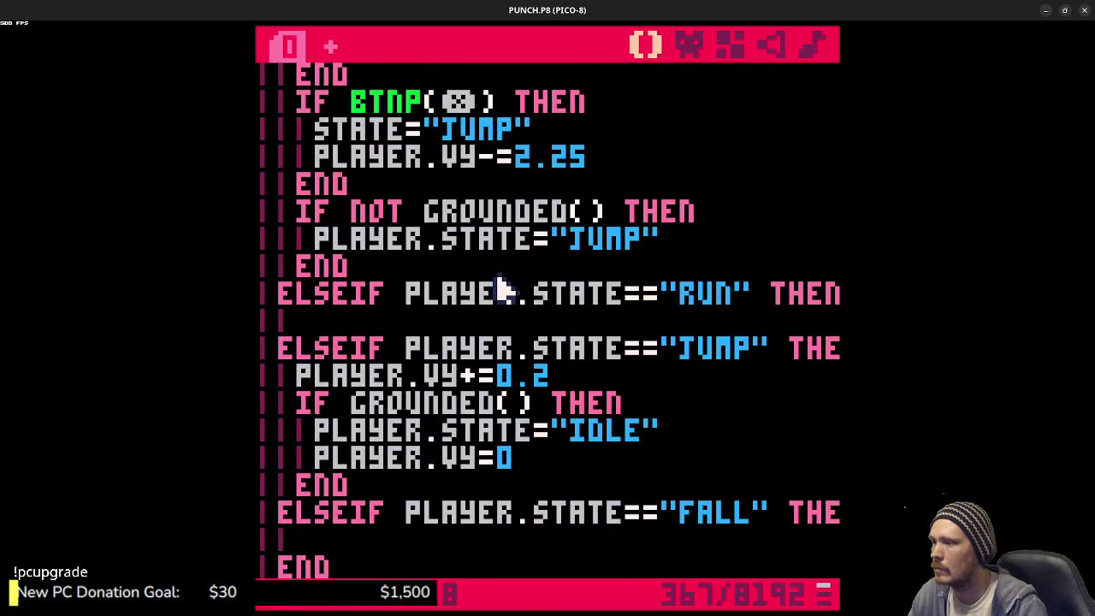
{"action": "scroll", "coordinate": [495, 291], "scroll_direction": "down", "scroll_amount": 4}
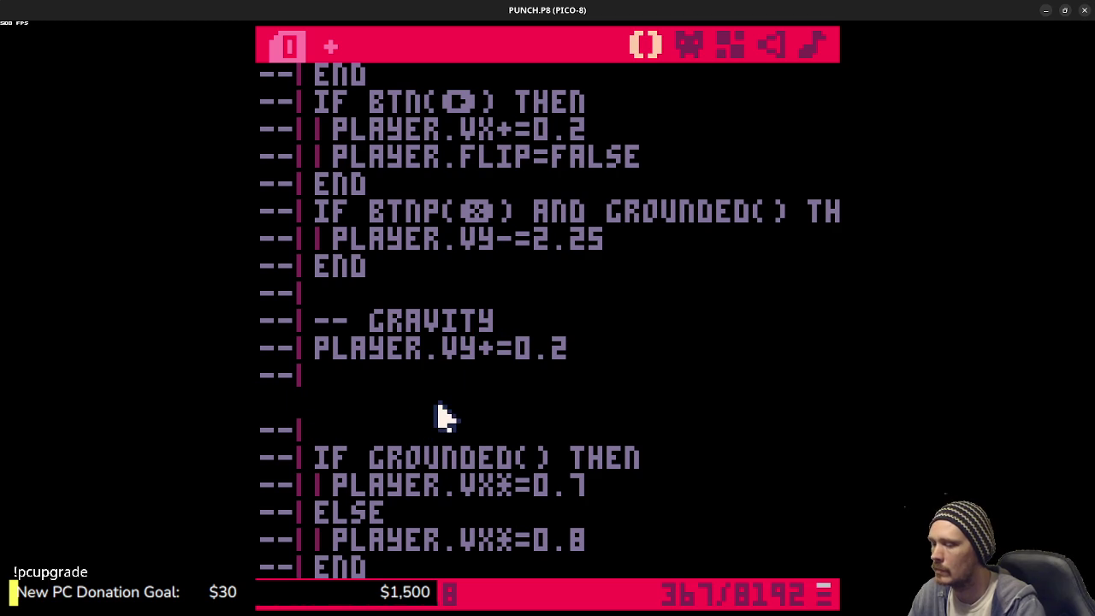
- Remove the unfinished stray text under the gravity line
{"action": "type", "text": "TR_M"}
{"action": "key", "text": "BackSpace"}
{"action": "key", "text": "BackSpace"}
{"action": "key", "text": "BackSpace"}
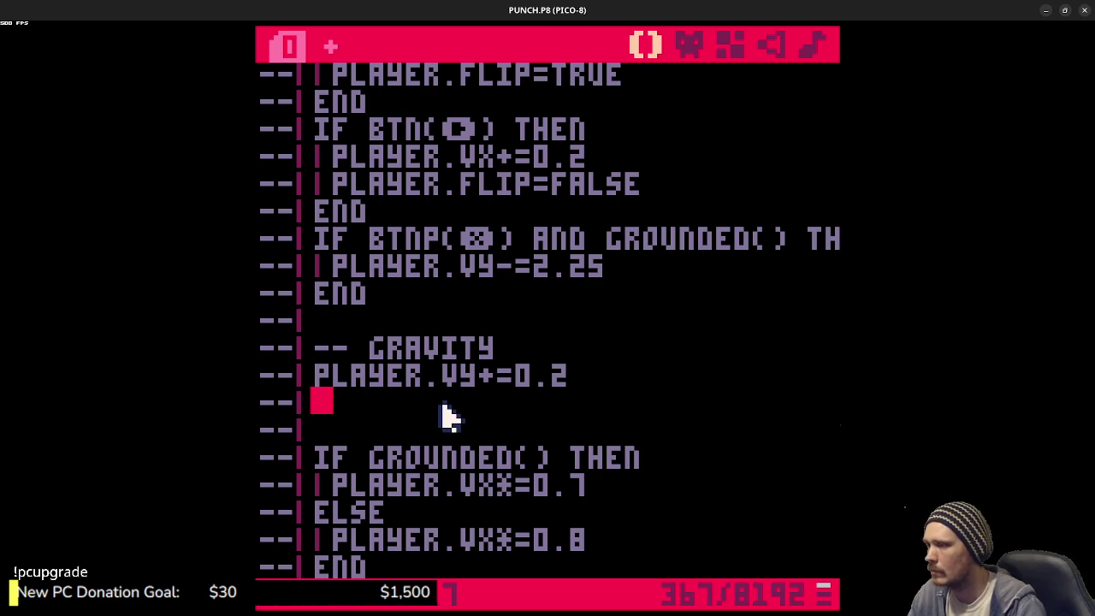
{"action": "scroll", "coordinate": [451, 417], "scroll_direction": "up", "scroll_amount": 7}
{"action": "scroll", "coordinate": [450, 417], "scroll_direction": "down", "scroll_amount": 2}
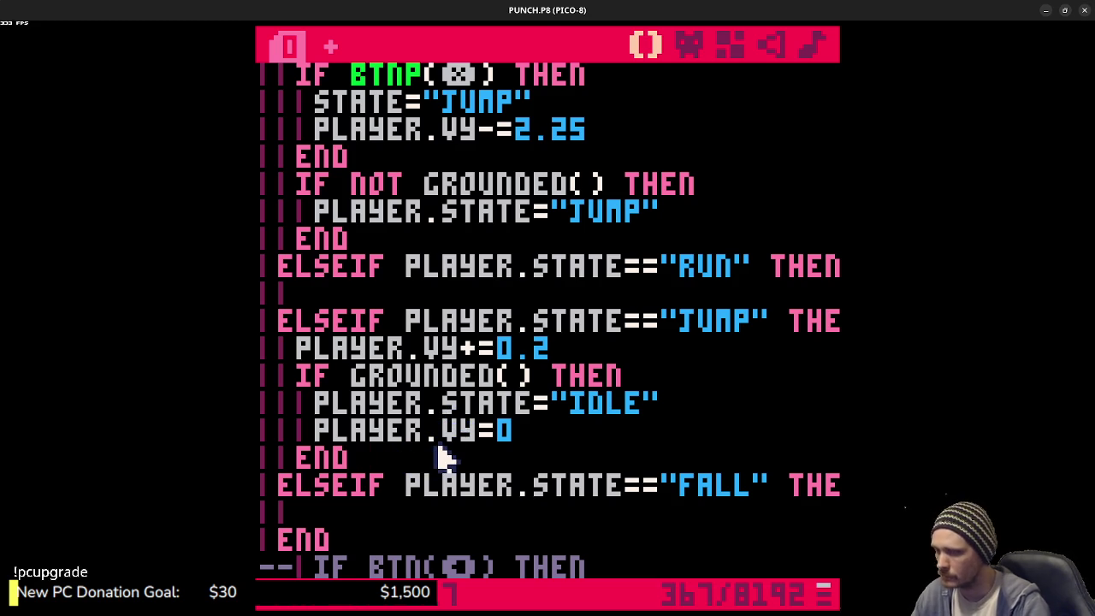
- Call TRYMOVE() after the JUMP branch's grounded check and save the cart
{"action": "key", "text": "Return"}
{"action": "type", "text": "TRYmove()"}
{"action": "key", "text": "ctrl+s"}
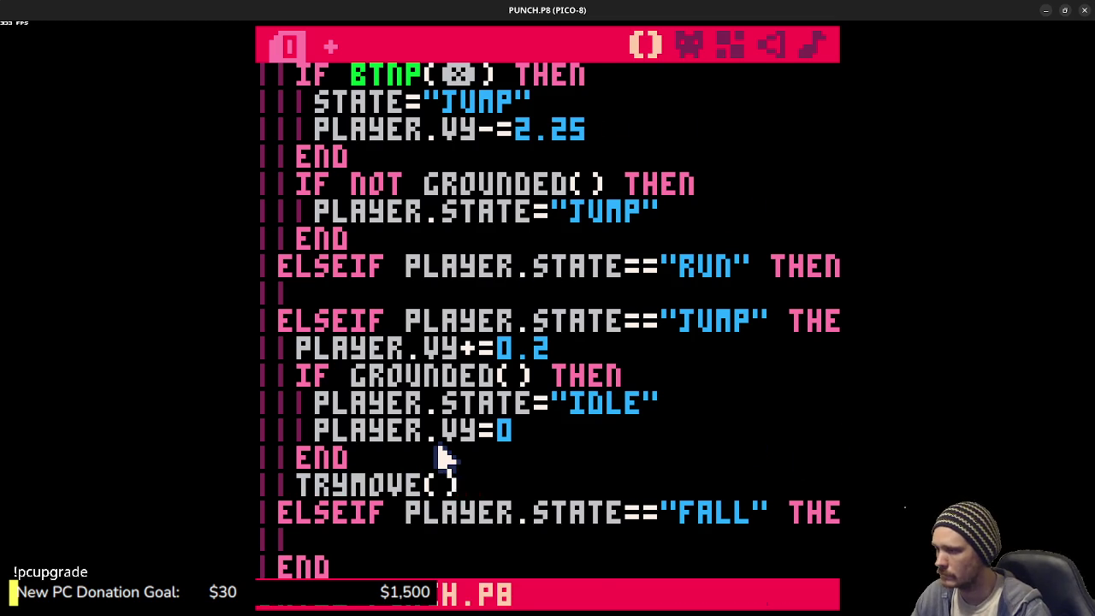
{"action": "scroll", "coordinate": [471, 433], "scroll_direction": "down", "scroll_amount": 10}
{"action": "scroll", "coordinate": [483, 430], "scroll_direction": "up", "scroll_amount": 3}
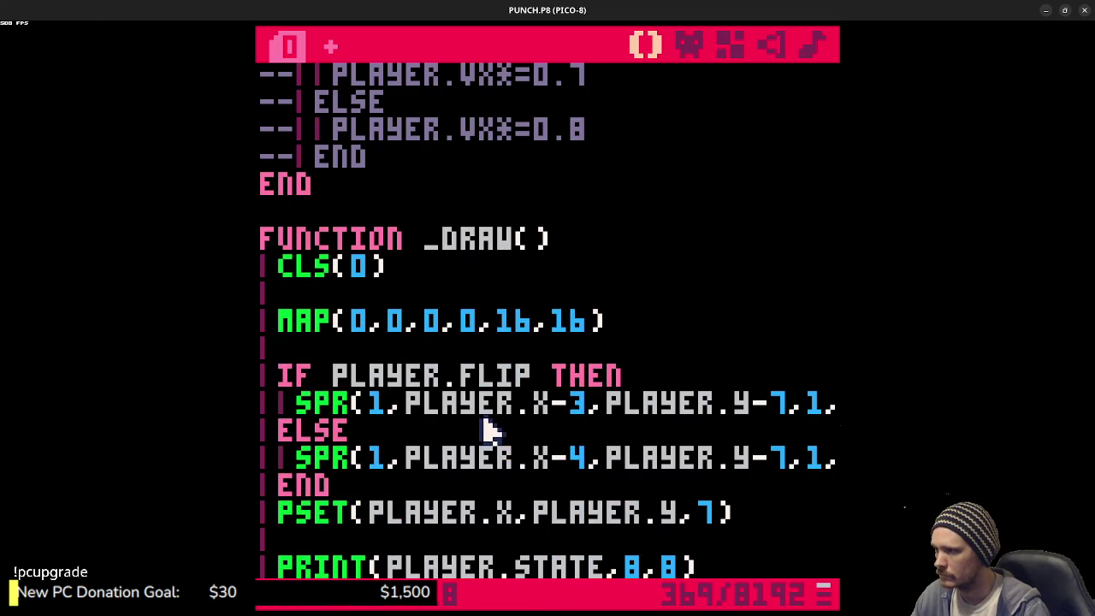
{"action": "scroll", "coordinate": [488, 430], "scroll_direction": "up", "scroll_amount": 10}
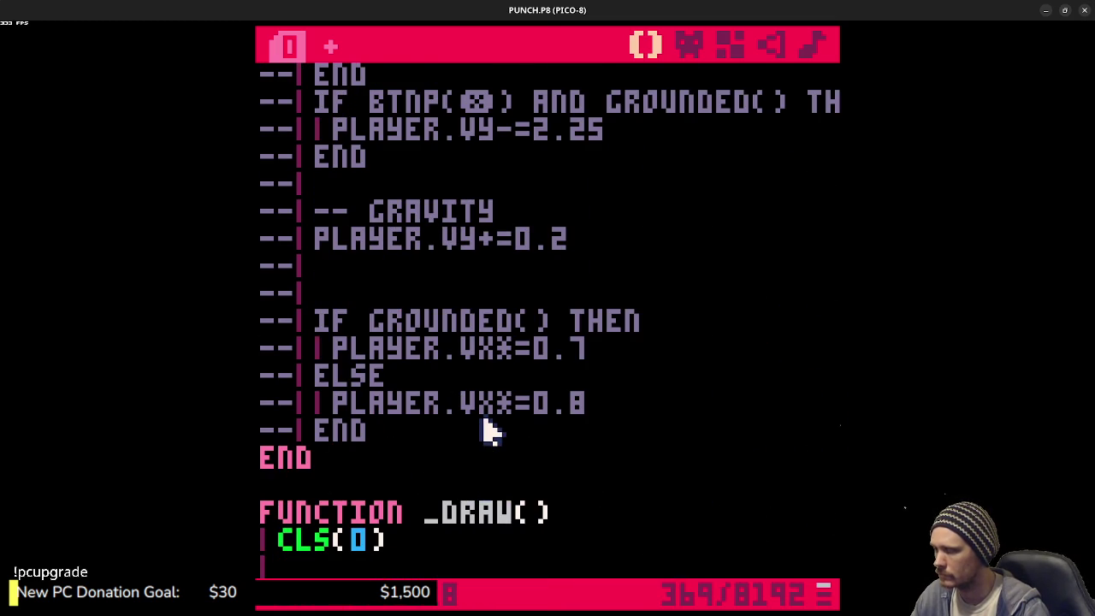
{"action": "scroll", "coordinate": [488, 430], "scroll_direction": "up", "scroll_amount": 10}
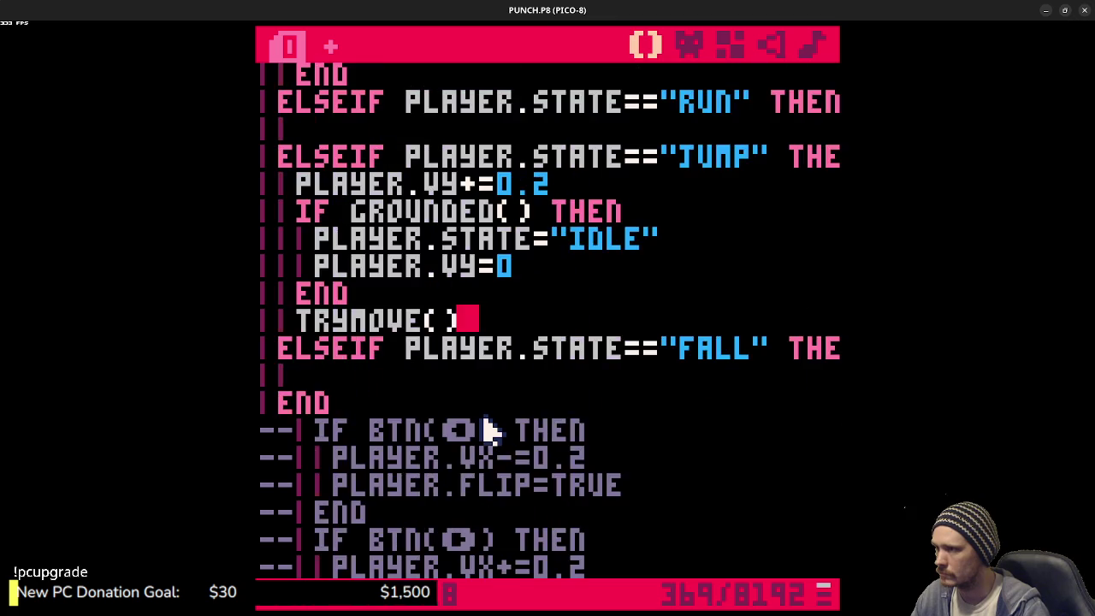
{"action": "scroll", "coordinate": [488, 430], "scroll_direction": "down", "scroll_amount": 20}
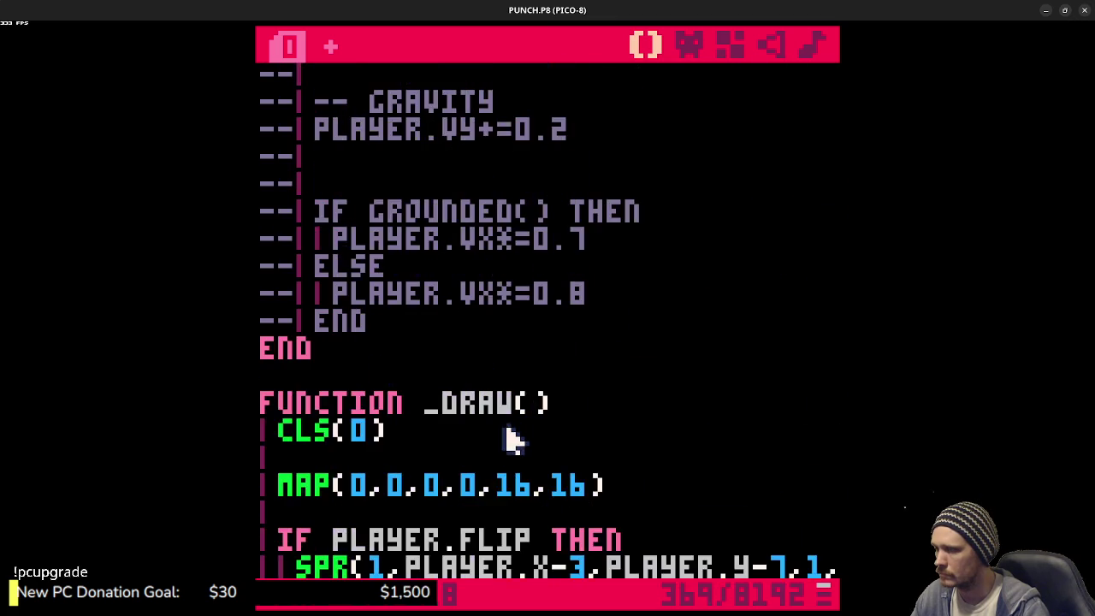
{"action": "scroll", "coordinate": [505, 425], "scroll_direction": "down", "scroll_amount": 2}
{"action": "left_click", "coordinate": [388, 211]}
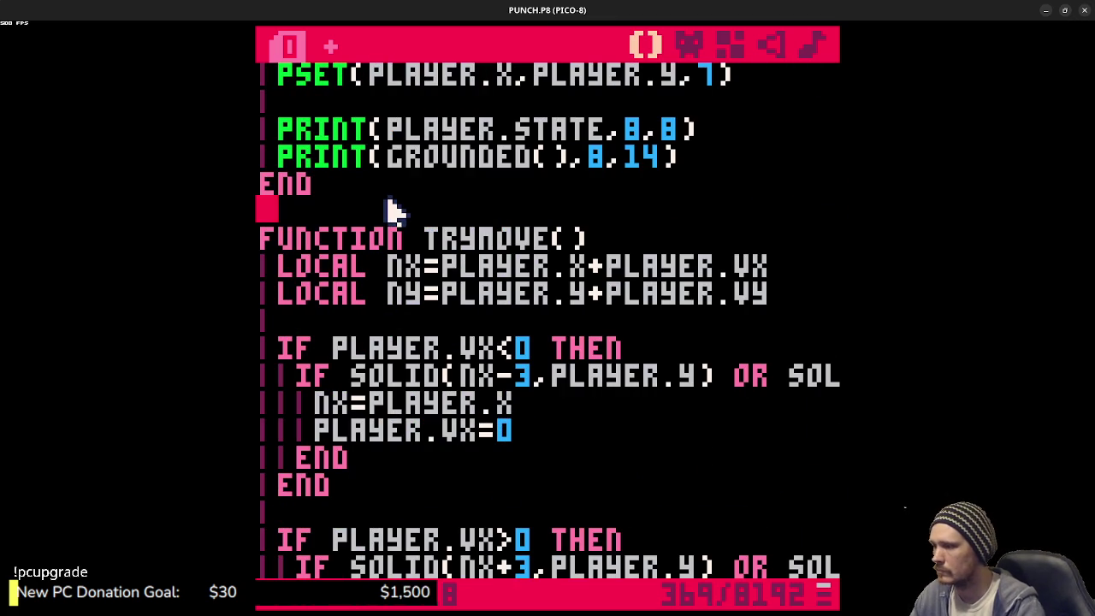
{"action": "scroll", "coordinate": [425, 456], "scroll_direction": "down", "scroll_amount": 9}
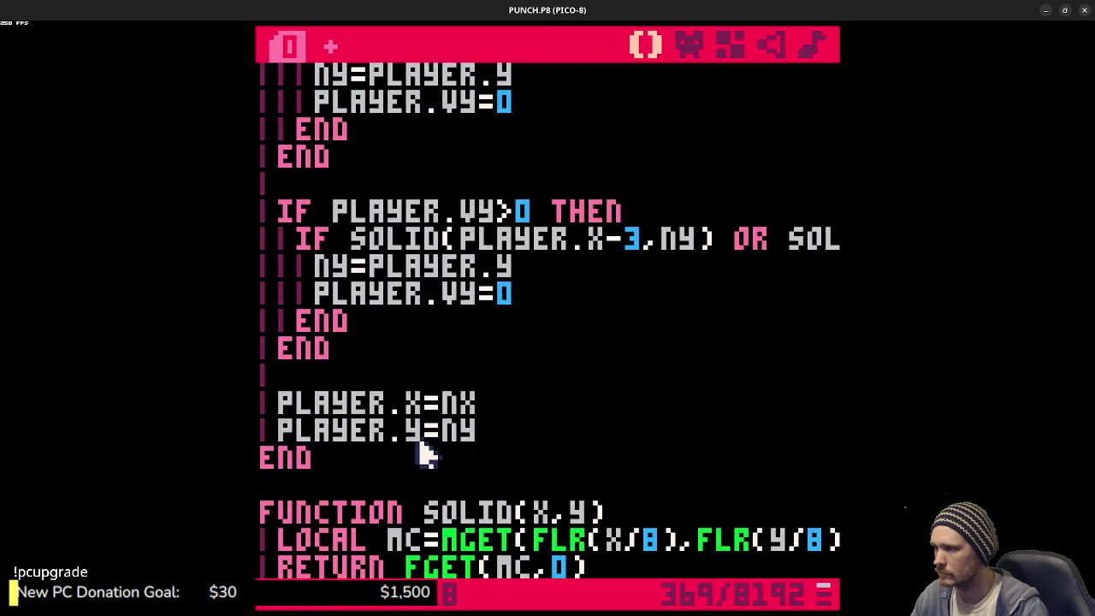
{"action": "scroll", "coordinate": [419, 449], "scroll_direction": "down", "scroll_amount": 1}
- Write FUNCTION APPLYGRAVITY() containing PLAYER.VY+=0.2 just above the SOLID function
{"action": "left_click", "coordinate": [409, 437]}
{"action": "key", "text": "Return"}
{"action": "type", "text": "func appl"}
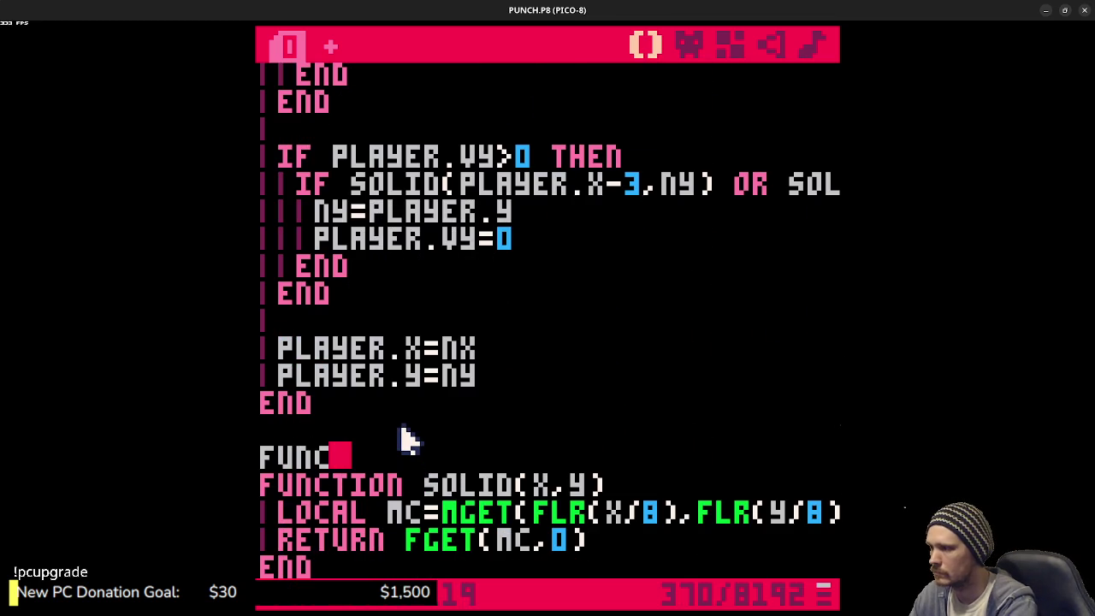
{"action": "type", "text": "y"}
{"action": "key", "text": "BackSpace"}
{"action": "key", "text": "BackSpace"}
{"action": "key", "text": "BackSpace"}
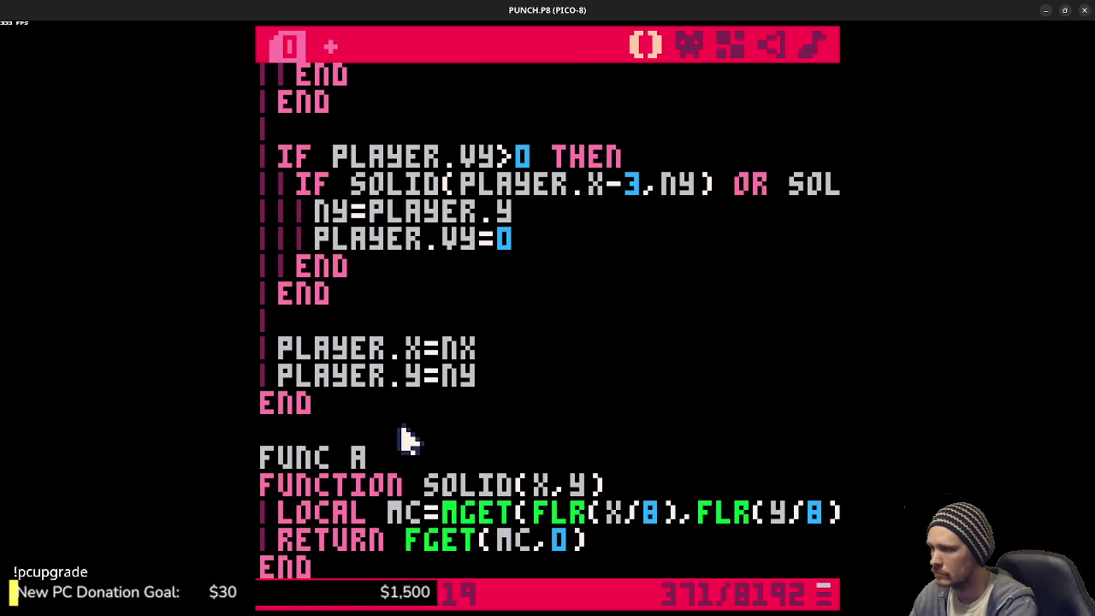
{"action": "type", "text": "tion applygravi"}
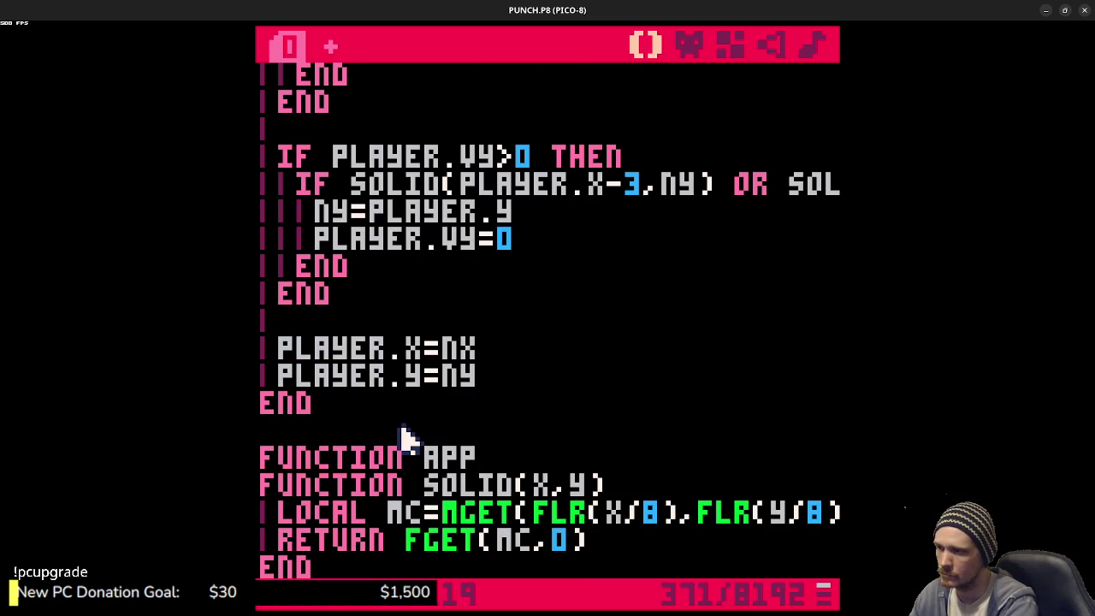
{"action": "type", "text": "ty()"}
{"action": "key", "text": "Return"}
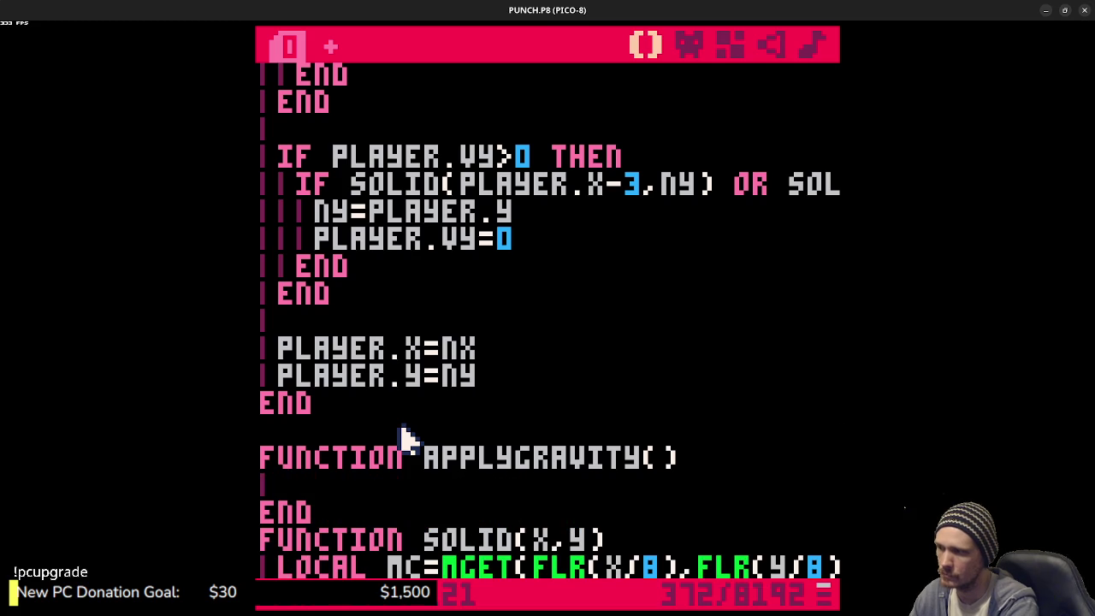
{"action": "type", "text": "Player.vy+="}
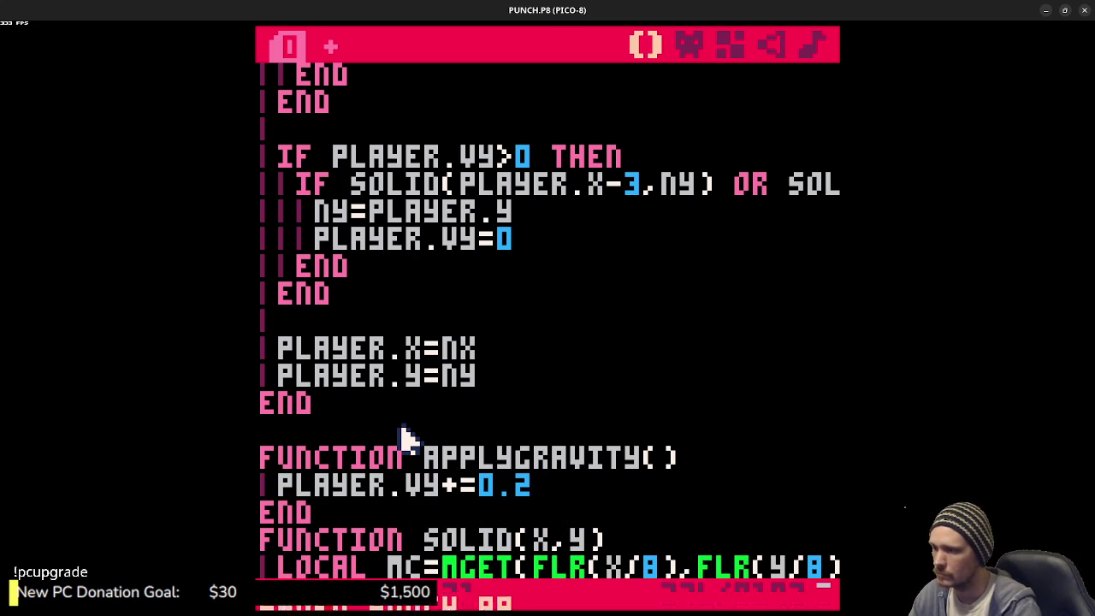
- Add a blank line after APPLYGRAVITY()'s END and save the cart
{"action": "left_click", "coordinate": [402, 511]}
{"action": "key", "text": "Return"}
{"action": "key", "text": "ctrl+s"}
{"action": "key", "text": "BackSpace"}
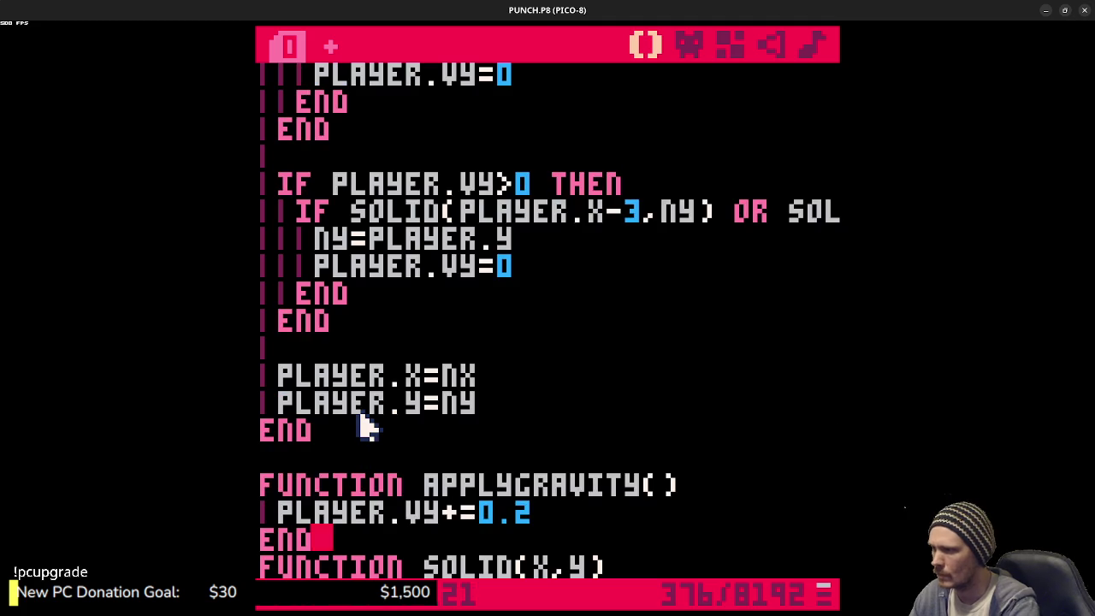
{"action": "key", "text": "Return"}
{"action": "scroll", "coordinate": [368, 428], "scroll_direction": "down", "scroll_amount": 2}
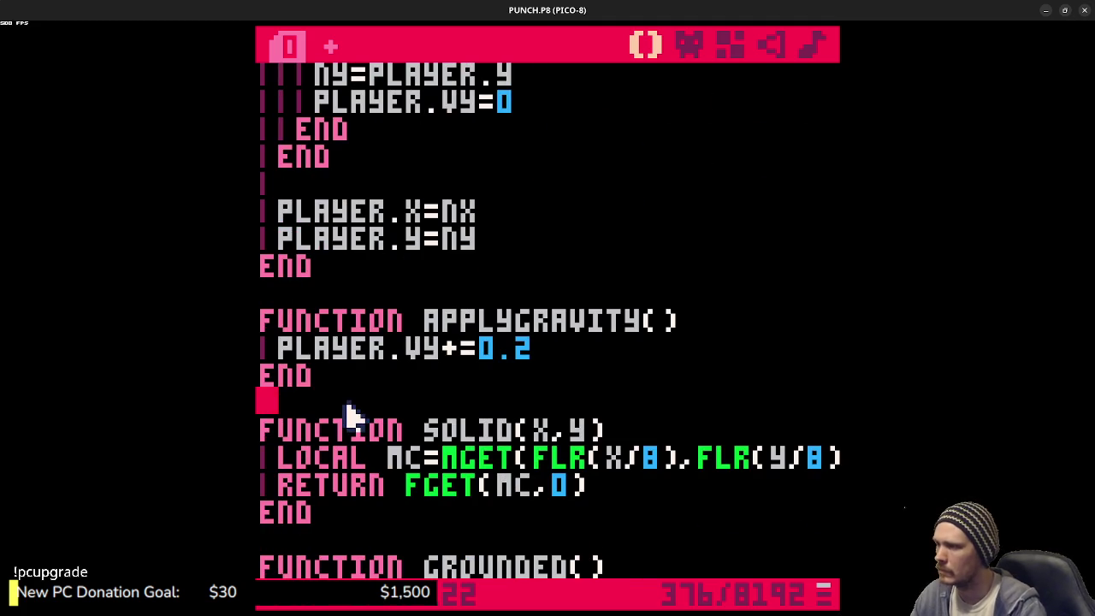
{"action": "scroll", "coordinate": [350, 416], "scroll_direction": "up", "scroll_amount": 1}
{"action": "scroll", "coordinate": [346, 427], "scroll_direction": "down", "scroll_amount": 2}
- Tidy the indentation of the blank lines around SOLID and APPLYGRAVITY()
{"action": "left_click", "coordinate": [336, 455]}
{"action": "scroll", "coordinate": [338, 458], "scroll_direction": "up", "scroll_amount": 1}
{"action": "key", "text": "Tab"}
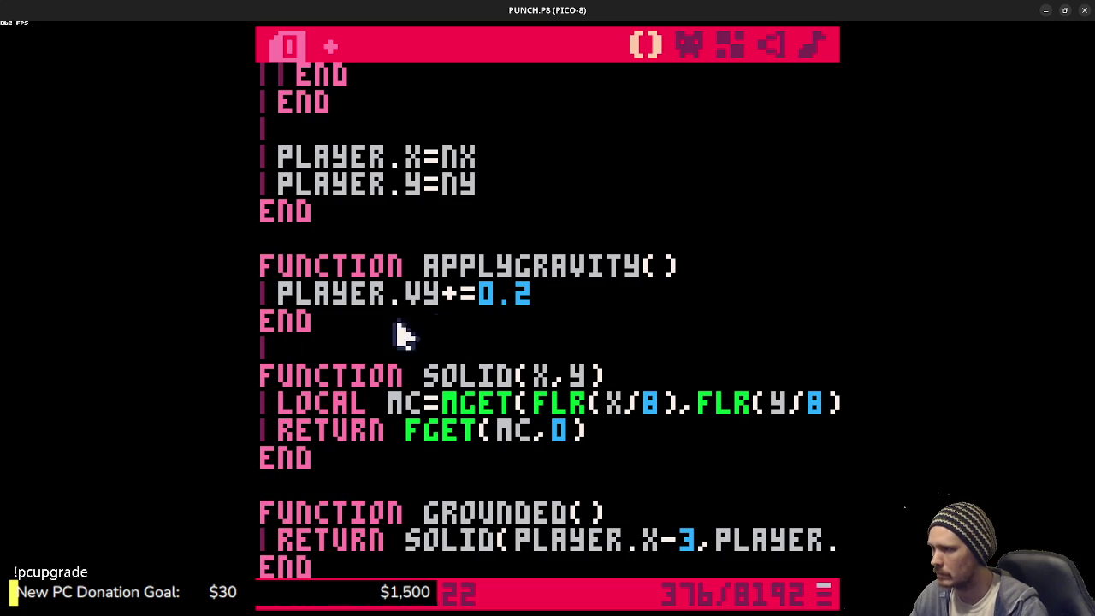
{"action": "left_click", "coordinate": [345, 350]}
{"action": "key", "text": "BackSpace"}
{"action": "scroll", "coordinate": [346, 351], "scroll_direction": "up", "scroll_amount": 3}
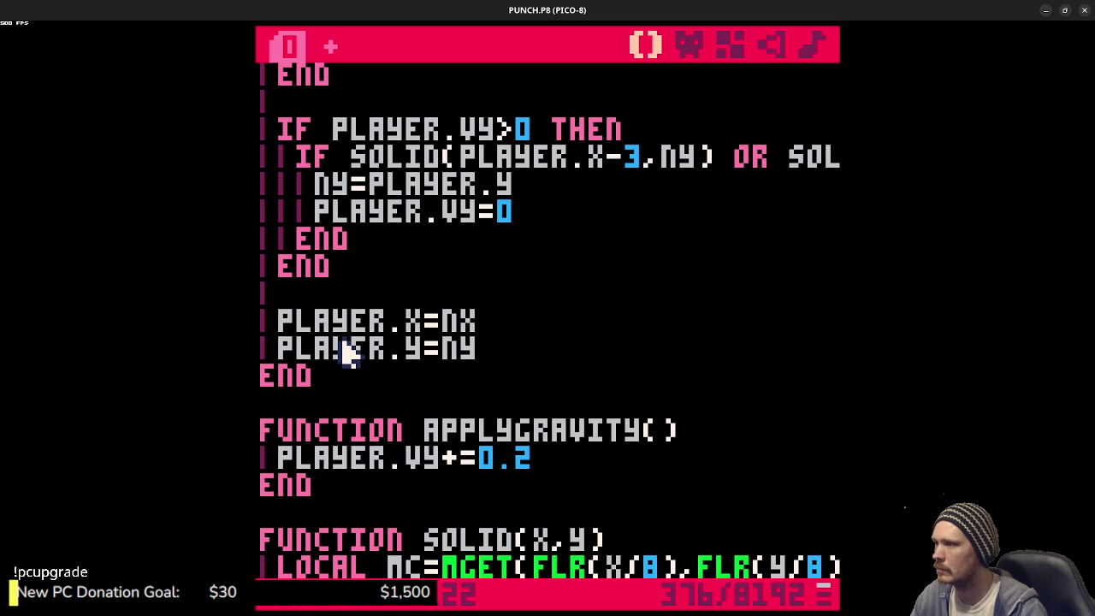
- Replace the JUMP branch's inline PLAYER.VY+=0.2 with an APPLYGRAVITY() call and save
{"action": "scroll", "coordinate": [488, 357], "scroll_direction": "up", "scroll_amount": 15}
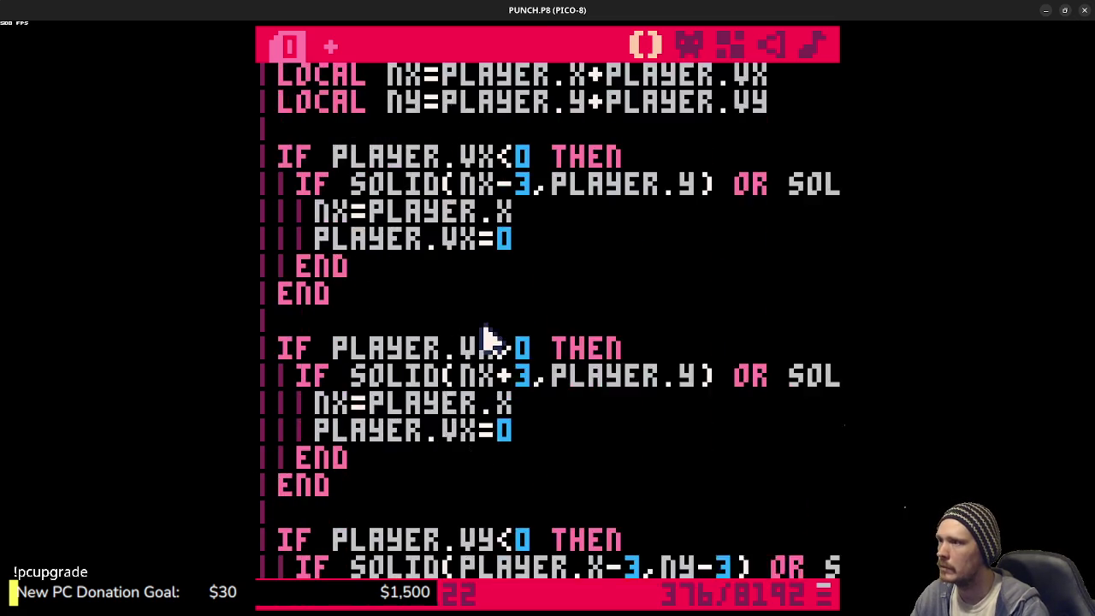
{"action": "scroll", "coordinate": [504, 350], "scroll_direction": "up", "scroll_amount": 2}
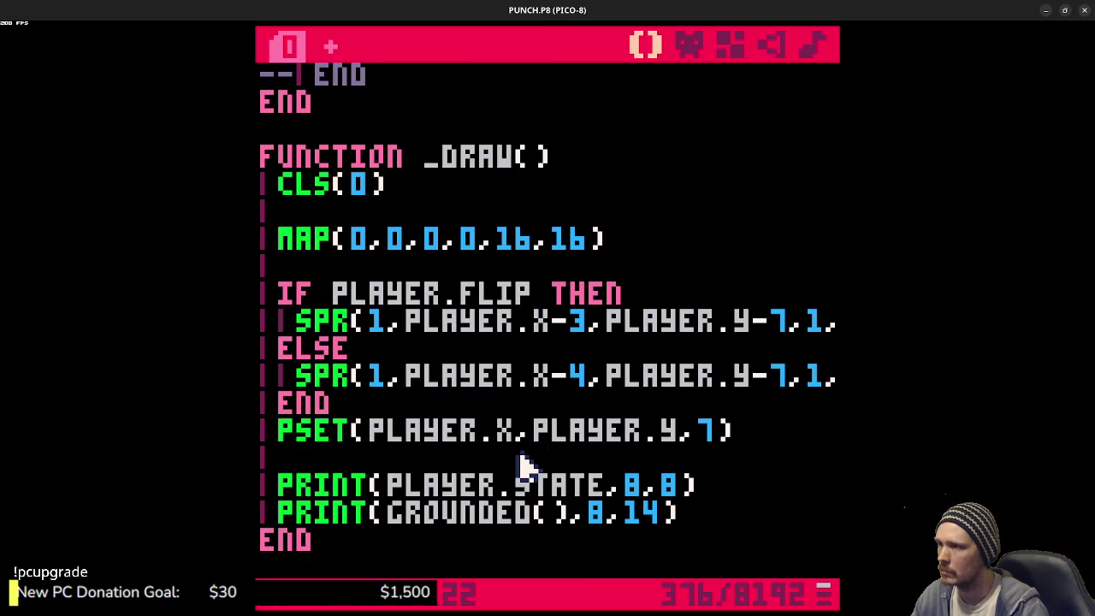
{"action": "scroll", "coordinate": [513, 466], "scroll_direction": "up", "scroll_amount": 6}
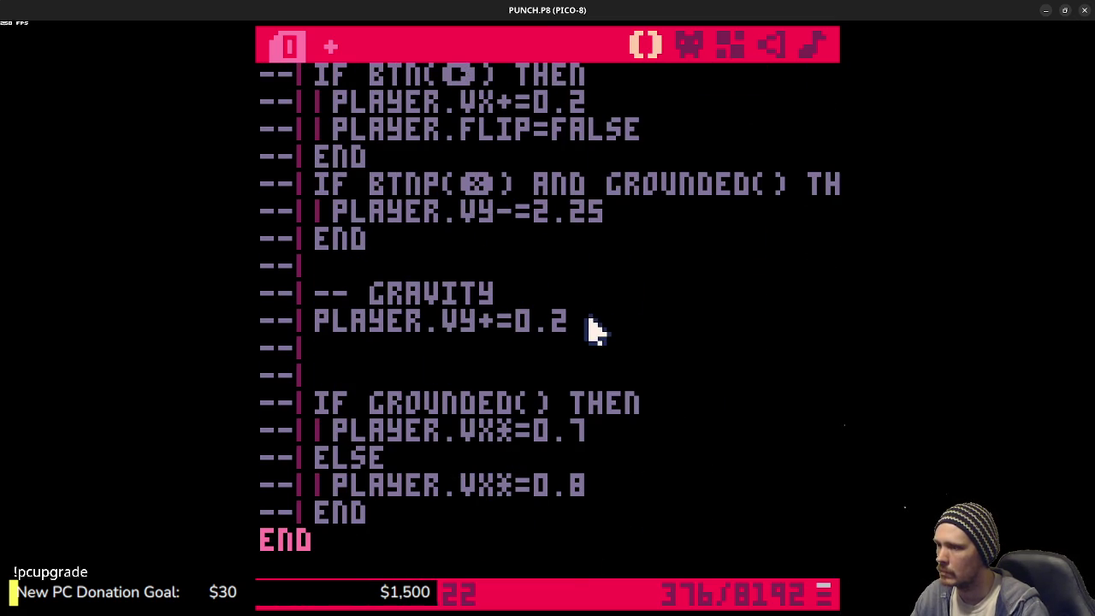
{"action": "scroll", "coordinate": [594, 342], "scroll_direction": "down", "scroll_amount": 15}
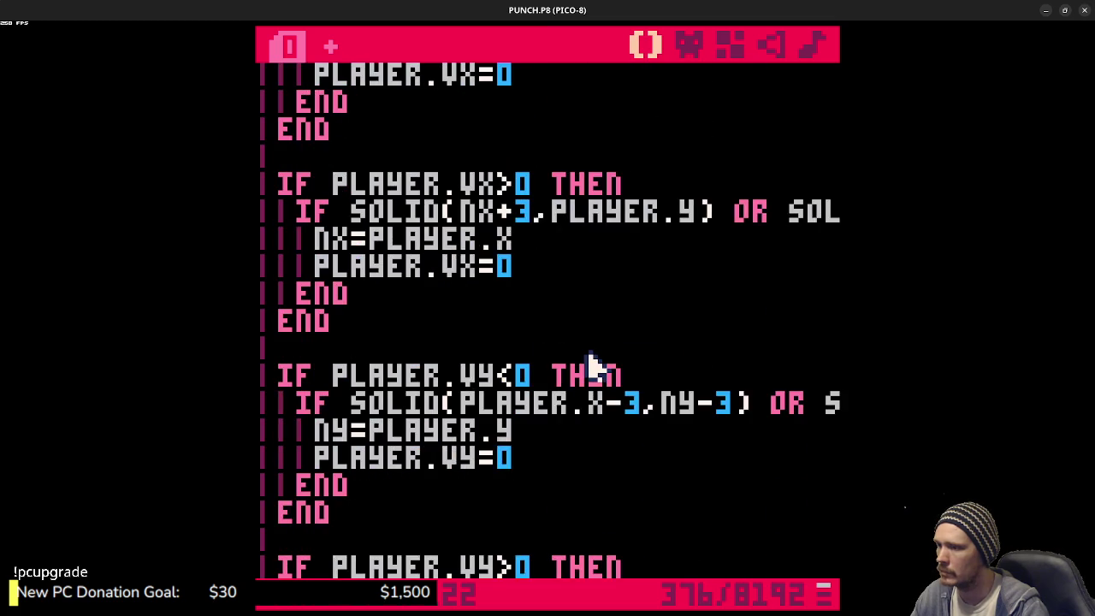
{"action": "scroll", "coordinate": [597, 367], "scroll_direction": "down", "scroll_amount": 3}
{"action": "scroll", "coordinate": [599, 367], "scroll_direction": "up", "scroll_amount": 20}
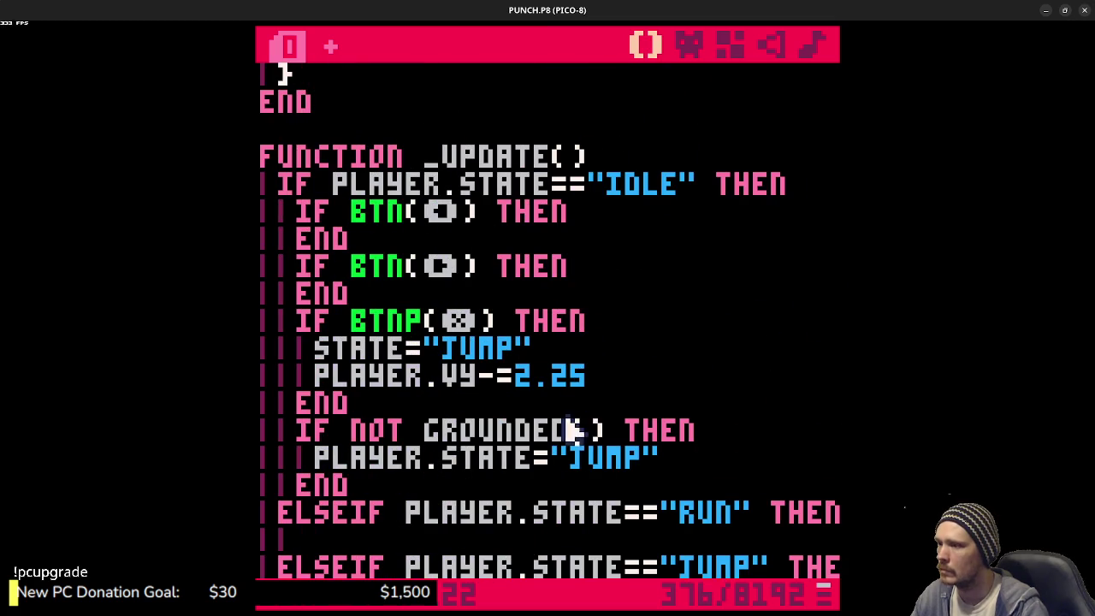
{"action": "scroll", "coordinate": [641, 449], "scroll_direction": "down", "scroll_amount": 3}
{"action": "left_click_drag", "start_coordinate": [554, 381], "coordinate": [298, 373]}
{"action": "type", "text": "APPLY"}
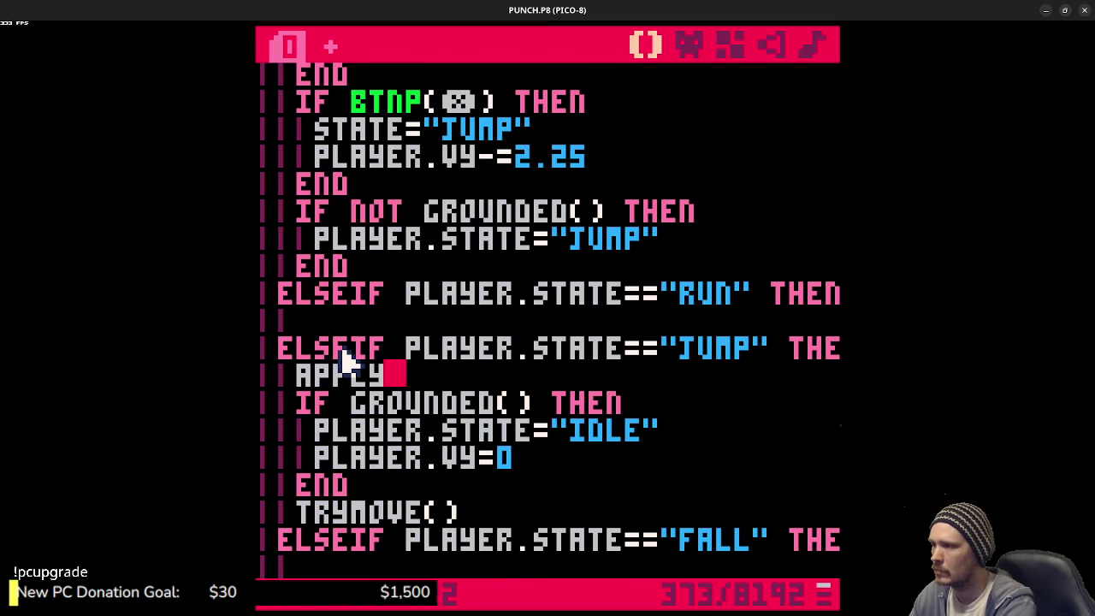
{"action": "type", "text": "GRAVITY()"}
{"action": "key", "text": "ctrl+s"}
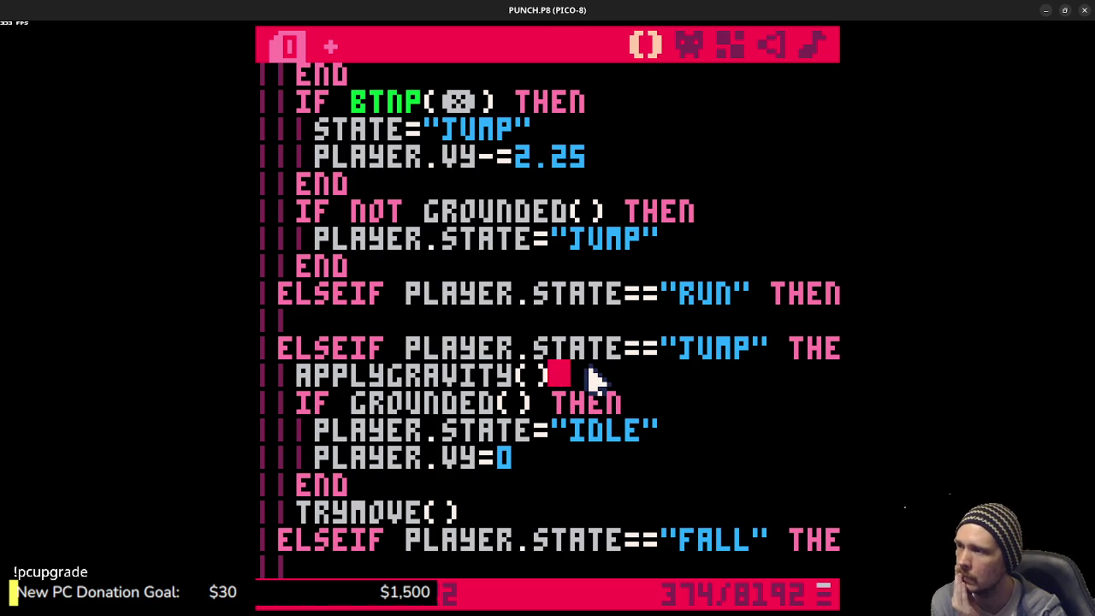
- Review the end of the state block and save the cart again
{"action": "scroll", "coordinate": [575, 370], "scroll_direction": "down", "scroll_amount": 1}
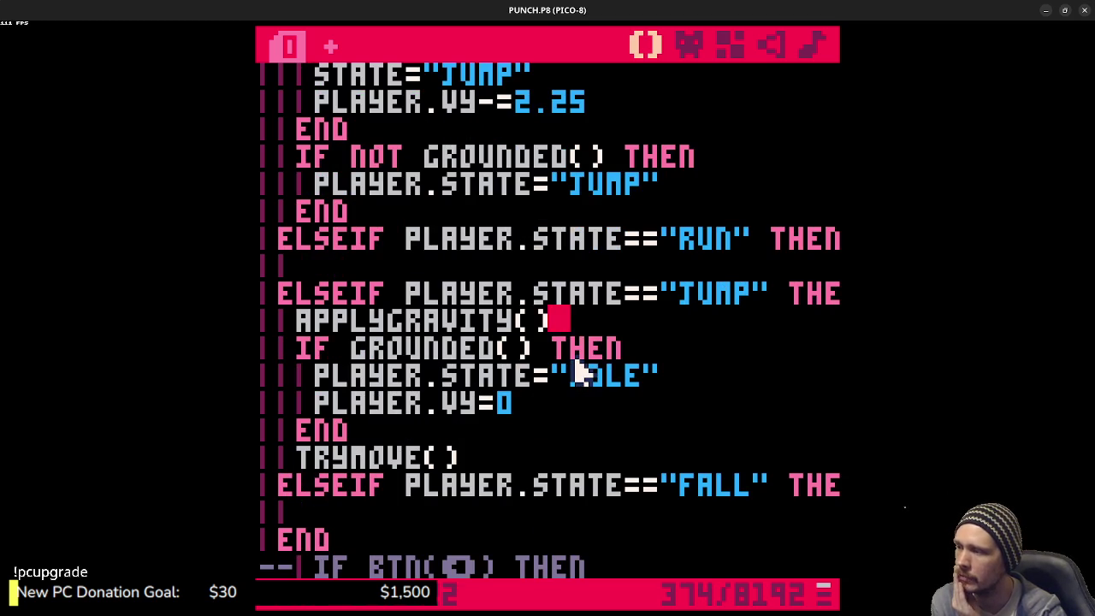
{"action": "scroll", "coordinate": [577, 370], "scroll_direction": "down", "scroll_amount": 1}
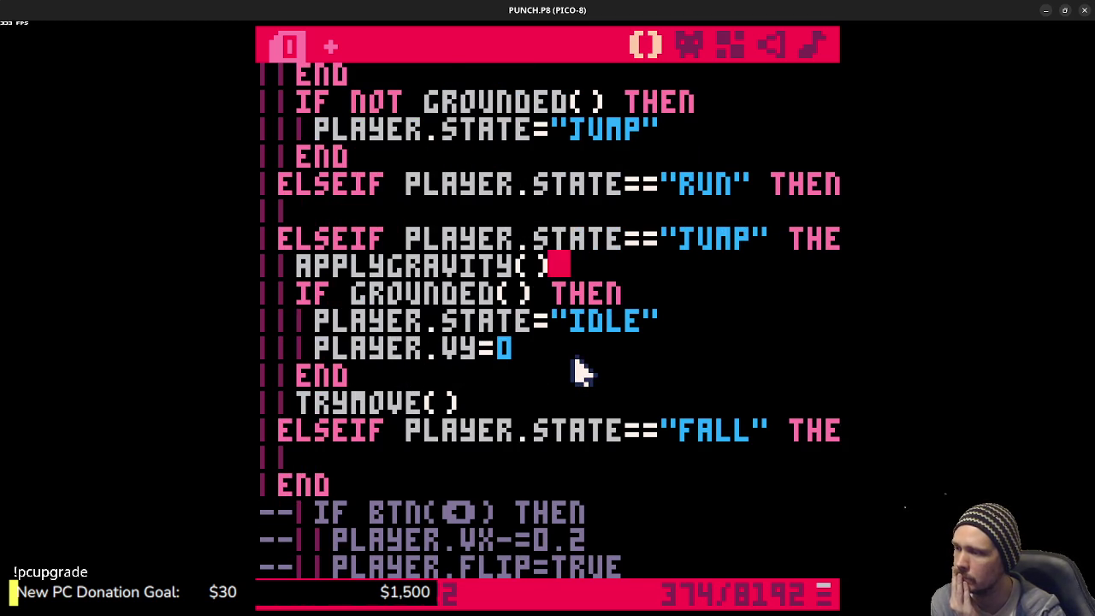
{"action": "scroll", "coordinate": [582, 369], "scroll_direction": "down", "scroll_amount": 2}
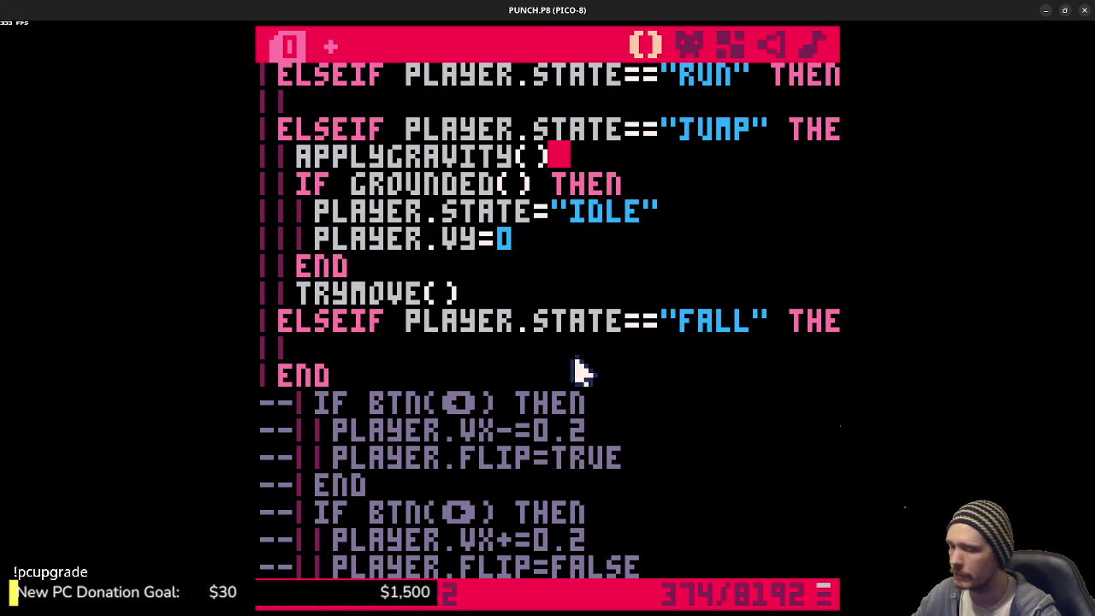
{"action": "left_click", "coordinate": [466, 378]}
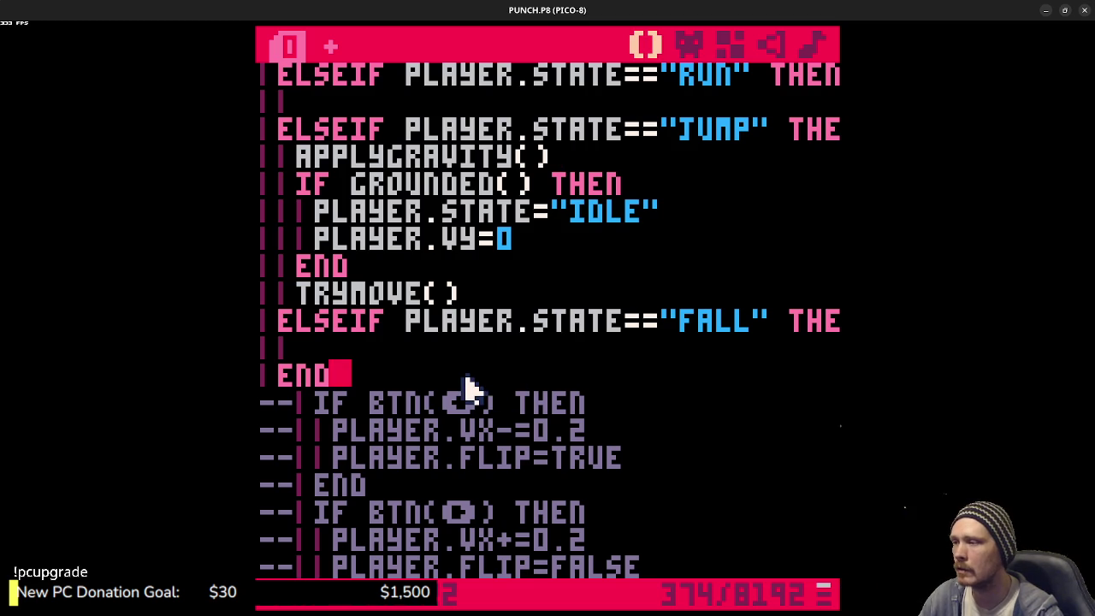
{"action": "scroll", "coordinate": [534, 369], "scroll_direction": "down", "scroll_amount": 9}
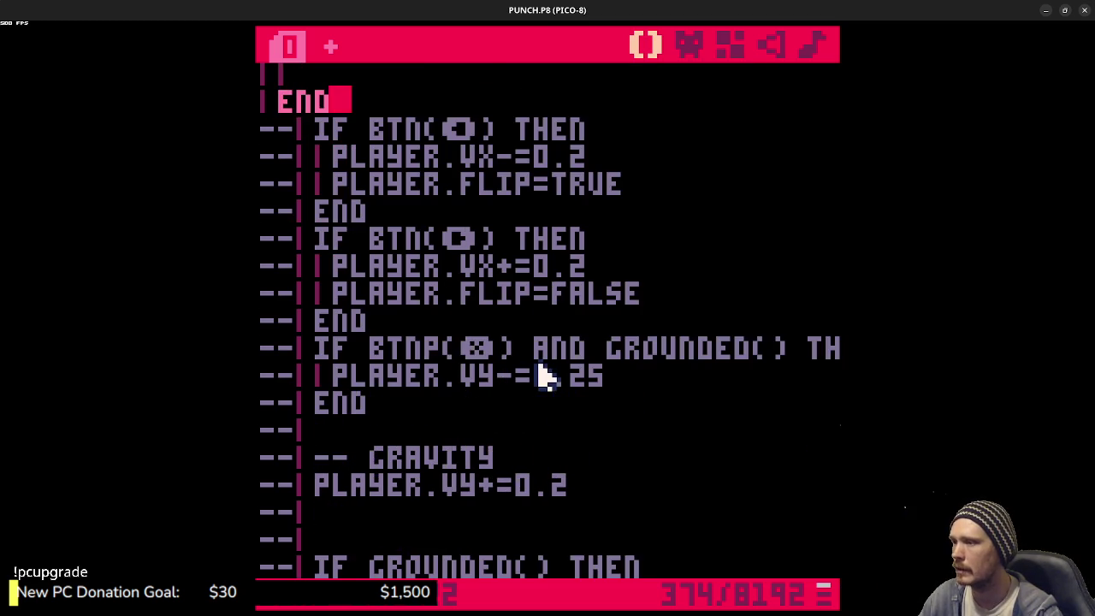
{"action": "scroll", "coordinate": [599, 334], "scroll_direction": "up", "scroll_amount": 13}
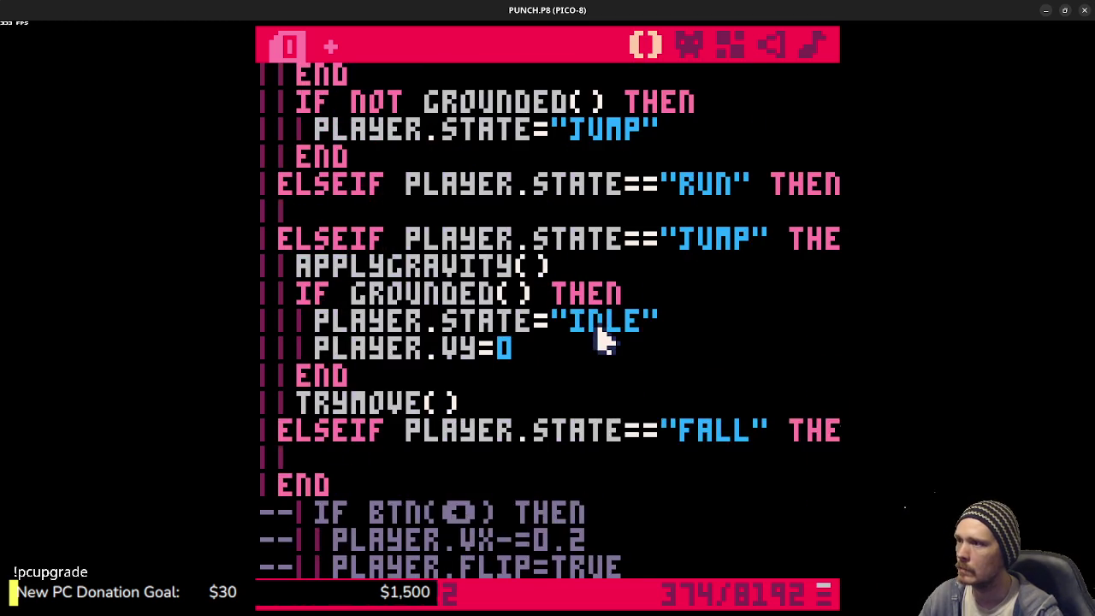
{"action": "scroll", "coordinate": [599, 338], "scroll_direction": "up", "scroll_amount": 1}
{"action": "scroll", "coordinate": [599, 338], "scroll_direction": "down", "scroll_amount": 2}
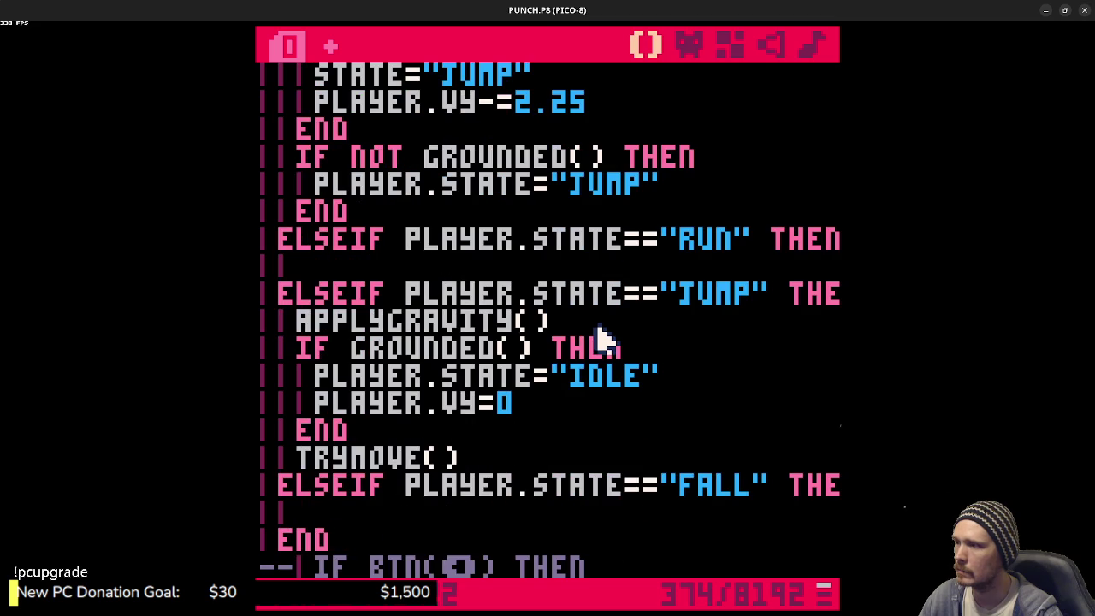
{"action": "key", "text": "ctrl+s"}
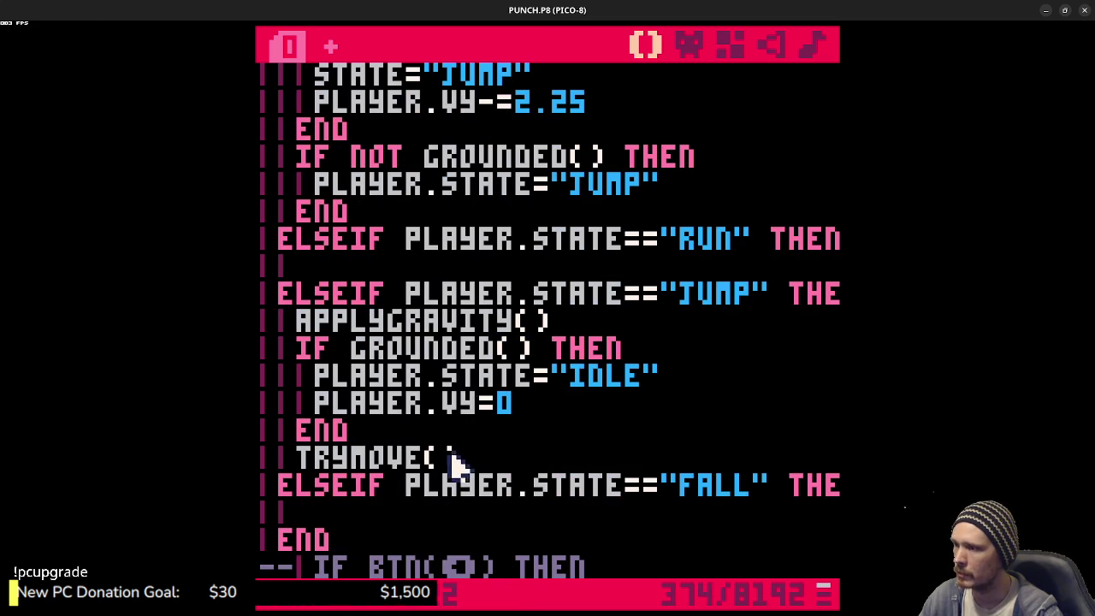
{"action": "key", "text": "ctrl+r"}
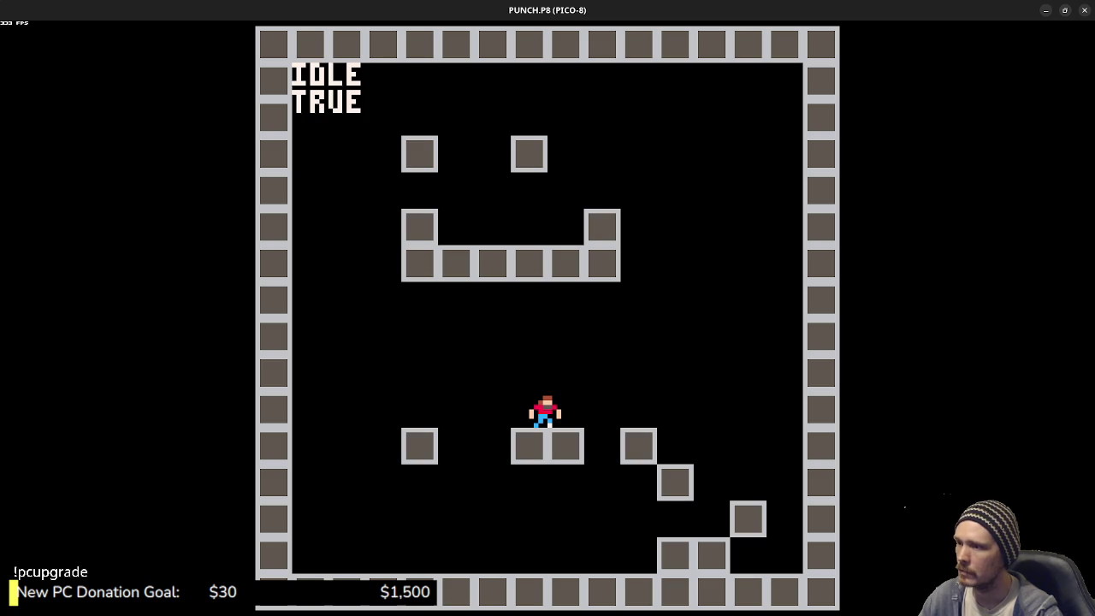
{"action": "key", "text": "Escape"}
{"action": "key", "text": "Escape"}
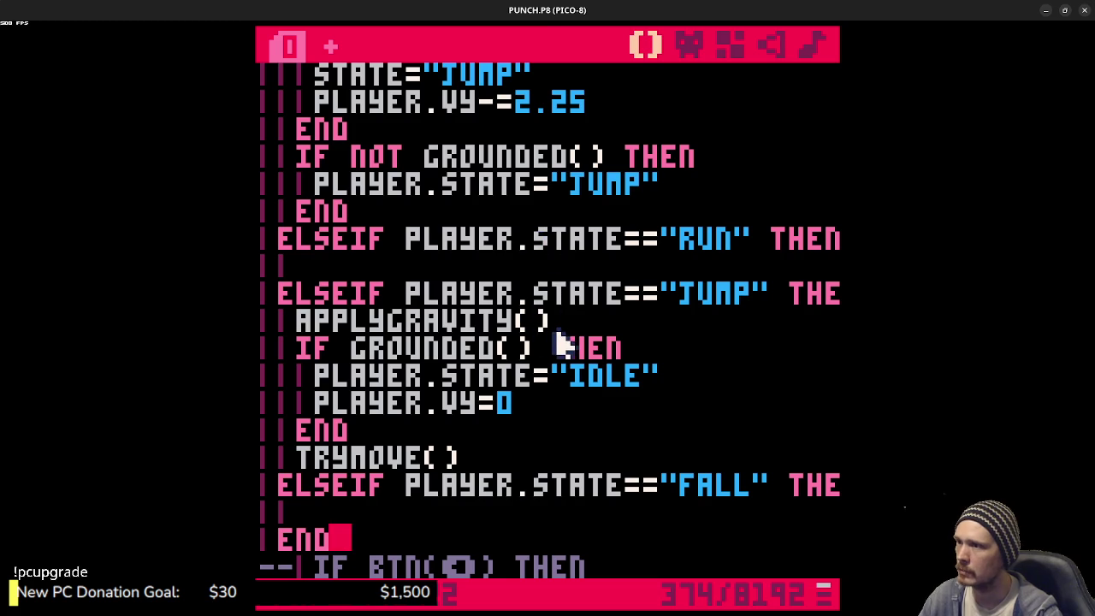
{"action": "scroll", "coordinate": [560, 342], "scroll_direction": "up", "scroll_amount": 2}
{"action": "scroll", "coordinate": [560, 342], "scroll_direction": "up", "scroll_amount": 2}
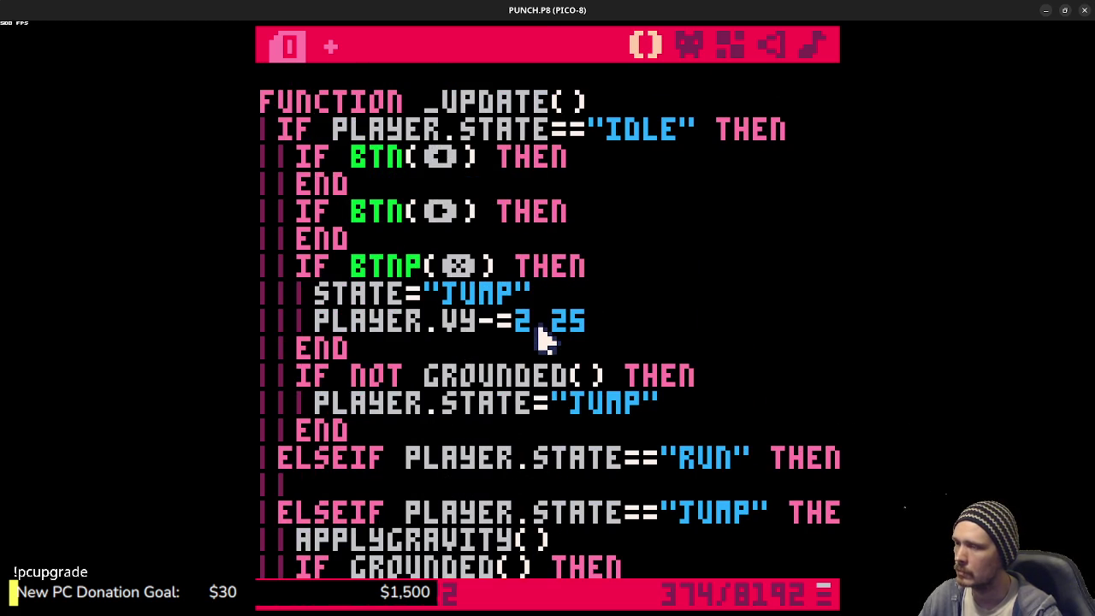
{"action": "scroll", "coordinate": [544, 338], "scroll_direction": "down", "scroll_amount": 3}
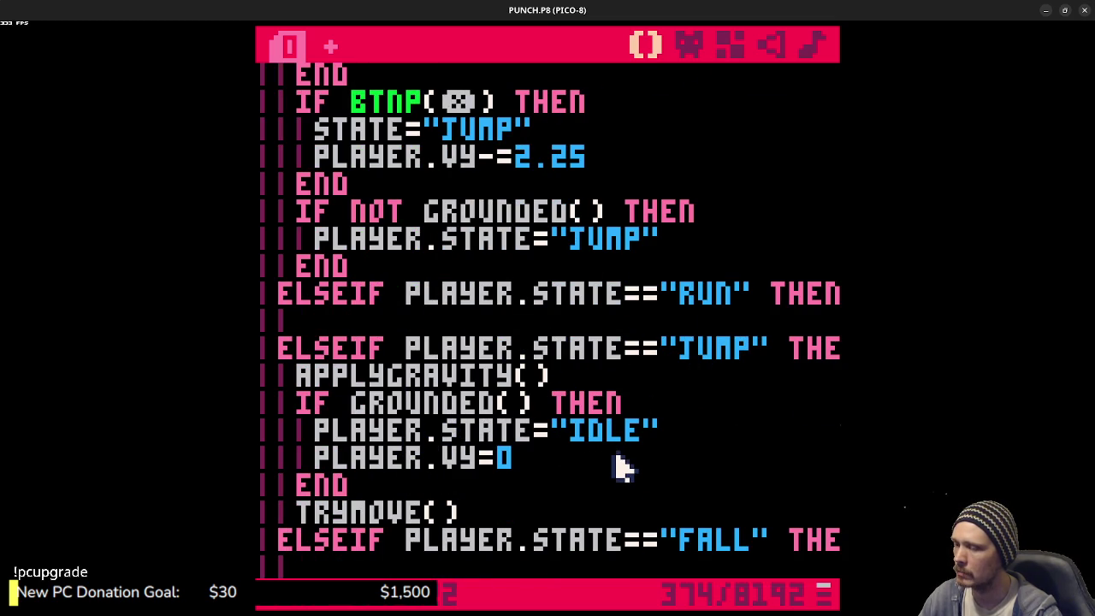
{"action": "scroll", "coordinate": [623, 466], "scroll_direction": "down", "scroll_amount": 2}
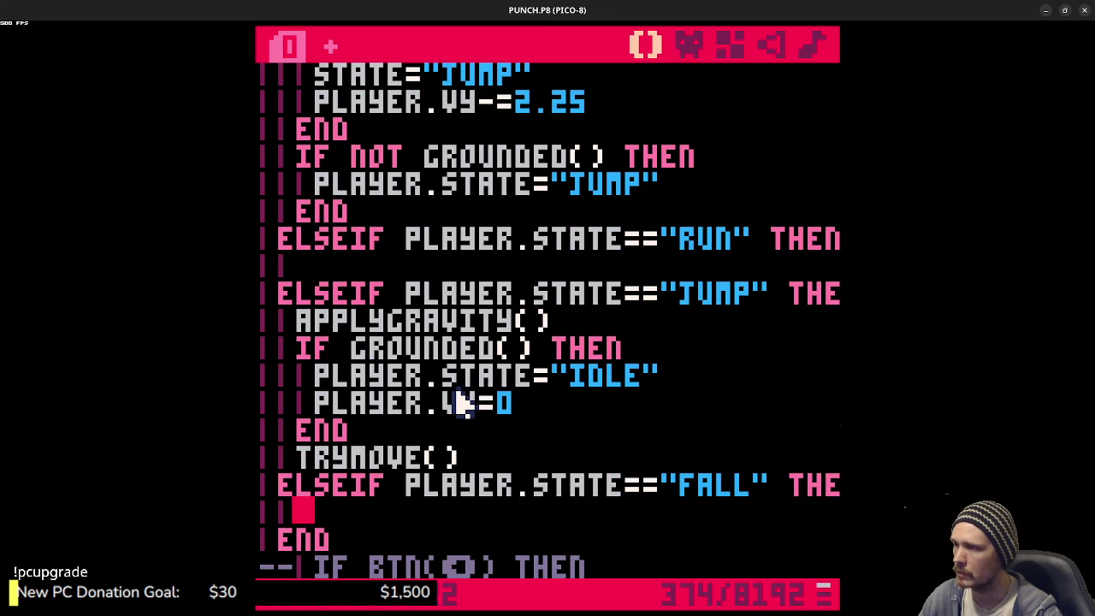
{"action": "left_click", "coordinate": [301, 322]}
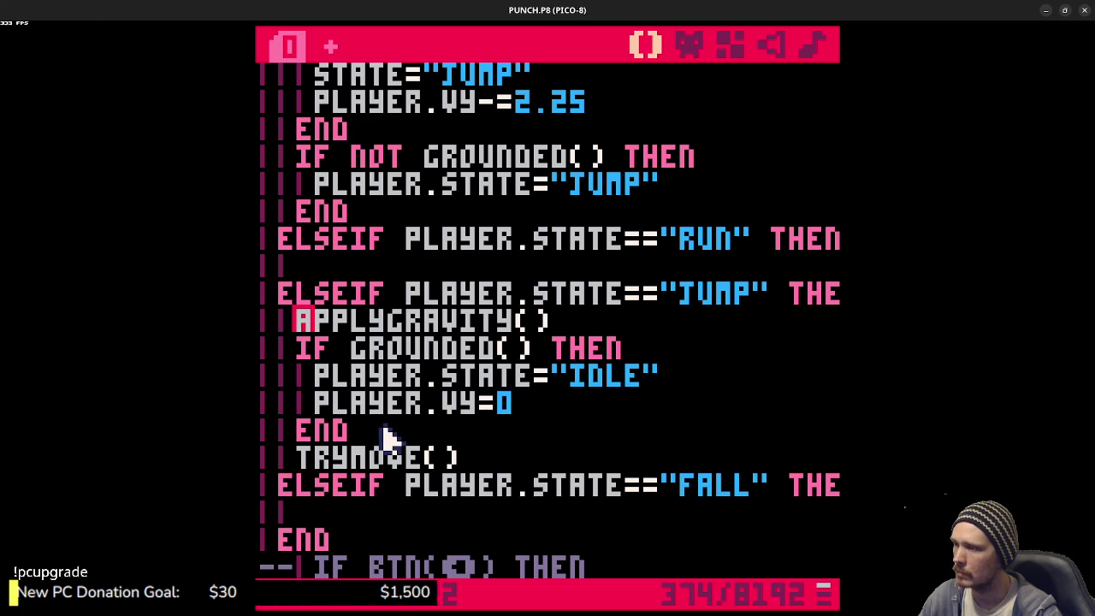
{"action": "left_click_drag", "start_coordinate": [329, 368], "coordinate": [308, 325]}
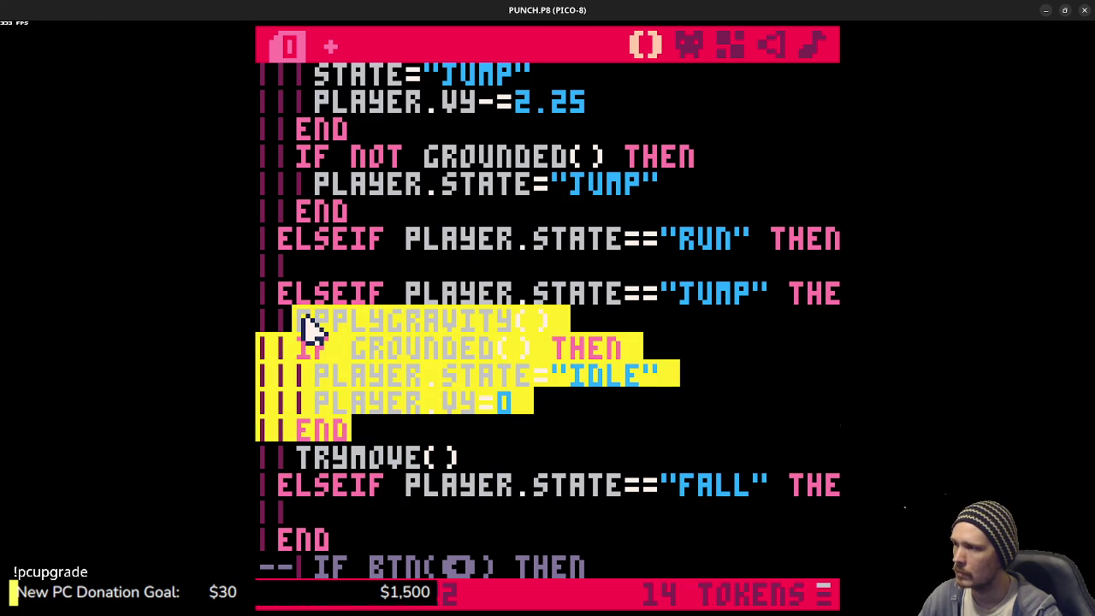
- Move the gravity and landing-to-IDLE block from JUMP into the FALL branch
{"action": "key", "text": "ctrl+x"}
{"action": "left_click", "coordinate": [362, 402]}
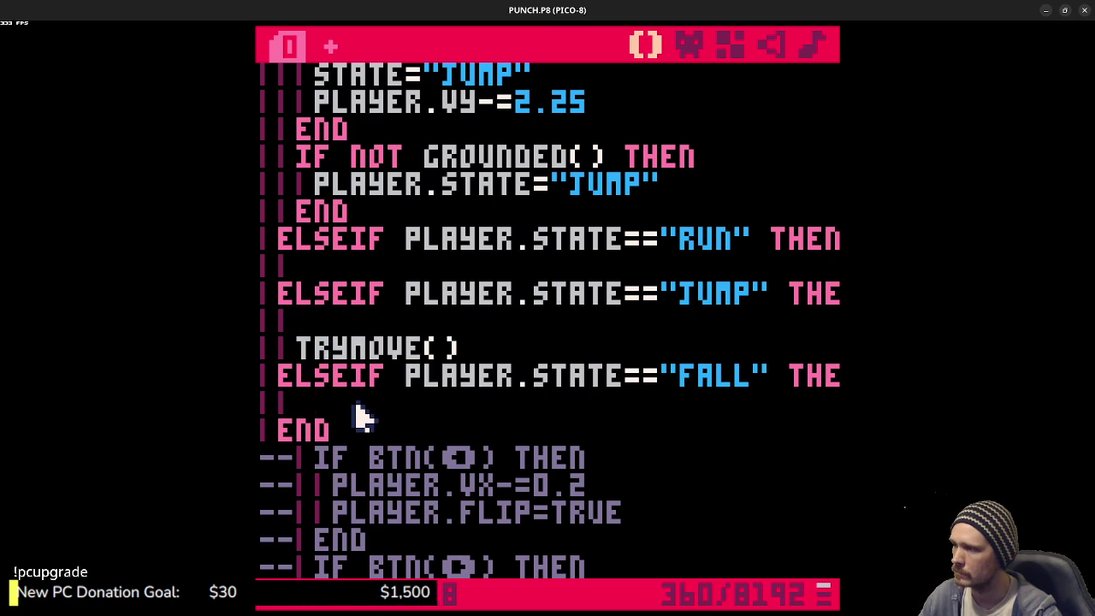
{"action": "key", "text": "ctrl+v"}
{"action": "left_click_drag", "start_coordinate": [552, 402], "coordinate": [302, 402]}
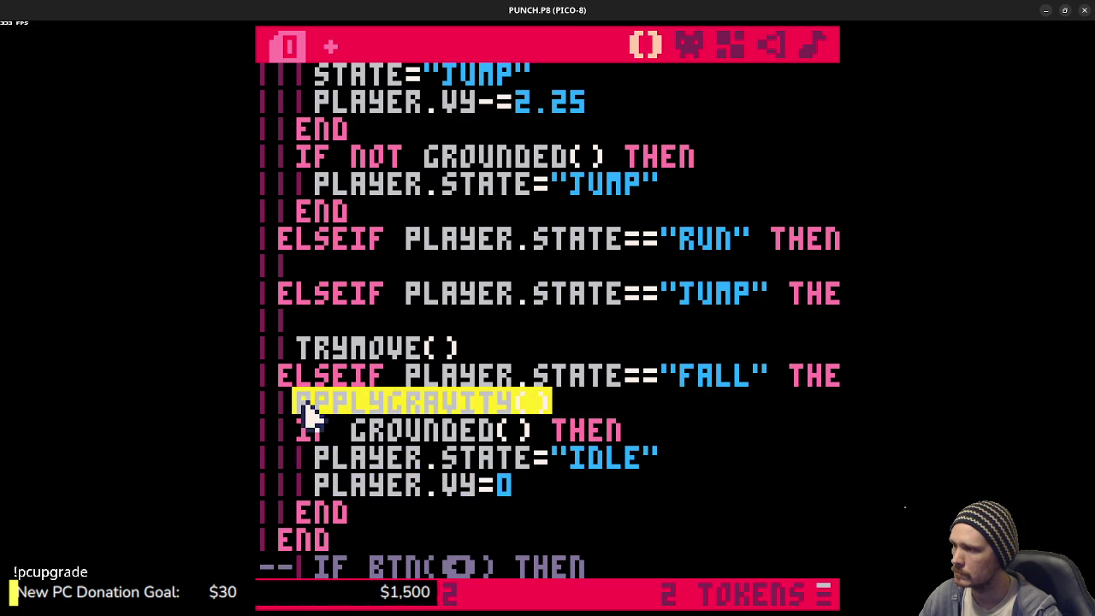
{"action": "key", "text": "ctrl+x"}
{"action": "key", "text": "ctrl+v"}
- Add APPLYGRAVITY() to the JUMP branch, save, and test-run falling and landing
{"action": "left_click", "coordinate": [348, 325]}
{"action": "key", "text": "ctrl+v"}
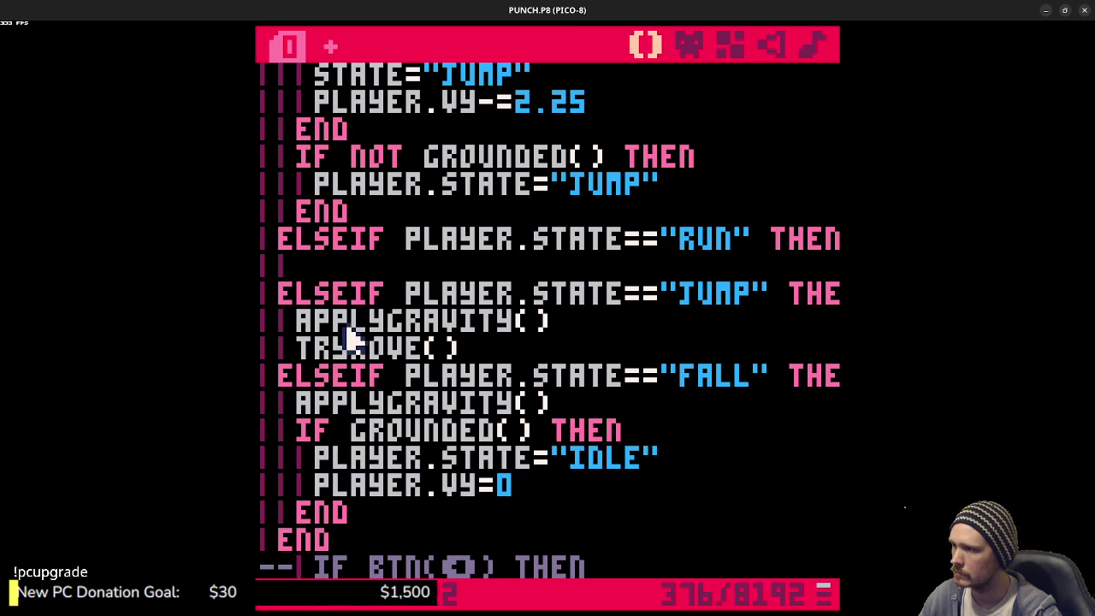
{"action": "key", "text": "ctrl+s"}
{"action": "key", "text": "ctrl+r"}
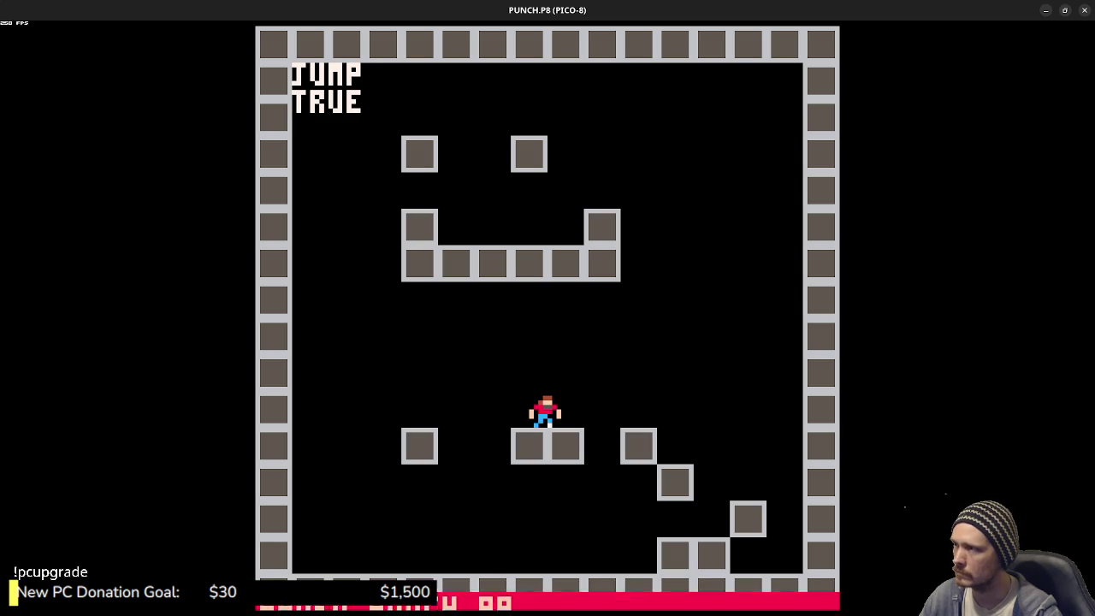
{"action": "key", "text": "Escape"}
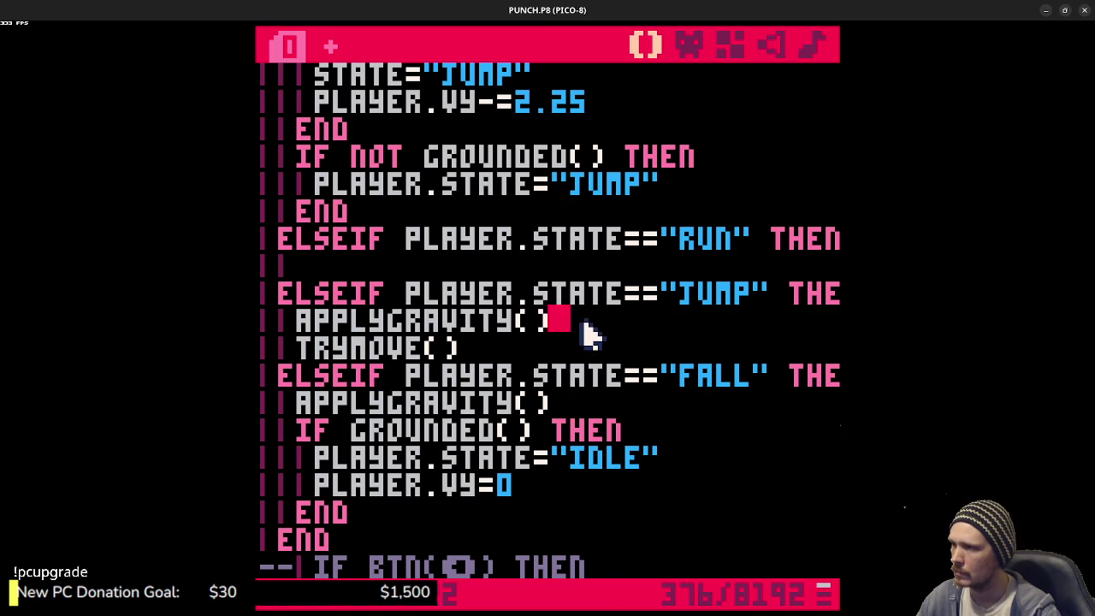
- Add IF PLAYER.VY>0 THEN PLAYER.STATE="FALL" to the JUMP branch, save, and test-run
{"action": "key", "text": "Return"}
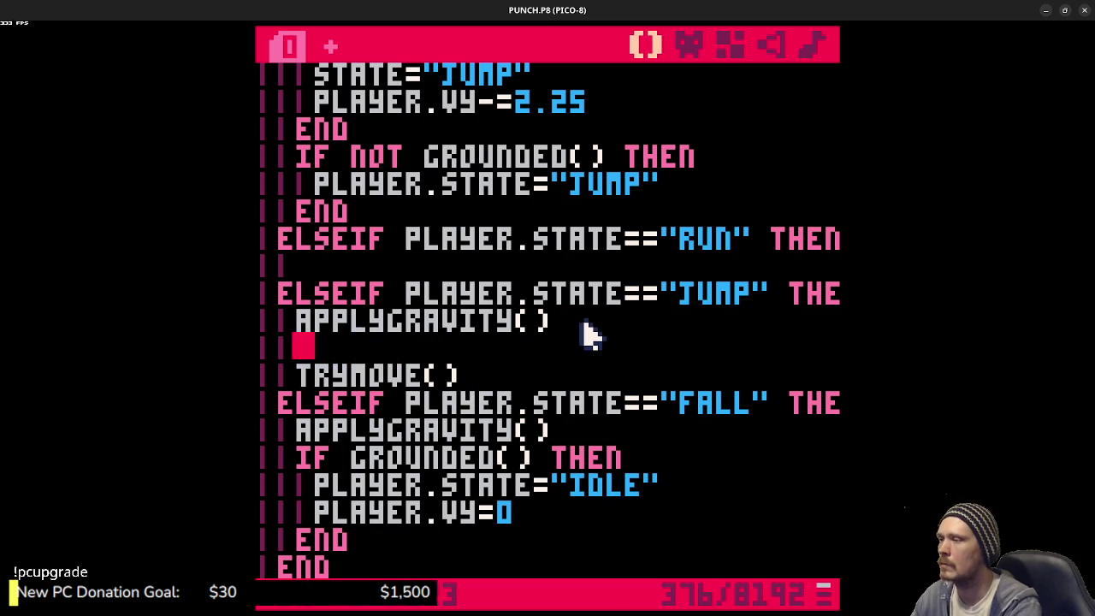
{"action": "type", "text": "IF PLAYER.VY"}
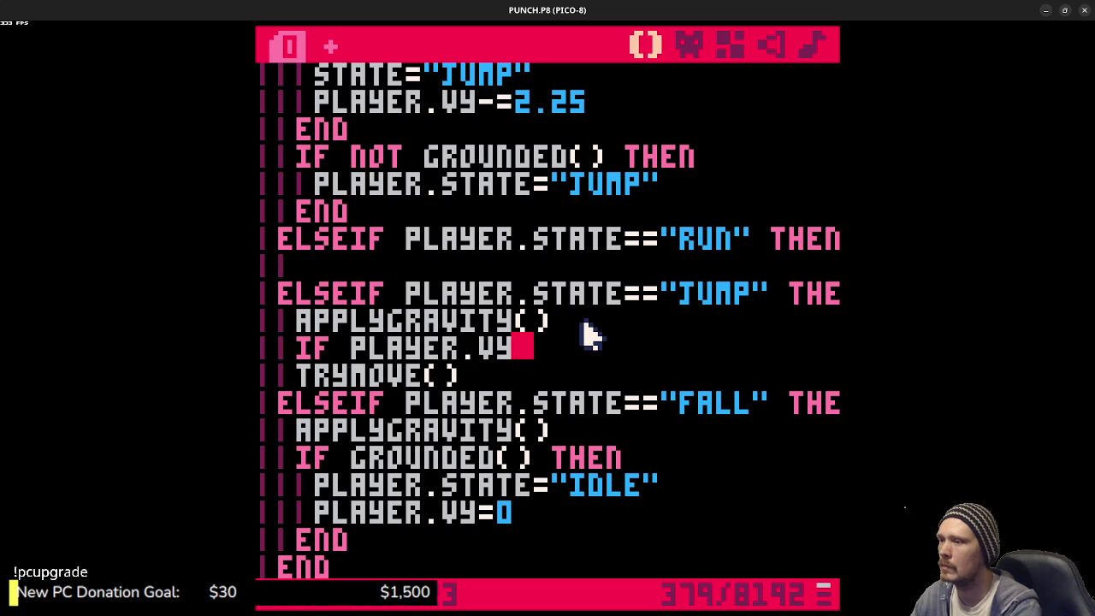
{"action": "type", "text": ">0 then"}
{"action": "key", "text": "Return"}
{"action": "type", "text": "player.state=false"}
{"action": "key", "text": "BackSpace"}
{"action": "key", "text": "BackSpace"}
{"action": "key", "text": "BackSpace"}
{"action": "type", "text": "\""}
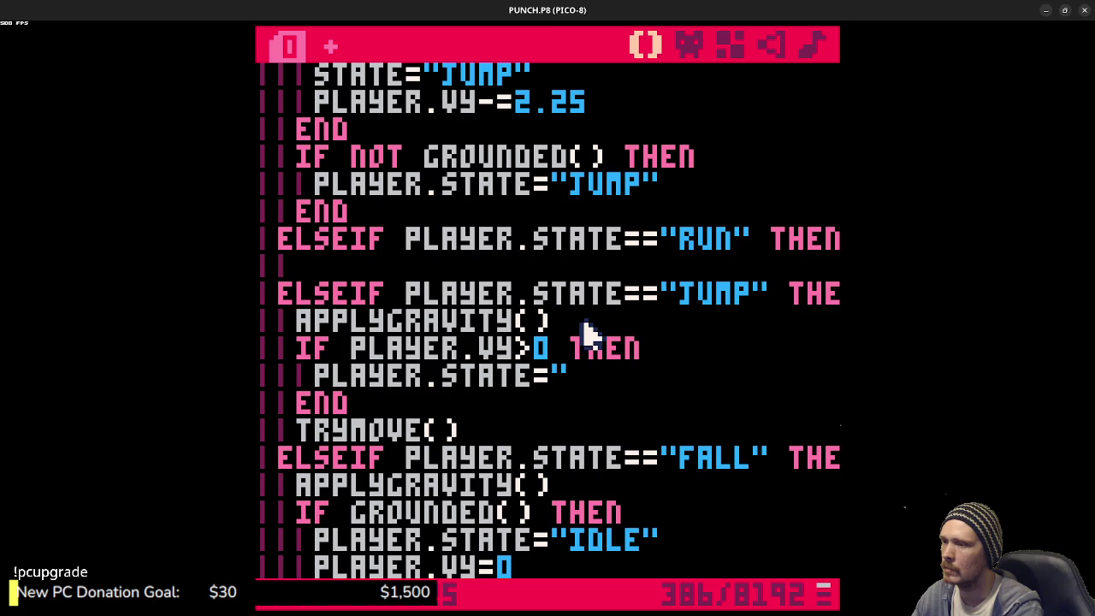
{"action": "type", "text": "fall\""}
{"action": "key", "text": "ctrl+s"}
{"action": "key", "text": "ctrl+r"}
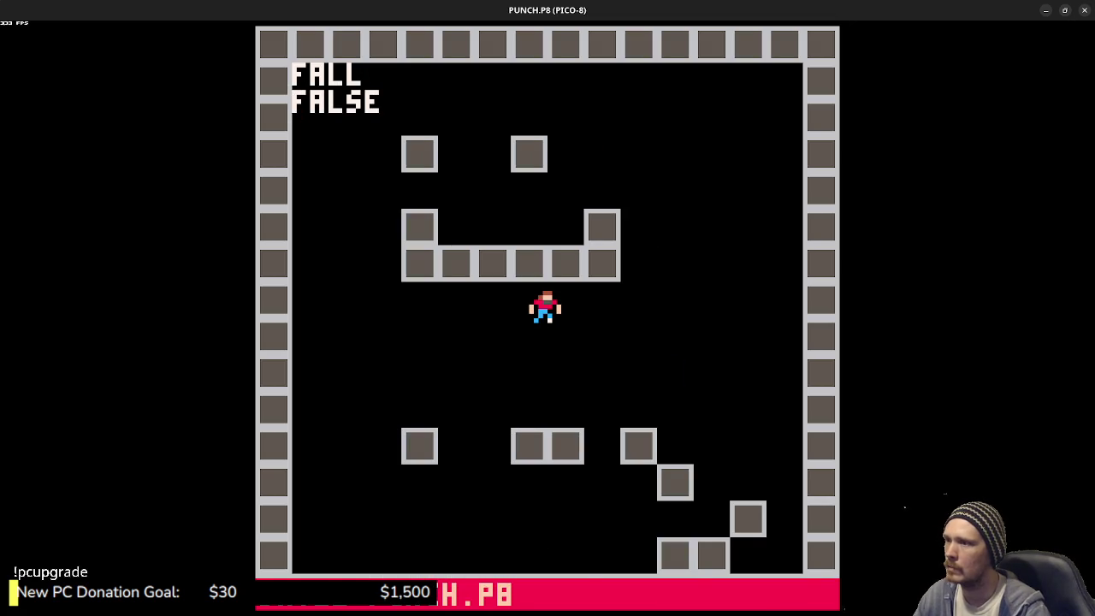
{"action": "key", "text": "Escape"}
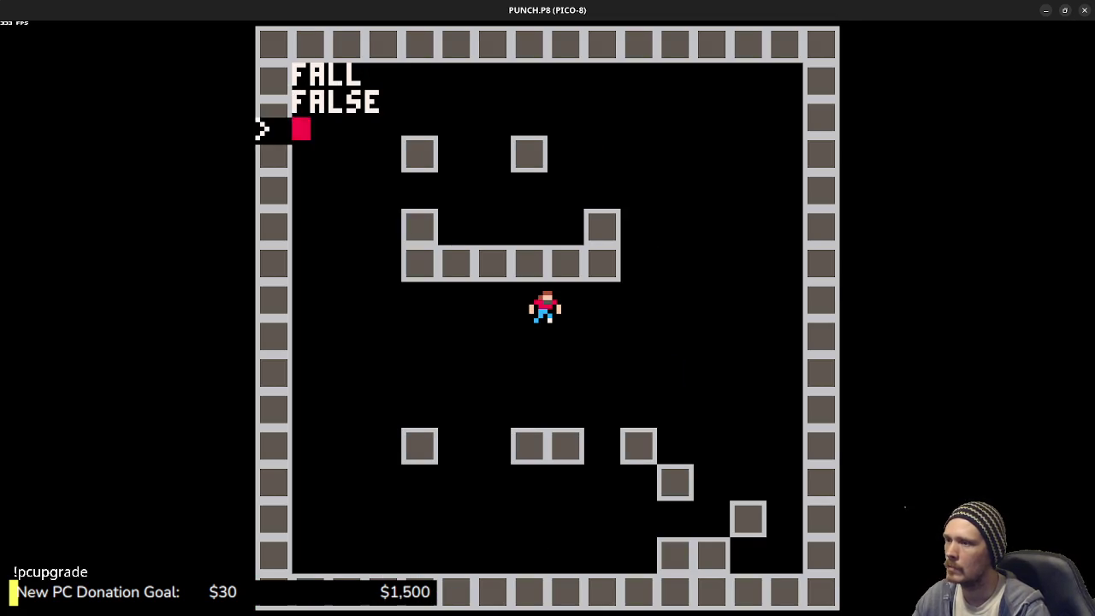
{"action": "key", "text": "Escape"}
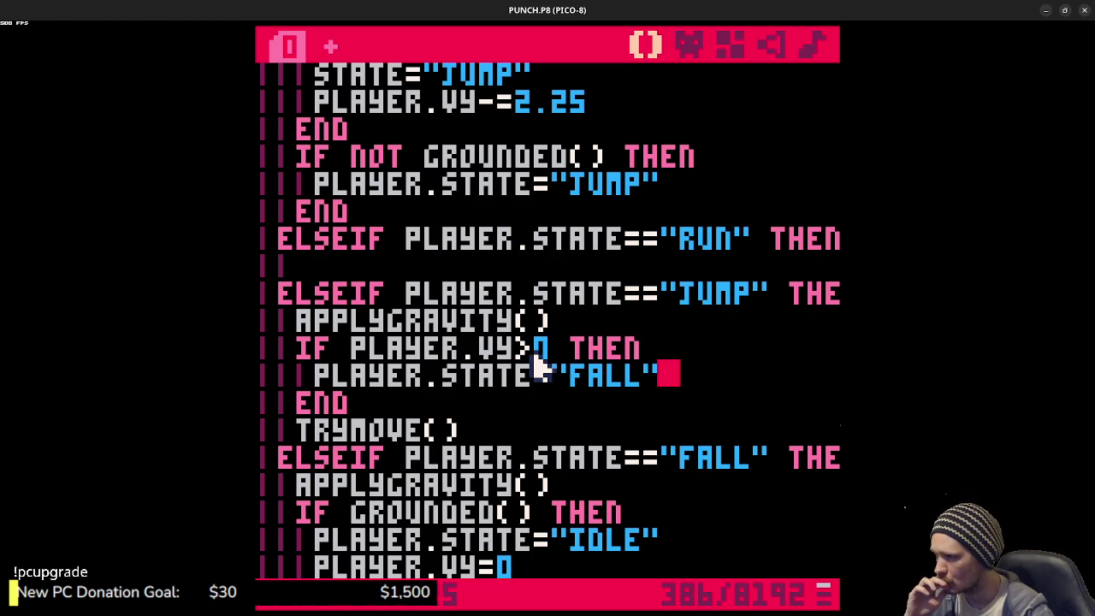
- Move TRYMOVE() below the velocity check's END, save, and test-run the game
{"action": "scroll", "coordinate": [537, 366], "scroll_direction": "down", "scroll_amount": 1}
{"action": "mouse_move", "coordinate": [538, 366]}
{"action": "left_mouse_down"}
{"action": "mouse_move", "coordinate": [489, 386]}
{"action": "mouse_move", "coordinate": [367, 401]}
{"action": "mouse_move", "coordinate": [296, 374]}
{"action": "left_mouse_up"}
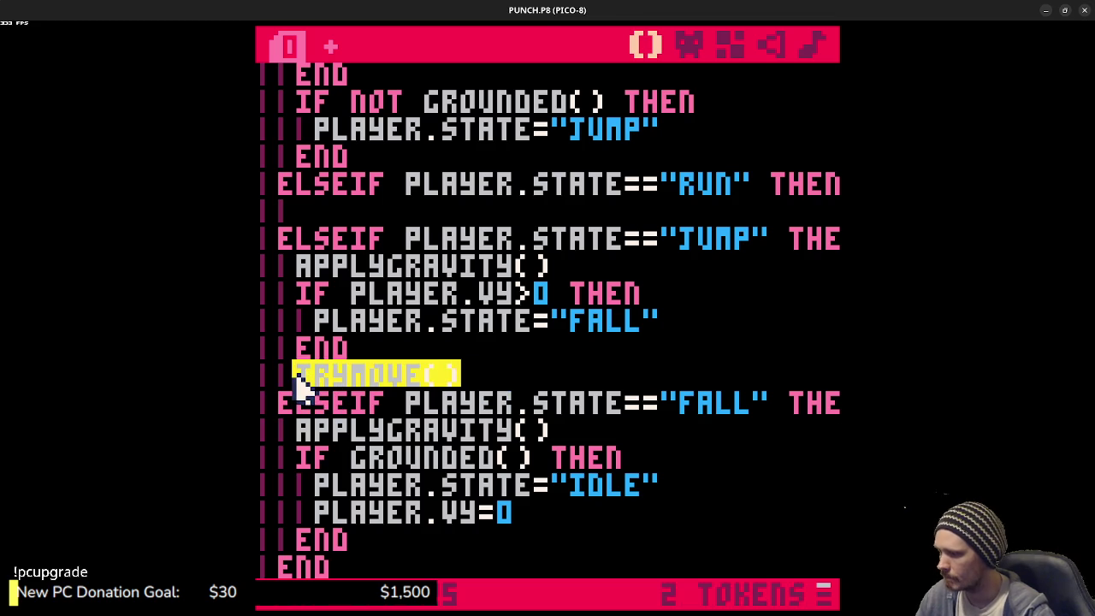
{"action": "left_click", "coordinate": [402, 532]}
{"action": "scroll", "coordinate": [445, 523], "scroll_direction": "down", "scroll_amount": 1}
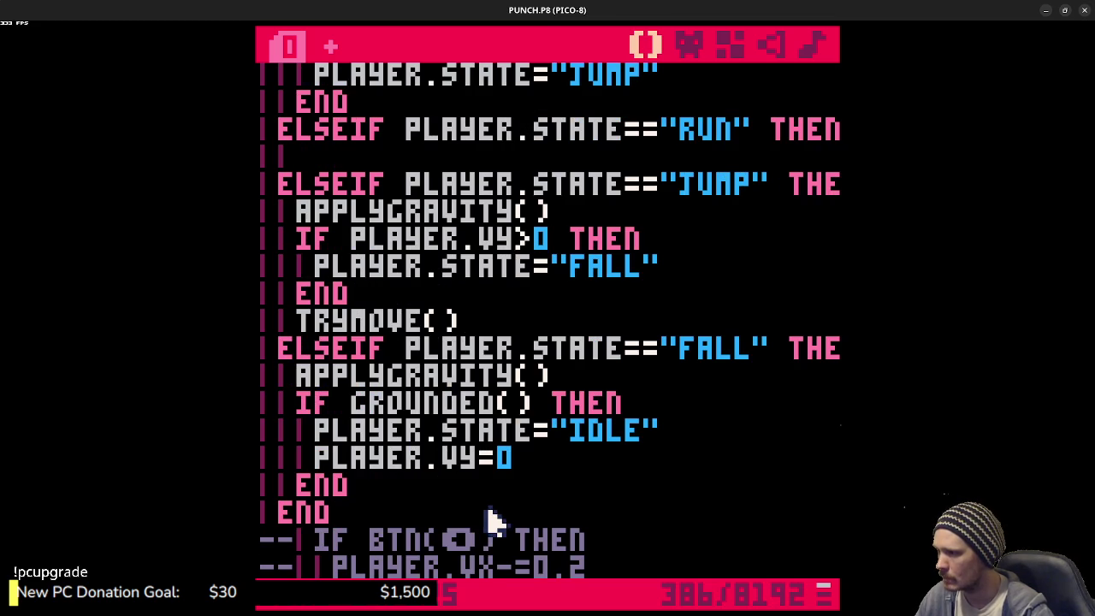
{"action": "key", "text": "Return"}
{"action": "key", "text": "ctrl+v"}
{"action": "key", "text": "ctrl+s"}
{"action": "key", "text": "ctrl+r"}
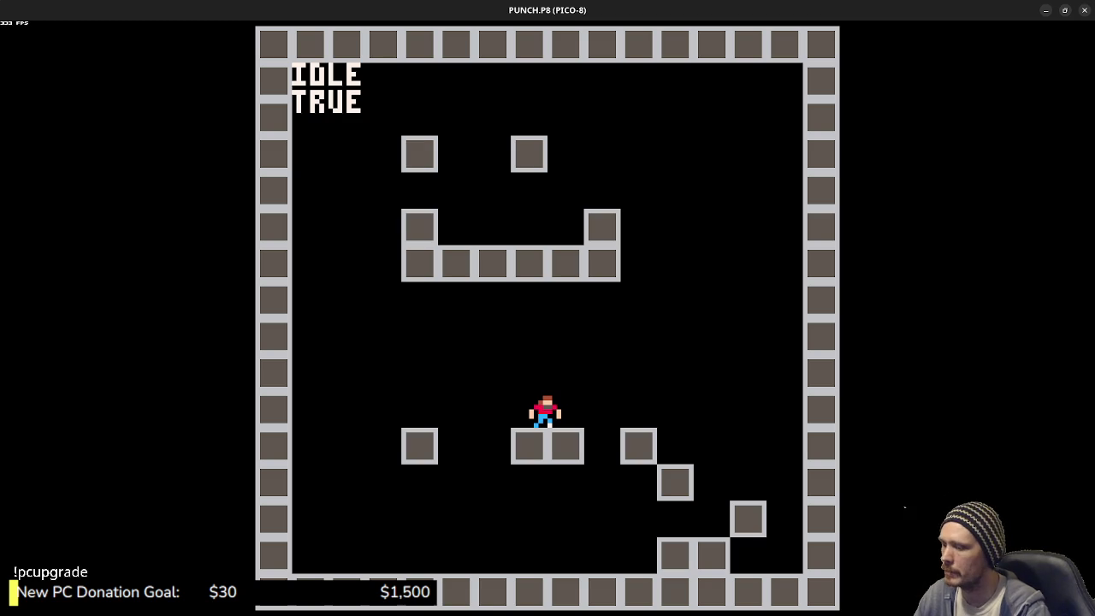
{"action": "key", "text": "Escape"}
{"action": "key", "text": "Escape"}
{"action": "scroll", "coordinate": [306, 430], "scroll_direction": "up", "scroll_amount": 2}
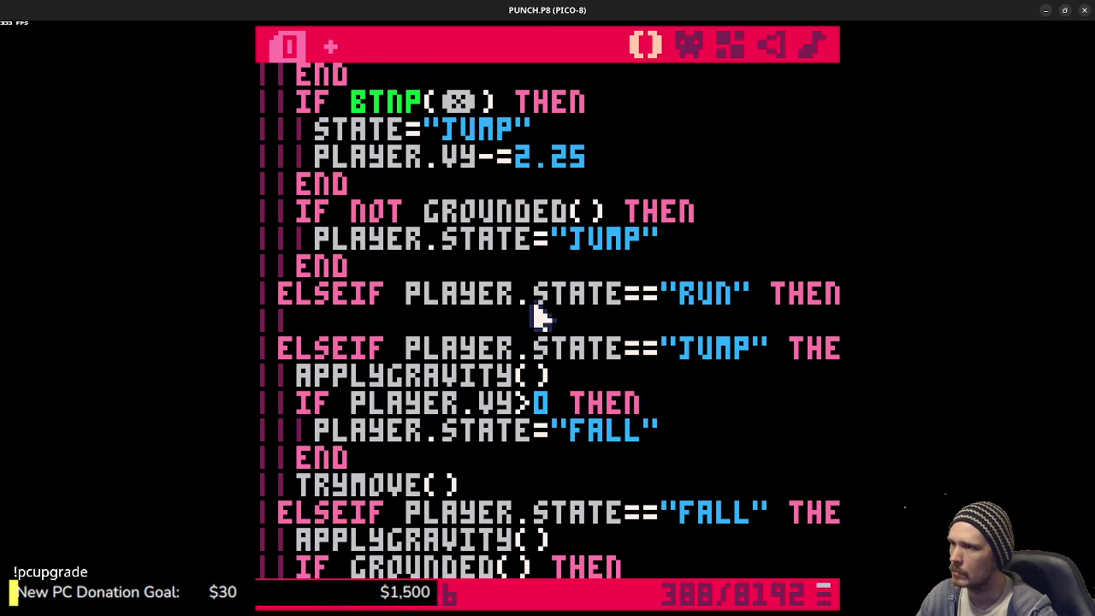
{"action": "scroll", "coordinate": [534, 318], "scroll_direction": "up", "scroll_amount": 2}
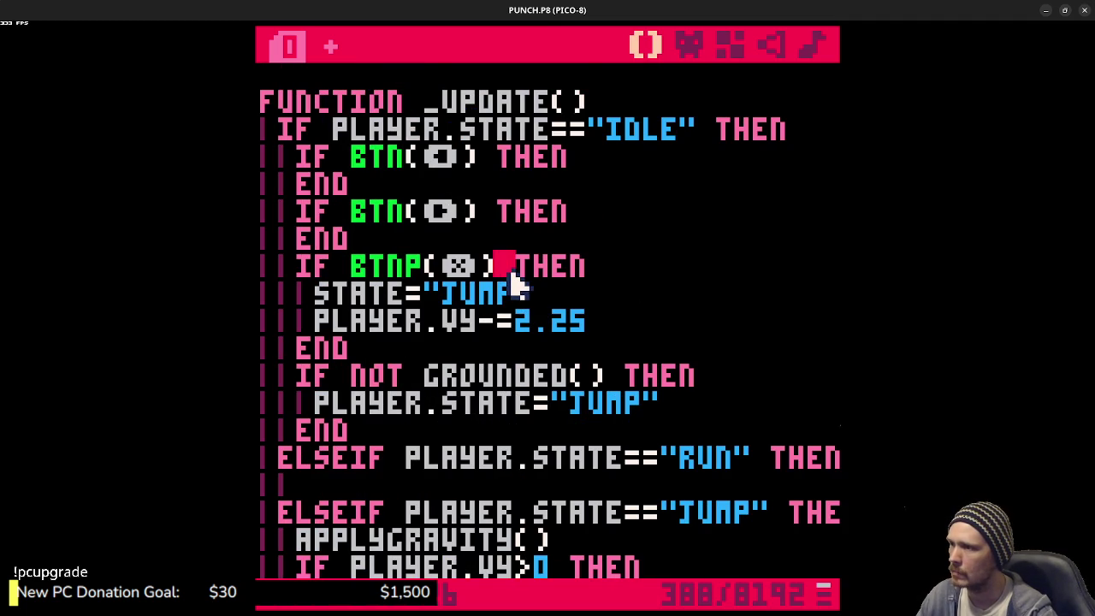
- Add AND GROUNDED() to the BTNP jump check, then test with the IF NOT GROUNDED block commented out
{"action": "type", "text": "AND GROUNDED()"}
{"action": "key", "text": "ctrl+s"}
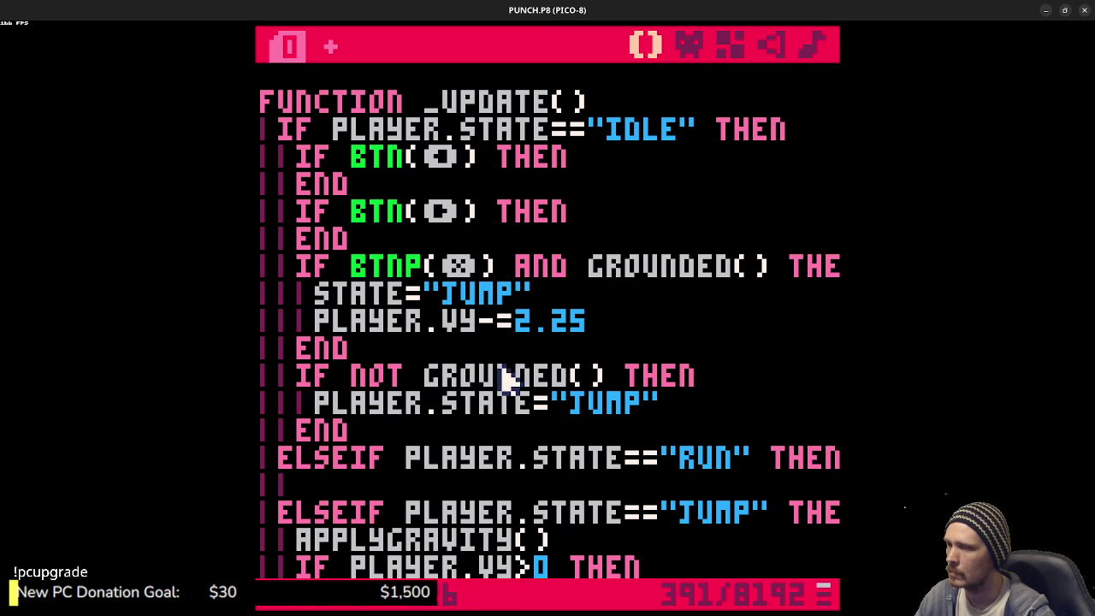
{"action": "mouse_move", "coordinate": [371, 430]}
{"action": "left_mouse_down"}
{"action": "mouse_move", "coordinate": [400, 358]}
{"action": "mouse_move", "coordinate": [295, 370]}
{"action": "left_mouse_up"}
{"action": "key", "text": "ctrl+b"}
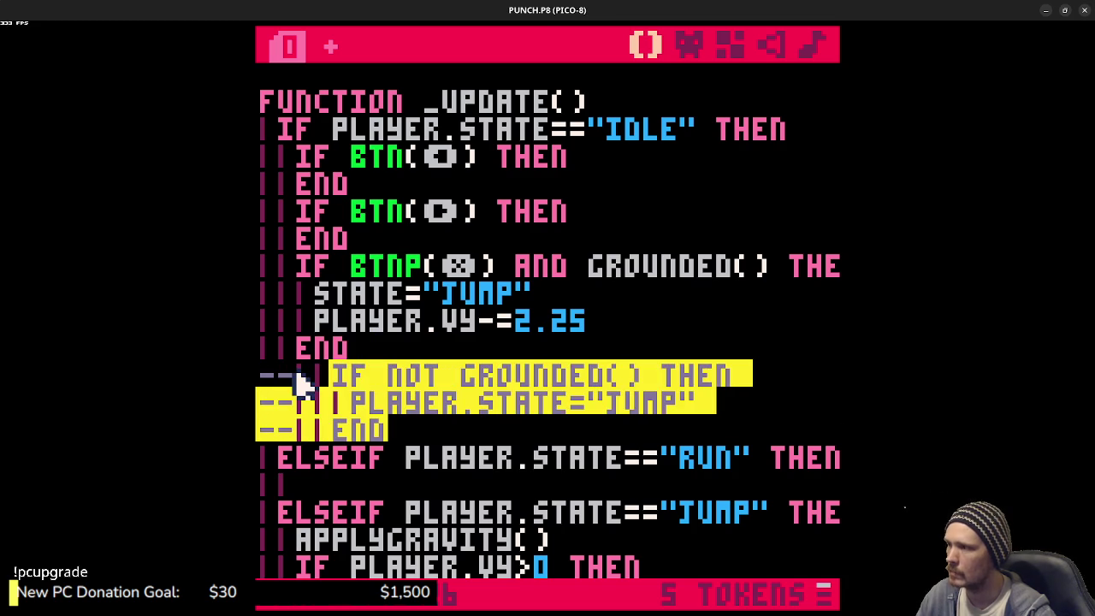
{"action": "key", "text": "ctrl+s"}
{"action": "key", "text": "ctrl+r"}
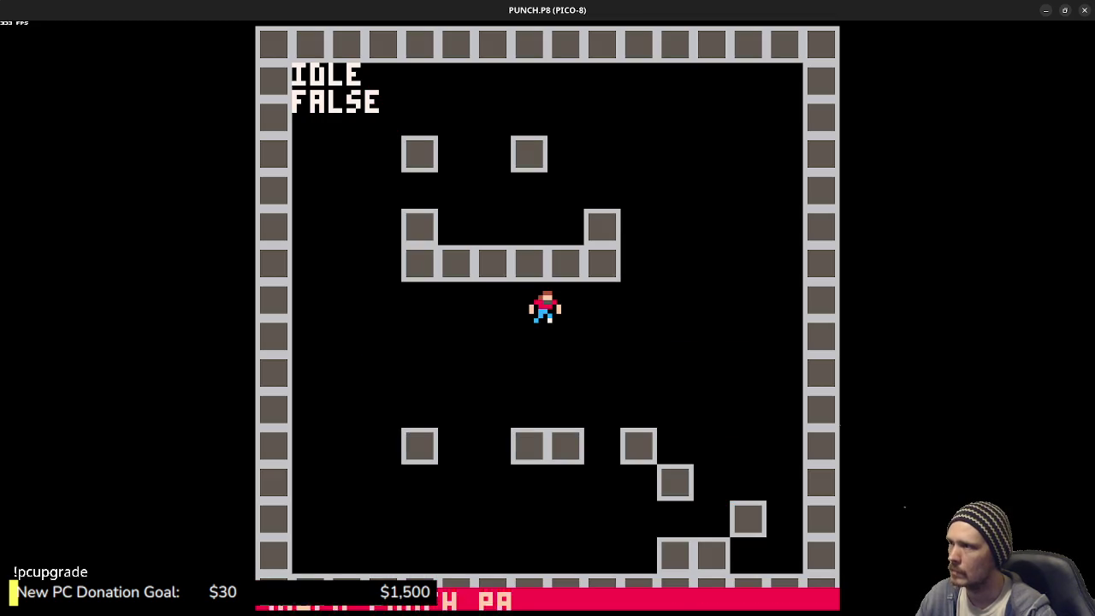
{"action": "key", "text": "Escape"}
{"action": "key", "text": "Escape"}
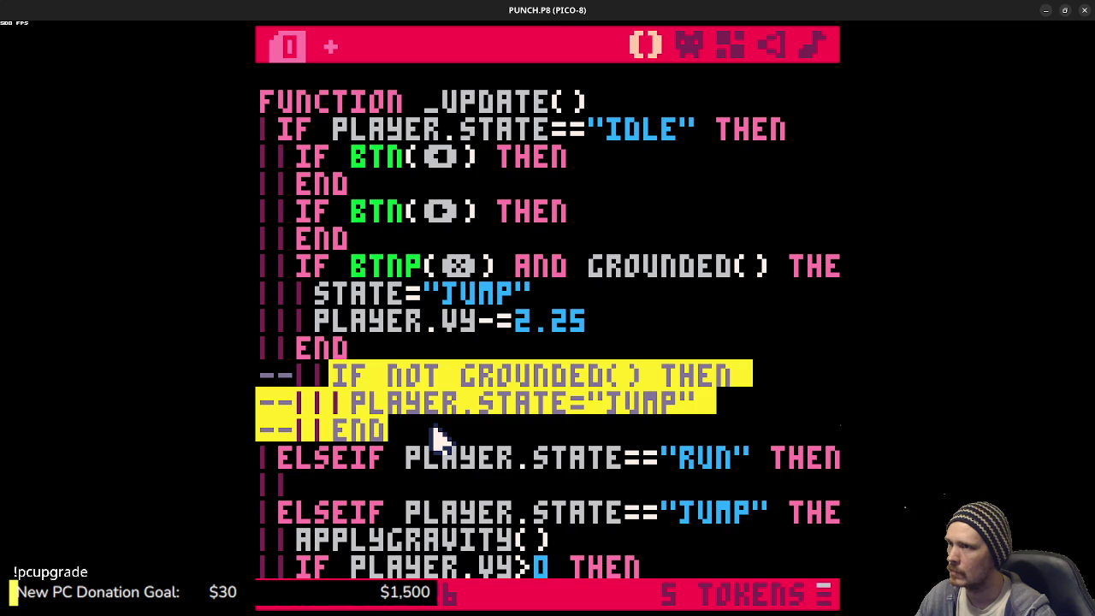
- Restore the IF NOT GROUNDED block, change its "JUMP" to "FALL", and test-run
{"action": "key", "text": "ctrl+b"}
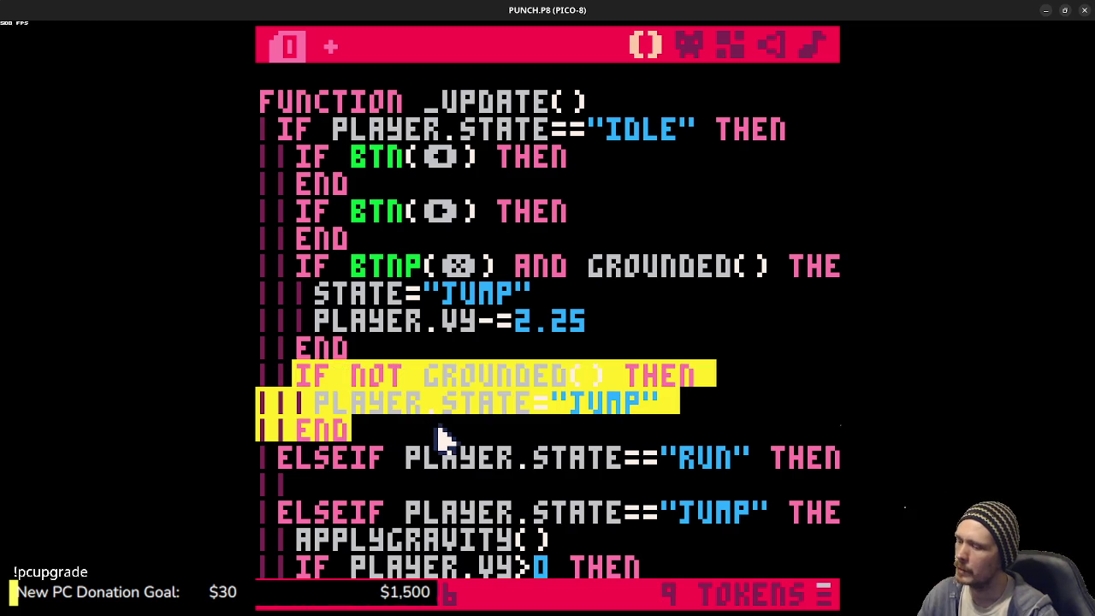
{"action": "key", "text": "ctrl+r"}
{"action": "key", "text": "Escape"}
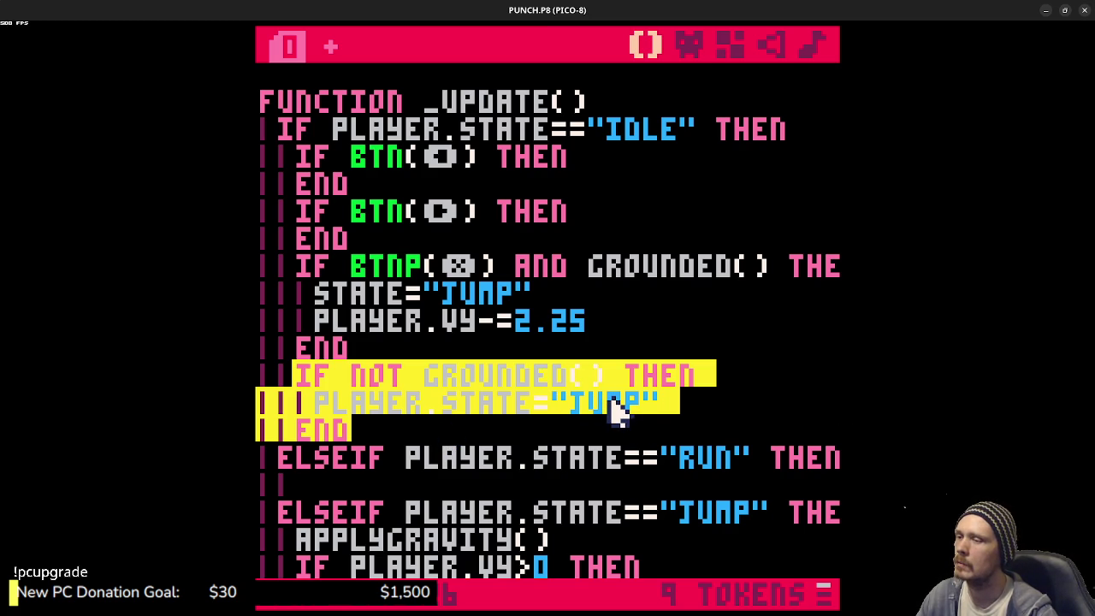
{"action": "double_click", "coordinate": [616, 406]}
{"action": "type", "text": "FALL"}
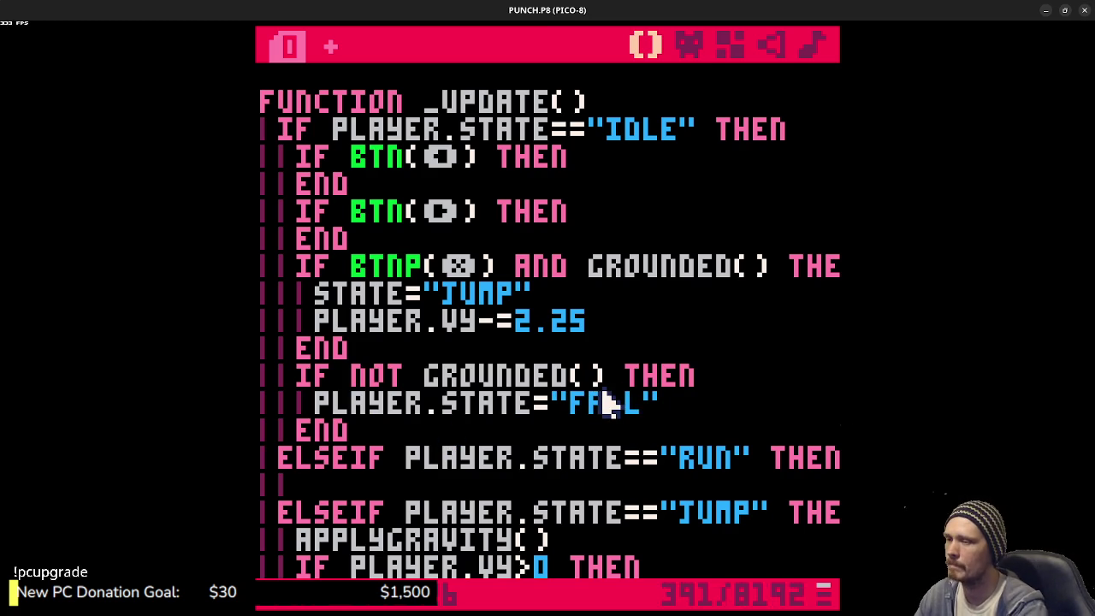
{"action": "key", "text": "ctrl+r"}
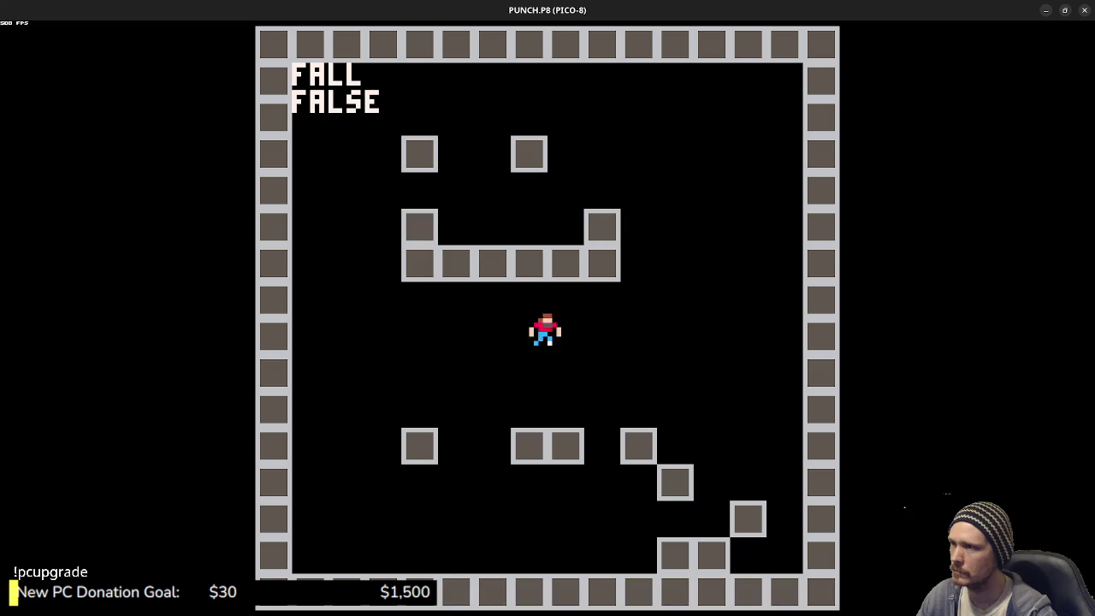
{"action": "key", "text": "Escape"}
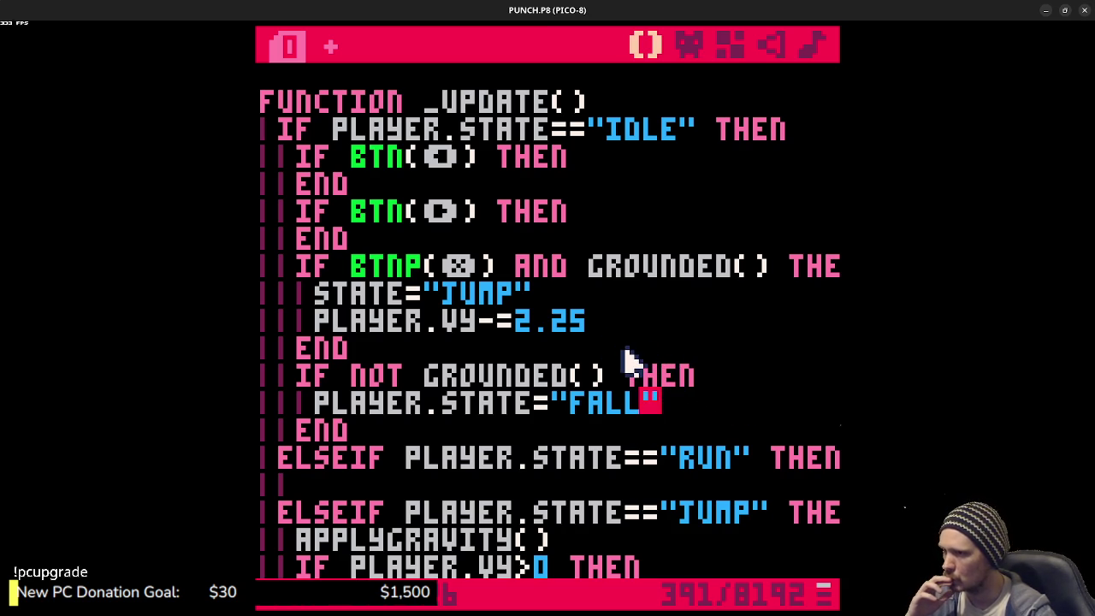
{"action": "scroll", "coordinate": [628, 363], "scroll_direction": "down", "scroll_amount": 3}
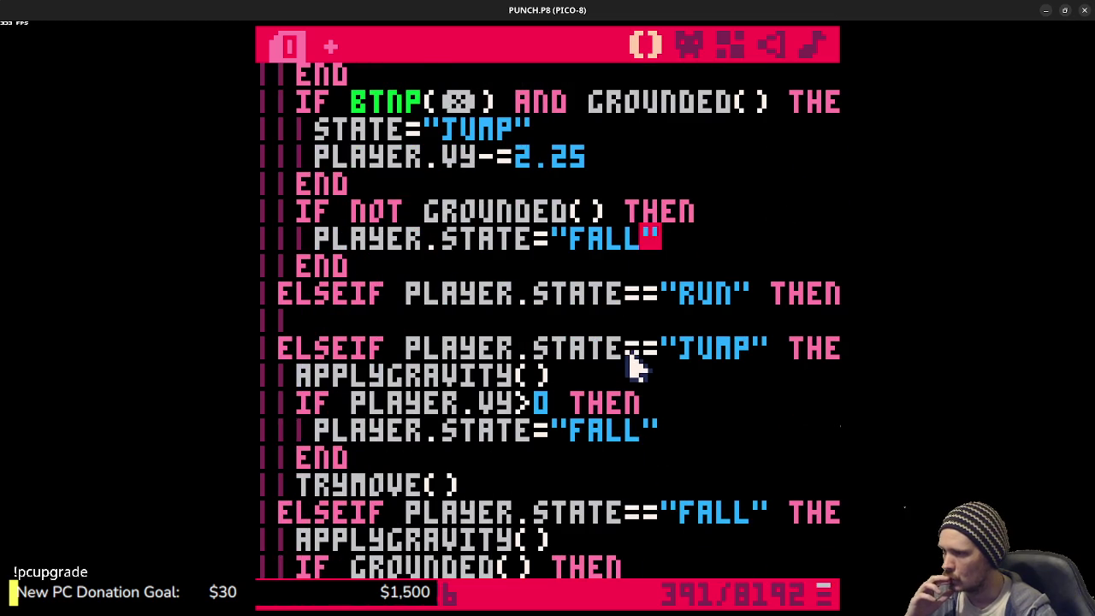
{"action": "scroll", "coordinate": [627, 364], "scroll_direction": "down", "scroll_amount": 1}
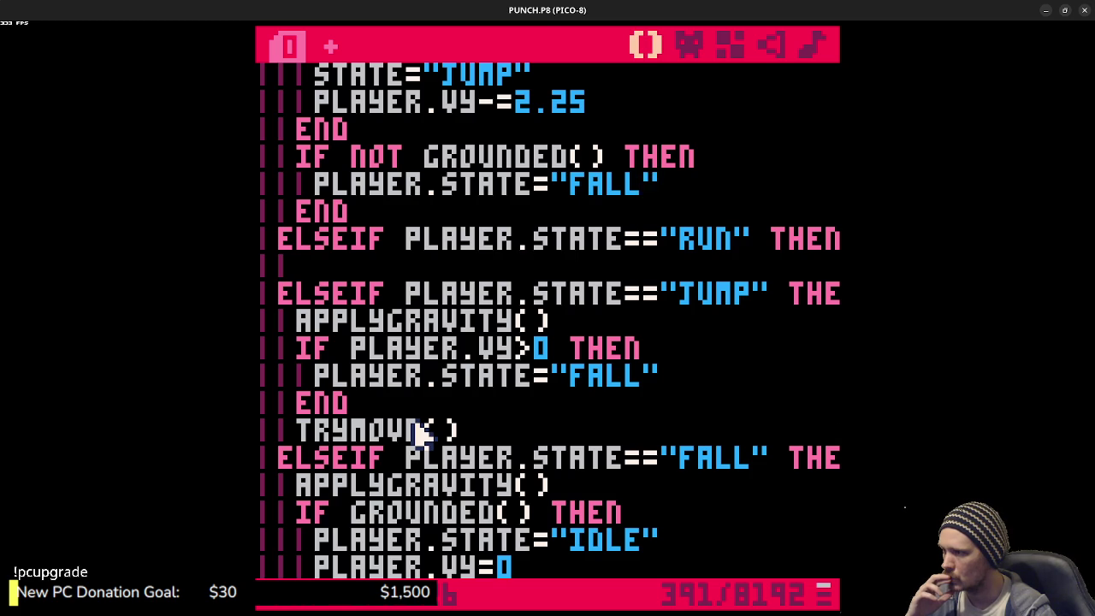
- Comment out the JUMP branch body and test adding AND PLAYER.VY>0 to the grounded check
{"action": "left_click_drag", "start_coordinate": [428, 422], "coordinate": [294, 337]}
{"action": "key", "text": "ctrl+b"}
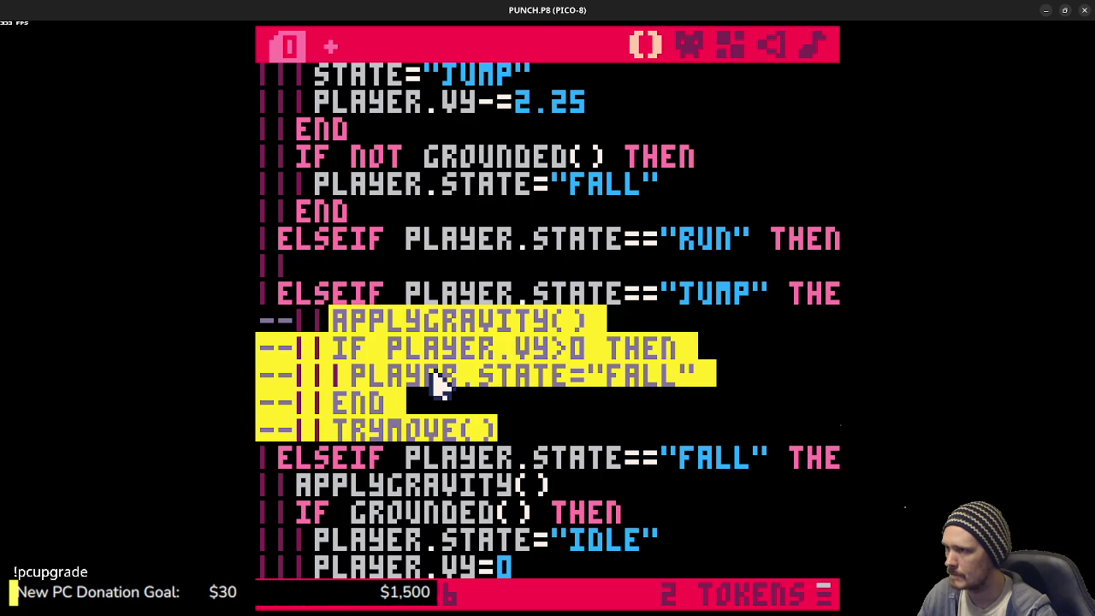
{"action": "scroll", "coordinate": [443, 387], "scroll_direction": "up", "scroll_amount": 2}
{"action": "scroll", "coordinate": [443, 388], "scroll_direction": "up", "scroll_amount": 1}
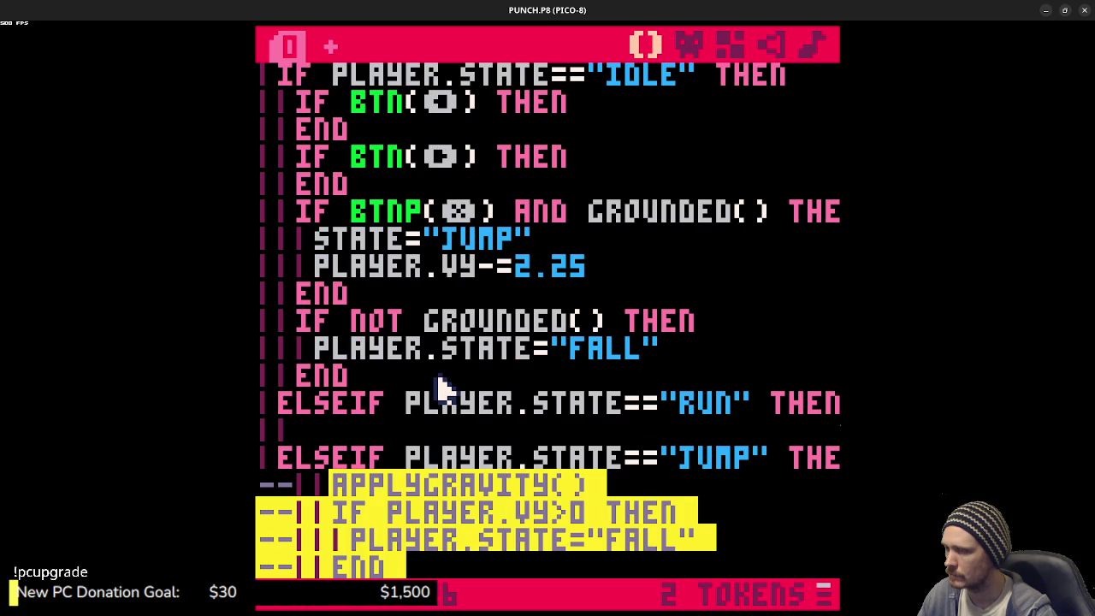
{"action": "left_click", "coordinate": [619, 332]}
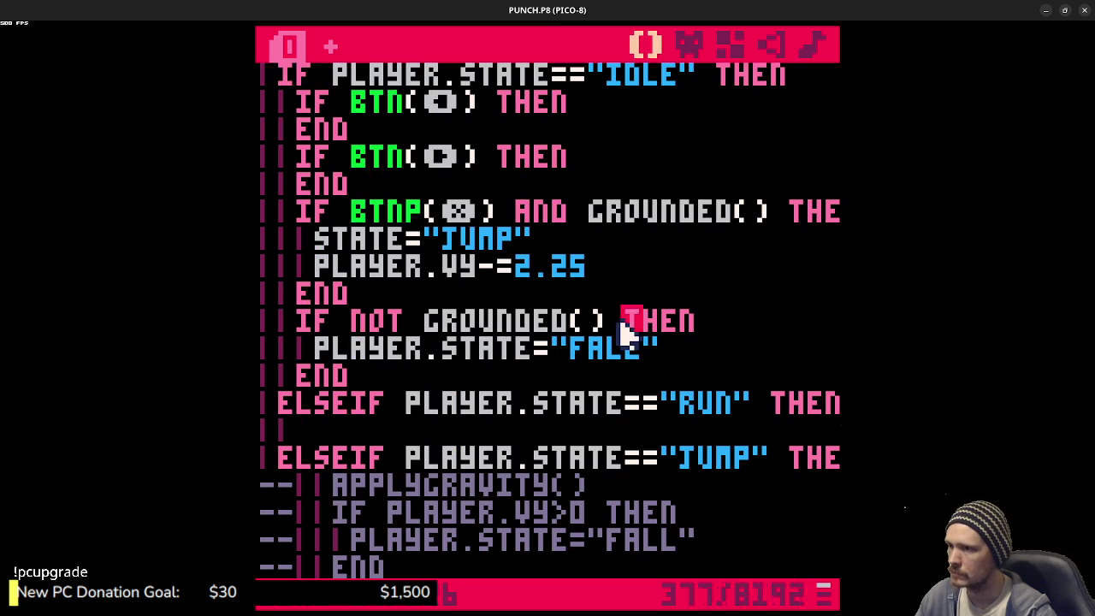
{"action": "type", "text": "AND PLA "}
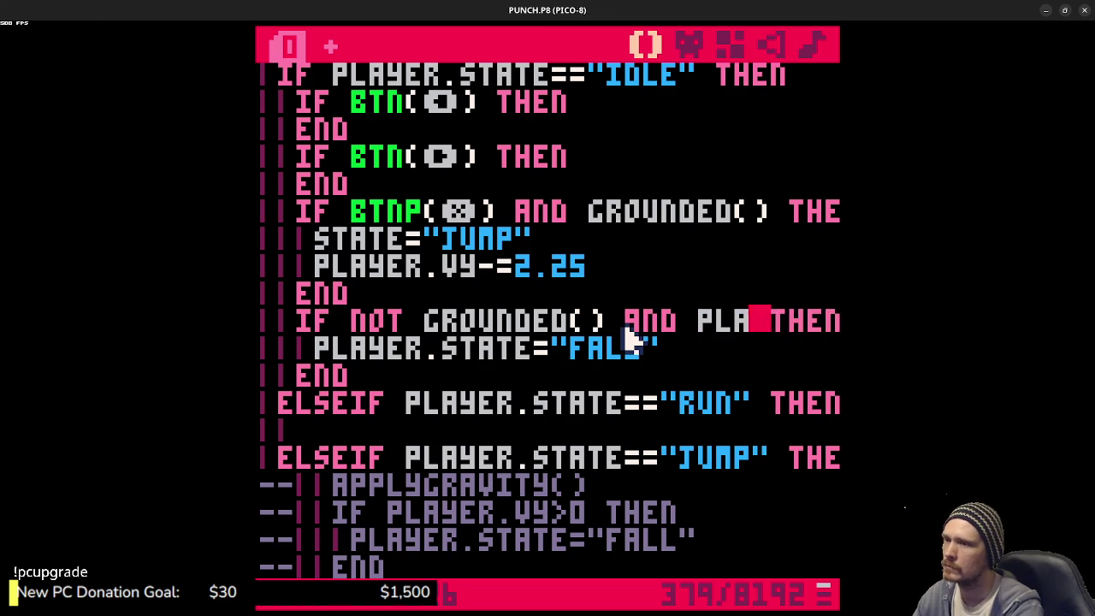
{"action": "type", "text": "YER.VY>0"}
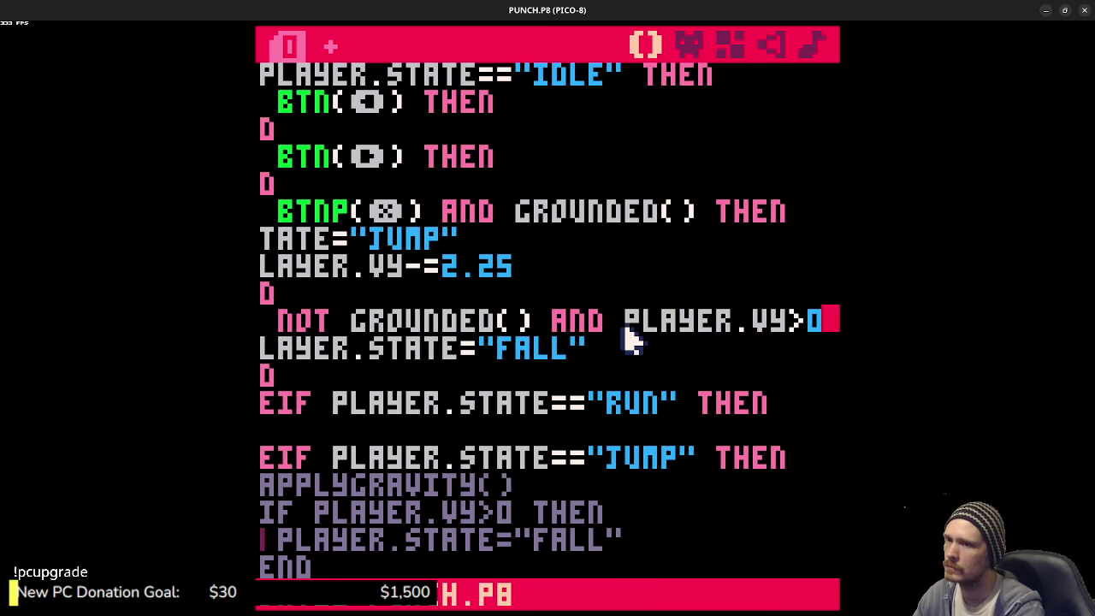
{"action": "key", "text": "ctrl+r"}
{"action": "key", "text": "Escape"}
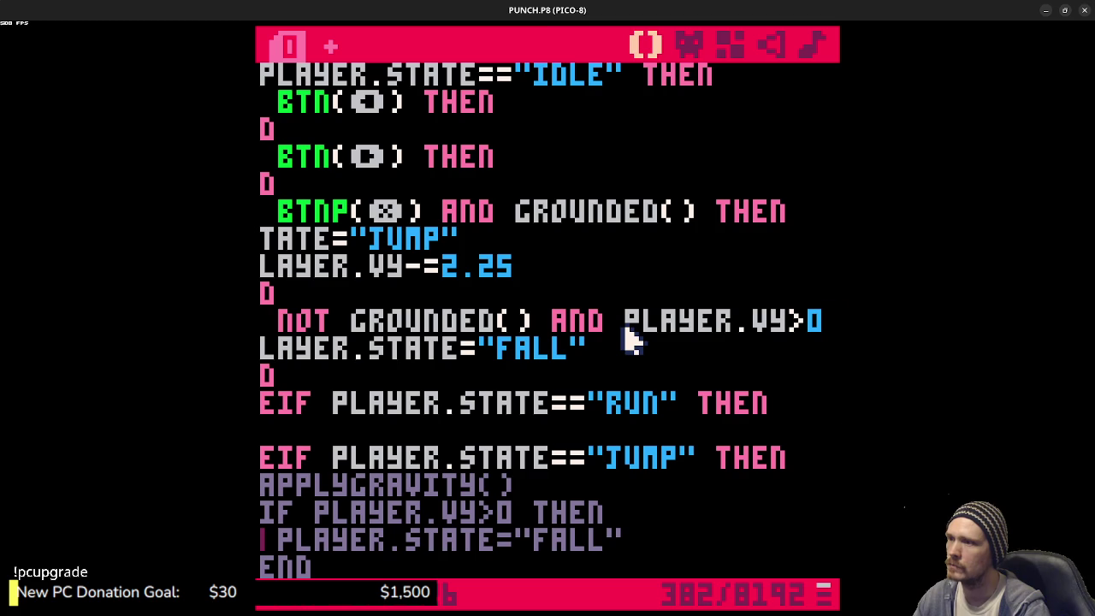
- Remove the velocity condition and stray AND from IF NOT GROUNDED(), and change BTN to BTNP
{"action": "key", "text": "Left"}
{"action": "key", "text": "Left"}
{"action": "key", "text": "Left"}
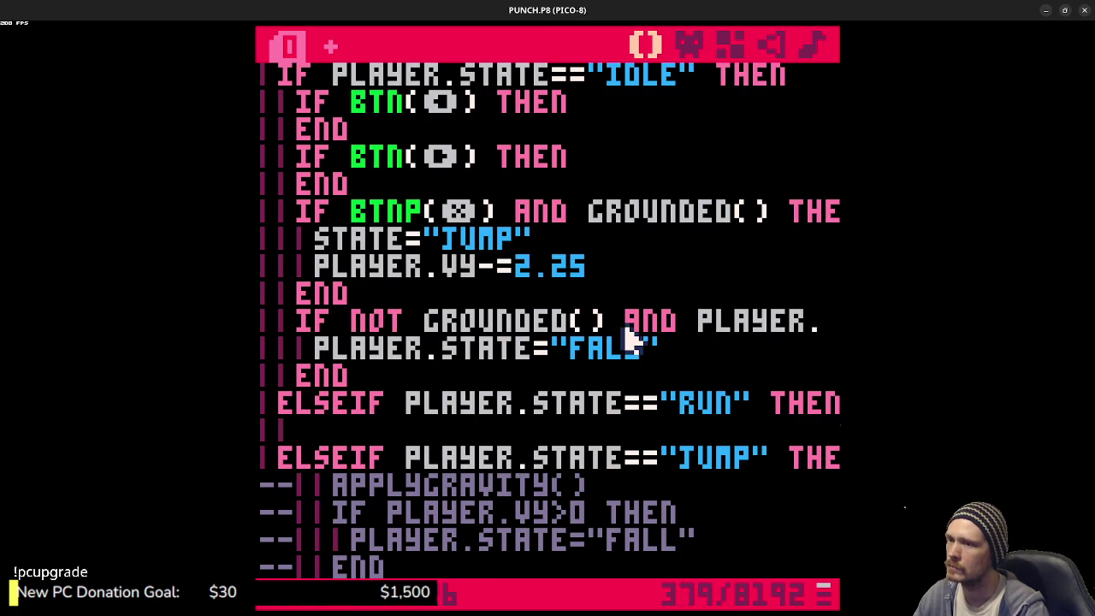
{"action": "key", "text": "BackSpace"}
{"action": "key", "text": "BackSpace"}
{"action": "key", "text": "BackSpace"}
{"action": "key", "text": "ctrl+s"}
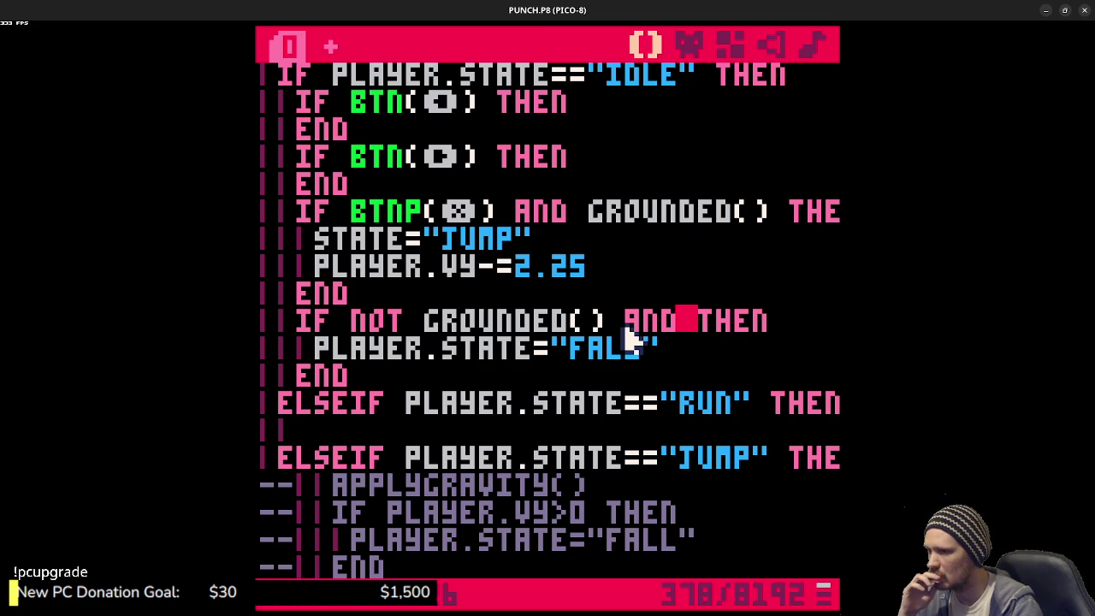
{"action": "key", "text": "ctrl+r"}
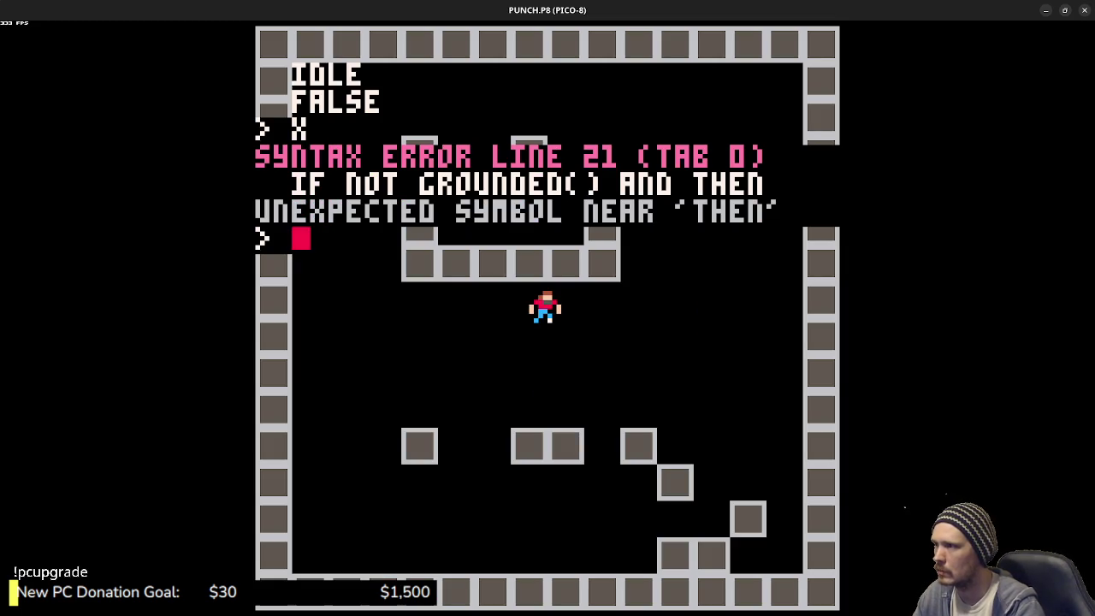
{"action": "key", "text": "Escape"}
{"action": "key", "text": "BackSpace"}
{"action": "key", "text": "BackSpace"}
{"action": "key", "text": "BackSpace"}
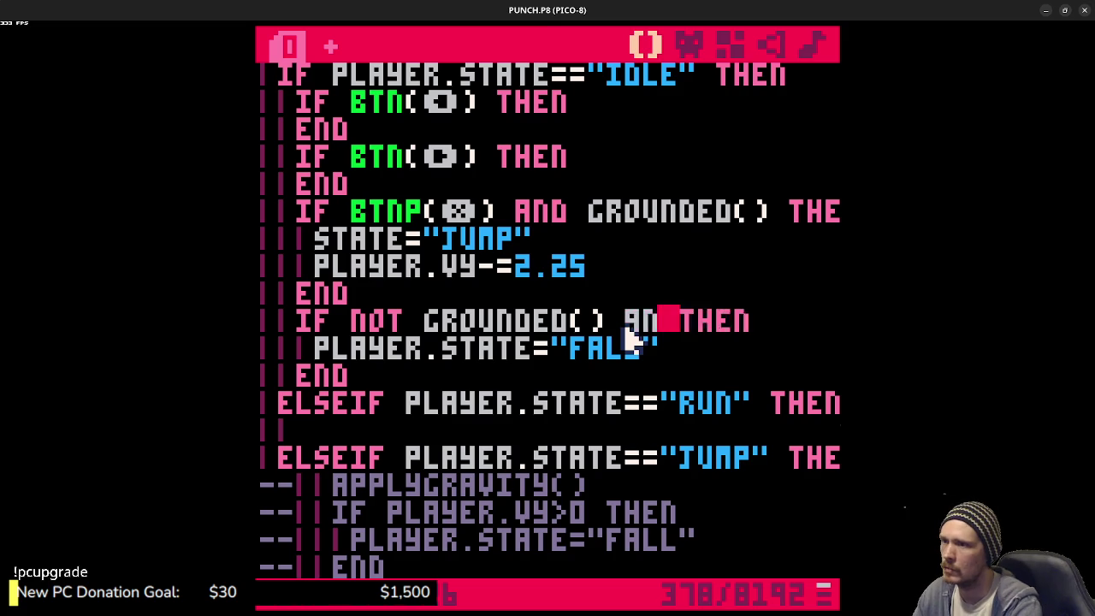
{"action": "key", "text": "ctrl+r"}
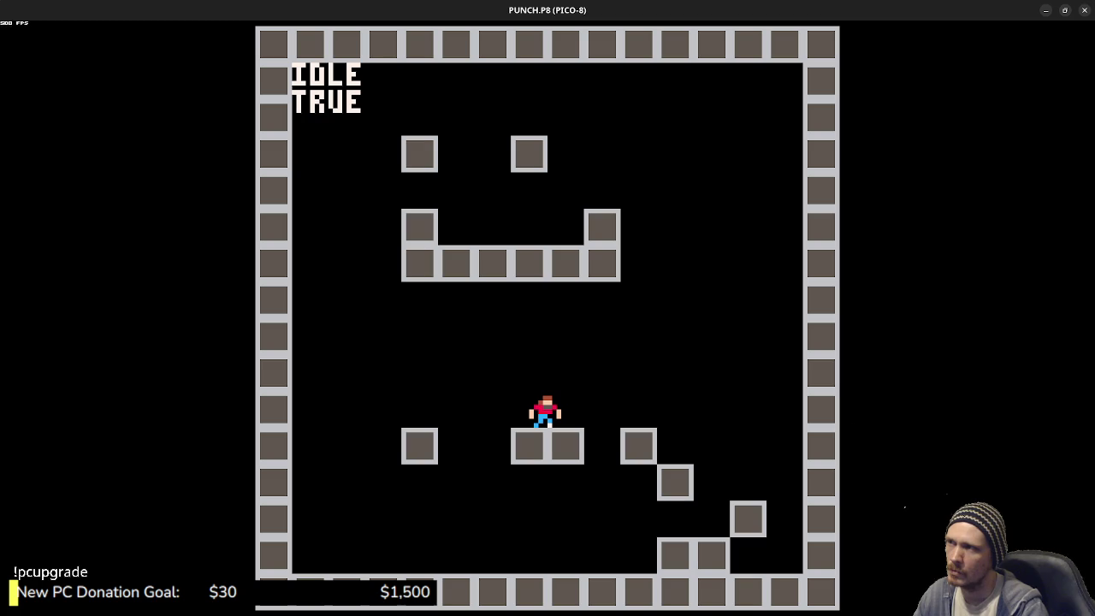
{"action": "key", "text": "Escape"}
{"action": "key", "text": "Escape"}
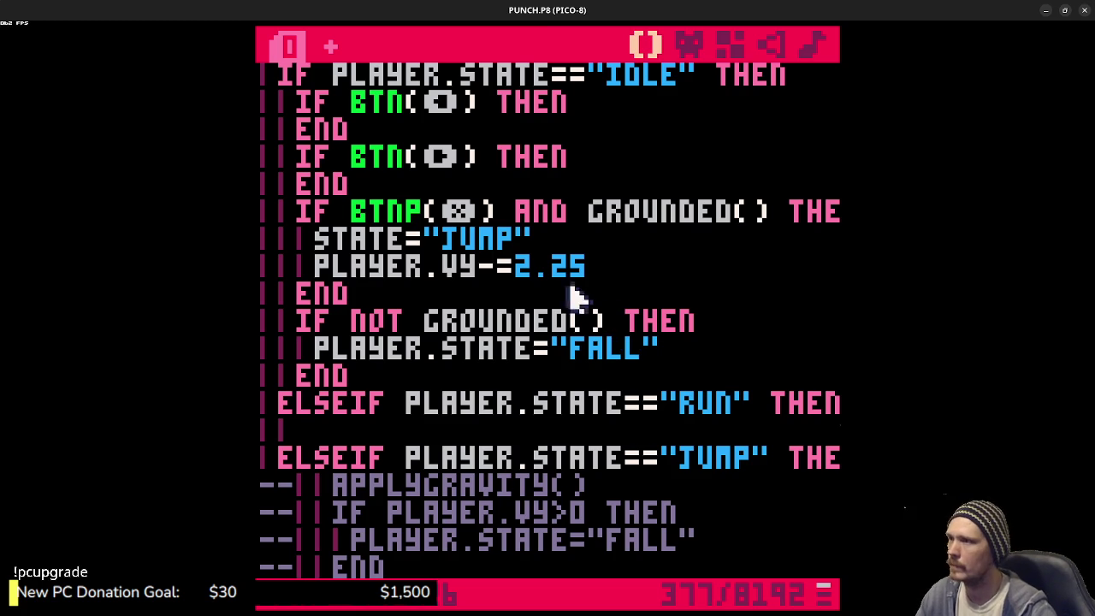
{"action": "left_click", "coordinate": [421, 211]}
{"action": "type", "text": "p"}
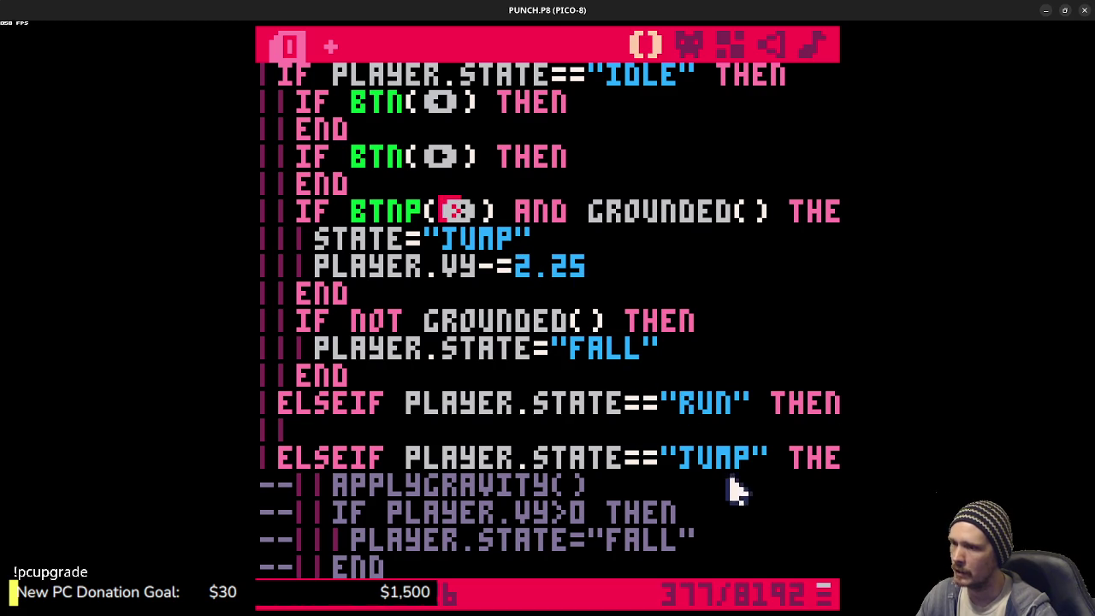
- Uncomment APPLYGRAVITY() and TRYMOVE() in the JUMP branch and run the cart
{"action": "scroll", "coordinate": [701, 466], "scroll_direction": "down", "scroll_amount": 3}
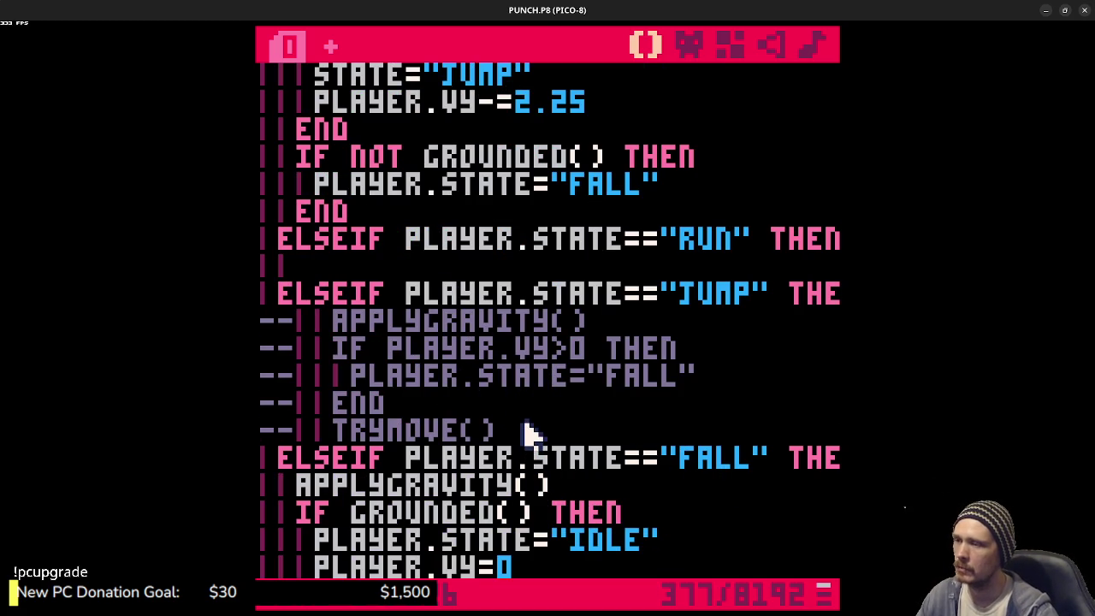
{"action": "left_click_drag", "start_coordinate": [514, 430], "coordinate": [384, 430]}
{"action": "left_click", "coordinate": [363, 334]}
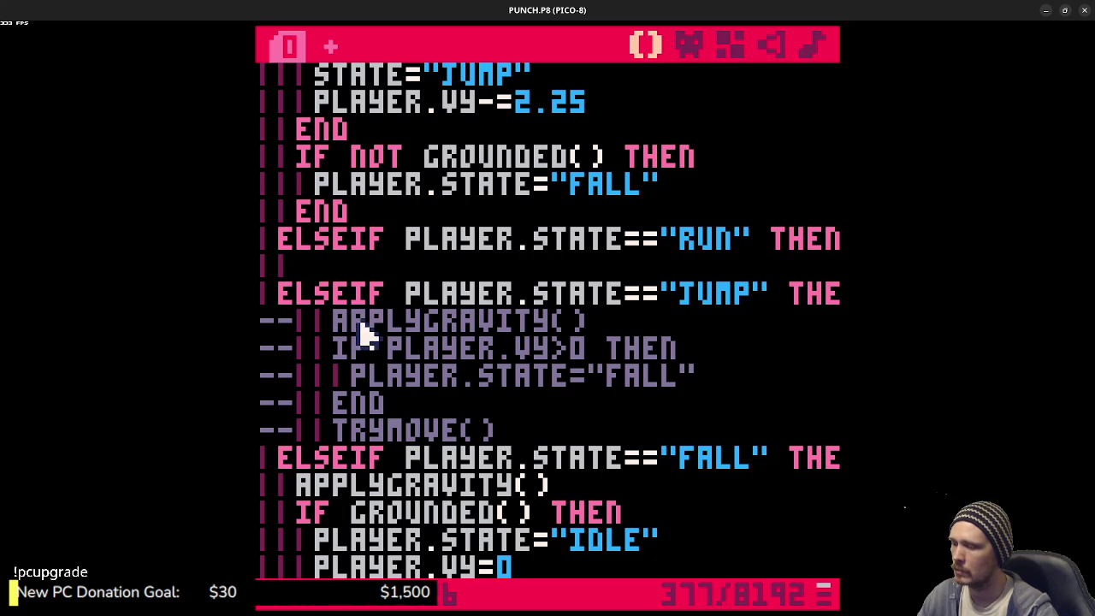
{"action": "key", "text": "ctrl+b"}
{"action": "left_click", "coordinate": [406, 430]}
{"action": "key", "text": "ctrl+b"}
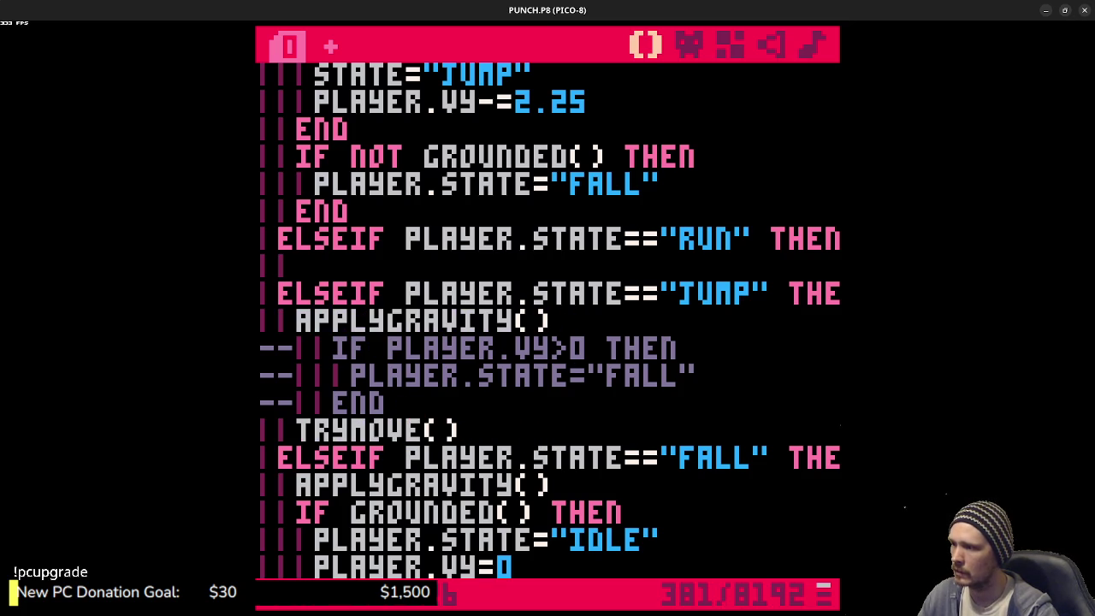
{"action": "key", "text": "ctrl+d"}
{"action": "key", "text": "ctrl+z"}
{"action": "key", "text": "ctrl+r"}
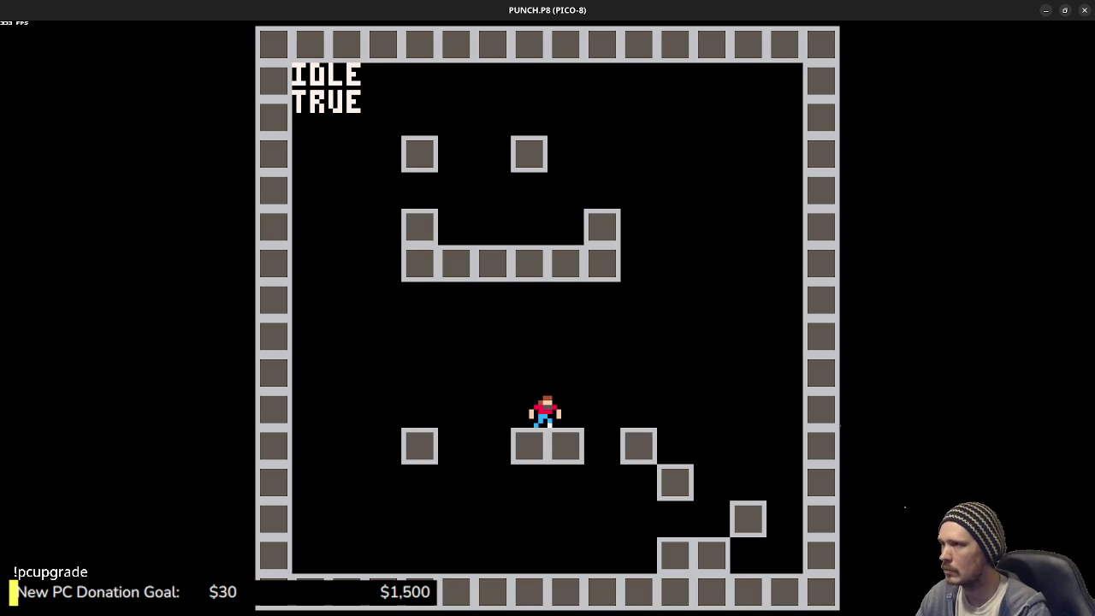
- Comment out the FALL branch's APPLYGRAVITY(), grounded landing check and TRYMOVE() lines, then save the cart
{"action": "key", "text": "Escape"}
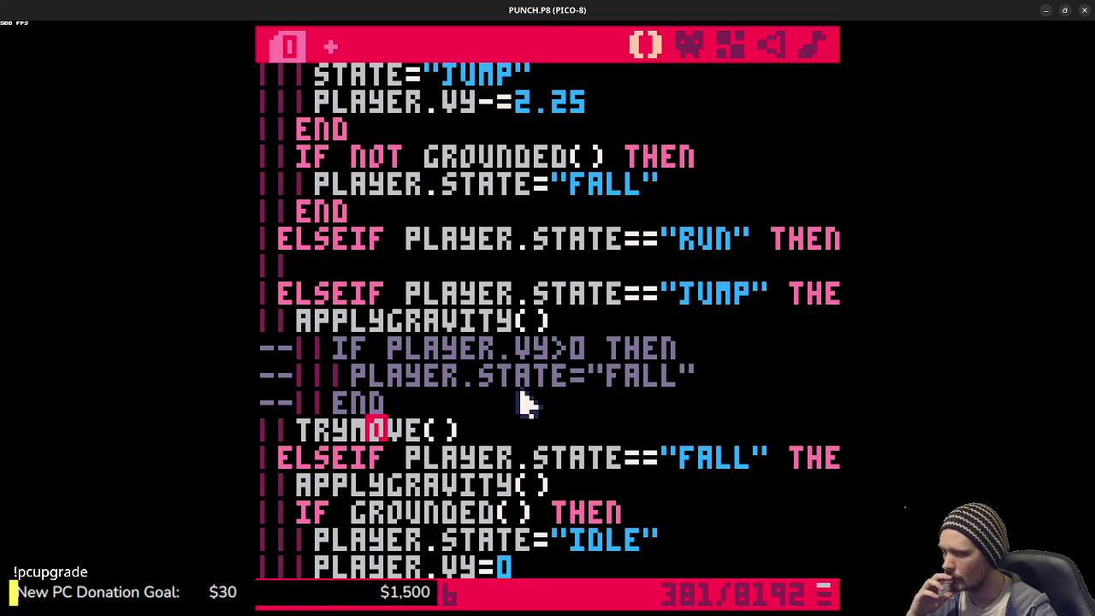
{"action": "scroll", "coordinate": [523, 402], "scroll_direction": "down", "scroll_amount": 15}
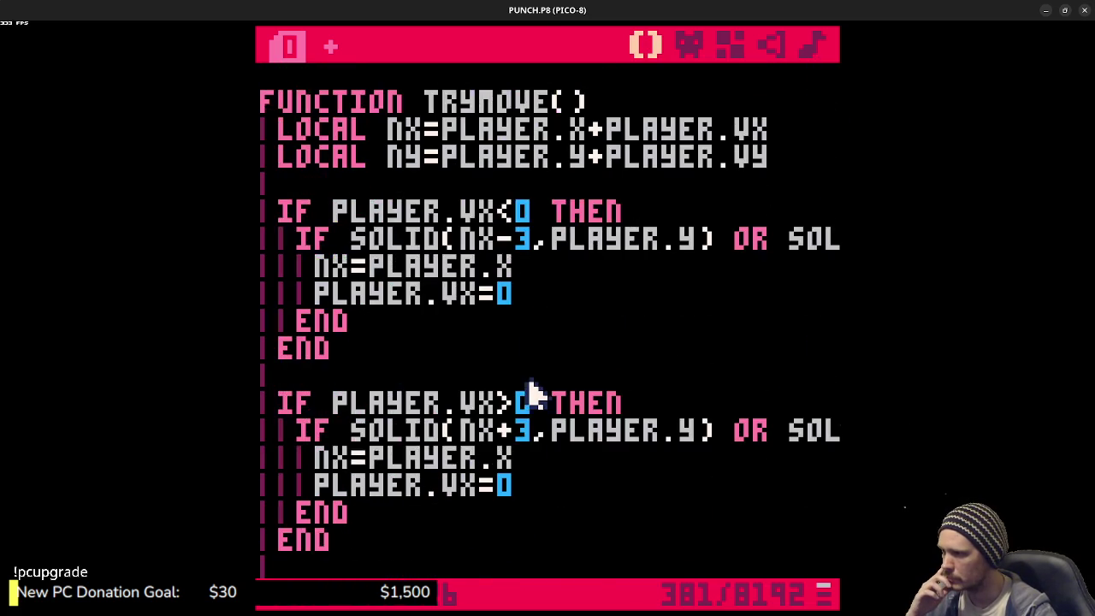
{"action": "scroll", "coordinate": [530, 392], "scroll_direction": "down", "scroll_amount": 2}
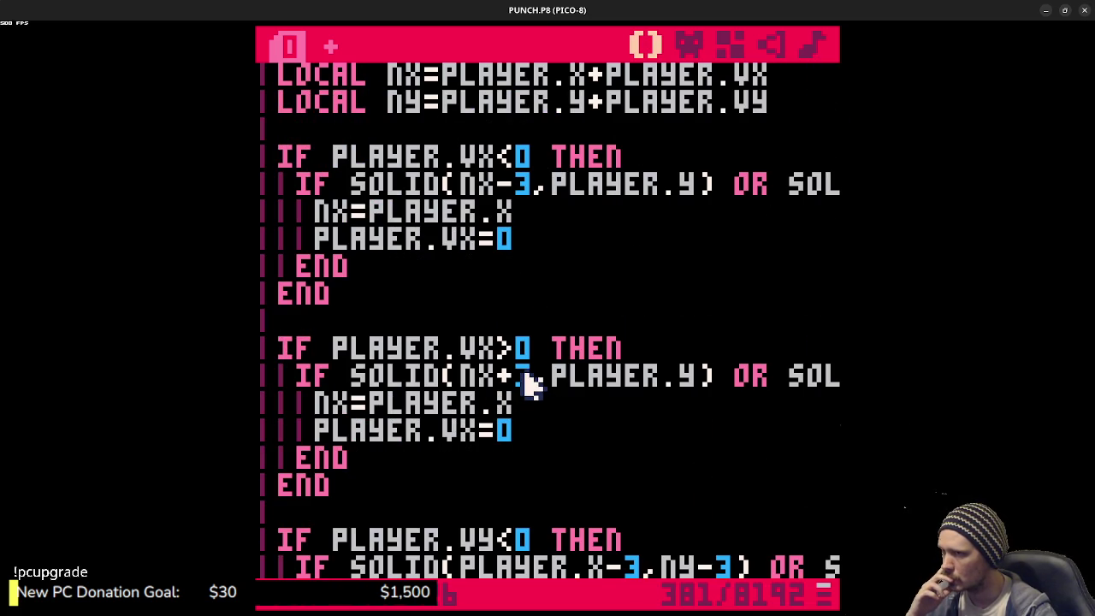
{"action": "scroll", "coordinate": [529, 384], "scroll_direction": "down", "scroll_amount": 10}
{"action": "scroll", "coordinate": [532, 392], "scroll_direction": "up", "scroll_amount": 12}
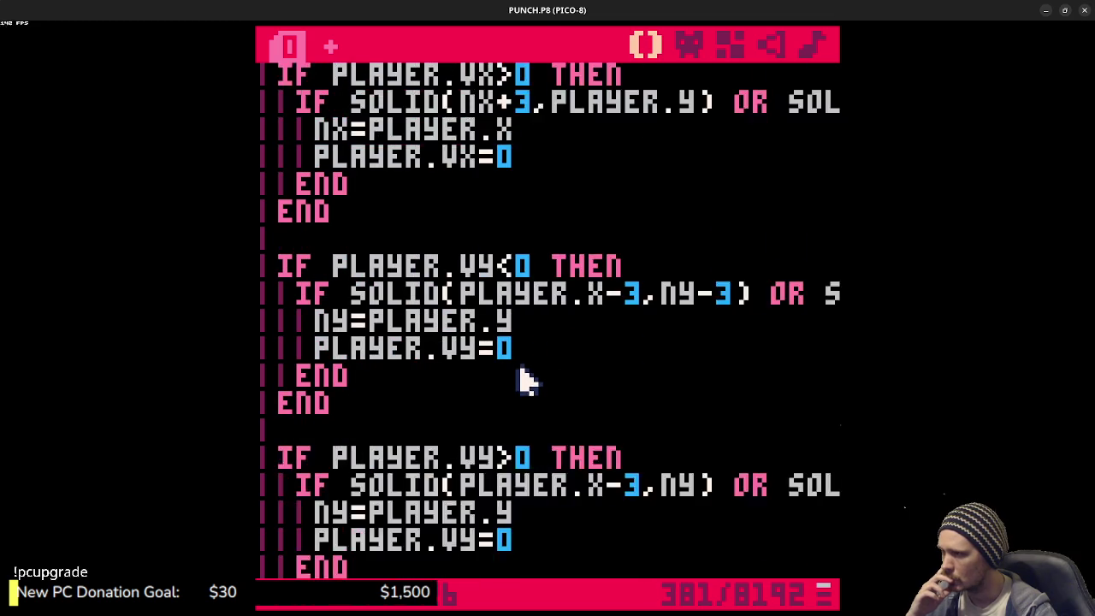
{"action": "scroll", "coordinate": [530, 389], "scroll_direction": "up", "scroll_amount": 8}
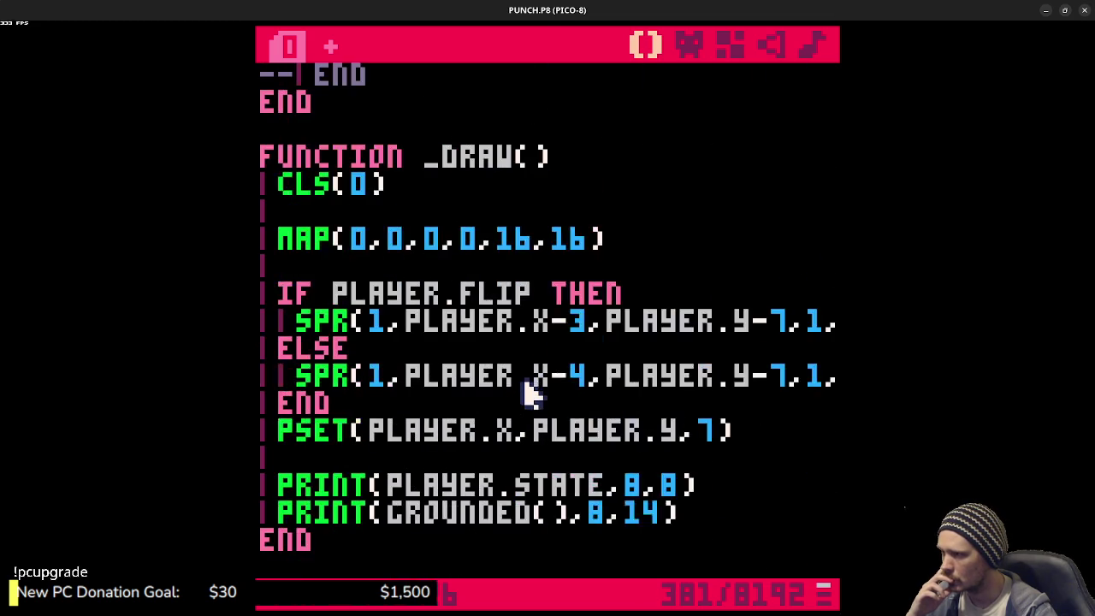
{"action": "scroll", "coordinate": [532, 390], "scroll_direction": "down", "scroll_amount": 4}
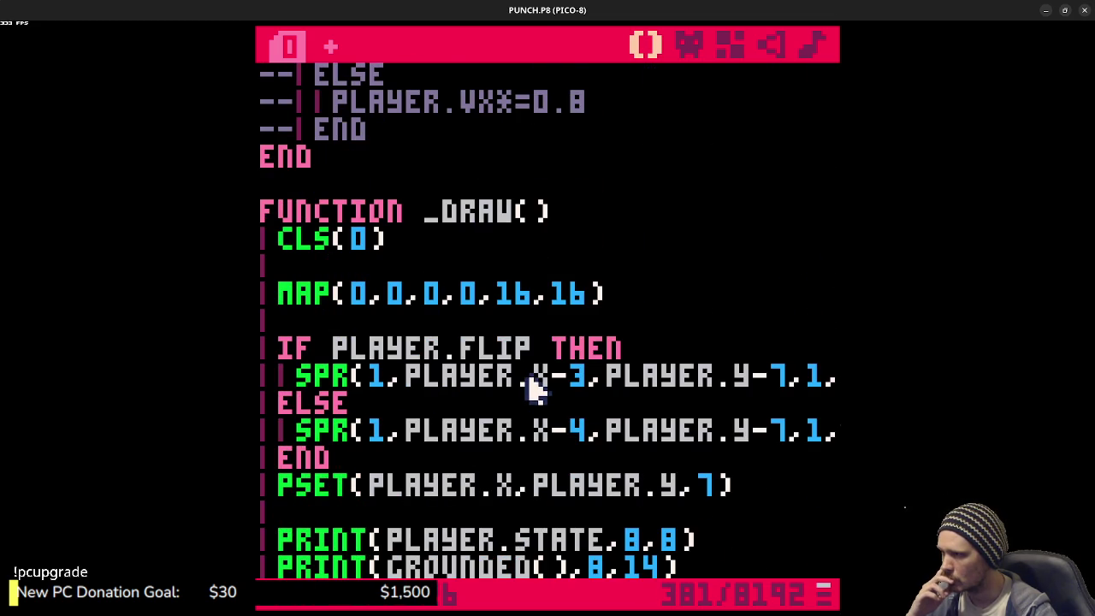
{"action": "scroll", "coordinate": [530, 389], "scroll_direction": "up", "scroll_amount": 12}
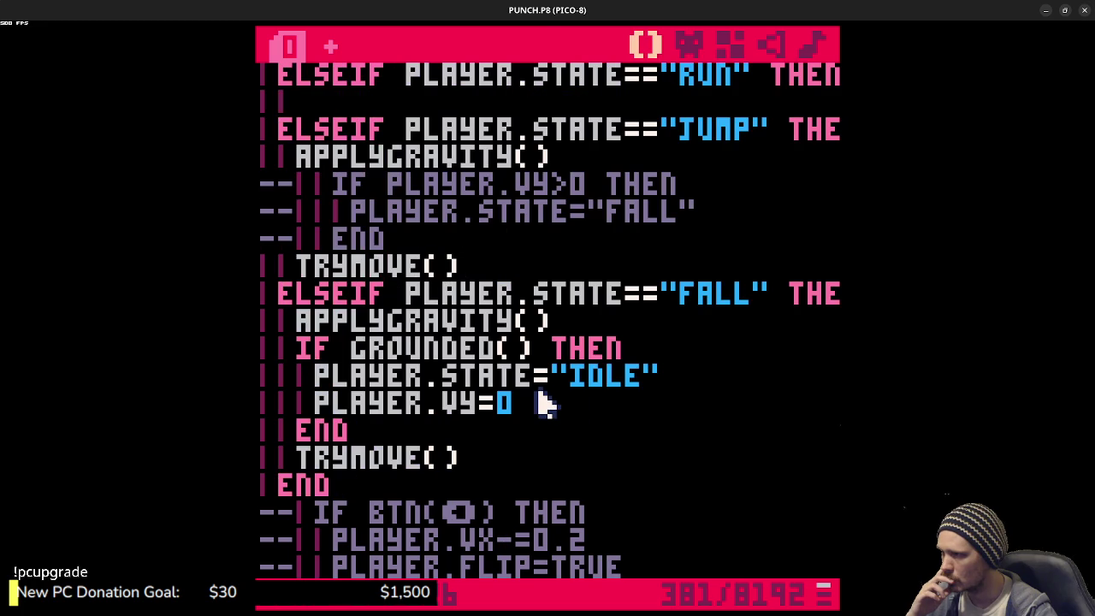
{"action": "scroll", "coordinate": [541, 400], "scroll_direction": "up", "scroll_amount": 2}
{"action": "scroll", "coordinate": [540, 398], "scroll_direction": "up", "scroll_amount": 2}
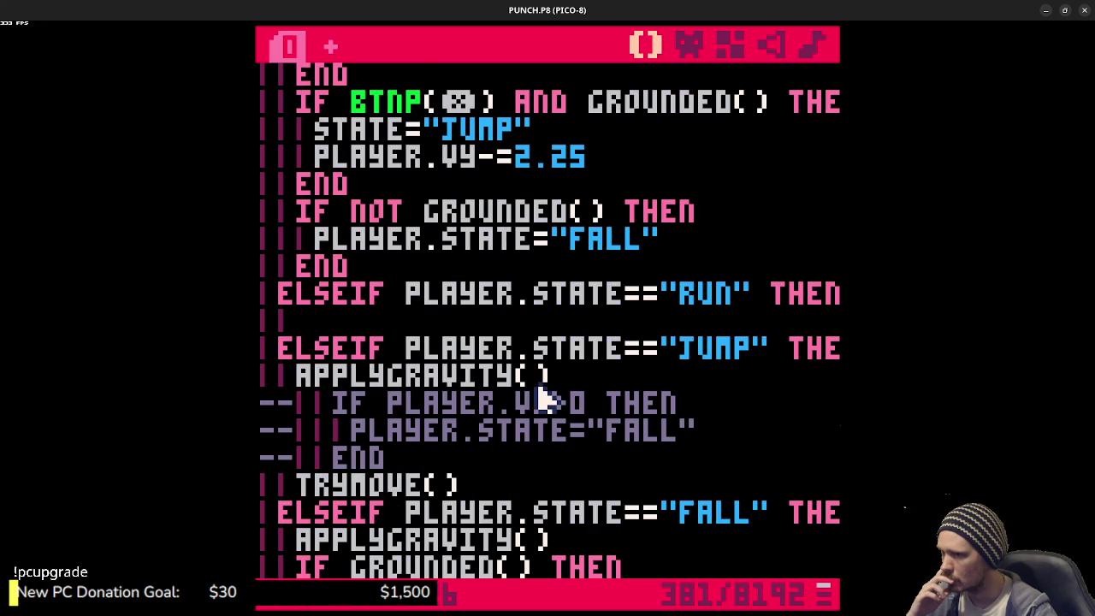
{"action": "scroll", "coordinate": [544, 399], "scroll_direction": "down", "scroll_amount": 1}
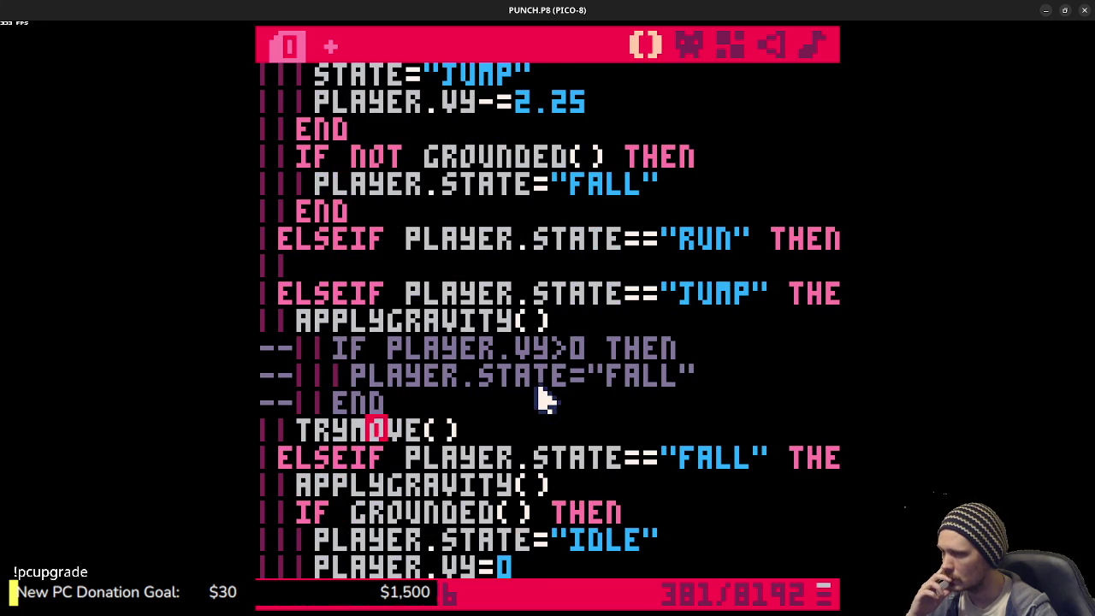
{"action": "scroll", "coordinate": [544, 398], "scroll_direction": "down", "scroll_amount": 2}
{"action": "left_click_drag", "start_coordinate": [488, 511], "coordinate": [301, 382]}
{"action": "key", "text": "ctrl+b"}
{"action": "key", "text": "ctrl+s"}
{"action": "scroll", "coordinate": [483, 389], "scroll_direction": "up", "scroll_amount": 4}
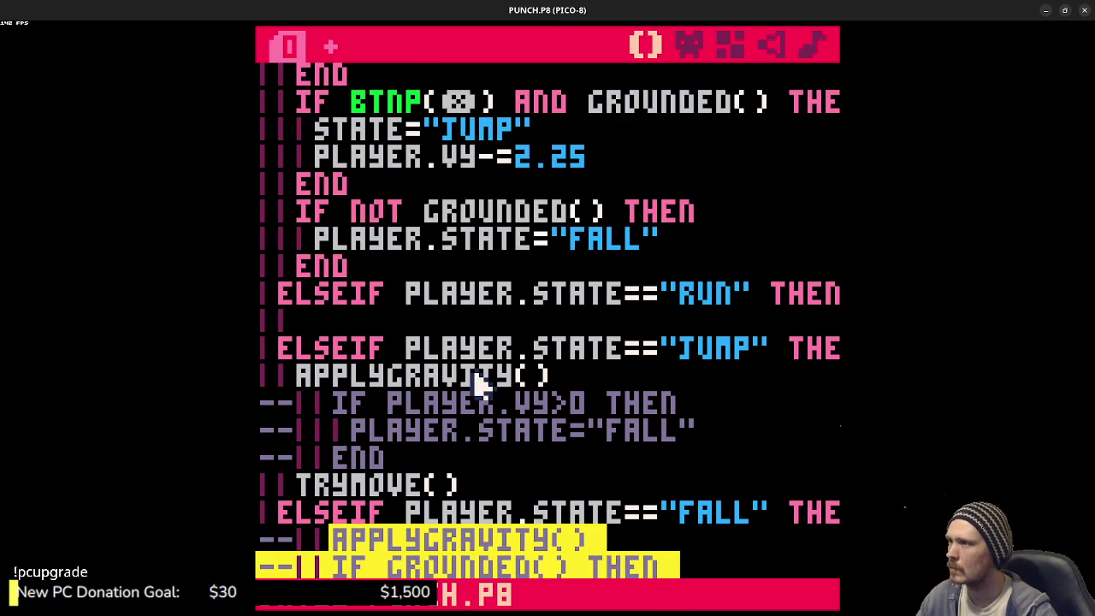
- Run the cart with FALL disabled, then uncomment the FALL branch lines and save
{"action": "scroll", "coordinate": [483, 389], "scroll_direction": "up", "scroll_amount": 2}
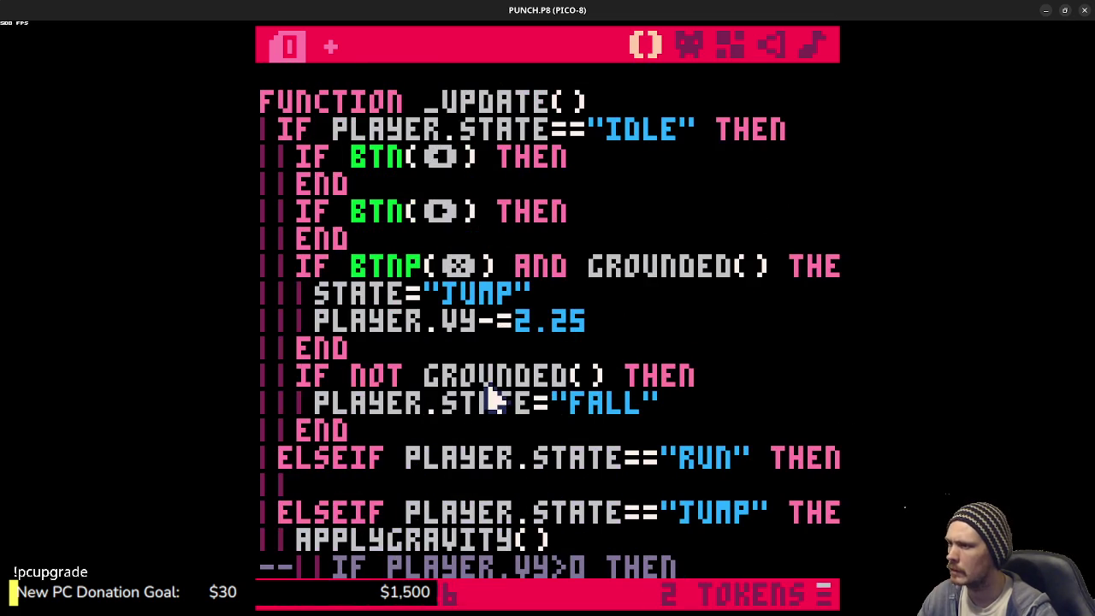
{"action": "key", "text": "ctrl+r"}
{"action": "key", "text": "Escape"}
{"action": "key", "text": "Escape"}
{"action": "key", "text": "shift+Down"}
{"action": "key", "text": "shift+Down"}
{"action": "key", "text": "shift+Down"}
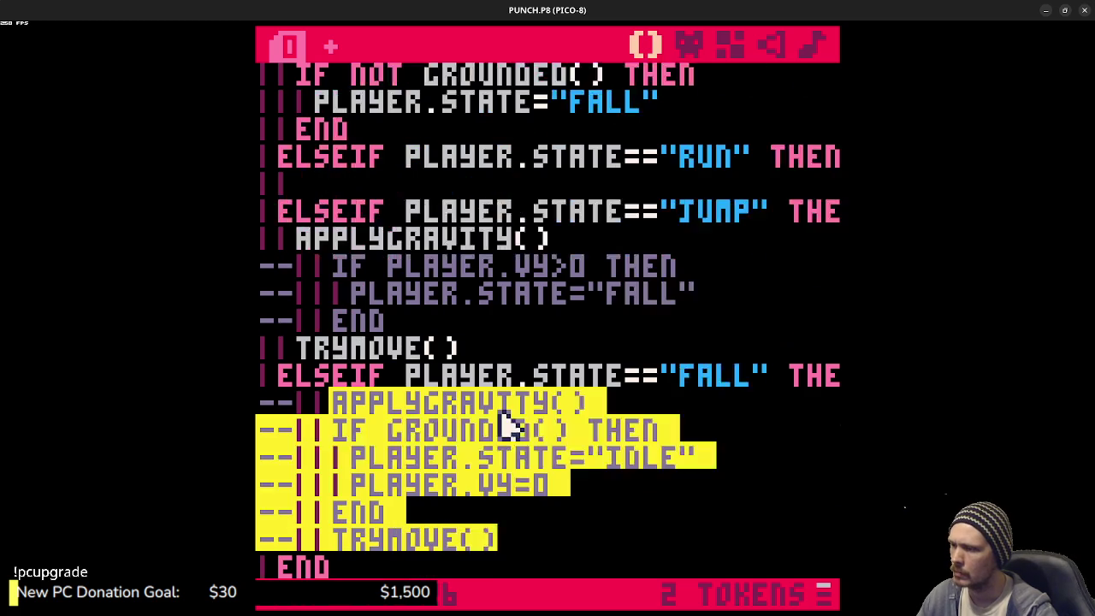
{"action": "key", "text": "ctrl+b"}
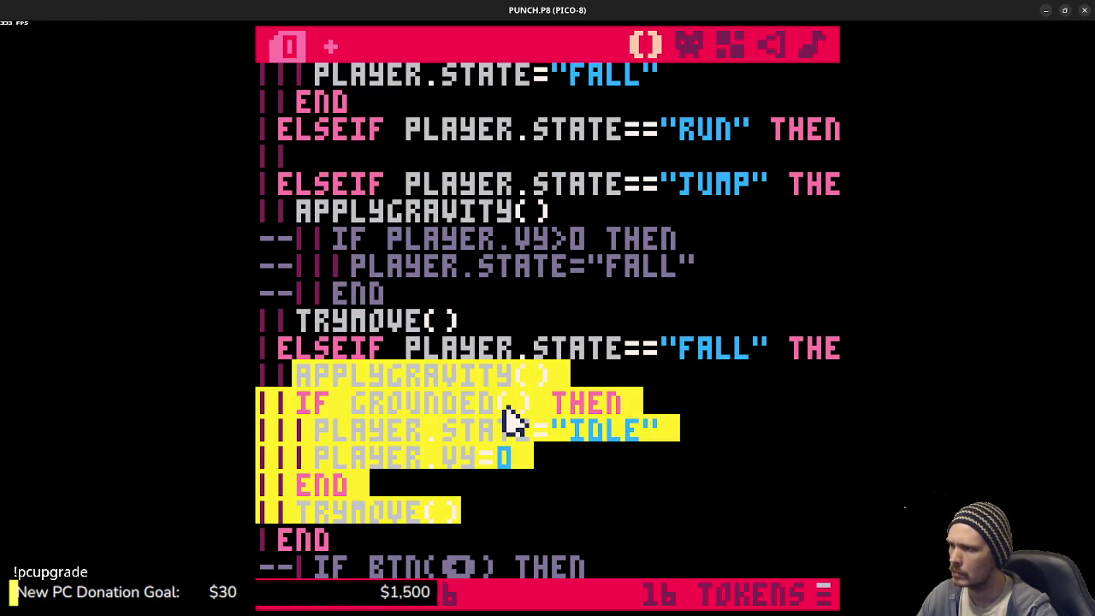
{"action": "key", "text": "ctrl+s"}
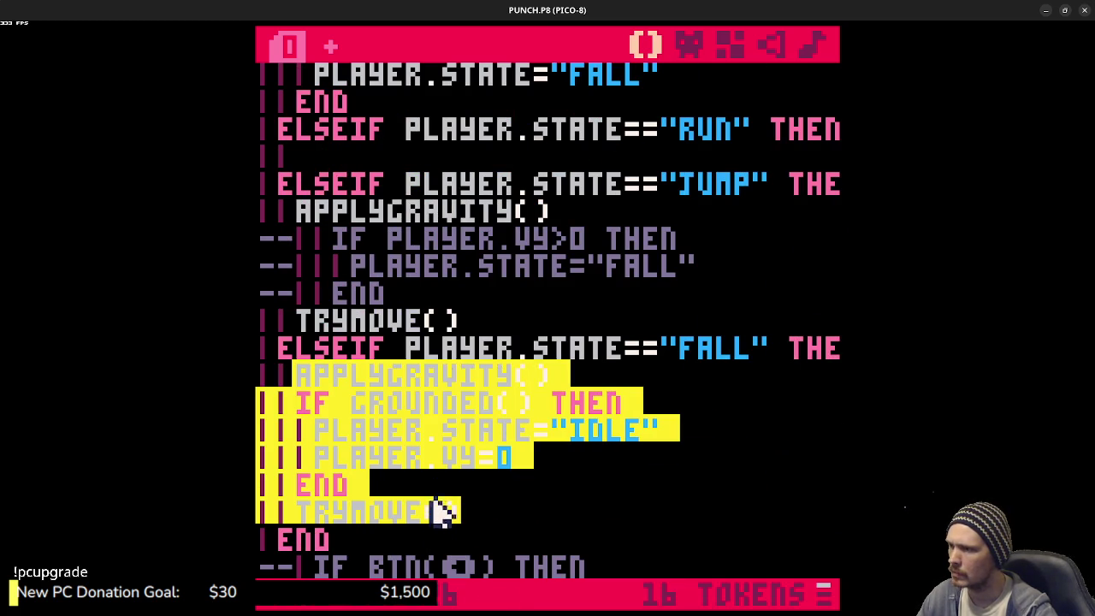
- Run the cart to confirm the player lands in IDLE, then go to the GROUNDED return line
{"action": "key", "text": "ctrl+r"}
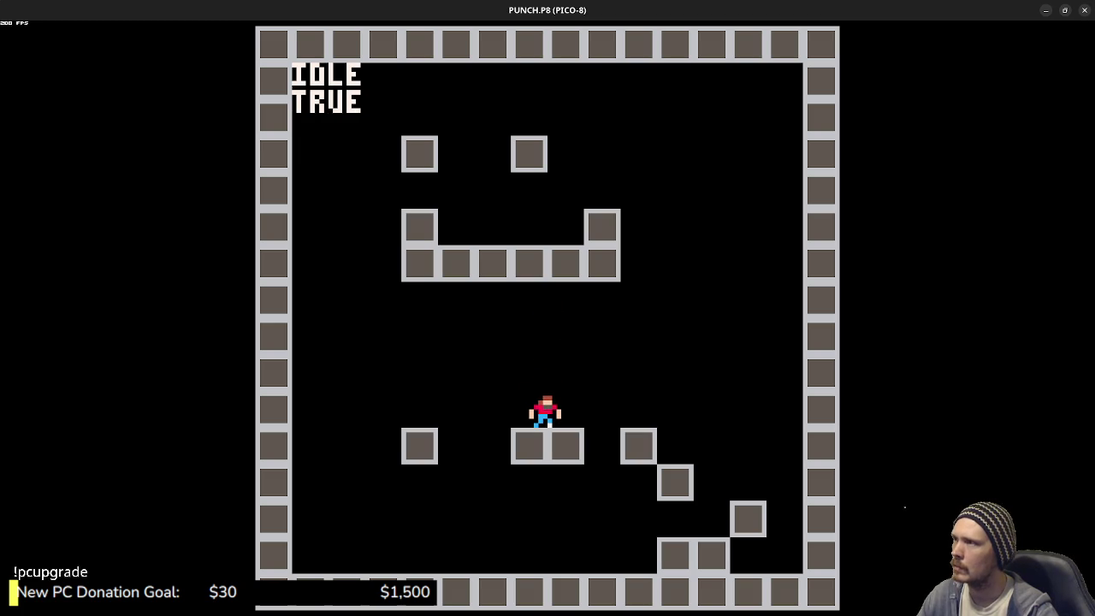
{"action": "key", "text": "Escape"}
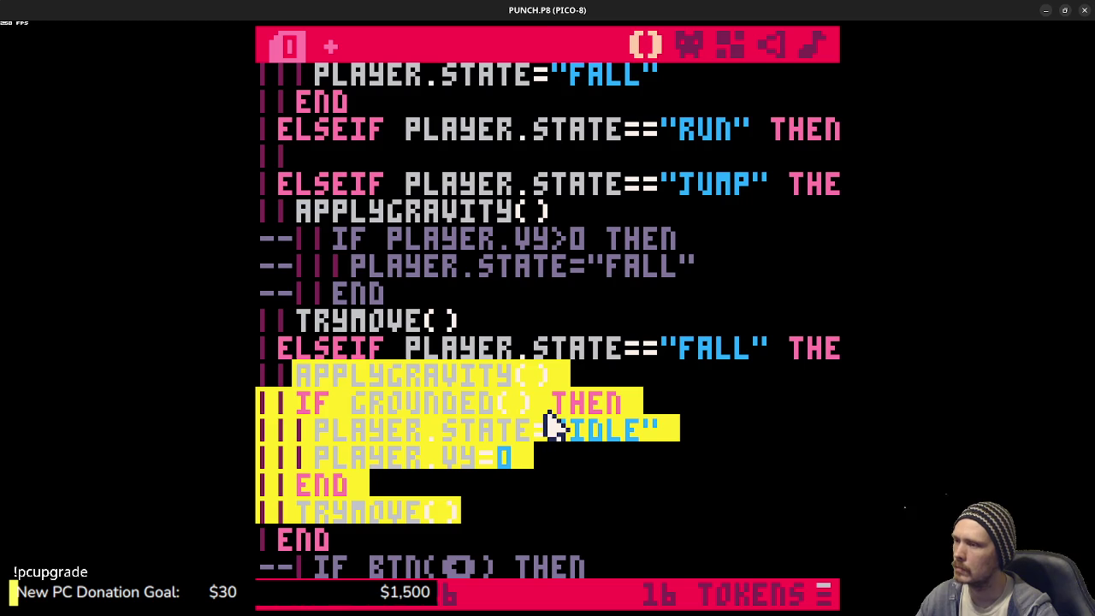
{"action": "scroll", "coordinate": [557, 361], "scroll_direction": "up", "scroll_amount": 6}
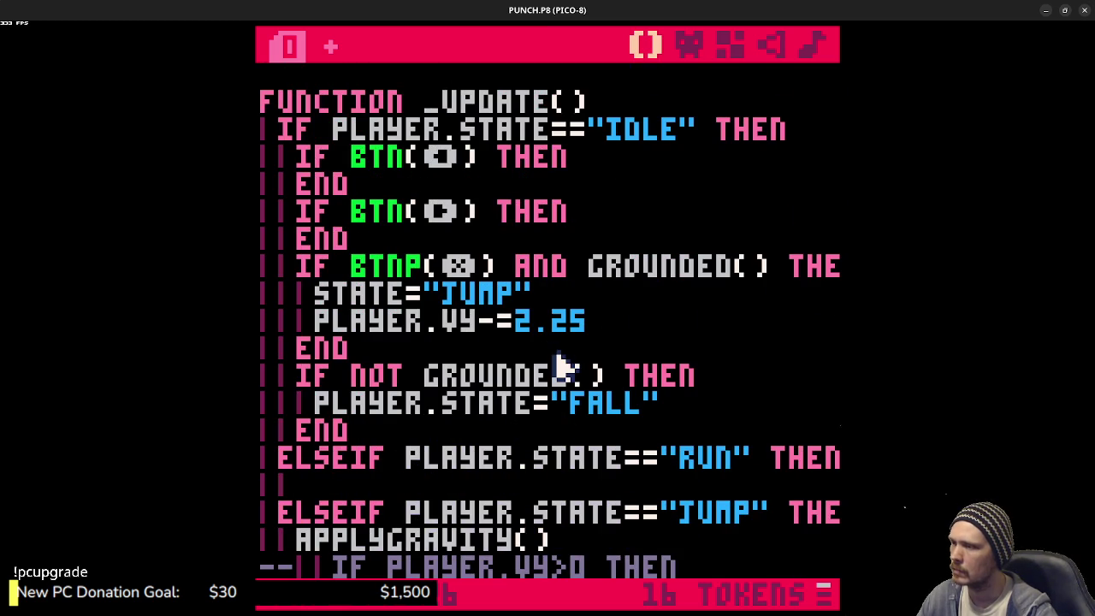
{"action": "scroll", "coordinate": [557, 362], "scroll_direction": "down", "scroll_amount": 20}
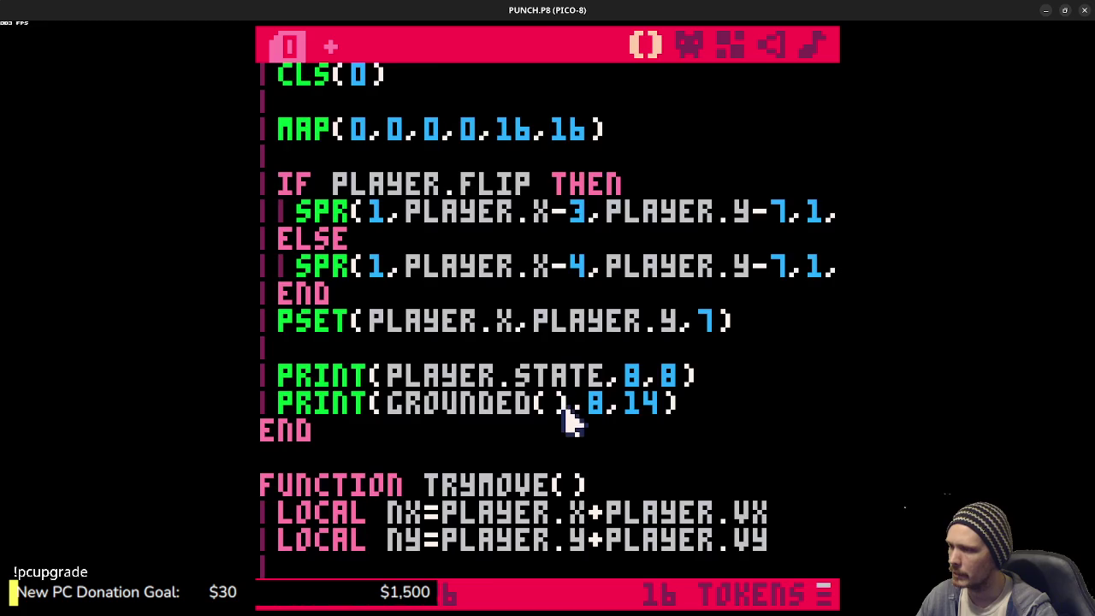
{"action": "scroll", "coordinate": [565, 410], "scroll_direction": "down", "scroll_amount": 20}
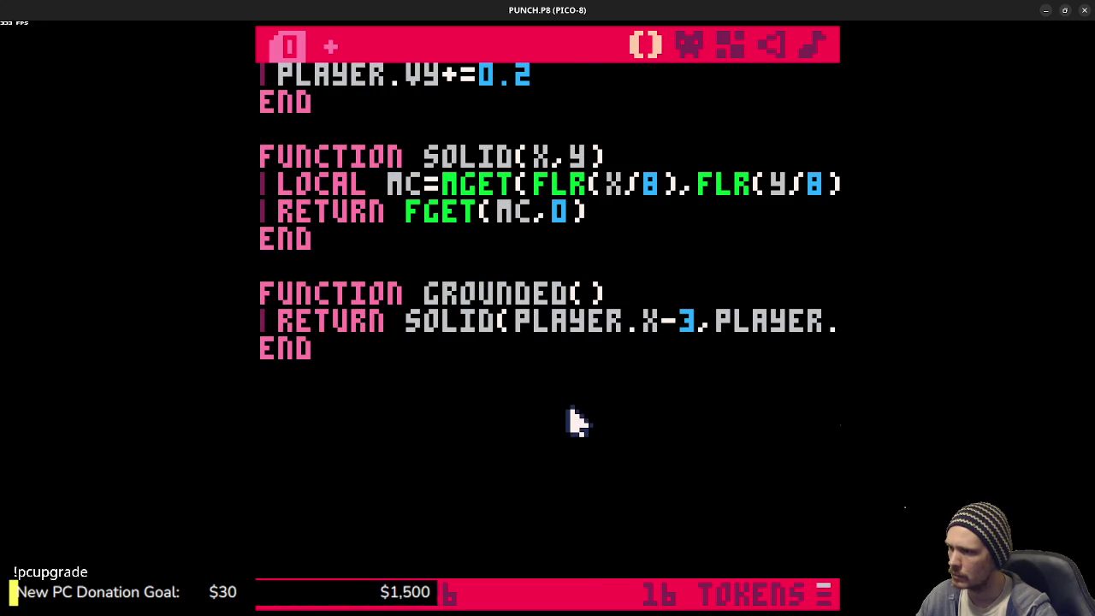
{"action": "left_click", "coordinate": [647, 325]}
- Change the y offsets in the GROUNDED() solid checks from PLAYER.Y+3 to PLAYER.Y+1
{"action": "left_click_drag", "start_coordinate": [589, 327], "coordinate": [834, 325]}
{"action": "left_click", "coordinate": [578, 330]}
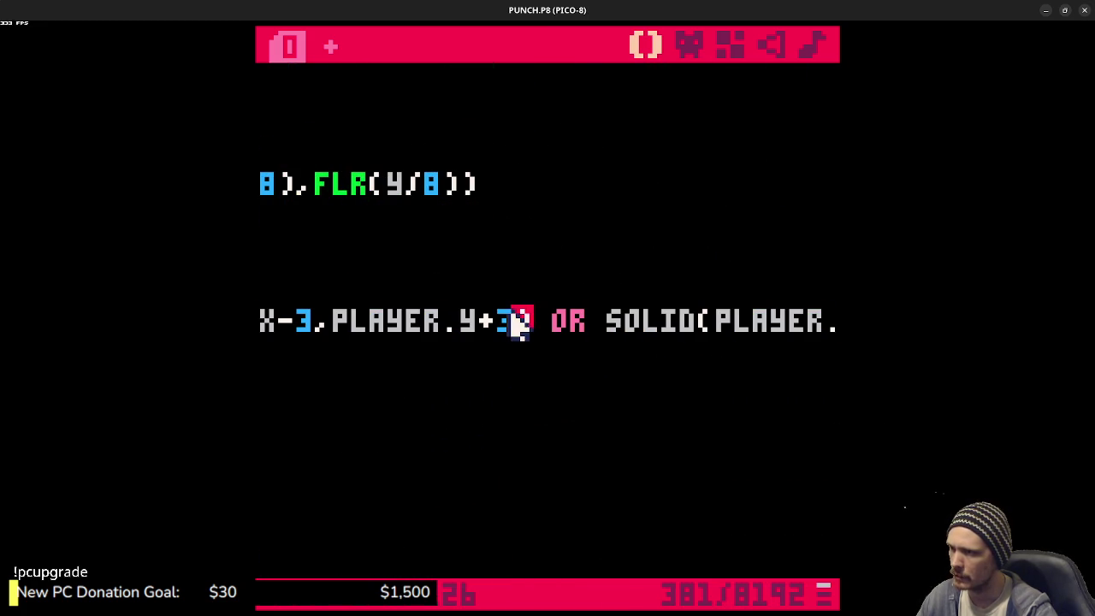
{"action": "key", "text": "BackSpace"}
{"action": "type", "text": "1"}
{"action": "left_click", "coordinate": [604, 337]}
{"action": "mouse_move", "coordinate": [566, 324]}
{"action": "left_mouse_down"}
{"action": "mouse_move", "coordinate": [643, 319]}
{"action": "mouse_move", "coordinate": [257, 319]}
{"action": "mouse_move", "coordinate": [830, 319]}
{"action": "left_mouse_up"}
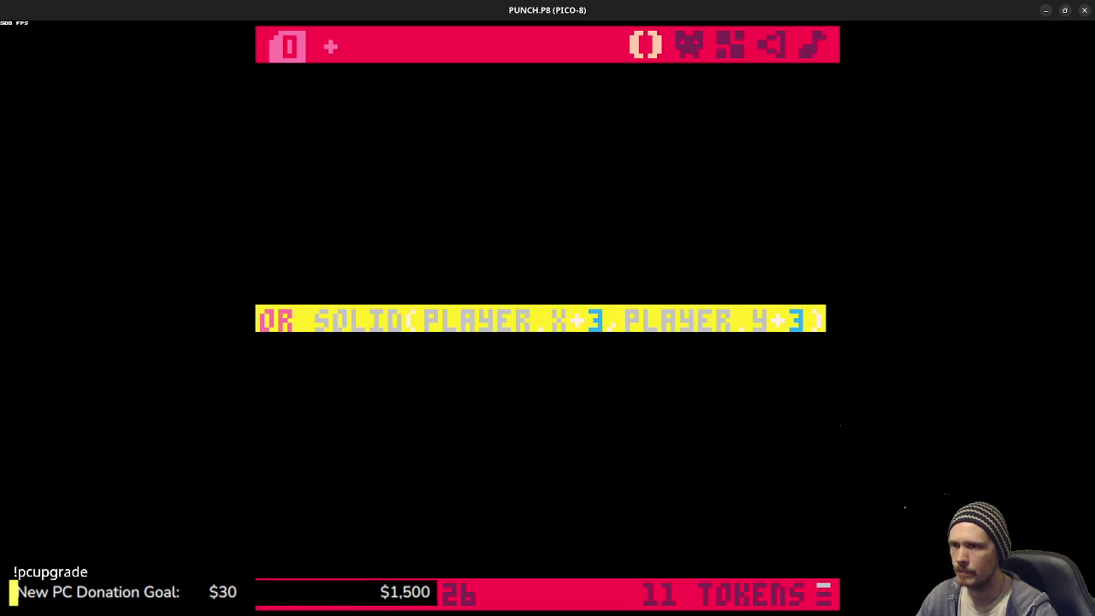
{"action": "left_click", "coordinate": [803, 320]}
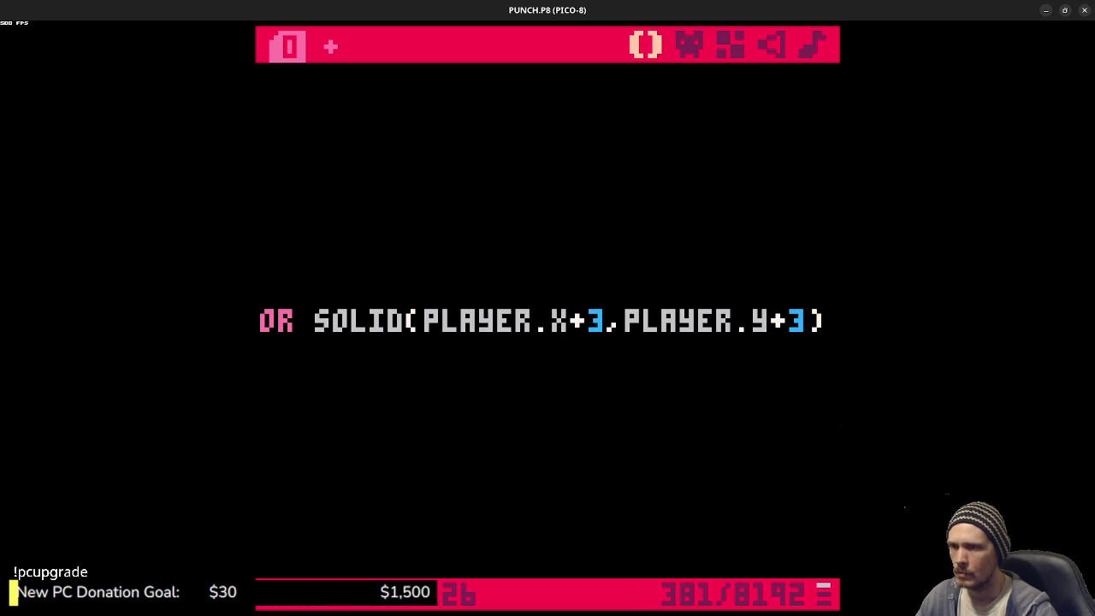
{"action": "key", "text": "BackSpace"}
{"action": "type", "text": "1"}
- Run the cart to confirm the player rests IDLE, then return to _update()
{"action": "key", "text": "ctrl+r"}
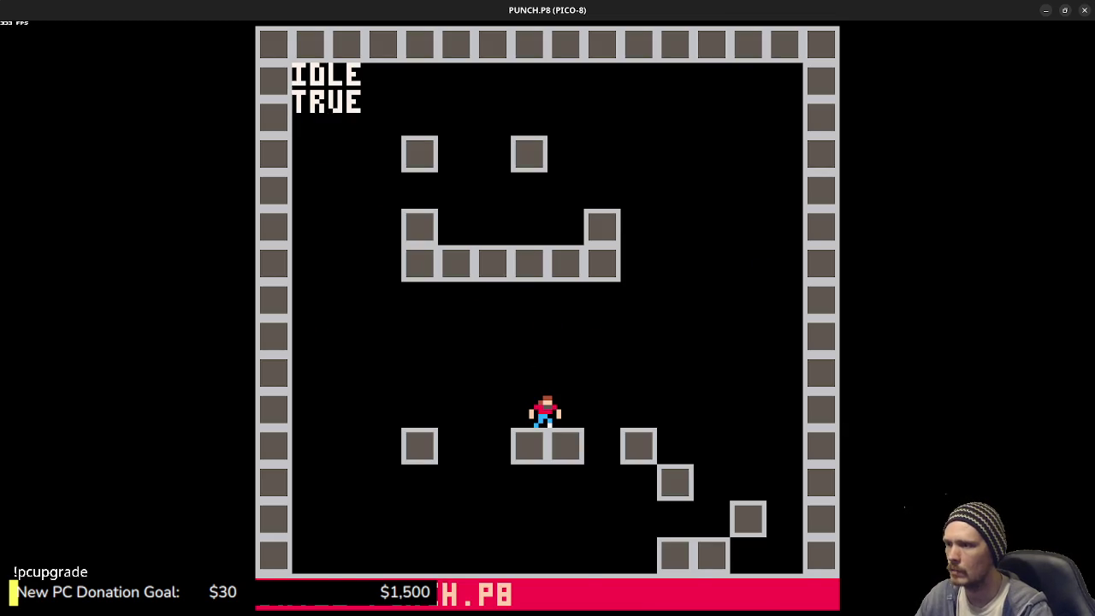
{"action": "key", "text": "Escape"}
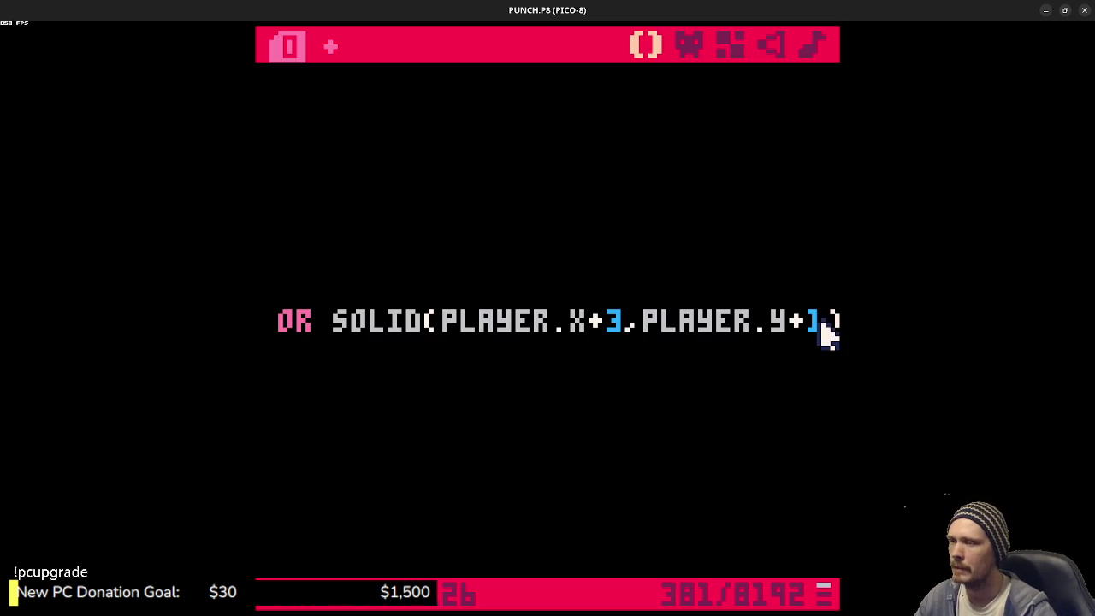
{"action": "key", "text": "Down"}
{"action": "key", "text": "shift+Up"}
{"action": "scroll", "coordinate": [439, 294], "scroll_direction": "up", "scroll_amount": 10}
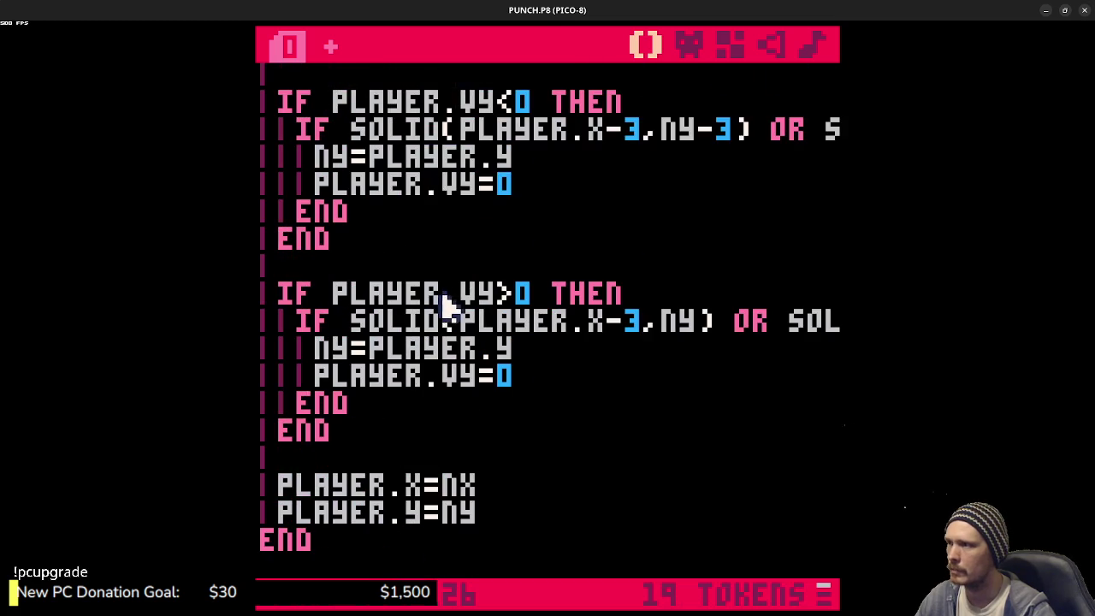
{"action": "scroll", "coordinate": [457, 312], "scroll_direction": "up", "scroll_amount": 15}
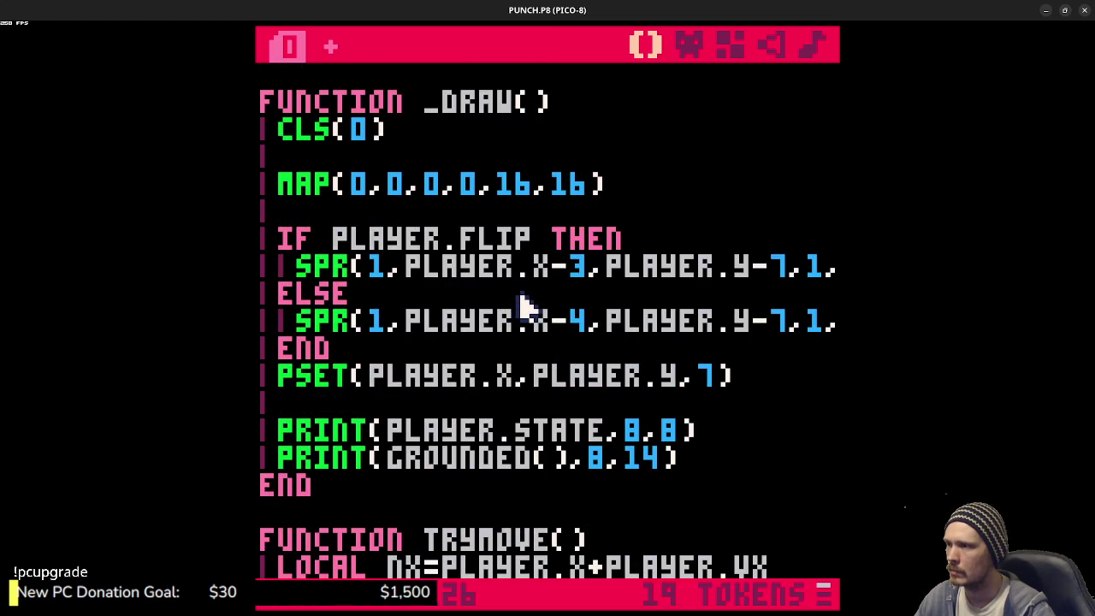
{"action": "scroll", "coordinate": [531, 308], "scroll_direction": "up", "scroll_amount": 15}
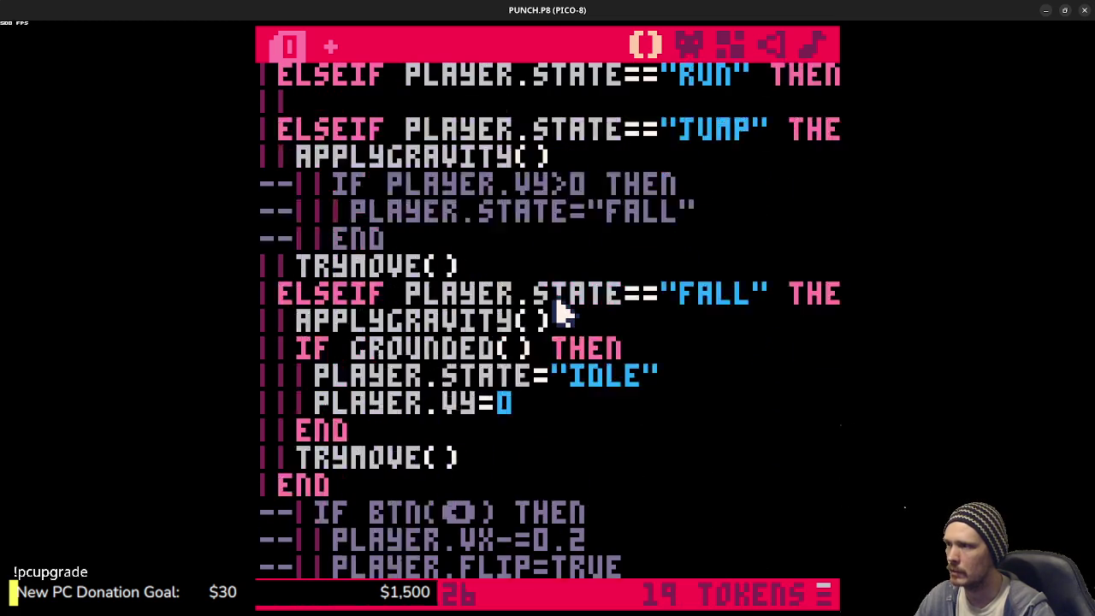
{"action": "scroll", "coordinate": [556, 312], "scroll_direction": "up", "scroll_amount": 3}
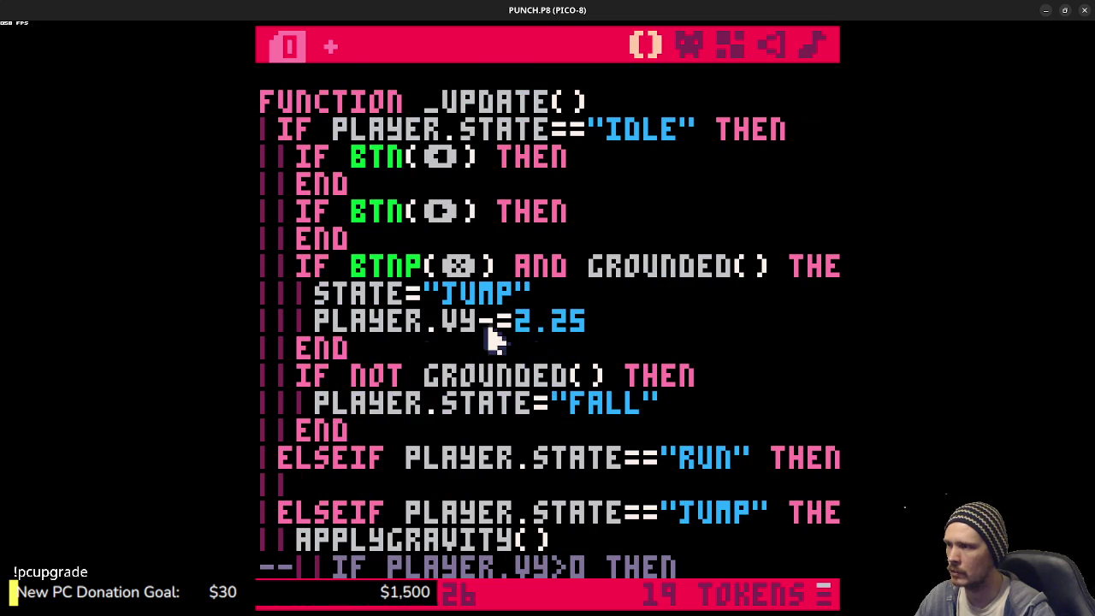
- Add player.y-=1 after the PLAYER.VY-=2.25 line in the jump branch and save
{"action": "left_click", "coordinate": [610, 325]}
{"action": "key", "text": "Return"}
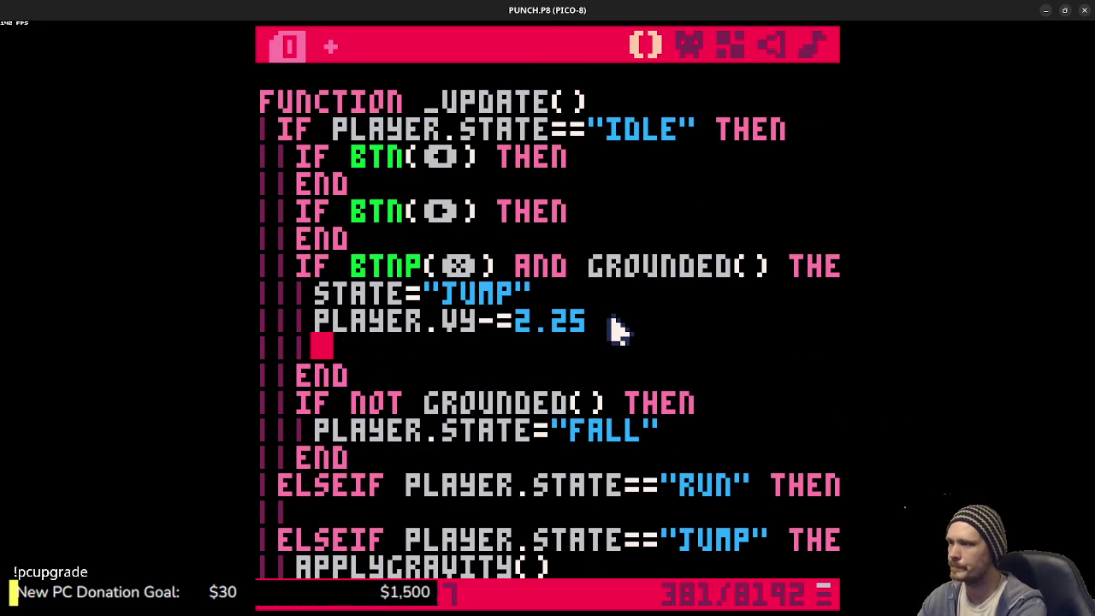
{"action": "type", "text": "player.y="}
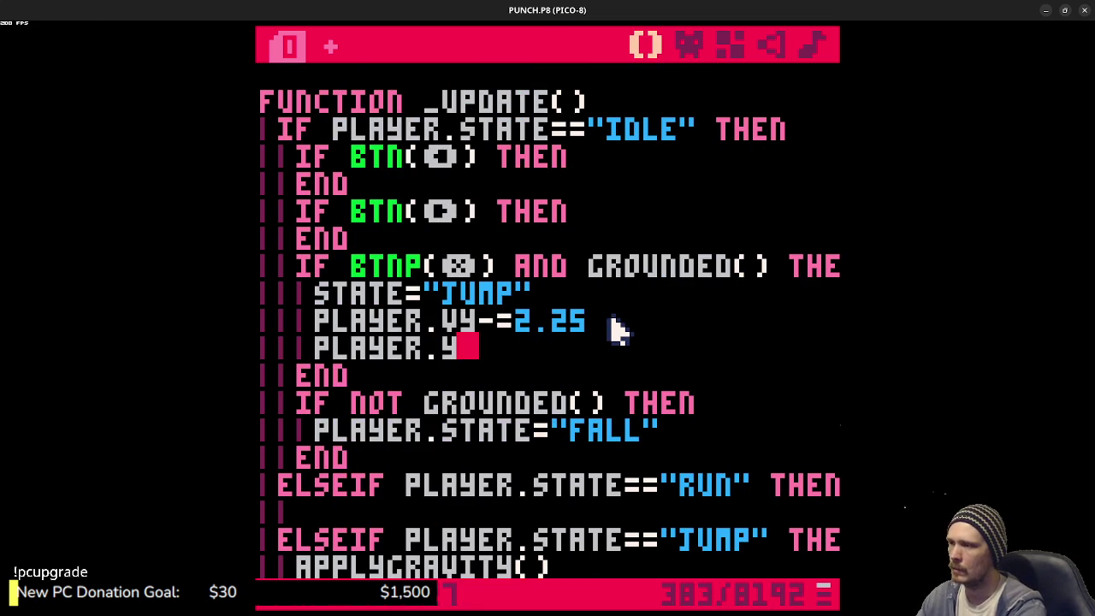
{"action": "key", "text": "BackSpace"}
{"action": "type", "text": "1"}
{"action": "key", "text": "ctrl+s"}
- Run the cart and jump twice with X to check the player lands in IDLE
{"action": "key", "text": "ctrl+r"}
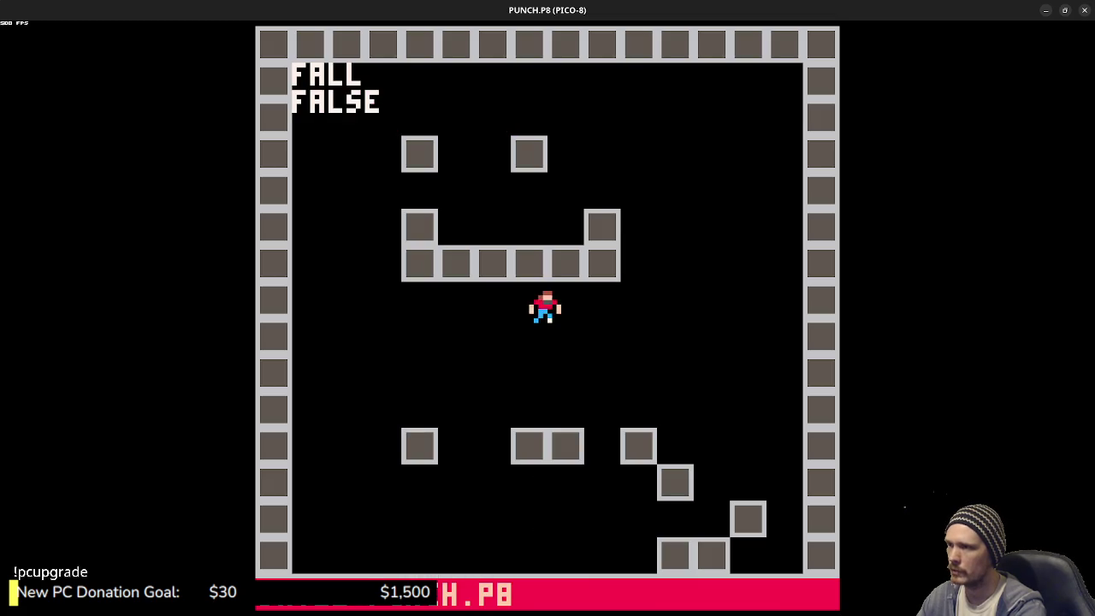
{"action": "key", "text": "x"}
{"action": "key", "text": "x"}
{"action": "key", "text": "x"}
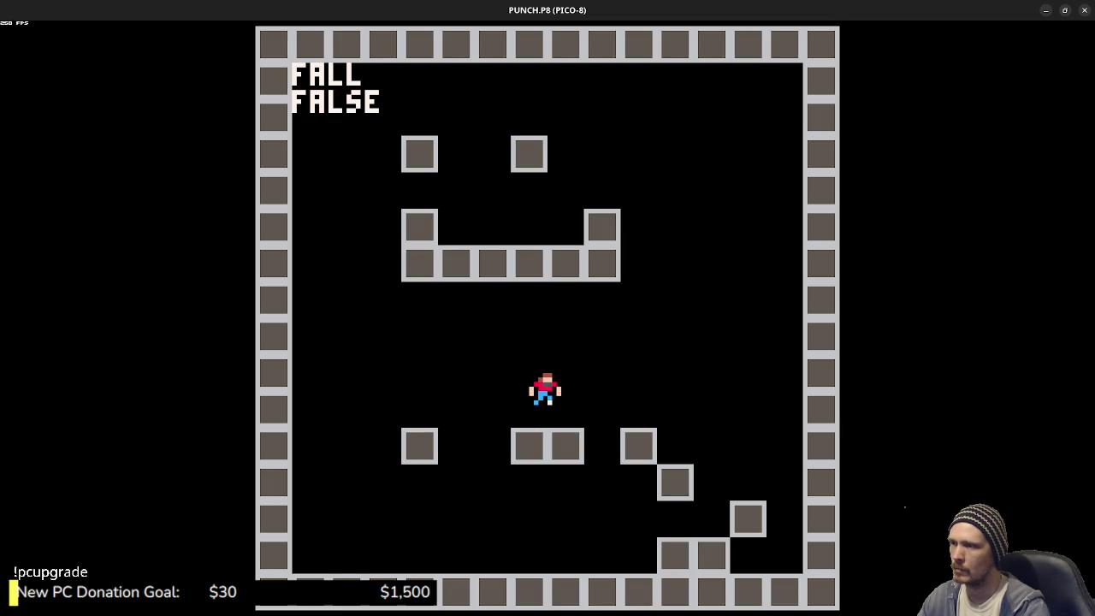
{"action": "key", "text": "x"}
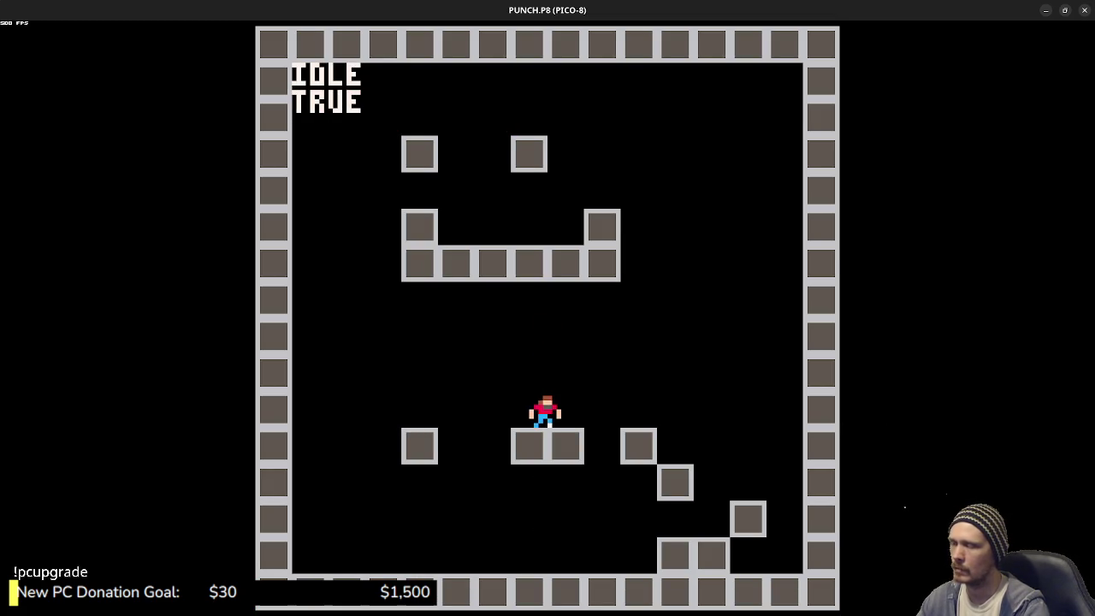
{"action": "key", "text": "Escape"}
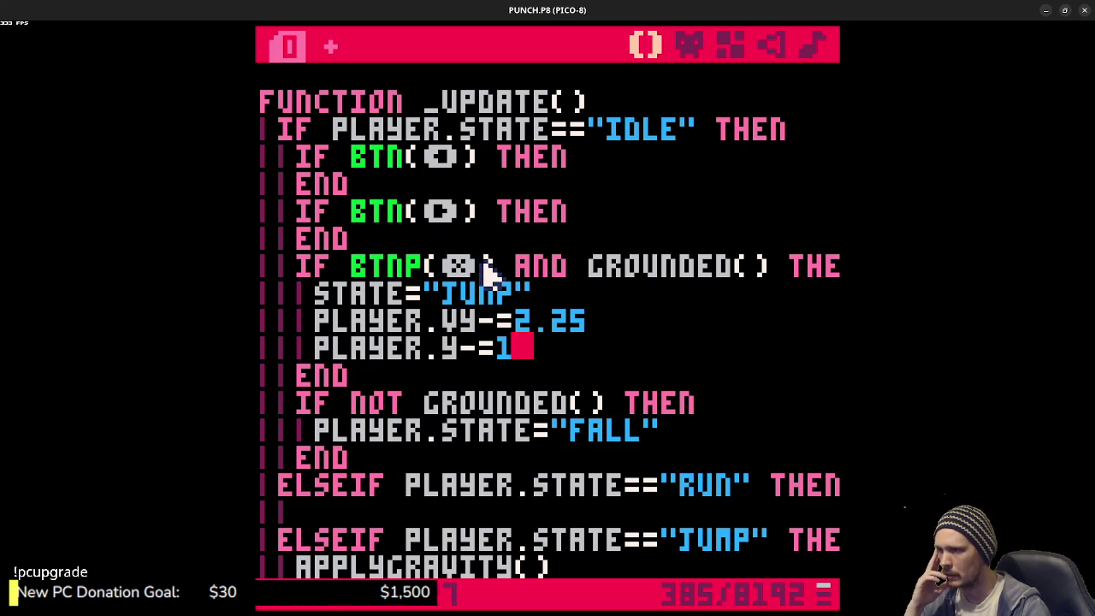
- Review the JUMP and FALL branches, including FALL's grounded reset to IDLE, then run the cart
{"action": "scroll", "coordinate": [685, 427], "scroll_direction": "down", "scroll_amount": 3}
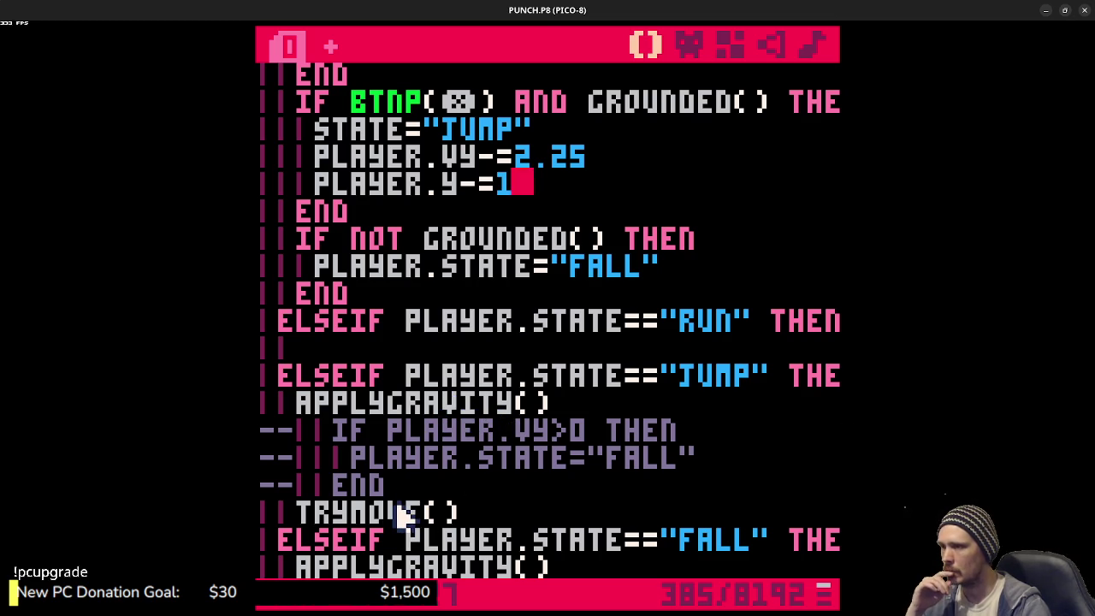
{"action": "scroll", "coordinate": [428, 470], "scroll_direction": "up", "scroll_amount": 3}
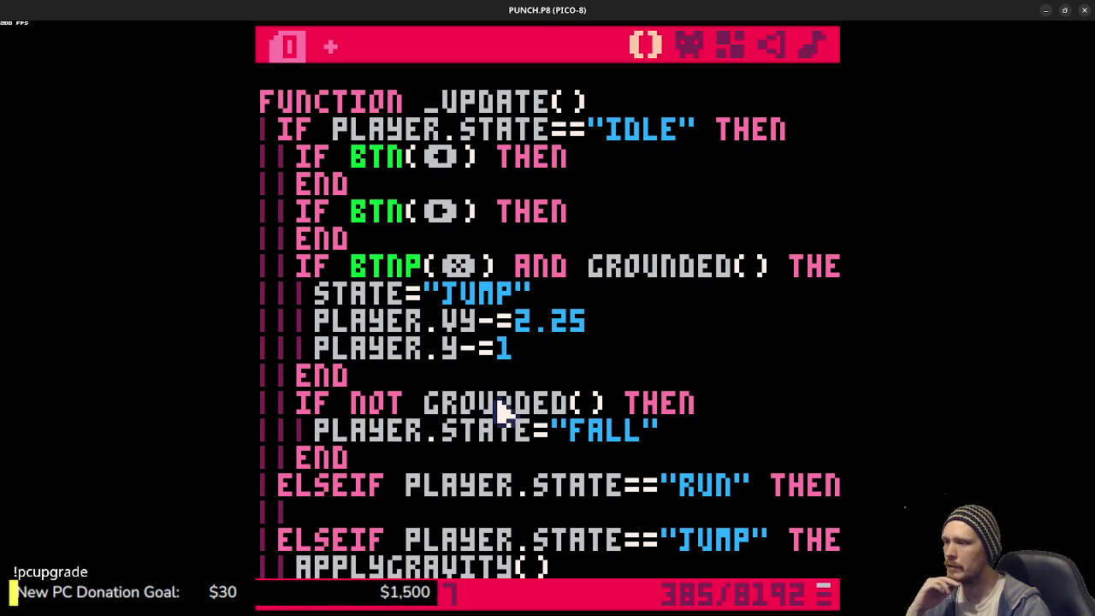
{"action": "scroll", "coordinate": [564, 432], "scroll_direction": "down", "scroll_amount": 5}
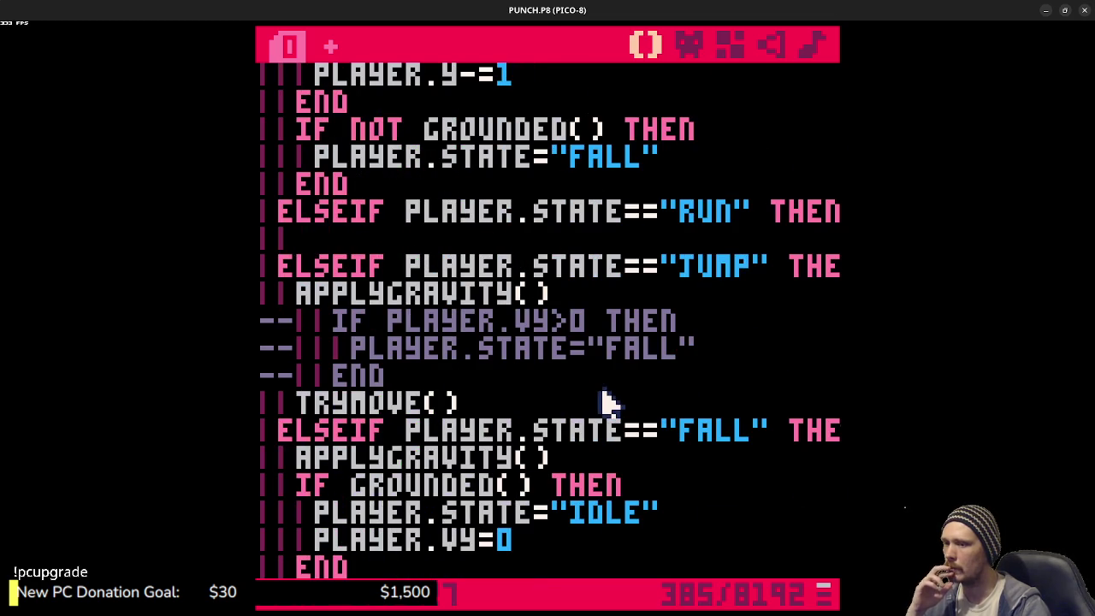
{"action": "scroll", "coordinate": [521, 447], "scroll_direction": "down", "scroll_amount": 1}
{"action": "left_click_drag", "start_coordinate": [442, 402], "coordinate": [539, 402]}
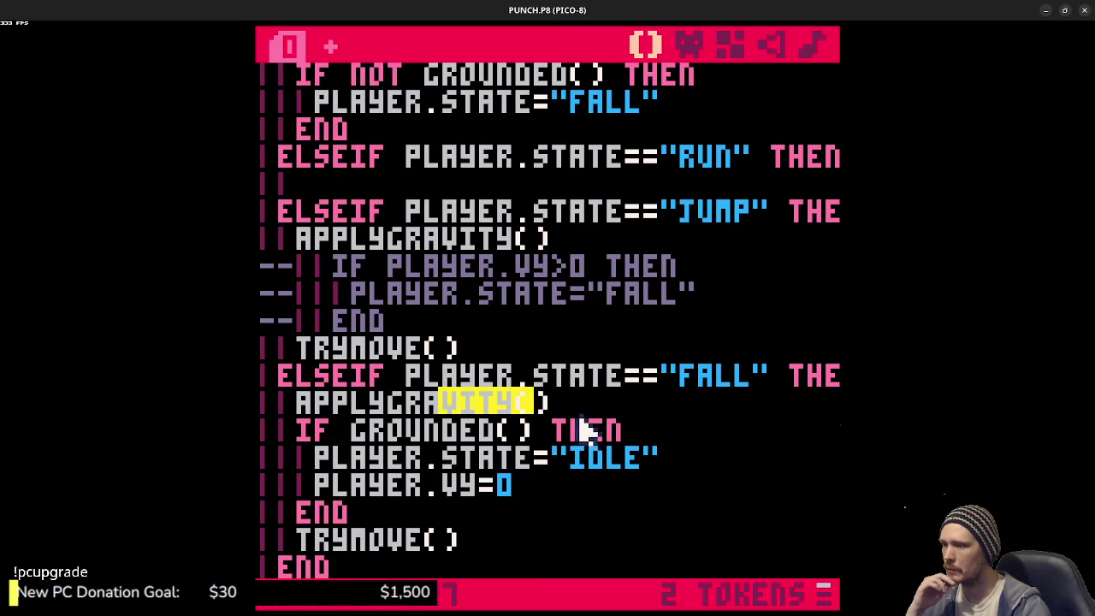
{"action": "mouse_move", "coordinate": [355, 432]}
{"action": "left_mouse_down"}
{"action": "mouse_move", "coordinate": [410, 455]}
{"action": "mouse_move", "coordinate": [434, 496]}
{"action": "mouse_move", "coordinate": [587, 469]}
{"action": "left_mouse_up"}
{"action": "left_click", "coordinate": [599, 463]}
{"action": "double_click", "coordinate": [599, 463]}
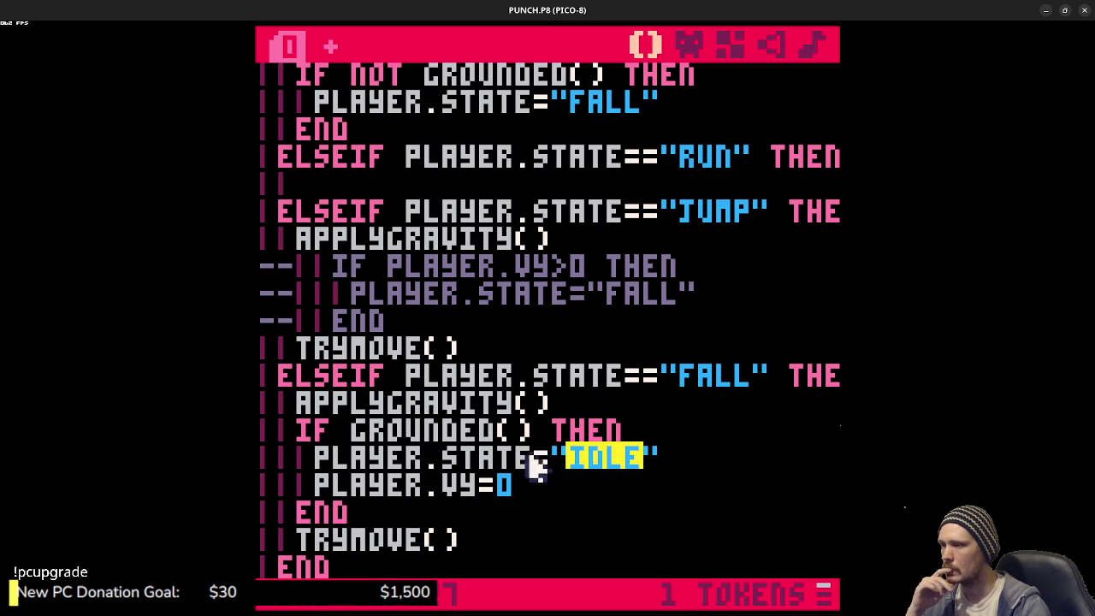
{"action": "scroll", "coordinate": [606, 459], "scroll_direction": "up", "scroll_amount": 7}
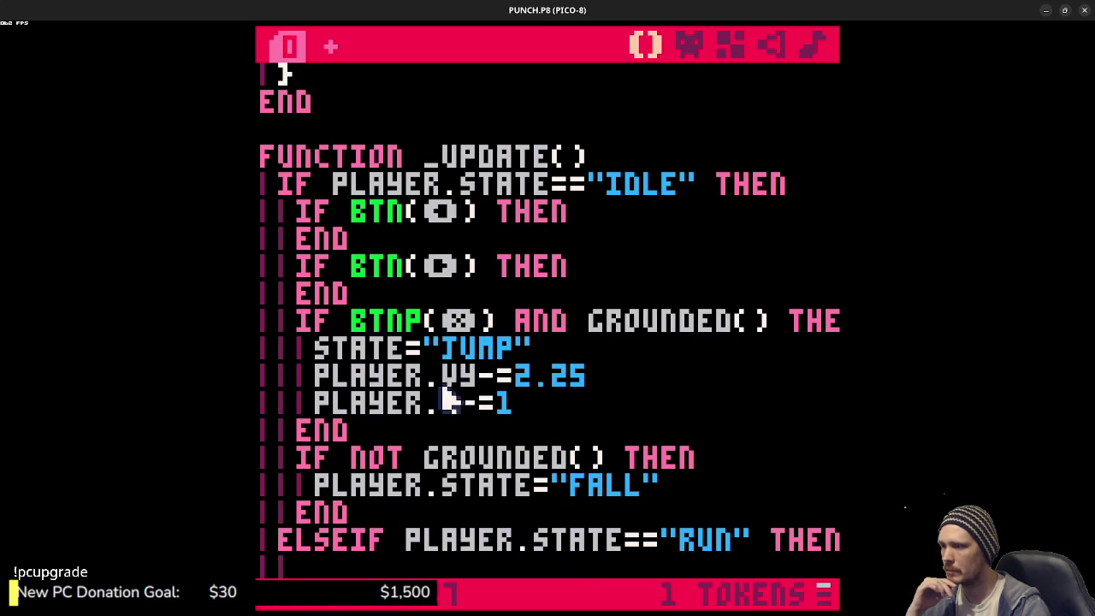
{"action": "scroll", "coordinate": [447, 368], "scroll_direction": "down", "scroll_amount": 1}
{"action": "scroll", "coordinate": [599, 376], "scroll_direction": "down", "scroll_amount": 3}
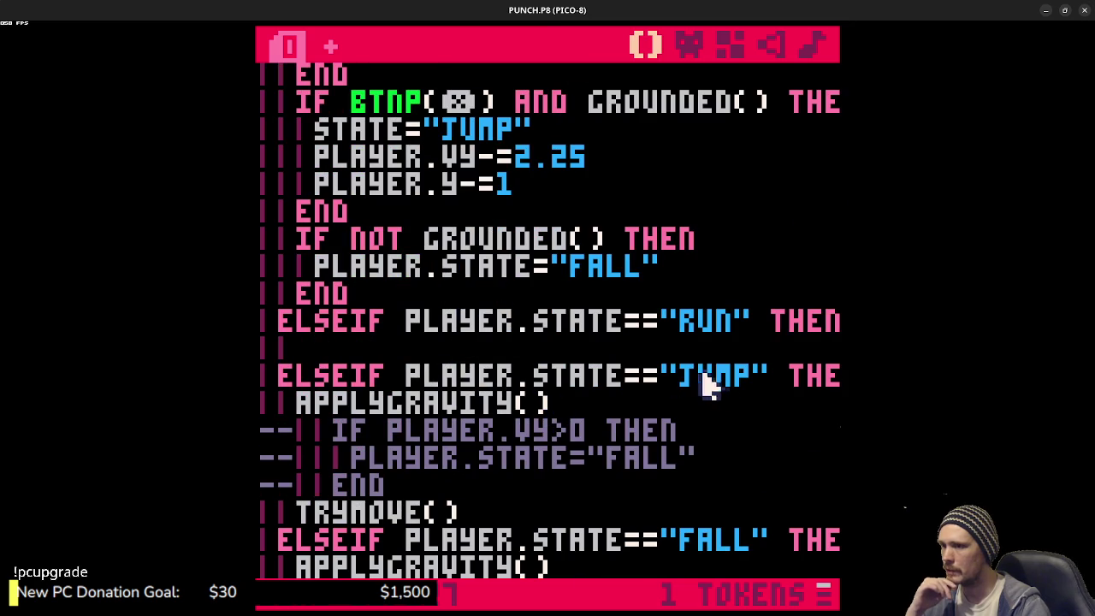
{"action": "scroll", "coordinate": [659, 390], "scroll_direction": "down", "scroll_amount": 1}
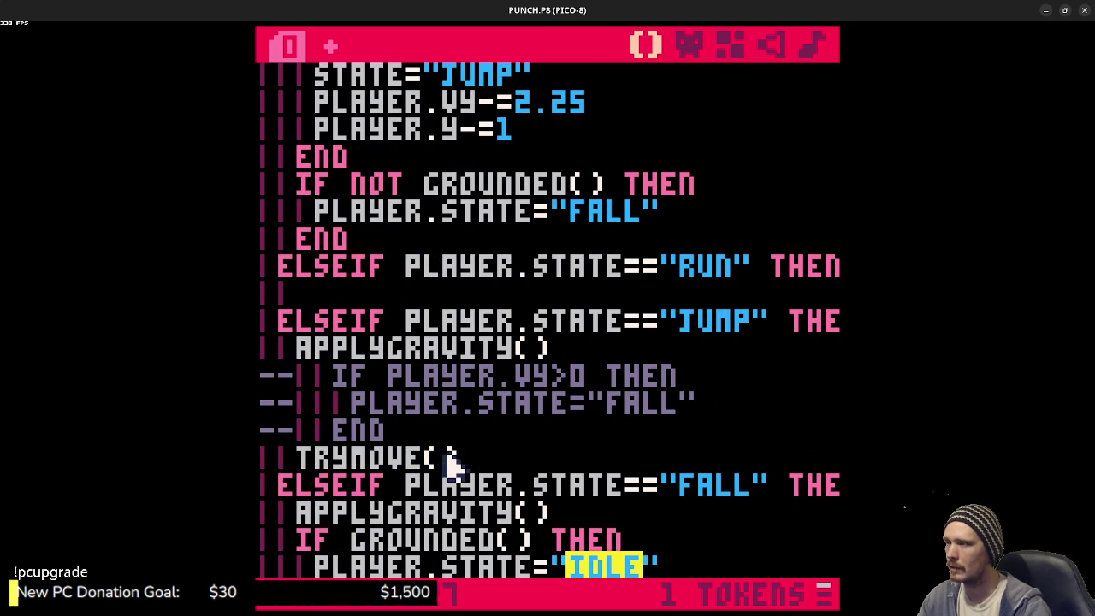
{"action": "key", "text": "ctrl+r"}
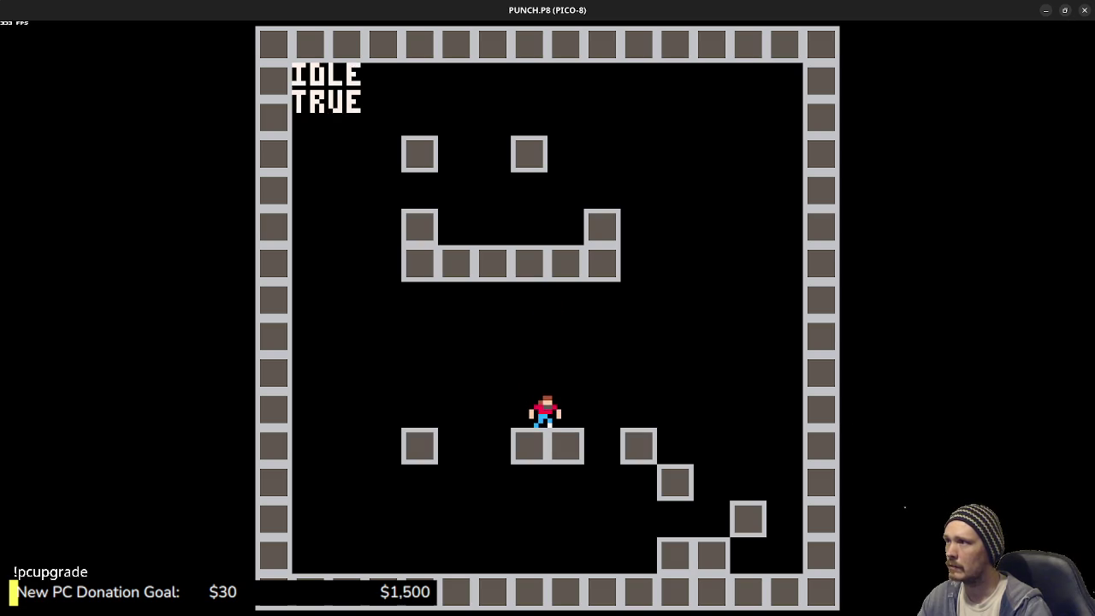
- Stop the game and append AND PLAYER.VY>=0 to the IF NOT GROUNDED() line
{"action": "key", "text": "Escape"}
{"action": "key", "text": "Escape"}
{"action": "scroll", "coordinate": [540, 398], "scroll_direction": "up", "scroll_amount": 5}
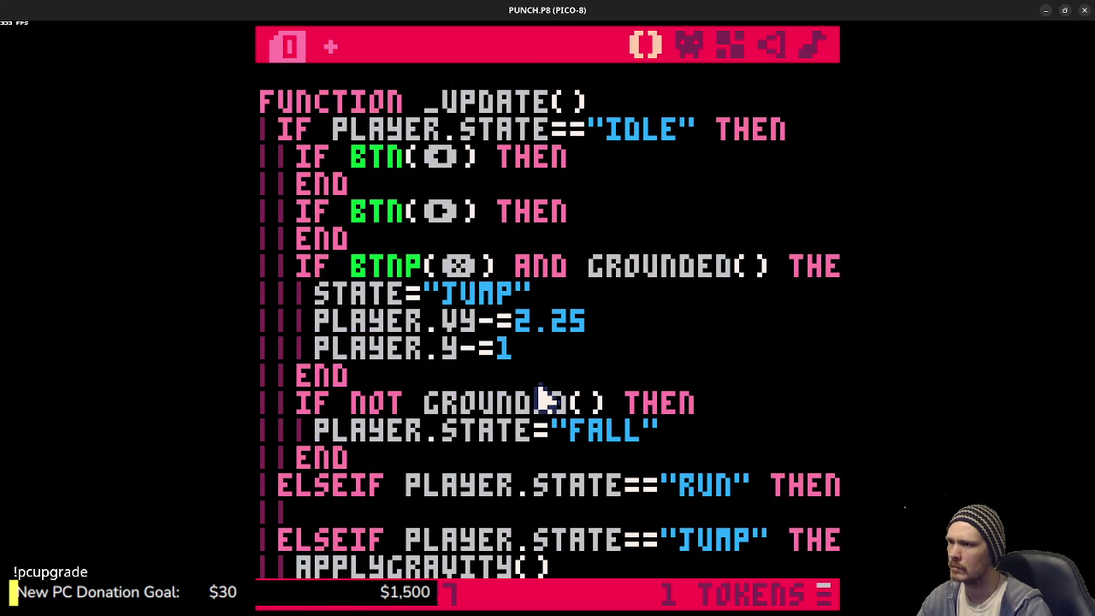
{"action": "scroll", "coordinate": [540, 397], "scroll_direction": "down", "scroll_amount": 3}
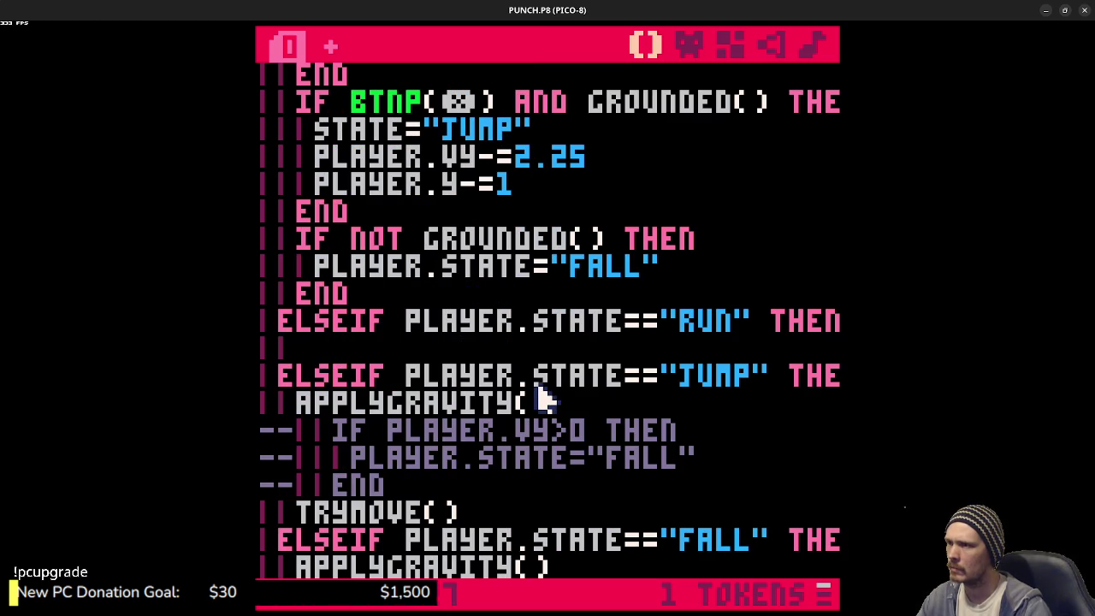
{"action": "scroll", "coordinate": [540, 398], "scroll_direction": "up", "scroll_amount": 2}
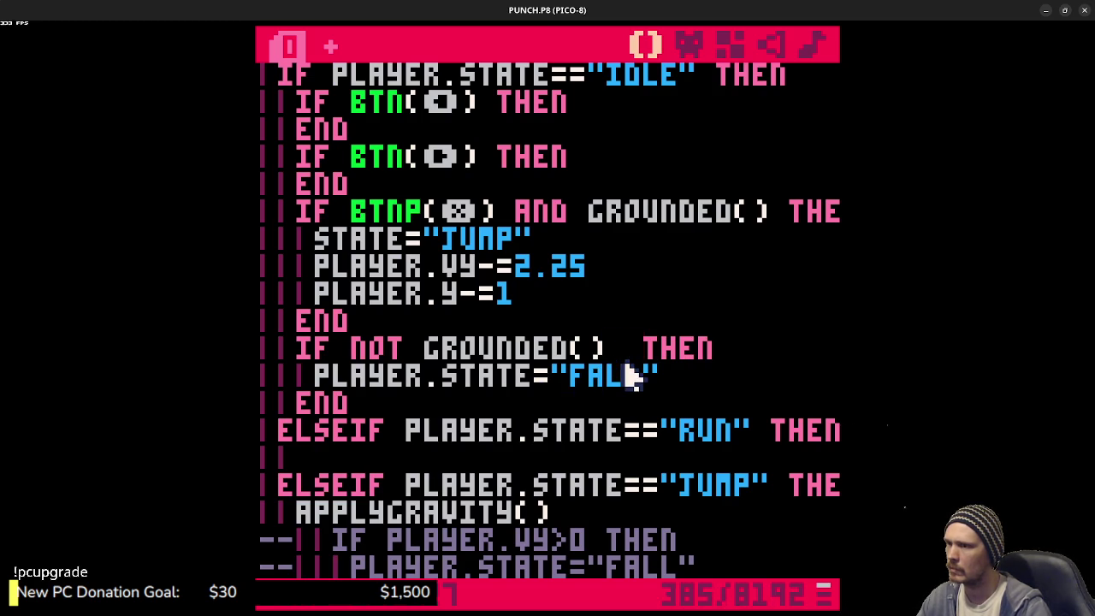
{"action": "type", "text": "and player.v"}
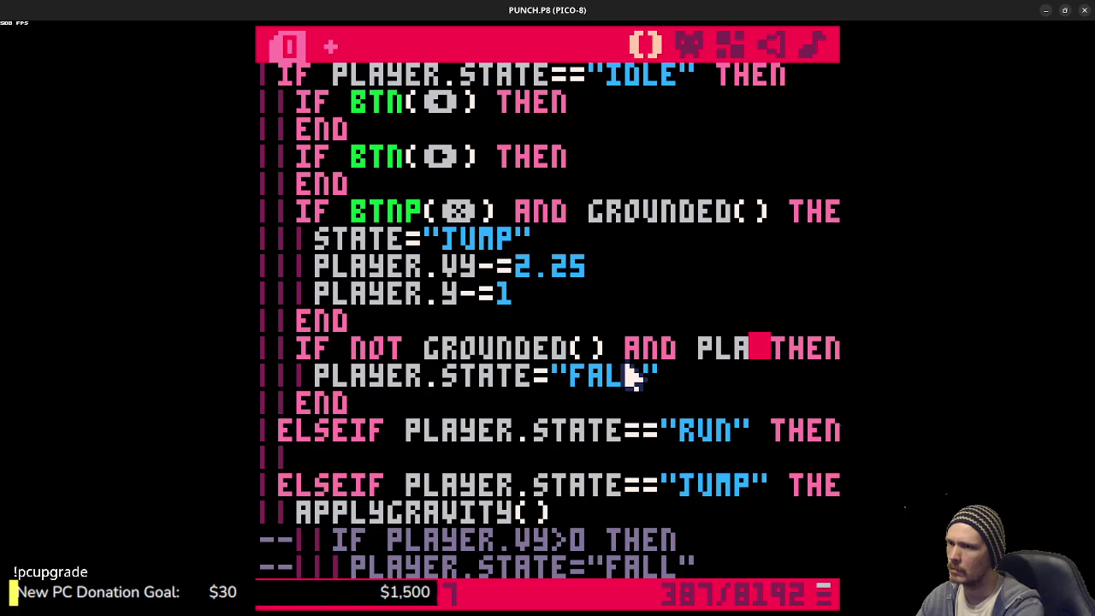
{"action": "type", "text": "y>=0"}
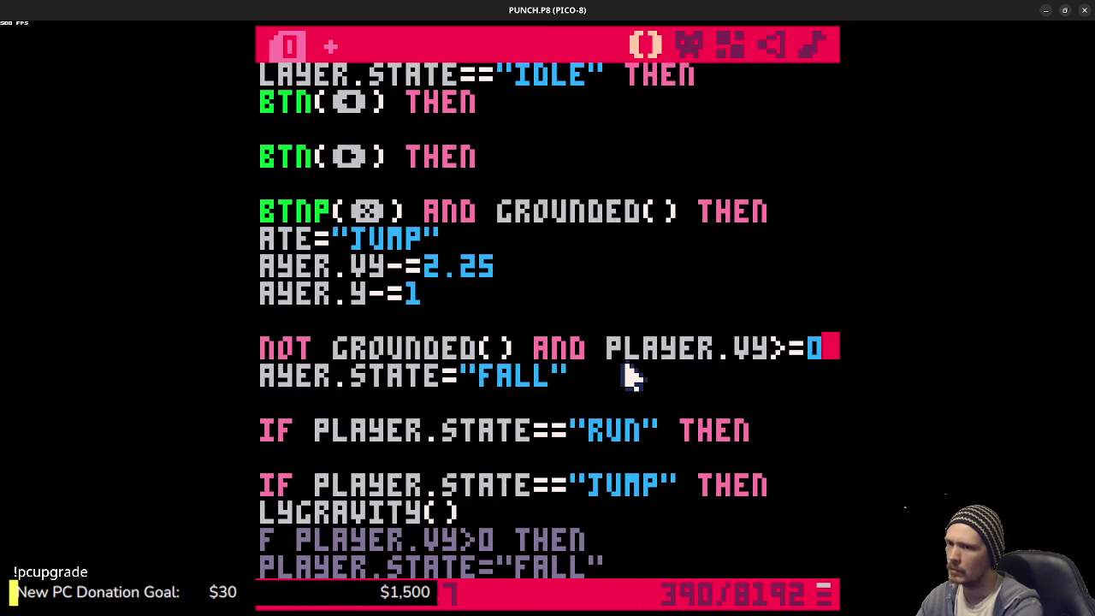
- Test the new fall condition, then change its threshold to PLAYER.VY>0.1, save and rerun
{"action": "key", "text": "ctrl+r"}
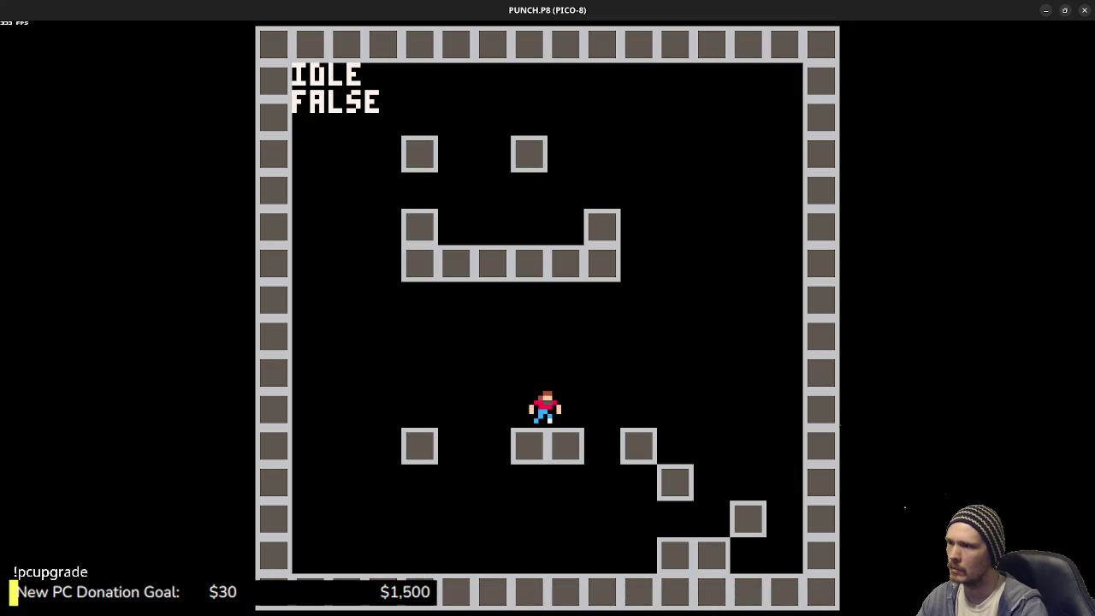
{"action": "key", "text": "Escape"}
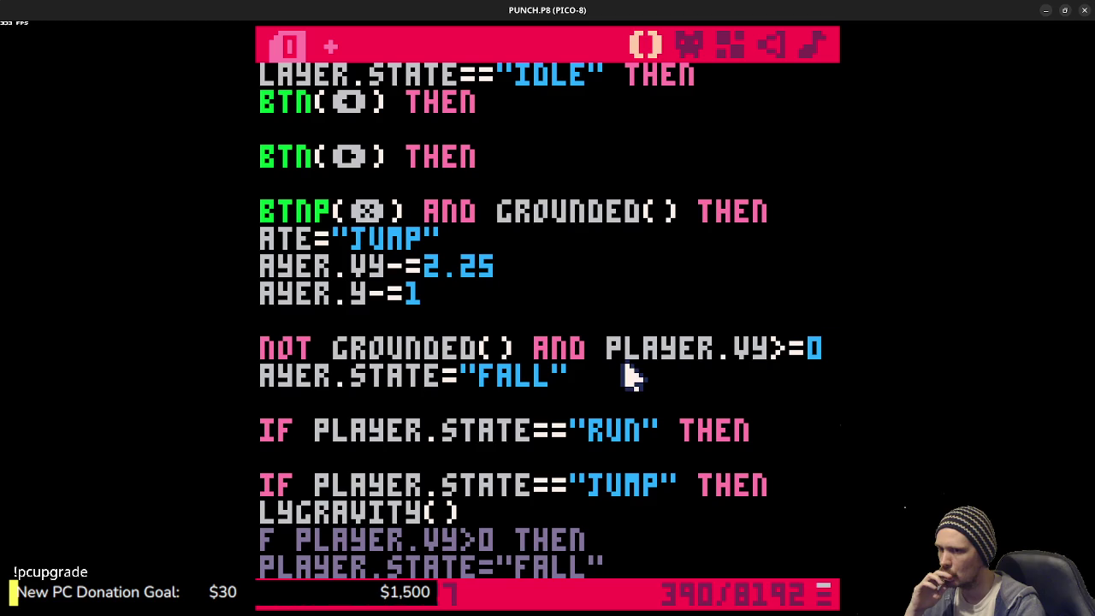
{"action": "key", "text": "shift+Left"}
{"action": "key", "text": "shift+Left"}
{"action": "type", "text": "0."}
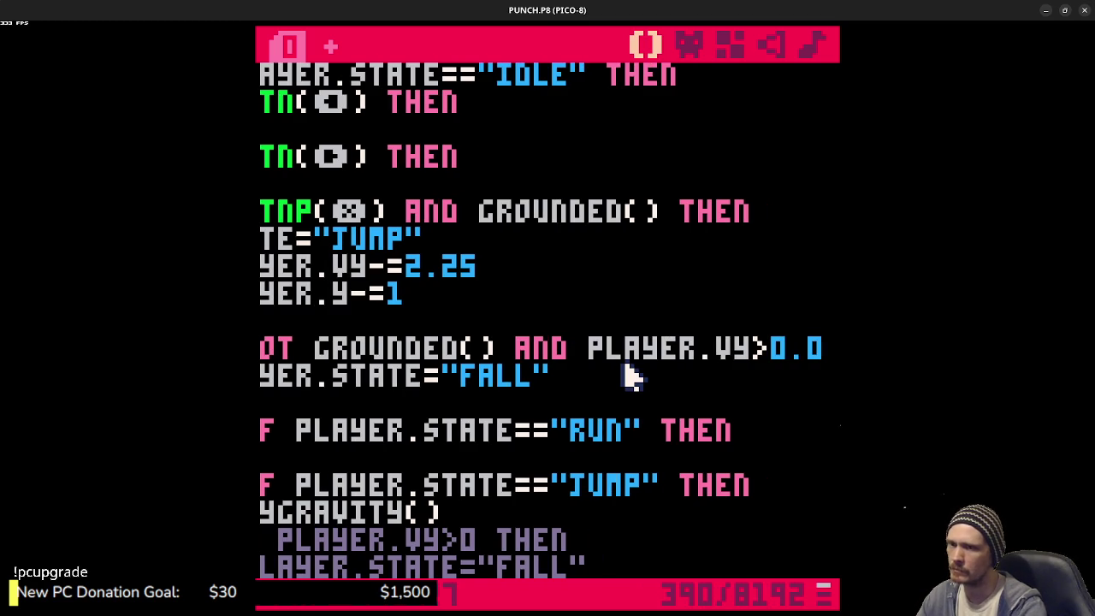
{"action": "type", "text": "1"}
{"action": "key", "text": "ctrl+s"}
{"action": "key", "text": "ctrl+r"}
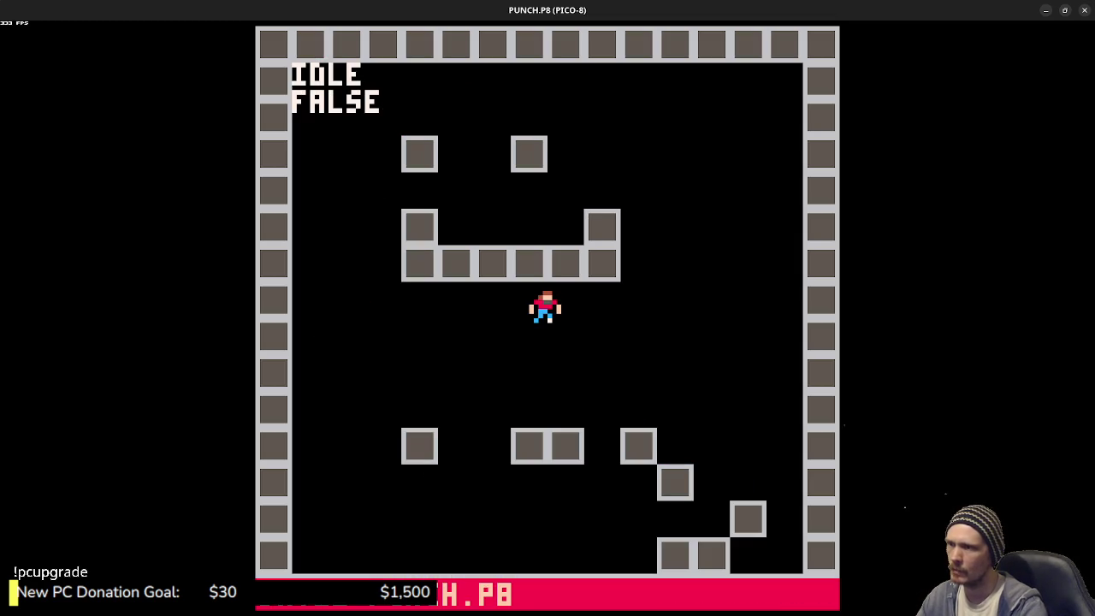
{"action": "key", "text": "Escape"}
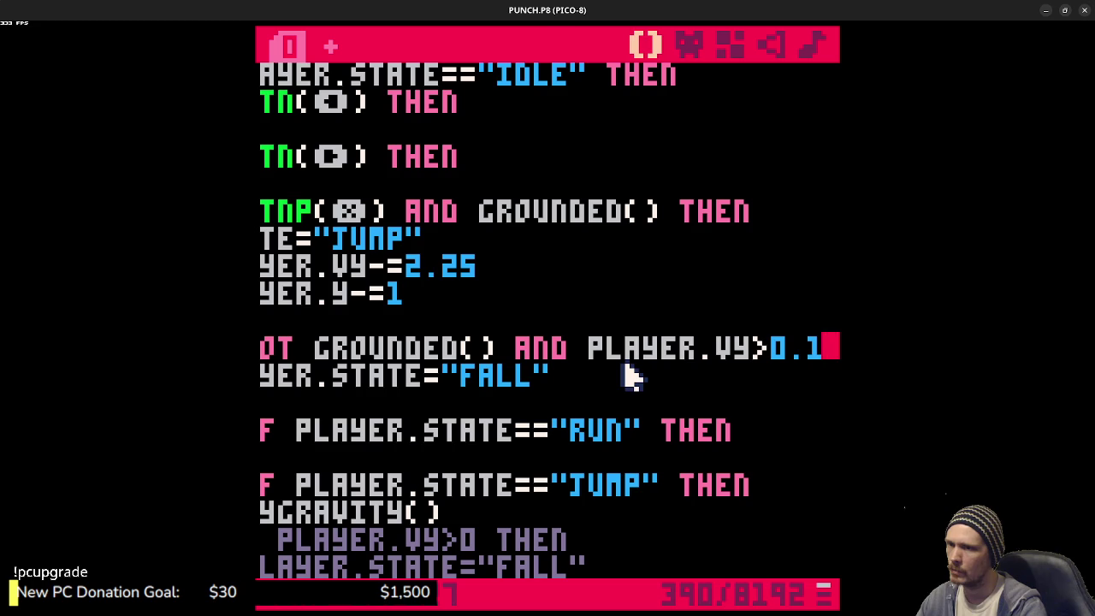
- Change the player's starting state in _init from IDLE to FALL and test a jump
{"action": "scroll", "coordinate": [693, 371], "scroll_direction": "up", "scroll_amount": 4}
{"action": "double_click", "coordinate": [340, 243]}
{"action": "type", "text": "FALL"}
{"action": "key", "text": "ctrl+r"}
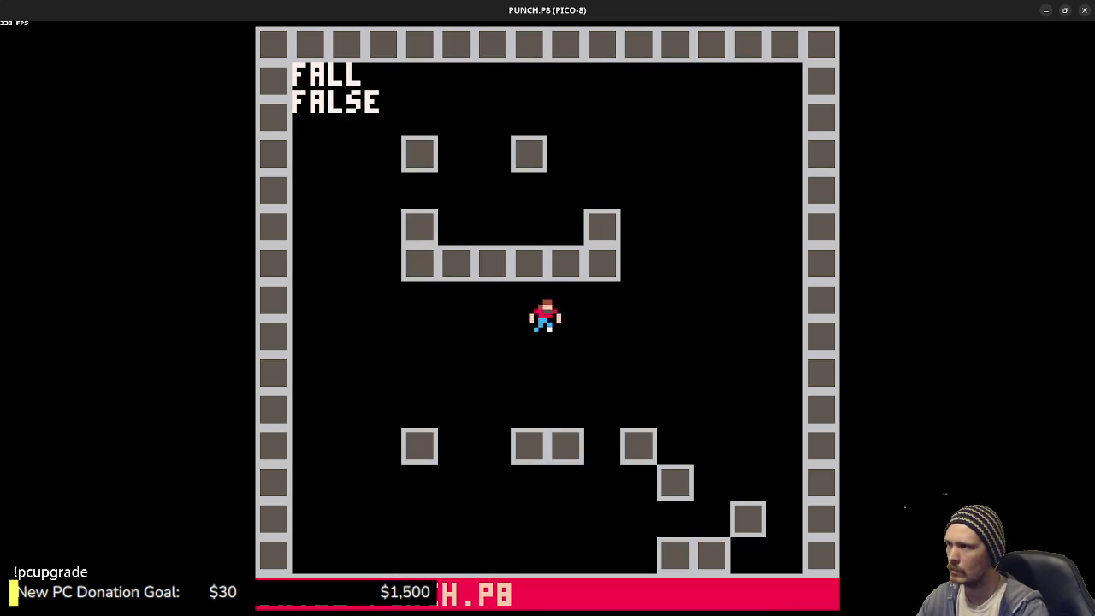
{"action": "key", "text": "z"}
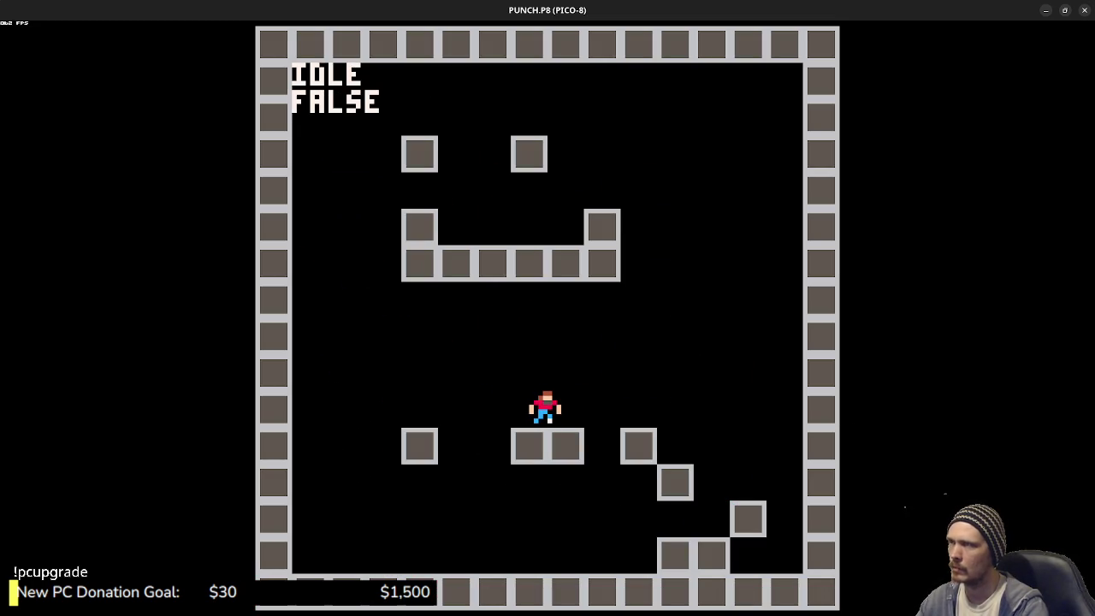
{"action": "key", "text": "Escape"}
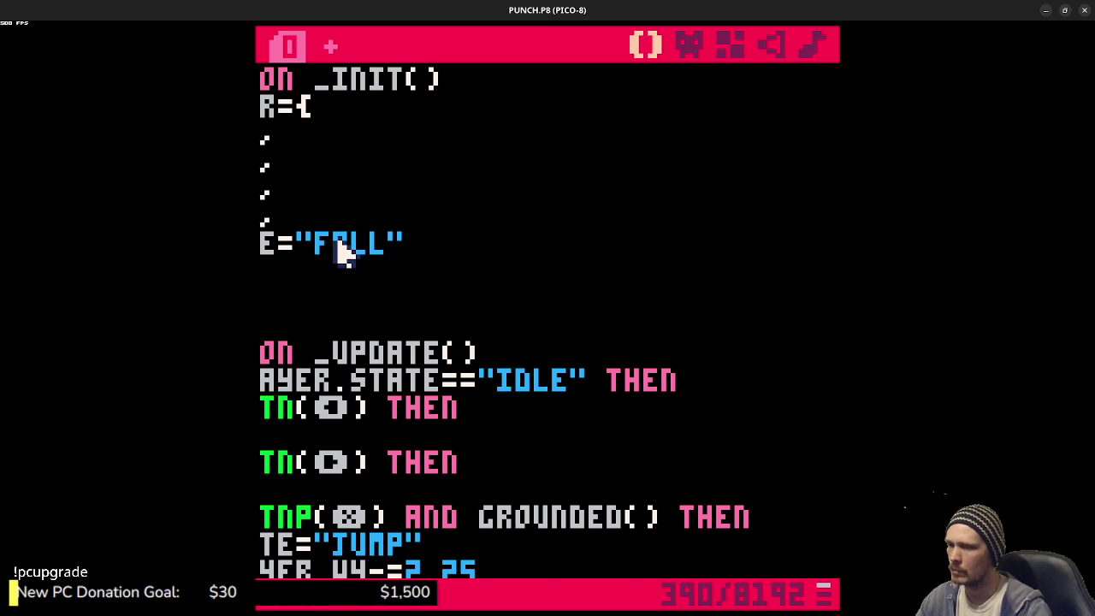
- Set the fall threshold back to comparing PLAYER.VY against 0 and rerun
{"action": "scroll", "coordinate": [450, 338], "scroll_direction": "down", "scroll_amount": 3}
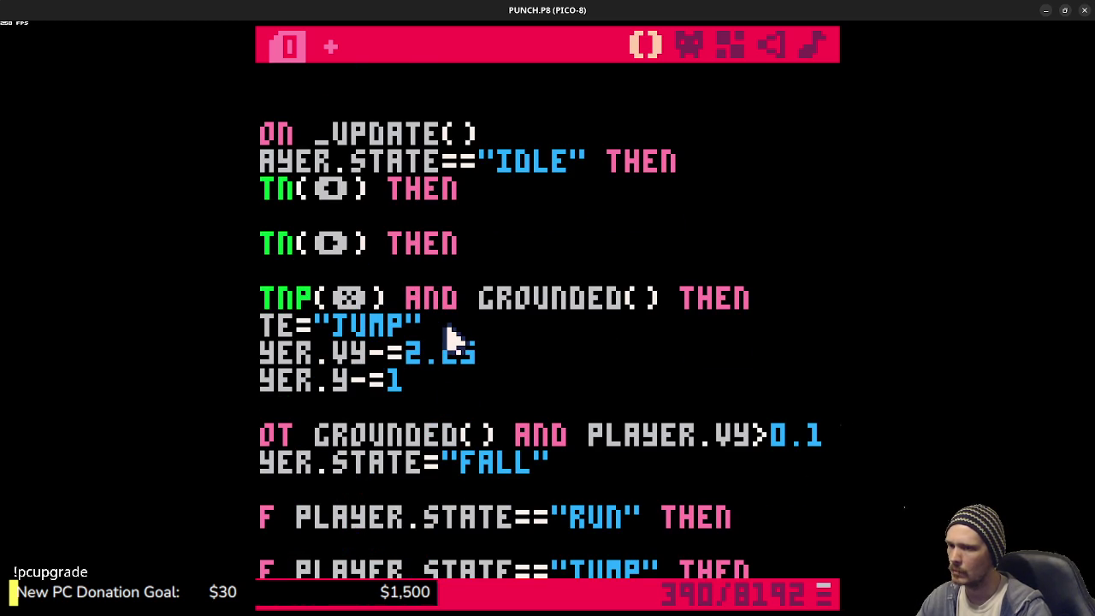
{"action": "left_click", "coordinate": [799, 438]}
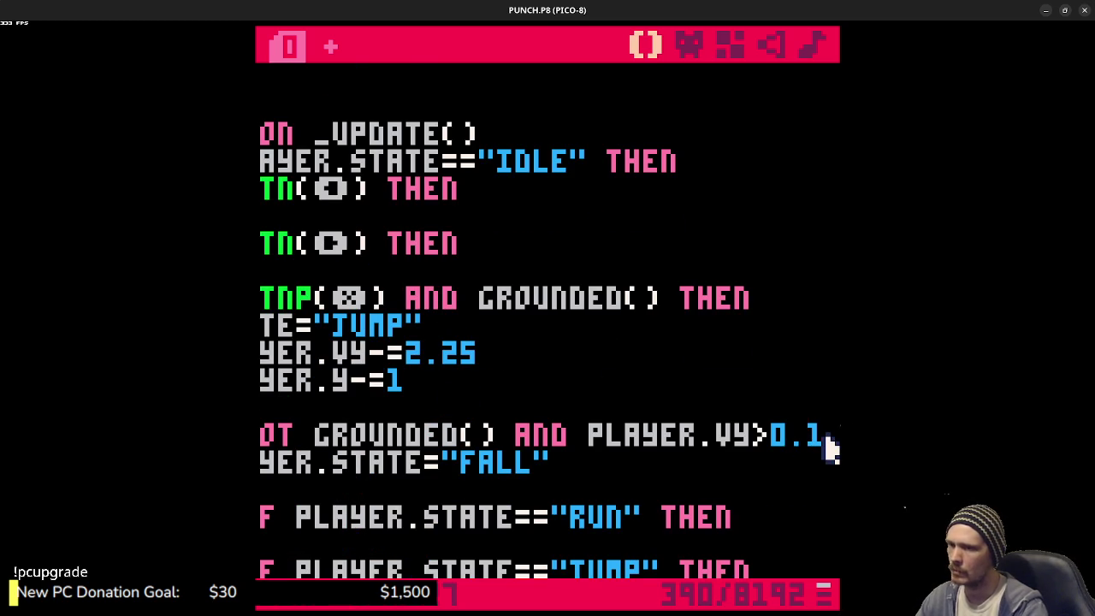
{"action": "key", "text": "BackSpace"}
{"action": "key", "text": "BackSpace"}
{"action": "key", "text": "ctrl+r"}
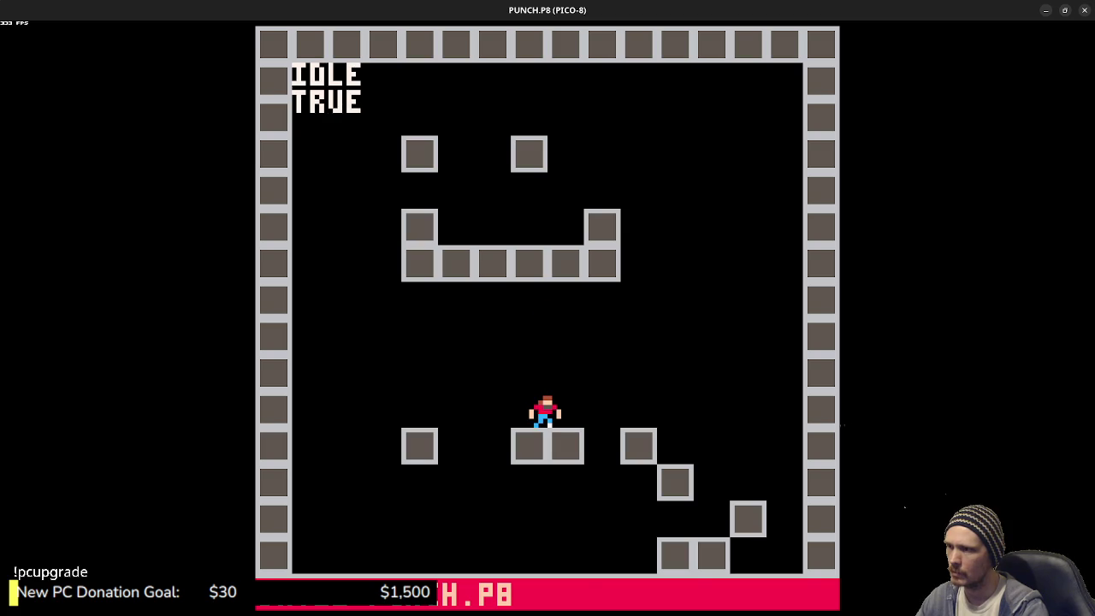
{"action": "key", "text": "Escape"}
{"action": "key", "text": "Escape"}
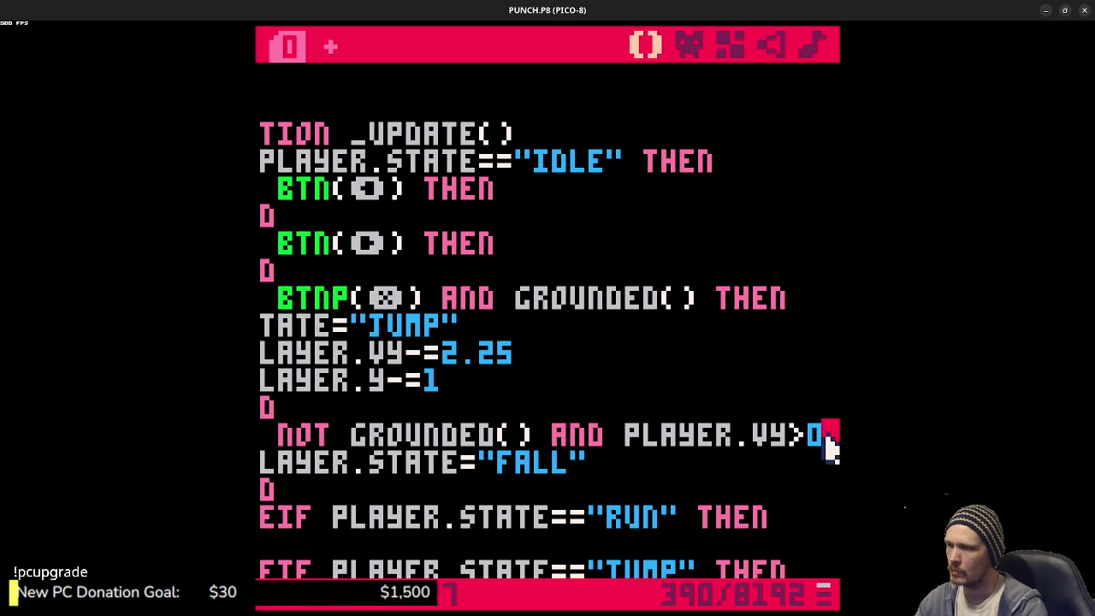
- Run the cart twice and test a jump with Z
{"action": "scroll", "coordinate": [505, 402], "scroll_direction": "down", "scroll_amount": 2}
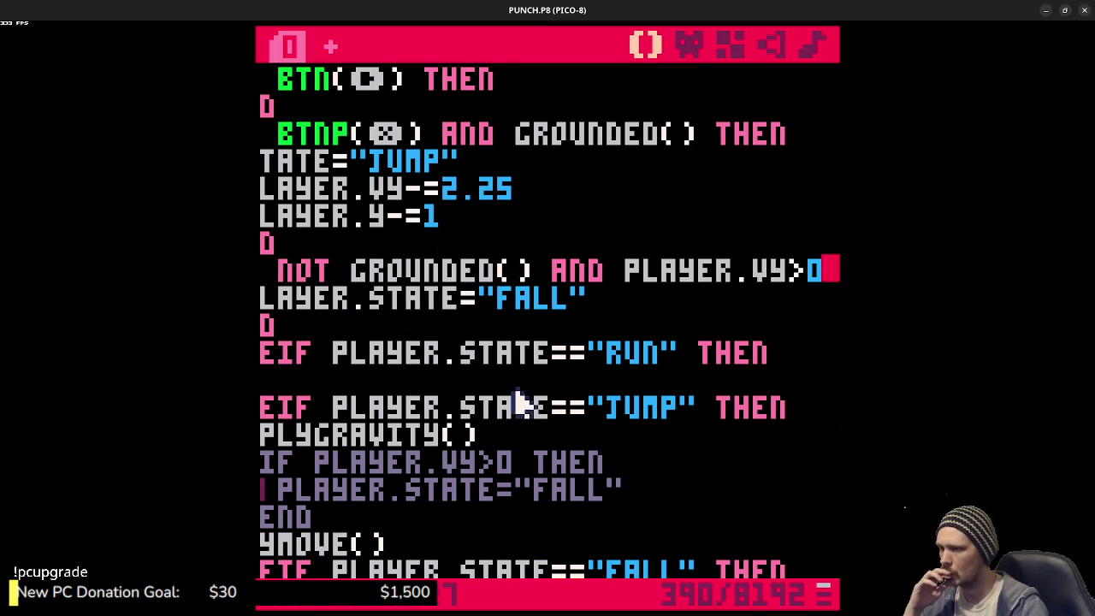
{"action": "left_click", "coordinate": [416, 537]}
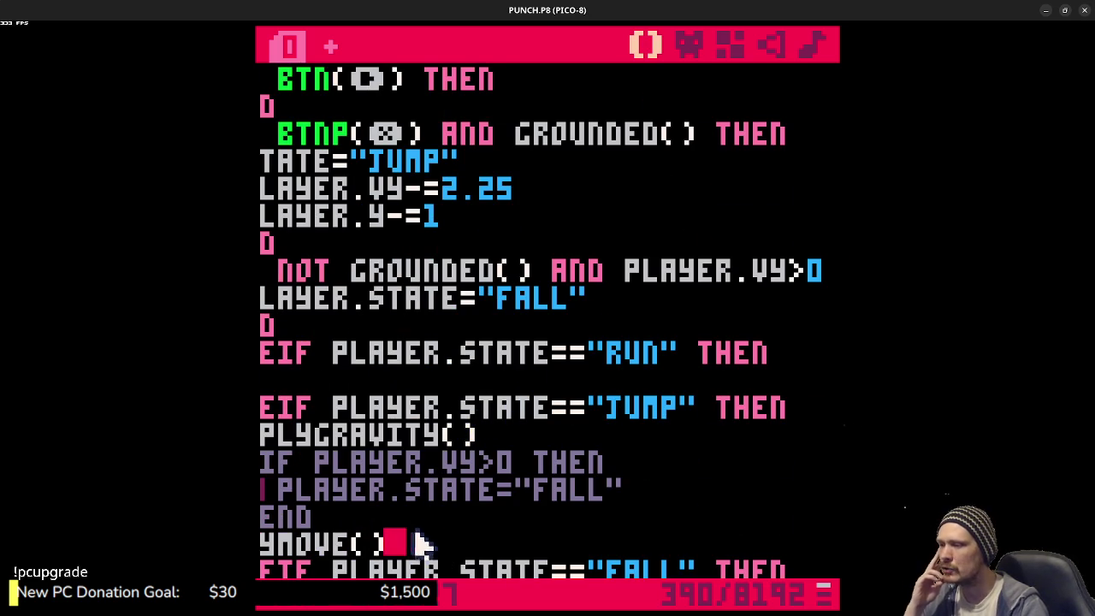
{"action": "key", "text": "ctrl+r"}
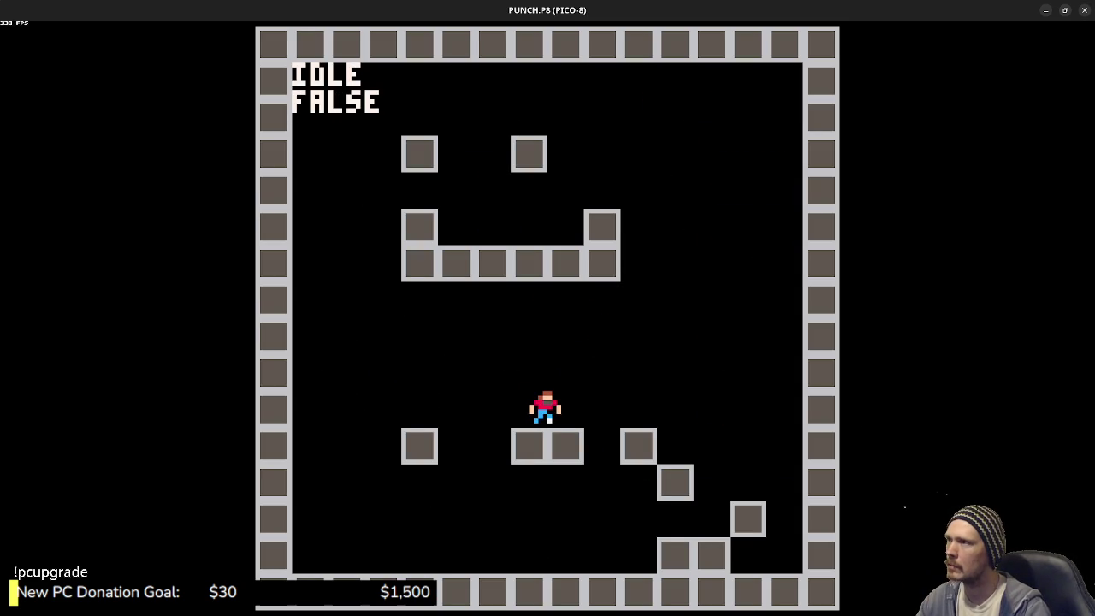
{"action": "key", "text": "Escape"}
{"action": "scroll", "coordinate": [433, 535], "scroll_direction": "up", "scroll_amount": 2}
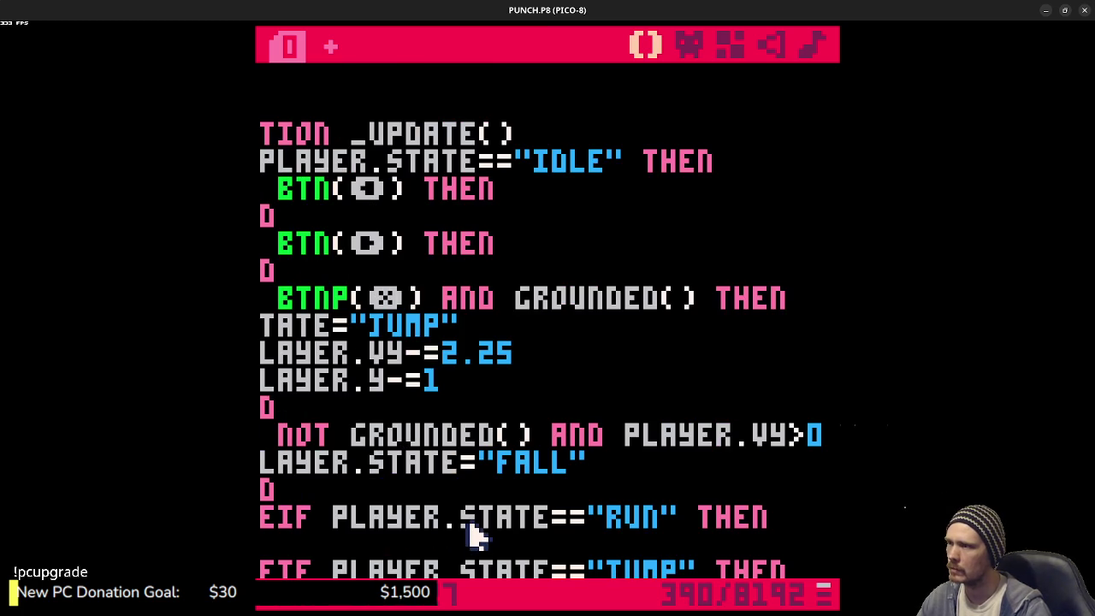
{"action": "scroll", "coordinate": [475, 534], "scroll_direction": "down", "scroll_amount": 2}
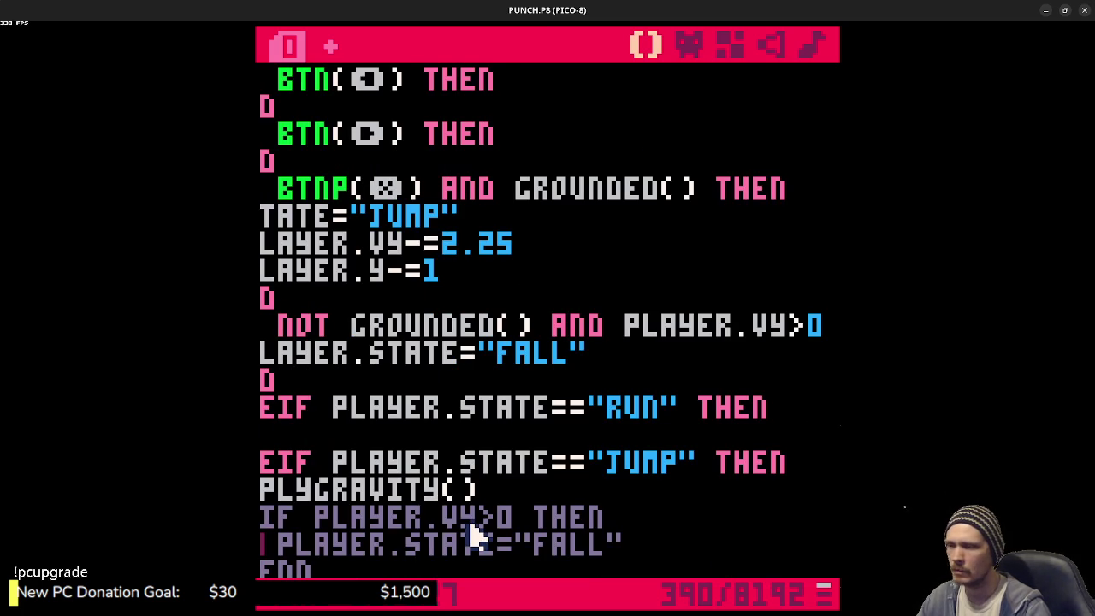
{"action": "key", "text": "ctrl+r"}
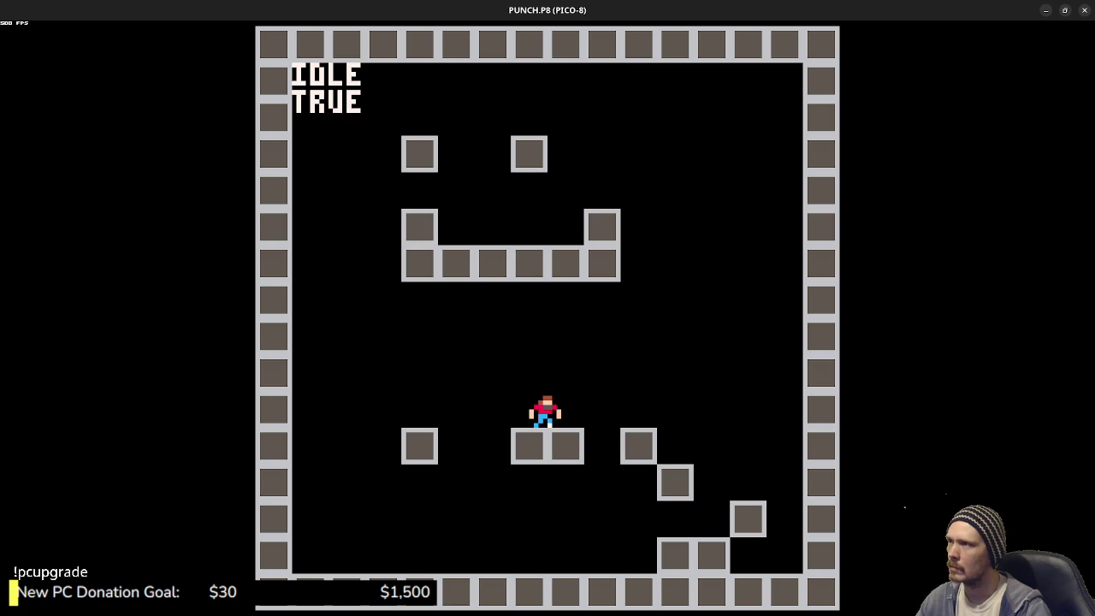
{"action": "key", "text": "z"}
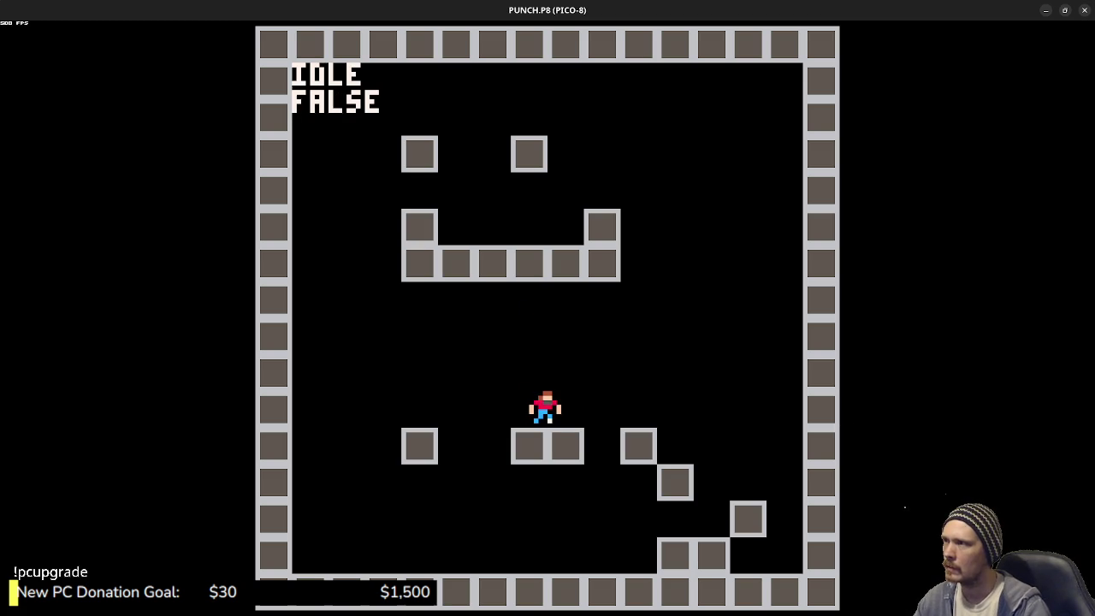
{"action": "key", "text": "Escape"}
{"action": "key", "text": "Escape"}
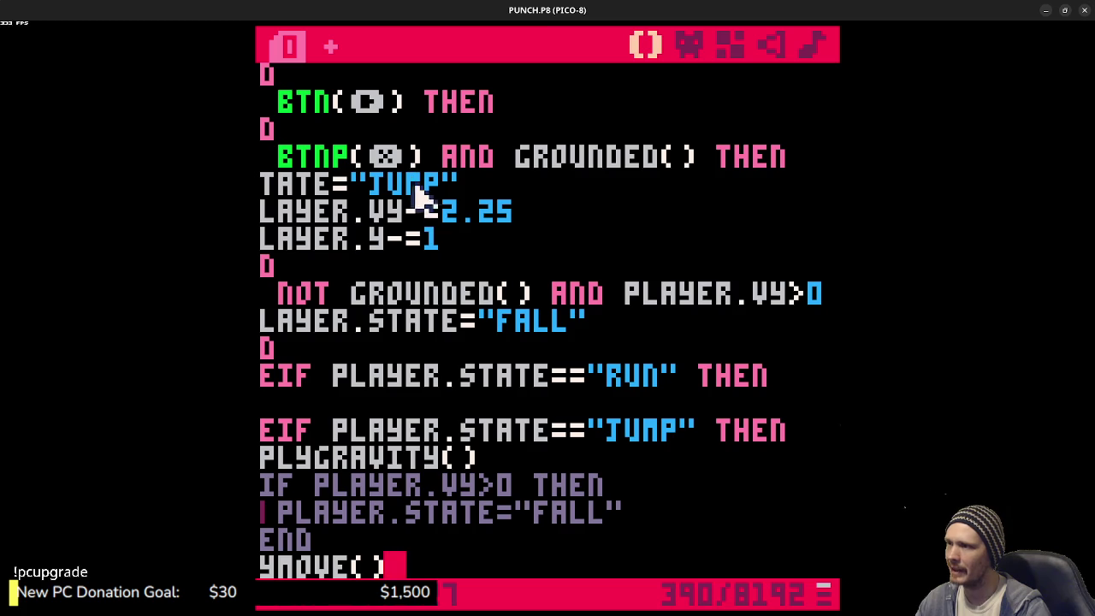
- Add a PLAYER. prefix before STATE="JUMP" and save
{"action": "left_click", "coordinate": [485, 387]}
{"action": "left_click_drag", "start_coordinate": [496, 385], "coordinate": [298, 379]}
{"action": "left_click", "coordinate": [395, 353]}
{"action": "left_click_drag", "start_coordinate": [466, 321], "coordinate": [260, 321]}
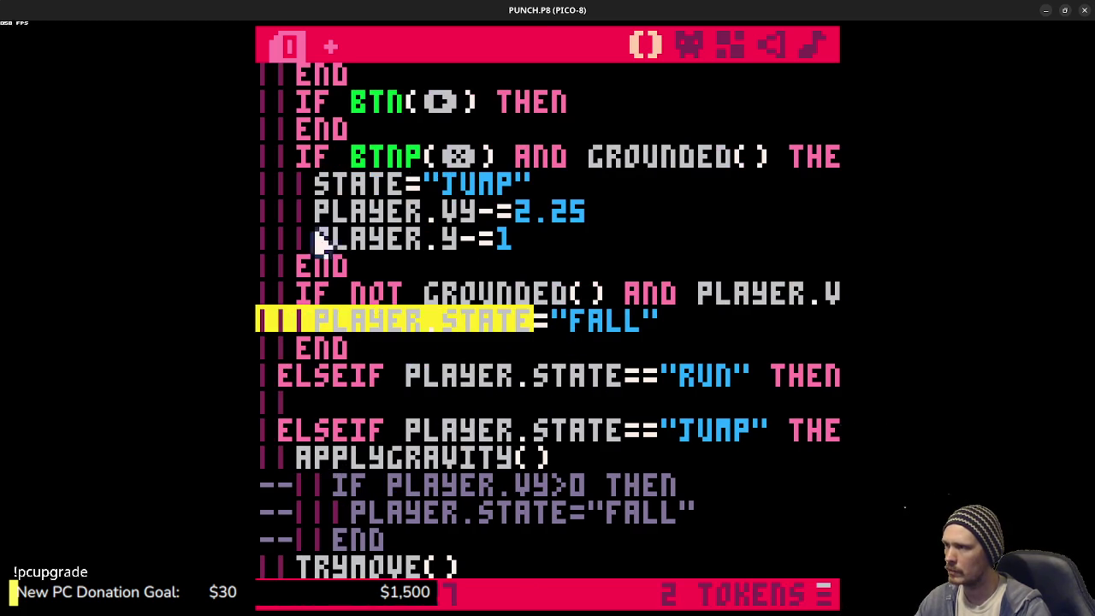
{"action": "left_click", "coordinate": [323, 182]}
{"action": "type", "text": "PLAYER."}
{"action": "key", "text": "ctrl+s"}
- Undo the edits until the IDLE ledge check reads plain IF NOT GROUNDED() THEN
{"action": "scroll", "coordinate": [496, 214], "scroll_direction": "down", "scroll_amount": 10}
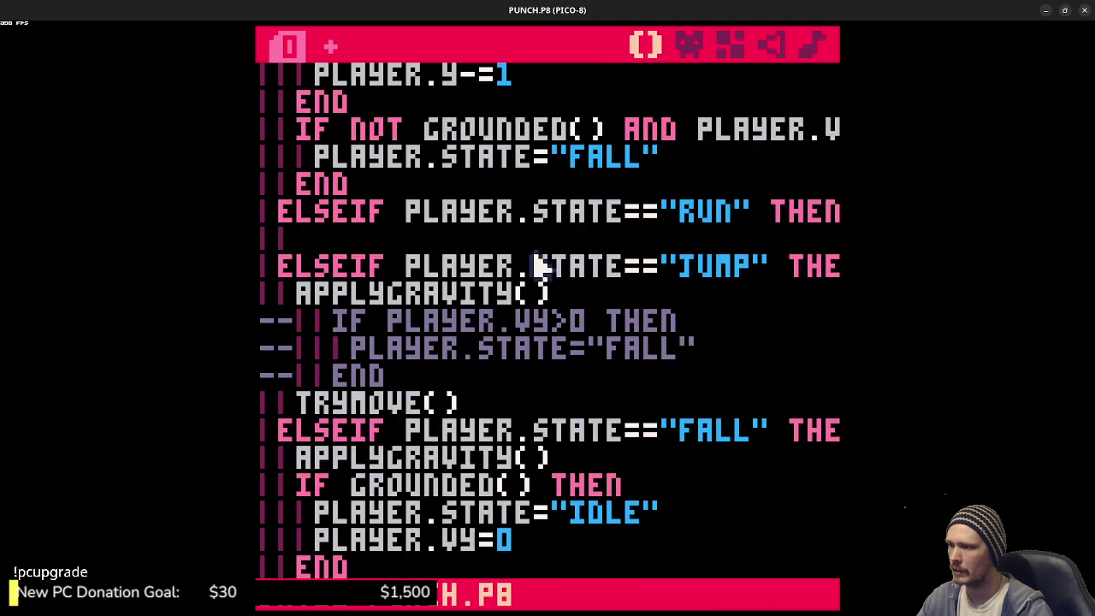
{"action": "scroll", "coordinate": [607, 342], "scroll_direction": "up", "scroll_amount": 6}
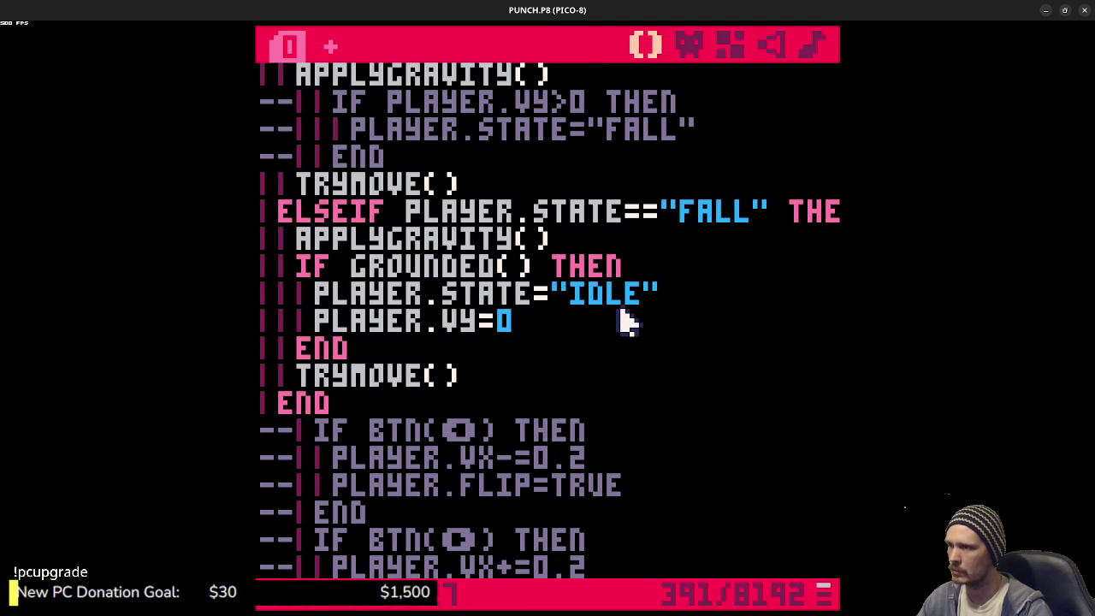
{"action": "key", "text": "ctrl+z"}
{"action": "key", "text": "ctrl+z"}
{"action": "key", "text": "ctrl+z"}
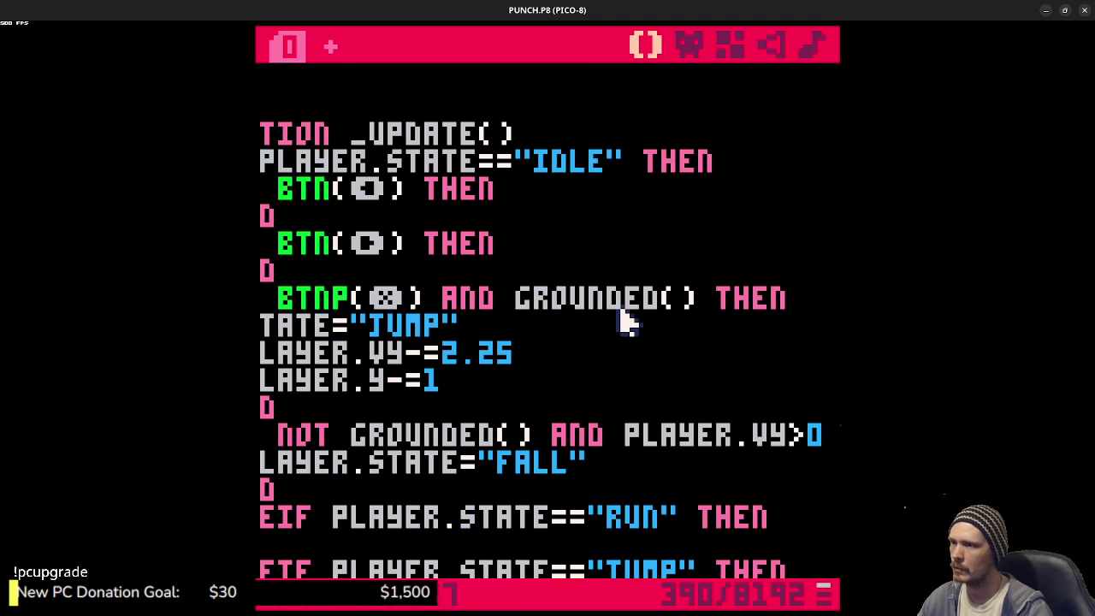
{"action": "key", "text": "ctrl+z"}
{"action": "key", "text": "ctrl+z"}
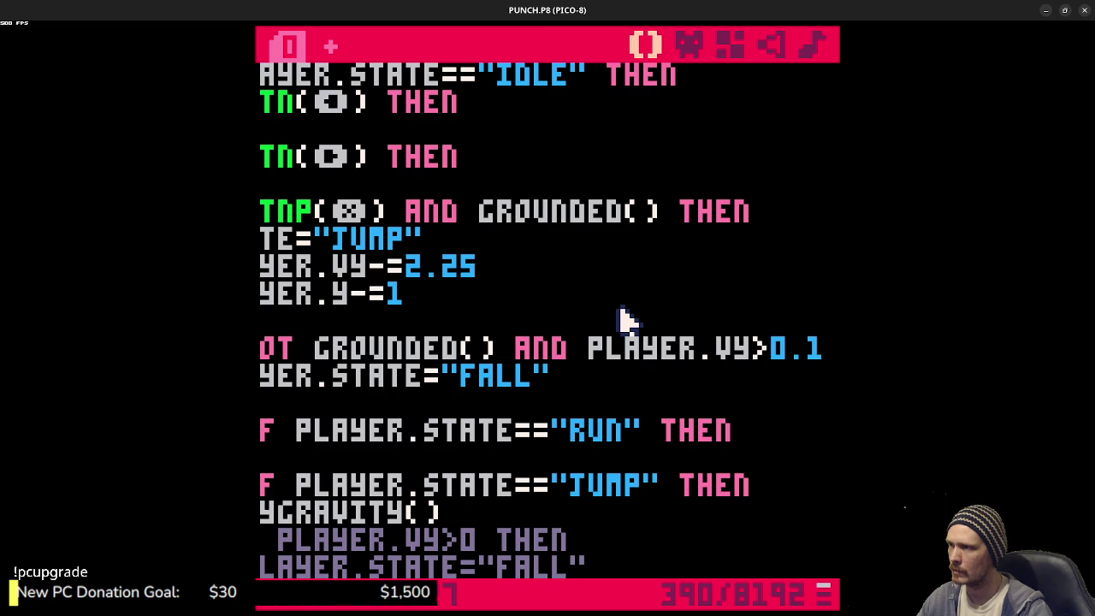
{"action": "key", "text": "ctrl+z"}
{"action": "key", "text": "ctrl+z"}
{"action": "key", "text": "ctrl+z"}
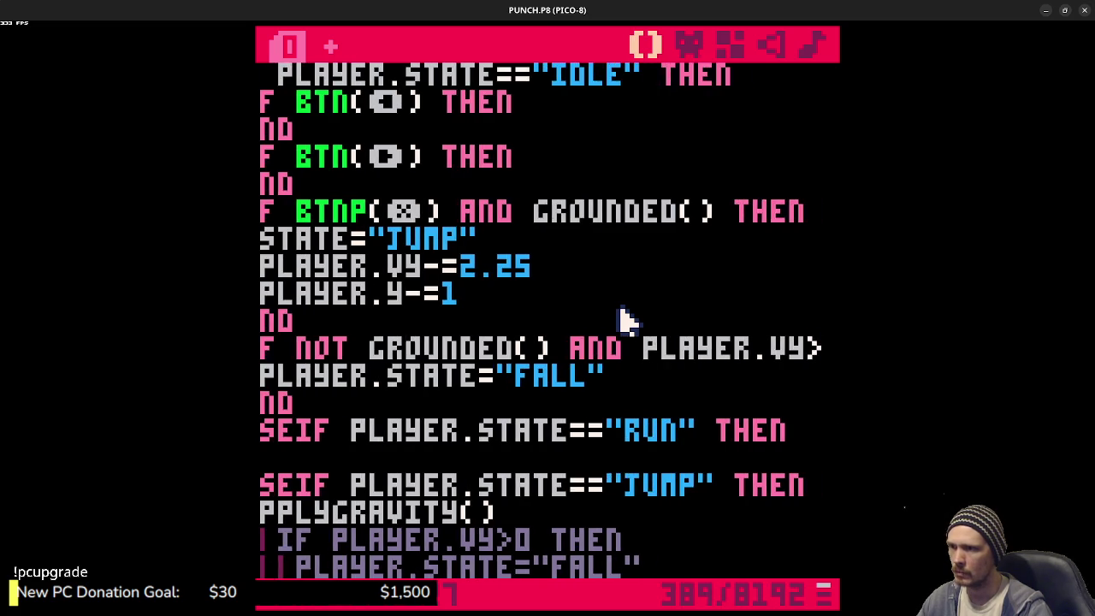
{"action": "key", "text": "ctrl+z"}
{"action": "key", "text": "ctrl+z"}
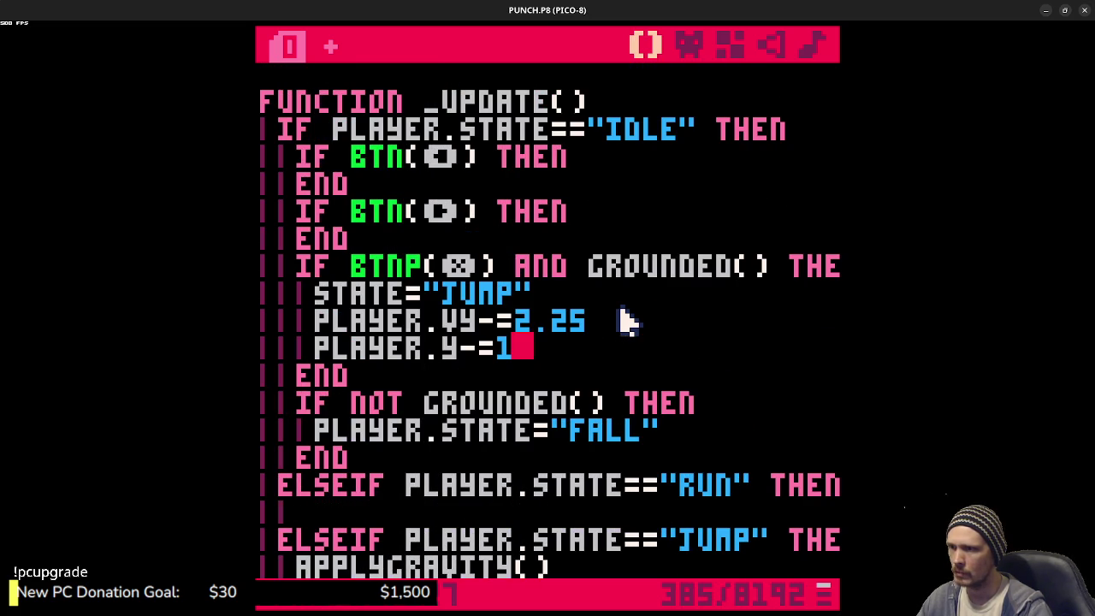
- Undo the last three edits to the grounded check and select its return line
{"action": "key", "text": "ctrl+z"}
{"action": "key", "text": "ctrl+z"}
{"action": "key", "text": "ctrl+z"}
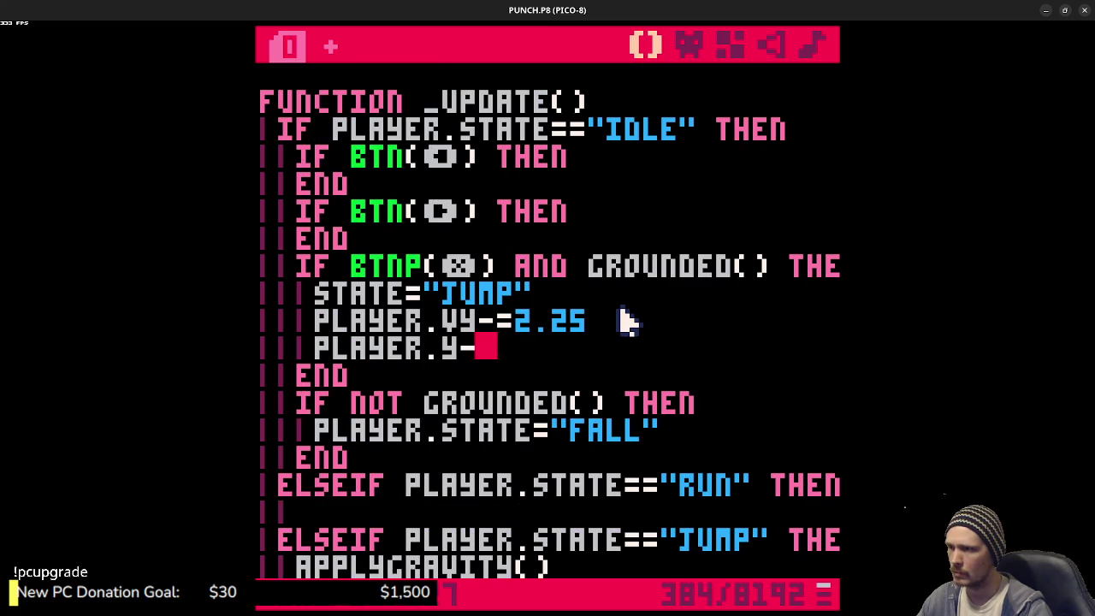
{"action": "key", "text": "ctrl+z"}
{"action": "key", "text": "ctrl+z"}
{"action": "key", "text": "ctrl+z"}
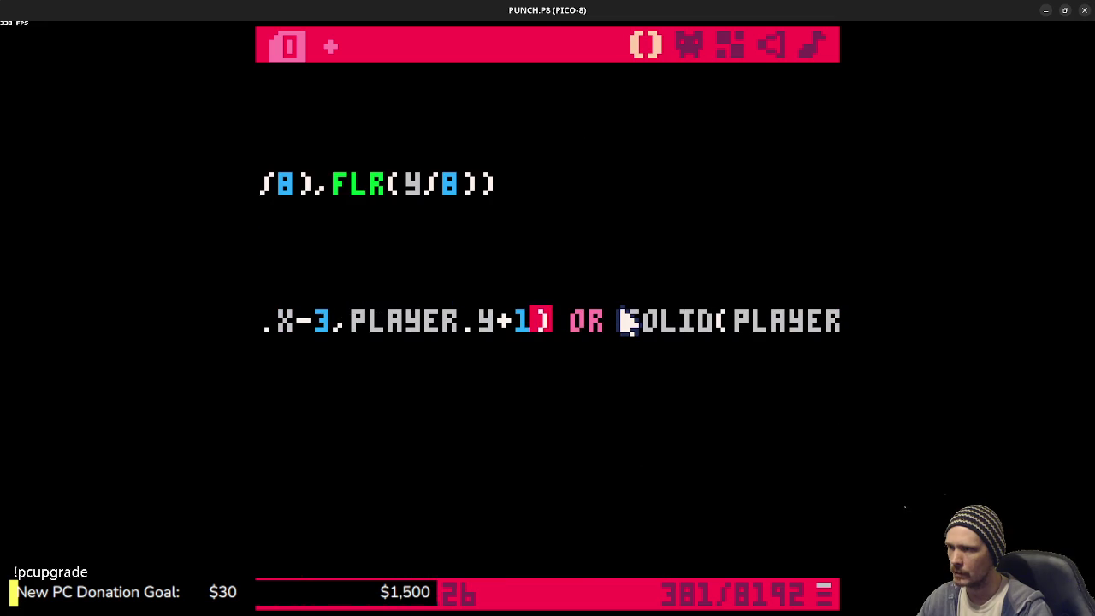
{"action": "key", "text": "ctrl+z"}
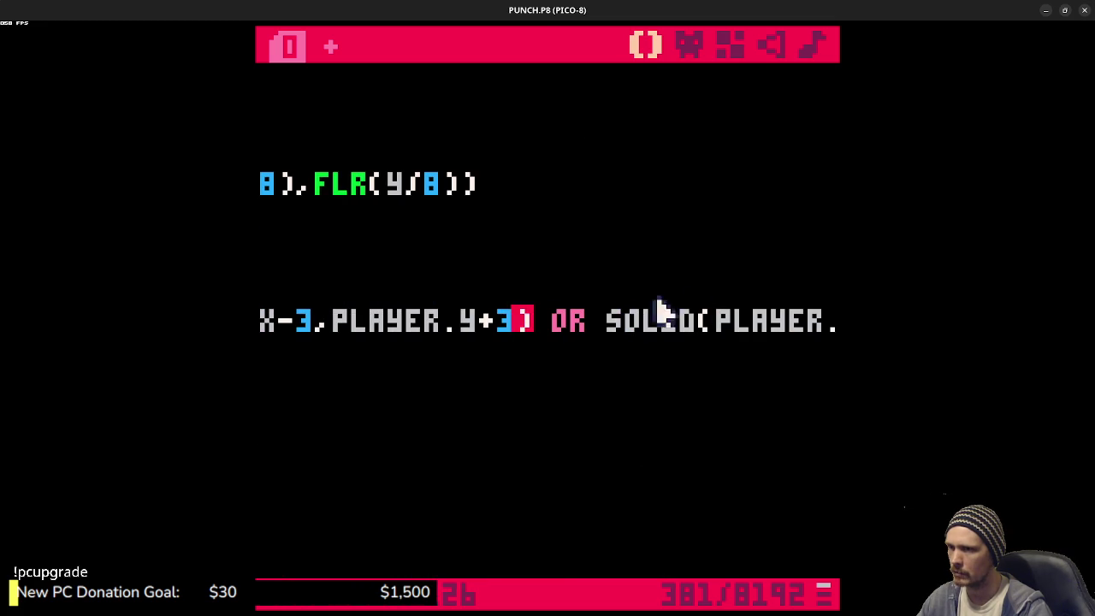
{"action": "left_click_drag", "start_coordinate": [631, 325], "coordinate": [834, 323]}
{"action": "left_click_drag", "start_coordinate": [769, 335], "coordinate": [257, 325]}
- Prefix STATE="JUMP" with PLAYER. and test-run the game with a jump
{"action": "scroll", "coordinate": [511, 292], "scroll_direction": "up", "scroll_amount": 10}
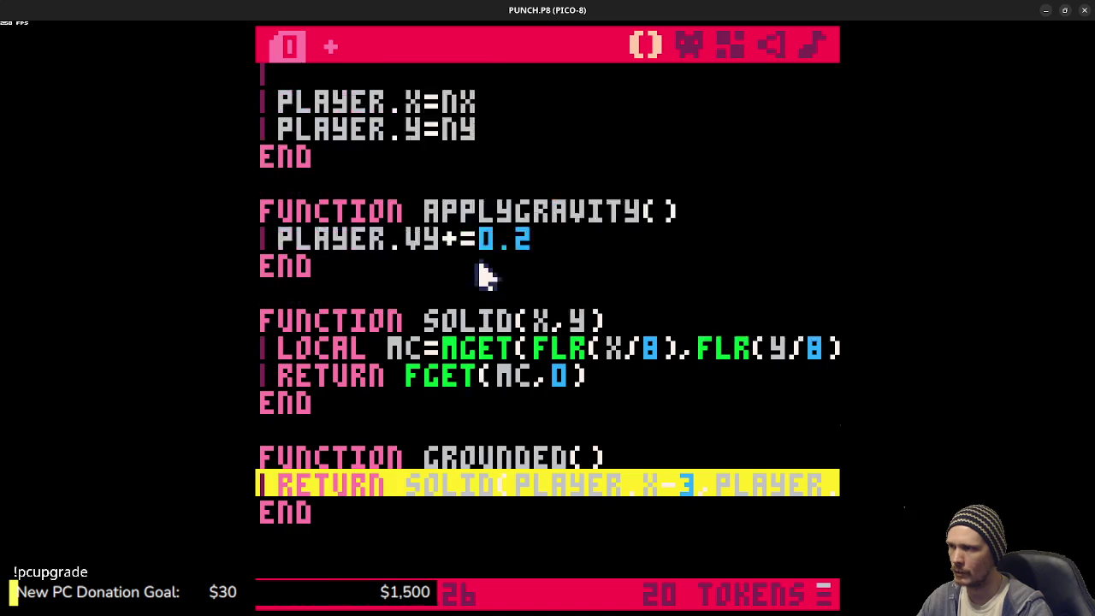
{"action": "scroll", "coordinate": [511, 293], "scroll_direction": "up", "scroll_amount": 15}
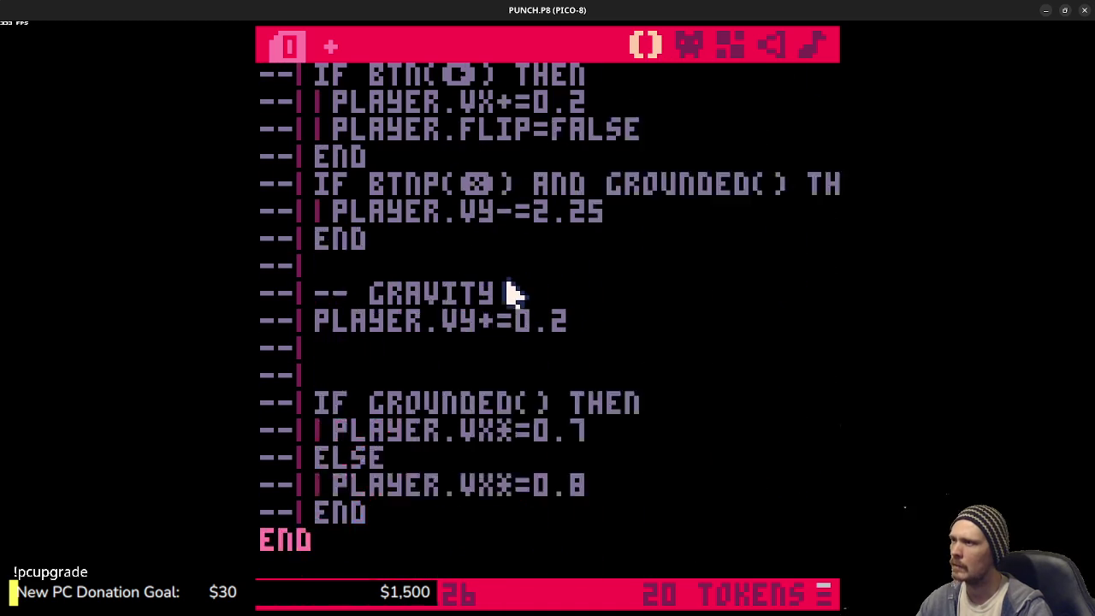
{"action": "left_click", "coordinate": [313, 293]}
{"action": "type", "text": "PLAYER.STATE=\"JUMP"}
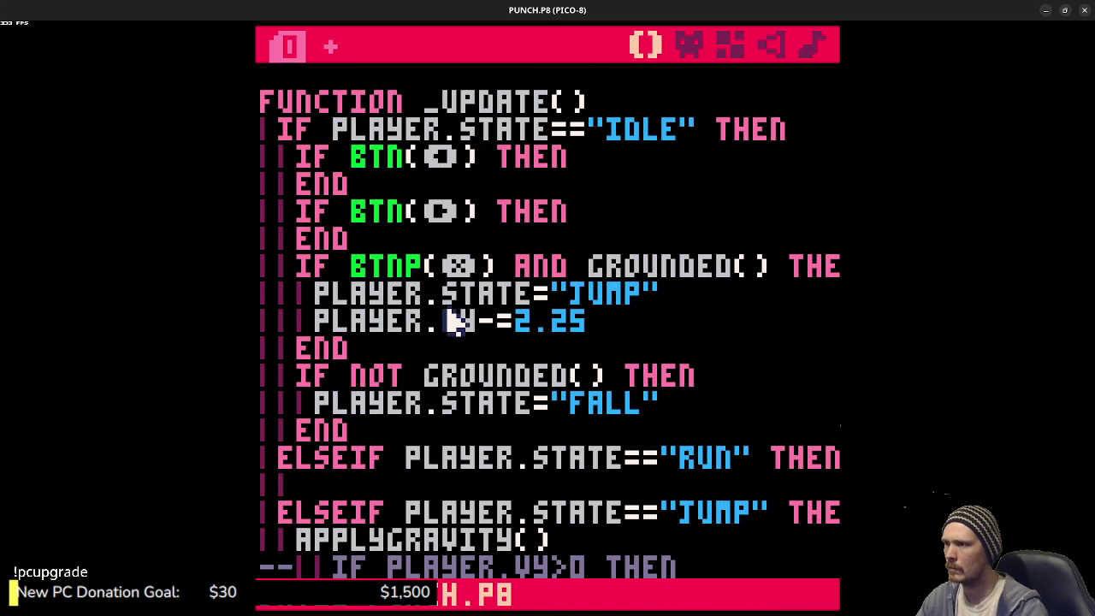
{"action": "key", "text": "ctrl+r"}
{"action": "key", "text": "x"}
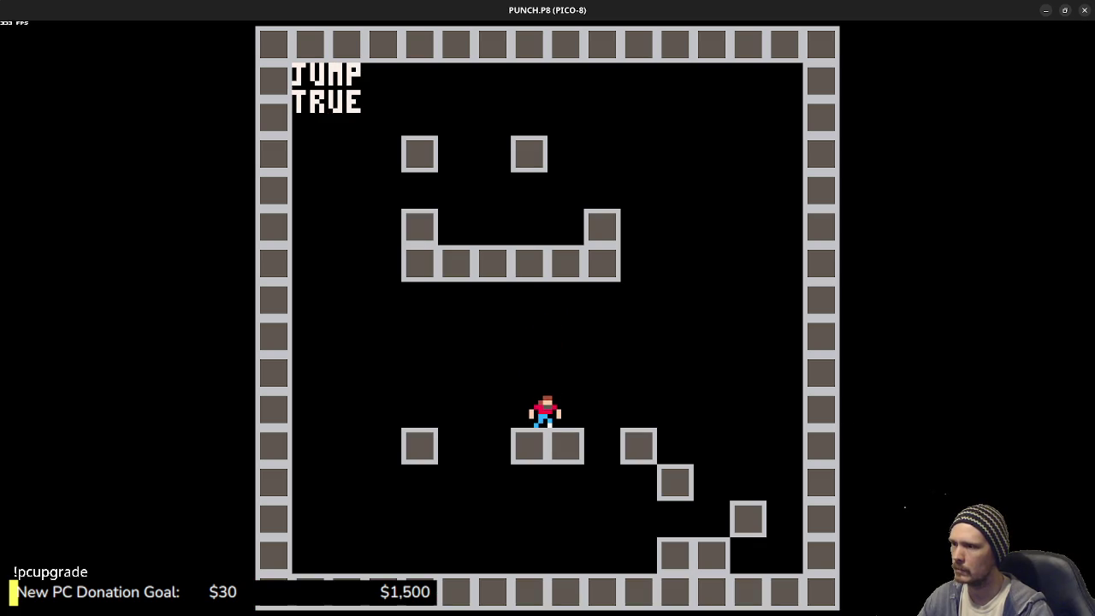
{"action": "key", "text": "Escape"}
- Select the three commented-out fall check lines in the JUMP branch
{"action": "scroll", "coordinate": [513, 360], "scroll_direction": "down", "scroll_amount": 3}
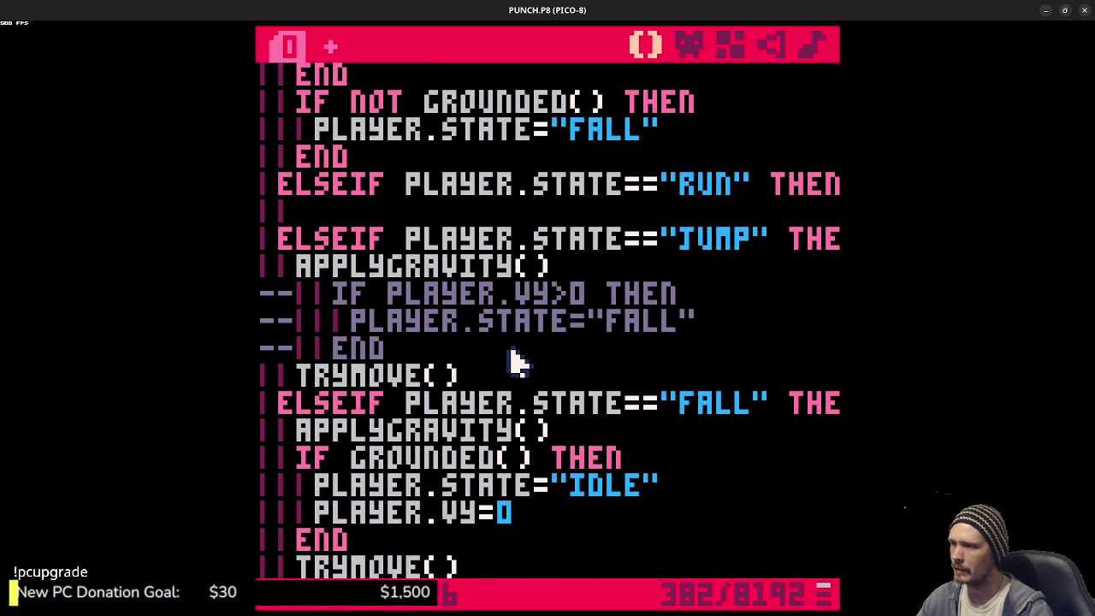
{"action": "scroll", "coordinate": [513, 359], "scroll_direction": "down", "scroll_amount": 3}
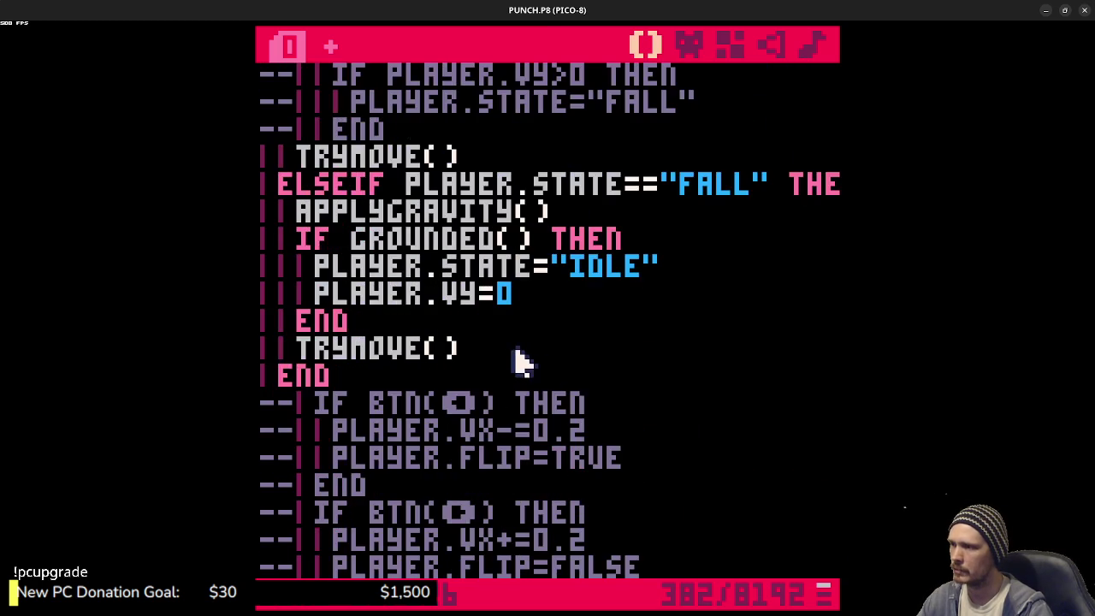
{"action": "scroll", "coordinate": [531, 368], "scroll_direction": "up", "scroll_amount": 4}
{"action": "mouse_move", "coordinate": [427, 467]}
{"action": "left_mouse_down"}
{"action": "mouse_move", "coordinate": [354, 444]}
{"action": "mouse_move", "coordinate": [338, 409]}
{"action": "left_mouse_up"}
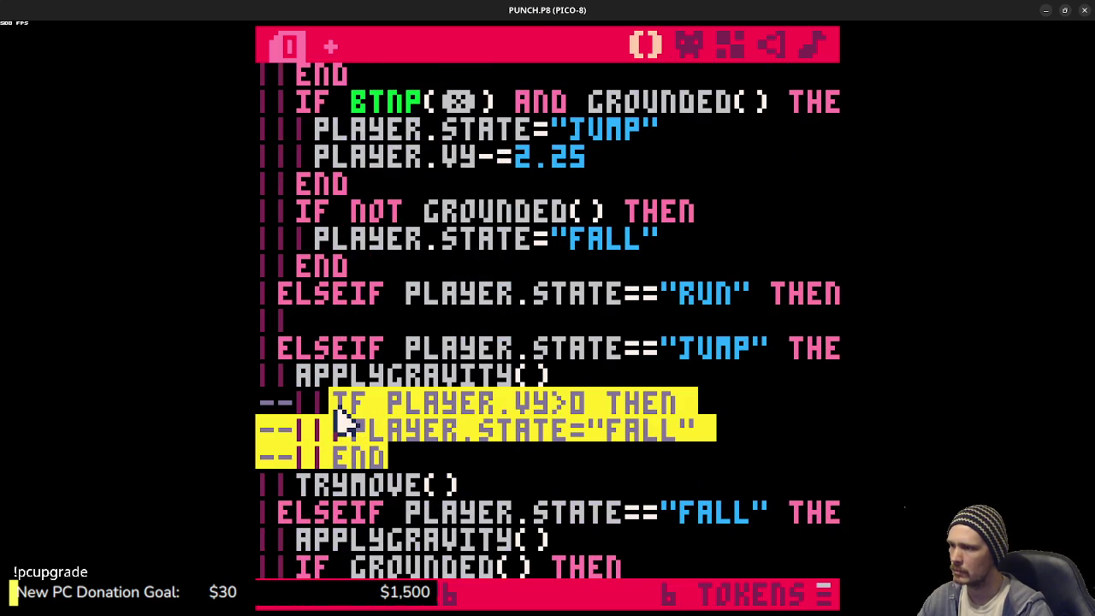
- Uncomment the VY>0 fall check, add IF GROUNDED() THEN setting PLAYER.STATE="IDLE" and PLAYER.VY=0, then test-run
{"action": "key", "text": "ctrl+s"}
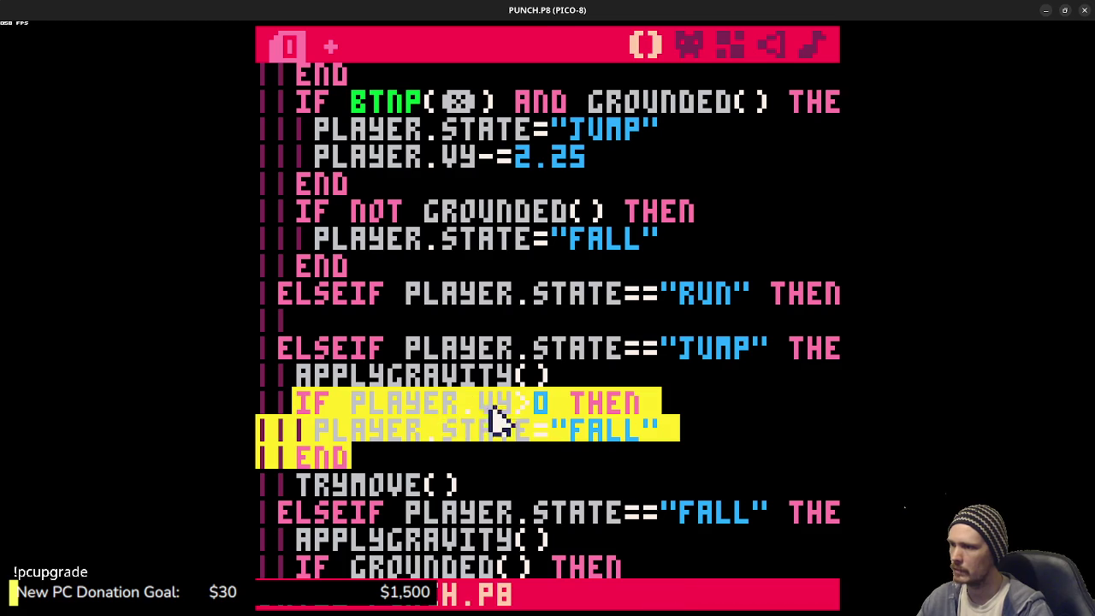
{"action": "key", "text": "ctrl+b"}
{"action": "key", "text": "Return"}
{"action": "type", "text": "IF GROUND"}
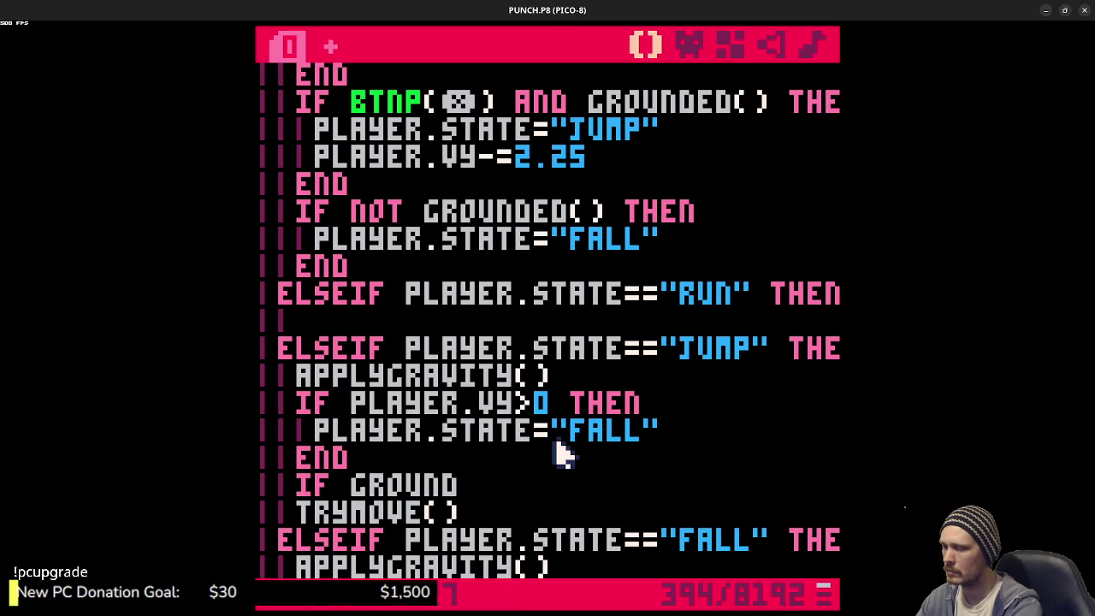
{"action": "type", "text": "ED()"}
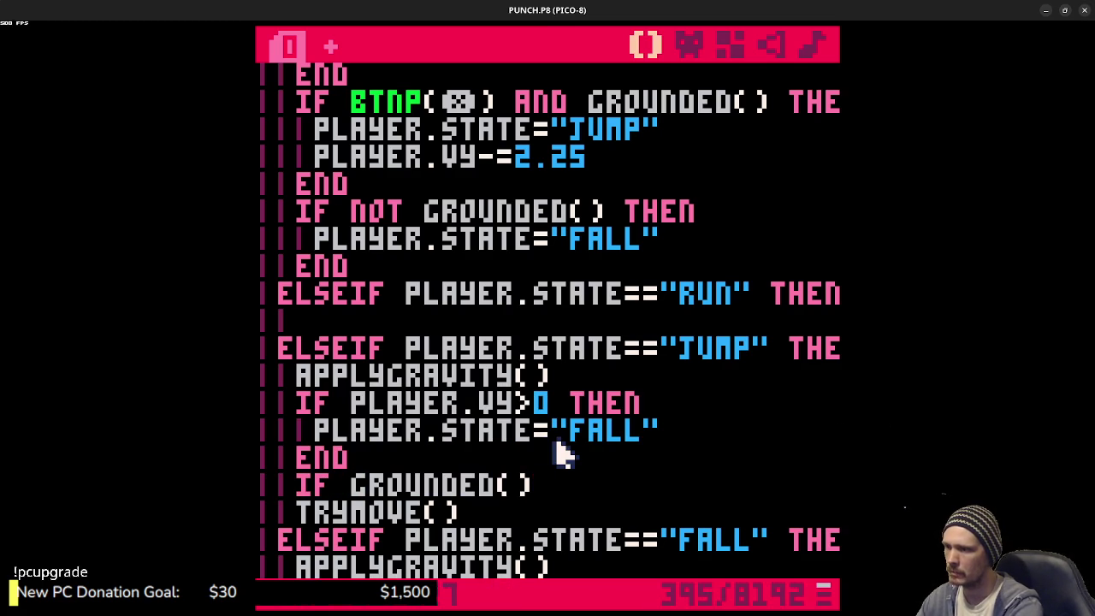
{"action": "type", "text": " THEN"}
{"action": "key", "text": "Return"}
{"action": "type", "text": "PLAYER.STA"}
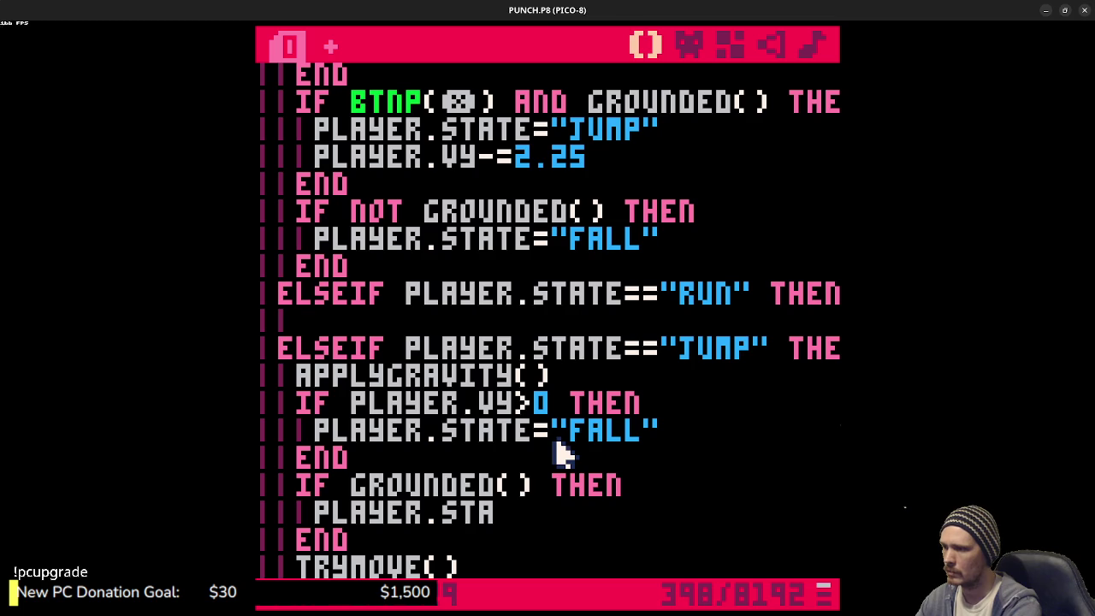
{"action": "type", "text": "TE=\"IDLE\""}
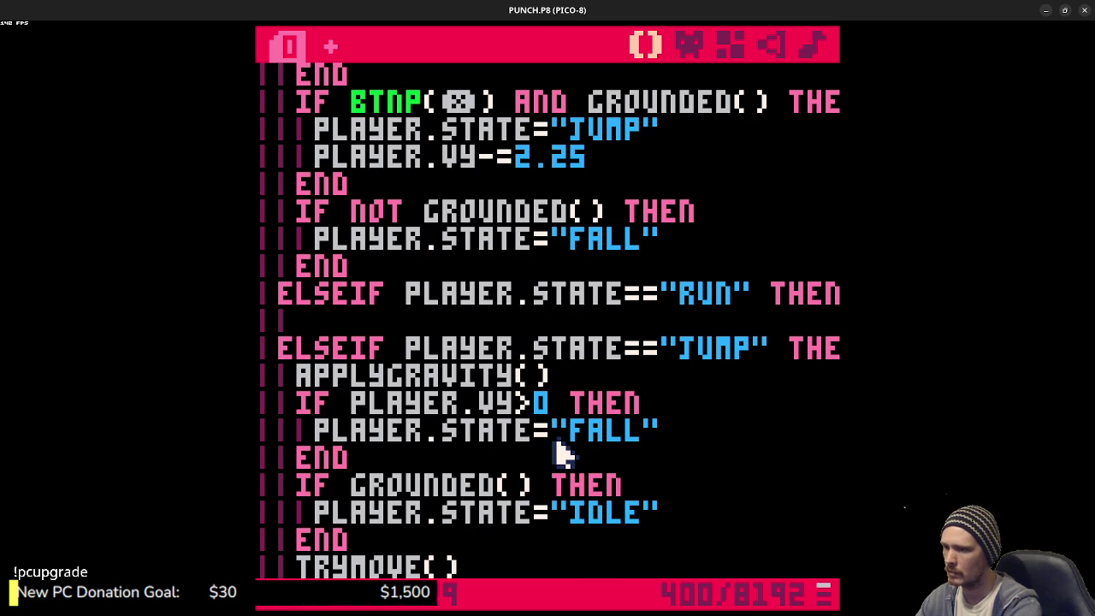
{"action": "key", "text": "Return"}
{"action": "type", "text": "PLAYER.VY=0"}
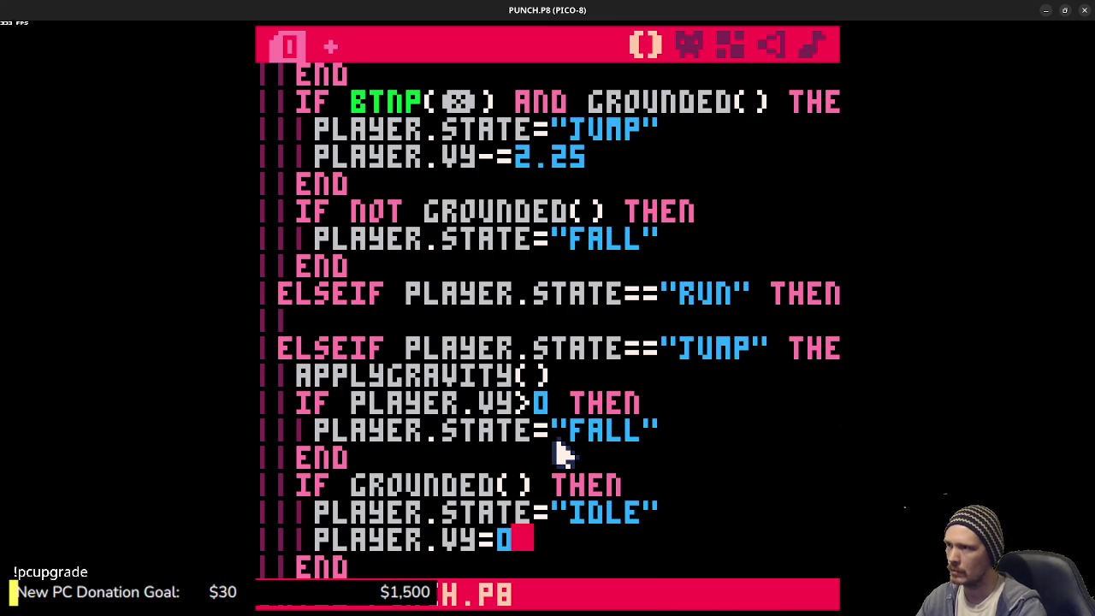
{"action": "key", "text": "ctrl+r"}
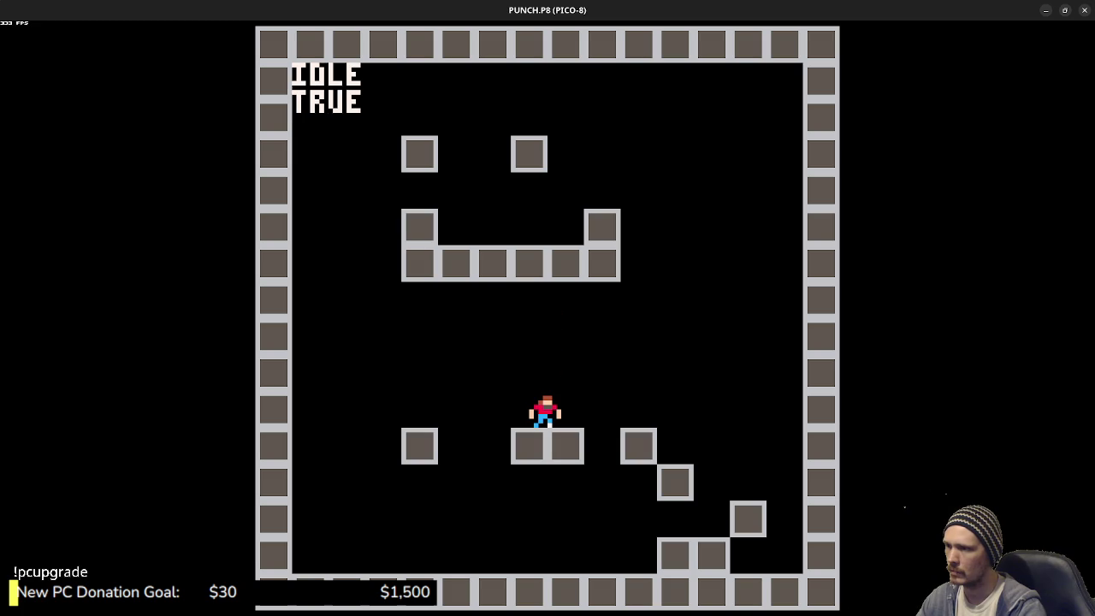
{"action": "key", "text": "Escape"}
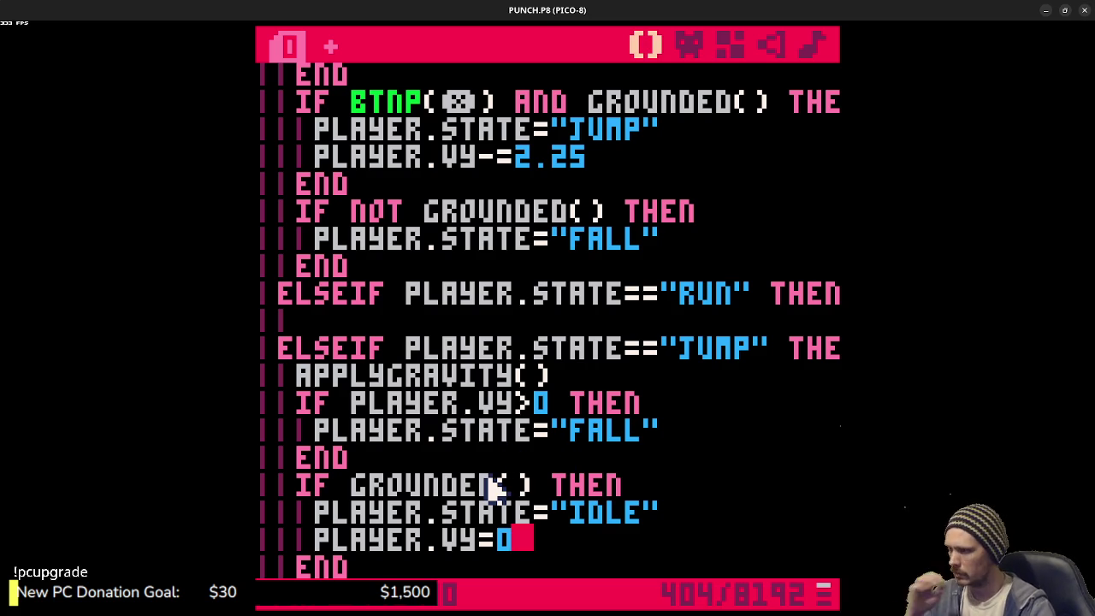
- Comment out the IF GROUNDED() block in the JUMP branch and save the cartridge
{"action": "mouse_move", "coordinate": [380, 566]}
{"action": "left_mouse_down"}
{"action": "mouse_move", "coordinate": [299, 496]}
{"action": "mouse_move", "coordinate": [305, 484]}
{"action": "left_mouse_up"}
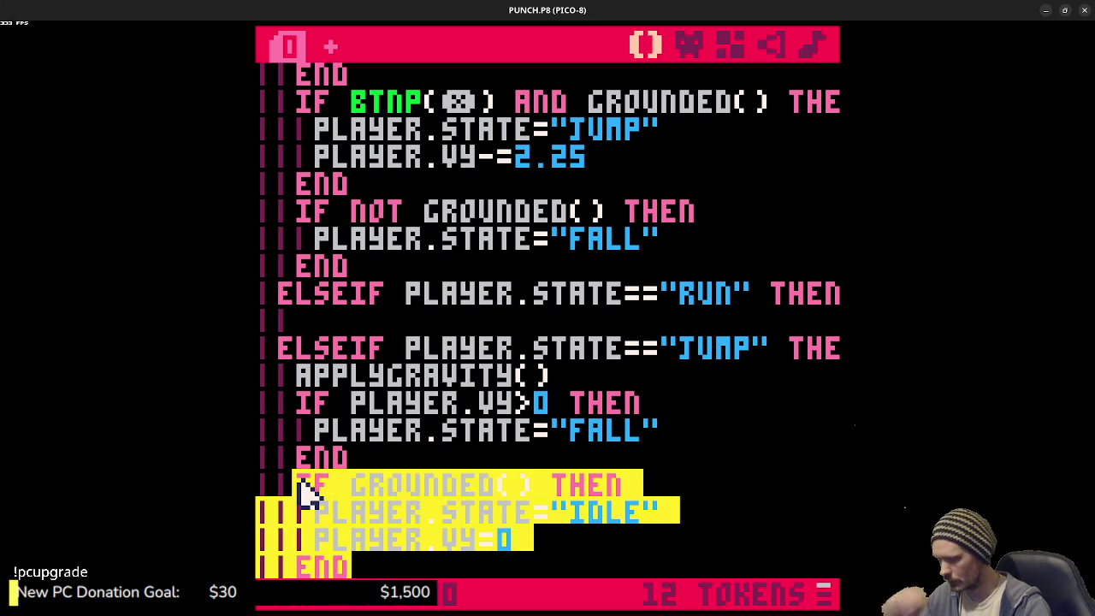
{"action": "key", "text": "ctrl+b"}
{"action": "key", "text": "ctrl+s"}
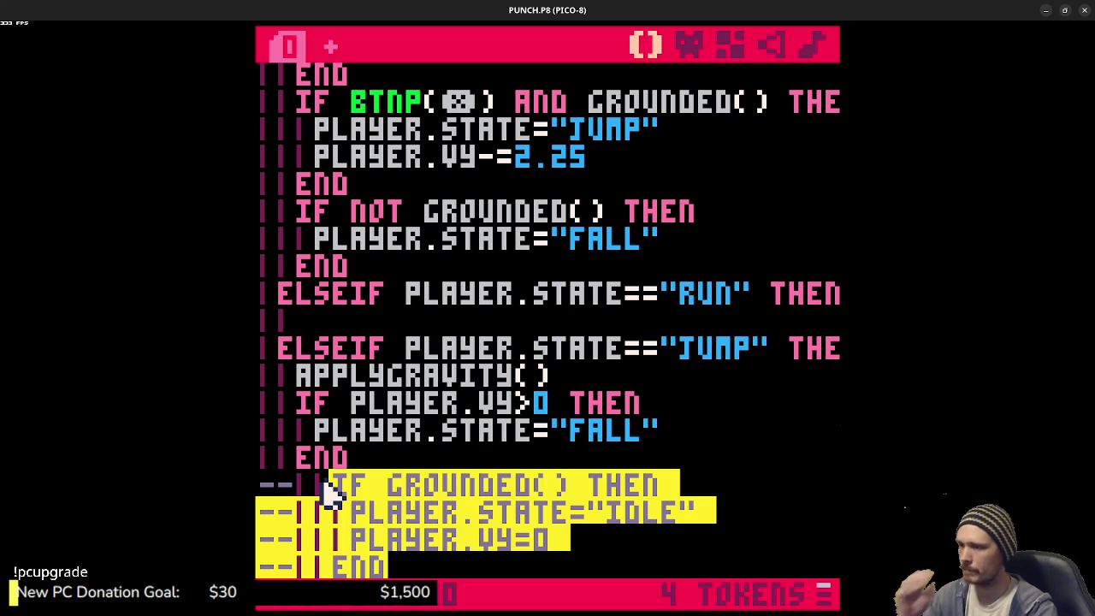
- Test-run the game and jump twice, with the player showing FALL and FALSE
{"action": "key", "text": "ctrl+r"}
{"action": "key", "text": "x"}
{"action": "key", "text": "x"}
{"action": "key", "text": "x"}
{"action": "key", "text": "x"}
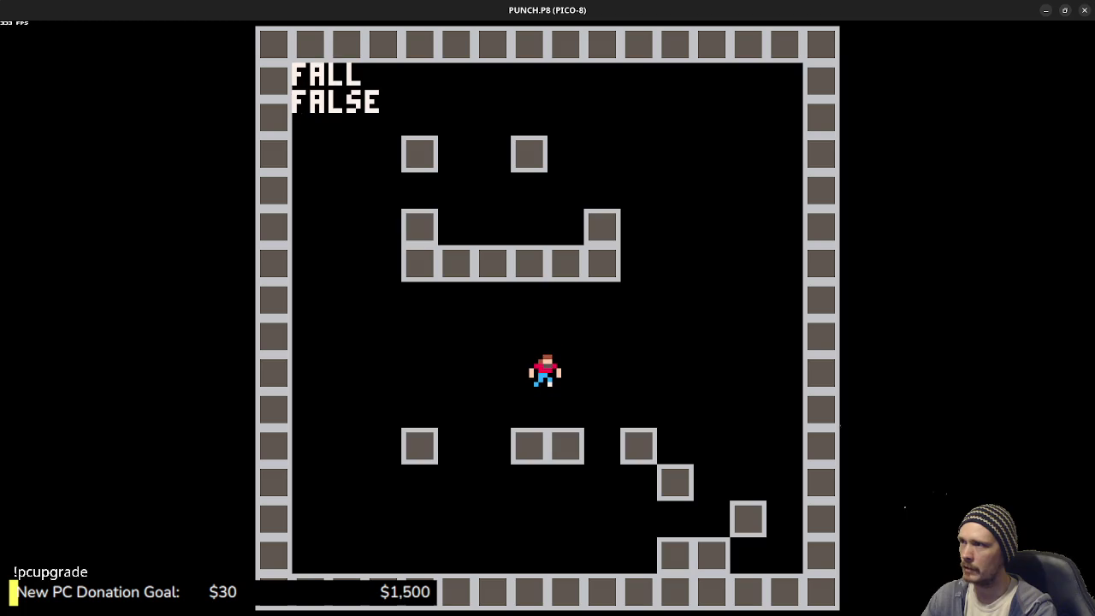
{"action": "key", "text": "x"}
{"action": "key", "text": "x"}
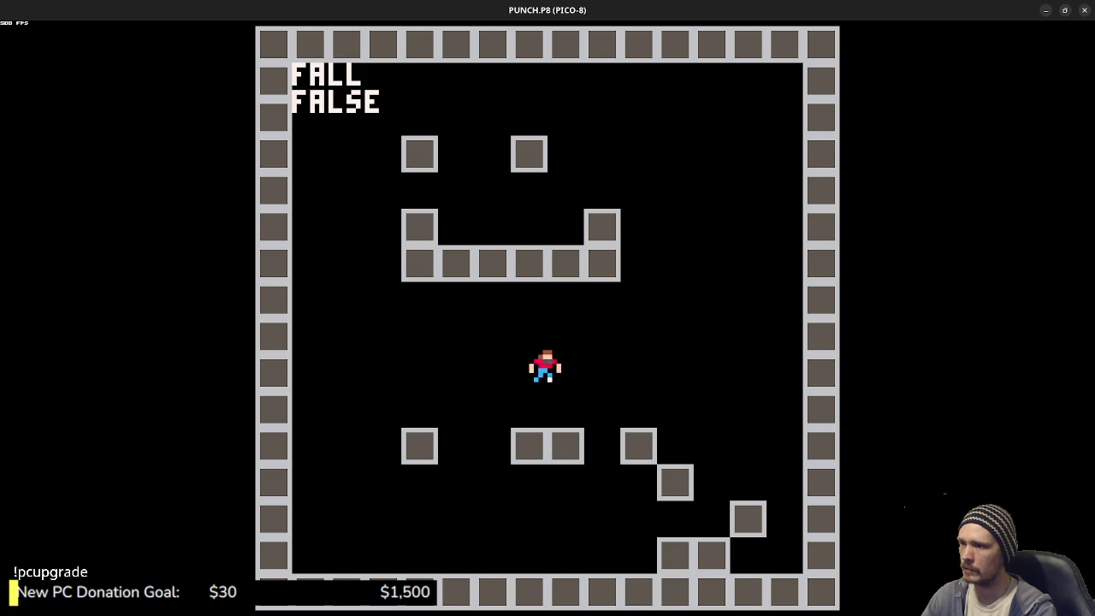
{"action": "key", "text": "Escape"}
- Extend the left check to IF BTN(⬅) OR BTN(➡) THEN and delete the separate right check
{"action": "scroll", "coordinate": [342, 474], "scroll_direction": "up", "scroll_amount": 5}
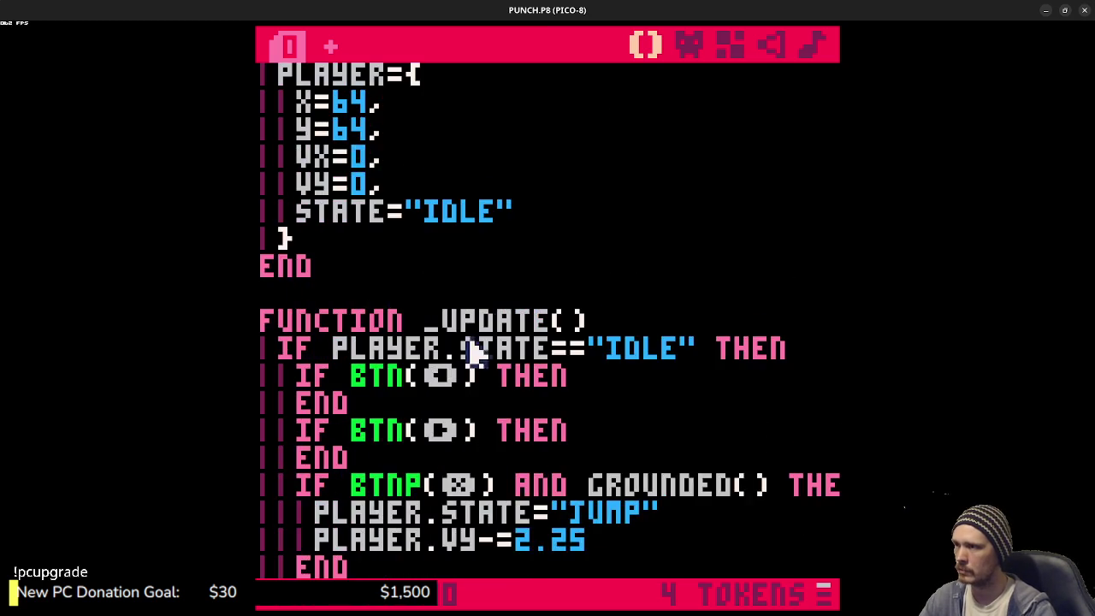
{"action": "scroll", "coordinate": [436, 391], "scroll_direction": "down", "scroll_amount": 3}
{"action": "scroll", "coordinate": [508, 337], "scroll_direction": "up", "scroll_amount": 2}
{"action": "left_click", "coordinate": [599, 282]}
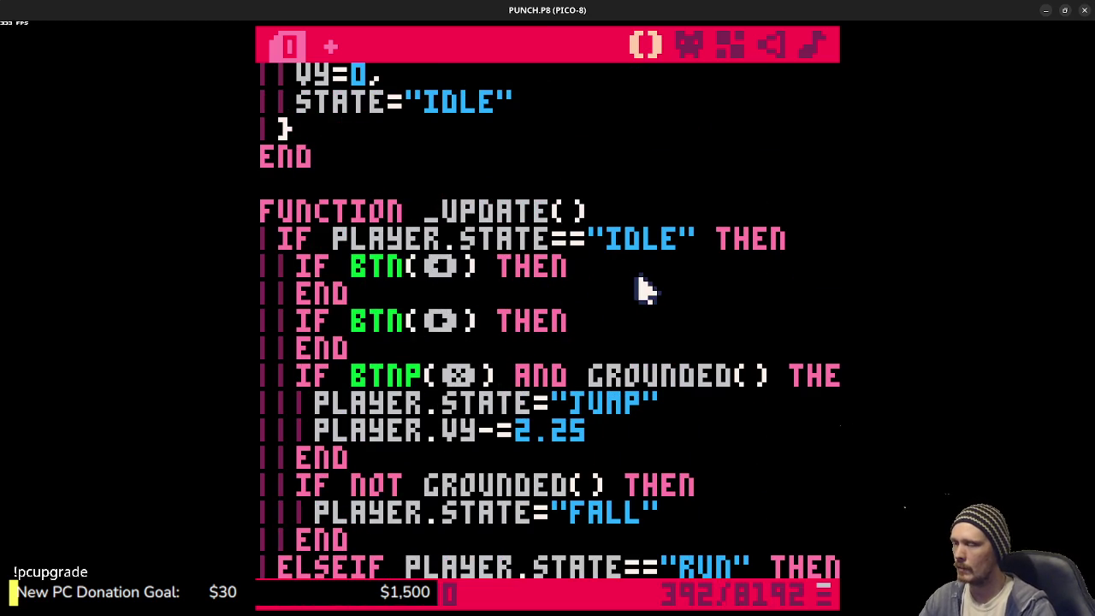
{"action": "type", "text": "OR BT "}
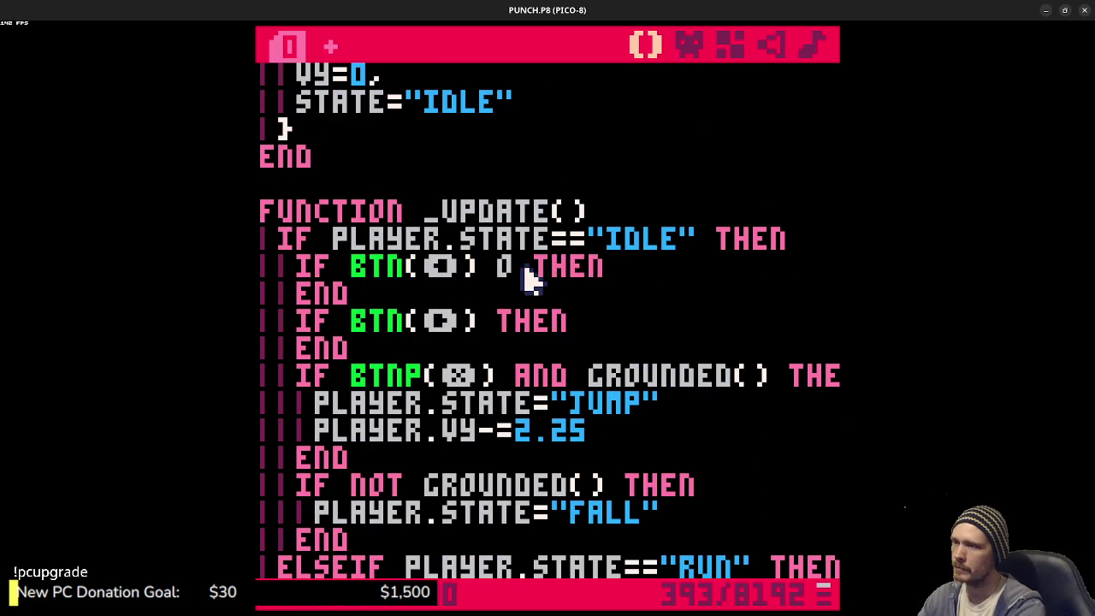
{"action": "type", "text": "N("}
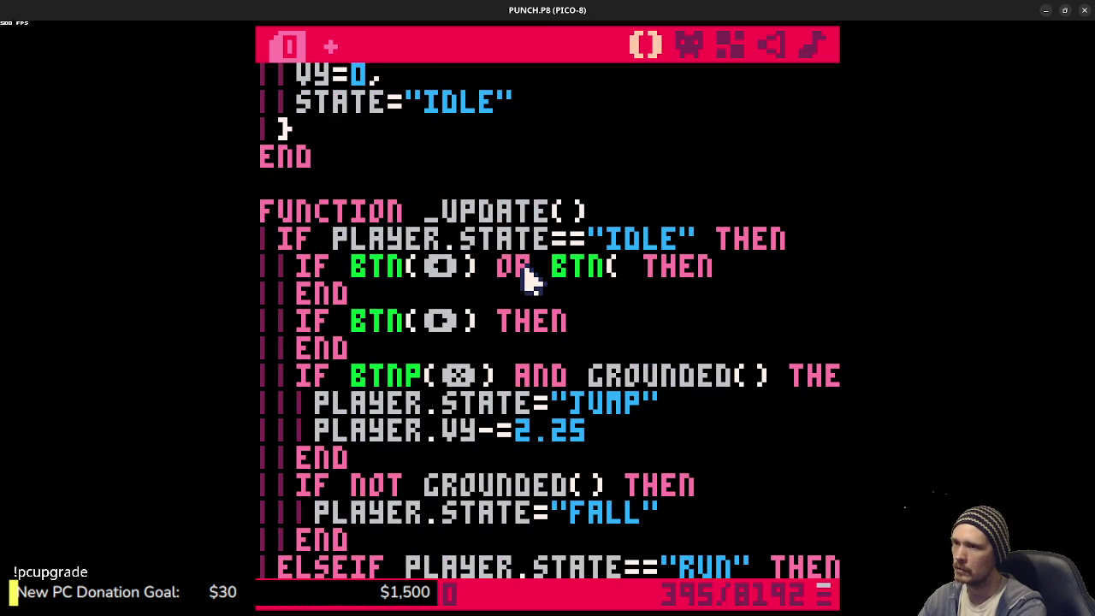
{"action": "type", "text": "➡)"}
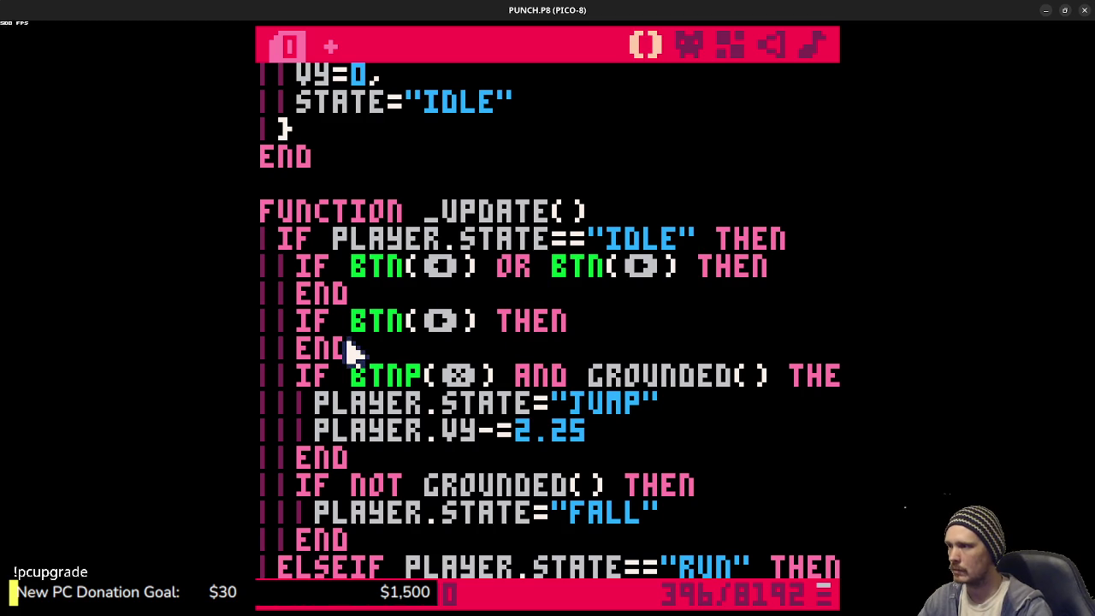
{"action": "left_click_drag", "start_coordinate": [371, 352], "coordinate": [377, 301]}
{"action": "key", "text": "BackSpace"}
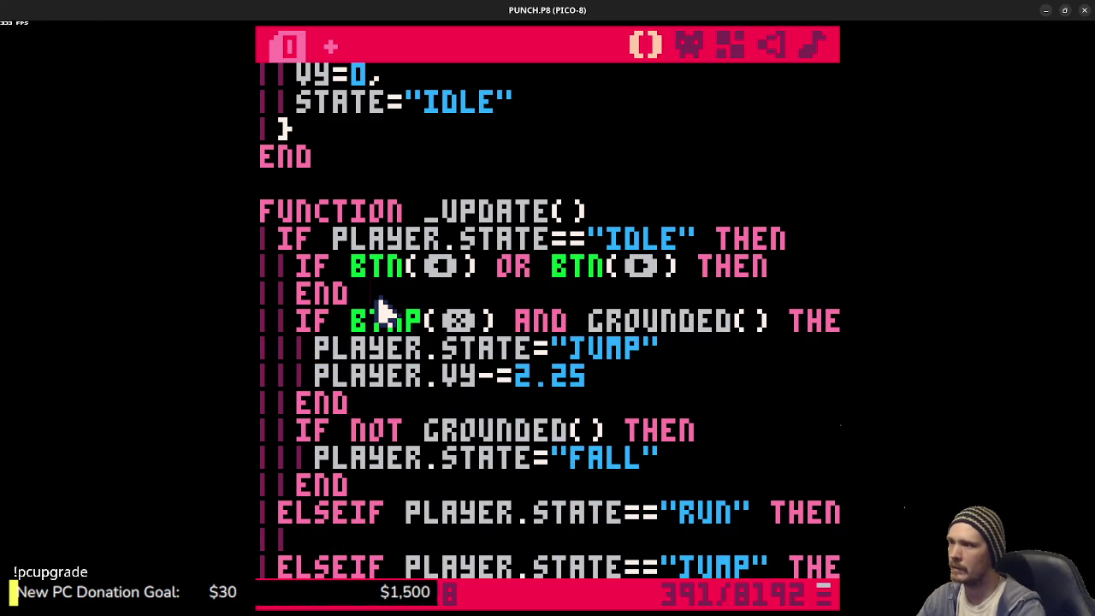
- Inside the combined check set PLAYER.STATE to "RUN" and save the cartridge
{"action": "left_click", "coordinate": [812, 275]}
{"action": "key", "text": "Return"}
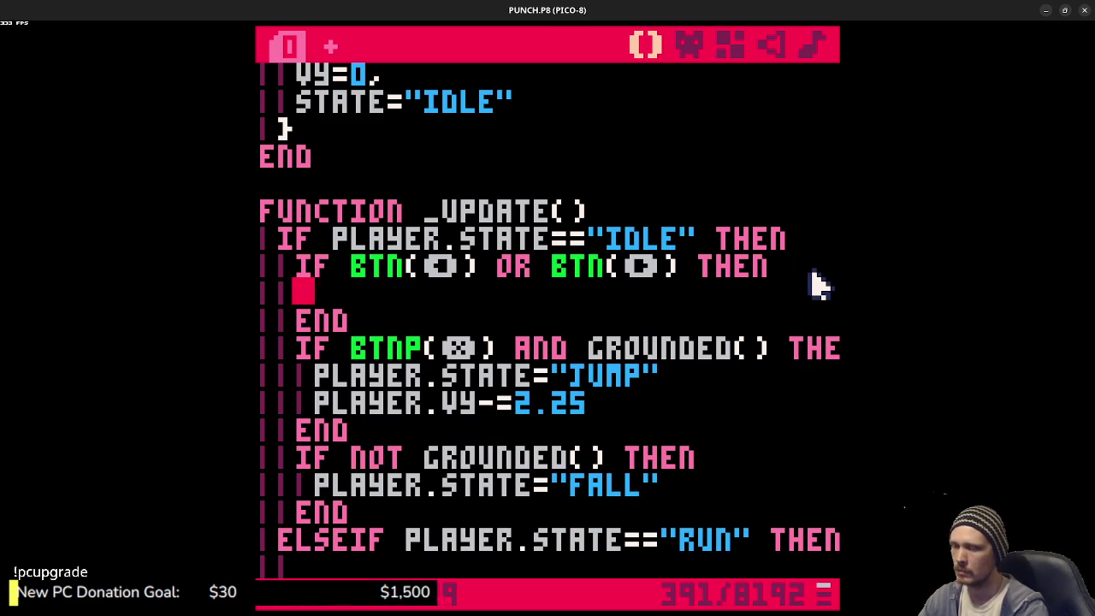
{"action": "type", "text": "PLAYER.STATE="}
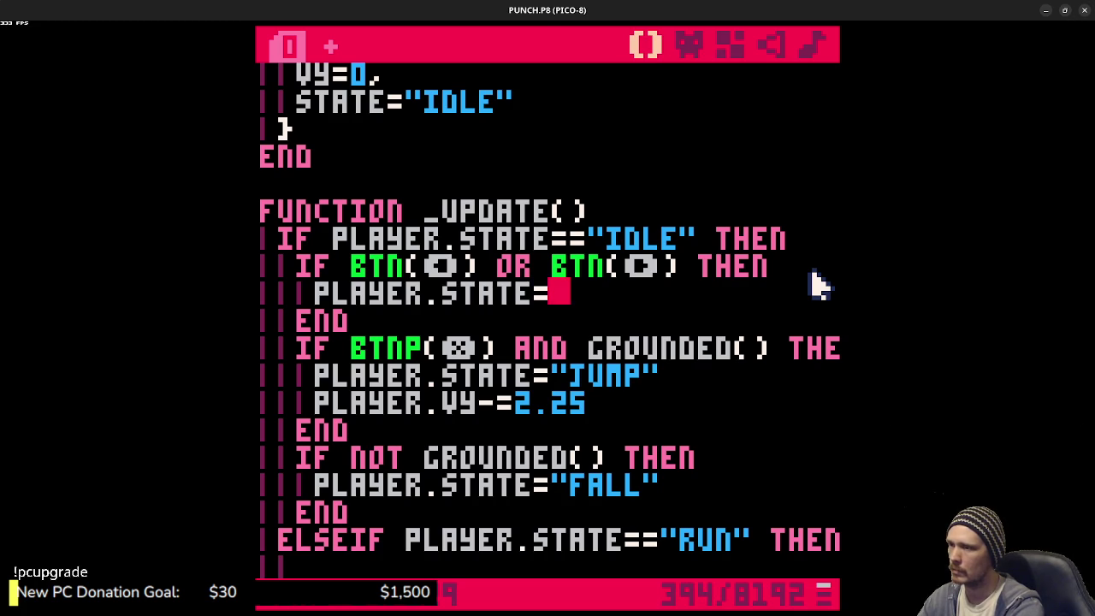
{"action": "type", "text": "MOVE"}
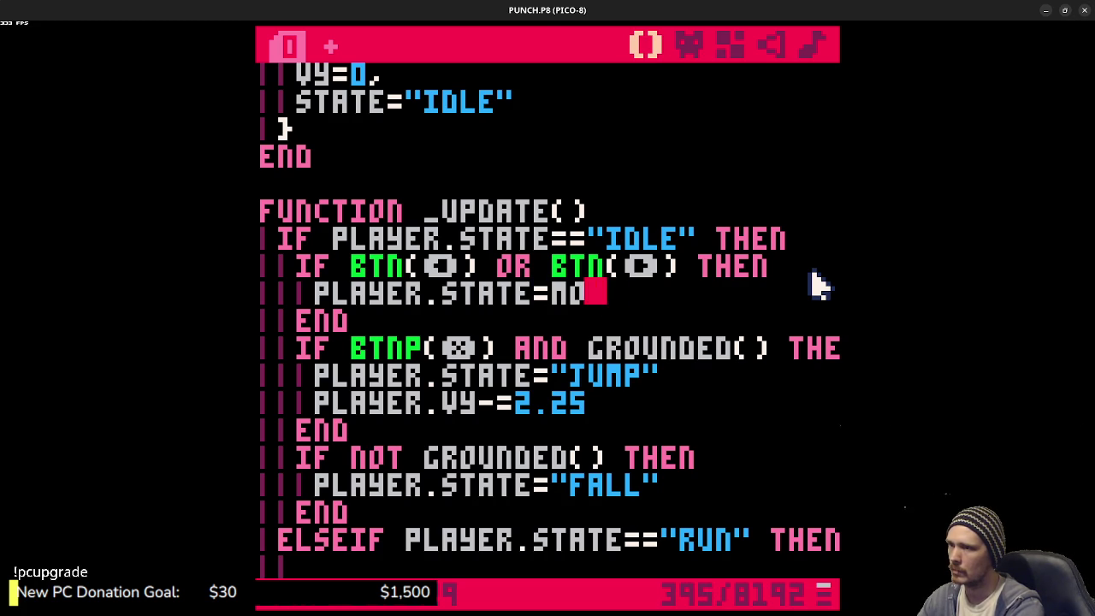
{"action": "key", "text": "BackSpace"}
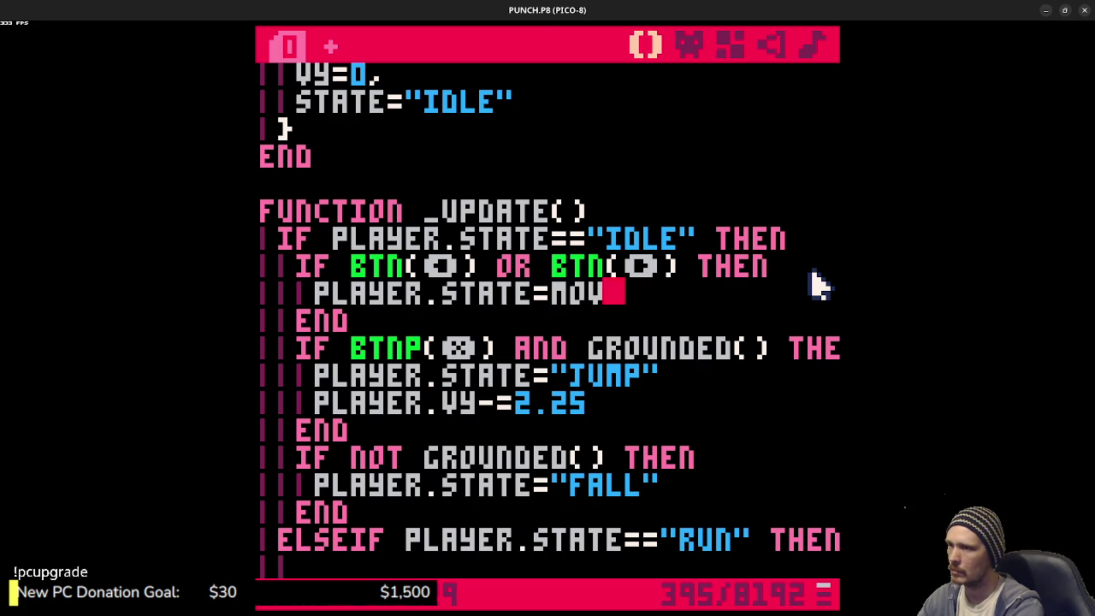
{"action": "type", "text": "\"MOVE\""}
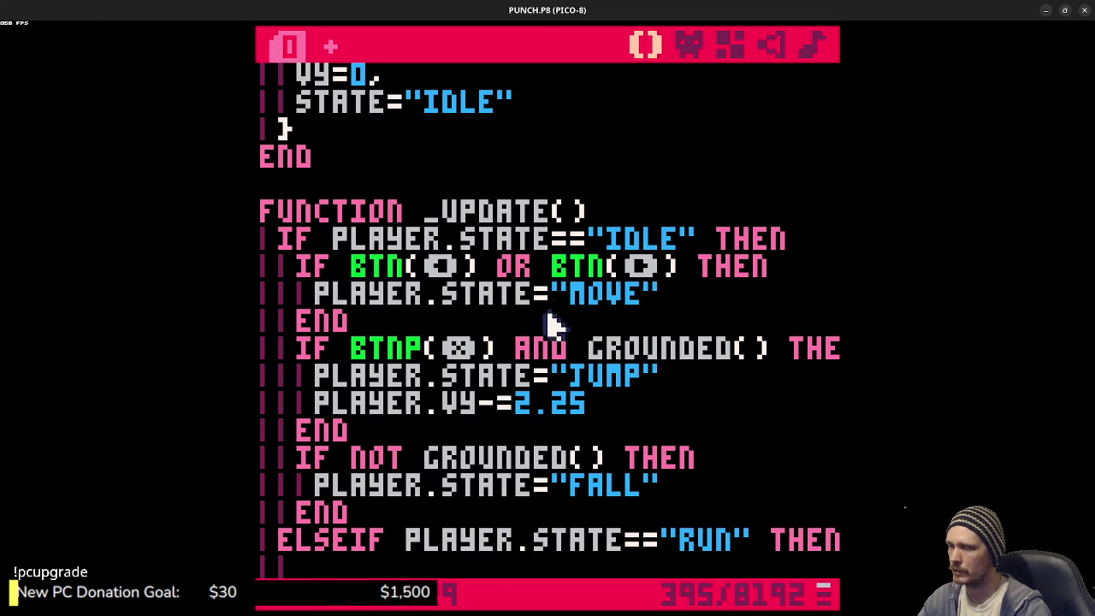
{"action": "scroll", "coordinate": [559, 329], "scroll_direction": "down", "scroll_amount": 1}
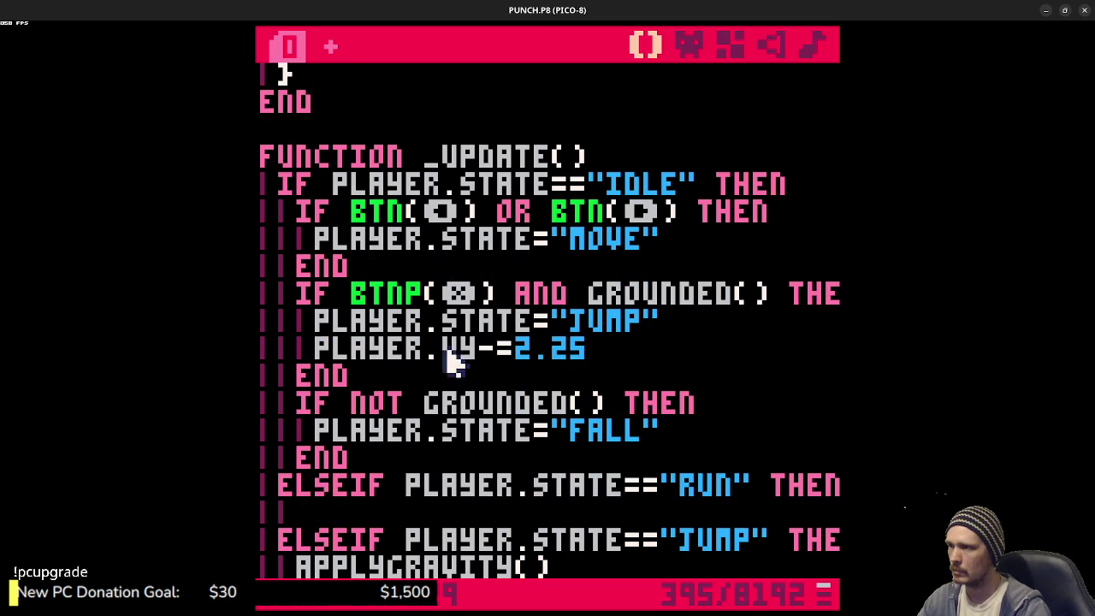
{"action": "double_click", "coordinate": [613, 239]}
{"action": "type", "text": "RUN"}
{"action": "key", "text": "ctrl+s"}
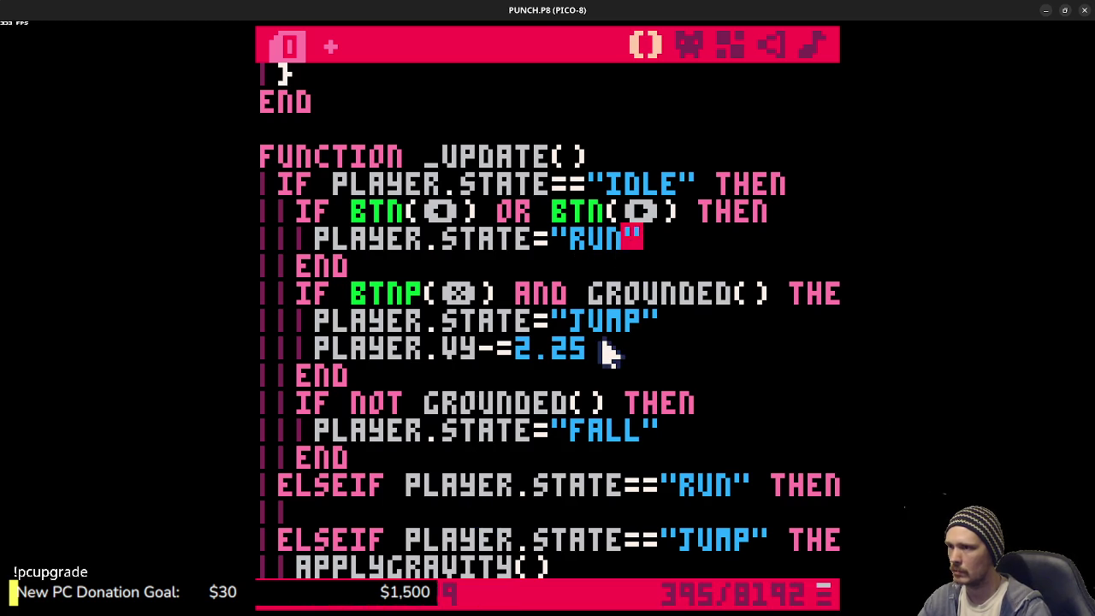
{"action": "scroll", "coordinate": [569, 469], "scroll_direction": "down", "scroll_amount": 3}
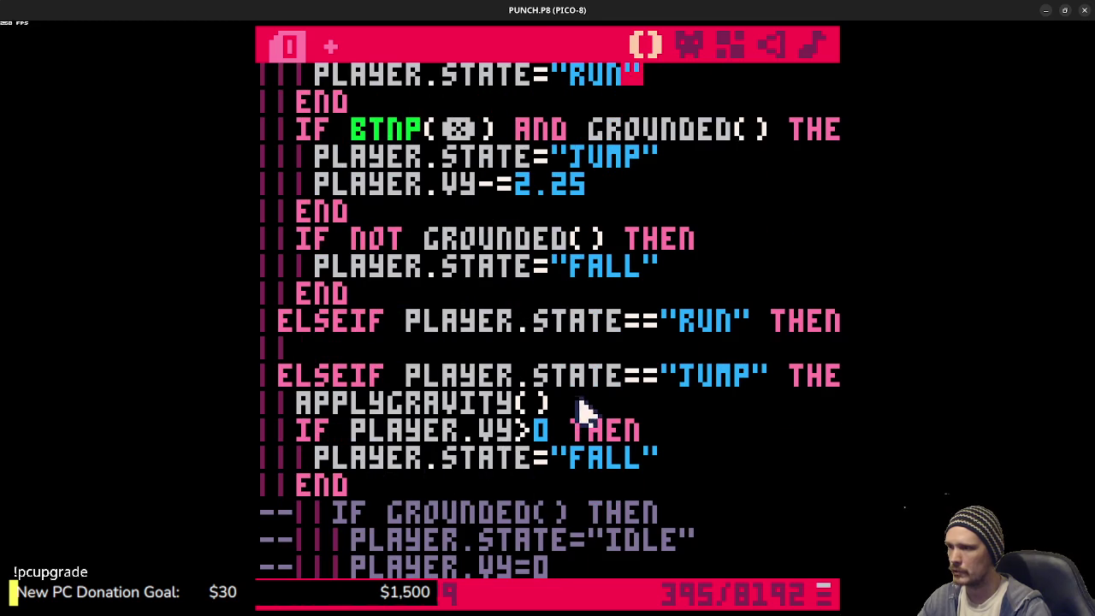
- Add an empty IF BTN(⬅️) THEN … END block above the JUMP branch's gravity line
{"action": "left_click", "coordinate": [297, 404]}
{"action": "key", "text": "Return"}
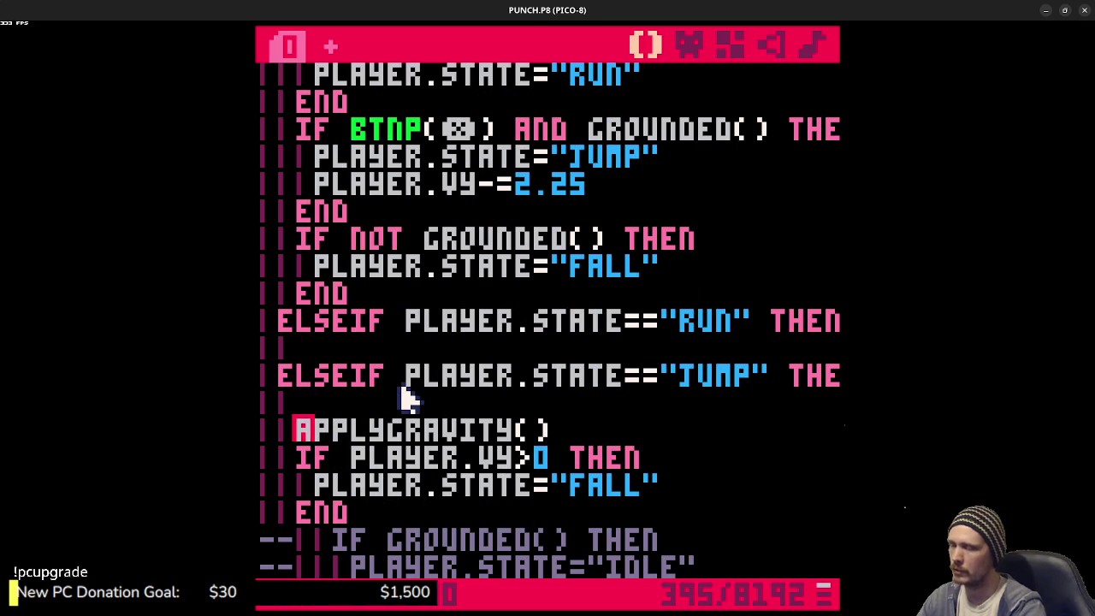
{"action": "scroll", "coordinate": [410, 391], "scroll_direction": "up", "scroll_amount": 5}
{"action": "scroll", "coordinate": [411, 391], "scroll_direction": "down", "scroll_amount": 5}
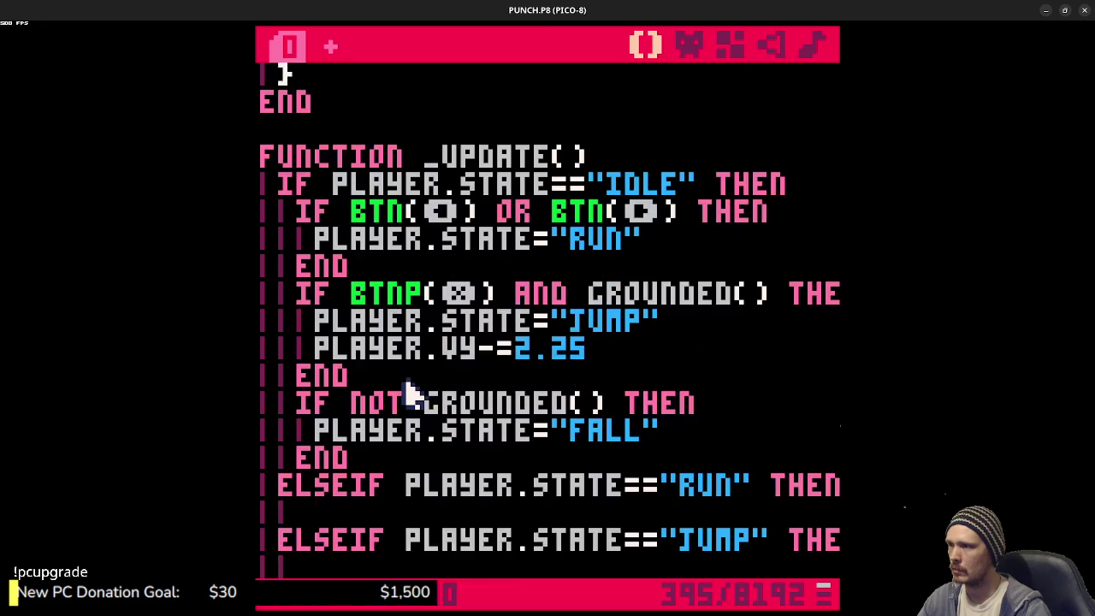
{"action": "type", "text": "IF BTN"}
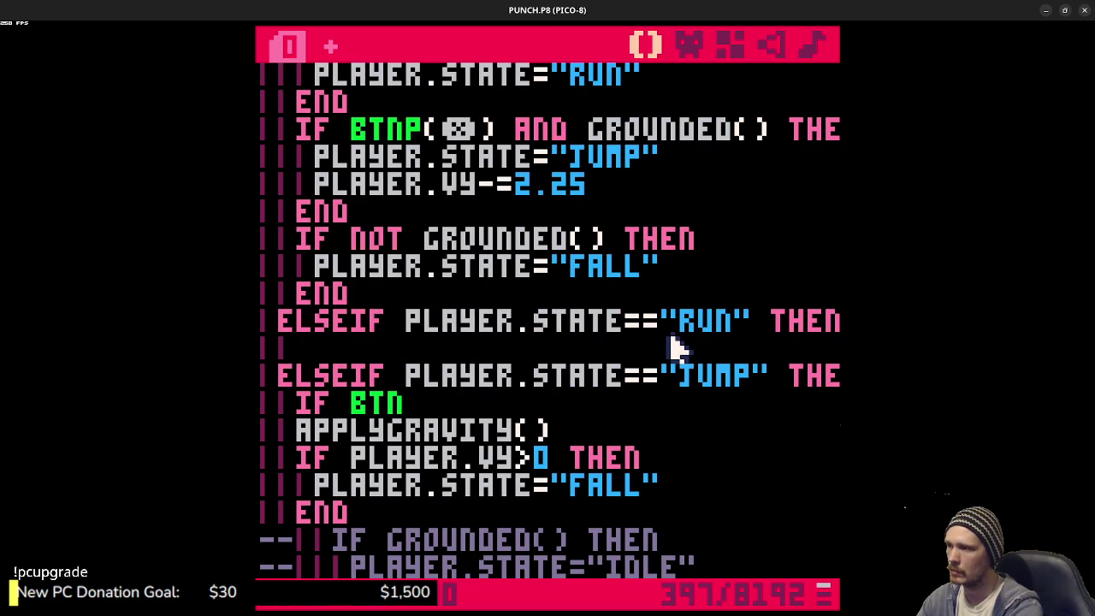
{"action": "type", "text": "("}
{"action": "key", "text": "shift+x"}
{"action": "type", "text": ")"}
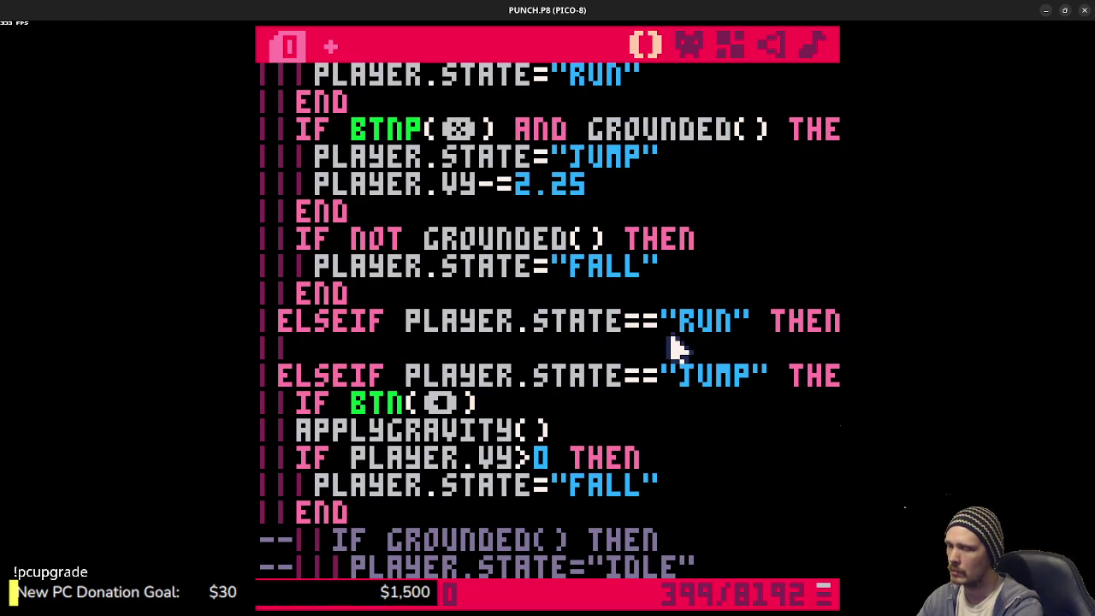
{"action": "type", "text": " then"}
{"action": "key", "text": "Return"}
{"action": "key", "text": "Return"}
{"action": "type", "text": "end"}
{"action": "key", "text": "Up"}
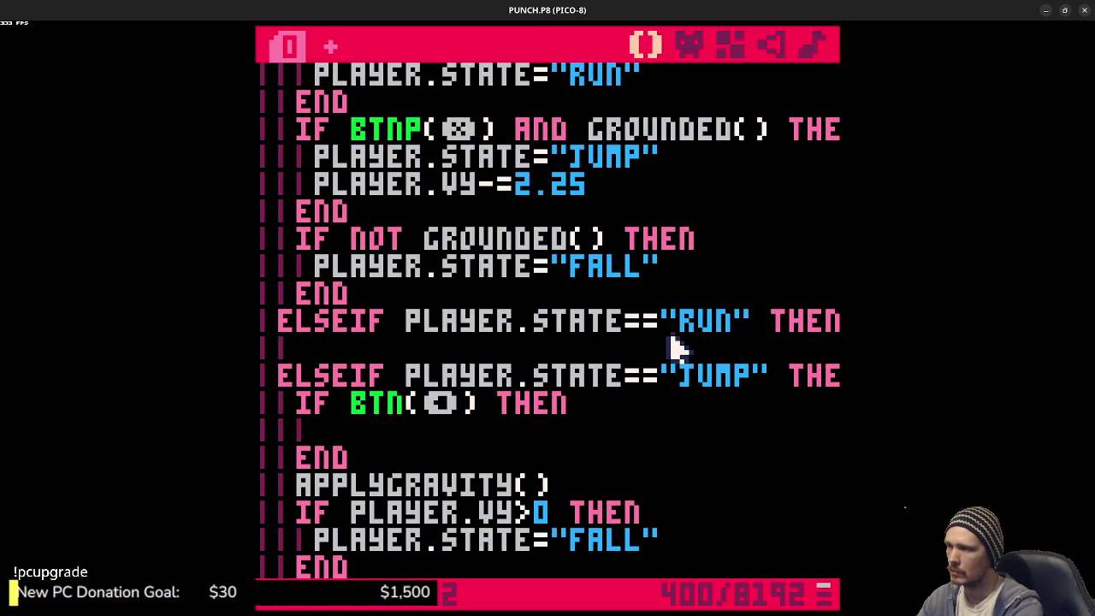
- Inside the left block, subtract 0.1 from PLAYER.VX and set PLAYER.FLIP=TRUE
{"action": "type", "text": "player."}
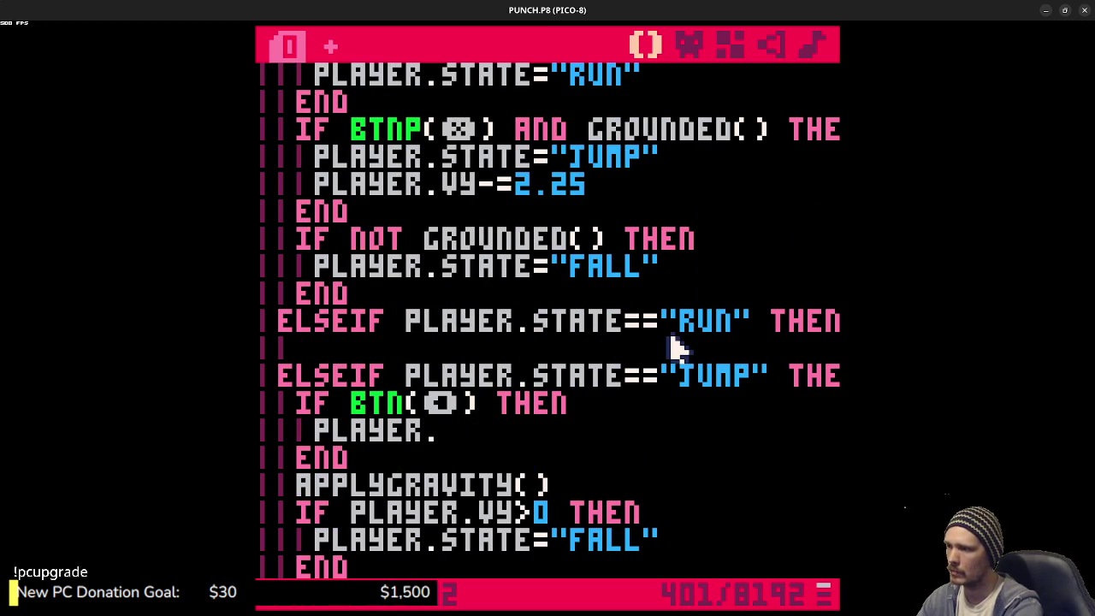
{"action": "type", "text": "vx-="}
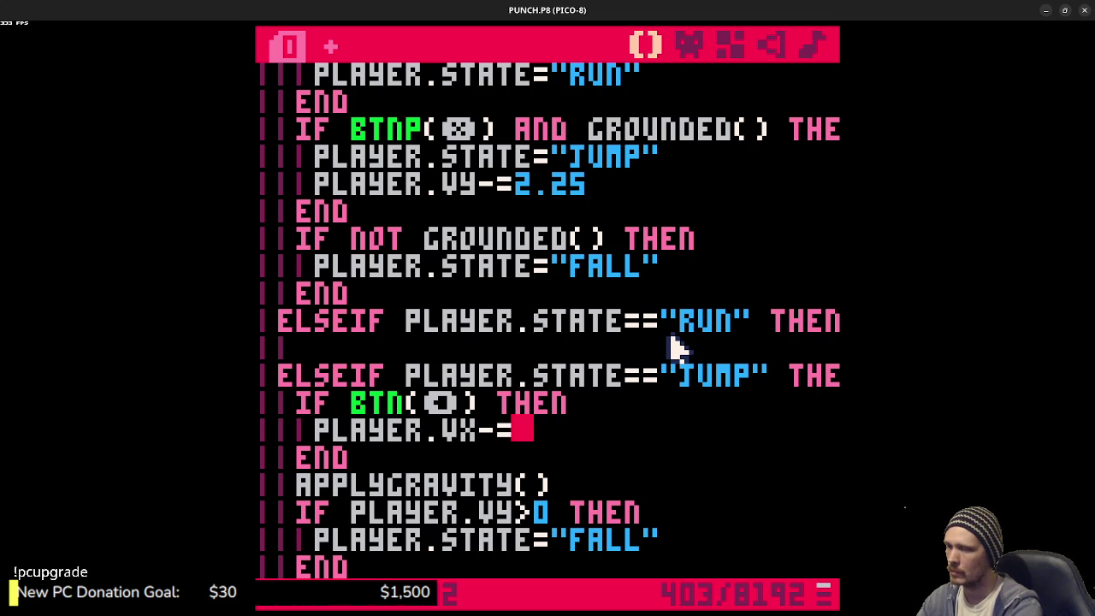
{"action": "type", "text": "0.1"}
{"action": "scroll", "coordinate": [672, 349], "scroll_direction": "down", "scroll_amount": 6}
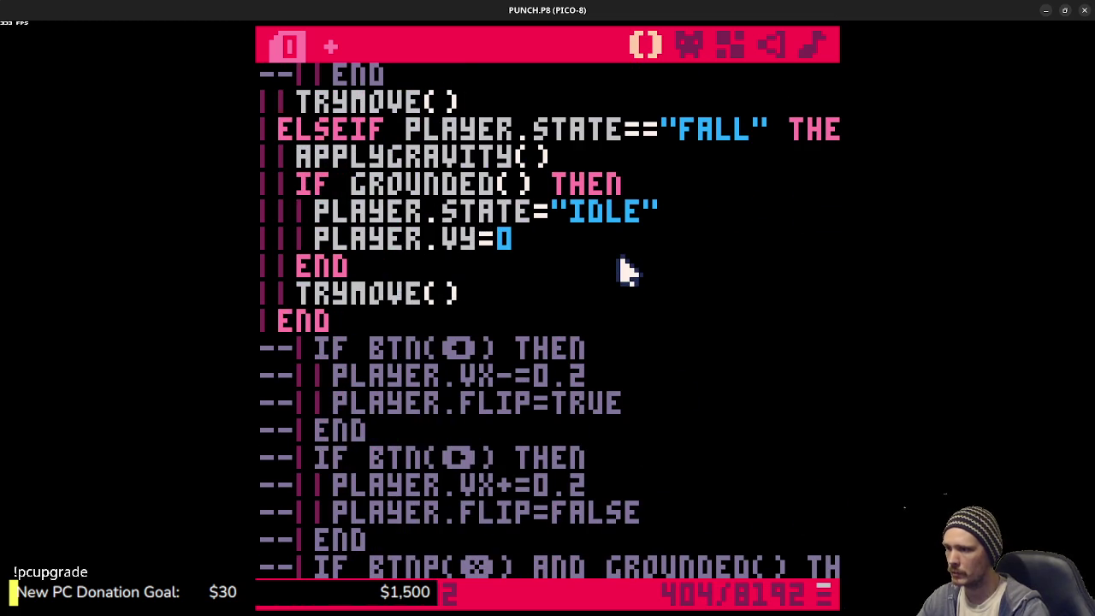
{"action": "scroll", "coordinate": [627, 271], "scroll_direction": "up", "scroll_amount": 5}
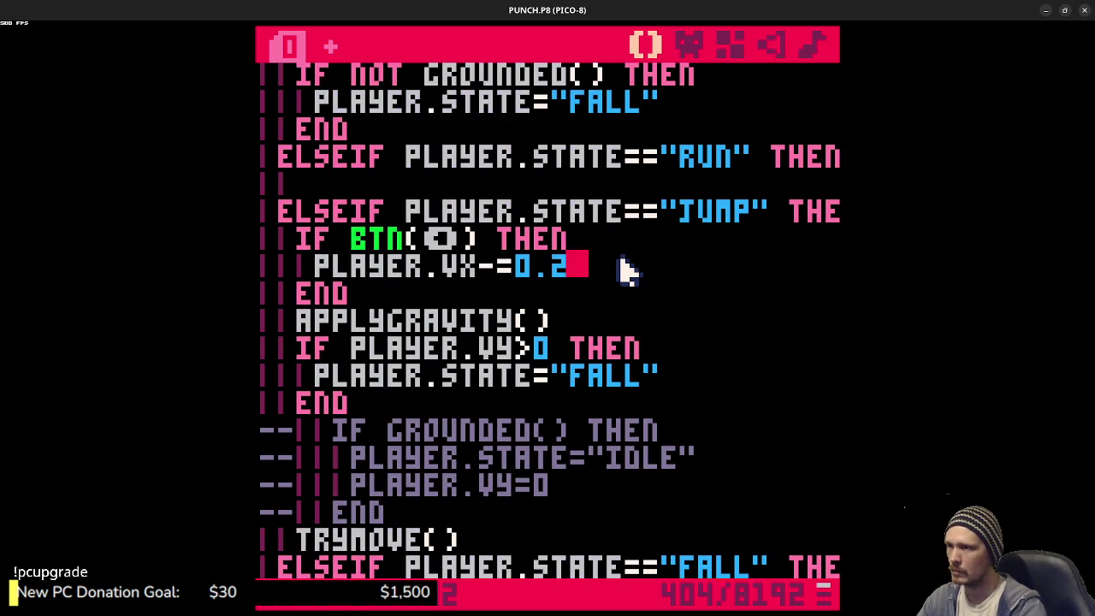
{"action": "key", "text": "Return"}
{"action": "type", "text": "player.flip=true"}
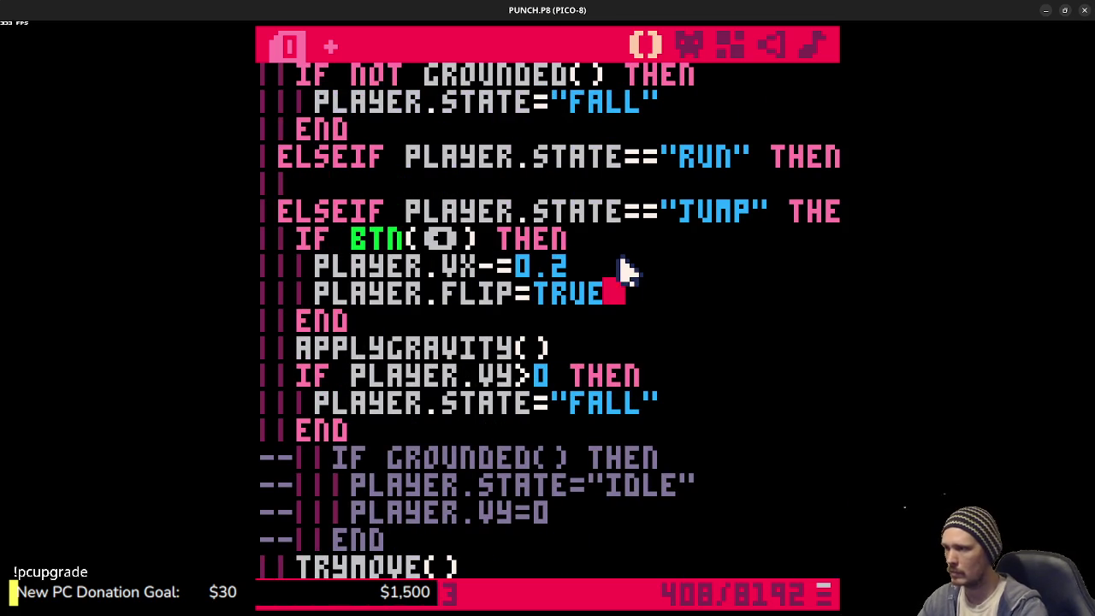
- Add a right-input block adding 0.2 to PLAYER.VX and setting PLAYER.FLIP=FALSE
{"action": "key", "text": "Return"}
{"action": "type", "text": "if btn("}
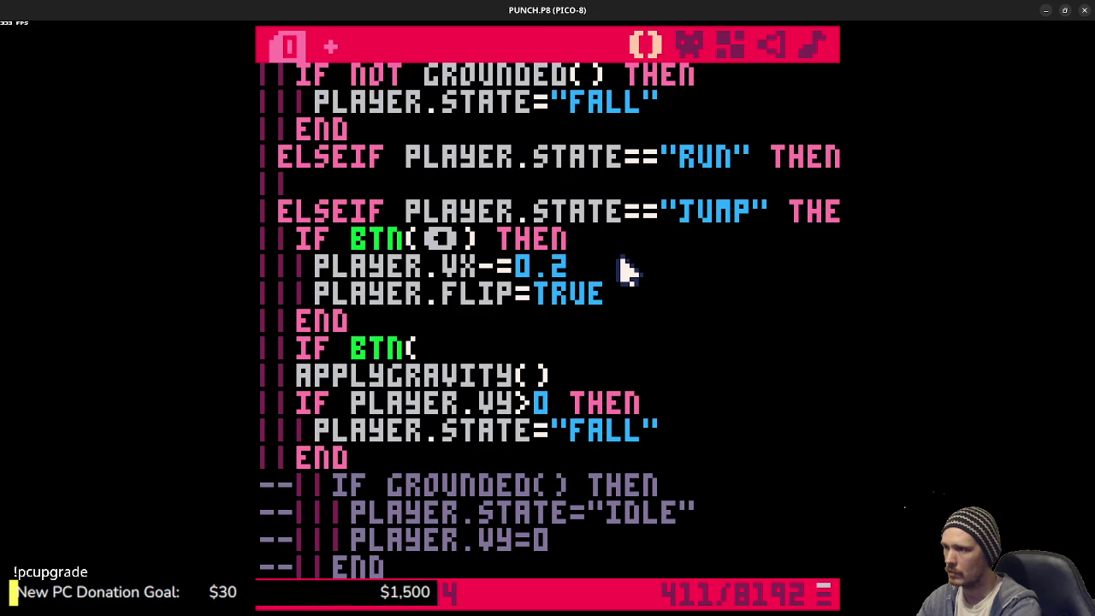
{"action": "type", "text": "R)"}
{"action": "type", "text": "N"}
{"action": "key", "text": "Return"}
{"action": "key", "text": "Return"}
{"action": "type", "text": "END"}
{"action": "key", "text": "Up"}
{"action": "type", "text": "PLAYER.VX+=1"}
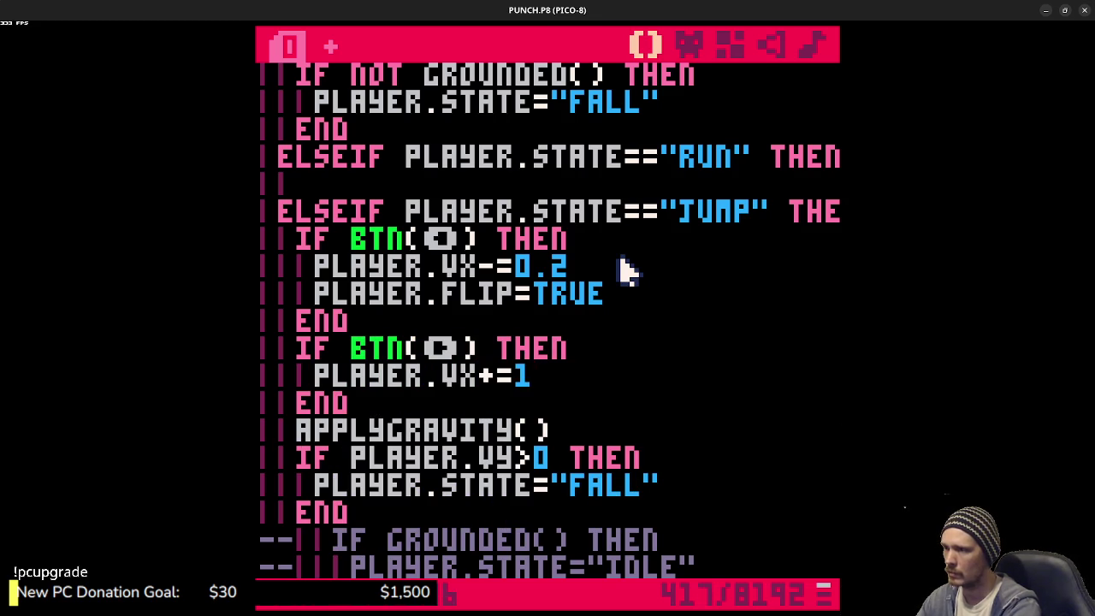
{"action": "key", "text": "BackSpace"}
{"action": "key", "text": "BackSpace"}
{"action": "type", "text": "0.2"}
{"action": "key", "text": "Return"}
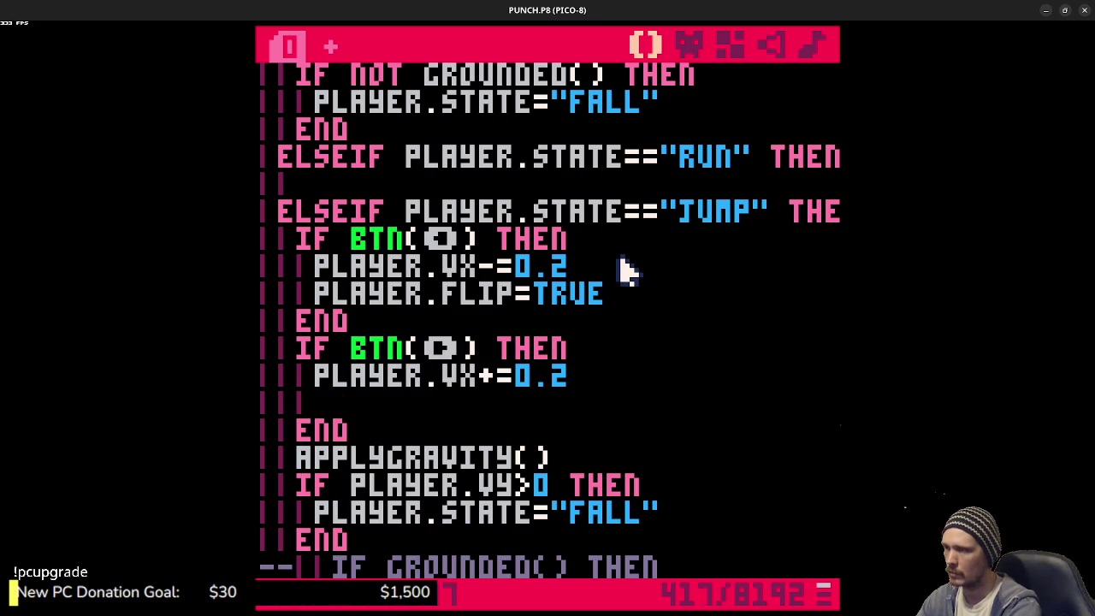
{"action": "type", "text": "PLAYER.FLIP=FALSE"}
- Save, then test-run the game, jumping and steering left in the air
{"action": "key", "text": "ctrl+s"}
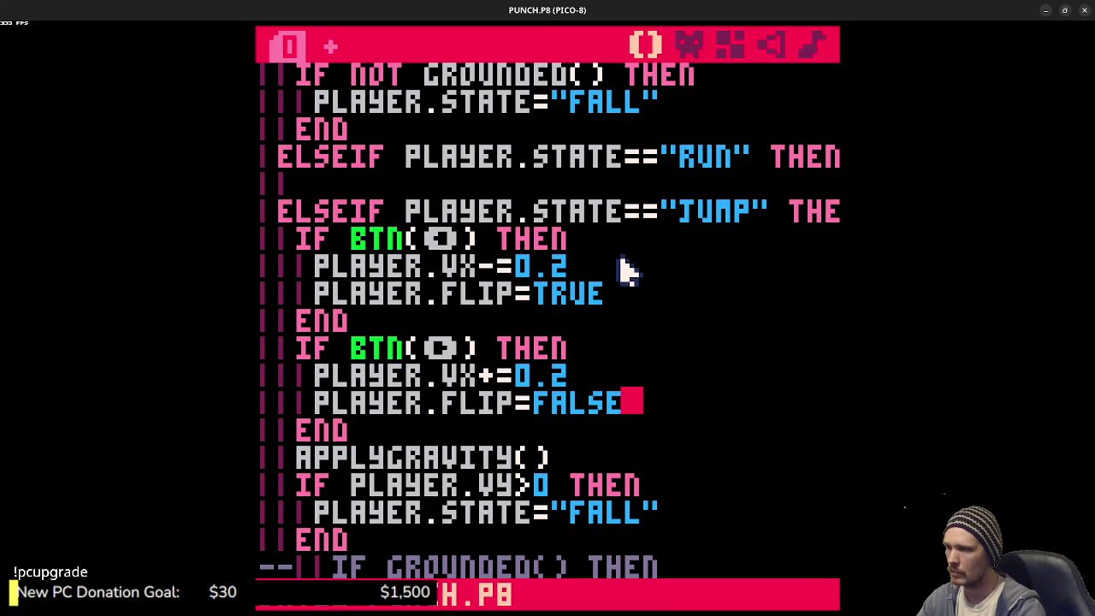
{"action": "key", "text": "ctrl+r"}
{"action": "key", "text": "z"}
{"action": "key", "text": "Left"}
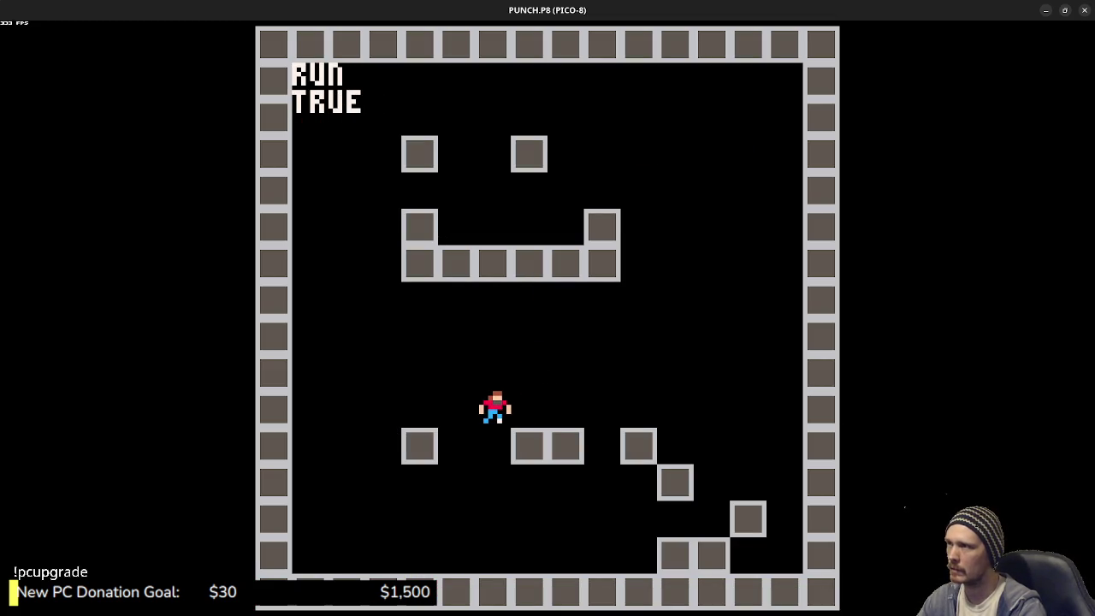
{"action": "key", "text": "Escape"}
{"action": "key", "text": "Escape"}
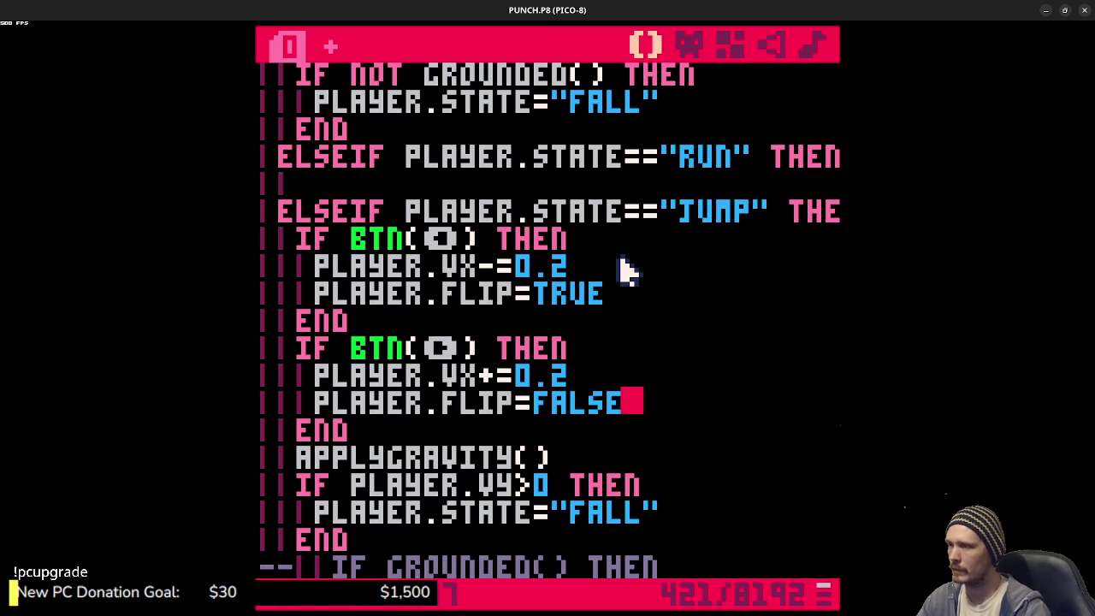
{"action": "scroll", "coordinate": [623, 270], "scroll_direction": "up", "scroll_amount": 5}
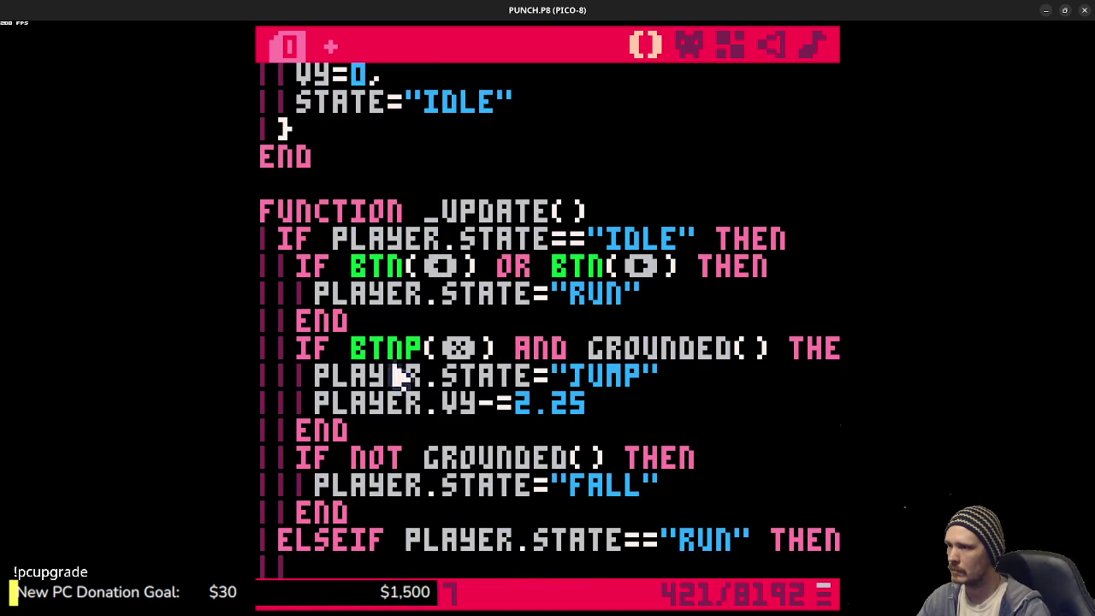
{"action": "left_click", "coordinate": [315, 294]}
{"action": "type", "text": "--"}
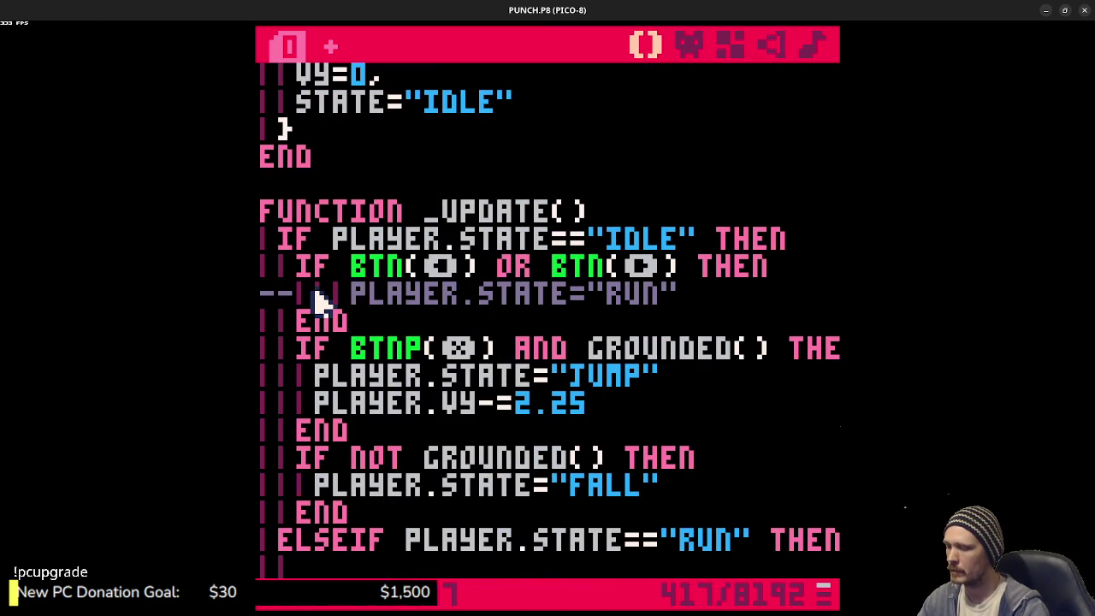
{"action": "key", "text": "ctrl+s"}
{"action": "key", "text": "ctrl+r"}
{"action": "key", "text": "z"}
{"action": "key", "text": "Left"}
{"action": "key", "text": "z"}
{"action": "key", "text": "Right"}
{"action": "key", "text": "z"}
{"action": "key", "text": "Escape"}
{"action": "key", "text": "Escape"}
{"action": "key", "text": "ctrl+z"}
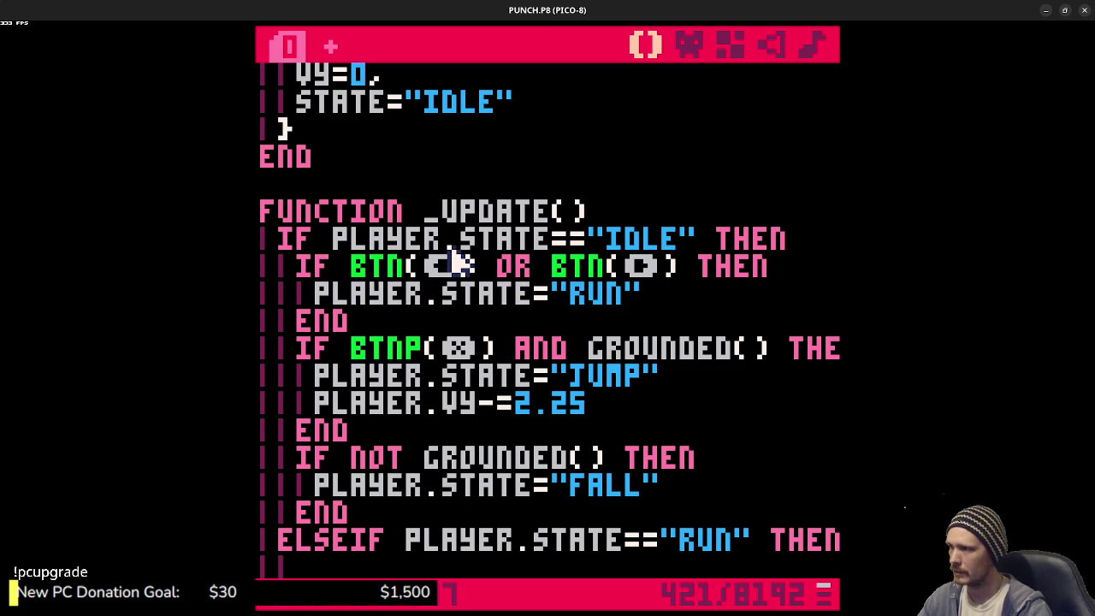
{"action": "scroll", "coordinate": [453, 261], "scroll_direction": "down", "scroll_amount": 2}
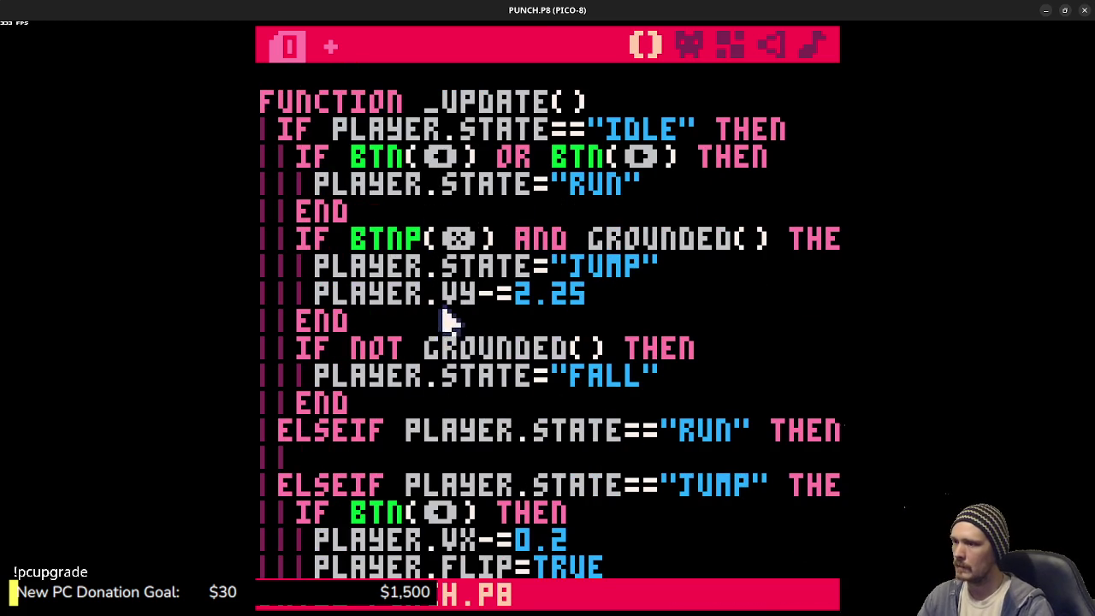
{"action": "left_click", "coordinate": [405, 456]}
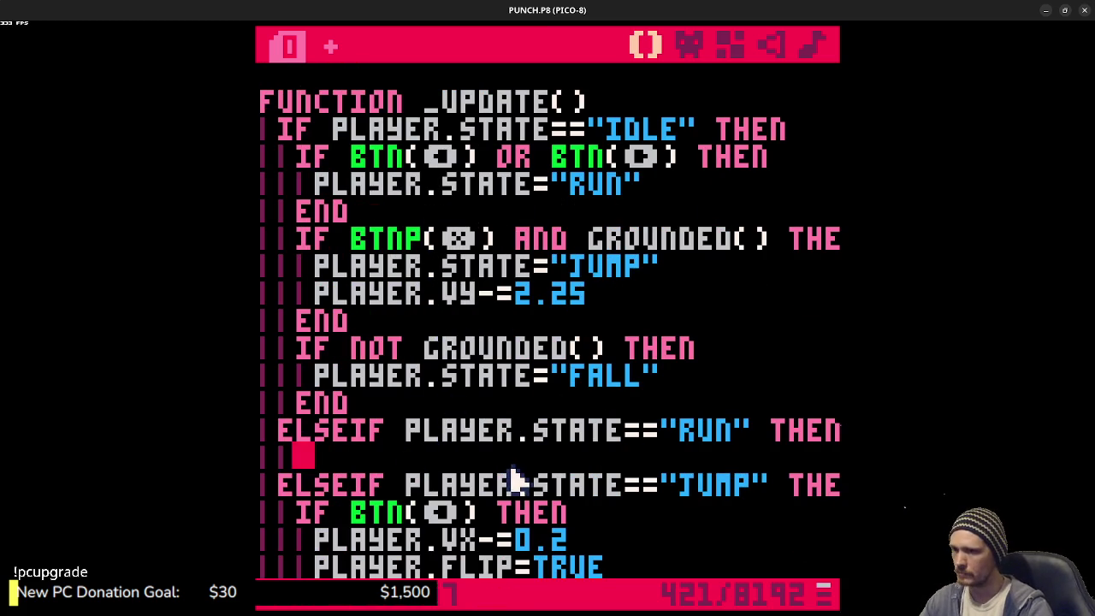
{"action": "double_click", "coordinate": [688, 434]}
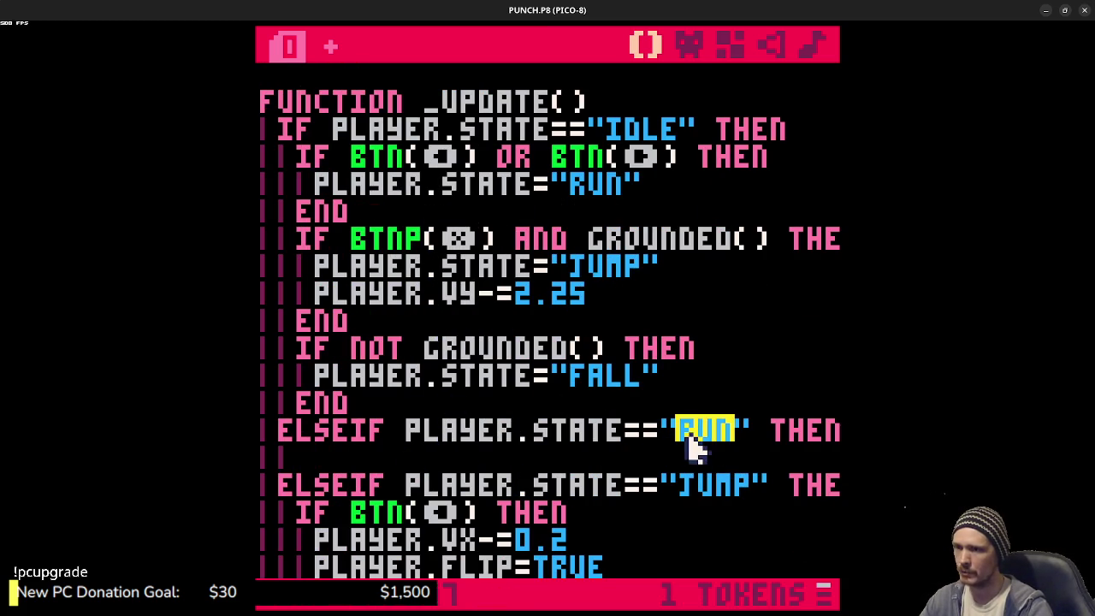
{"action": "left_click", "coordinate": [579, 462]}
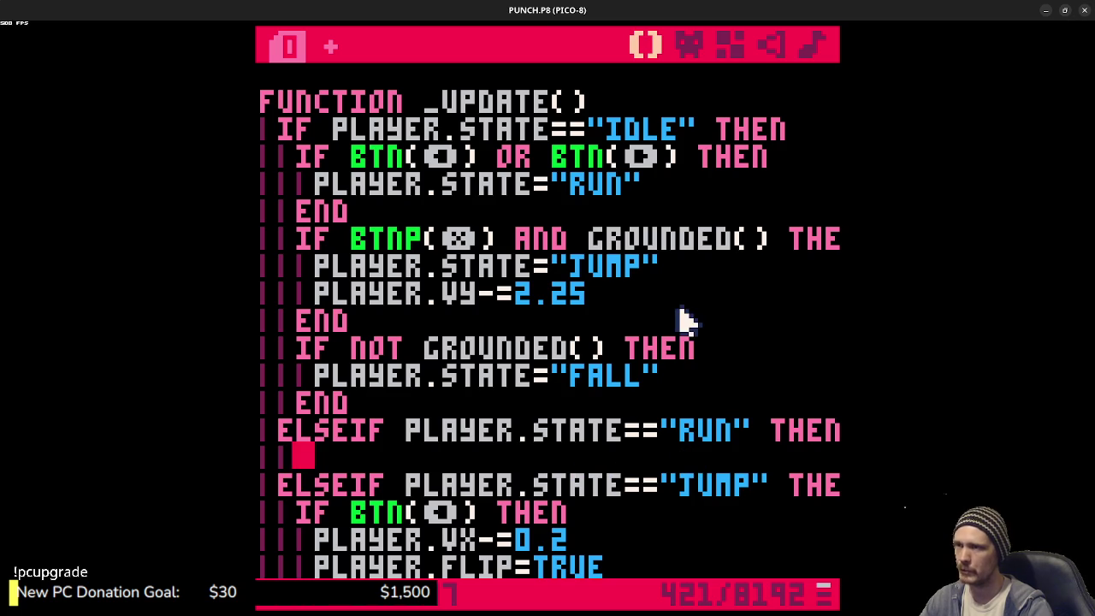
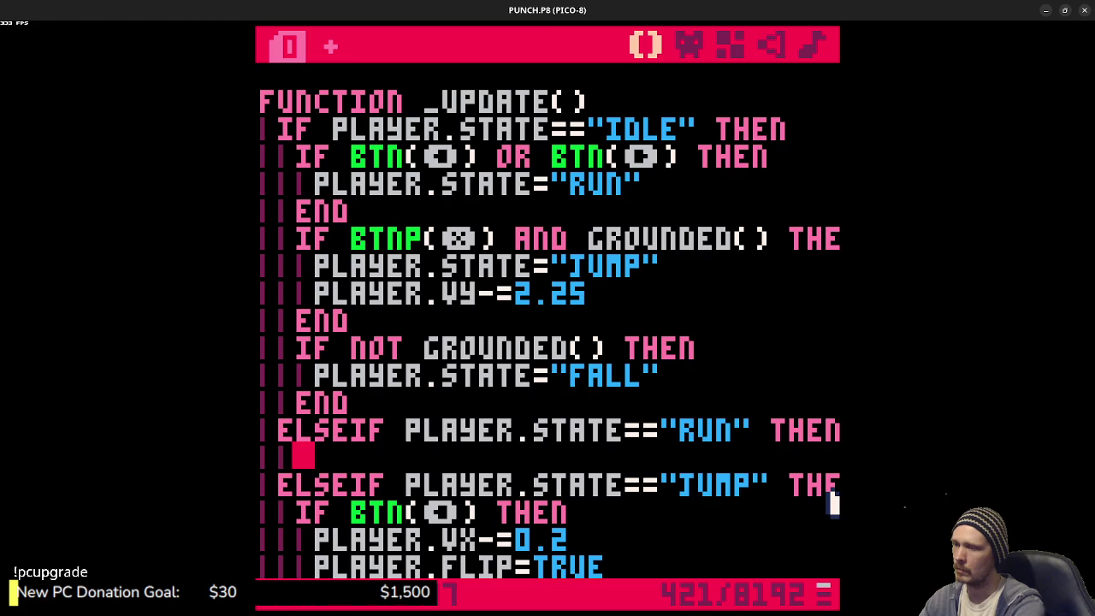
- Copy the left/right BTN movement blocks into the ELSEIF RUN branch and save the cart
{"action": "scroll", "coordinate": [638, 434], "scroll_direction": "down", "scroll_amount": 3}
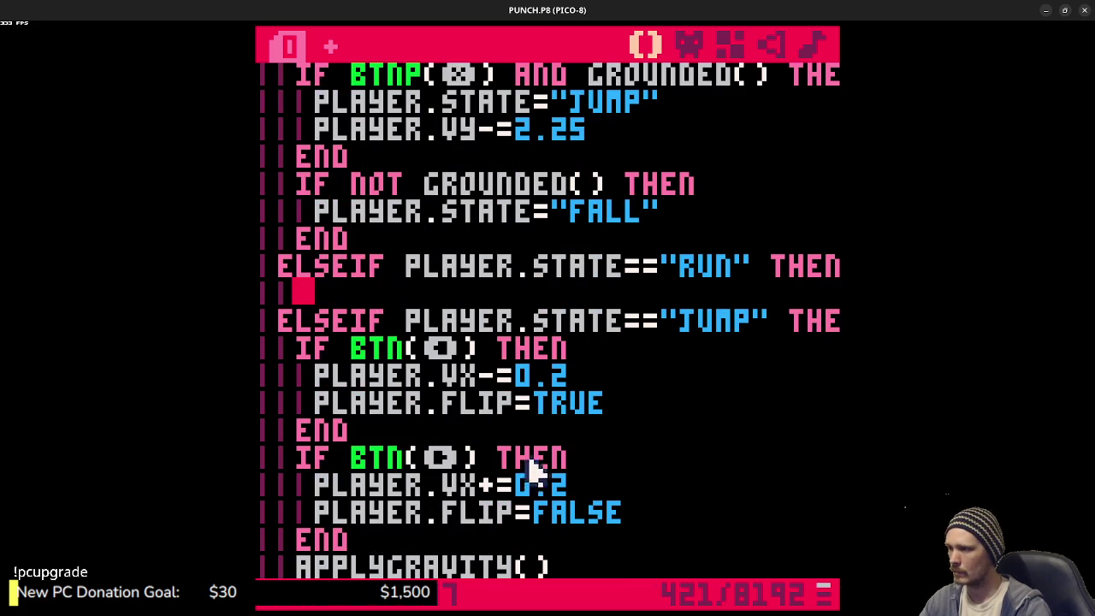
{"action": "mouse_move", "coordinate": [366, 540]}
{"action": "left_mouse_down"}
{"action": "mouse_move", "coordinate": [317, 460]}
{"action": "mouse_move", "coordinate": [299, 359]}
{"action": "left_mouse_up"}
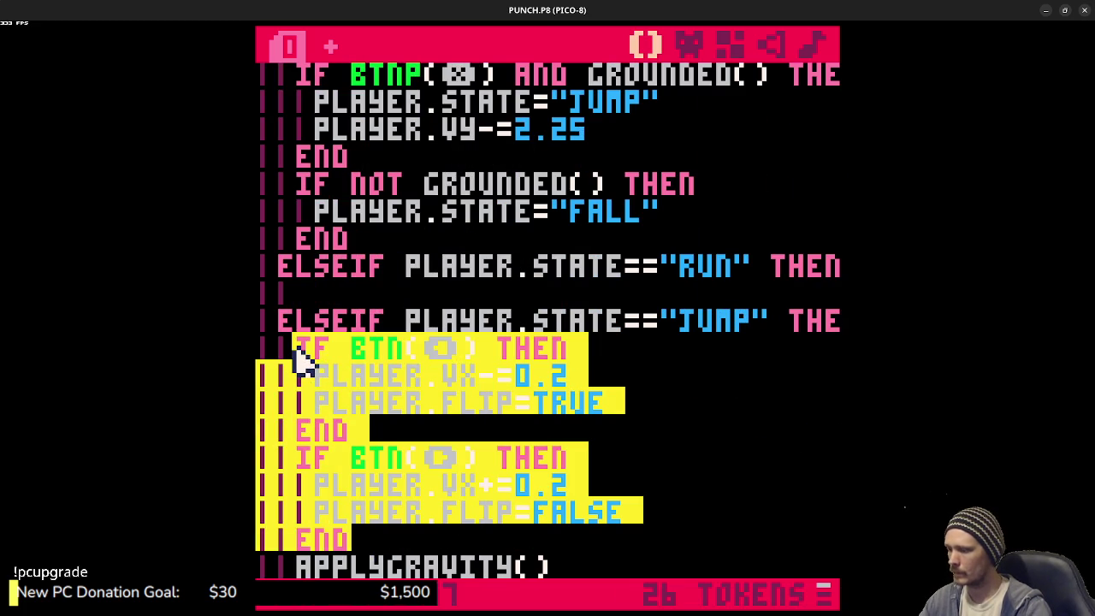
{"action": "key", "text": "ctrl+c"}
{"action": "left_click", "coordinate": [313, 300]}
{"action": "key", "text": "ctrl+v"}
{"action": "key", "text": "ctrl+s"}
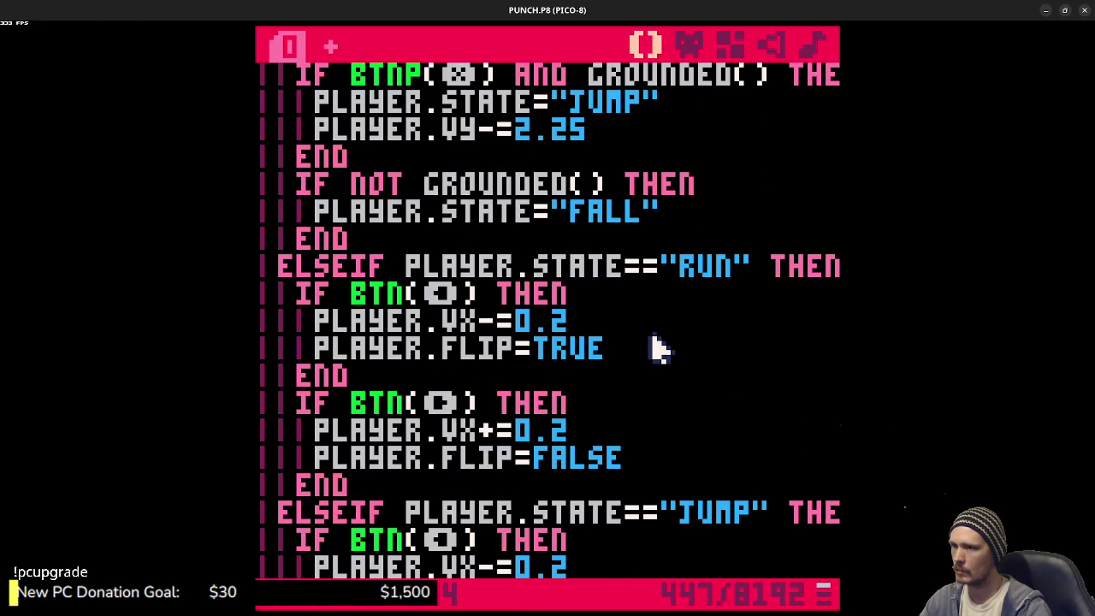
- Copy the IF NOT GROUNDED check into the RUN branch after the right-movement END
{"action": "scroll", "coordinate": [659, 349], "scroll_direction": "down", "scroll_amount": 1}
{"action": "scroll", "coordinate": [658, 348], "scroll_direction": "up", "scroll_amount": 4}
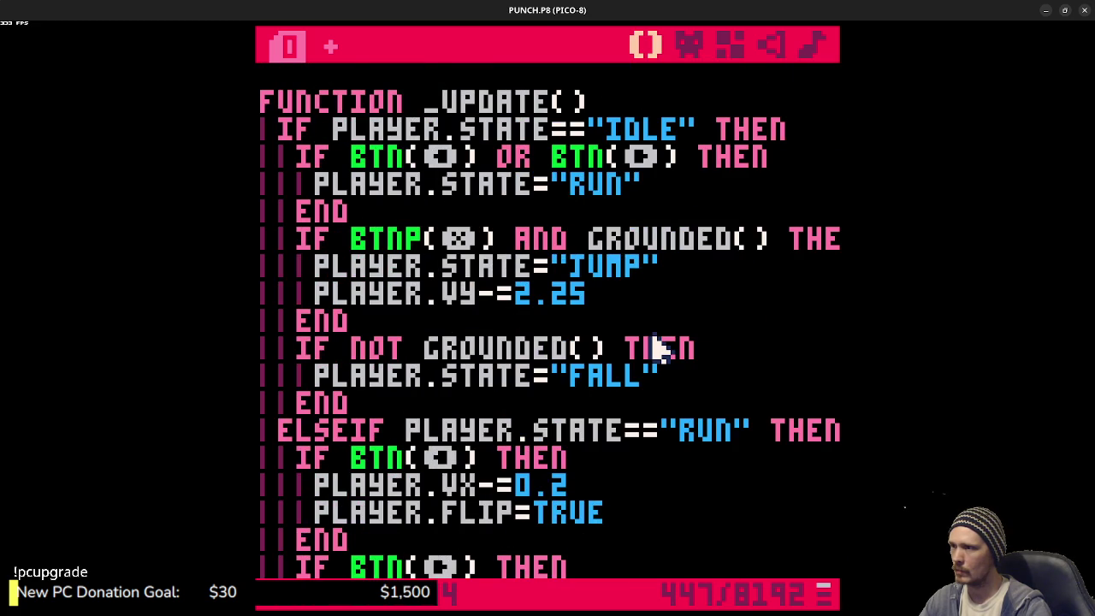
{"action": "scroll", "coordinate": [658, 348], "scroll_direction": "down", "scroll_amount": 1}
{"action": "left_click_drag", "start_coordinate": [376, 351], "coordinate": [304, 300]}
{"action": "scroll", "coordinate": [481, 384], "scroll_direction": "down", "scroll_amount": 3}
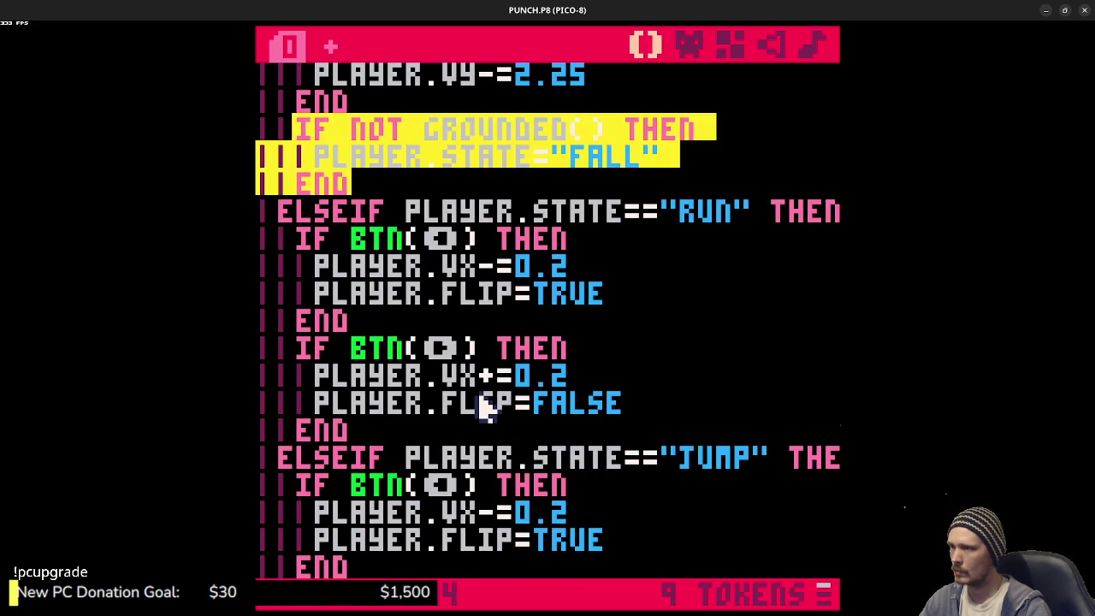
{"action": "left_click", "coordinate": [378, 427]}
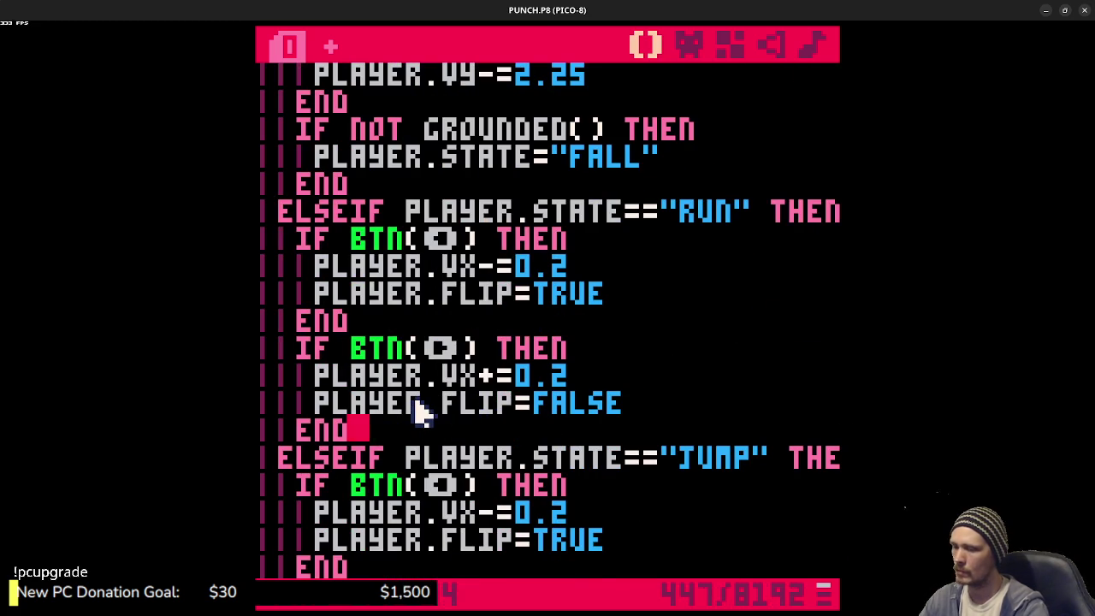
{"action": "key", "text": "Return"}
{"action": "key", "text": "ctrl+v"}
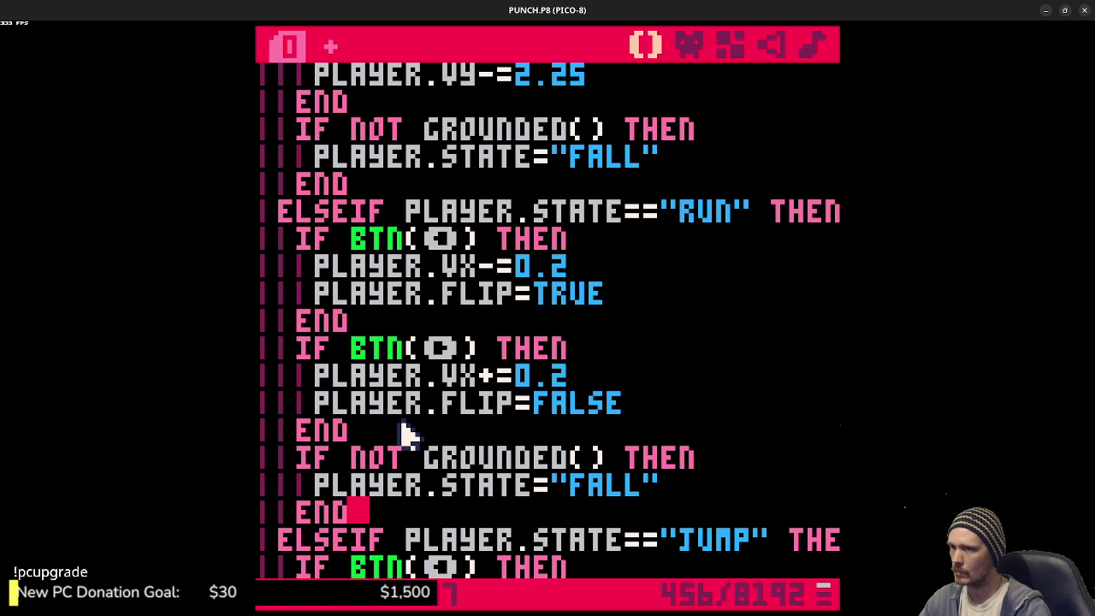
- Copy the BTNP jump block into the RUN branch after the movement END
{"action": "scroll", "coordinate": [409, 435], "scroll_direction": "up", "scroll_amount": 2}
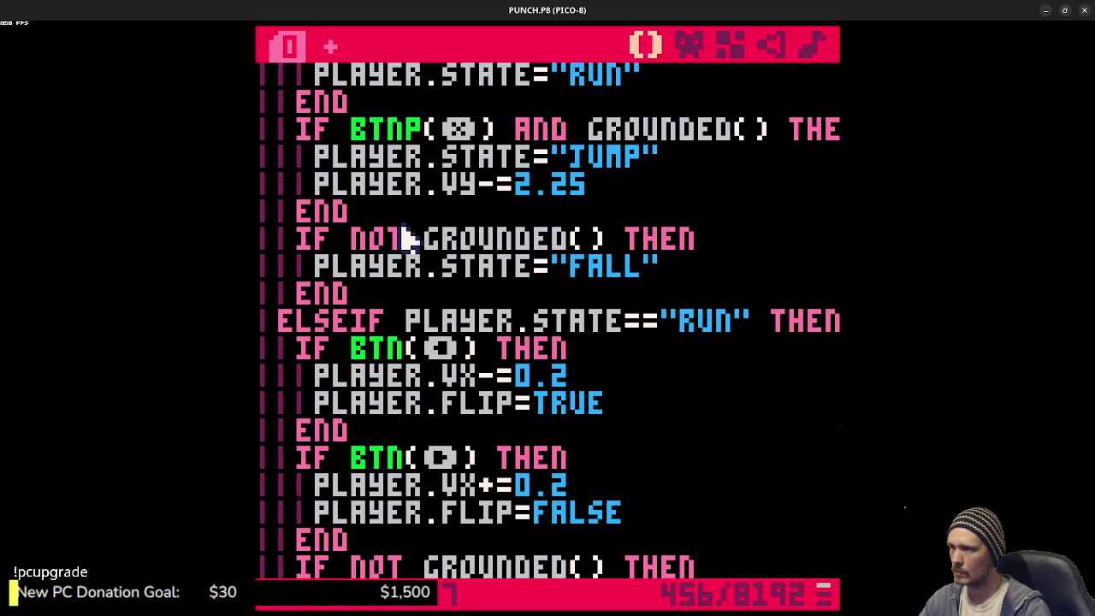
{"action": "scroll", "coordinate": [410, 248], "scroll_direction": "up", "scroll_amount": 1}
{"action": "mouse_move", "coordinate": [355, 267]}
{"action": "left_mouse_down"}
{"action": "mouse_move", "coordinate": [317, 240]}
{"action": "mouse_move", "coordinate": [299, 190]}
{"action": "left_mouse_up"}
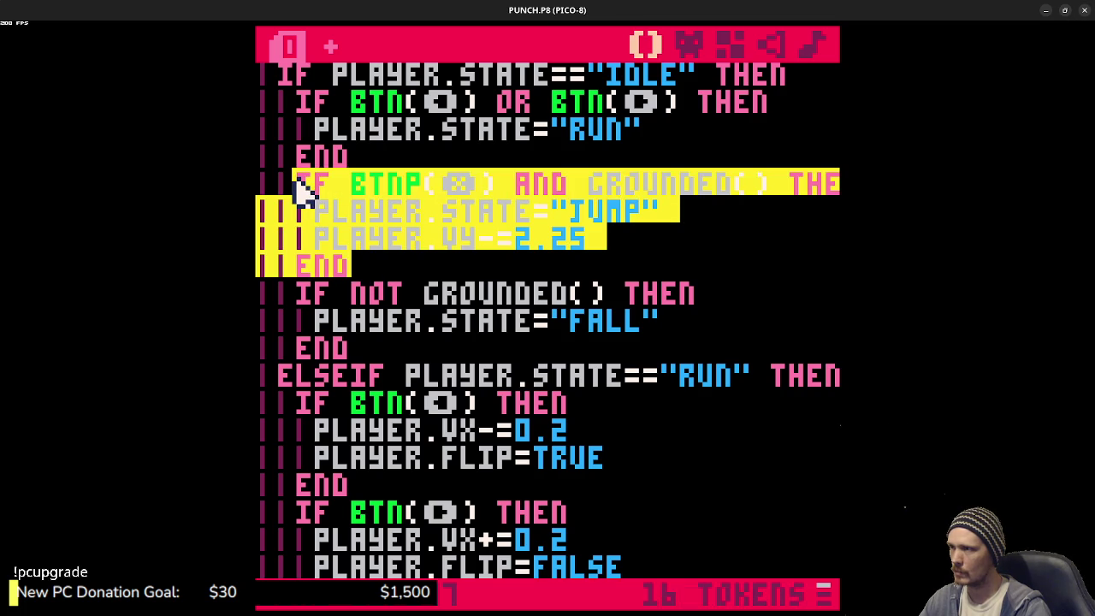
{"action": "scroll", "coordinate": [482, 285], "scroll_direction": "down", "scroll_amount": 3}
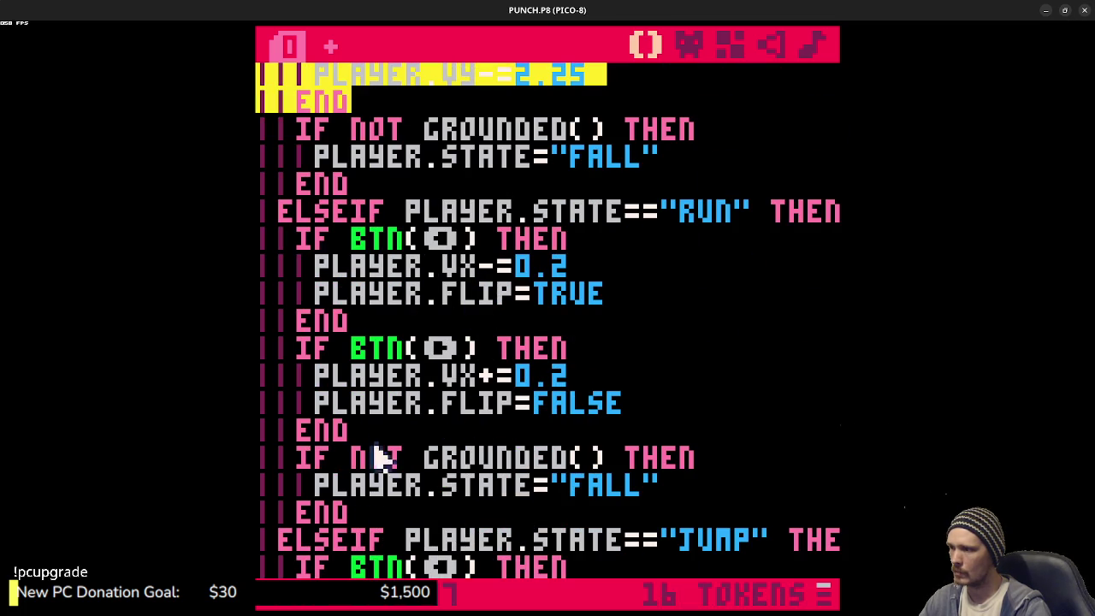
{"action": "left_click", "coordinate": [385, 440]}
{"action": "key", "text": "Return"}
{"action": "key", "text": "ctrl+v"}
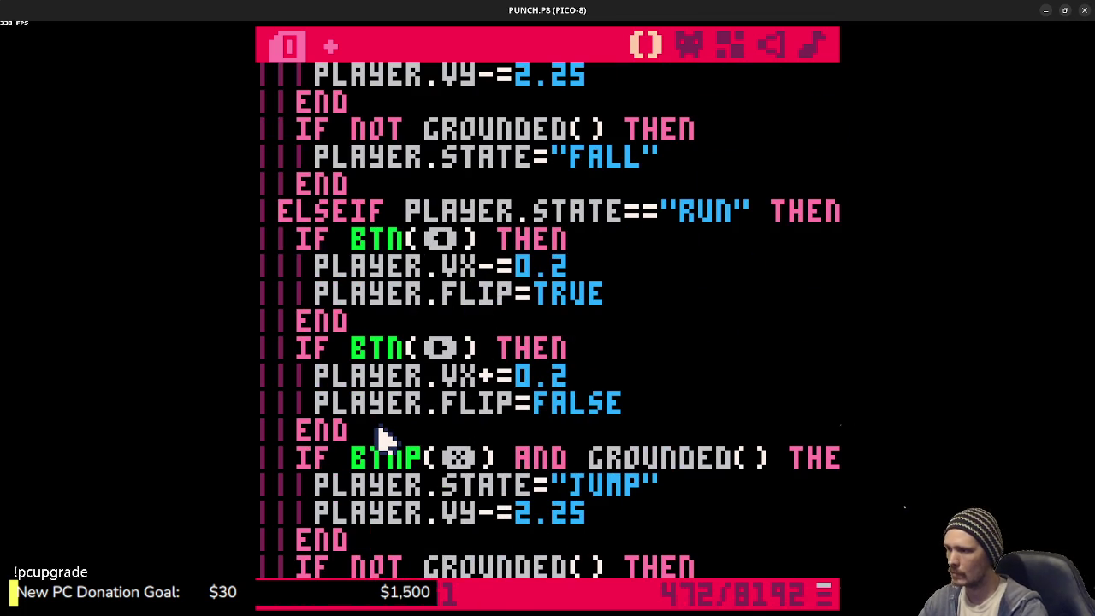
- Save the cart and run it, moving the player left to test
{"action": "key", "text": "ctrl+s"}
{"action": "key", "text": "ctrl+r"}
{"action": "key", "text": "Left"}
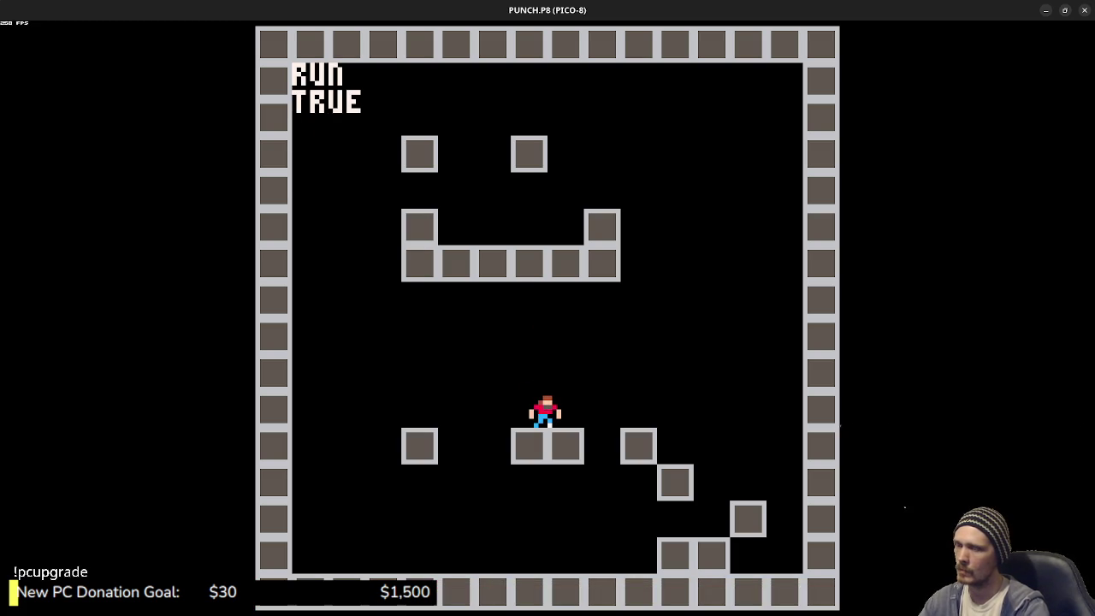
- Add a trymove() call at the end of the RUN branch and test-walk the player left and right
{"action": "key", "text": "Escape"}
{"action": "scroll", "coordinate": [377, 419], "scroll_direction": "down", "scroll_amount": 2}
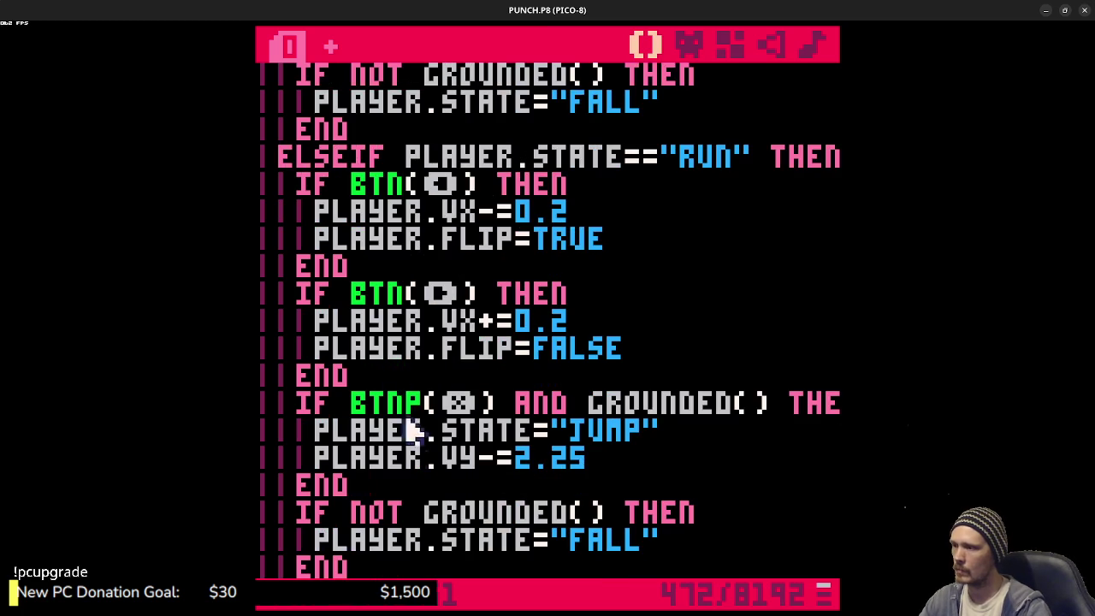
{"action": "left_click", "coordinate": [390, 518]}
{"action": "key", "text": "Return"}
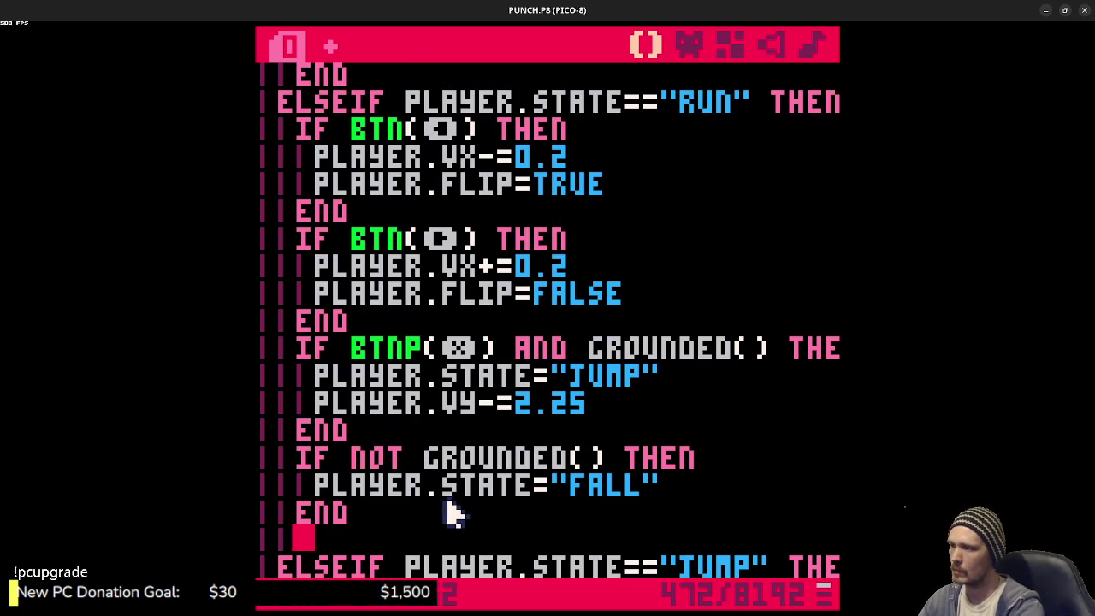
{"action": "type", "text": "trymove()"}
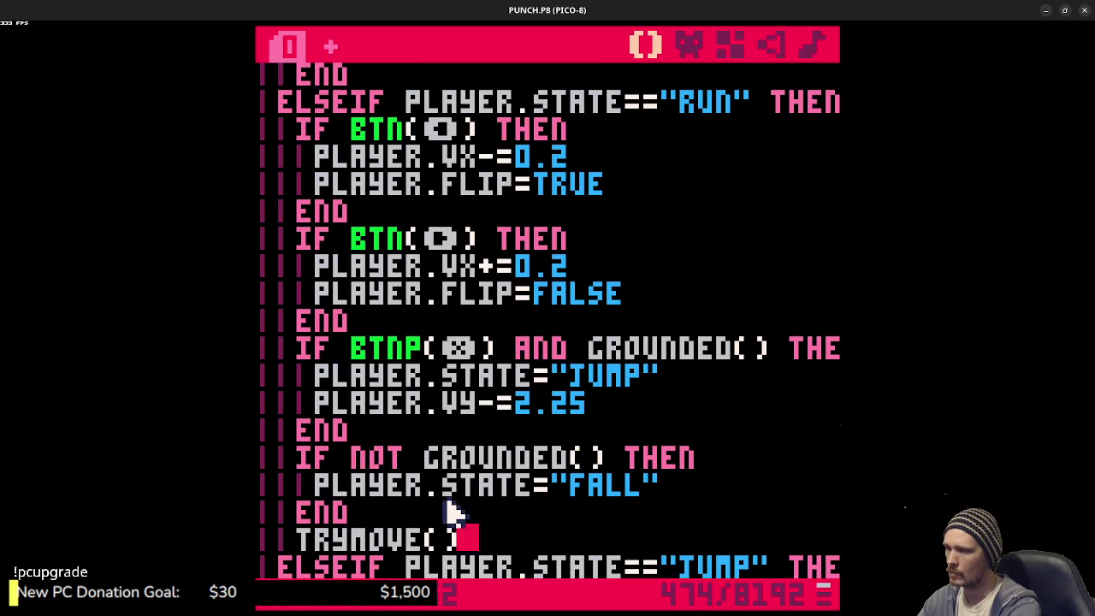
{"action": "key", "text": "ctrl+r"}
{"action": "key", "text": "Left"}
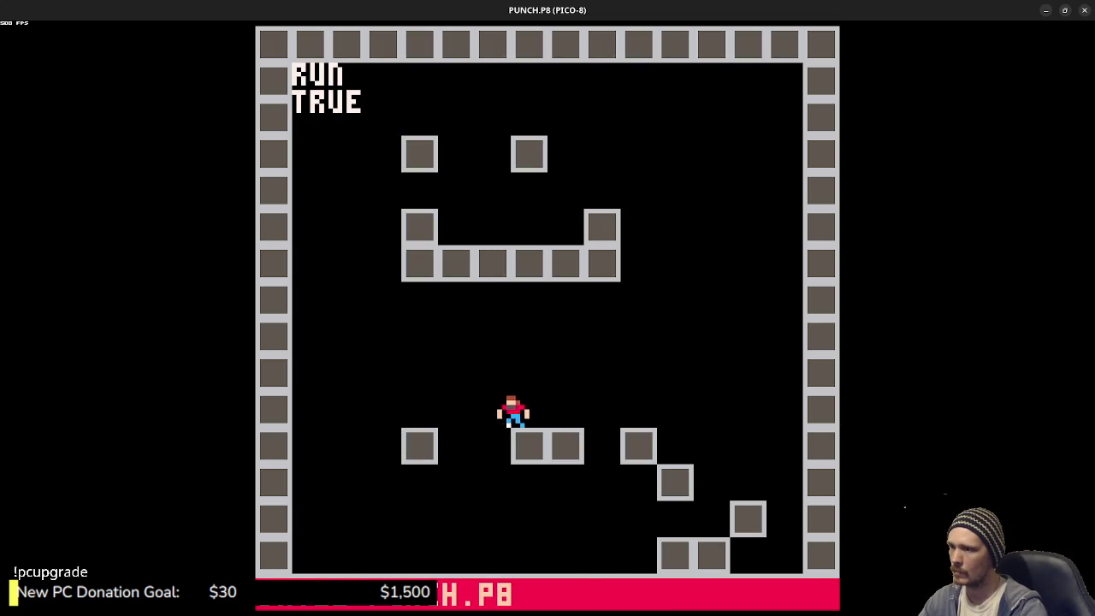
{"action": "key", "text": "Right"}
{"action": "key", "text": "Left"}
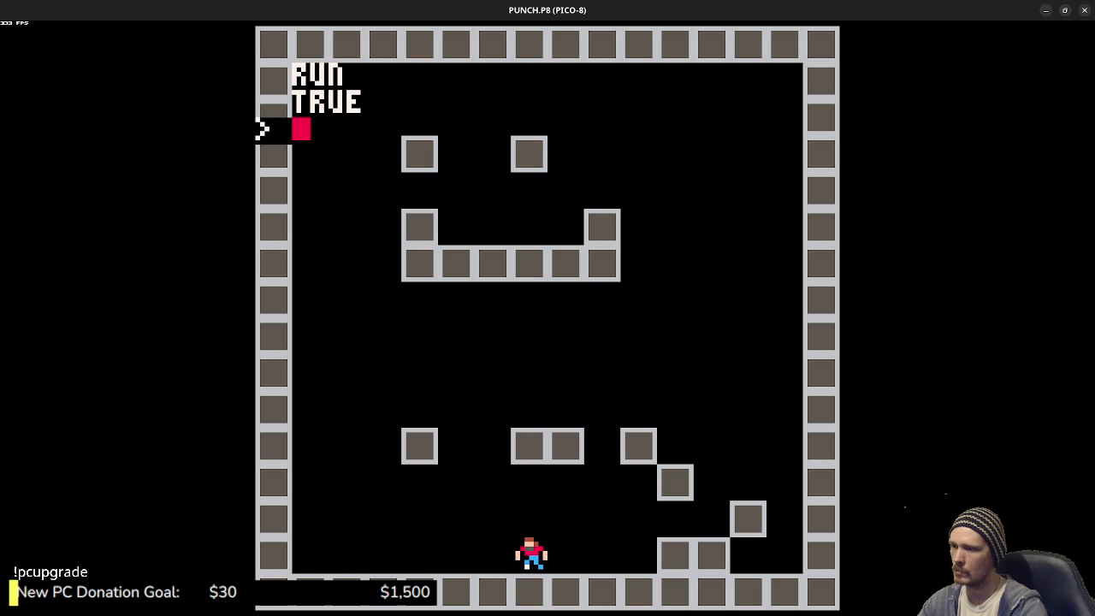
- Back in the editor, add APPLYFRICTION() on a new line below TRYMOVE()
{"action": "key", "text": "Escape"}
{"action": "scroll", "coordinate": [451, 511], "scroll_direction": "down", "scroll_amount": 2}
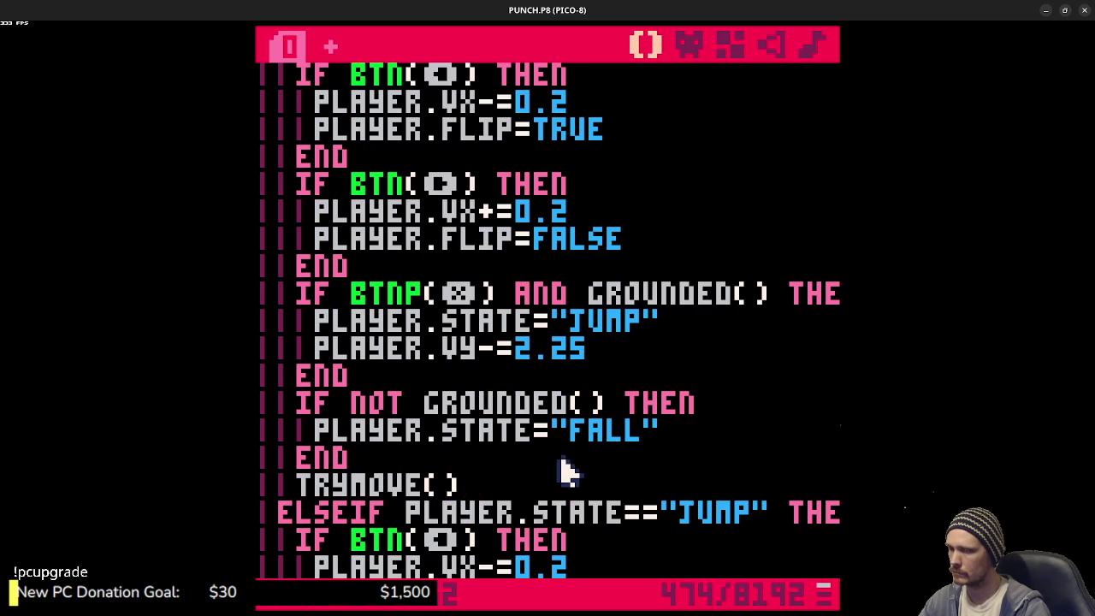
{"action": "scroll", "coordinate": [564, 470], "scroll_direction": "down", "scroll_amount": 4}
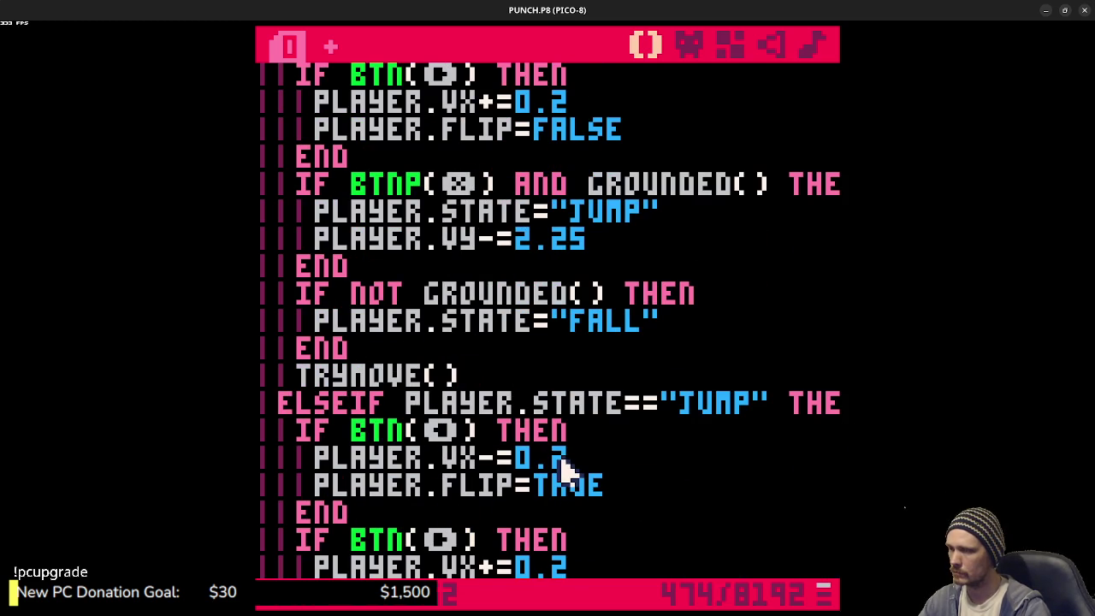
{"action": "key", "text": "Return"}
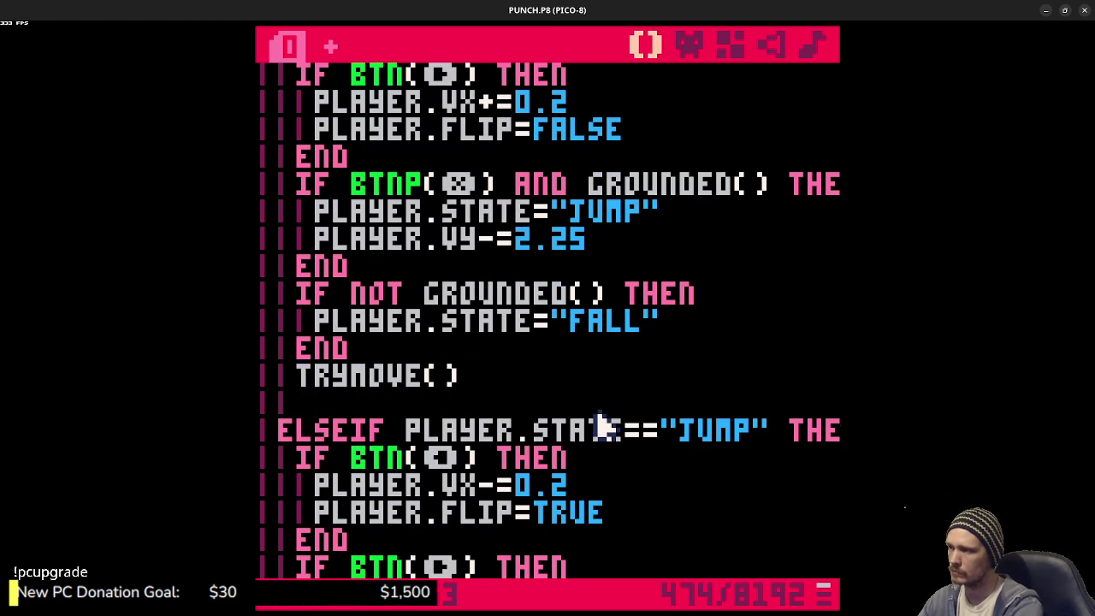
{"action": "type", "text": "APPLY"}
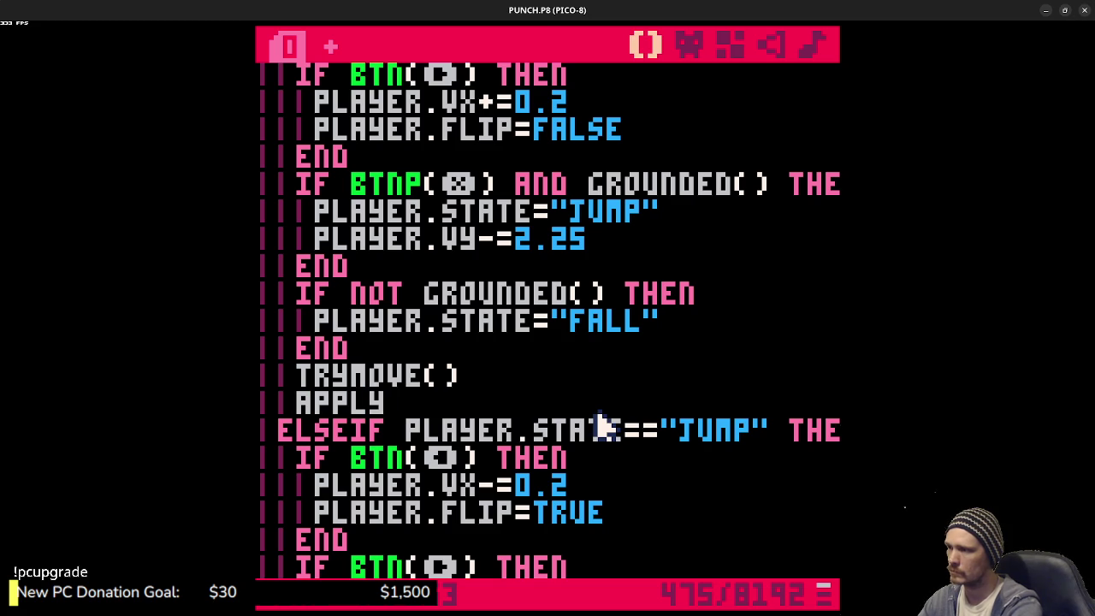
{"action": "type", "text": "FRICTION()"}
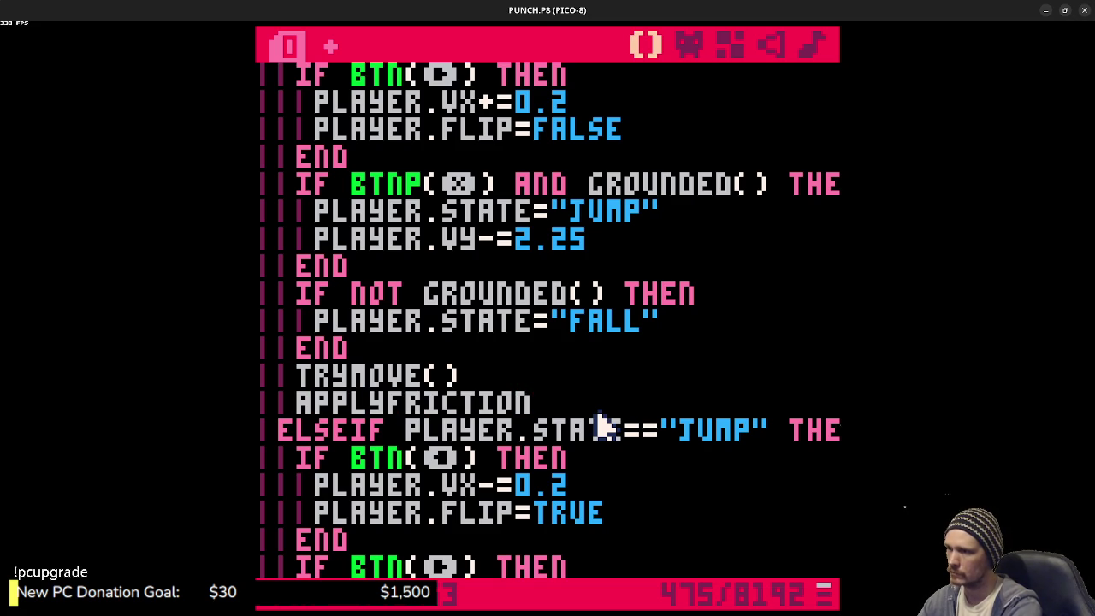
{"action": "double_click", "coordinate": [444, 402]}
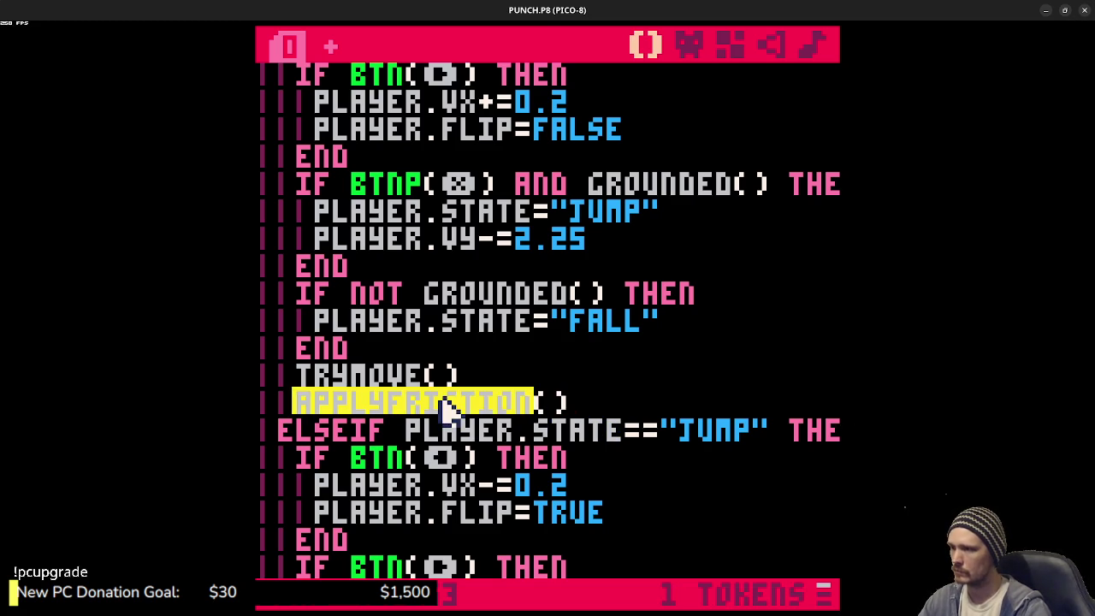
- Complete the FUNCTION APPLYFRICTION() definition and close it with END
{"action": "scroll", "coordinate": [452, 417], "scroll_direction": "down", "scroll_amount": 7}
{"action": "scroll", "coordinate": [454, 414], "scroll_direction": "down", "scroll_amount": 15}
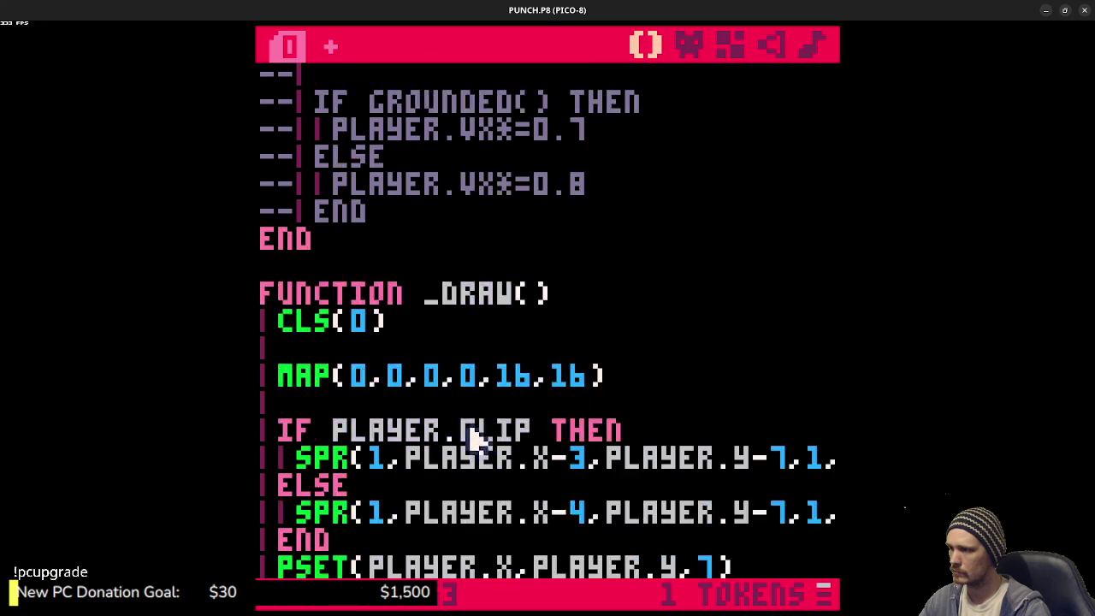
{"action": "scroll", "coordinate": [479, 440], "scroll_direction": "down", "scroll_amount": 8}
{"action": "type", "text": "ON()"}
{"action": "key", "text": "Return"}
{"action": "type", "text": "END"}
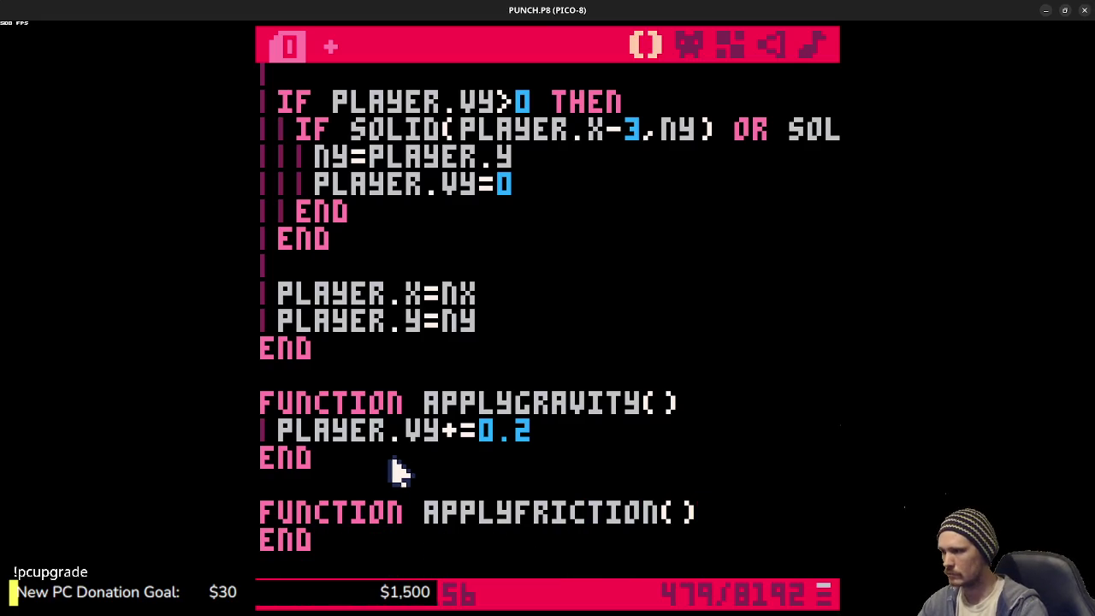
- Inside APPLYFRICTION, multiply PLAYER.VX by 0.7 when GROUNDED() is true
{"action": "left_click", "coordinate": [717, 515]}
{"action": "key", "text": "Return"}
{"action": "type", "text": "player.v"}
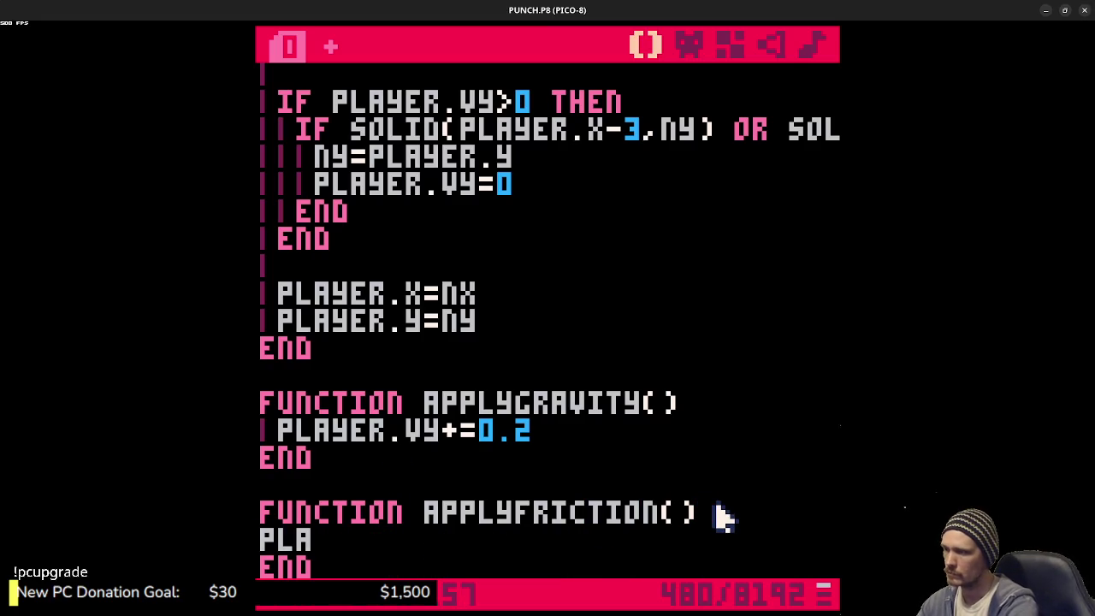
{"action": "type", "text": "*"}
{"action": "key", "text": "BackSpace"}
{"action": "key", "text": "BackSpace"}
{"action": "key", "text": "BackSpace"}
{"action": "key", "text": "BackSpace"}
{"action": "type", "text": "if grounded"}
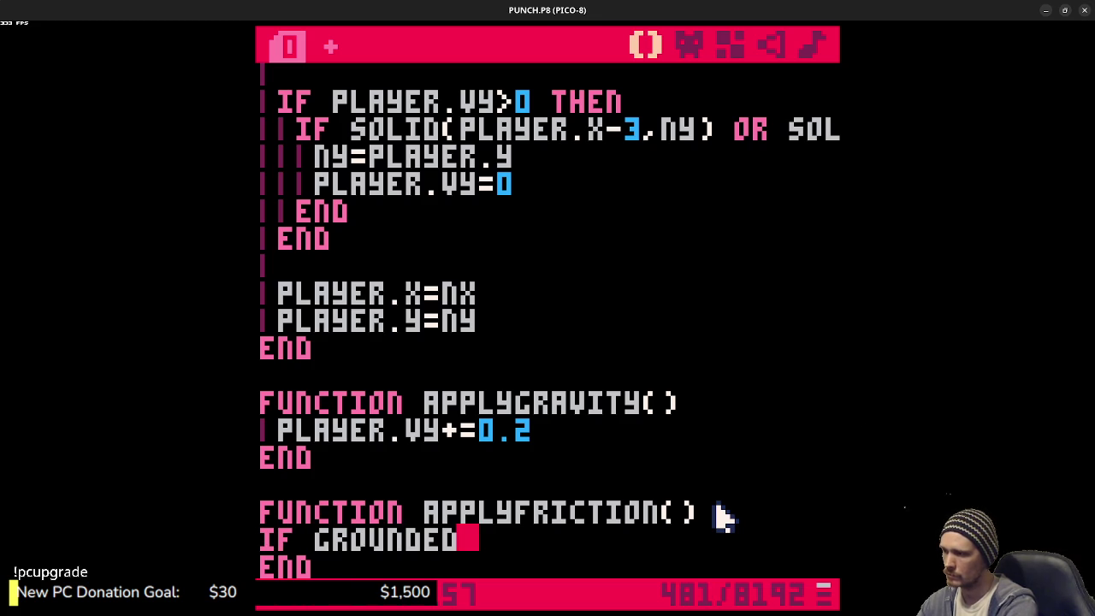
{"action": "type", "text": "()then"}
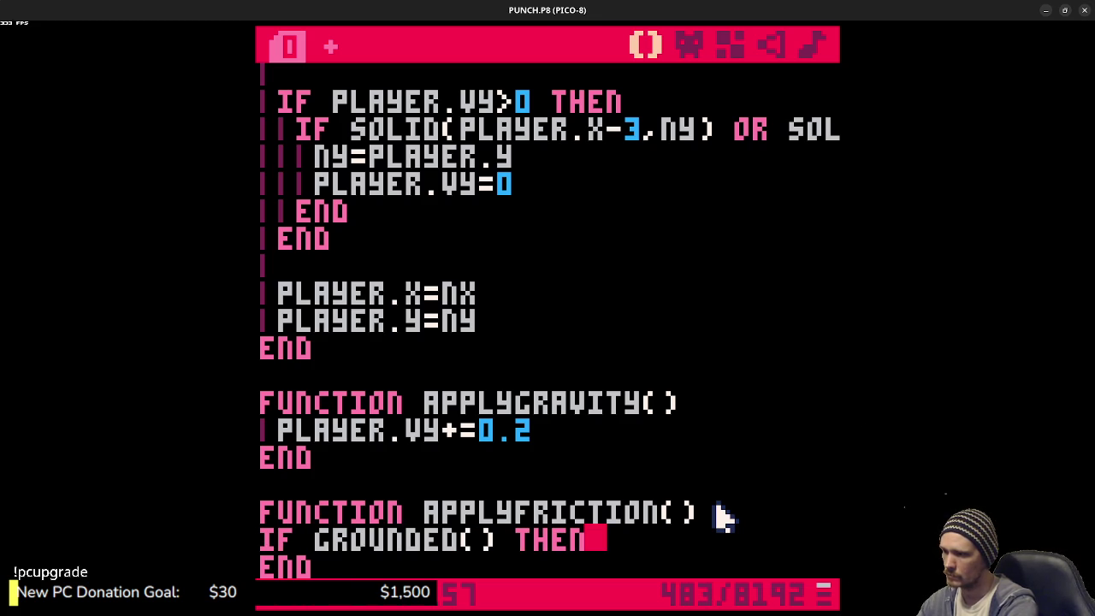
{"action": "key", "text": "Return"}
{"action": "type", "text": "player.vx*="}
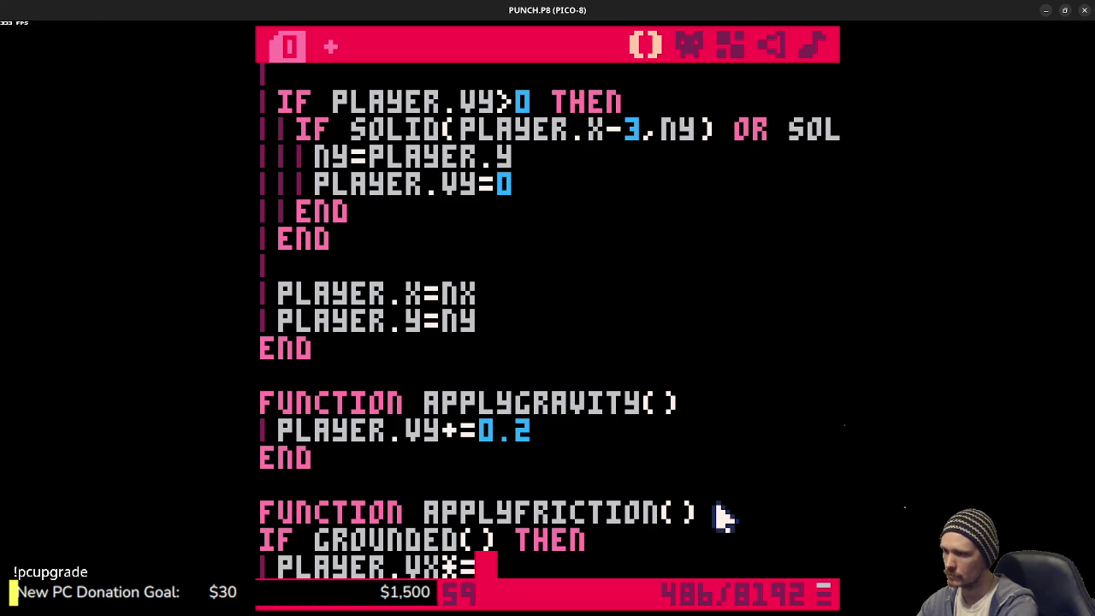
{"action": "type", "text": "0.7"}
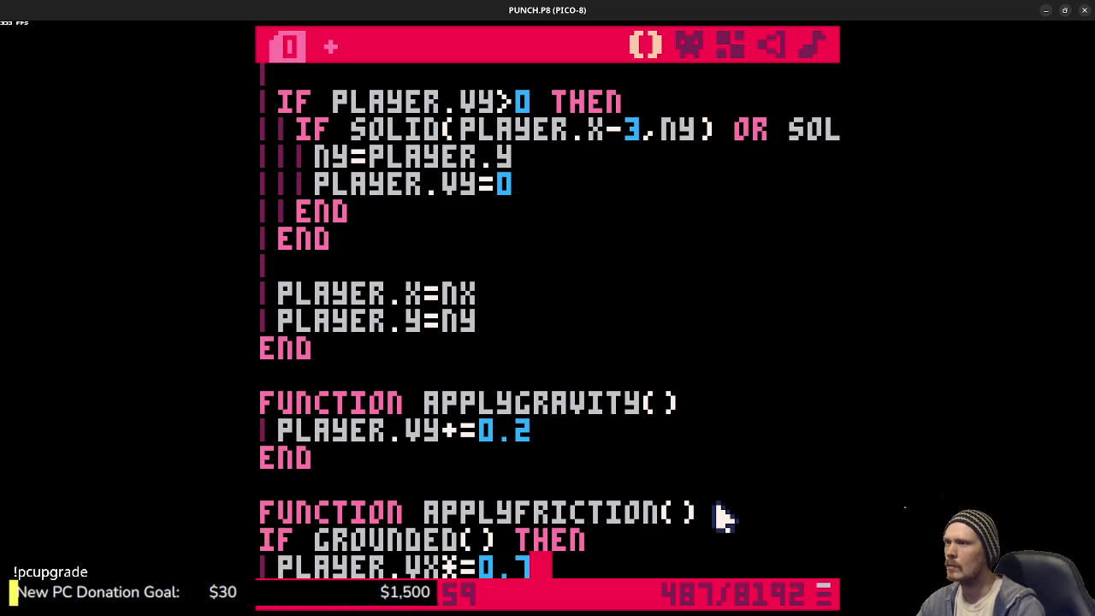
- Add an ELSE branch multiplying PLAYER.VX by 0.8 and save the cart
{"action": "scroll", "coordinate": [696, 411], "scroll_direction": "down", "scroll_amount": 7}
{"action": "scroll", "coordinate": [696, 411], "scroll_direction": "up", "scroll_amount": 11}
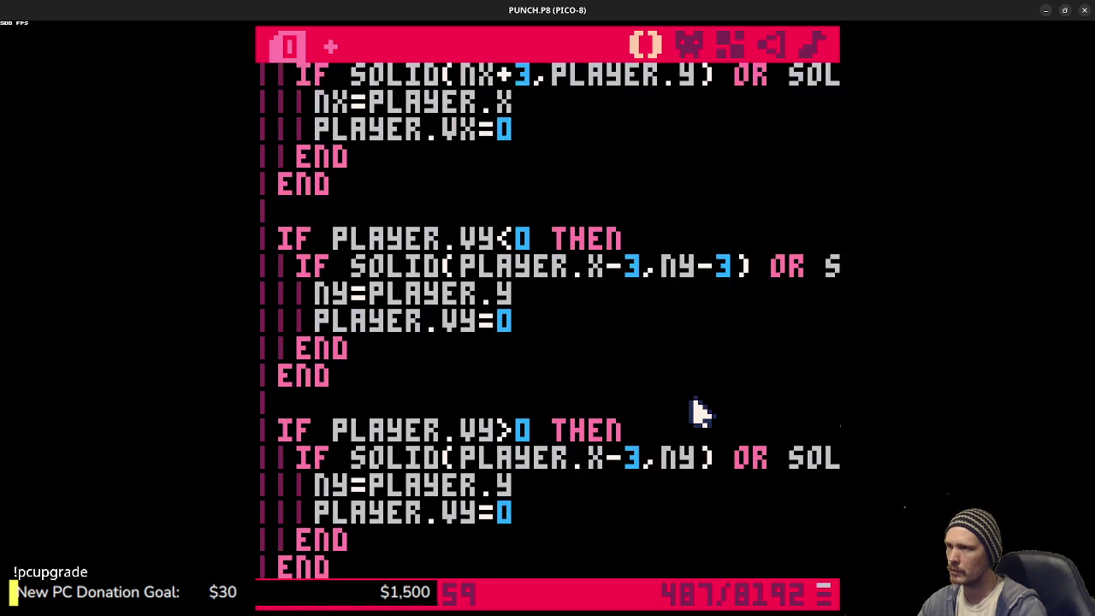
{"action": "scroll", "coordinate": [696, 411], "scroll_direction": "up", "scroll_amount": 12}
{"action": "scroll", "coordinate": [696, 410], "scroll_direction": "down", "scroll_amount": 2}
{"action": "scroll", "coordinate": [696, 411], "scroll_direction": "down", "scroll_amount": 12}
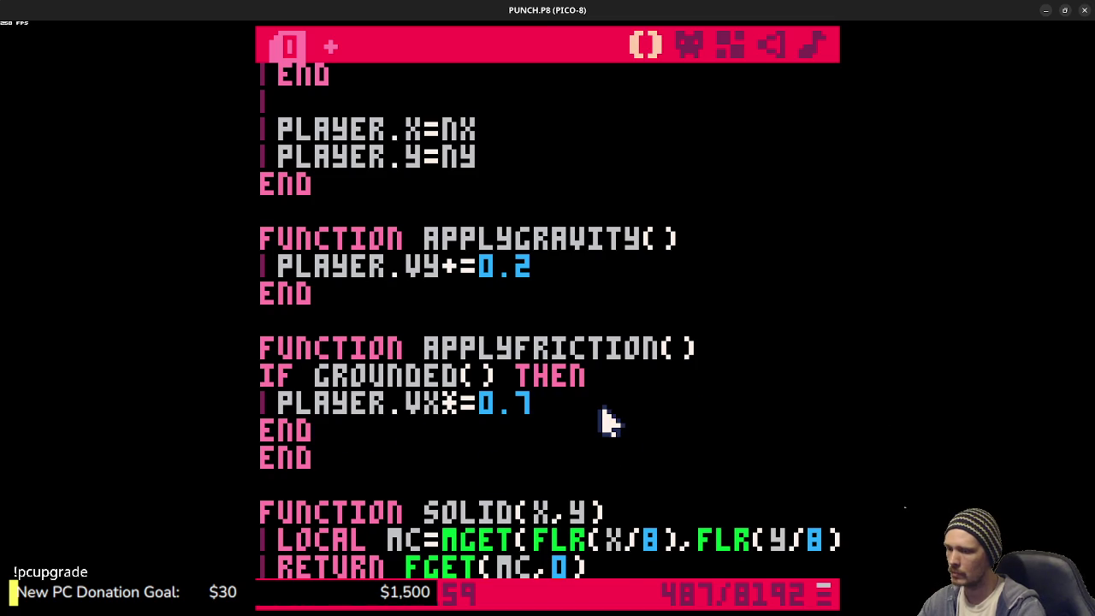
{"action": "key", "text": "Return"}
{"action": "type", "text": "else"}
{"action": "key", "text": "Return"}
{"action": "type", "text": "pla"}
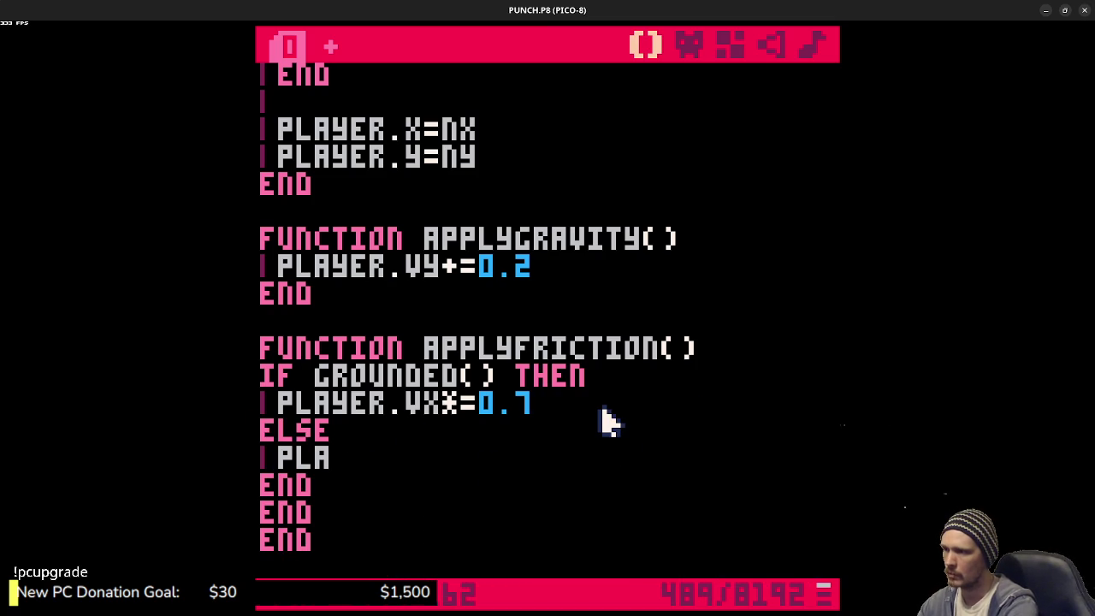
{"action": "type", "text": "yer.vx+*=0"}
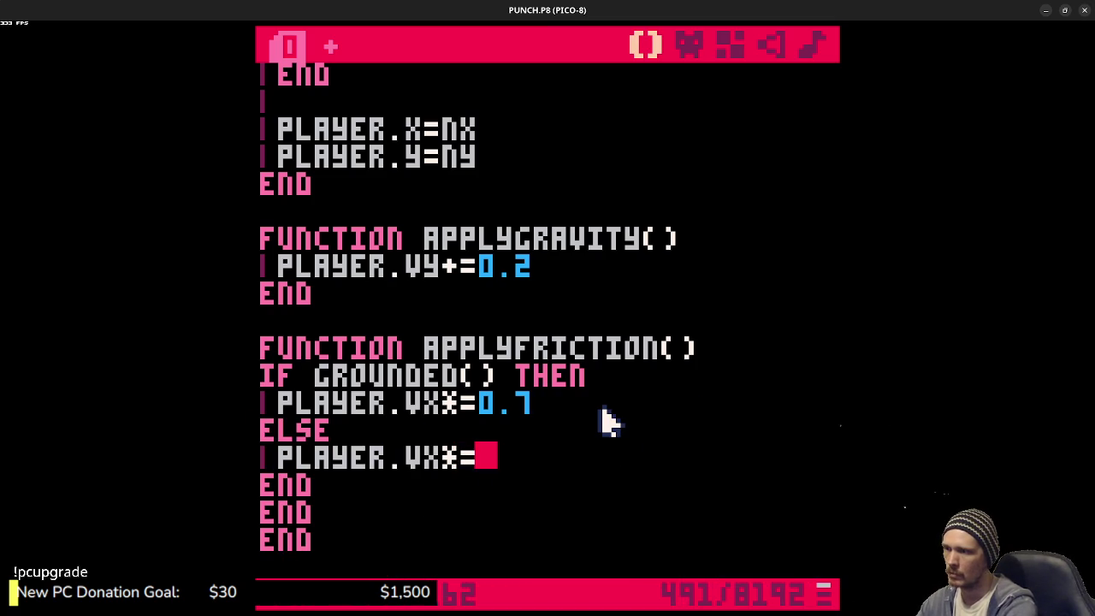
{"action": "type", "text": "8"}
{"action": "key", "text": "ctrl+s"}
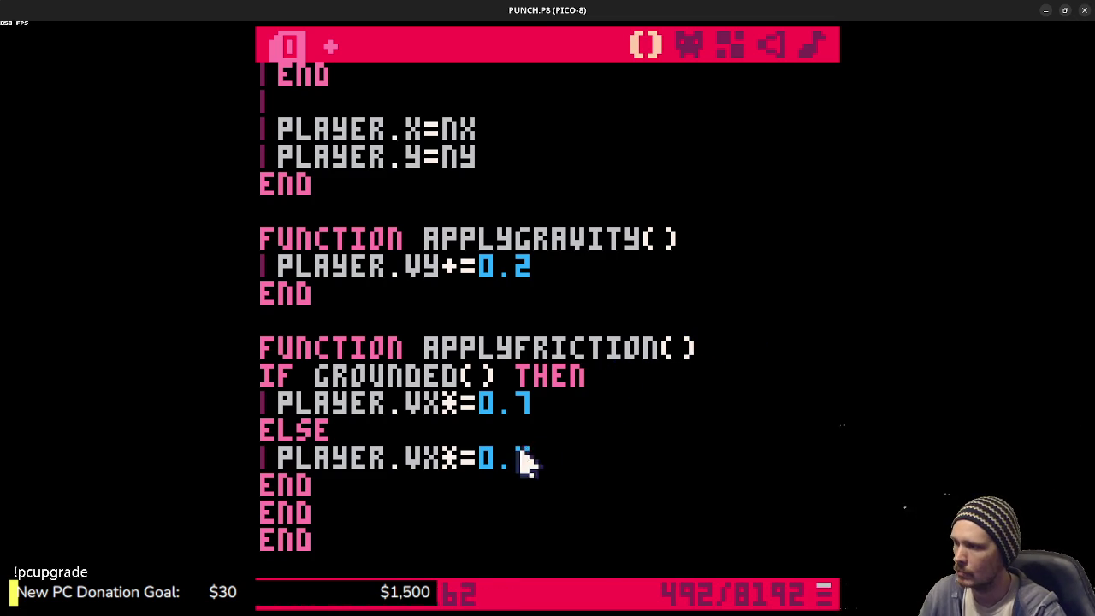
- Delete the surplus END line and indent the friction IF block one level
{"action": "left_click", "coordinate": [337, 484]}
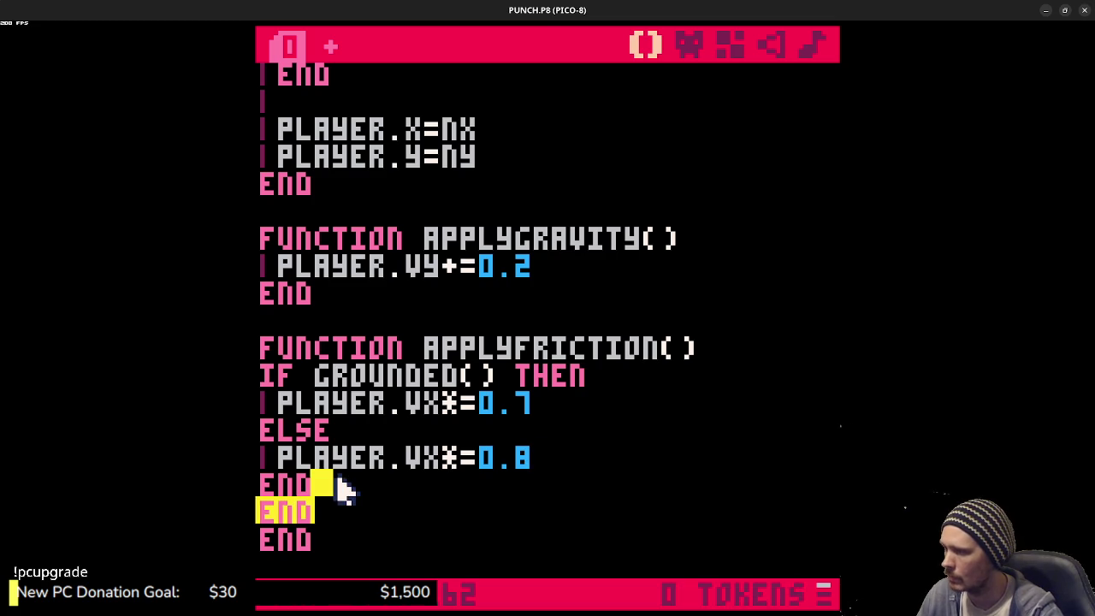
{"action": "left_click", "coordinate": [321, 510]}
{"action": "mouse_move", "coordinate": [325, 511]}
{"action": "left_mouse_down"}
{"action": "mouse_move", "coordinate": [342, 484]}
{"action": "mouse_move", "coordinate": [261, 376]}
{"action": "left_mouse_up"}
{"action": "key", "text": "BackSpace"}
{"action": "key", "text": "Tab"}
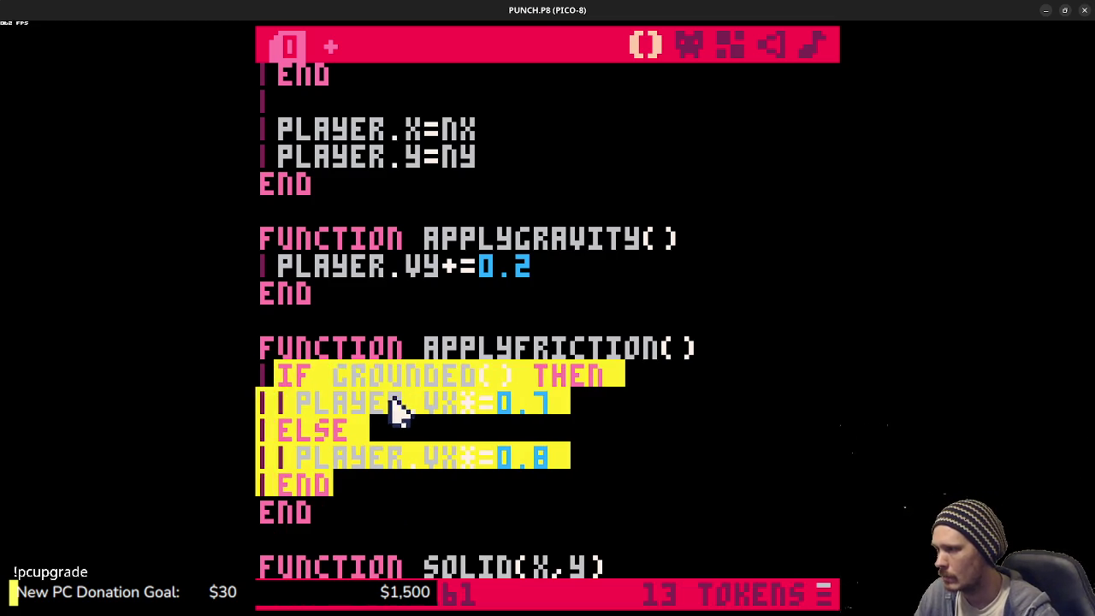
{"action": "left_click", "coordinate": [410, 410]}
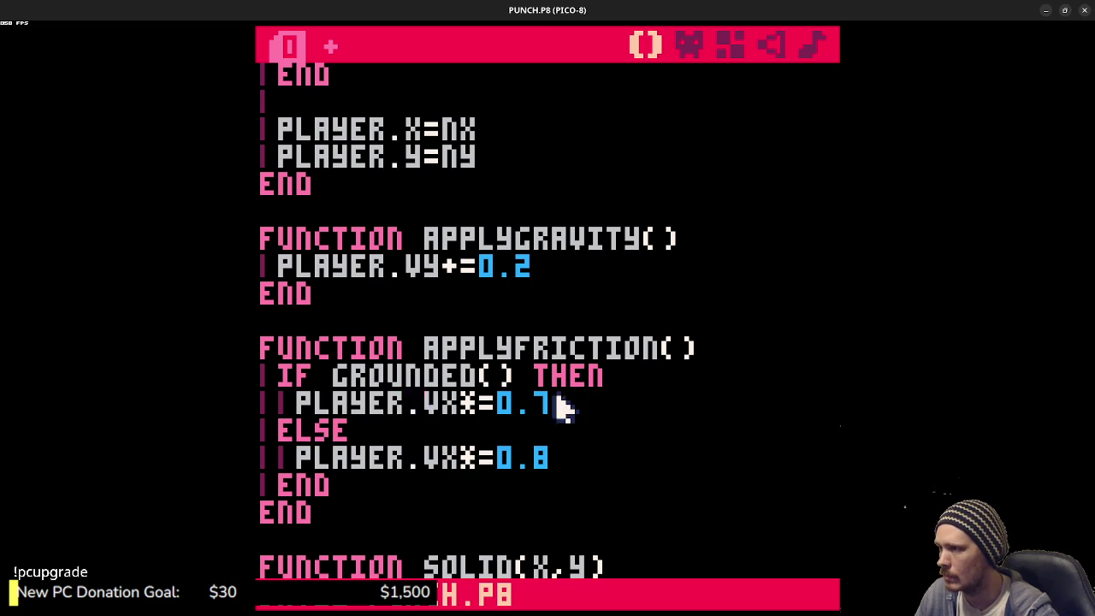
{"action": "scroll", "coordinate": [571, 397], "scroll_direction": "up", "scroll_amount": 5}
{"action": "scroll", "coordinate": [572, 398], "scroll_direction": "up", "scroll_amount": 6}
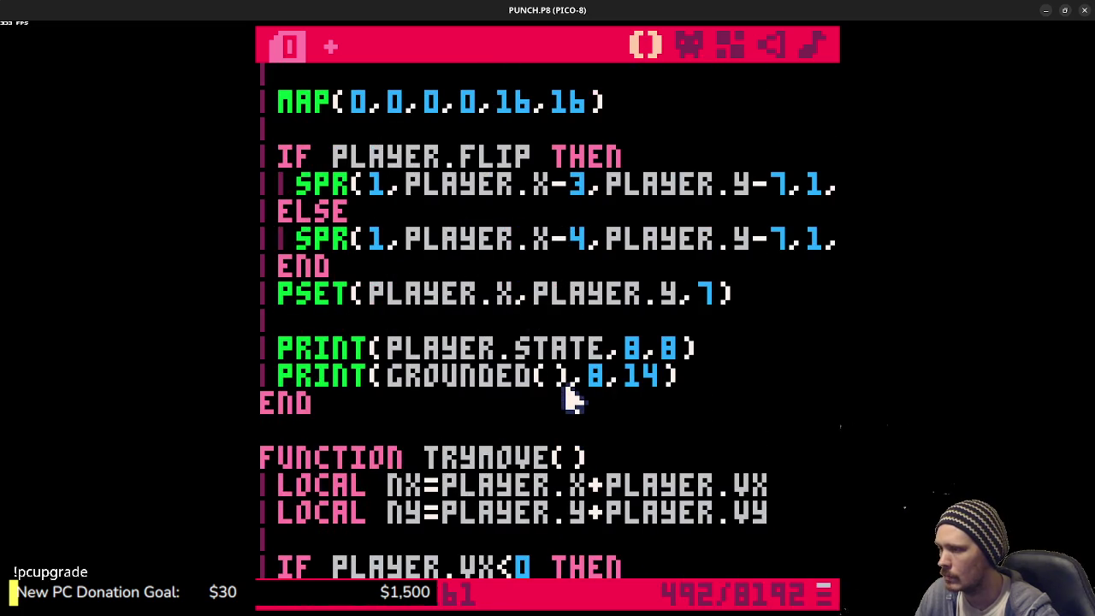
{"action": "scroll", "coordinate": [571, 397], "scroll_direction": "up", "scroll_amount": 3}
{"action": "scroll", "coordinate": [571, 397], "scroll_direction": "up", "scroll_amount": 10}
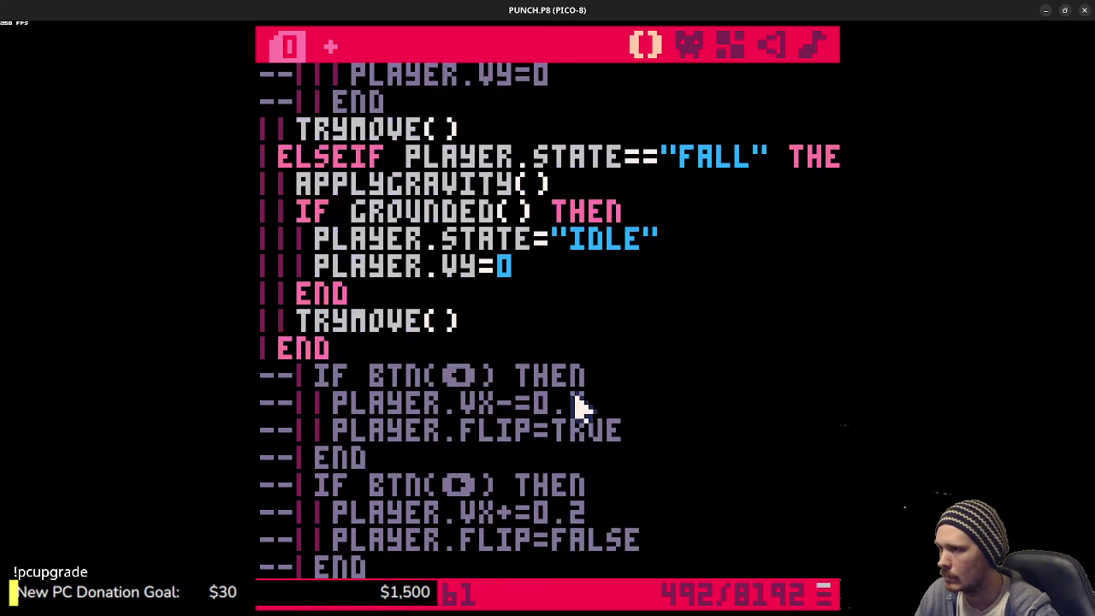
{"action": "scroll", "coordinate": [577, 406], "scroll_direction": "down", "scroll_amount": 2}
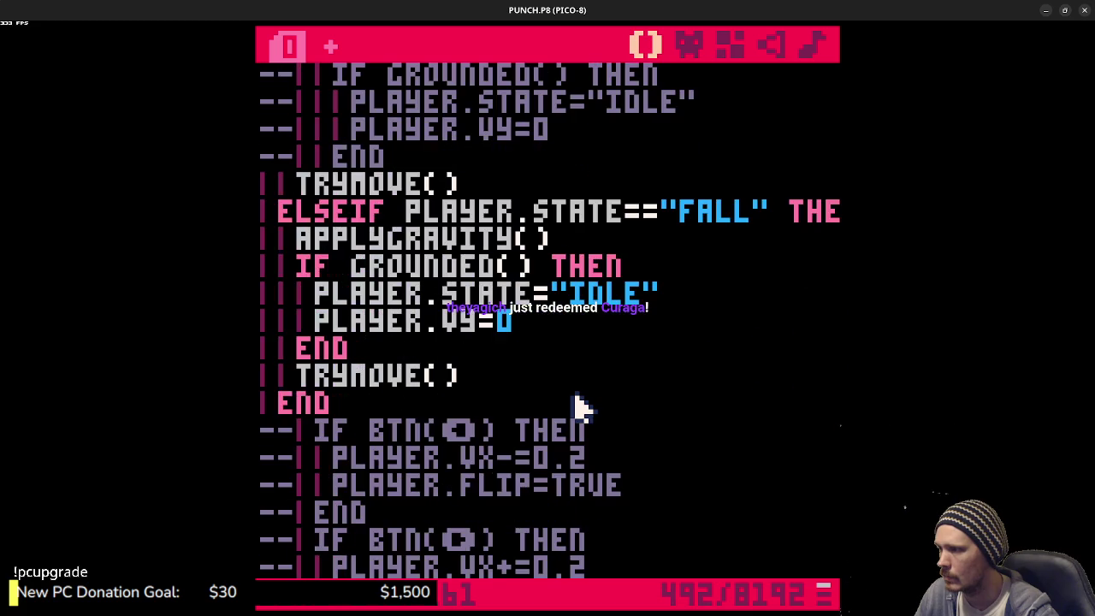
{"action": "scroll", "coordinate": [577, 406], "scroll_direction": "up", "scroll_amount": 1}
{"action": "scroll", "coordinate": [577, 409], "scroll_direction": "up", "scroll_amount": 5}
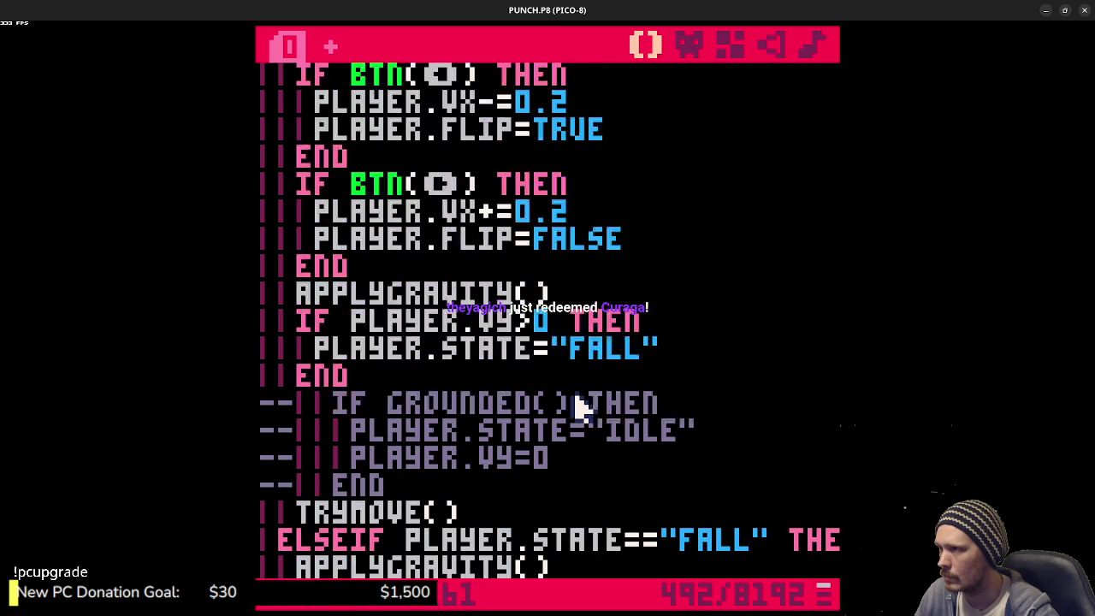
{"action": "scroll", "coordinate": [577, 407], "scroll_direction": "down", "scroll_amount": 2}
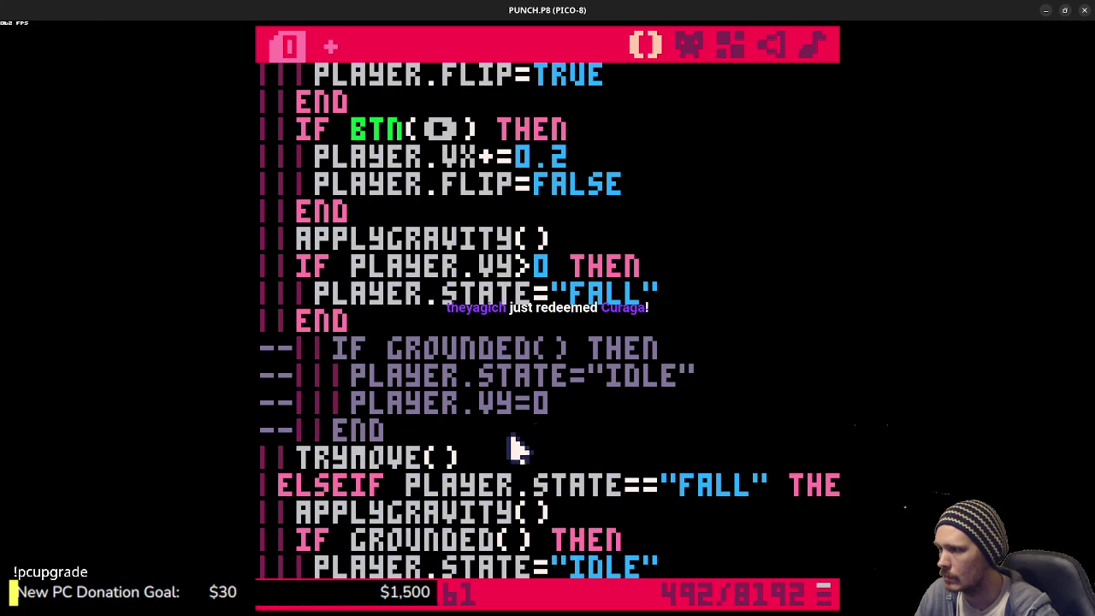
{"action": "scroll", "coordinate": [494, 461], "scroll_direction": "up", "scroll_amount": 2}
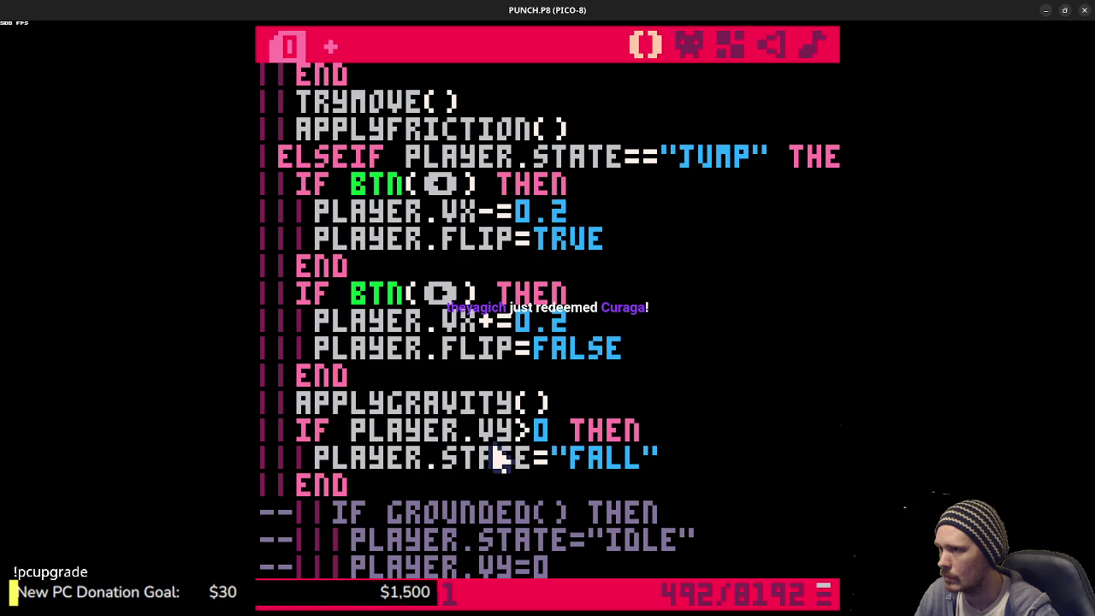
{"action": "scroll", "coordinate": [500, 453], "scroll_direction": "up", "scroll_amount": 3}
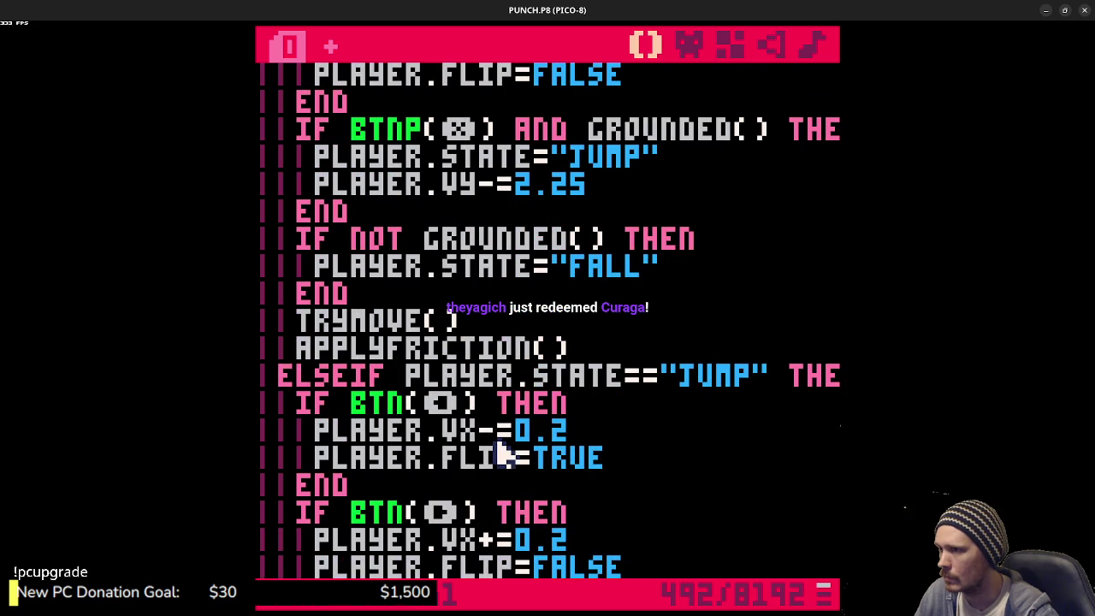
{"action": "scroll", "coordinate": [504, 458], "scroll_direction": "down", "scroll_amount": 5}
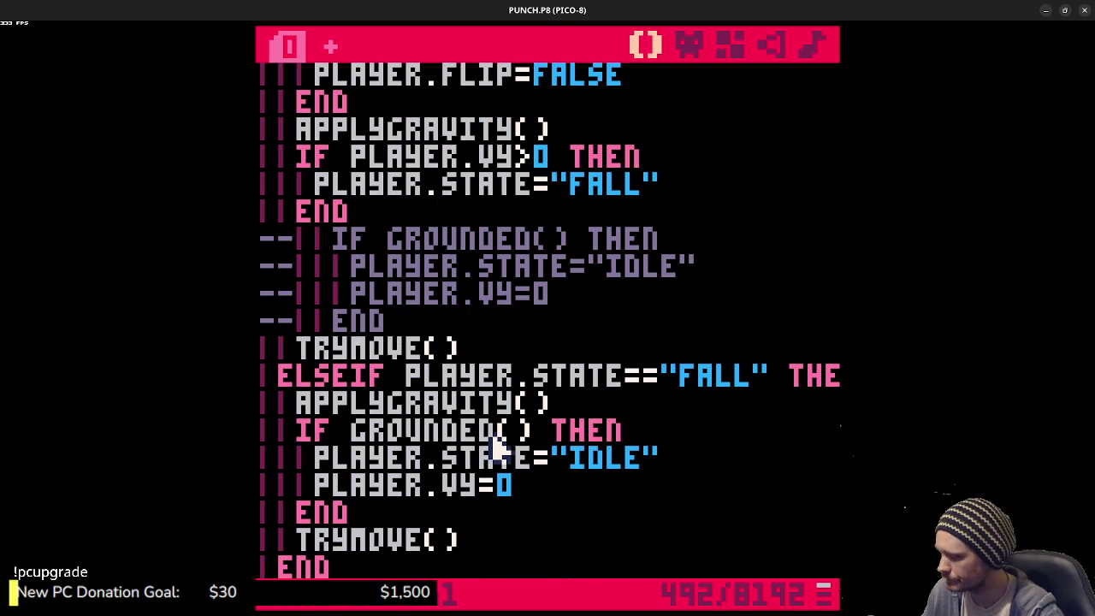
{"action": "scroll", "coordinate": [495, 445], "scroll_direction": "up", "scroll_amount": 2}
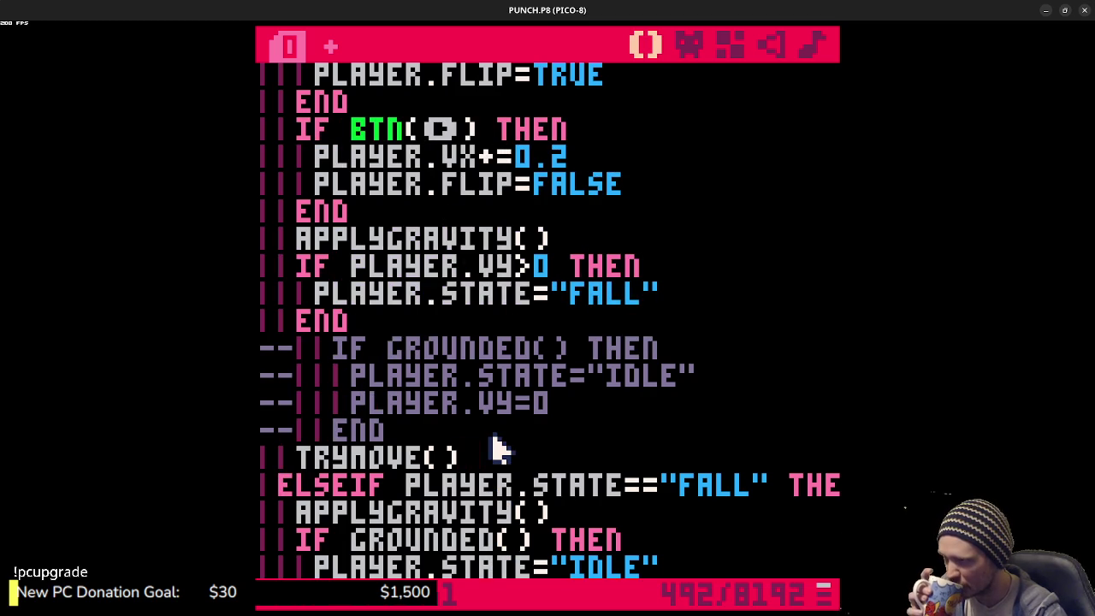
{"action": "scroll", "coordinate": [497, 448], "scroll_direction": "up", "scroll_amount": 8}
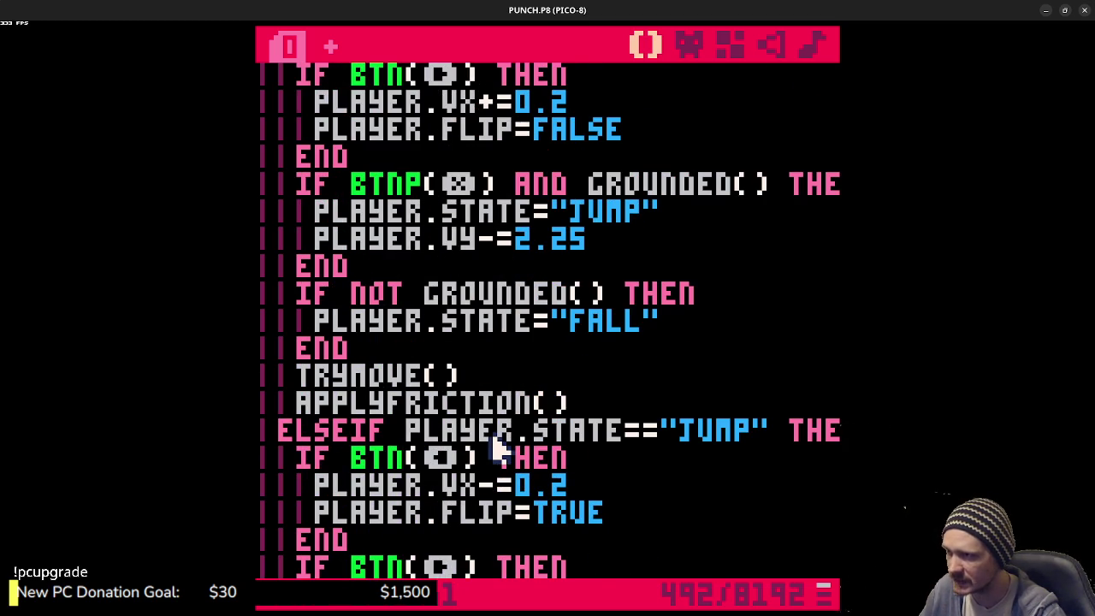
- Copy the APPLYFRICTION() call into the JUMP branch after TRYMOVE()
{"action": "scroll", "coordinate": [500, 447], "scroll_direction": "up", "scroll_amount": 6}
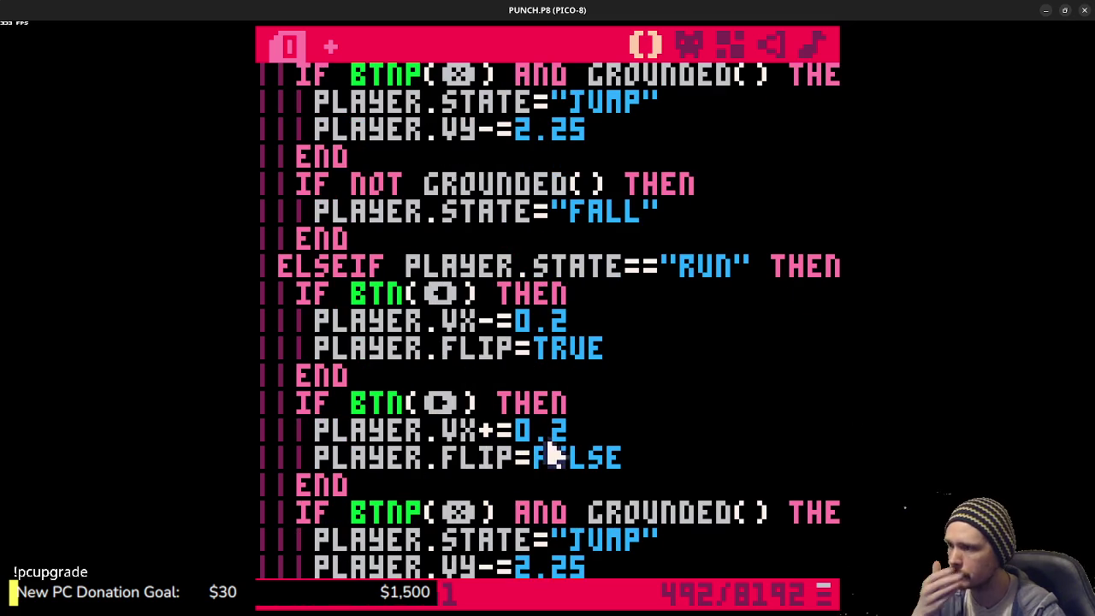
{"action": "left_click", "coordinate": [470, 477]}
{"action": "scroll", "coordinate": [437, 504], "scroll_direction": "down", "scroll_amount": 2}
{"action": "left_click", "coordinate": [588, 456]}
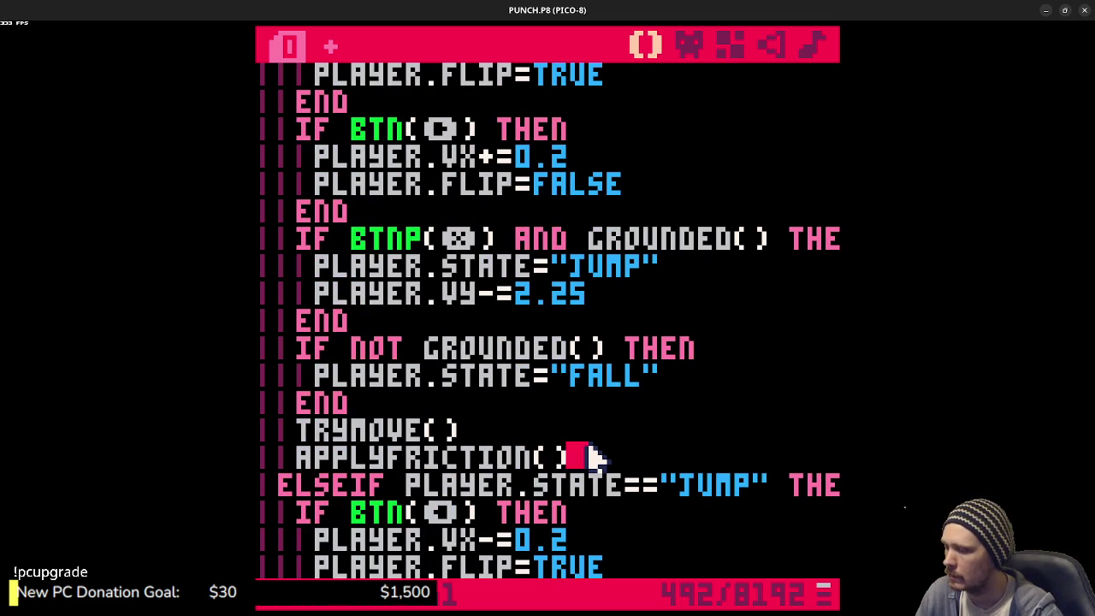
{"action": "left_click_drag", "start_coordinate": [585, 448], "coordinate": [301, 448]}
{"action": "key", "text": "ctrl+c"}
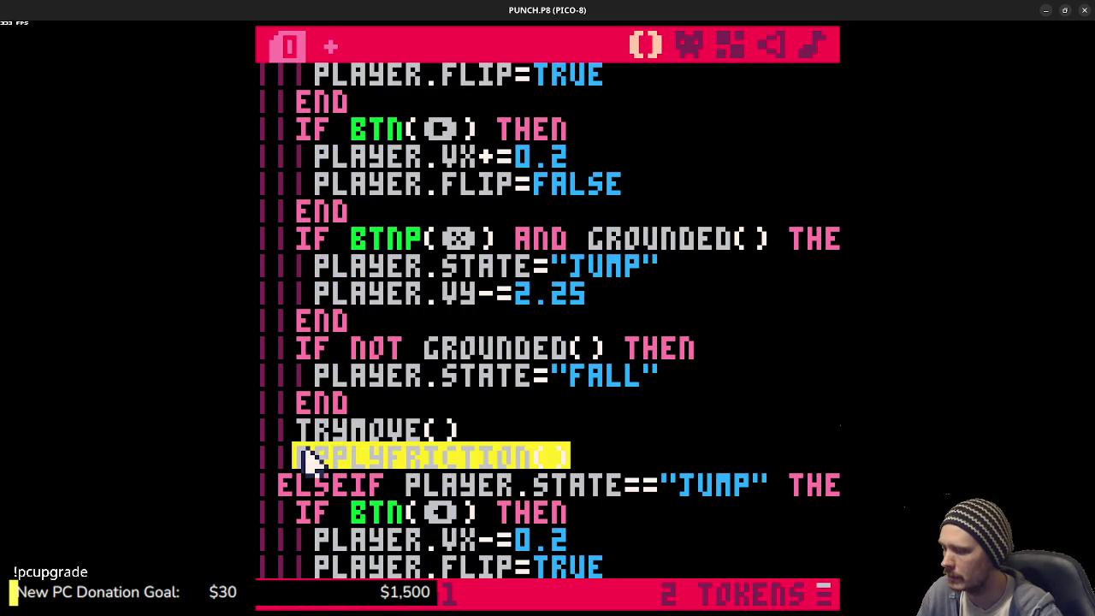
{"action": "scroll", "coordinate": [487, 459], "scroll_direction": "up", "scroll_amount": 7}
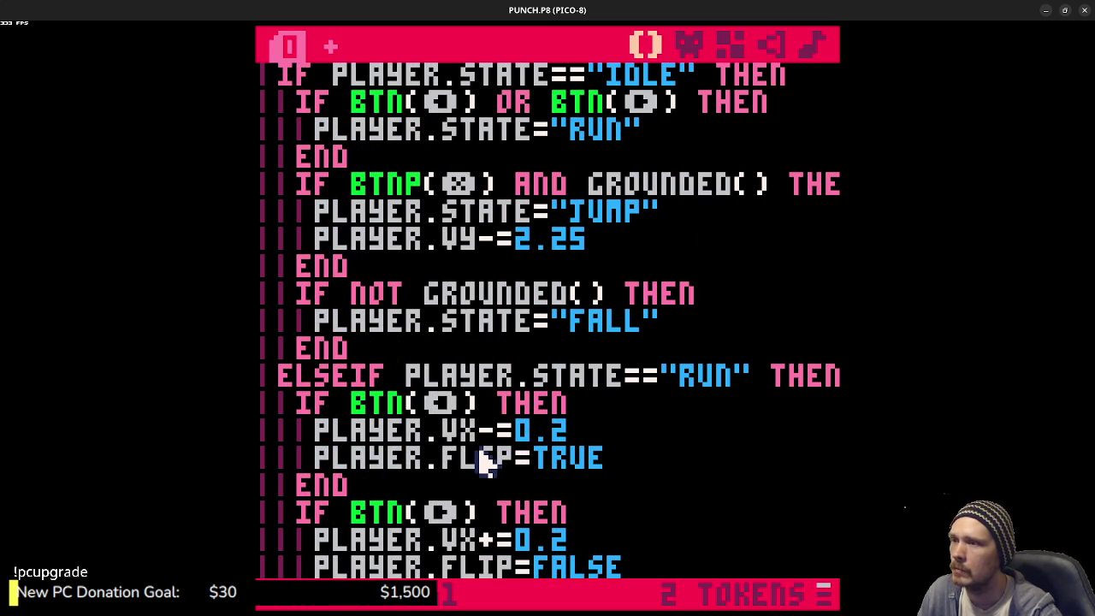
{"action": "scroll", "coordinate": [481, 461], "scroll_direction": "down", "scroll_amount": 10}
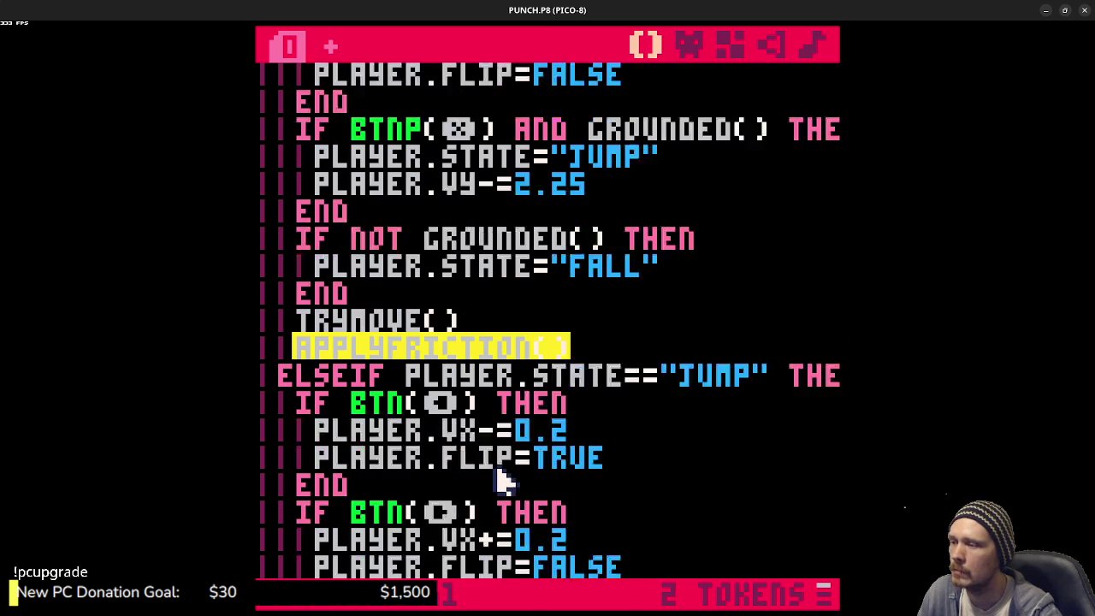
{"action": "scroll", "coordinate": [501, 482], "scroll_direction": "down", "scroll_amount": 3}
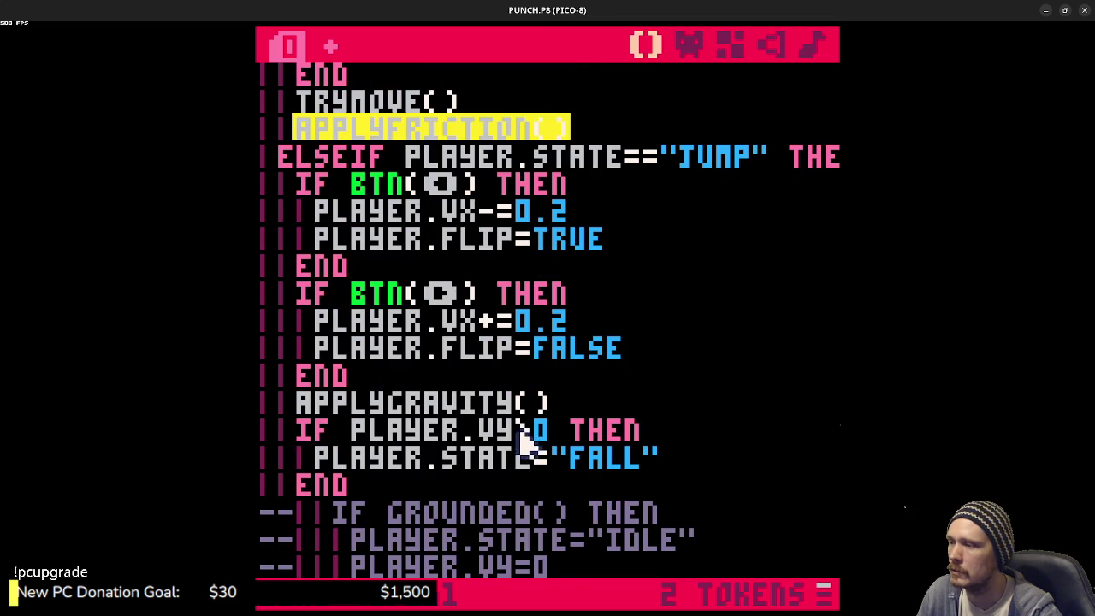
{"action": "scroll", "coordinate": [522, 440], "scroll_direction": "down", "scroll_amount": 2}
{"action": "left_click", "coordinate": [494, 511]}
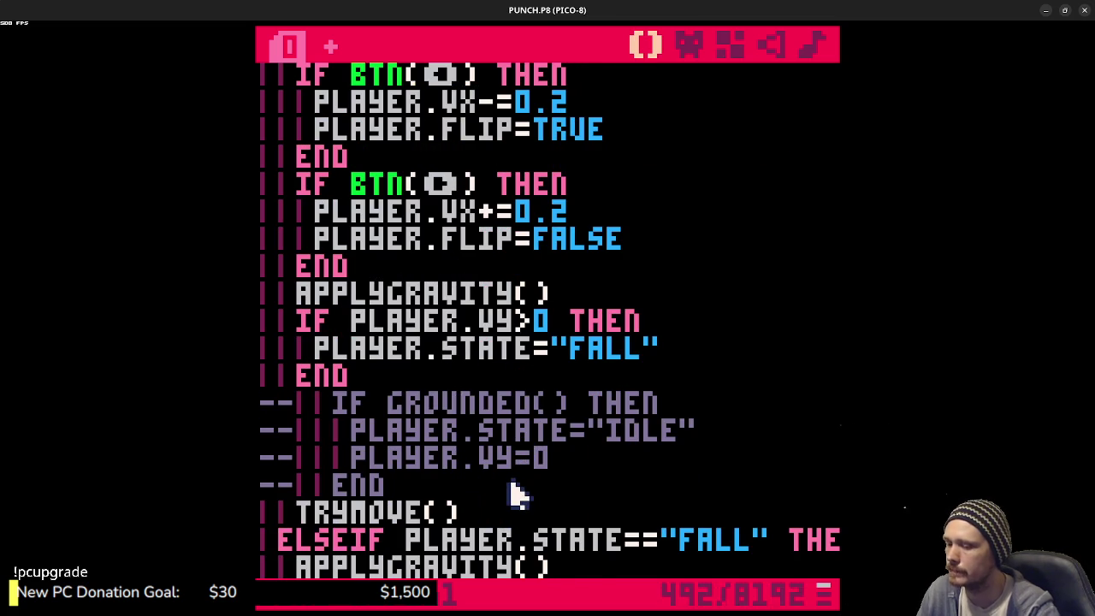
{"action": "key", "text": "Return"}
{"action": "key", "text": "ctrl+v"}
- Paste the left/right BTN steering blocks into the FALL branch before APPLYGRAVITY()
{"action": "scroll", "coordinate": [517, 488], "scroll_direction": "down", "scroll_amount": 3}
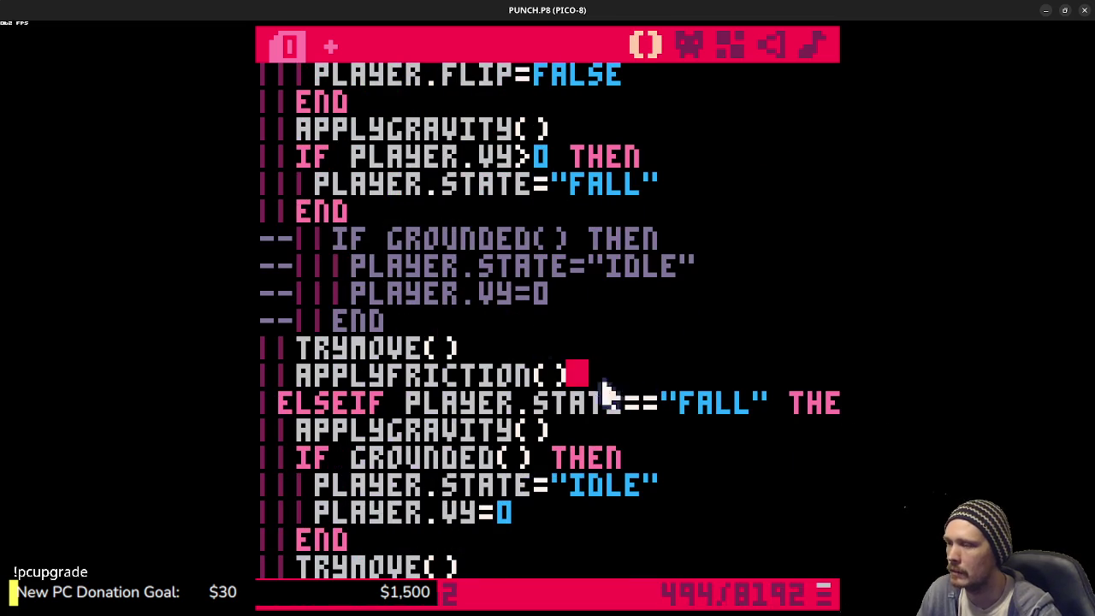
{"action": "scroll", "coordinate": [590, 372], "scroll_direction": "up", "scroll_amount": 4}
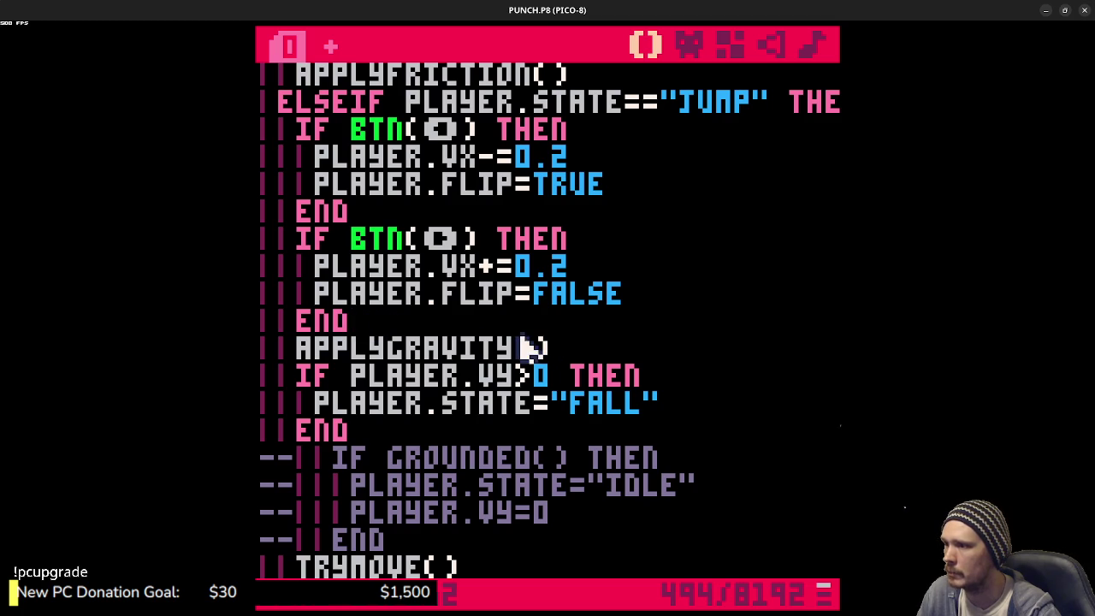
{"action": "mouse_move", "coordinate": [368, 323]}
{"action": "left_mouse_down"}
{"action": "mouse_move", "coordinate": [311, 288]}
{"action": "mouse_move", "coordinate": [310, 154]}
{"action": "mouse_move", "coordinate": [298, 140]}
{"action": "left_mouse_up"}
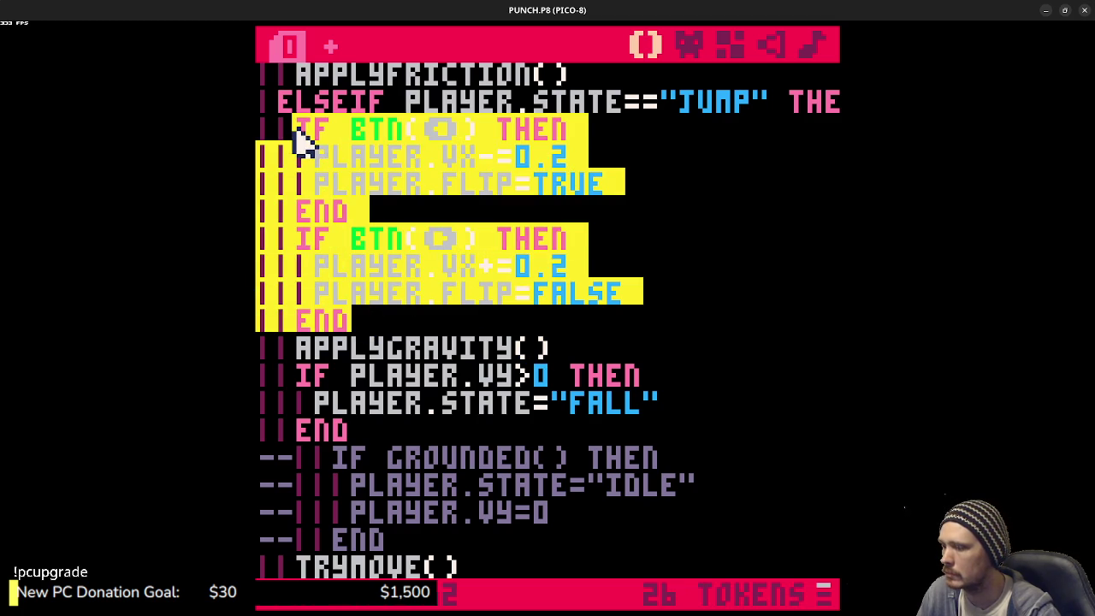
{"action": "scroll", "coordinate": [571, 344], "scroll_direction": "down", "scroll_amount": 3}
{"action": "scroll", "coordinate": [572, 344], "scroll_direction": "down", "scroll_amount": 2}
{"action": "left_click", "coordinate": [299, 378]}
{"action": "key", "text": "Return"}
{"action": "key", "text": "ctrl+v"}
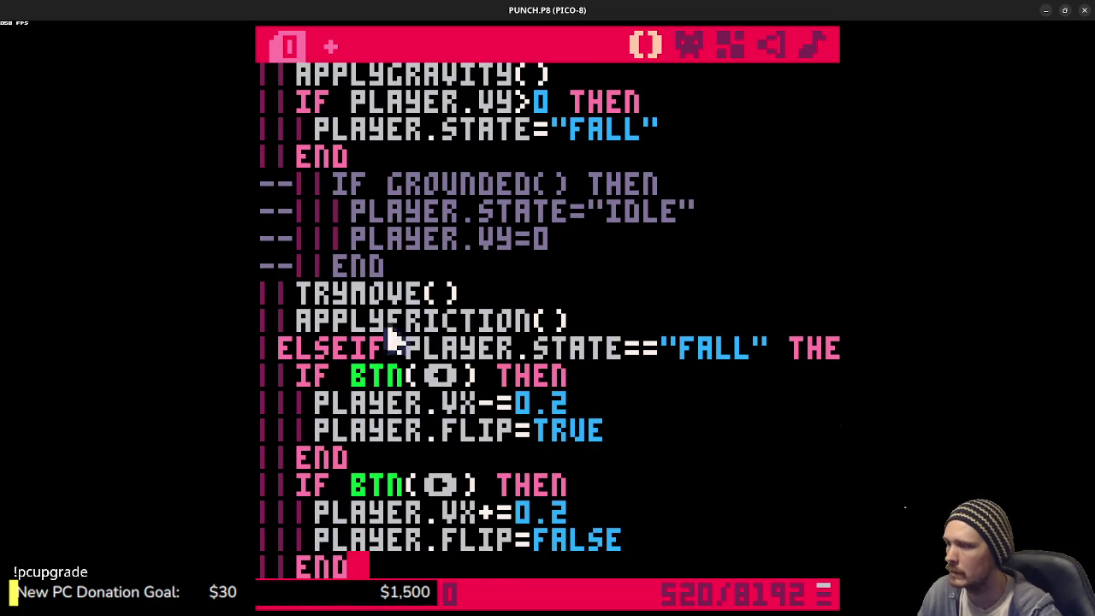
- Cut the APPLYFRICTION() call back out of the JUMP branch
{"action": "scroll", "coordinate": [368, 348], "scroll_direction": "down", "scroll_amount": 3}
{"action": "scroll", "coordinate": [453, 359], "scroll_direction": "up", "scroll_amount": 7}
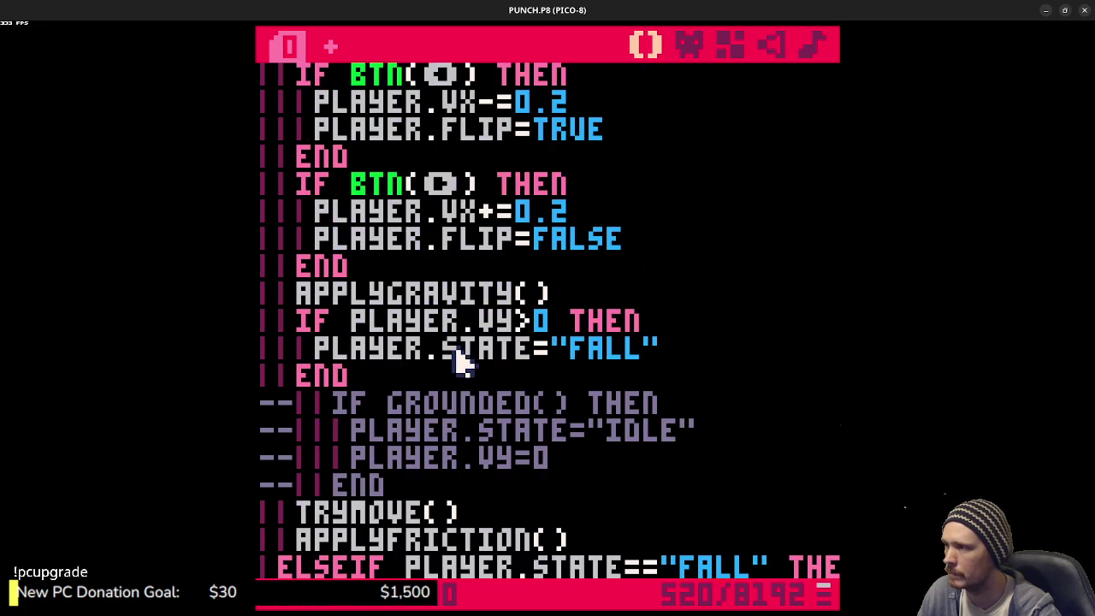
{"action": "scroll", "coordinate": [456, 359], "scroll_direction": "down", "scroll_amount": 3}
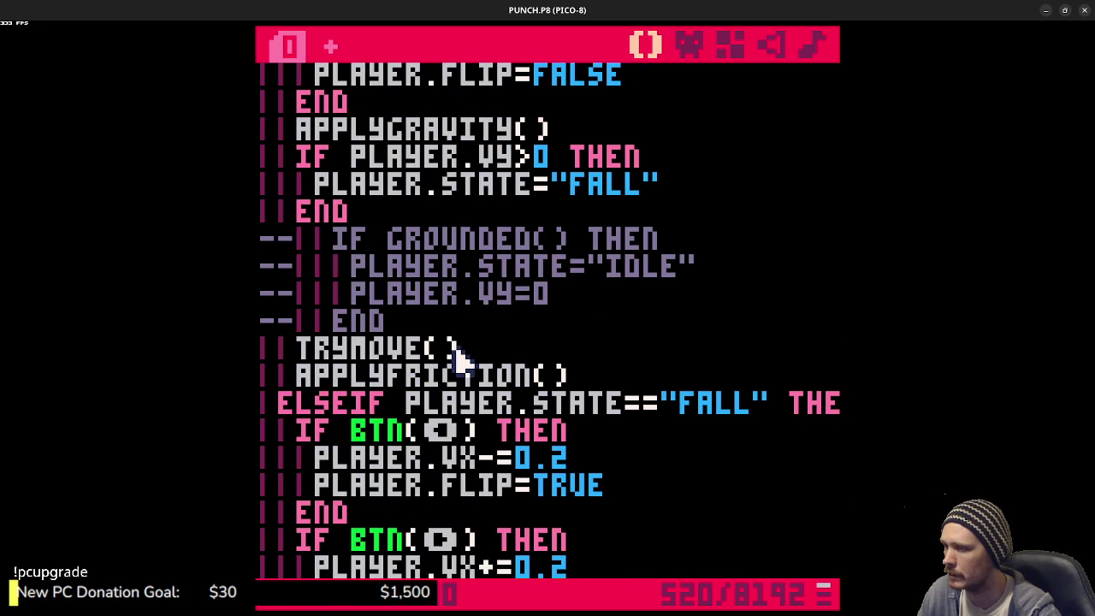
{"action": "scroll", "coordinate": [513, 453], "scroll_direction": "down", "scroll_amount": 3}
{"action": "scroll", "coordinate": [575, 432], "scroll_direction": "down", "scroll_amount": 1}
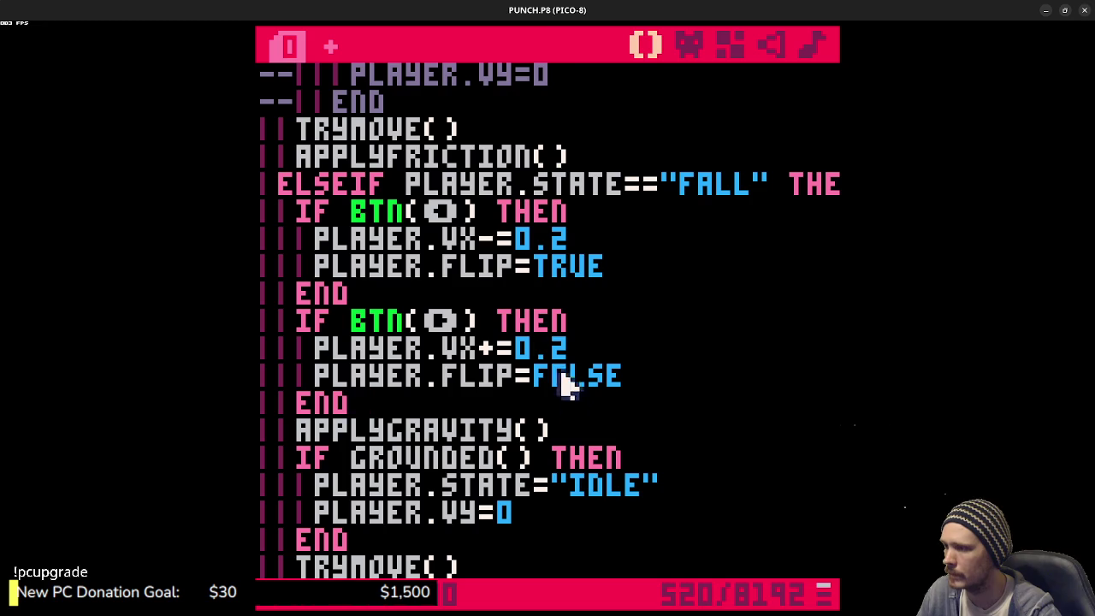
{"action": "mouse_move", "coordinate": [586, 156]}
{"action": "left_mouse_down"}
{"action": "mouse_move", "coordinate": [290, 179]}
{"action": "mouse_move", "coordinate": [295, 147]}
{"action": "left_mouse_up"}
{"action": "key", "text": "ctrl+x"}
{"action": "scroll", "coordinate": [461, 385], "scroll_direction": "down", "scroll_amount": 2}
- Paste APPLYFRICTION() after TRYMOVE() in the FALL branch and save the cart
{"action": "left_click", "coordinate": [472, 401]}
{"action": "key", "text": "Return"}
{"action": "key", "text": "ctrl+v"}
{"action": "key", "text": "ctrl+s"}
- Playtest by running and jumping onto the lower-right step blocks, then return to the editor
{"action": "key", "text": "ctrl+r"}
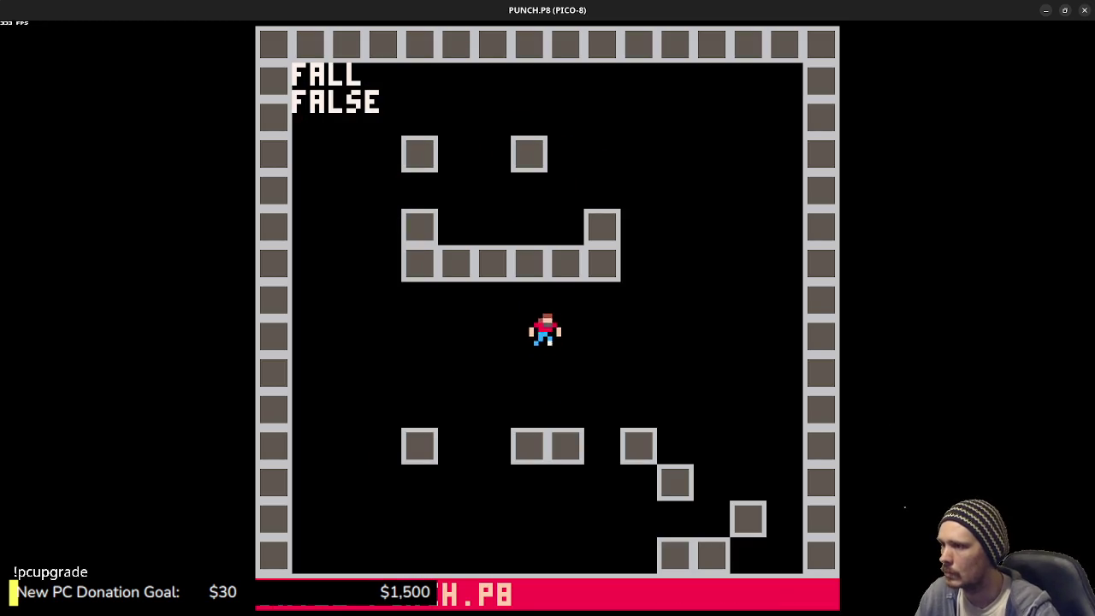
{"action": "key", "text": "Right"}
{"action": "key", "text": "z"}
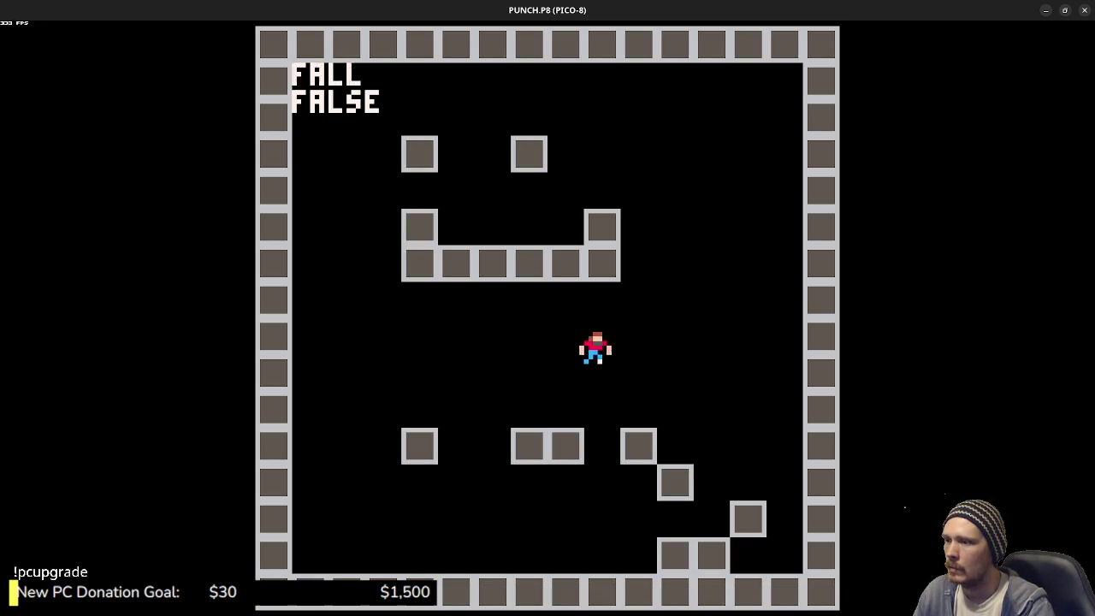
{"action": "key", "text": "Left"}
{"action": "key", "text": "Right"}
{"action": "key", "text": "z"}
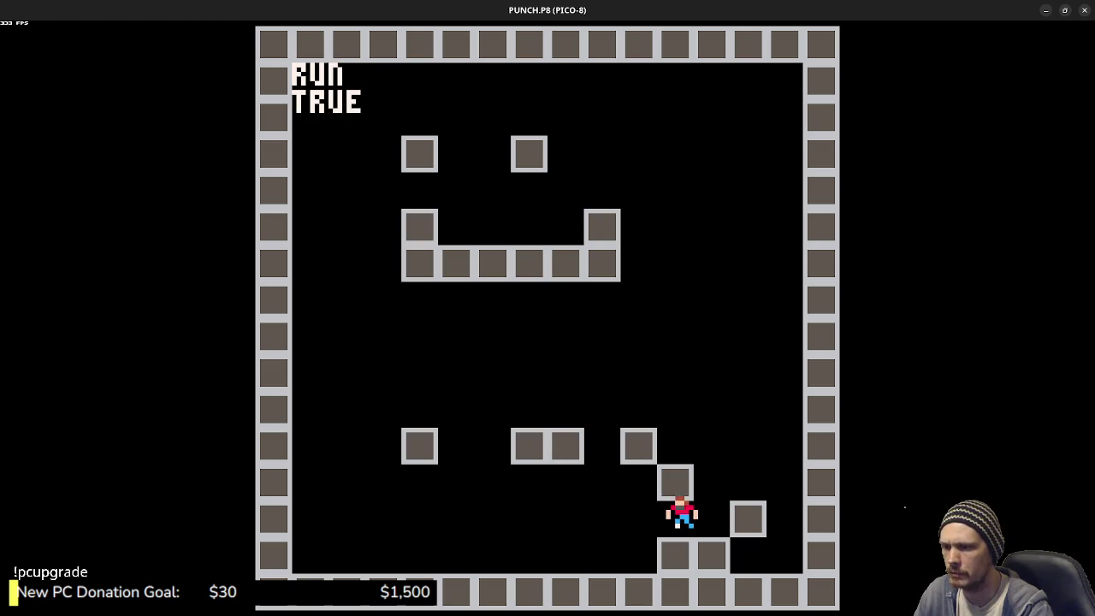
{"action": "key", "text": "z"}
{"action": "key", "text": "Right"}
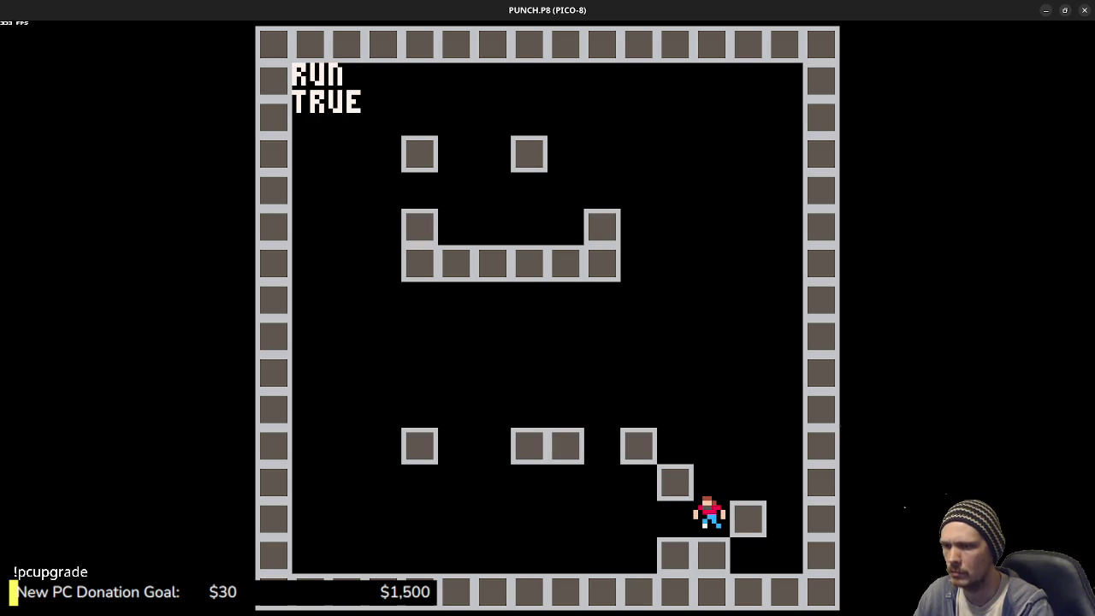
{"action": "key", "text": "Escape"}
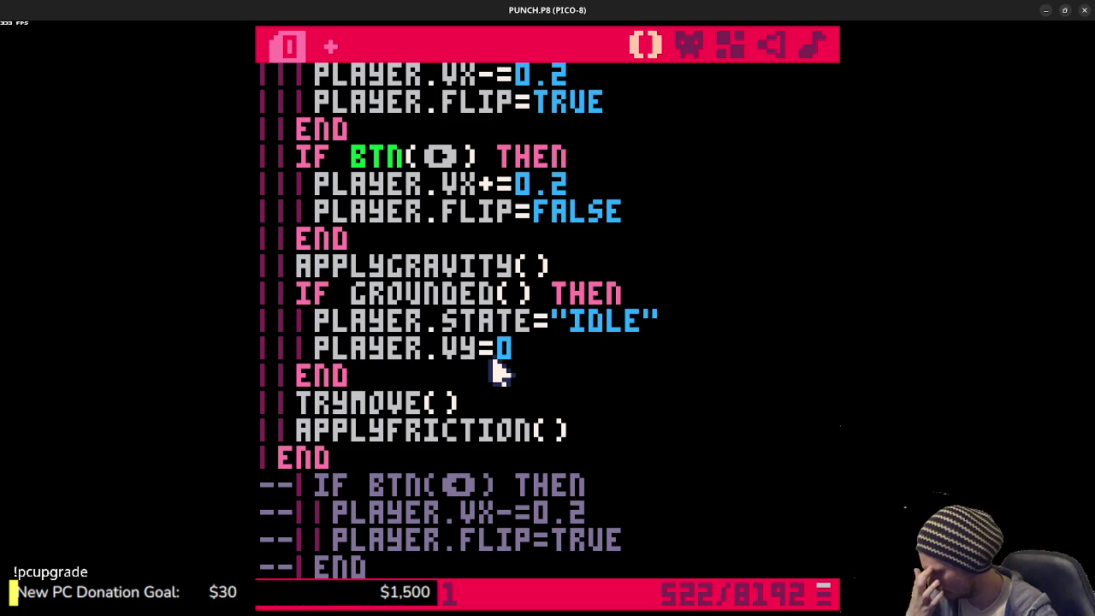
- Change both NY-3 values in TRYMOVE's upward collision check to NY-1 and save
{"action": "scroll", "coordinate": [555, 376], "scroll_direction": "down", "scroll_amount": 10}
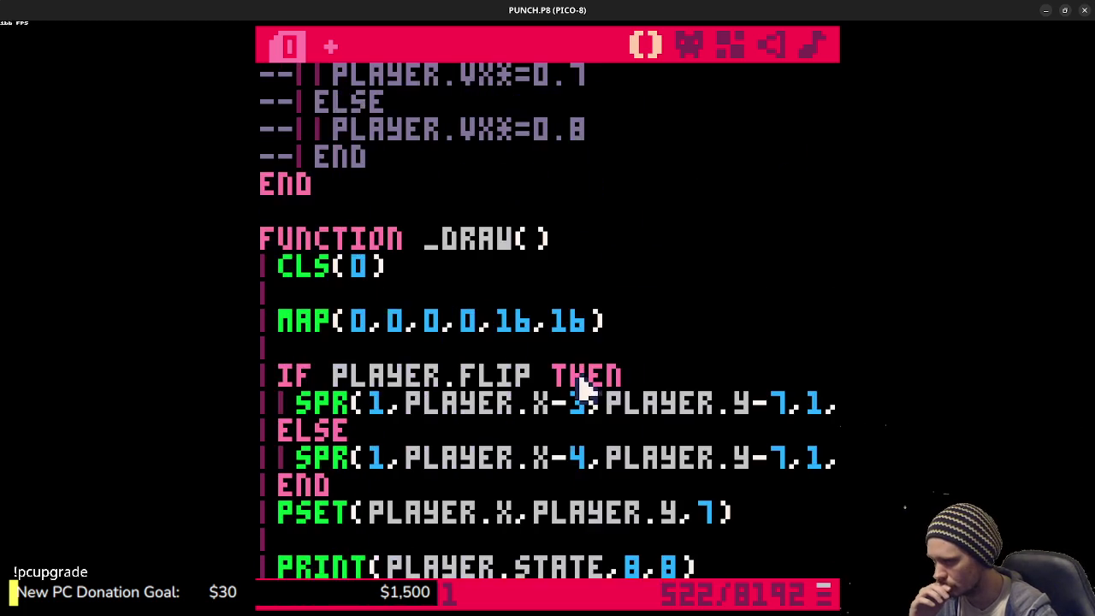
{"action": "scroll", "coordinate": [590, 373], "scroll_direction": "down", "scroll_amount": 6}
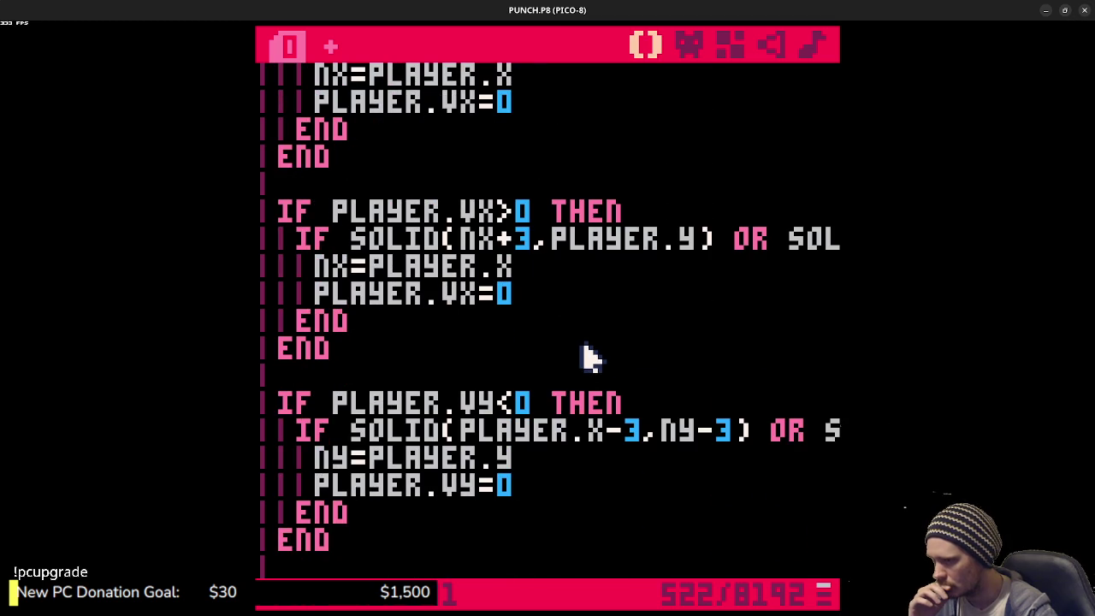
{"action": "left_click", "coordinate": [740, 431]}
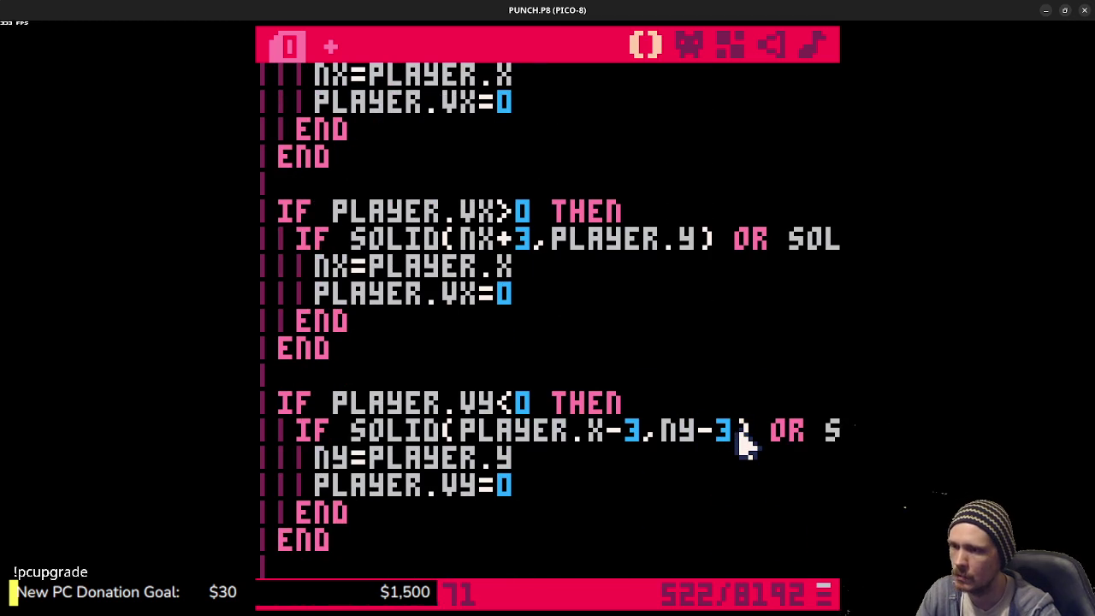
{"action": "key", "text": "BackSpace"}
{"action": "type", "text": "1"}
{"action": "left_click_drag", "start_coordinate": [663, 431], "coordinate": [846, 431]}
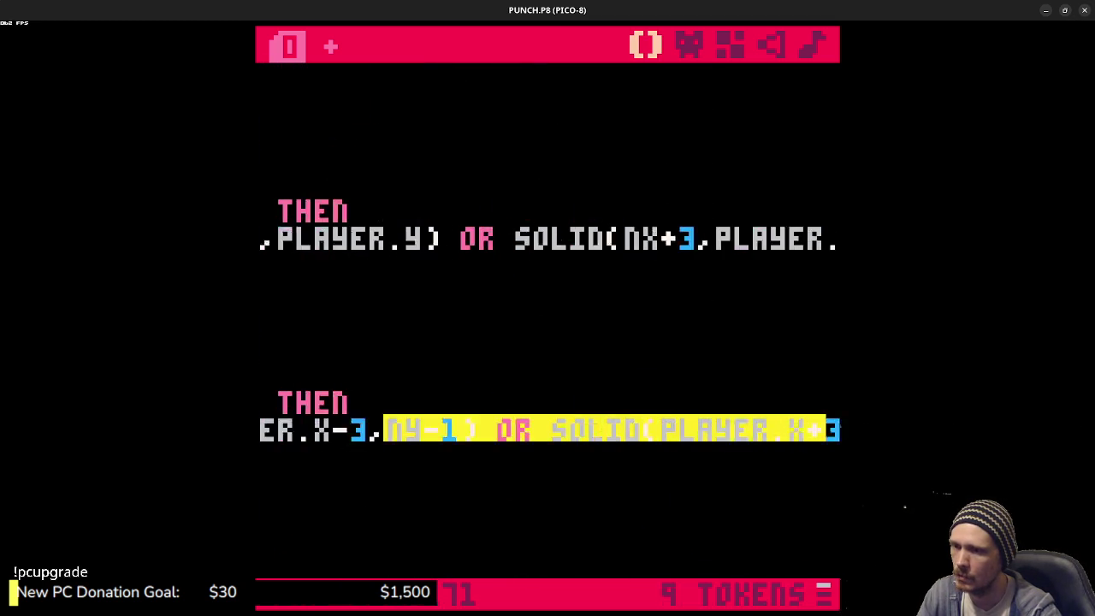
{"action": "left_click", "coordinate": [733, 432]}
{"action": "key", "text": "BackSpace"}
{"action": "type", "text": "1) THEN"}
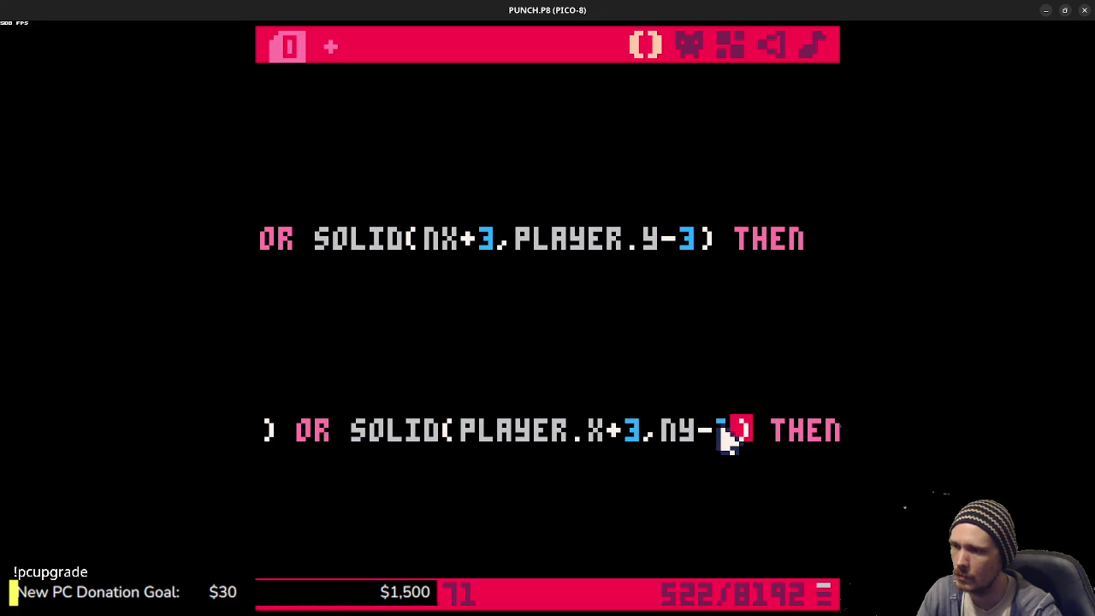
{"action": "key", "text": "ctrl+s"}
- Playtest the game with running and repeated jumps, then return to the editor
{"action": "key", "text": "ctrl+r"}
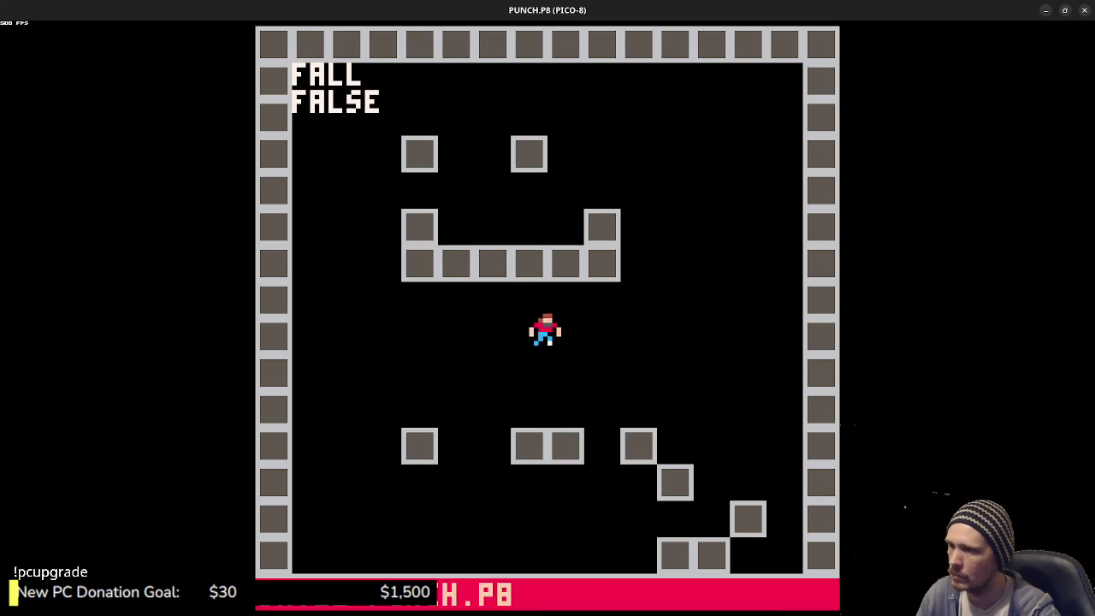
{"action": "key", "text": "Right"}
{"action": "key", "text": "z"}
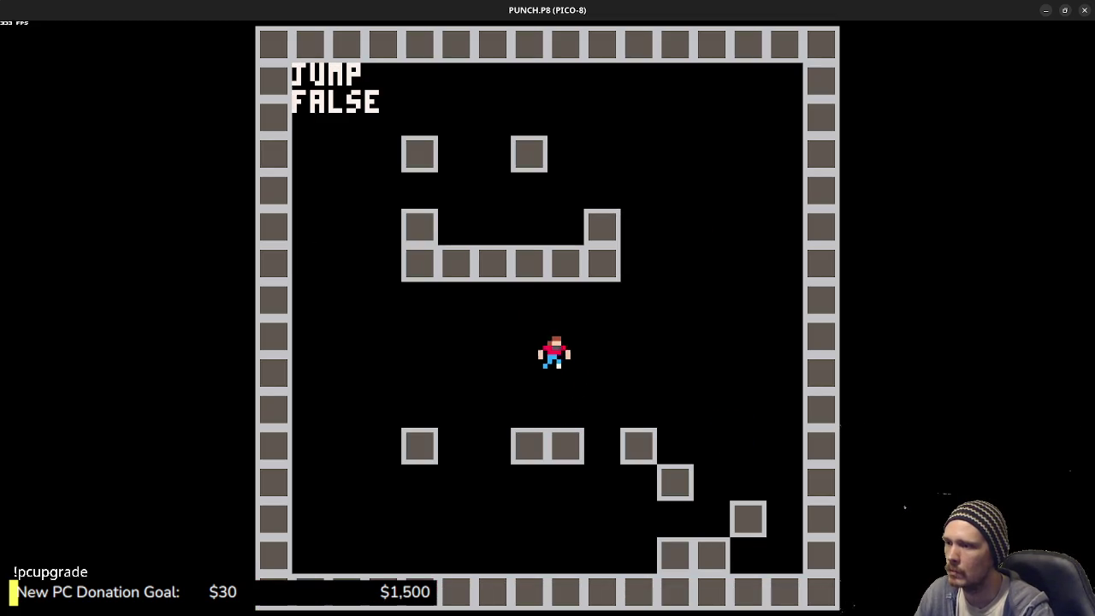
{"action": "key", "text": "Right"}
{"action": "key", "text": "z"}
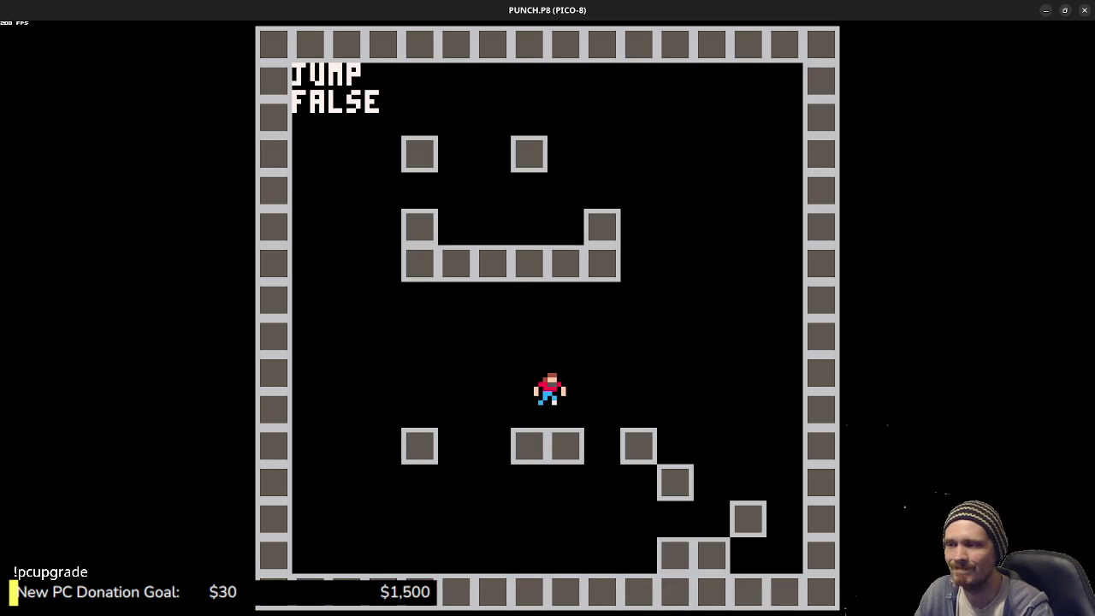
{"action": "key", "text": "z"}
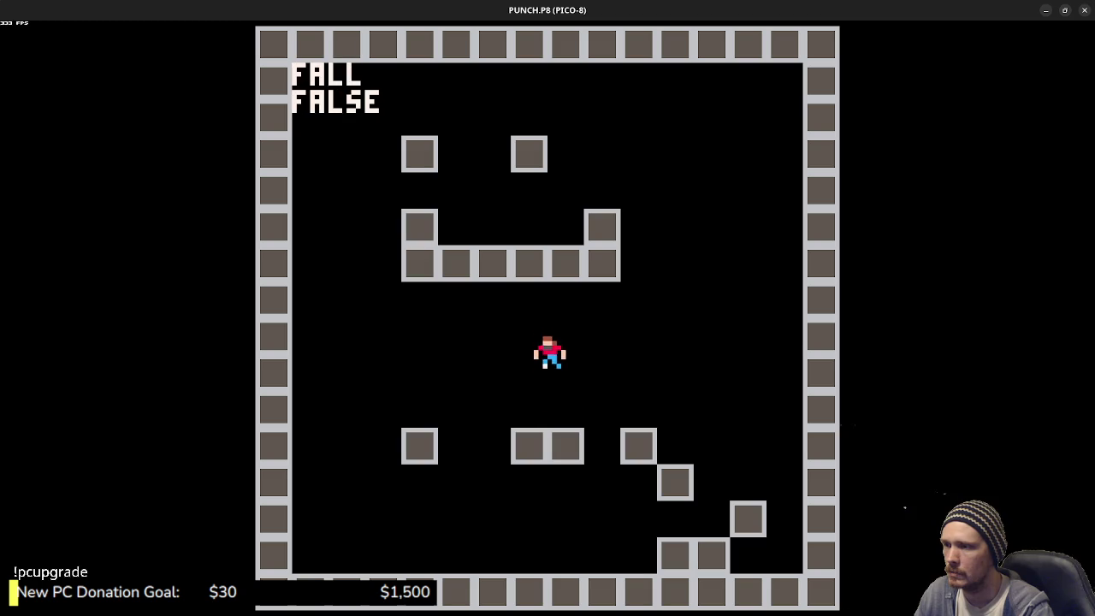
{"action": "key", "text": "Escape"}
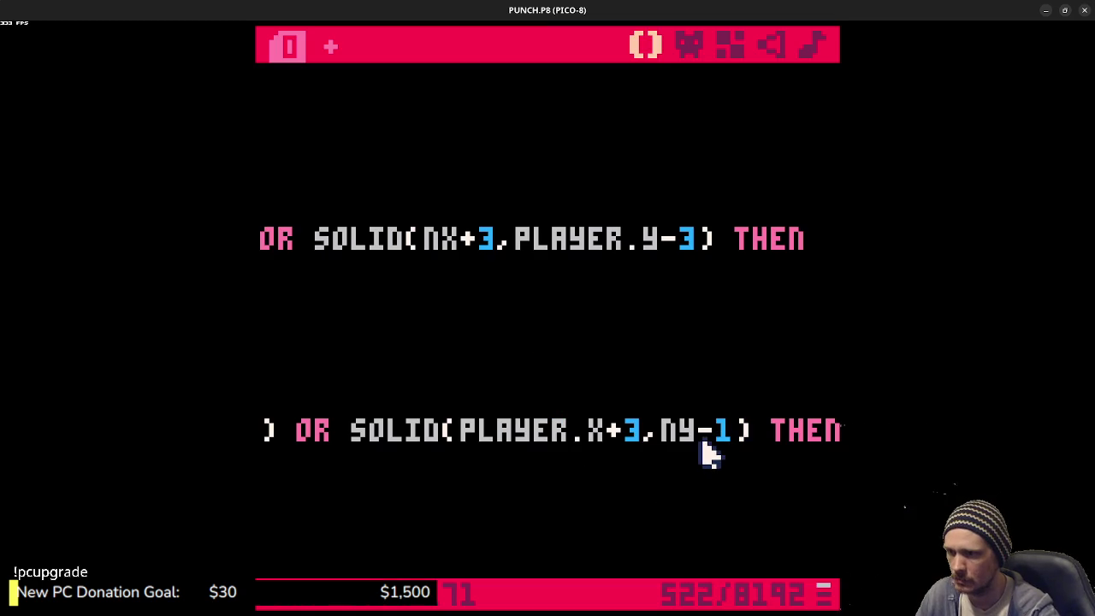
- Change the ceiling check's NY-1 back to NY-3
{"action": "left_click", "coordinate": [656, 451]}
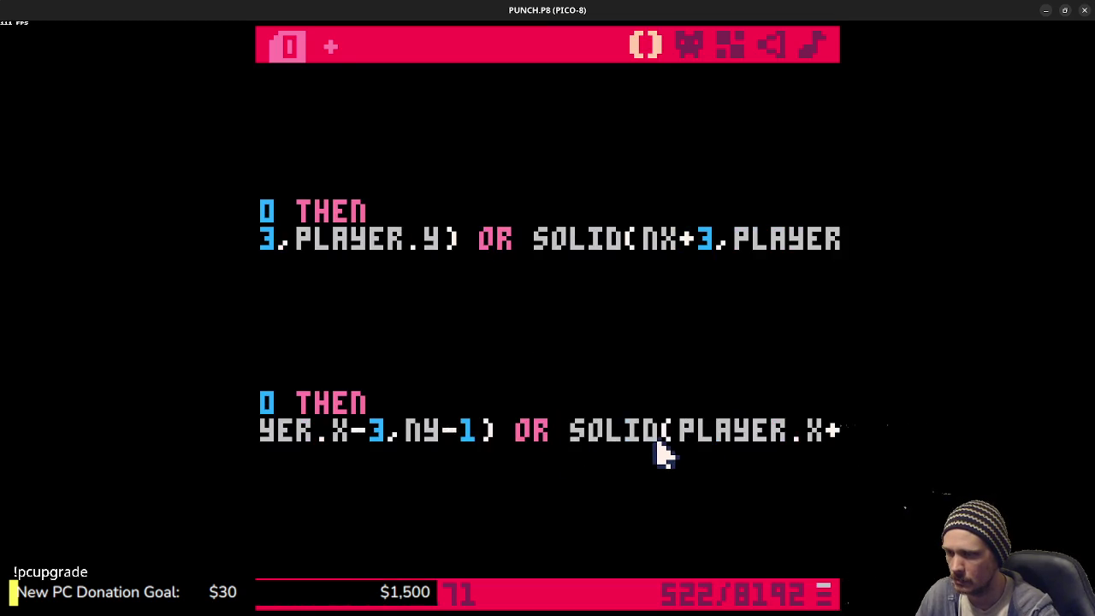
{"action": "key", "text": "shift+Home"}
{"action": "key", "text": "Up"}
{"action": "key", "text": "BackSpace"}
{"action": "type", "text": "3"}
- Change both PLAYER.Y+3 offsets in GROUNDED to PLAYER.Y+1
{"action": "scroll", "coordinate": [504, 415], "scroll_direction": "up", "scroll_amount": 10}
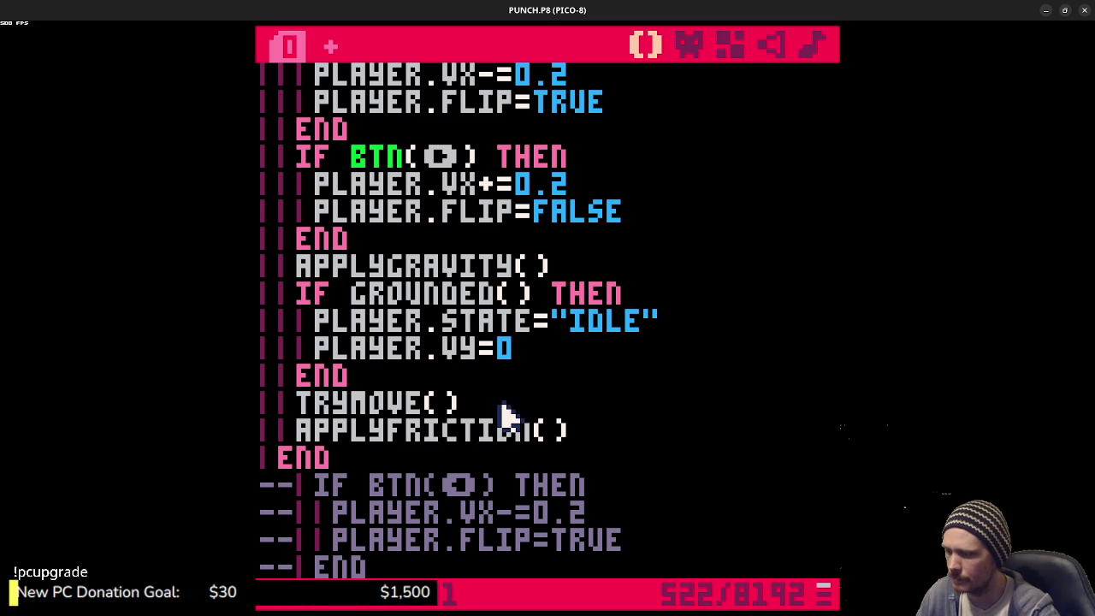
{"action": "scroll", "coordinate": [504, 415], "scroll_direction": "down", "scroll_amount": 10}
{"action": "scroll", "coordinate": [504, 416], "scroll_direction": "up", "scroll_amount": 10}
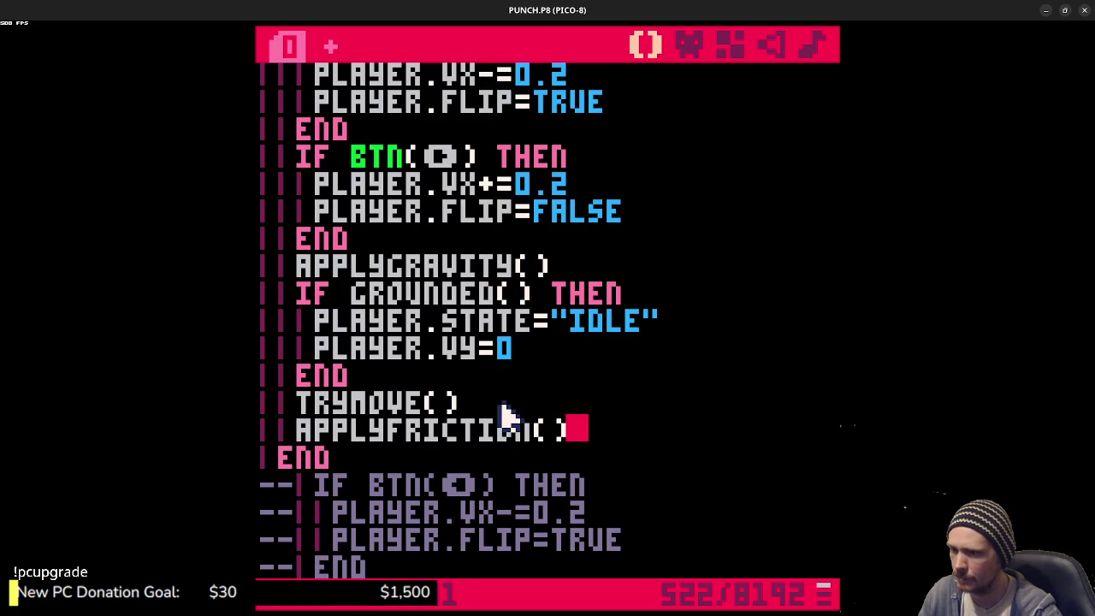
{"action": "scroll", "coordinate": [509, 417], "scroll_direction": "down", "scroll_amount": 8}
{"action": "scroll", "coordinate": [526, 419], "scroll_direction": "down", "scroll_amount": 15}
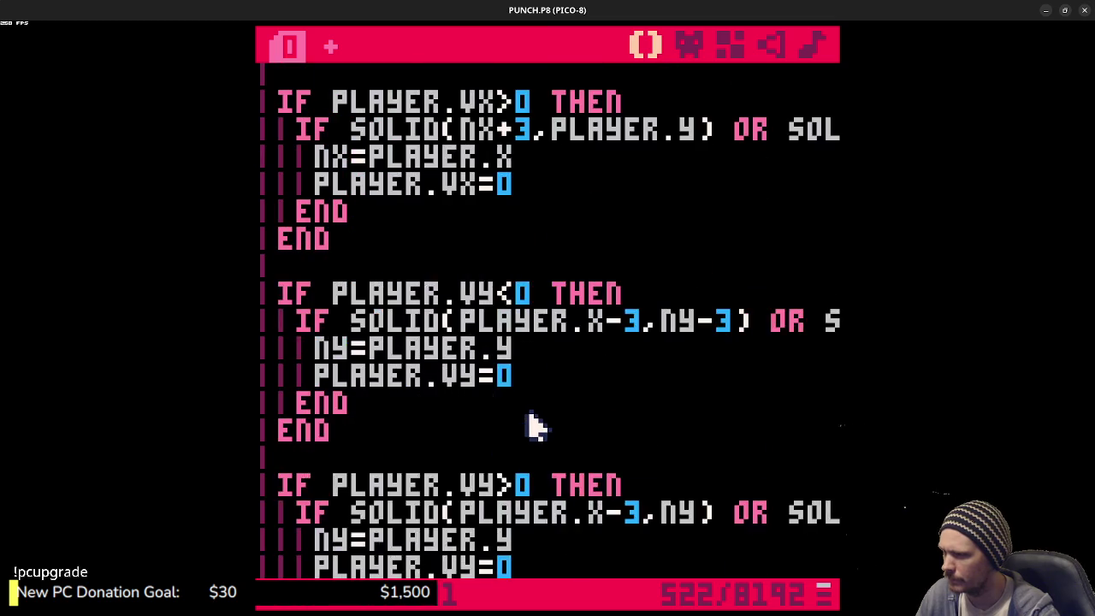
{"action": "scroll", "coordinate": [543, 448], "scroll_direction": "up", "scroll_amount": 3}
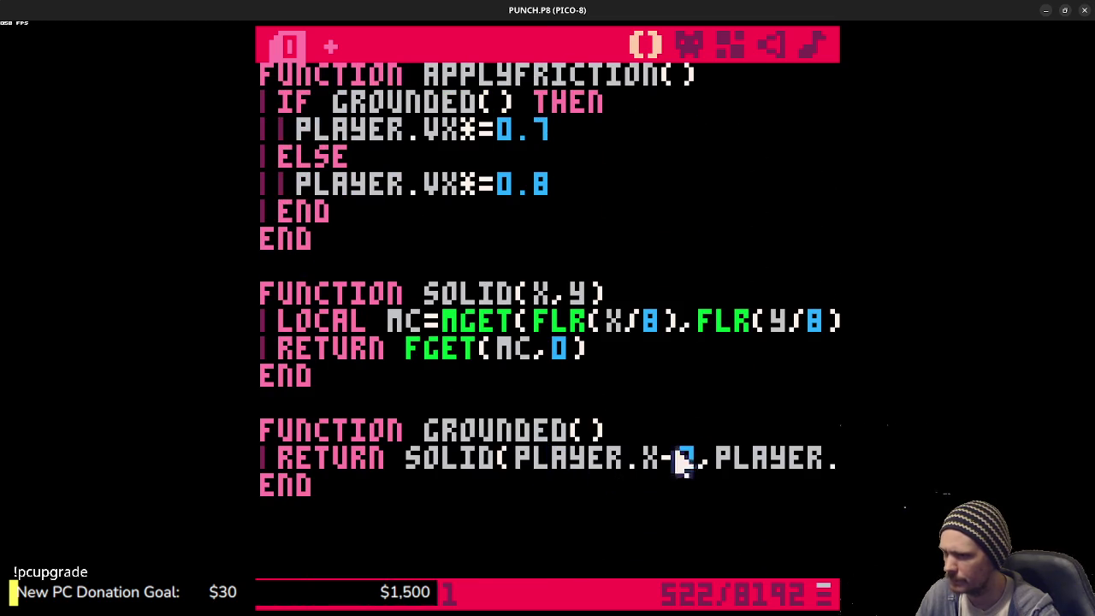
{"action": "left_click_drag", "start_coordinate": [714, 457], "coordinate": [809, 466]}
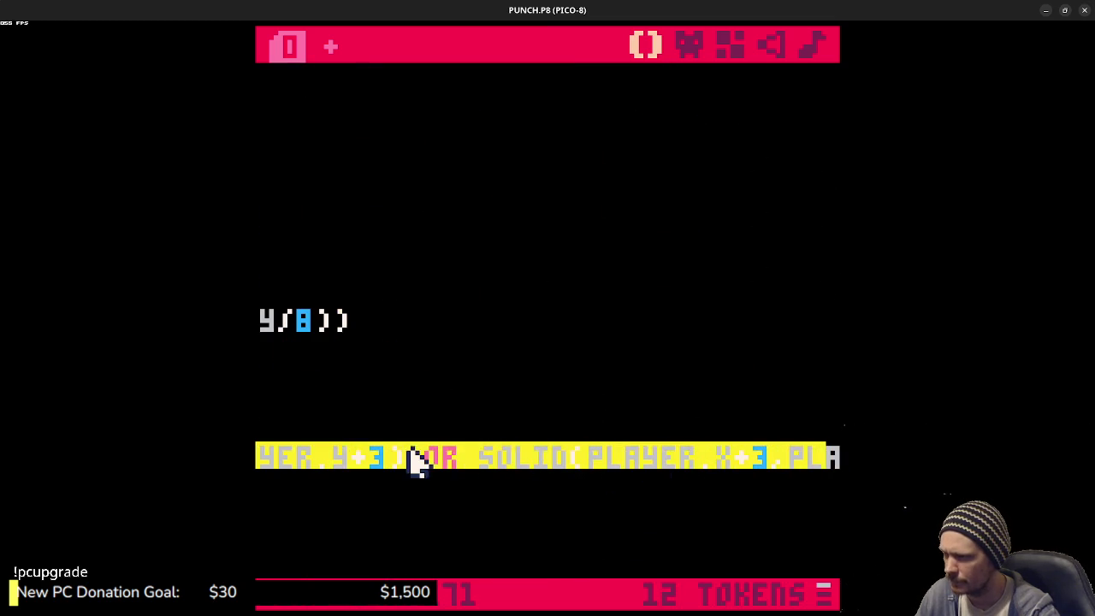
{"action": "left_click", "coordinate": [383, 462]}
{"action": "key", "text": "BackSpace"}
{"action": "type", "text": "1"}
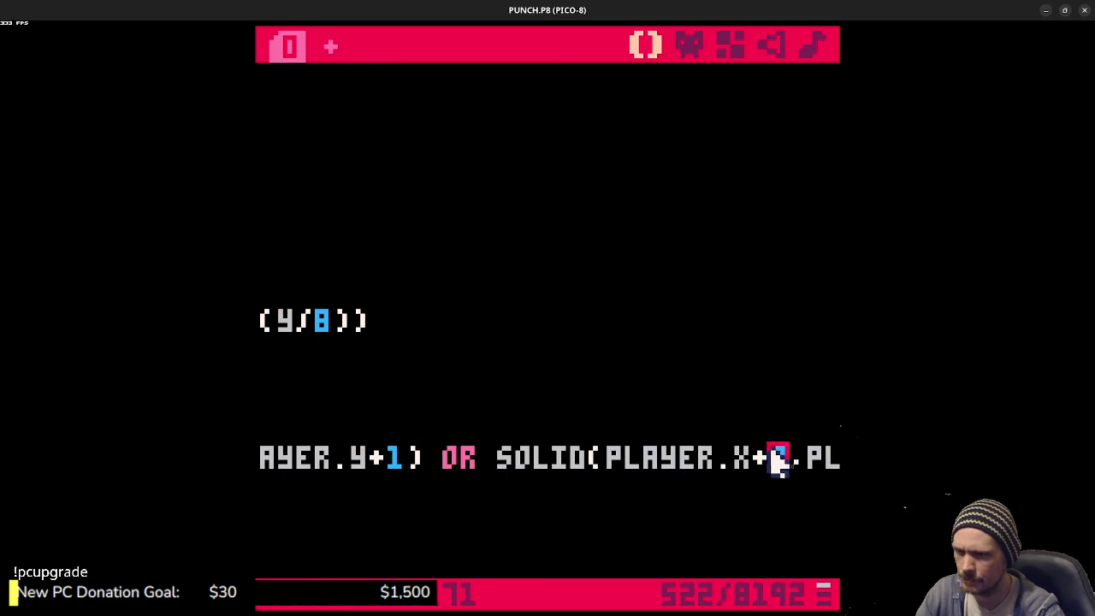
{"action": "left_click_drag", "start_coordinate": [772, 458], "coordinate": [826, 459]}
{"action": "left_click", "coordinate": [823, 459]}
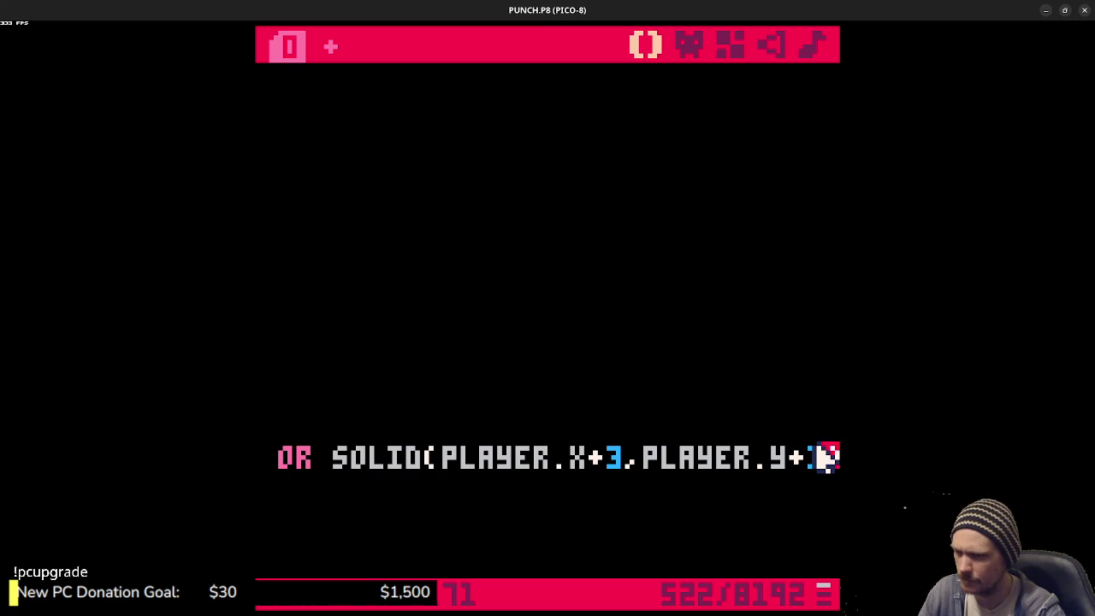
- Run the game with Ctrl+R, run and jump across the platforms, then return to the code
{"action": "key", "text": "ctrl+r"}
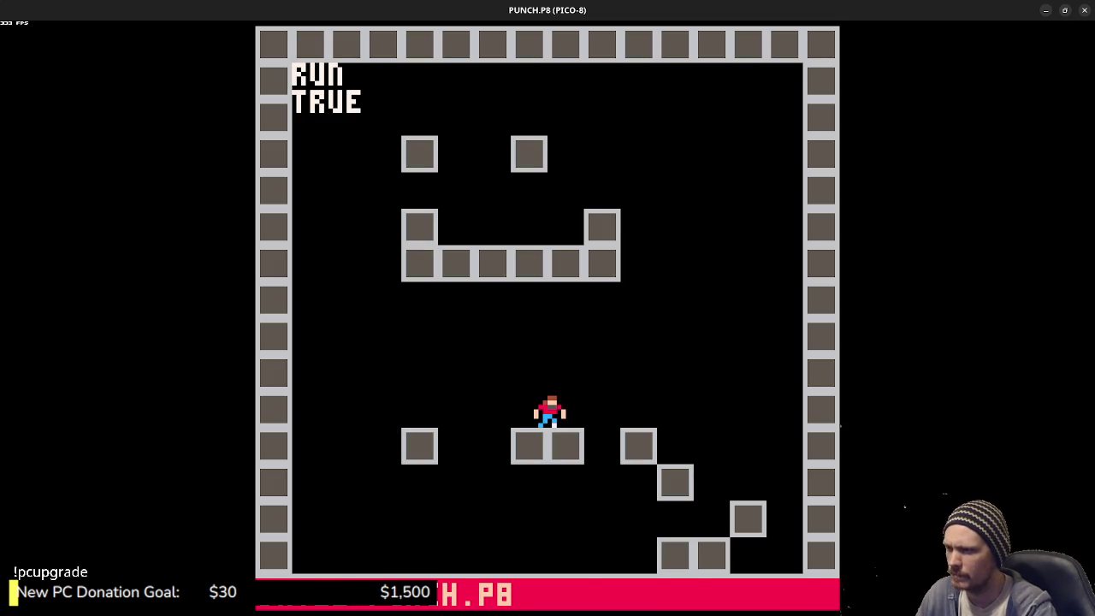
{"action": "key", "text": "z"}
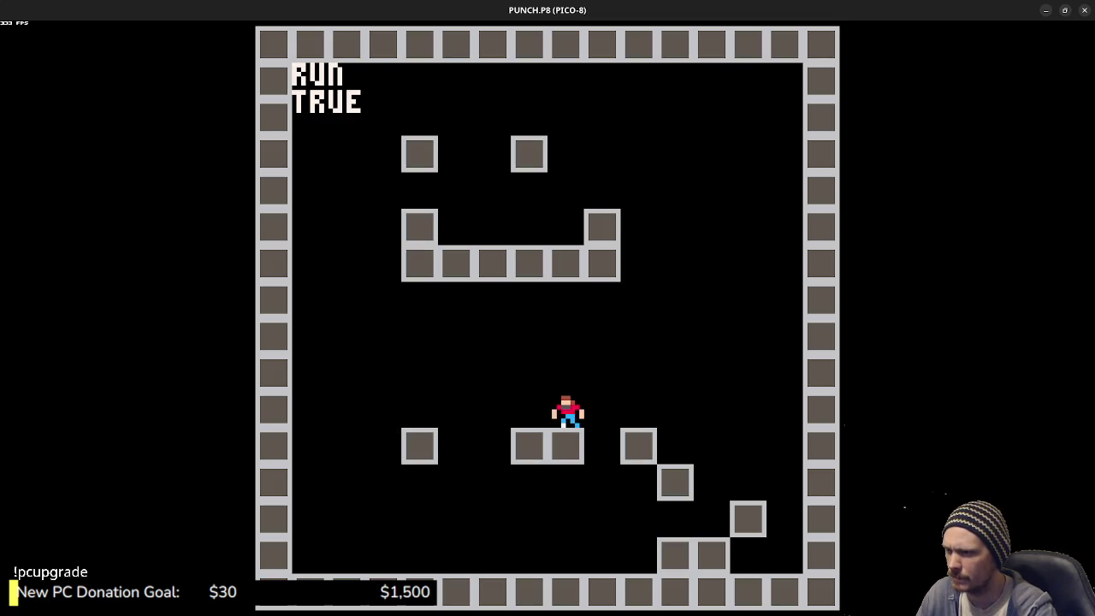
{"action": "key", "text": "z"}
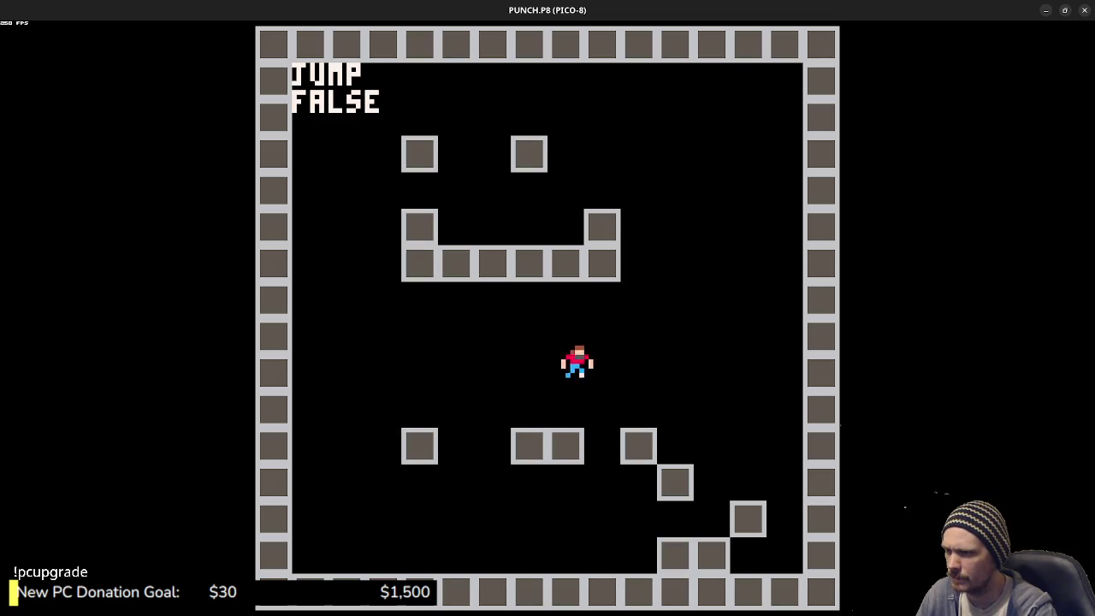
{"action": "key", "text": "Left"}
{"action": "key", "text": "Right"}
{"action": "key", "text": "z"}
{"action": "key", "text": "z"}
{"action": "key", "text": "z"}
{"action": "key", "text": "Left"}
{"action": "key", "text": "z"}
{"action": "key", "text": "Left"}
{"action": "key", "text": "z"}
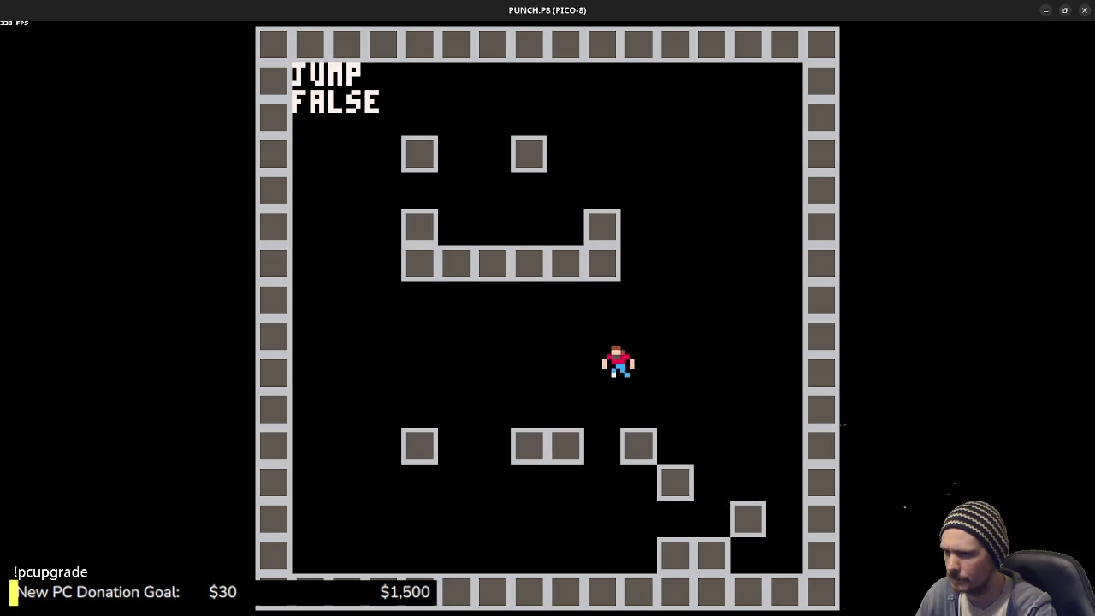
{"action": "key", "text": "z"}
{"action": "key", "text": "Right"}
{"action": "key", "text": "z"}
{"action": "key", "text": "Escape"}
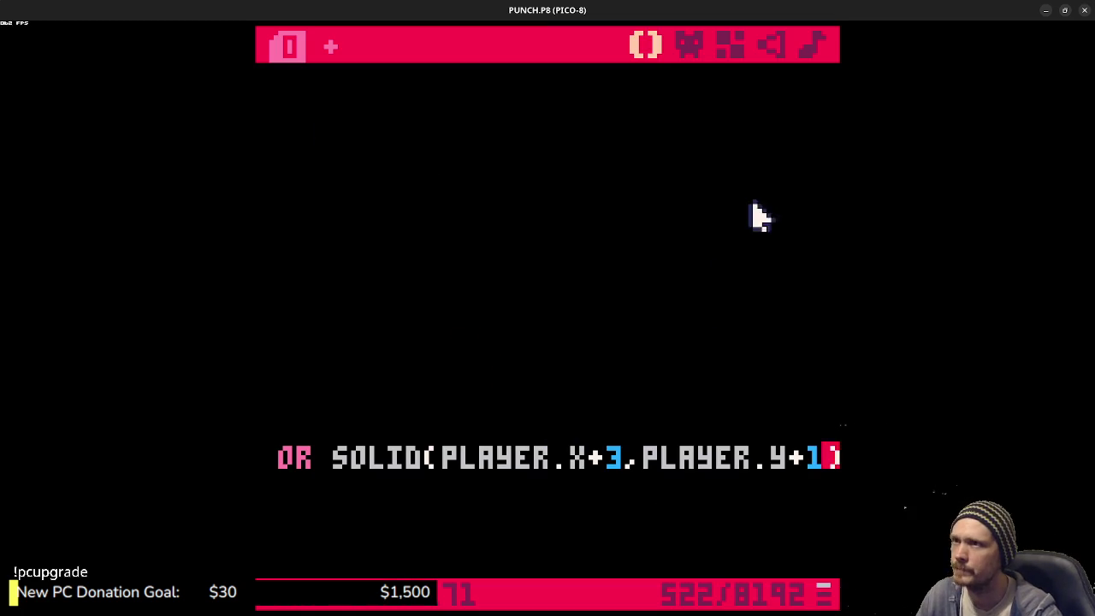
- Paint single-tile wall blocks as extra steps on the room's left side, then run the game
{"action": "left_click", "coordinate": [729, 47]}
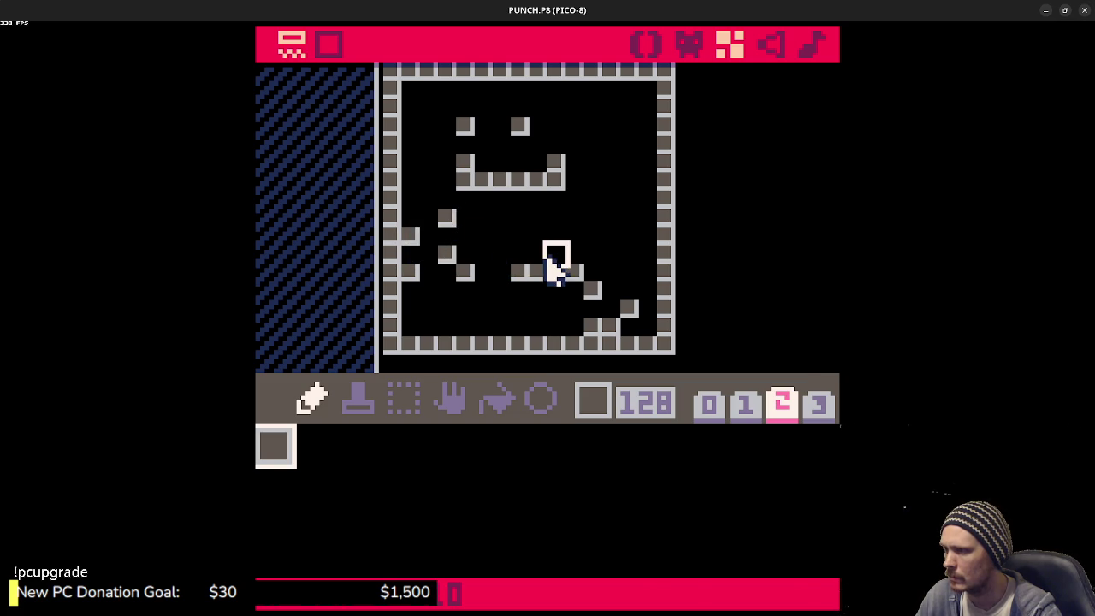
{"action": "key", "text": "ctrl+r"}
- Play-test running and jumping onto the new step blocks and ledges, then stop the game
{"action": "key", "text": "Left"}
{"action": "key", "text": "z"}
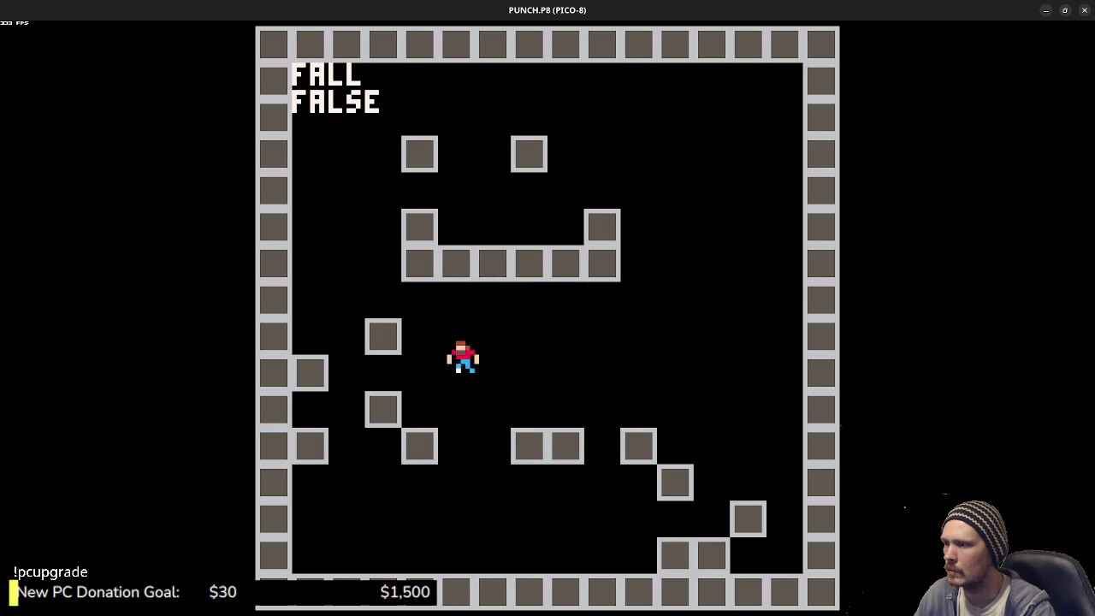
{"action": "key", "text": "z"}
{"action": "key", "text": "Left"}
{"action": "key", "text": "z"}
{"action": "key", "text": "Right"}
{"action": "key", "text": "Left"}
{"action": "key", "text": "Right"}
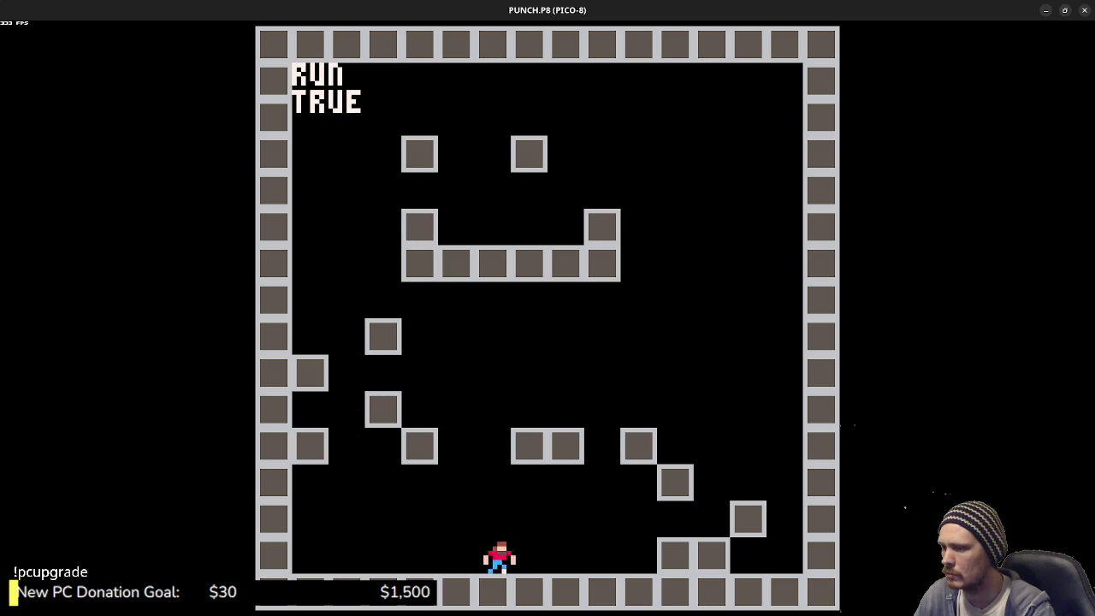
{"action": "key", "text": "Right"}
{"action": "key", "text": "z"}
{"action": "key", "text": "z"}
{"action": "key", "text": "Left"}
{"action": "key", "text": "z"}
{"action": "key", "text": "Left"}
{"action": "key", "text": "z"}
{"action": "key", "text": "z"}
{"action": "key", "text": "Left"}
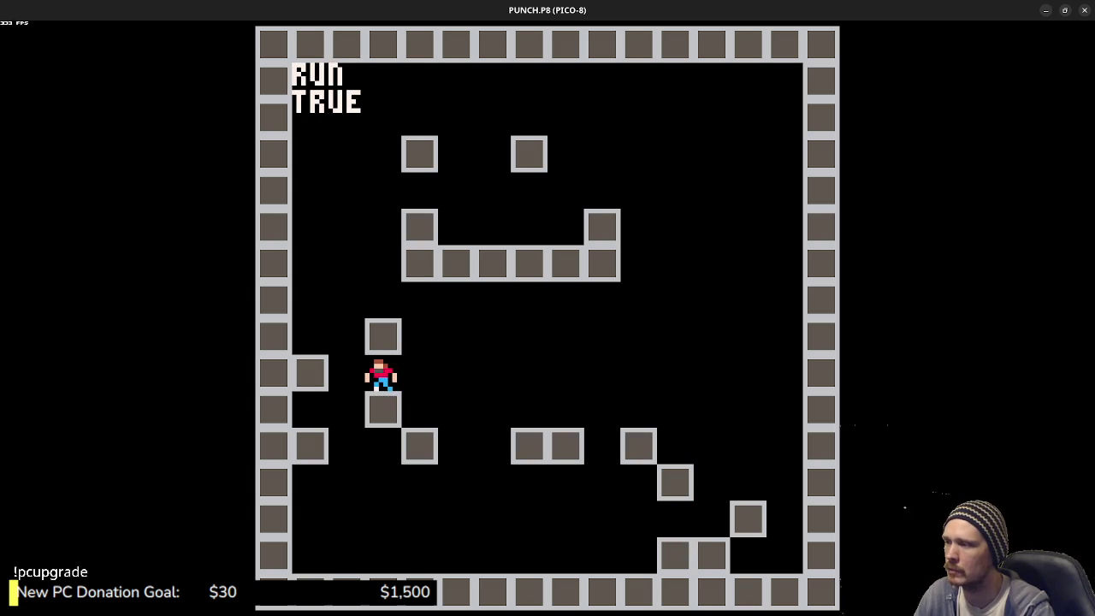
{"action": "key", "text": "z"}
{"action": "key", "text": "z"}
{"action": "key", "text": "Right"}
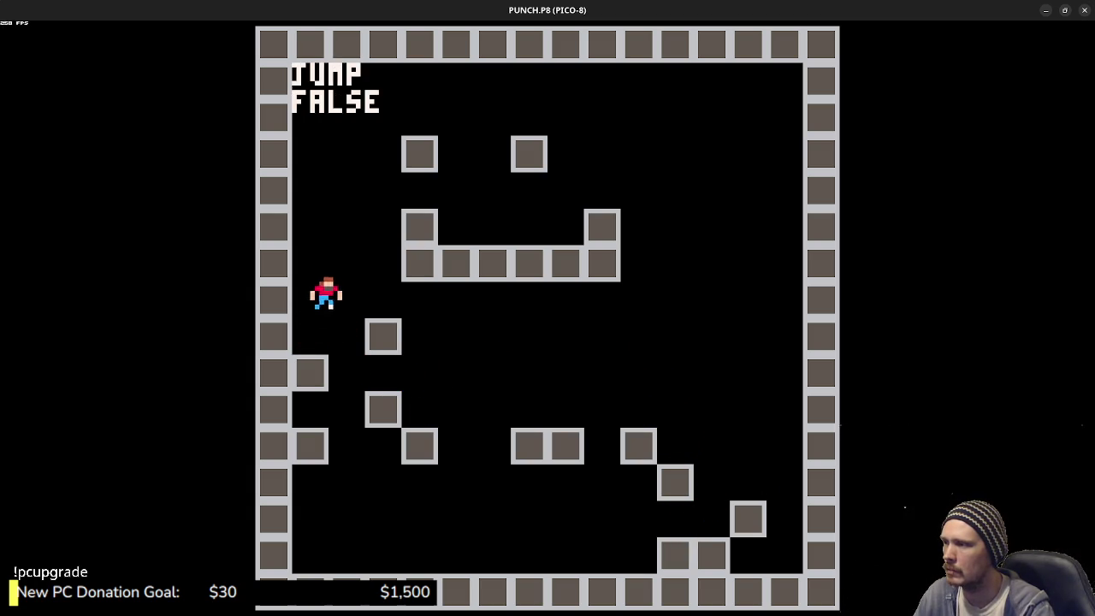
{"action": "key", "text": "z"}
{"action": "key", "text": "Right"}
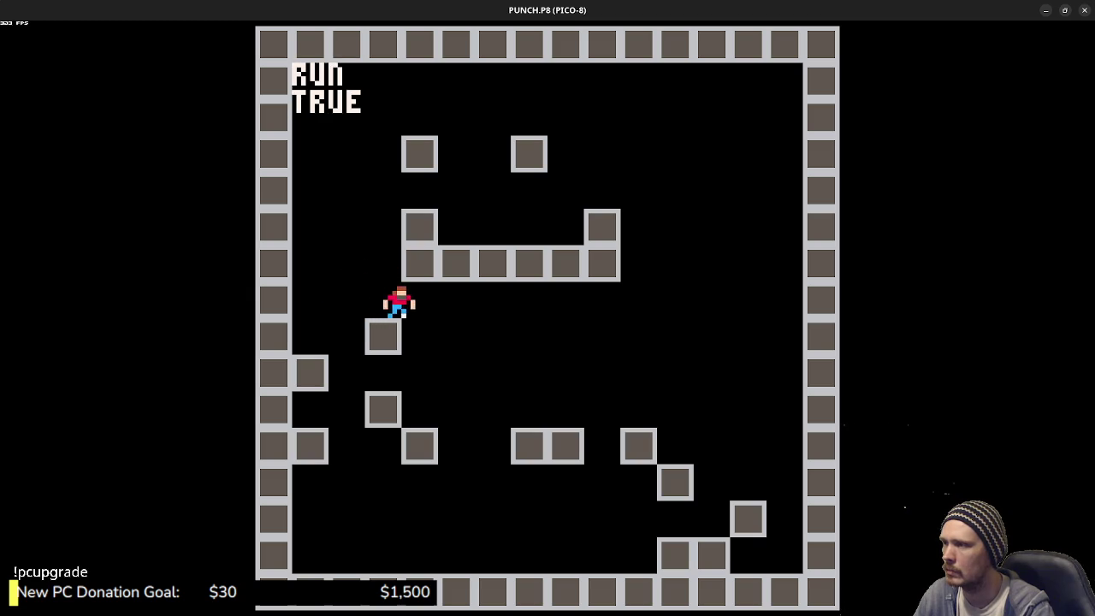
{"action": "key", "text": "z"}
{"action": "key", "text": "Left"}
{"action": "key", "text": "Escape"}
{"action": "key", "text": "Escape"}
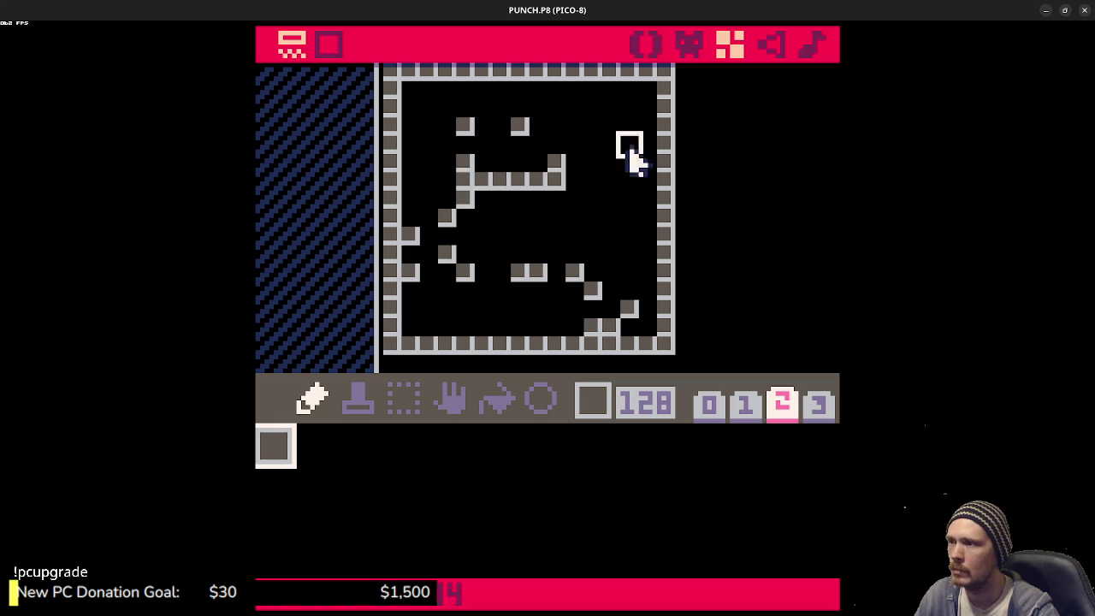
- Pick empty sprite 0 from bank 0 and erase the two tiles at the upper ledge's left end
{"action": "left_click", "coordinate": [711, 406]}
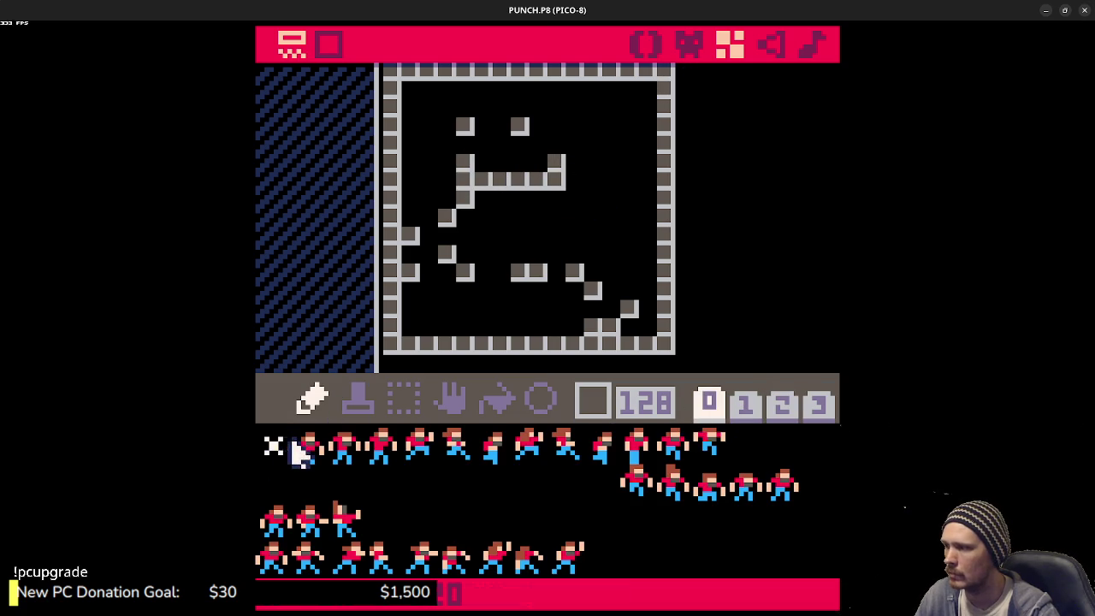
{"action": "left_click", "coordinate": [283, 443]}
{"action": "left_click", "coordinate": [465, 178]}
{"action": "left_click", "coordinate": [464, 161]}
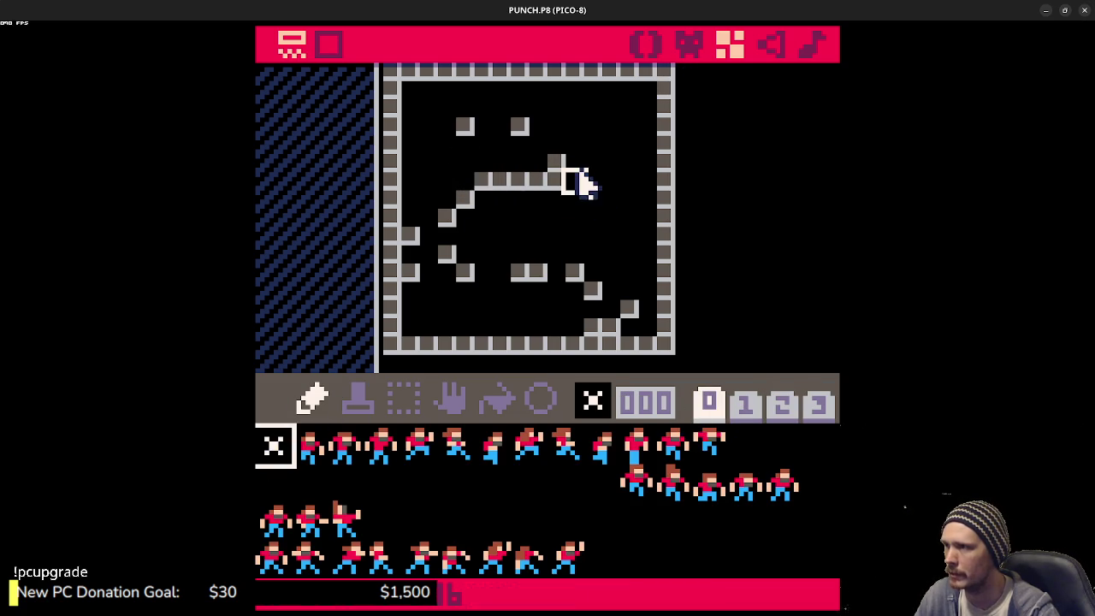
- Play-test climbing the new staircase onto the upper platform, then stop the game
{"action": "key", "text": "ctrl+r"}
{"action": "key", "text": "Right"}
{"action": "key", "text": "Left"}
{"action": "key", "text": "z"}
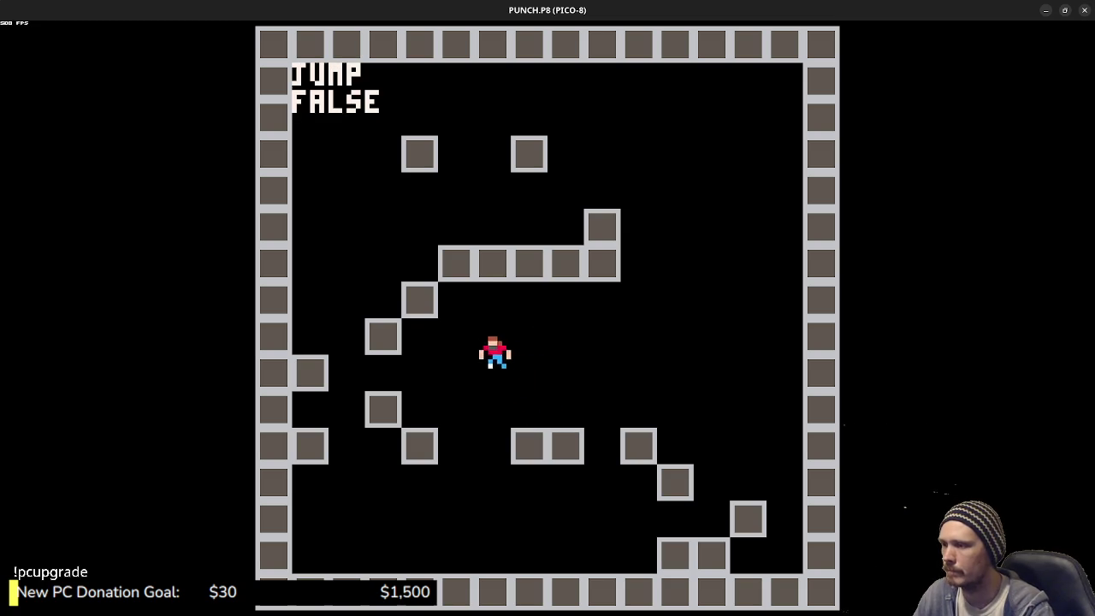
{"action": "key", "text": "Left"}
{"action": "key", "text": "z"}
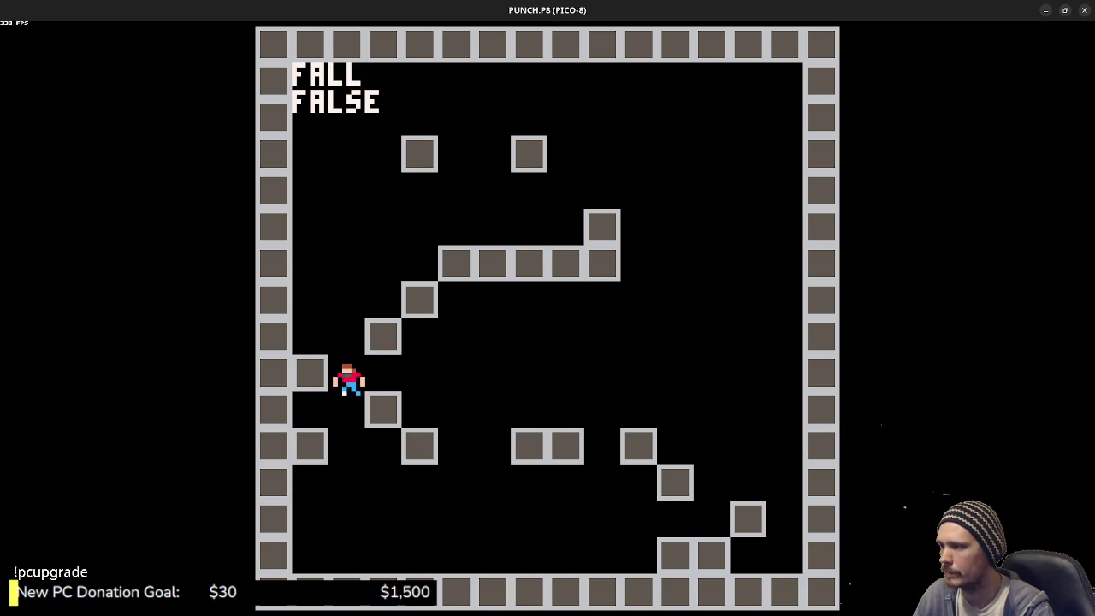
{"action": "key", "text": "Right"}
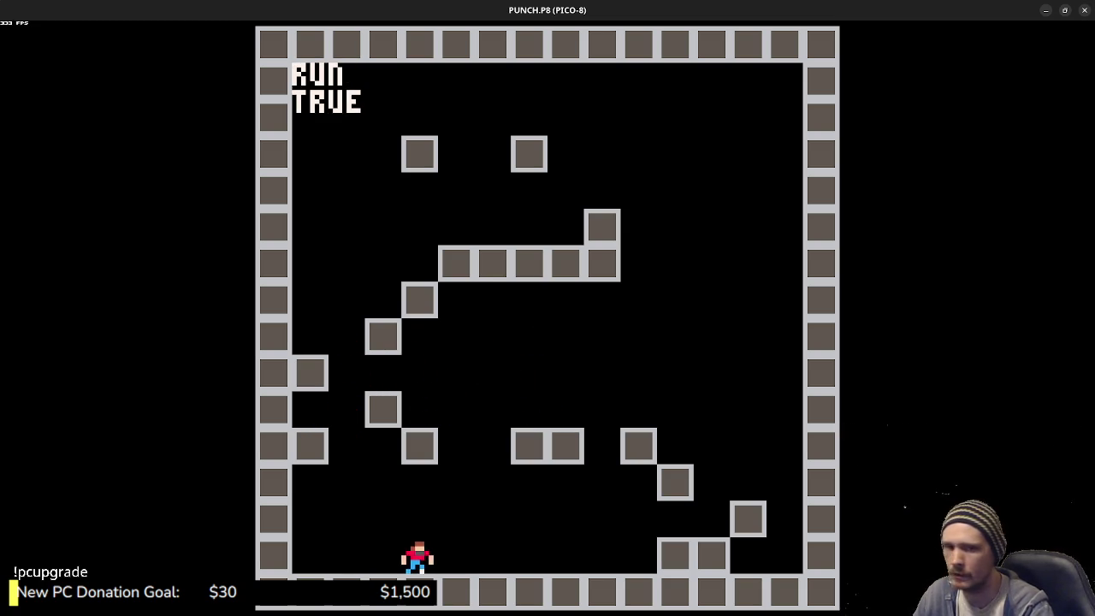
{"action": "key", "text": "z"}
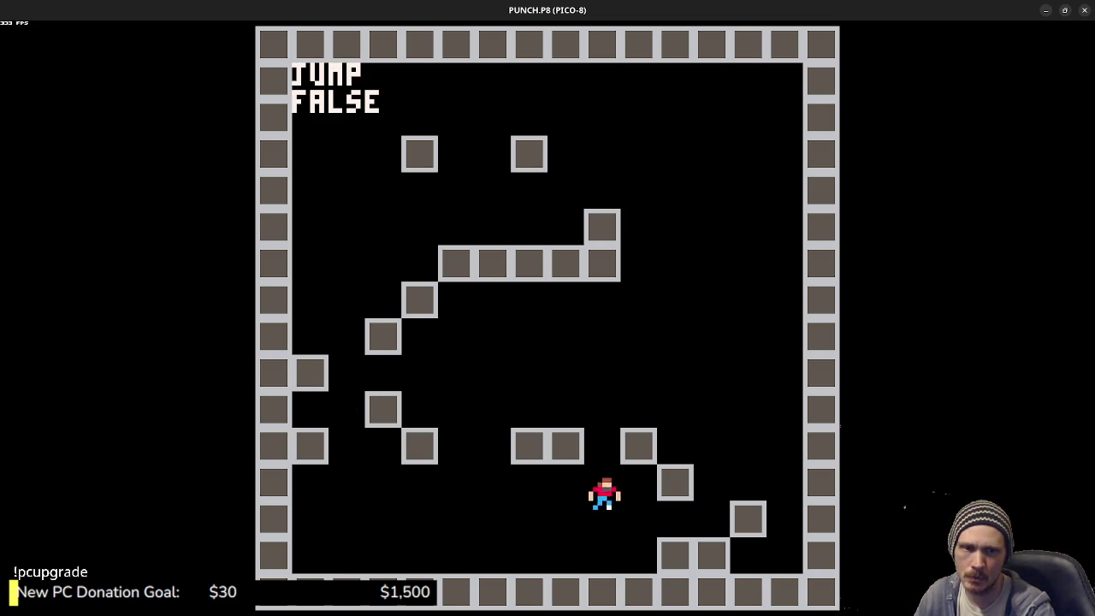
{"action": "key", "text": "z"}
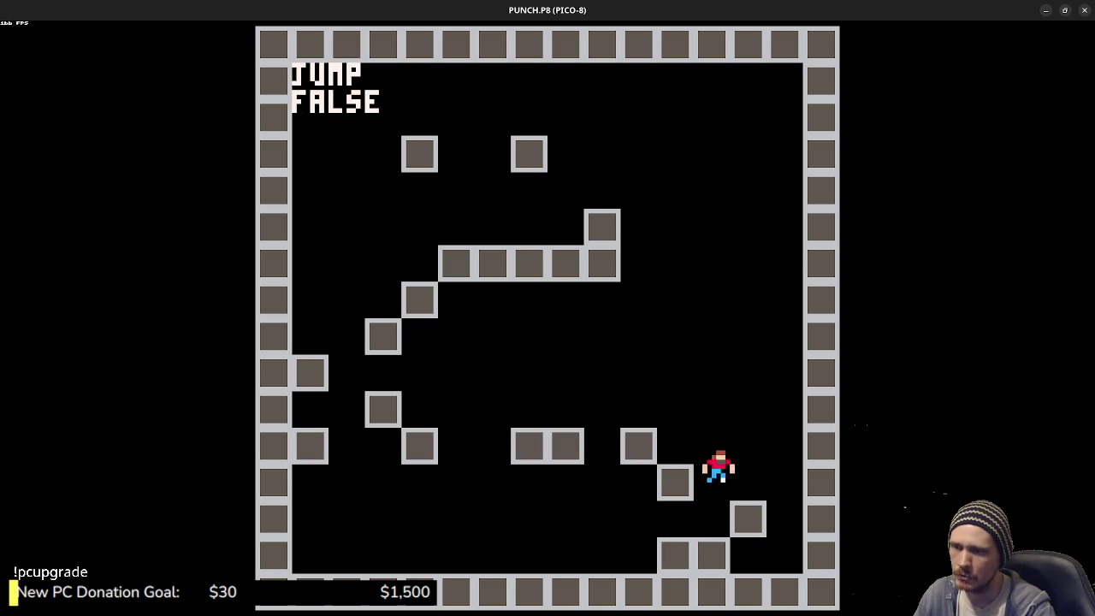
{"action": "key", "text": "Left"}
{"action": "key", "text": "z"}
{"action": "key", "text": "z"}
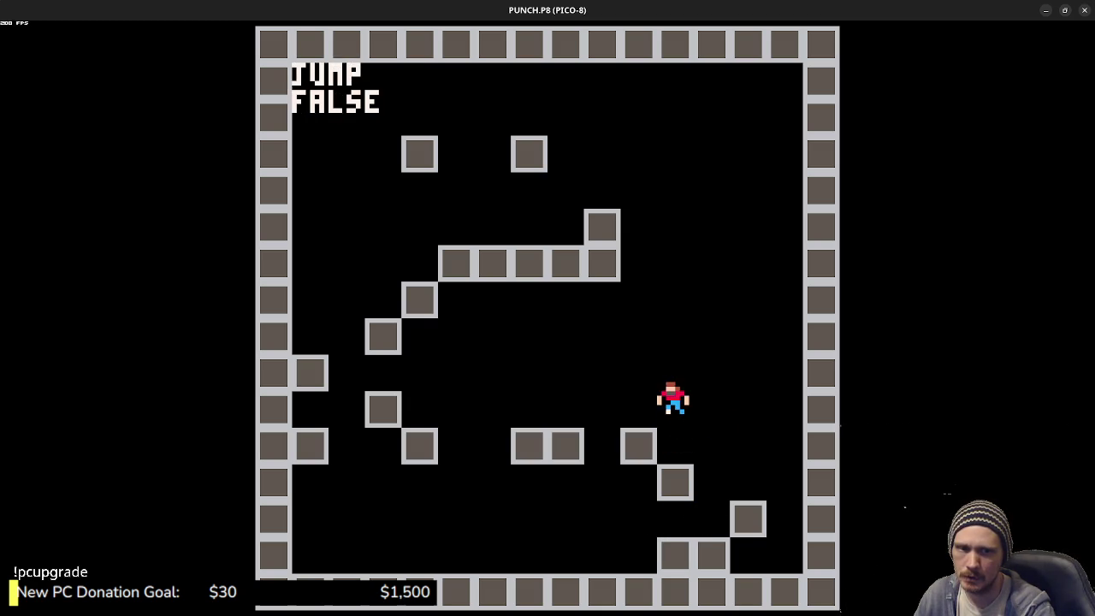
{"action": "key", "text": "z"}
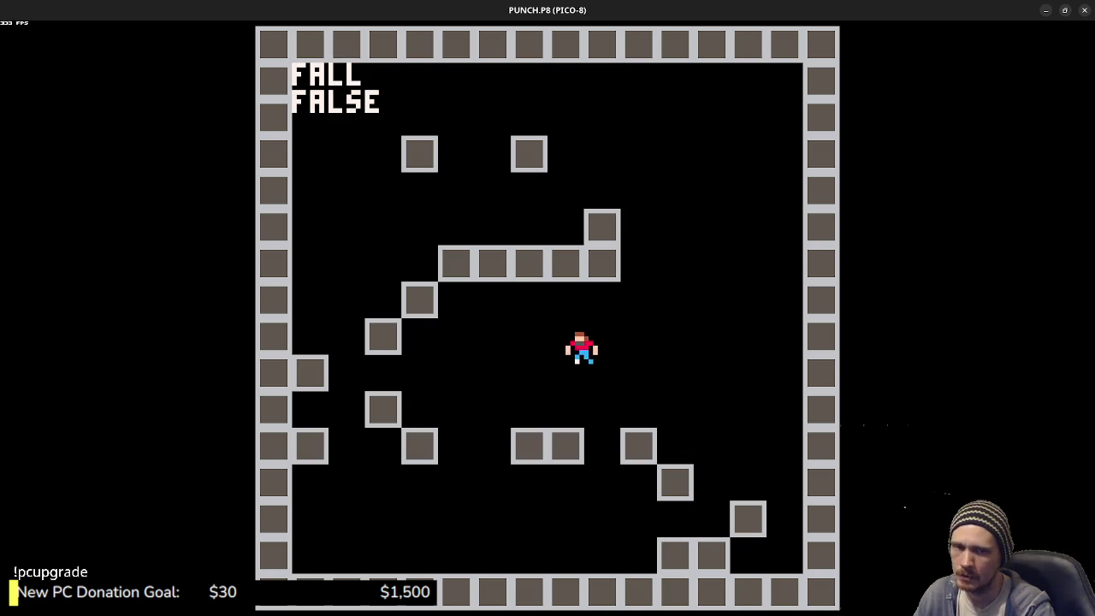
{"action": "key", "text": "z"}
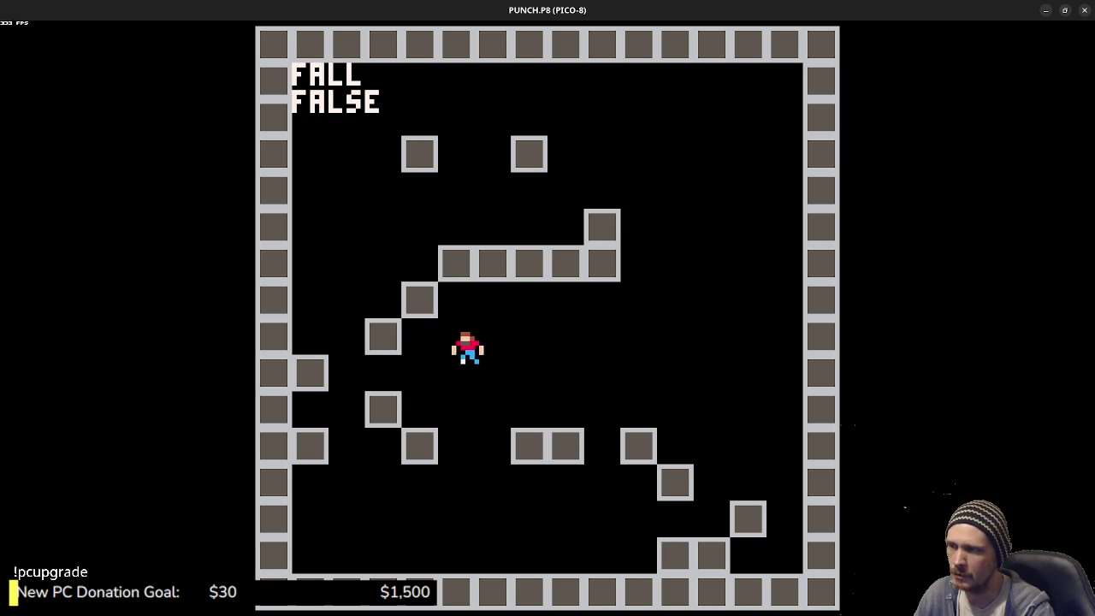
{"action": "key", "text": "Left"}
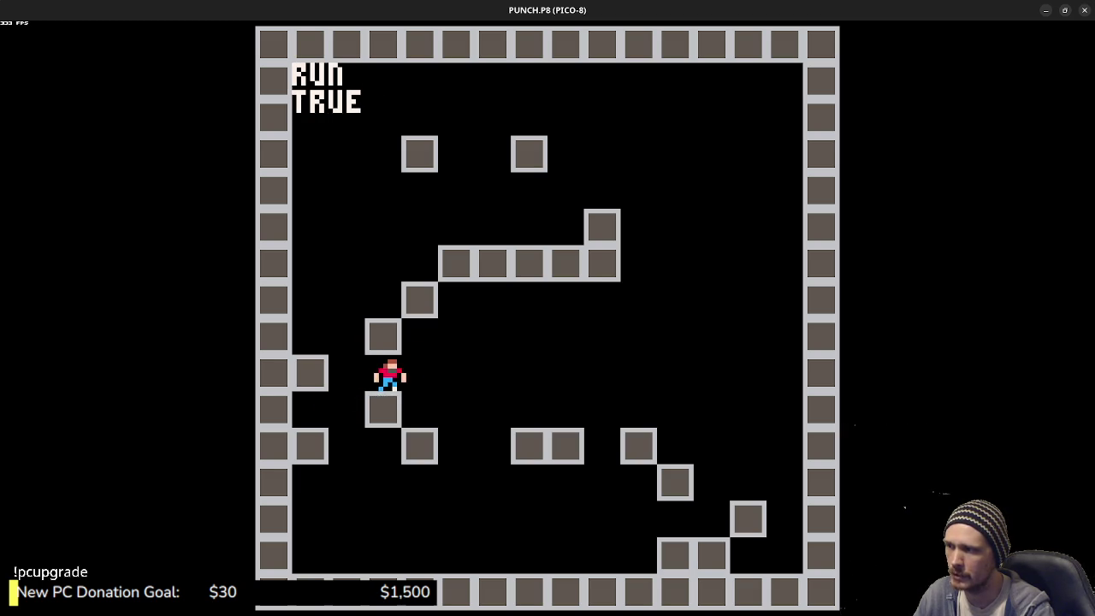
{"action": "key", "text": "Right"}
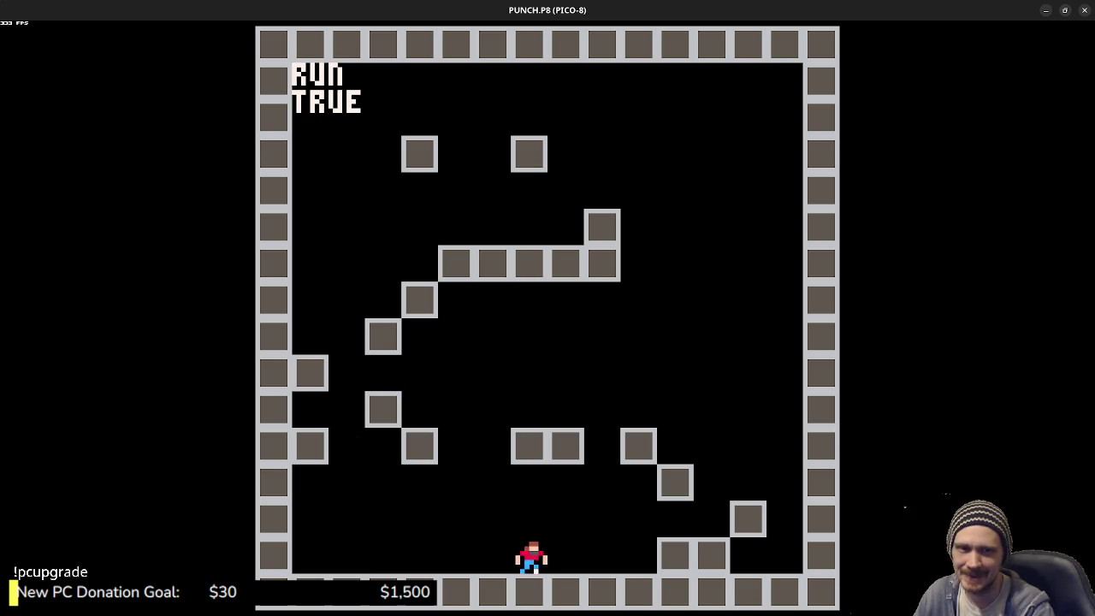
{"action": "key", "text": "z"}
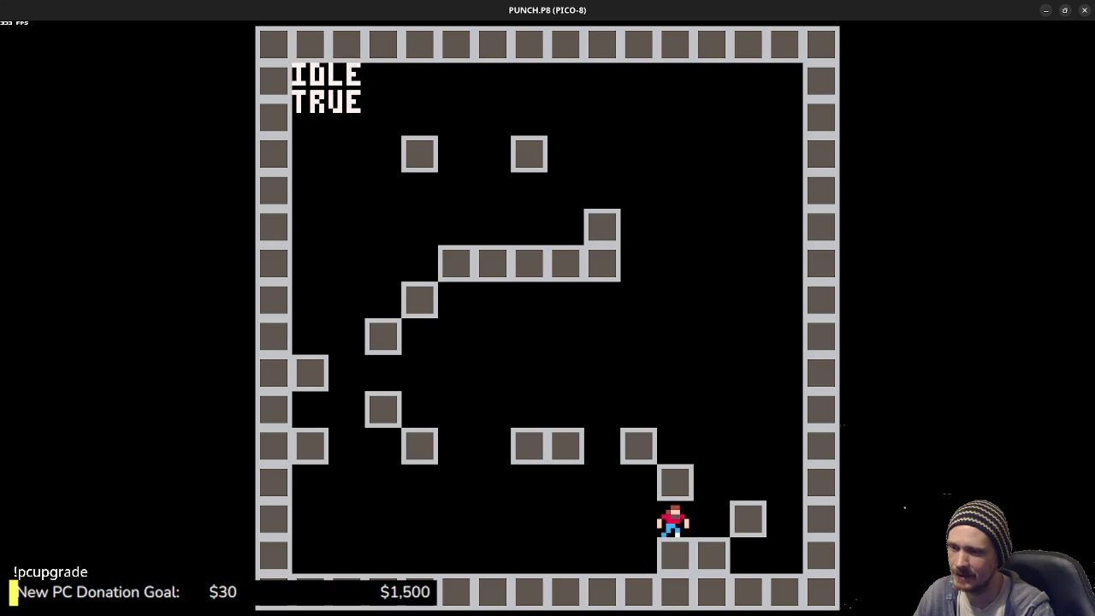
{"action": "key", "text": "z"}
{"action": "key", "text": "Left"}
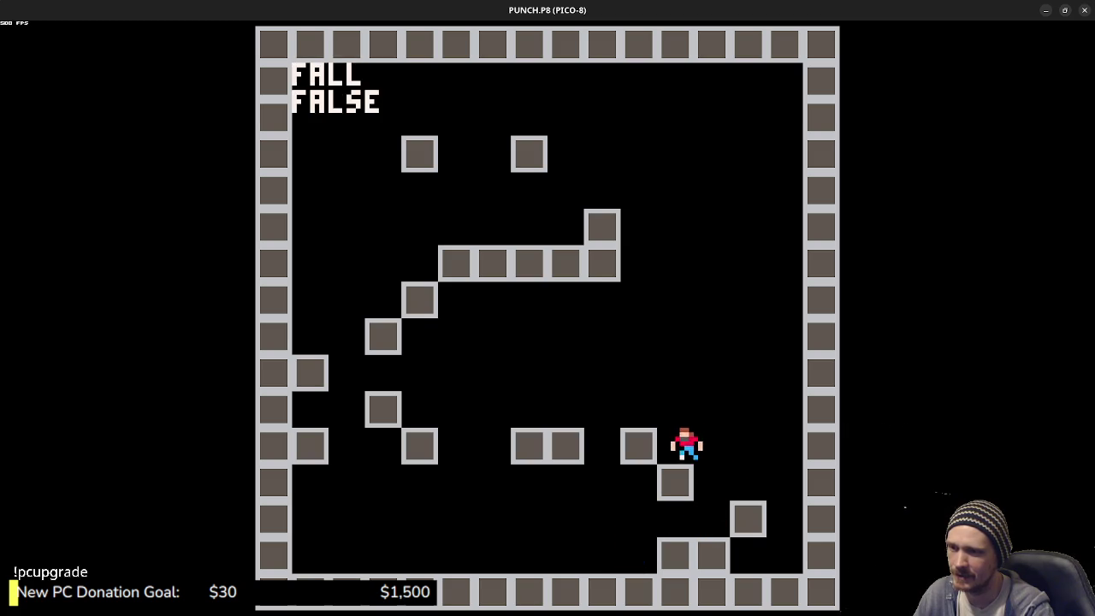
{"action": "key", "text": "z"}
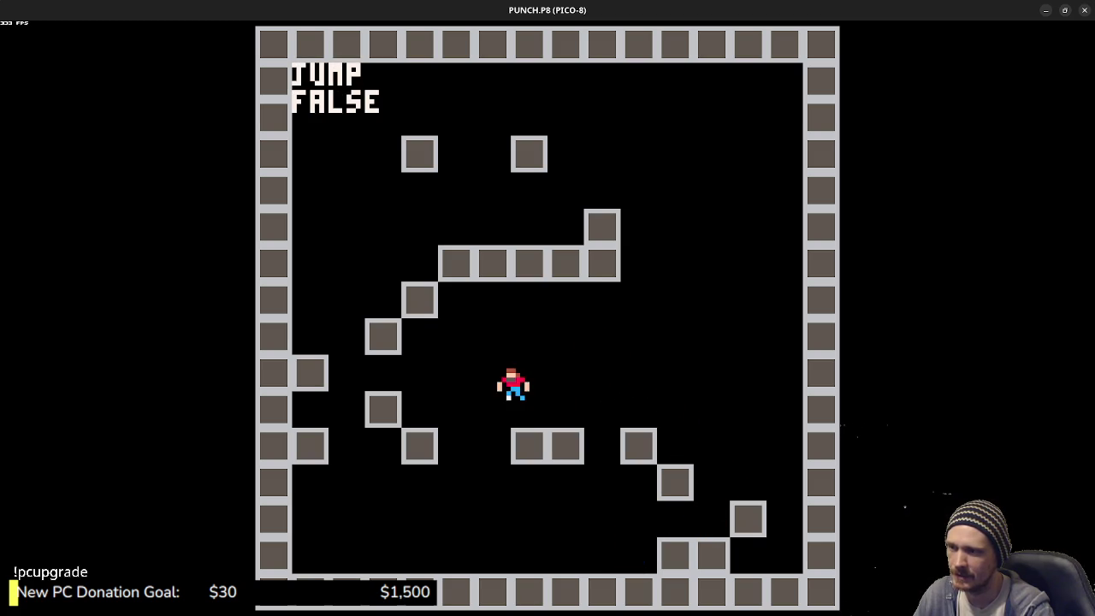
{"action": "key", "text": "z"}
{"action": "key", "text": "Left"}
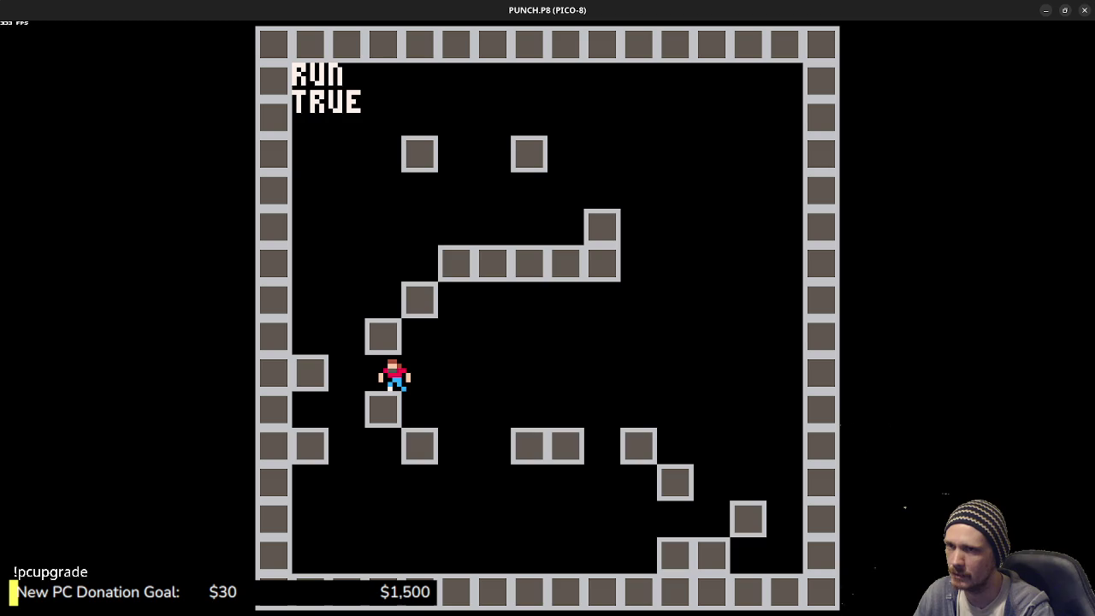
{"action": "key", "text": "z"}
{"action": "key", "text": "z"}
{"action": "key", "text": "Right"}
{"action": "key", "text": "z"}
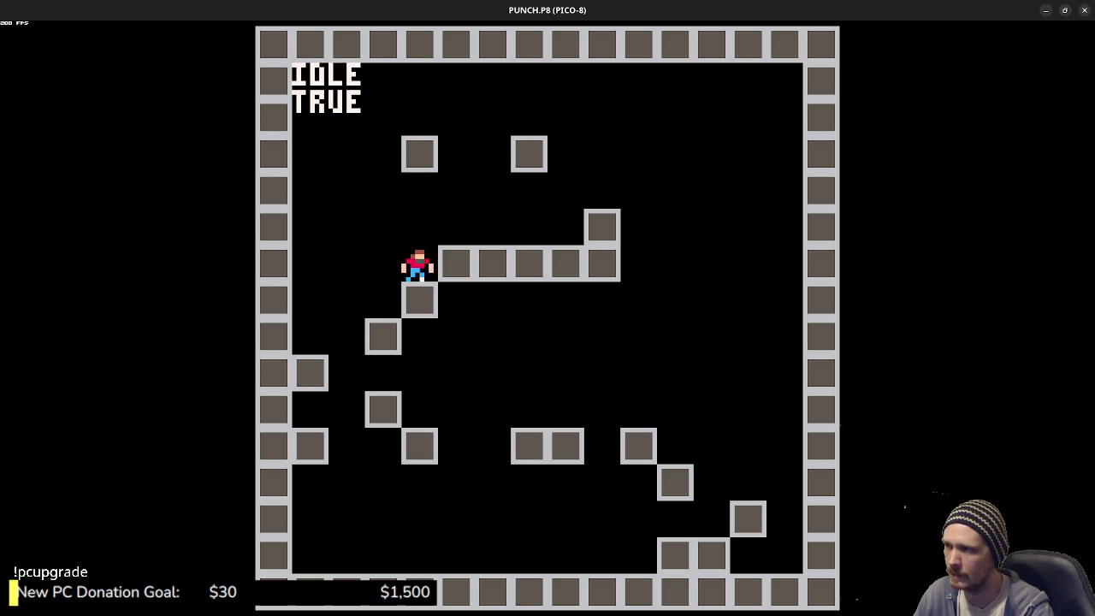
{"action": "key", "text": "Right"}
{"action": "key", "text": "z"}
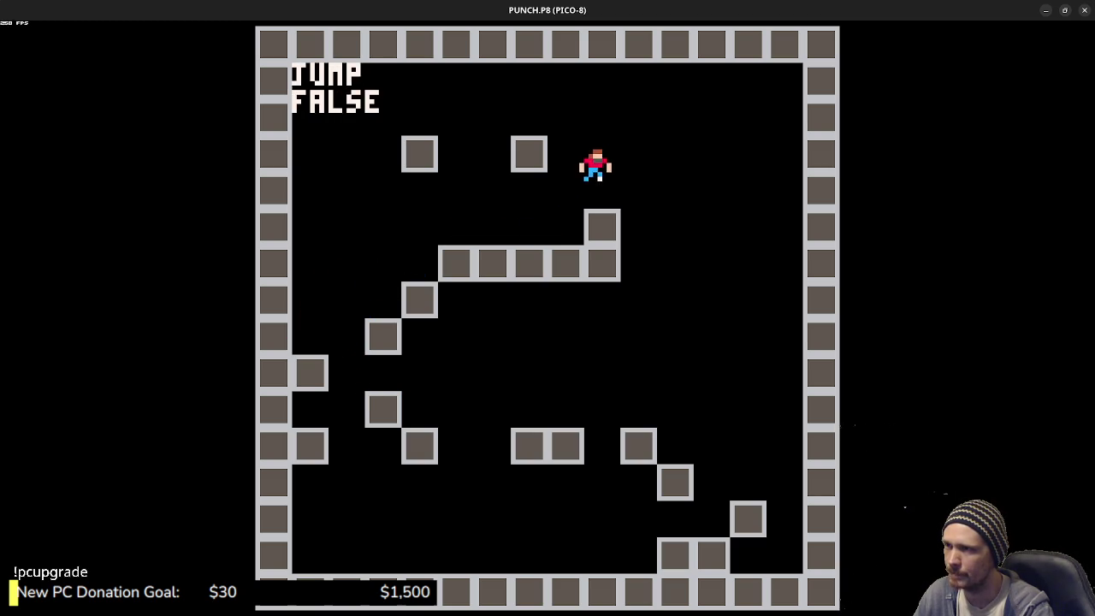
{"action": "key", "text": "z"}
{"action": "key", "text": "Left"}
{"action": "key", "text": "z"}
{"action": "key", "text": "Right"}
{"action": "key", "text": "Left"}
{"action": "key", "text": "Left"}
{"action": "key", "text": "Right"}
{"action": "key", "text": "z"}
{"action": "key", "text": "Left"}
{"action": "key", "text": "Left"}
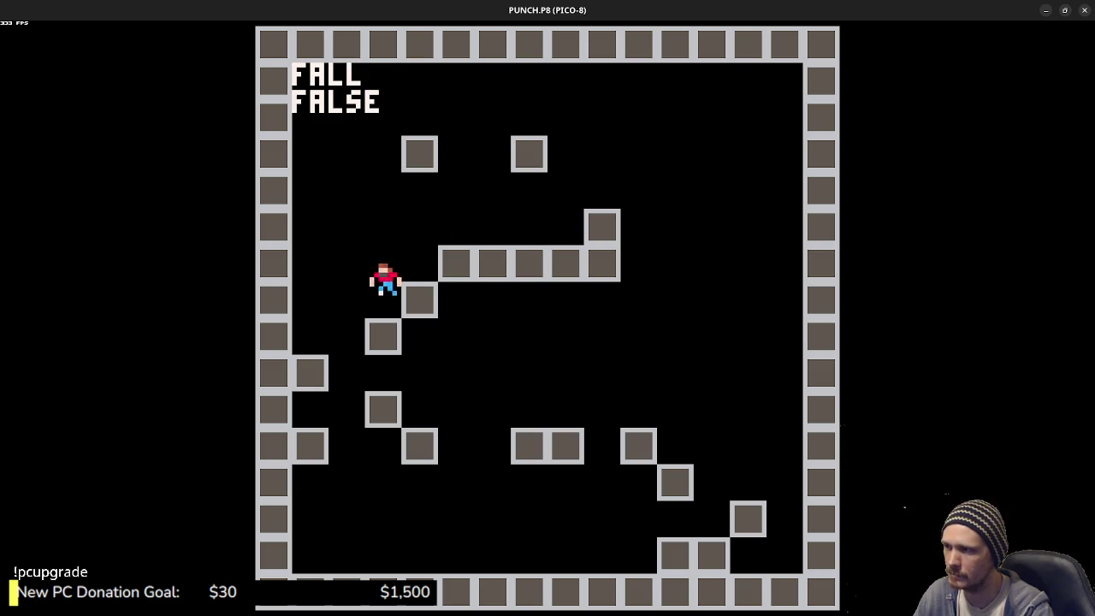
{"action": "key", "text": "Right"}
{"action": "key", "text": "Left"}
{"action": "key", "text": "z"}
{"action": "key", "text": "Right"}
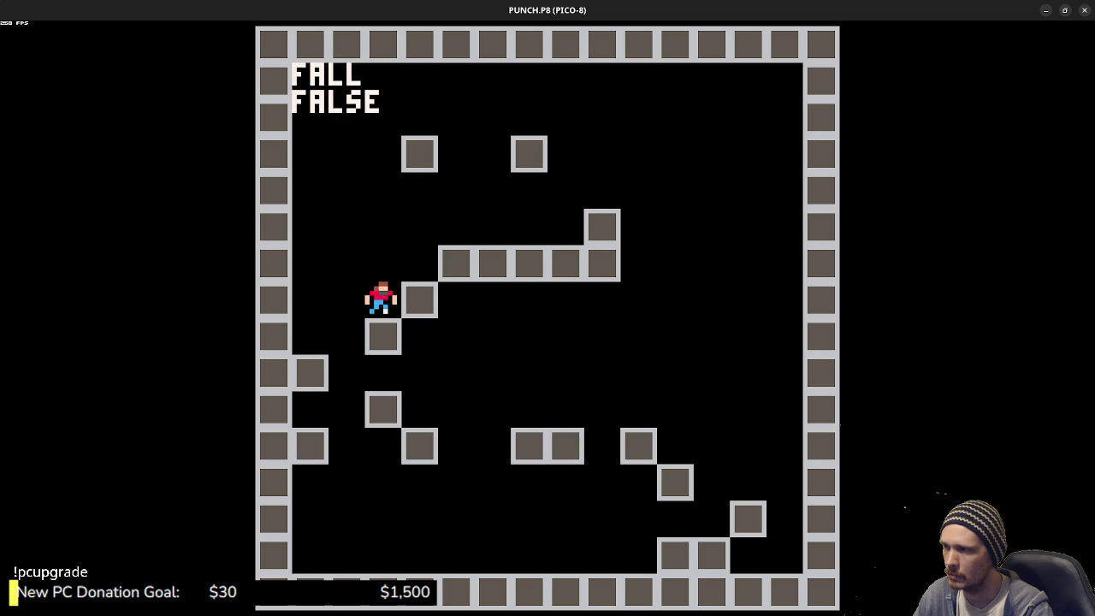
{"action": "key", "text": "z"}
{"action": "key", "text": "Right"}
{"action": "key", "text": "z"}
{"action": "key", "text": "Right"}
{"action": "key", "text": "z"}
{"action": "key", "text": "z"}
{"action": "key", "text": "Left"}
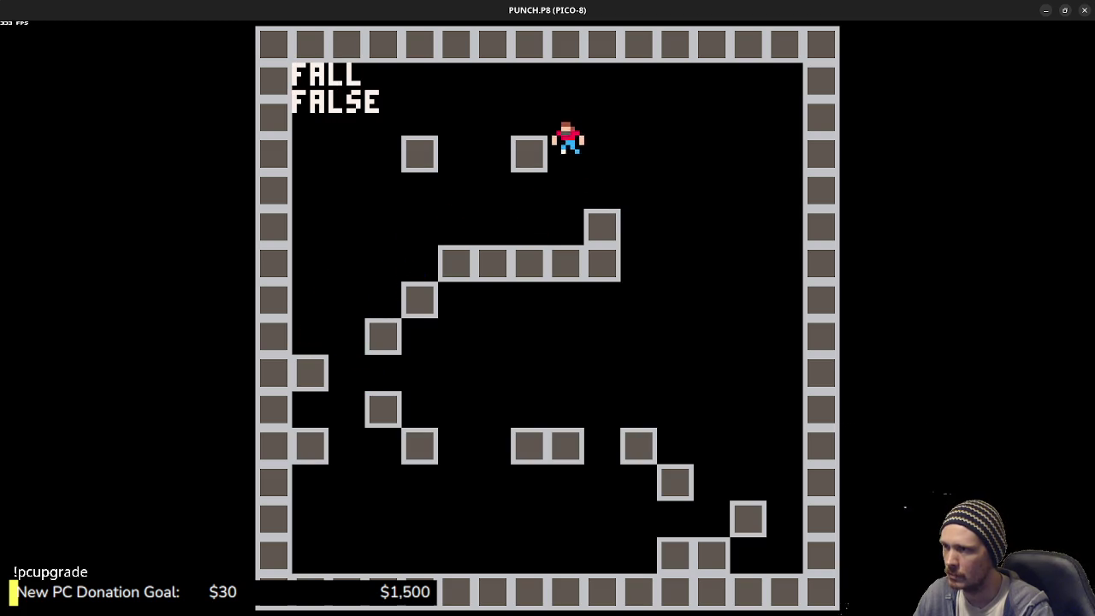
{"action": "key", "text": "z"}
{"action": "key", "text": "Right"}
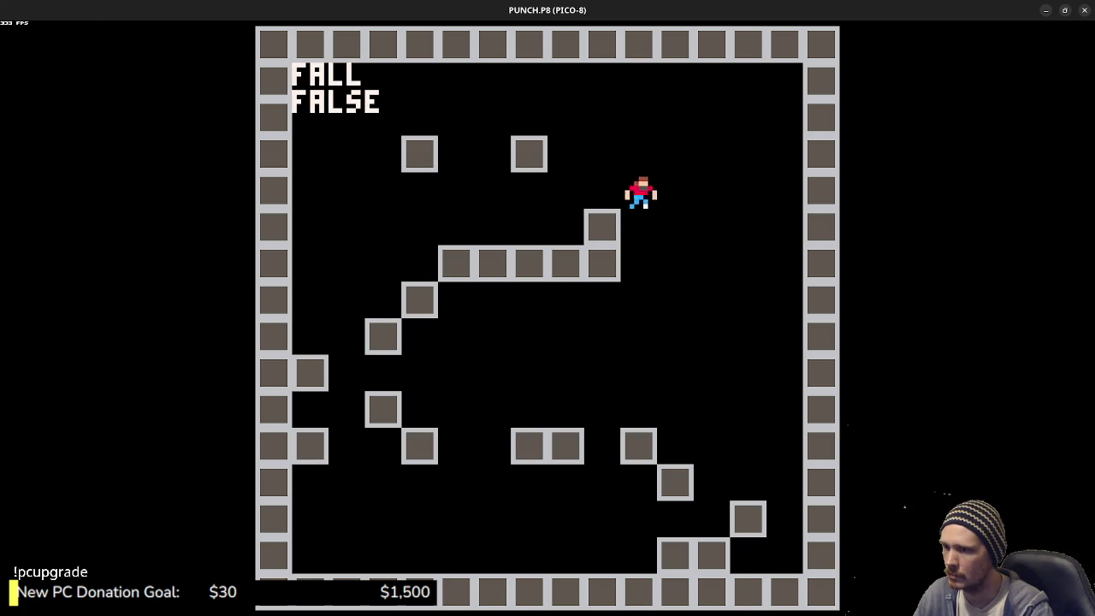
{"action": "key", "text": "Left"}
{"action": "key", "text": "z"}
{"action": "key", "text": "z"}
{"action": "key", "text": "z"}
{"action": "key", "text": "Right"}
{"action": "key", "text": "z"}
{"action": "key", "text": "z"}
{"action": "key", "text": "Left"}
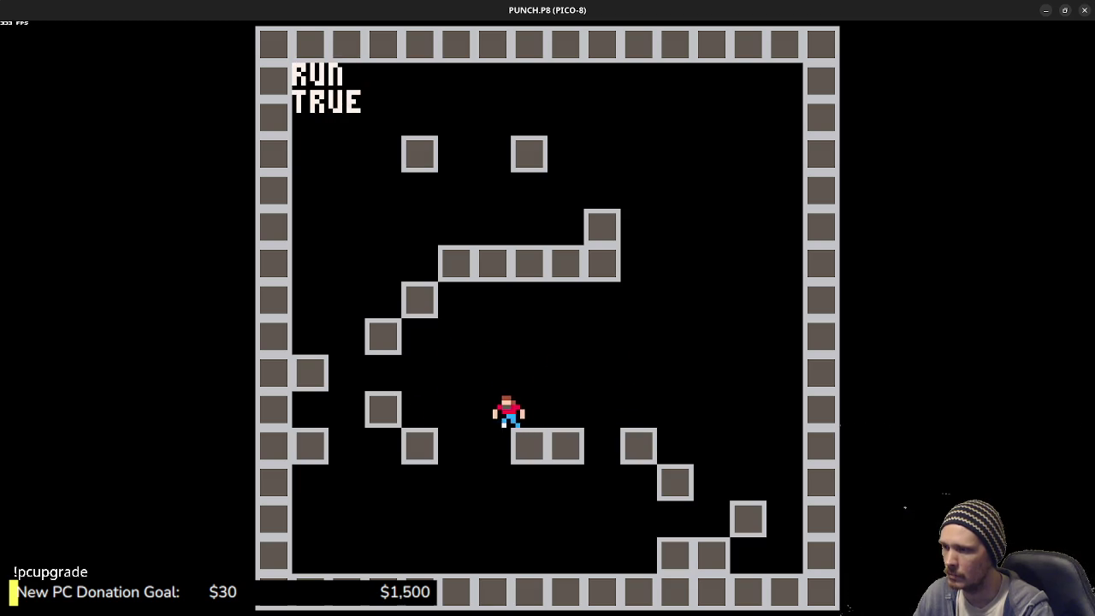
{"action": "key", "text": "Right"}
{"action": "key", "text": "Escape"}
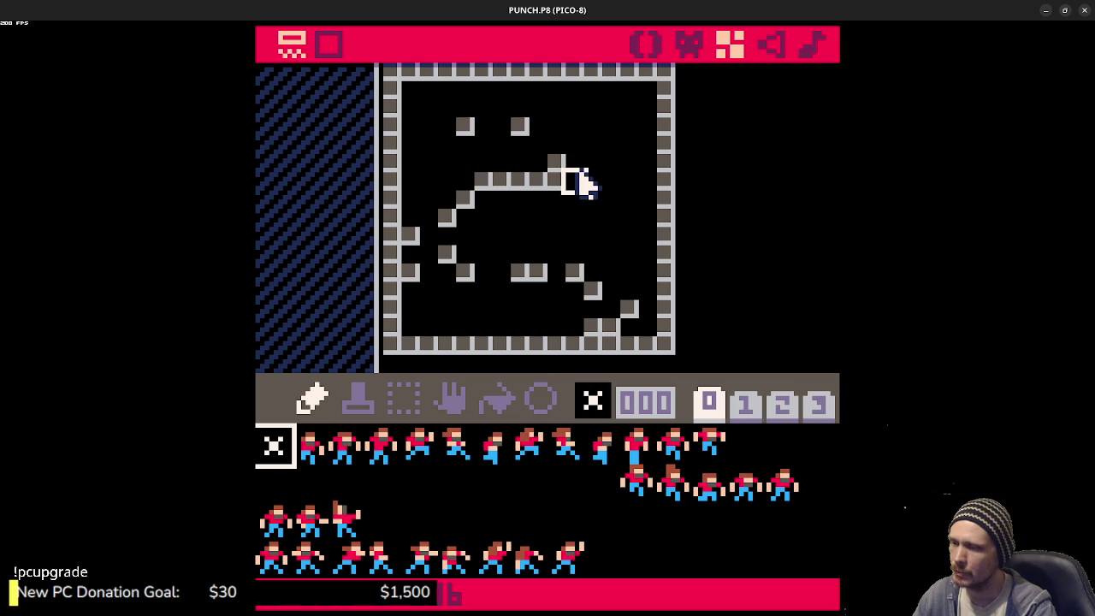
- Return to the code editor and inspect the ground-check line and the SOLID function
{"action": "left_click", "coordinate": [648, 43]}
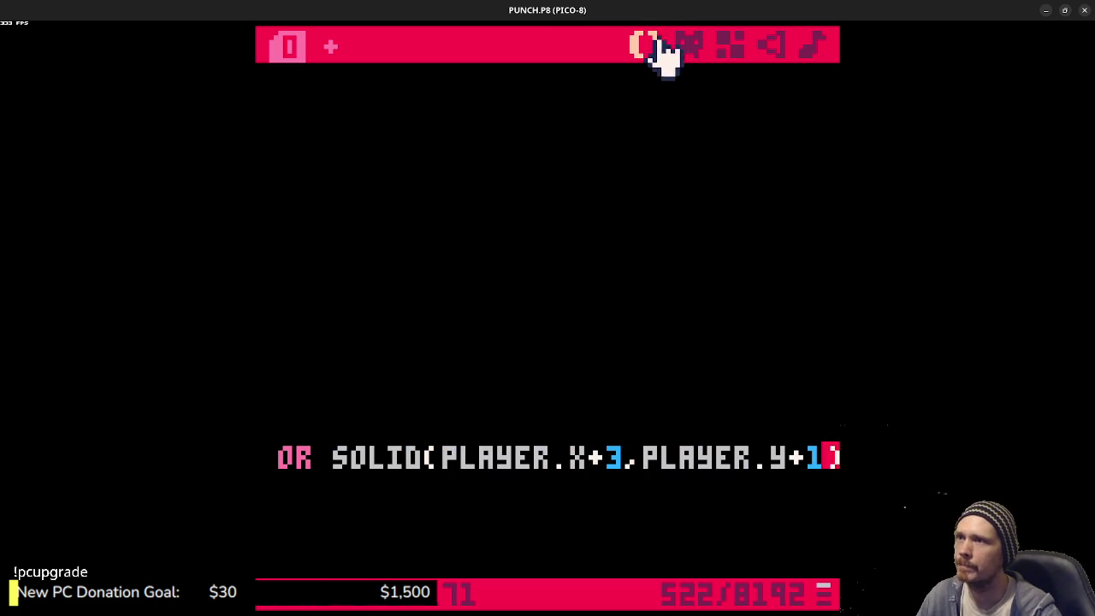
{"action": "left_click_drag", "start_coordinate": [588, 459], "coordinate": [255, 462]}
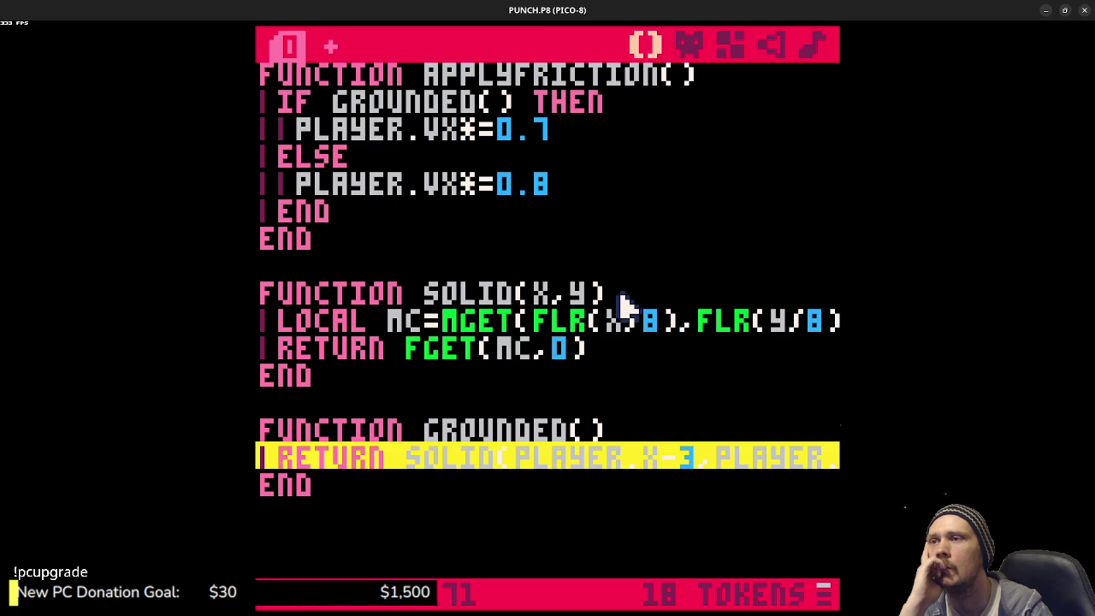
{"action": "left_click", "coordinate": [641, 296]}
{"action": "key", "text": "shift+Home"}
{"action": "left_click", "coordinate": [537, 320]}
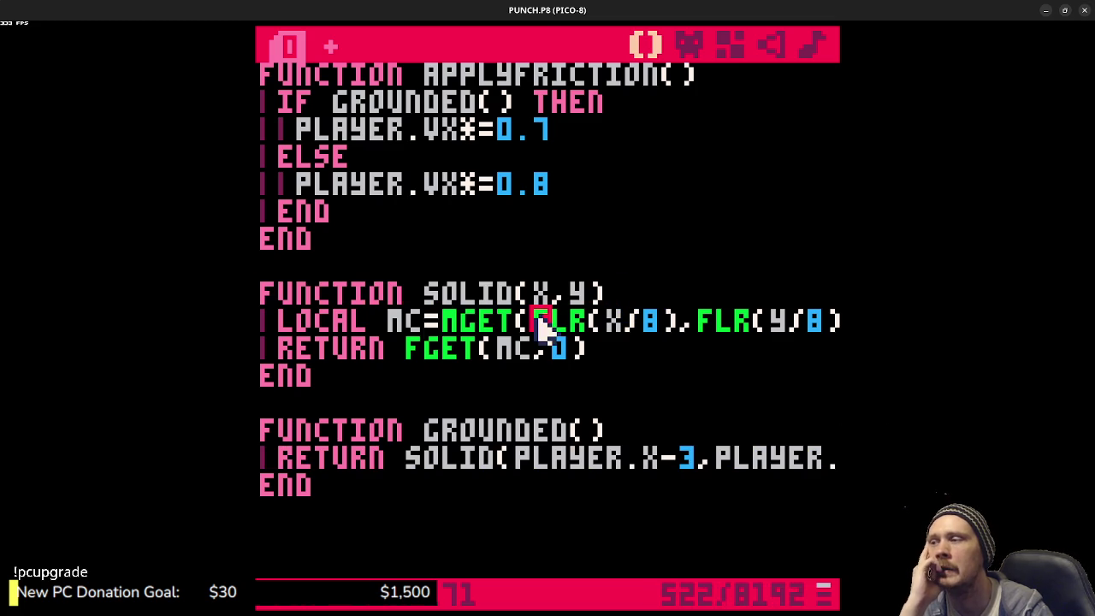
- Select the _update state block from IF PLAYER.STATE=="IDLE" downward
{"action": "scroll", "coordinate": [594, 358], "scroll_direction": "up", "scroll_amount": 4}
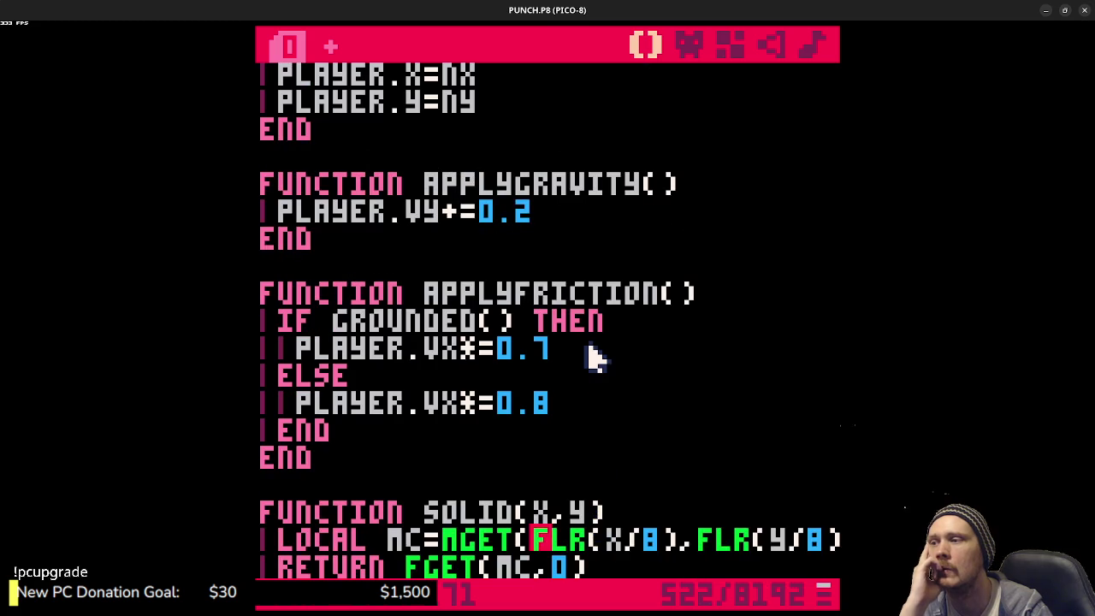
{"action": "scroll", "coordinate": [594, 358], "scroll_direction": "up", "scroll_amount": 12}
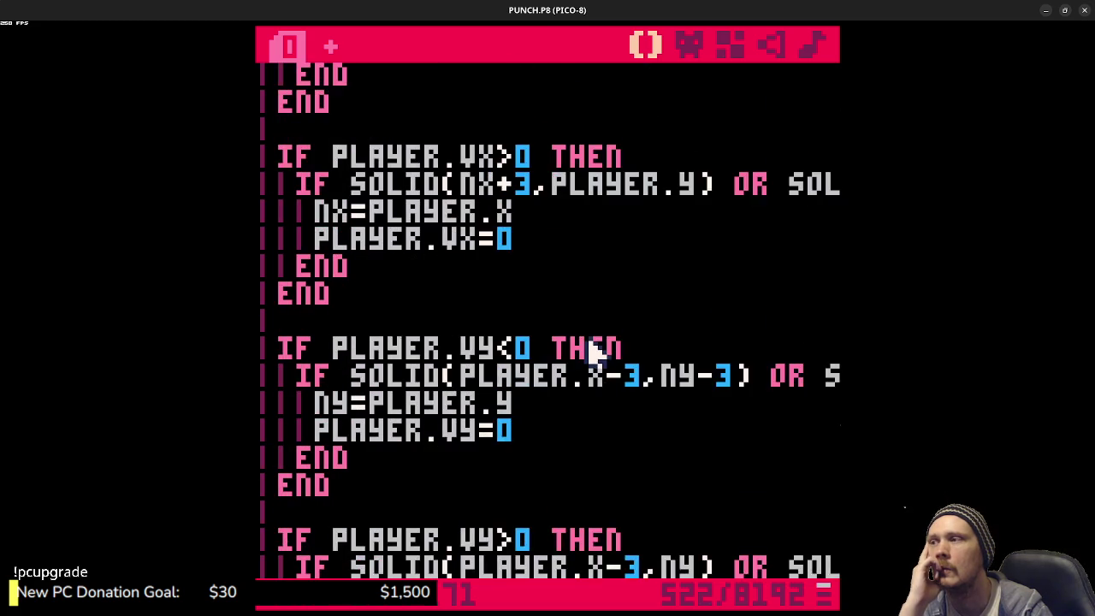
{"action": "scroll", "coordinate": [593, 351], "scroll_direction": "up", "scroll_amount": 11}
{"action": "scroll", "coordinate": [594, 351], "scroll_direction": "up", "scroll_amount": 15}
{"action": "scroll", "coordinate": [594, 351], "scroll_direction": "up", "scroll_amount": 3}
{"action": "scroll", "coordinate": [594, 352], "scroll_direction": "down", "scroll_amount": 3}
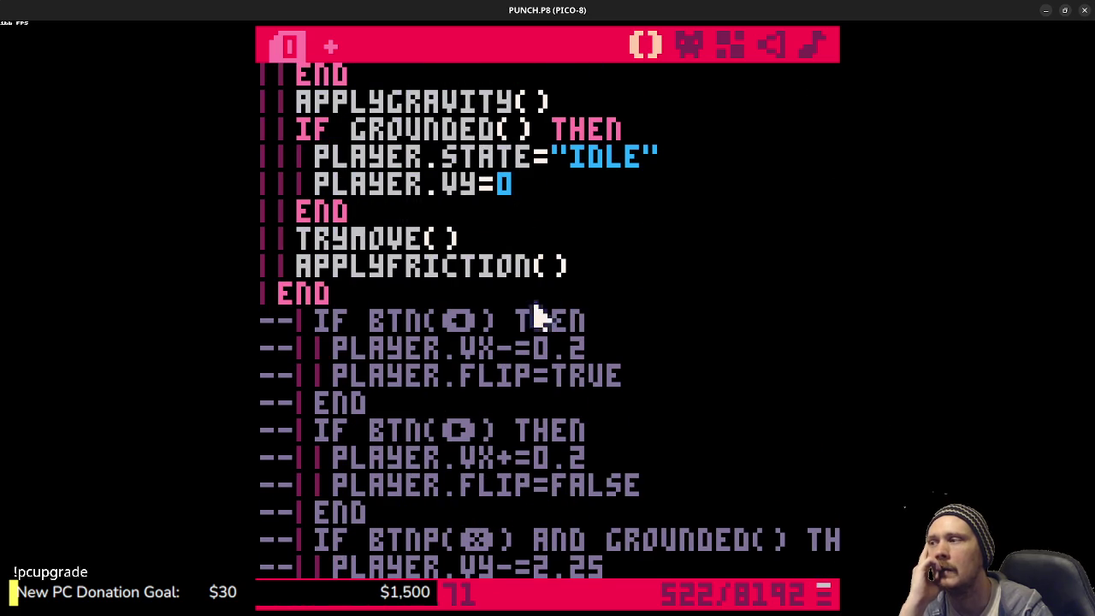
{"action": "scroll", "coordinate": [312, 276], "scroll_direction": "up", "scroll_amount": 8}
{"action": "mouse_move", "coordinate": [368, 292]}
{"action": "left_mouse_down"}
{"action": "mouse_move", "coordinate": [313, 277]}
{"action": "mouse_move", "coordinate": [326, 294]}
{"action": "mouse_move", "coordinate": [285, 307]}
{"action": "mouse_move", "coordinate": [287, 190]}
{"action": "left_mouse_up"}
{"action": "scroll", "coordinate": [317, 289], "scroll_direction": "up", "scroll_amount": 11}
{"action": "scroll", "coordinate": [288, 308], "scroll_direction": "up", "scroll_amount": 4}
{"action": "scroll", "coordinate": [286, 308], "scroll_direction": "up", "scroll_amount": 8}
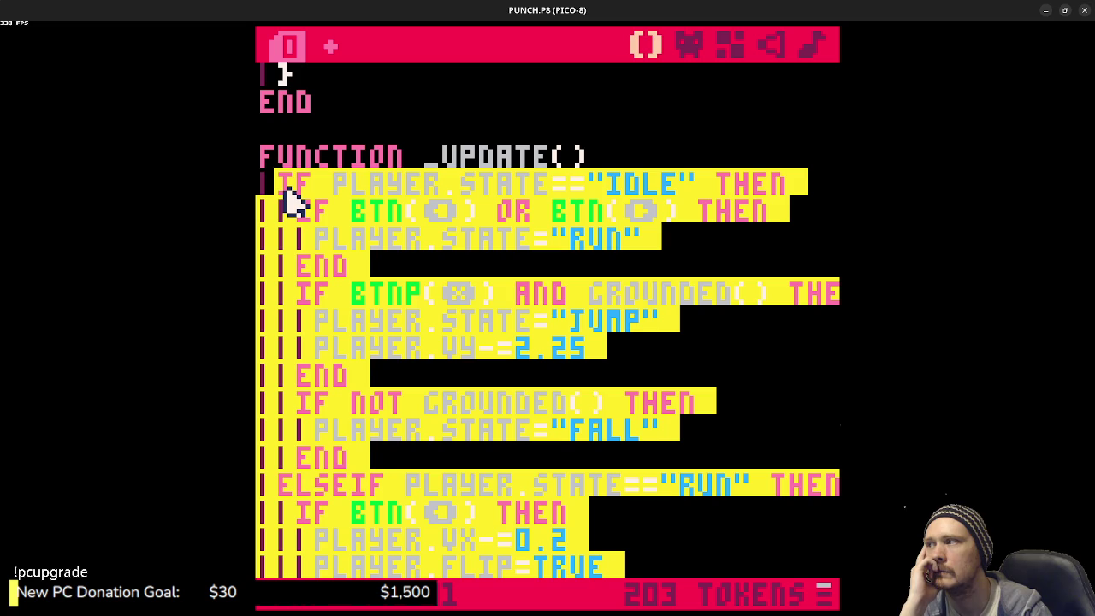
- Comment out the old state-machine lines in the body of _update
{"action": "key", "text": "ctrl+b"}
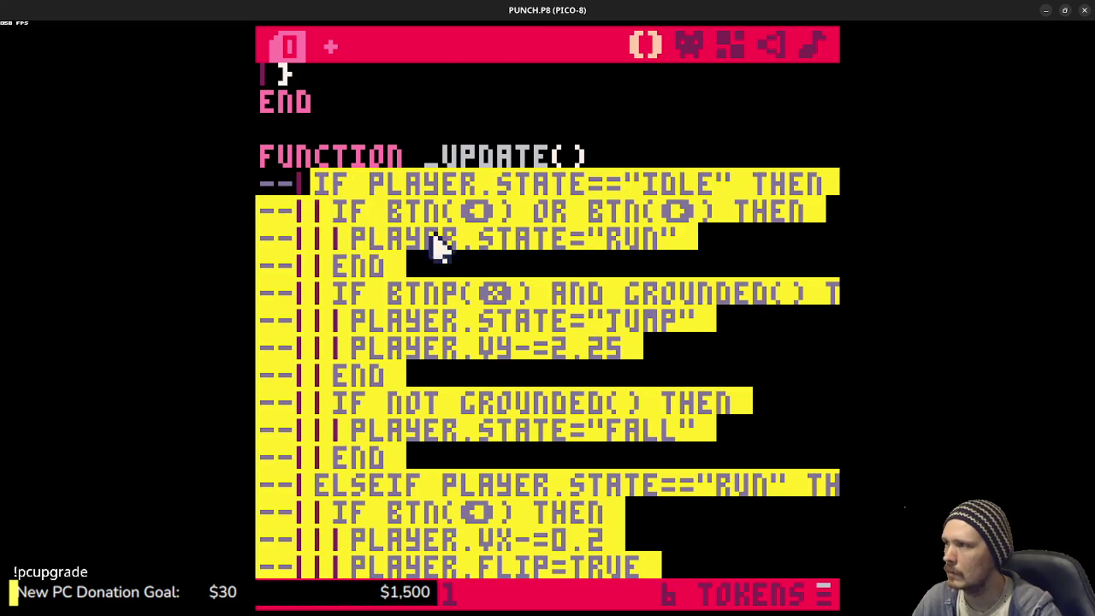
{"action": "left_click", "coordinate": [501, 237]}
{"action": "scroll", "coordinate": [504, 285], "scroll_direction": "down", "scroll_amount": 4}
{"action": "scroll", "coordinate": [507, 287], "scroll_direction": "down", "scroll_amount": 15}
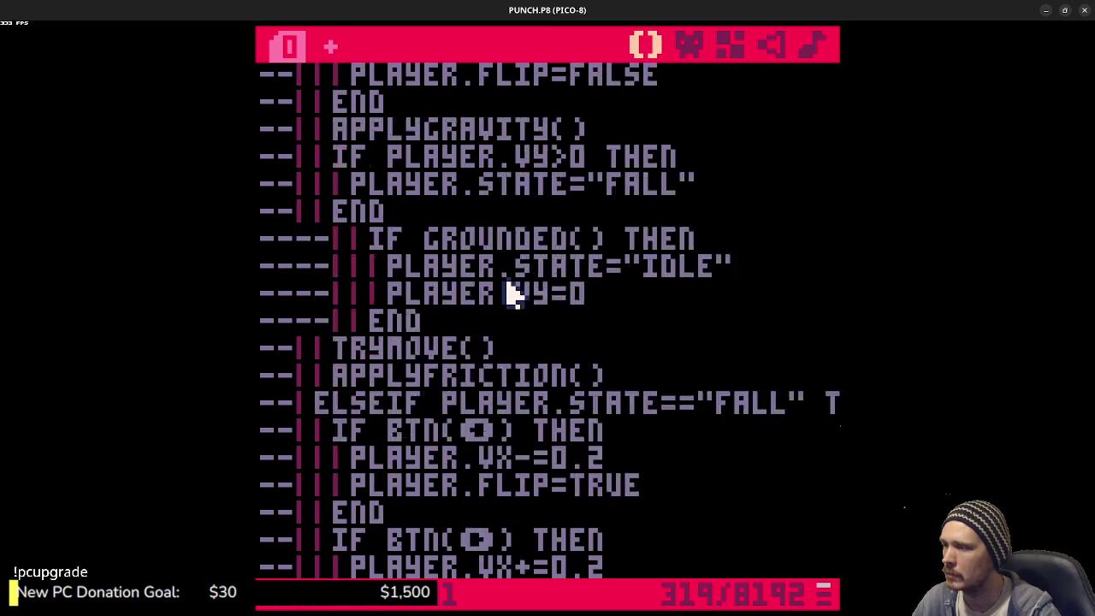
{"action": "scroll", "coordinate": [508, 295], "scroll_direction": "down", "scroll_amount": 4}
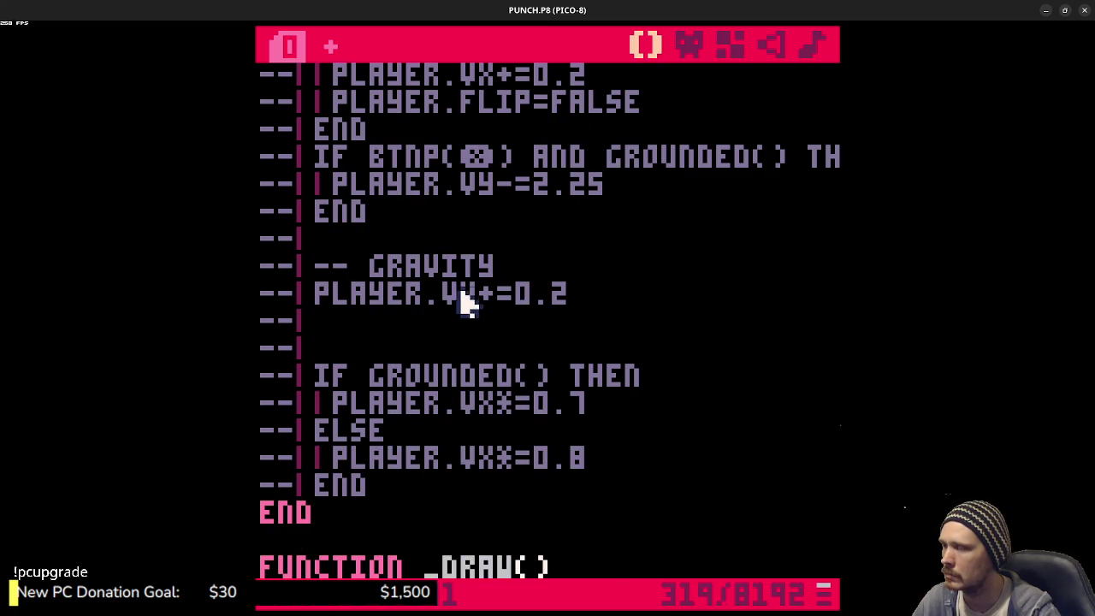
- Cut the -- GRAVITY comment and PLAYER.VY+=0.2 line out of the code
{"action": "mouse_move", "coordinate": [570, 290]}
{"action": "left_mouse_down"}
{"action": "mouse_move", "coordinate": [349, 290]}
{"action": "mouse_move", "coordinate": [298, 261]}
{"action": "left_mouse_up"}
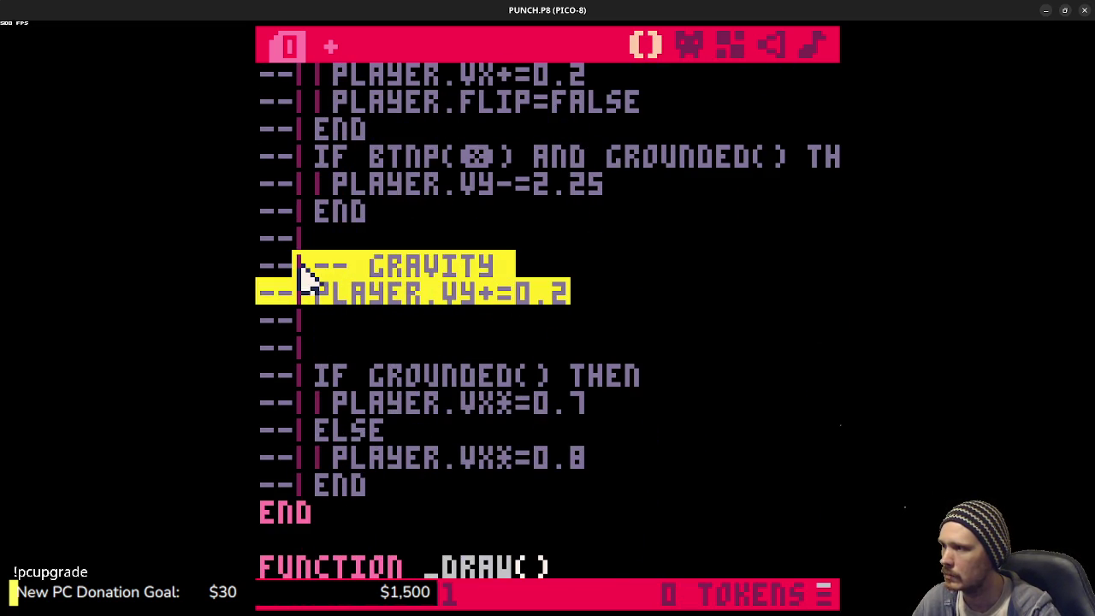
{"action": "left_click", "coordinate": [558, 295]}
{"action": "key", "text": "shift+Up"}
{"action": "key", "text": "shift+Home"}
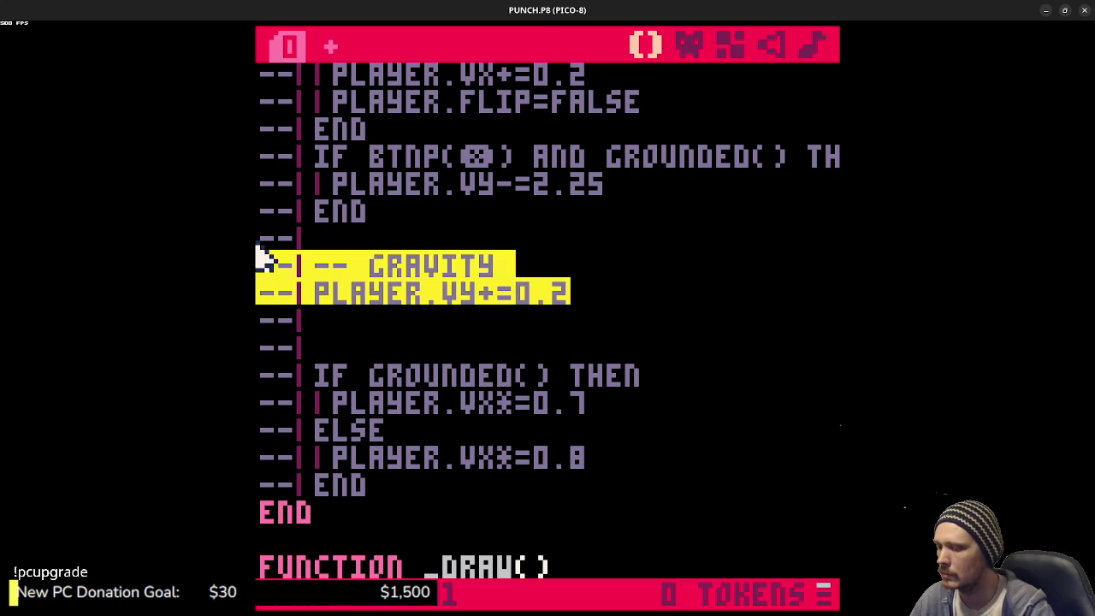
{"action": "key", "text": "ctrl+x"}
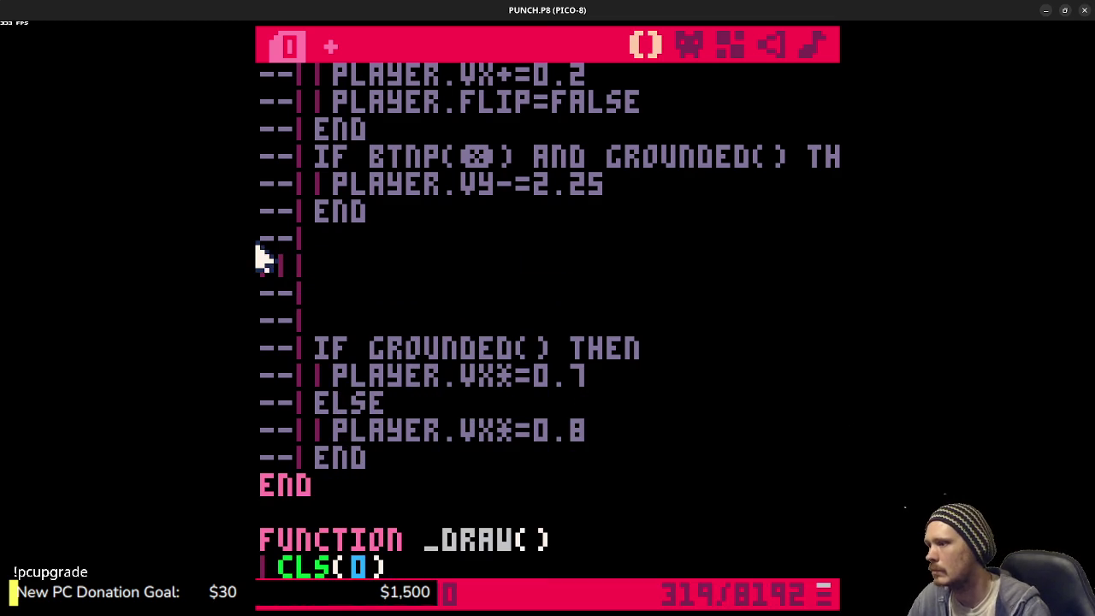
- Type apply_gravity() in place of the removed gravity lines
{"action": "scroll", "coordinate": [264, 257], "scroll_direction": "up", "scroll_amount": 15}
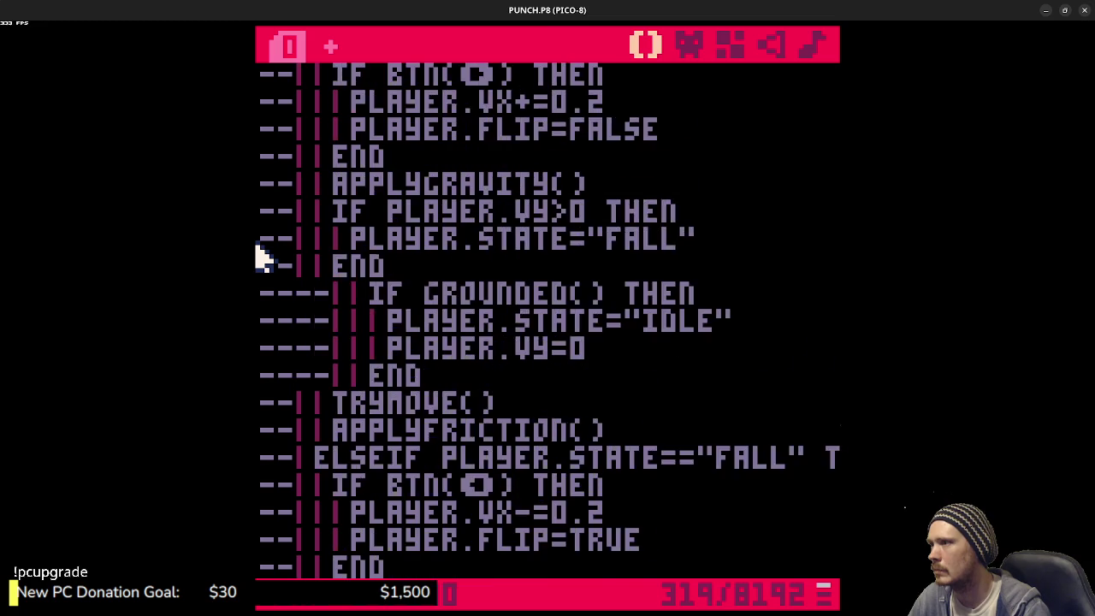
{"action": "scroll", "coordinate": [272, 264], "scroll_direction": "down", "scroll_amount": 12}
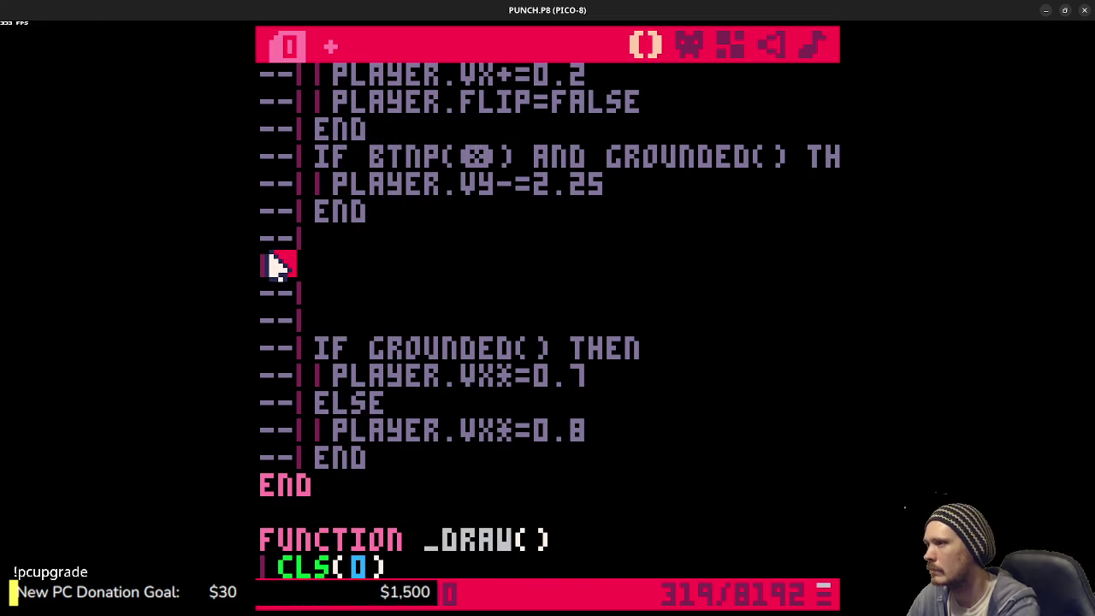
{"action": "type", "text": "apply_gravity"}
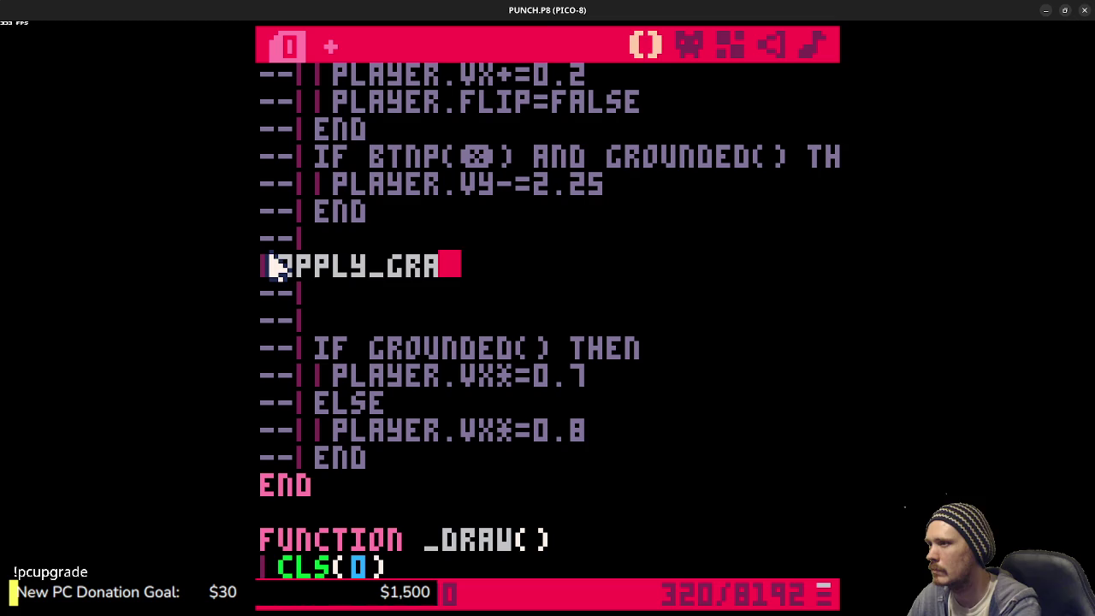
{"action": "type", "text": "()"}
- Test-run the cart, fix the call to APPLYGRAVITY() by removing the underscore, and rerun
{"action": "key", "text": "ctrl+r"}
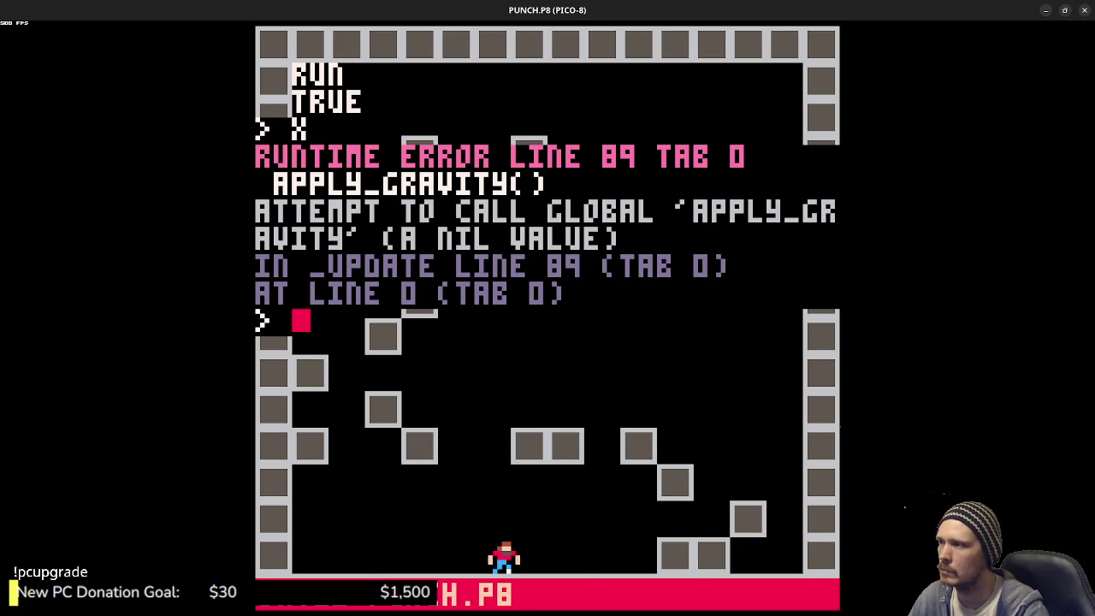
{"action": "type", "text": "x"}
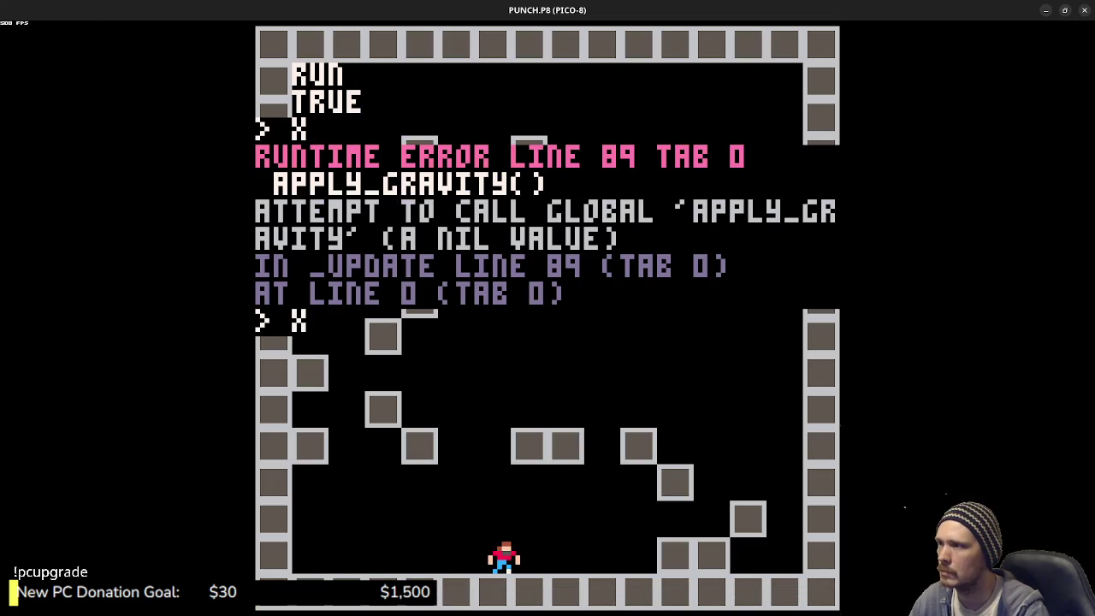
{"action": "key", "text": "Escape"}
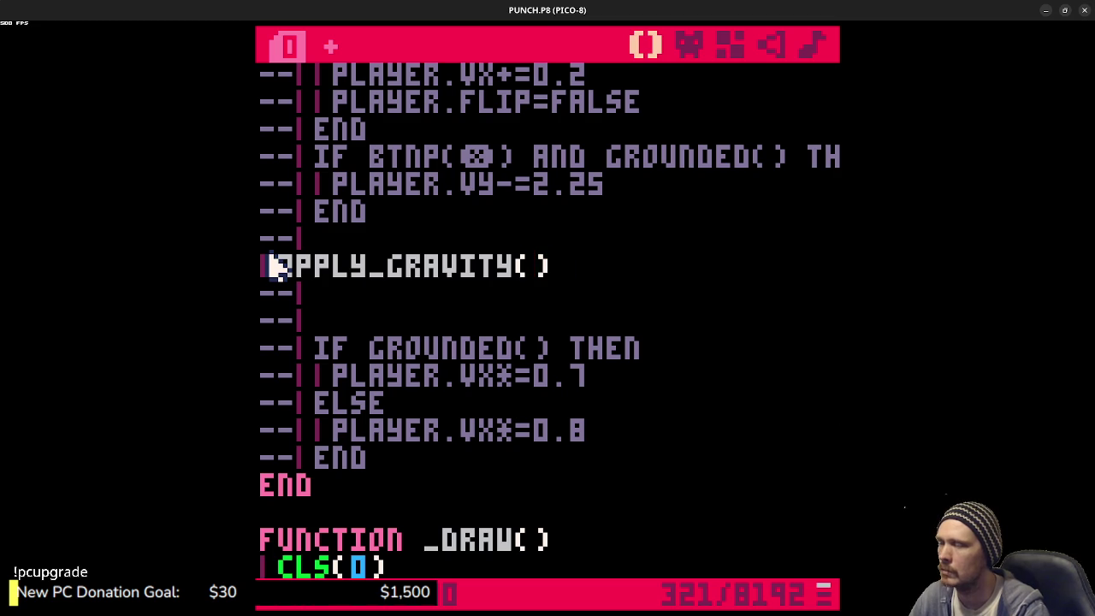
{"action": "key", "text": "BackSpace"}
{"action": "key", "text": "ctrl+r"}
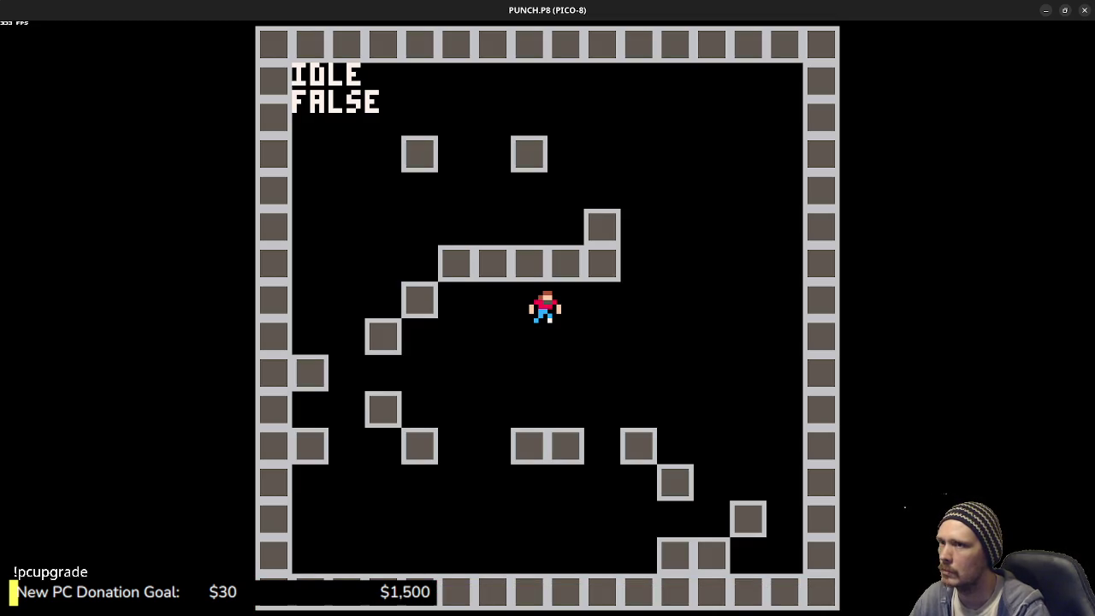
{"action": "key", "text": "Escape"}
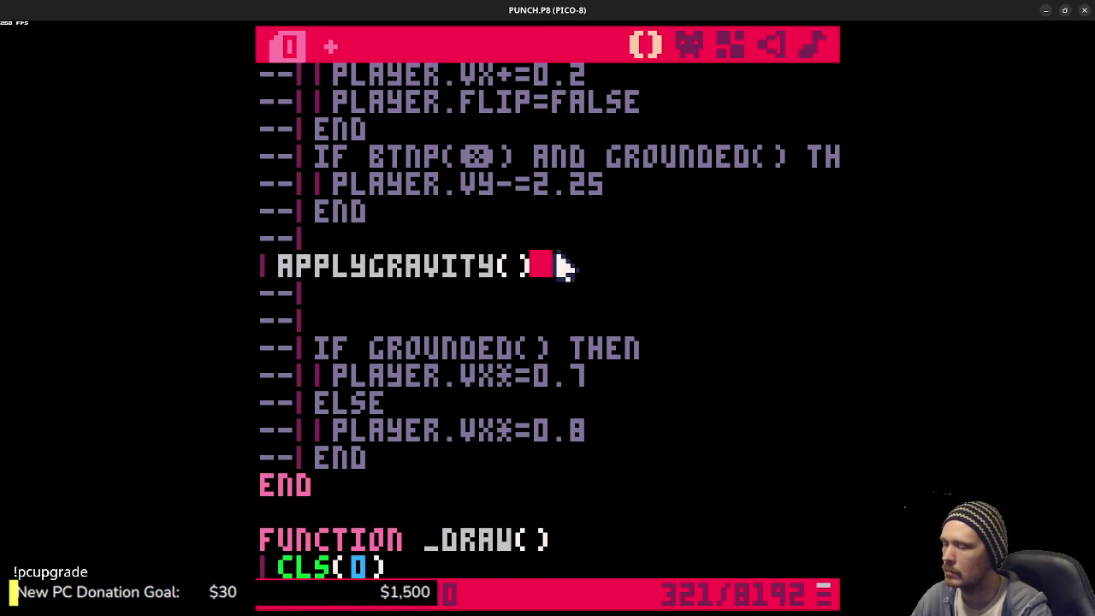
- Add TRYMOVE() and APPLYFRICTION() calls on new lines below APPLYGRAVITY()
{"action": "key", "text": "Return"}
{"action": "type", "text": "trym"}
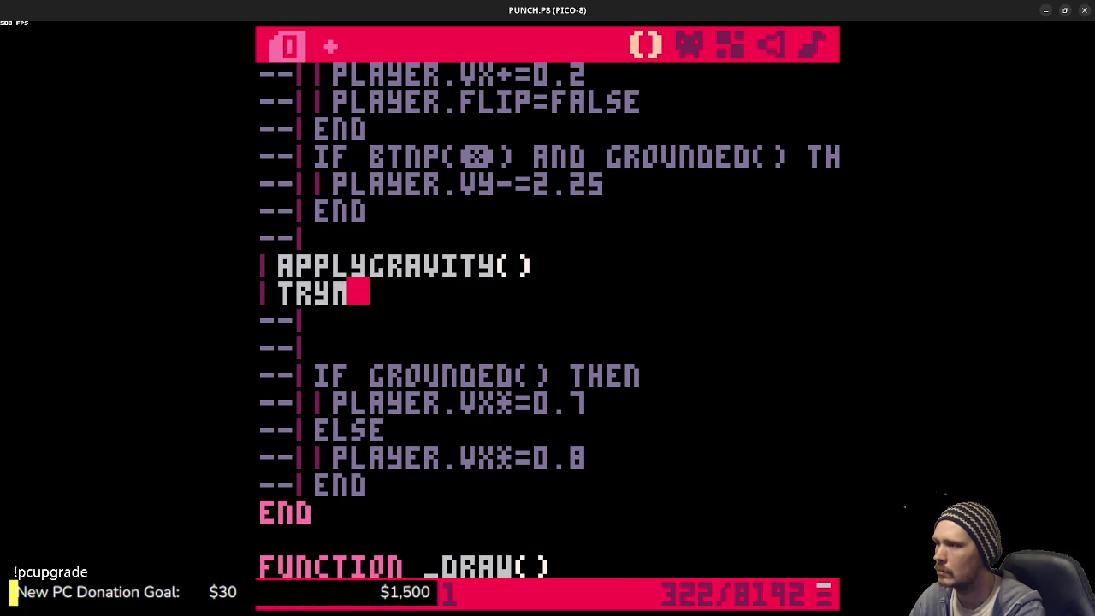
{"action": "type", "text": "ove()"}
{"action": "key", "text": "Return"}
{"action": "type", "text": "applfriction()"}
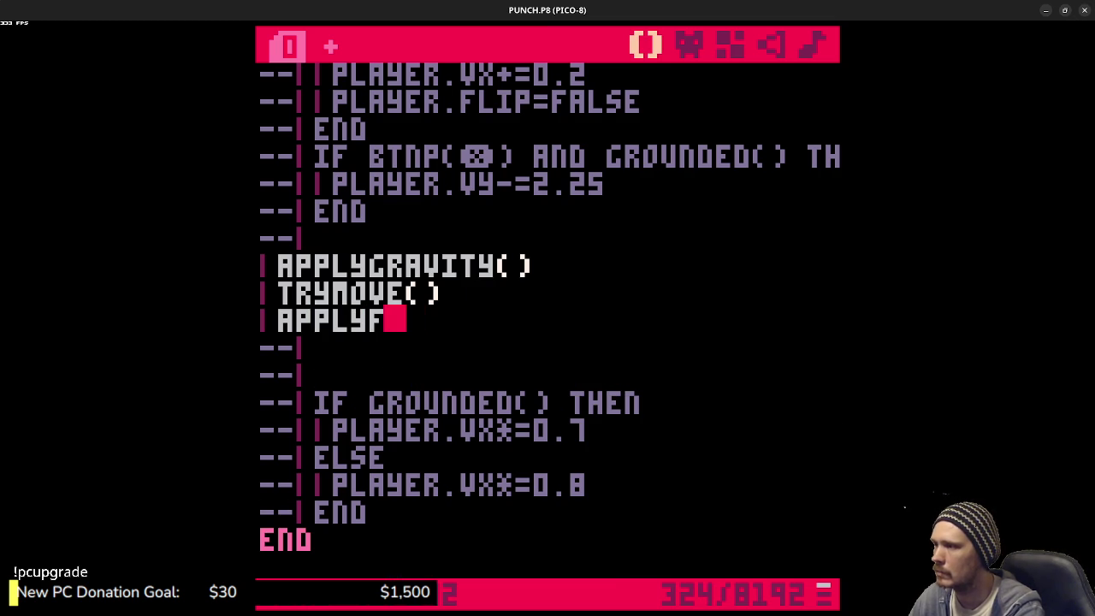
- Save PUNCH.P8 and run it to test the physics calls
{"action": "key", "text": "ctrl+s"}
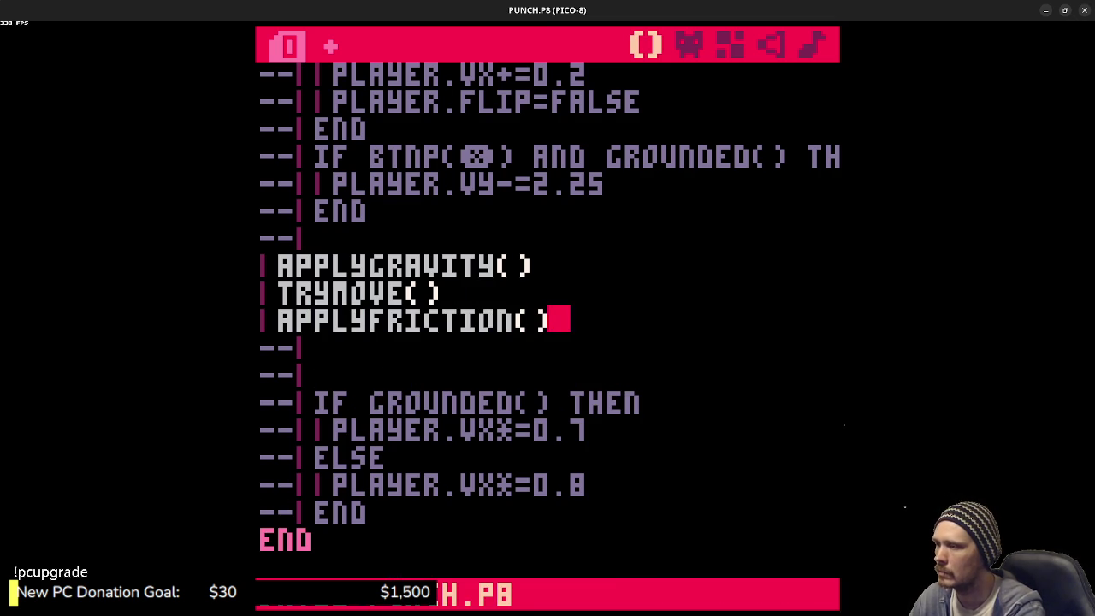
{"action": "key", "text": "ctrl+r"}
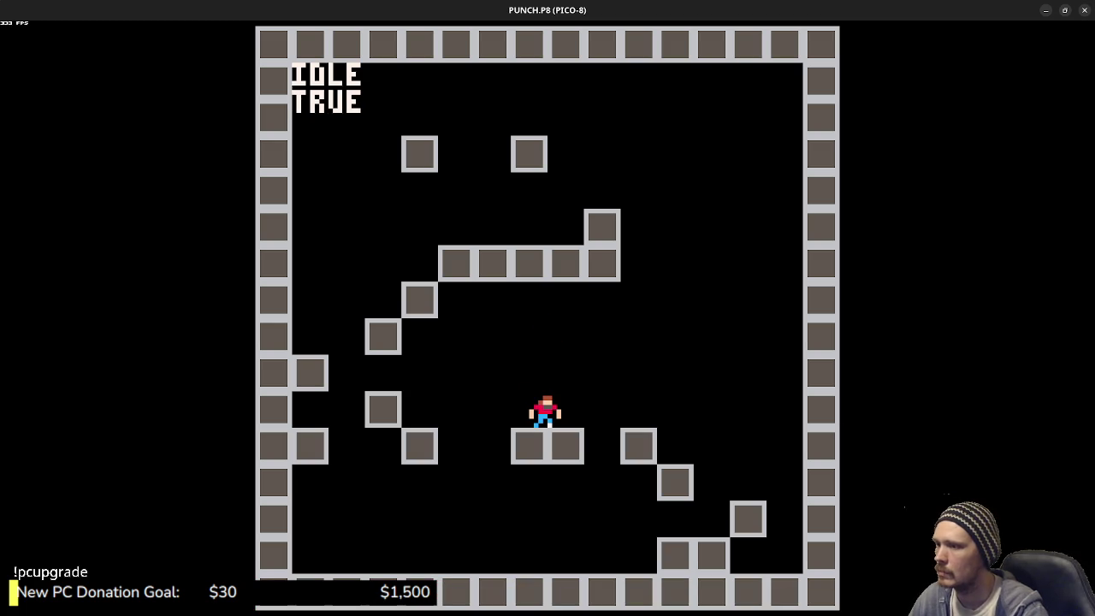
{"action": "key", "text": "Escape"}
{"action": "scroll", "coordinate": [564, 267], "scroll_direction": "up", "scroll_amount": 2}
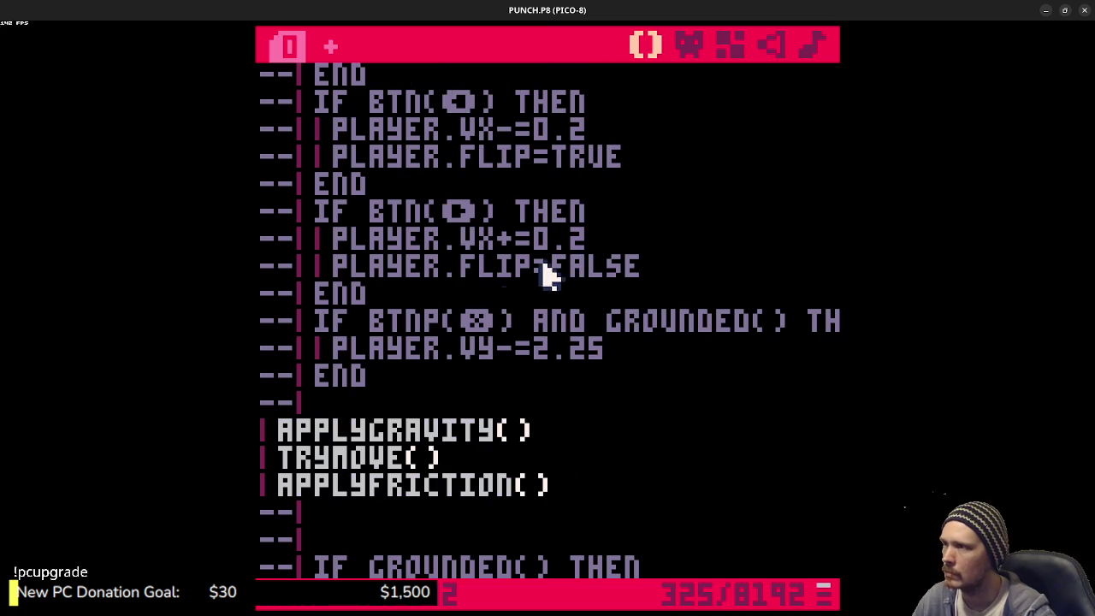
{"action": "mouse_move", "coordinate": [389, 387]}
{"action": "left_mouse_down"}
{"action": "mouse_move", "coordinate": [386, 371]}
{"action": "mouse_move", "coordinate": [570, 374]}
{"action": "left_mouse_up"}
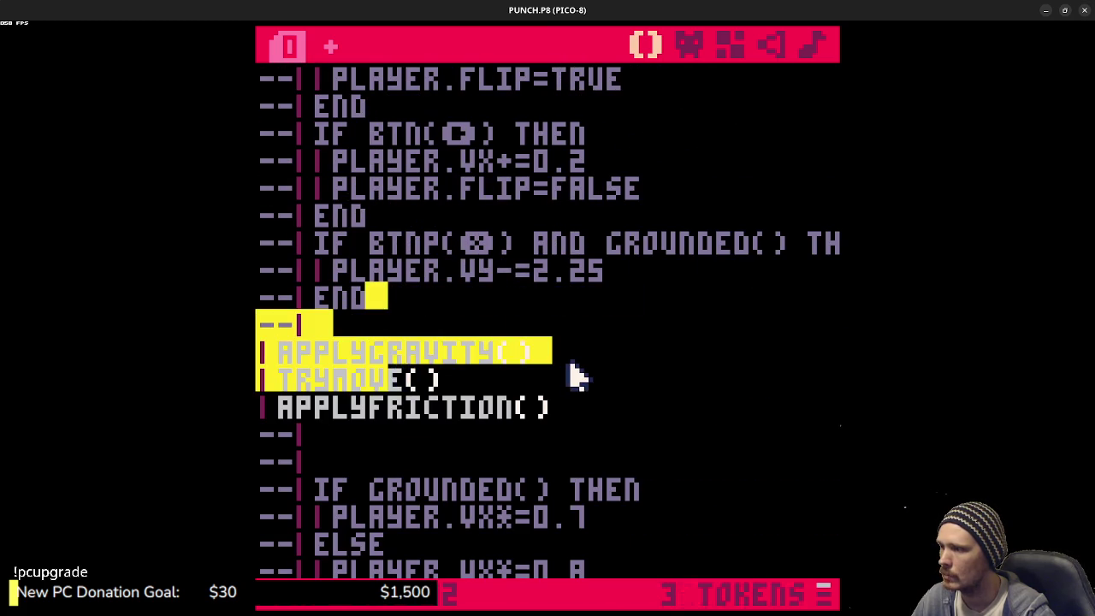
{"action": "left_click", "coordinate": [599, 374]}
{"action": "scroll", "coordinate": [606, 374], "scroll_direction": "down", "scroll_amount": 3}
{"action": "scroll", "coordinate": [606, 370], "scroll_direction": "down", "scroll_amount": 7}
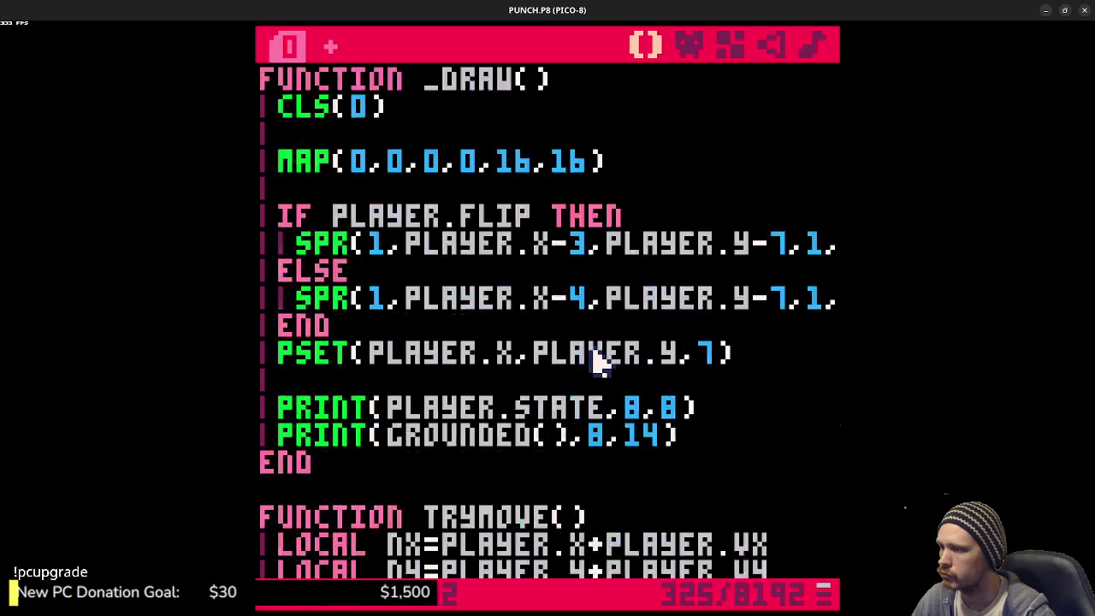
{"action": "scroll", "coordinate": [598, 360], "scroll_direction": "up", "scroll_amount": 4}
{"action": "scroll", "coordinate": [599, 359], "scroll_direction": "up", "scroll_amount": 7}
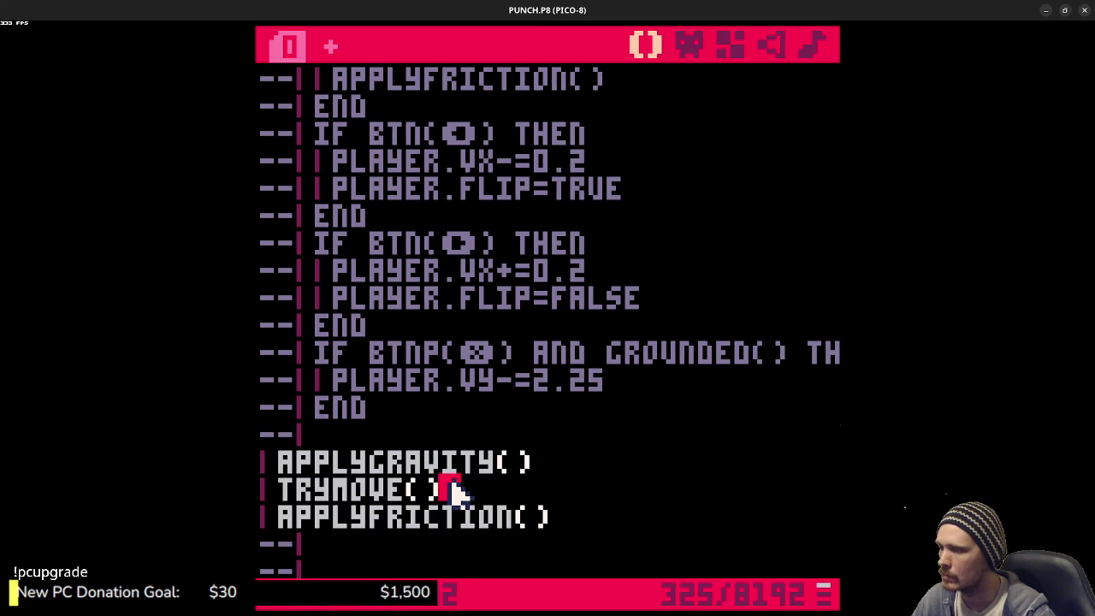
{"action": "scroll", "coordinate": [462, 483], "scroll_direction": "down", "scroll_amount": 12}
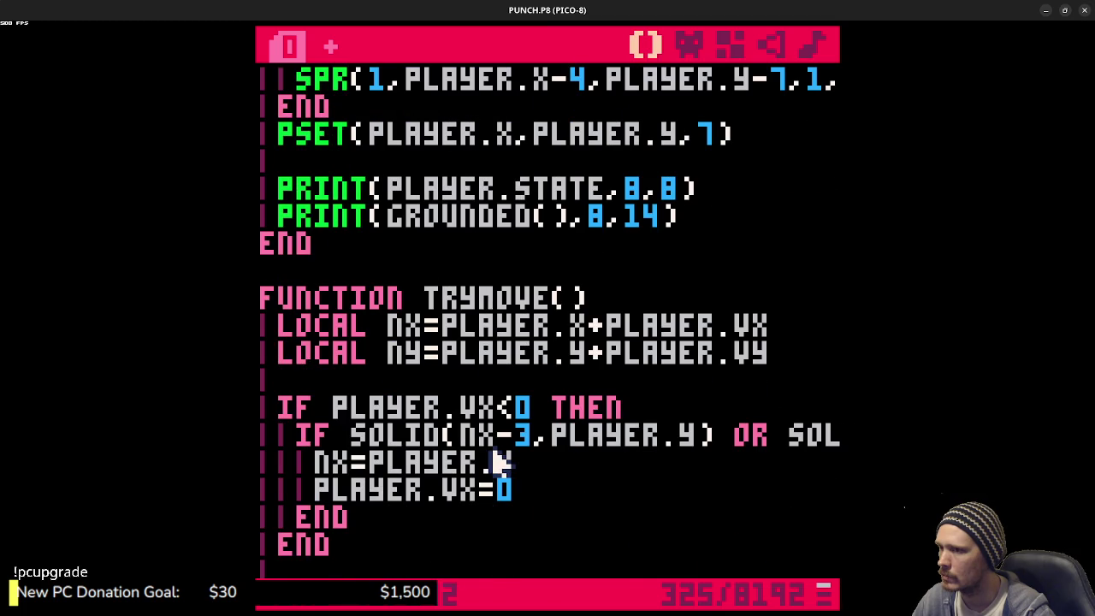
{"action": "scroll", "coordinate": [496, 461], "scroll_direction": "up", "scroll_amount": 10}
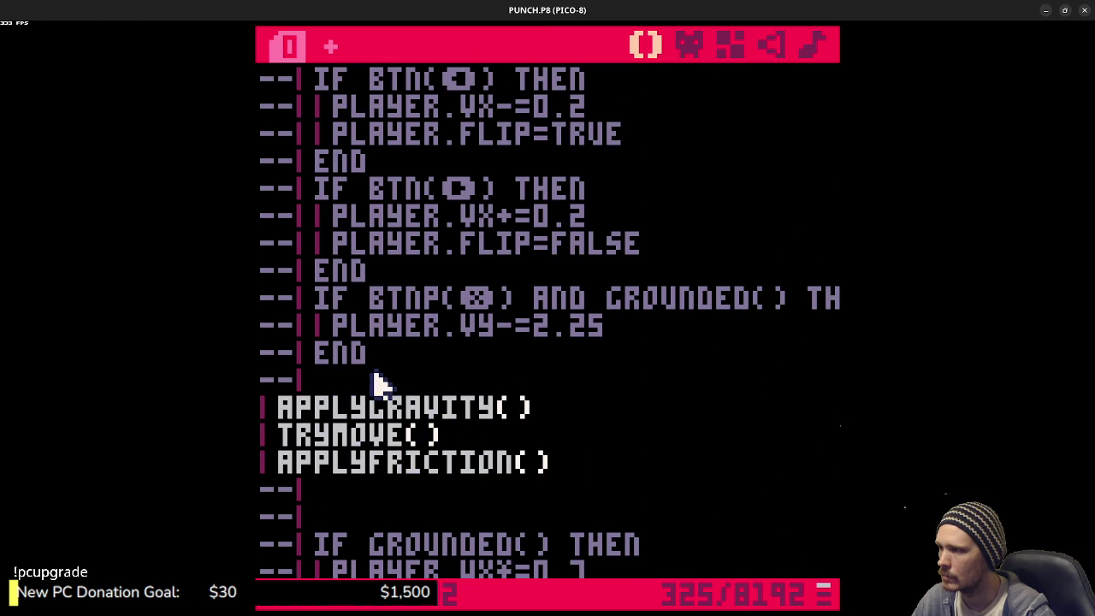
- Start a left-button block: IF BTN(⬅) THEN PLAYER.VX-=
{"action": "key", "text": "Return"}
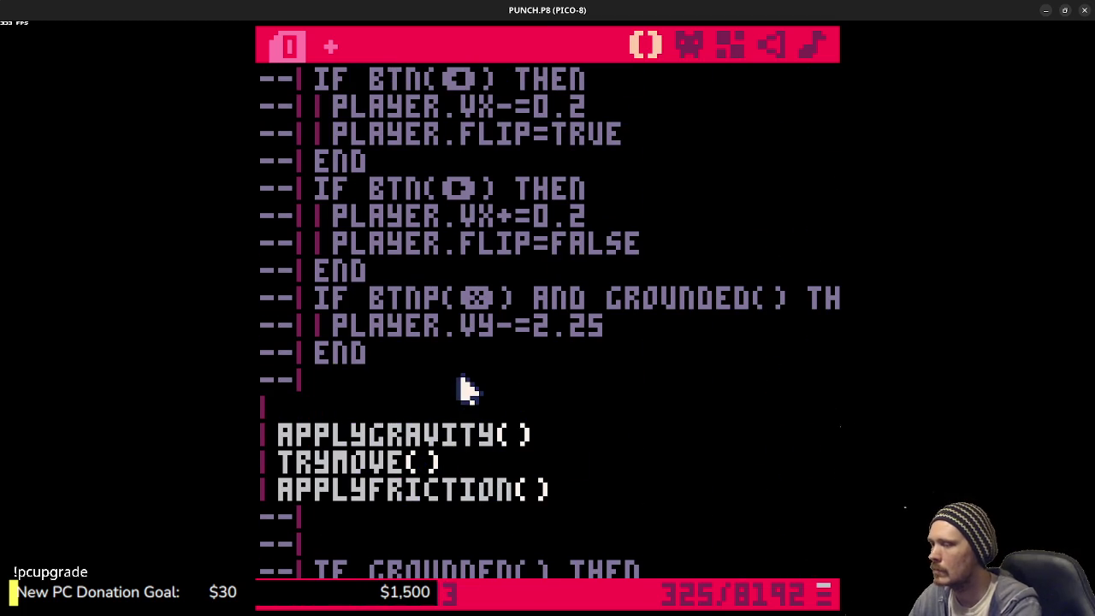
{"action": "type", "text": "if btn("}
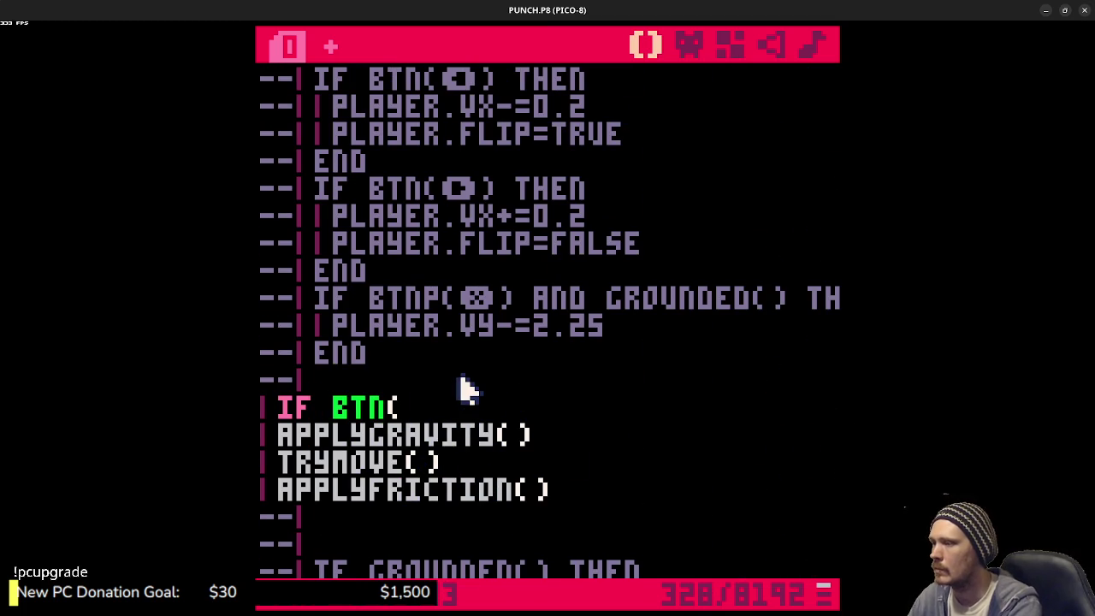
{"action": "key", "text": "shift+l"}
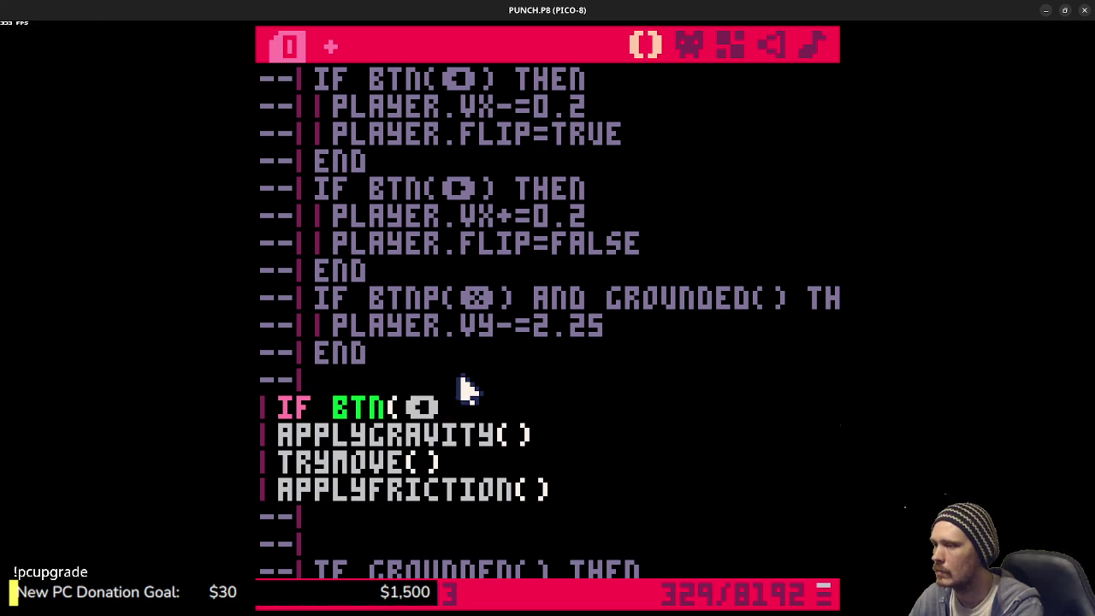
{"action": "type", "text": "then"}
{"action": "key", "text": "Return"}
{"action": "type", "text": "player."}
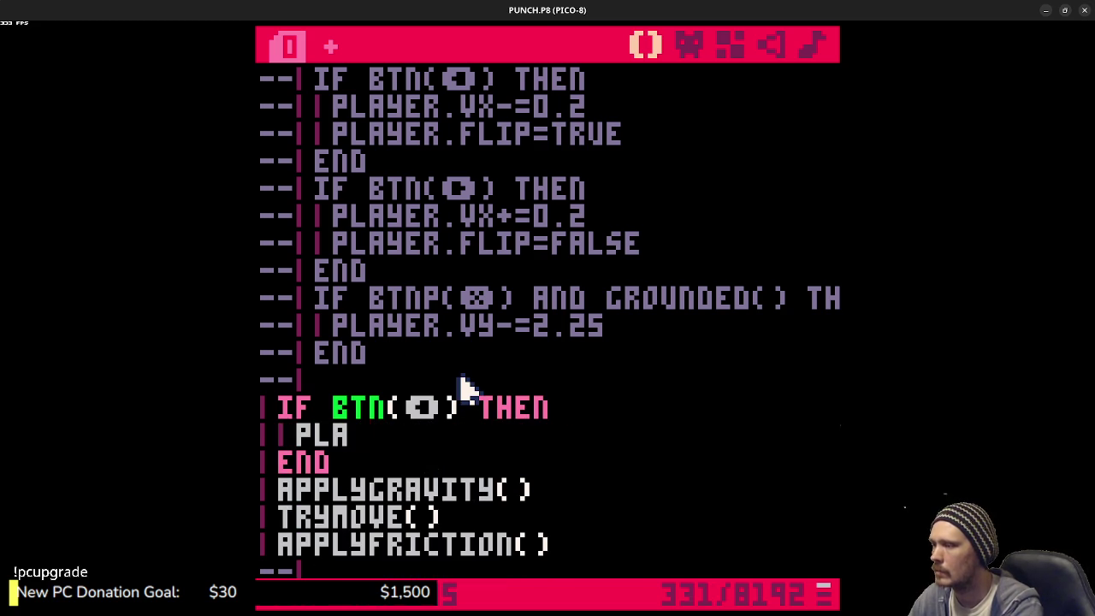
{"action": "type", "text": "vx"}
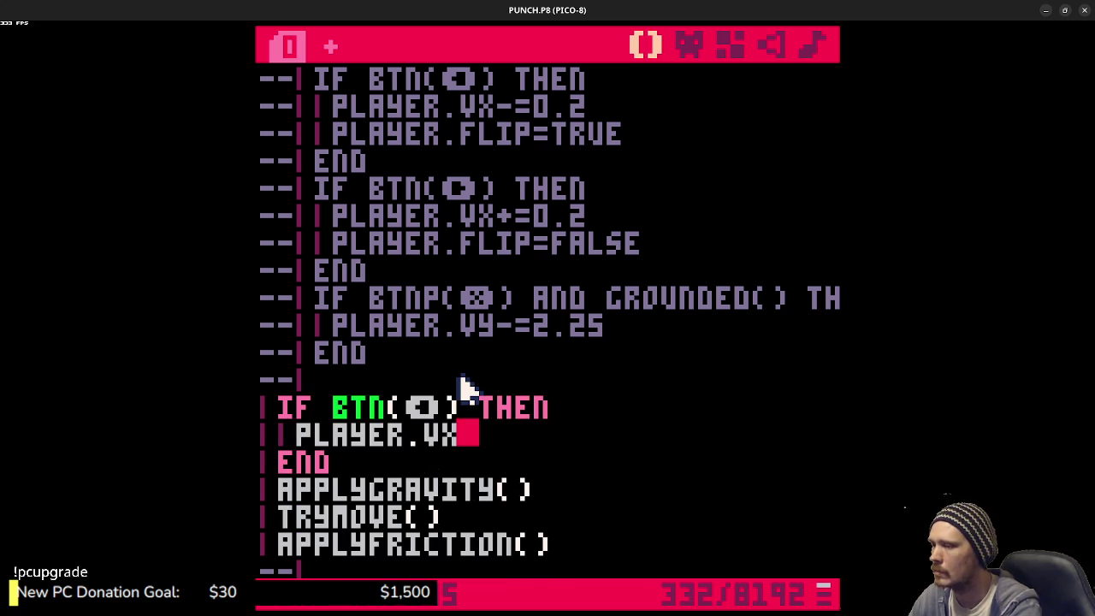
{"action": "type", "text": "-=0."}
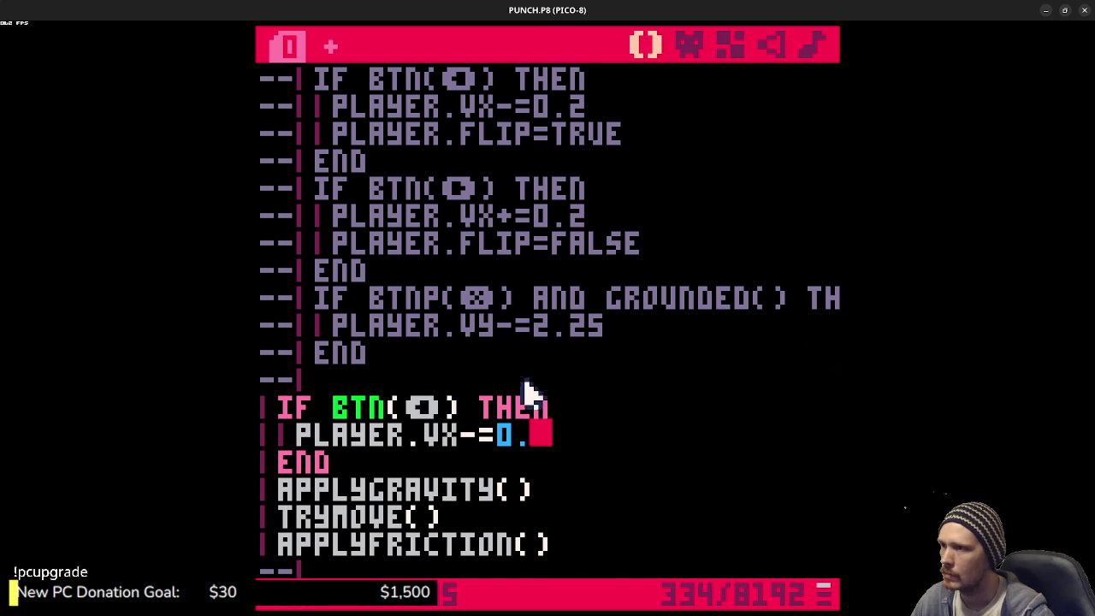
- Add a right-move block after it: IF BTN(➡) THEN PLAYER.VX+=0.2 END
{"action": "scroll", "coordinate": [504, 391], "scroll_direction": "up", "scroll_amount": 10}
{"action": "scroll", "coordinate": [529, 393], "scroll_direction": "up", "scroll_amount": 3}
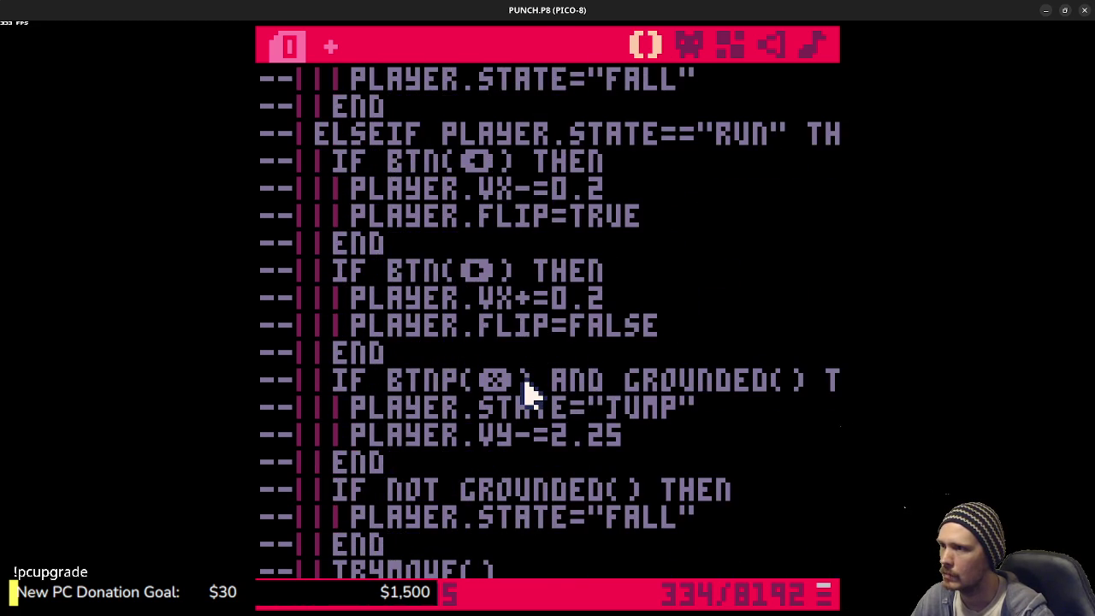
{"action": "scroll", "coordinate": [525, 385], "scroll_direction": "down", "scroll_amount": 15}
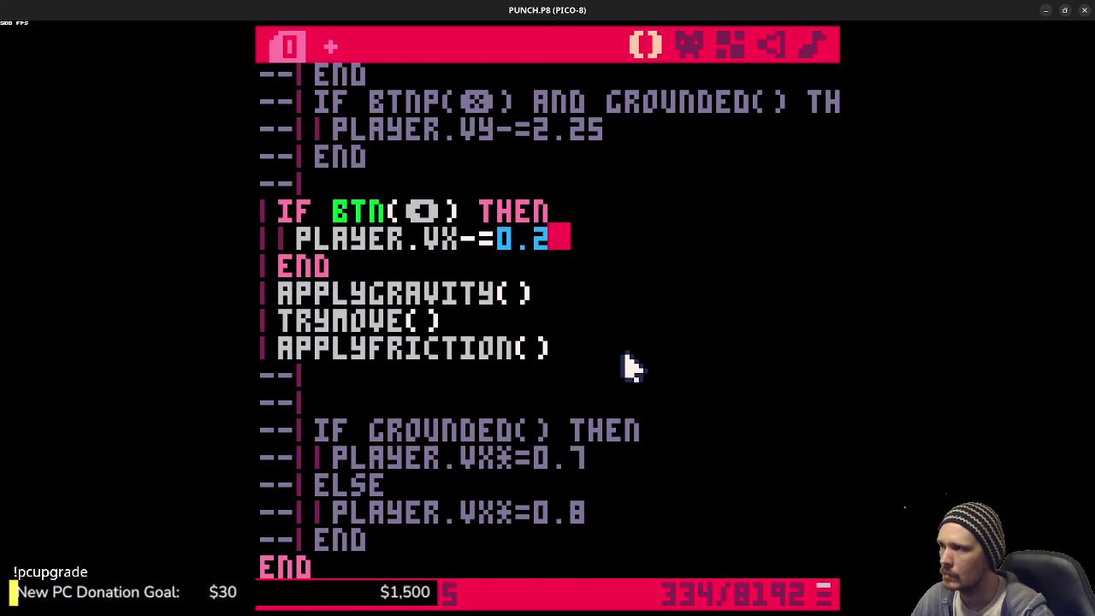
{"action": "scroll", "coordinate": [513, 351], "scroll_direction": "up", "scroll_amount": 2}
{"action": "left_click", "coordinate": [411, 323]}
{"action": "key", "text": "Return"}
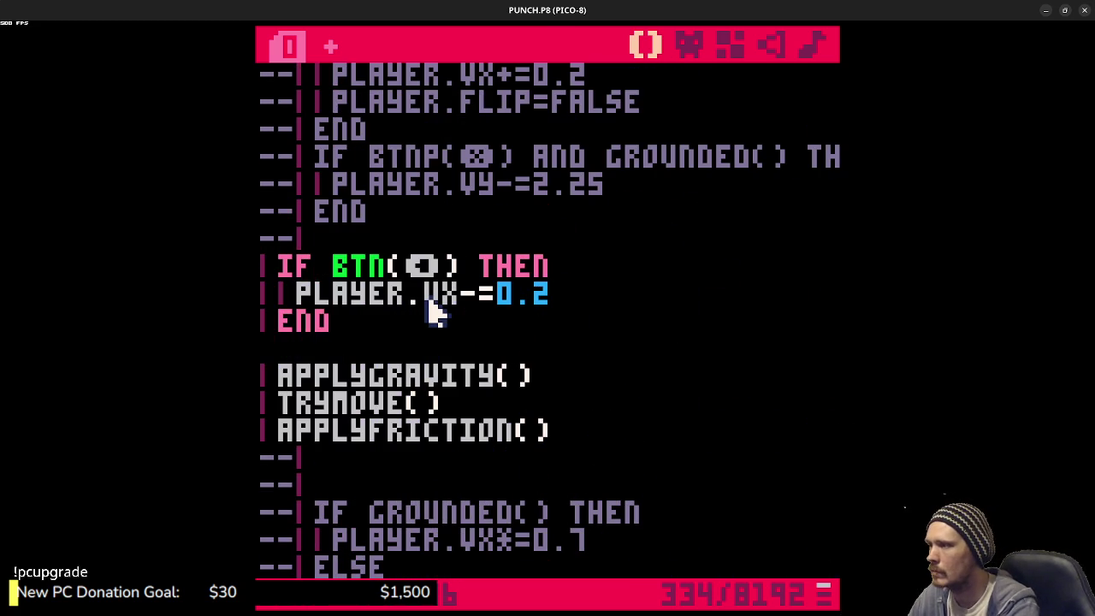
{"action": "type", "text": "if btn("}
{"action": "key", "text": "shift+r"}
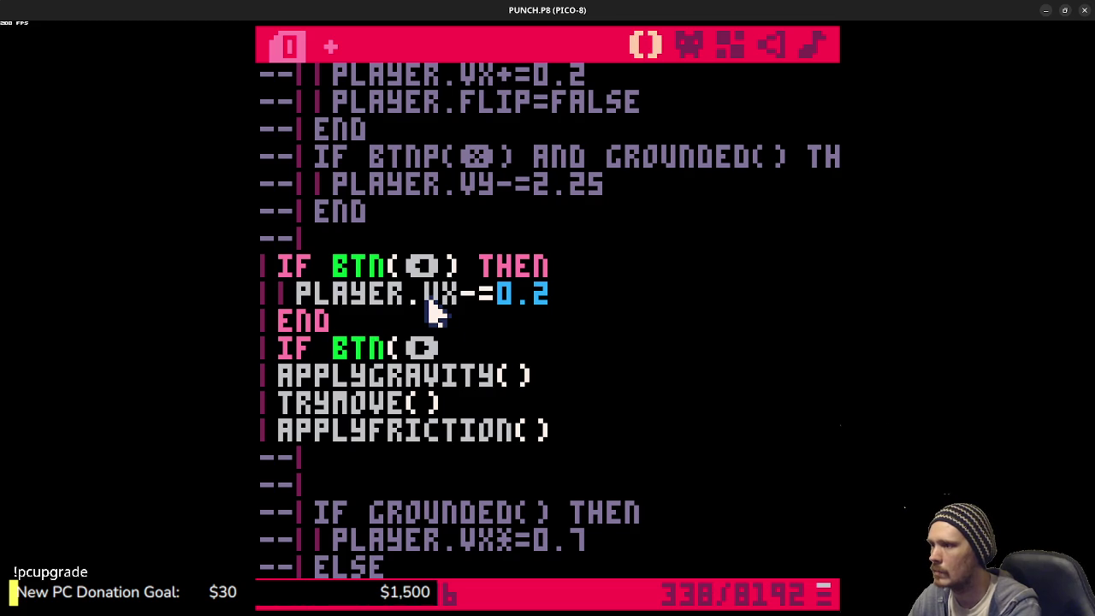
{"action": "type", "text": "then"}
{"action": "key", "text": "Return"}
{"action": "type", "text": "player."}
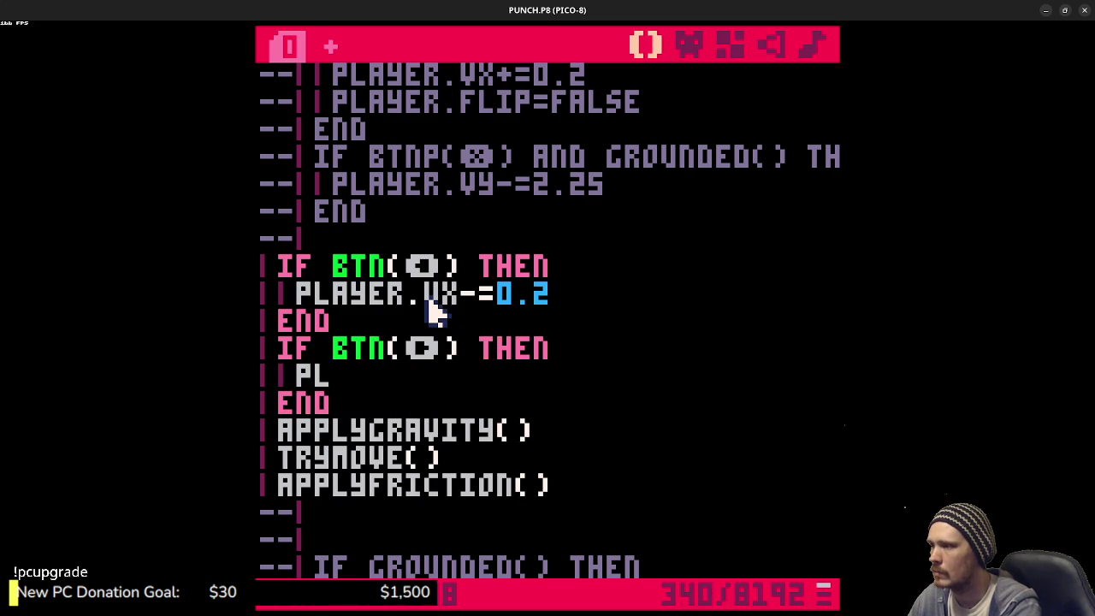
{"action": "type", "text": "vx+= 0."}
{"action": "key", "text": "BackSpace"}
{"action": "key", "text": "BackSpace"}
{"action": "type", "text": "2"}
- Add a jump block IF BTN(❎) THEN PLAYER.VY-=2.25 END and run the cart
{"action": "key", "text": "Down"}
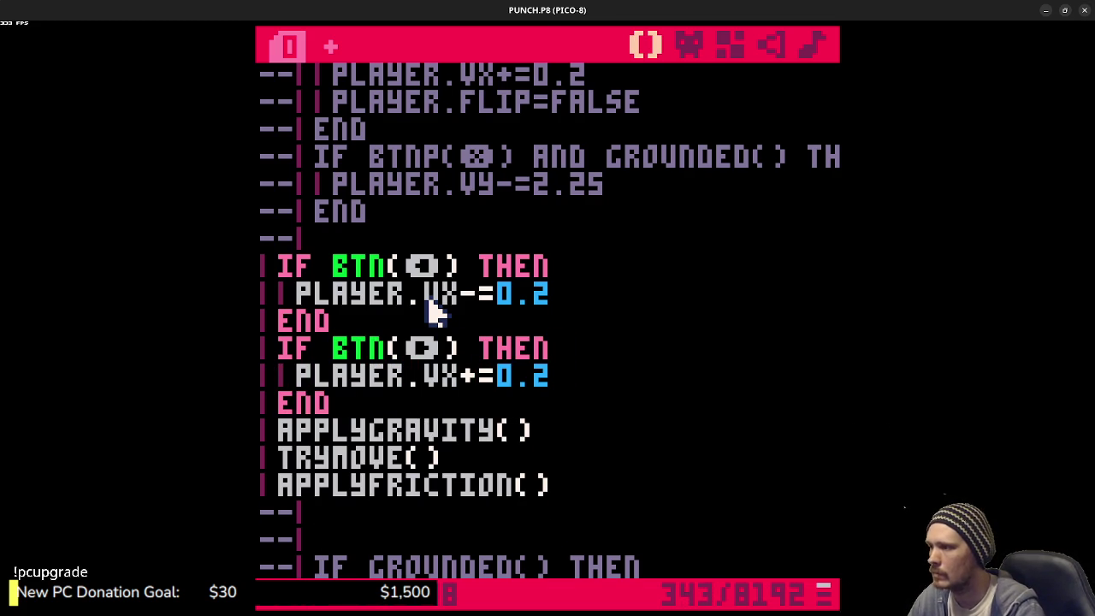
{"action": "key", "text": "Return"}
{"action": "type", "text": "if btn("}
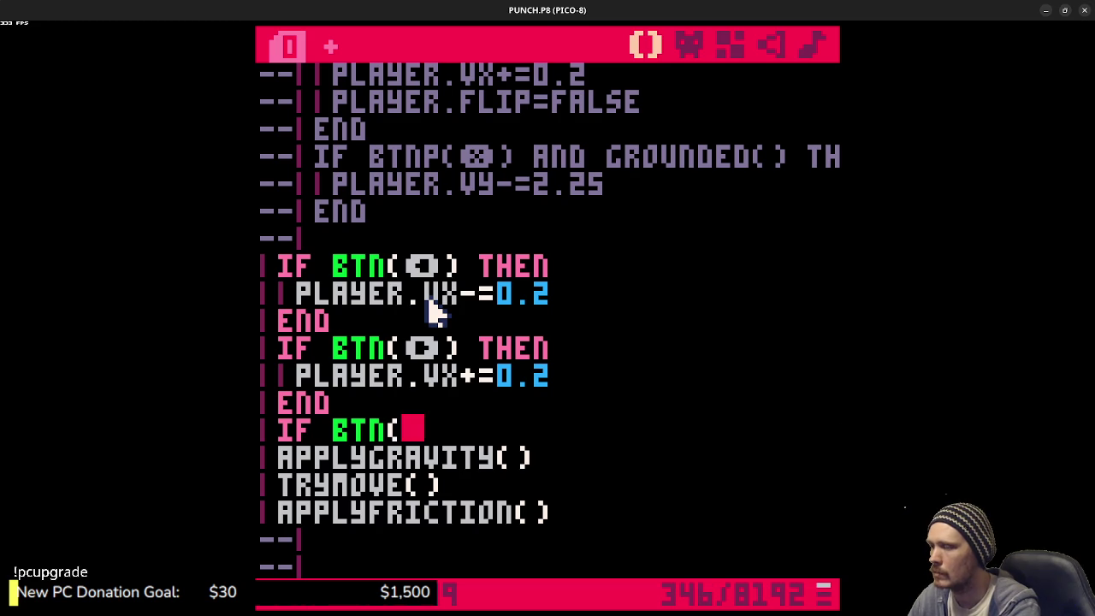
{"action": "type", "text": "❎) then"}
{"action": "key", "text": "Return"}
{"action": "type", "text": "player.v"}
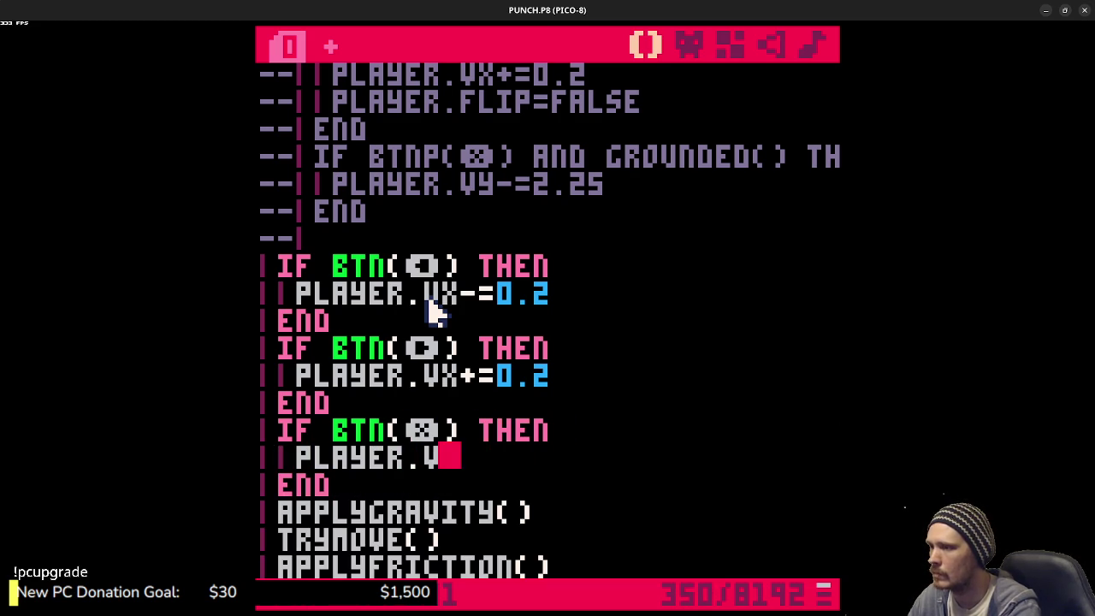
{"action": "type", "text": "Y-="}
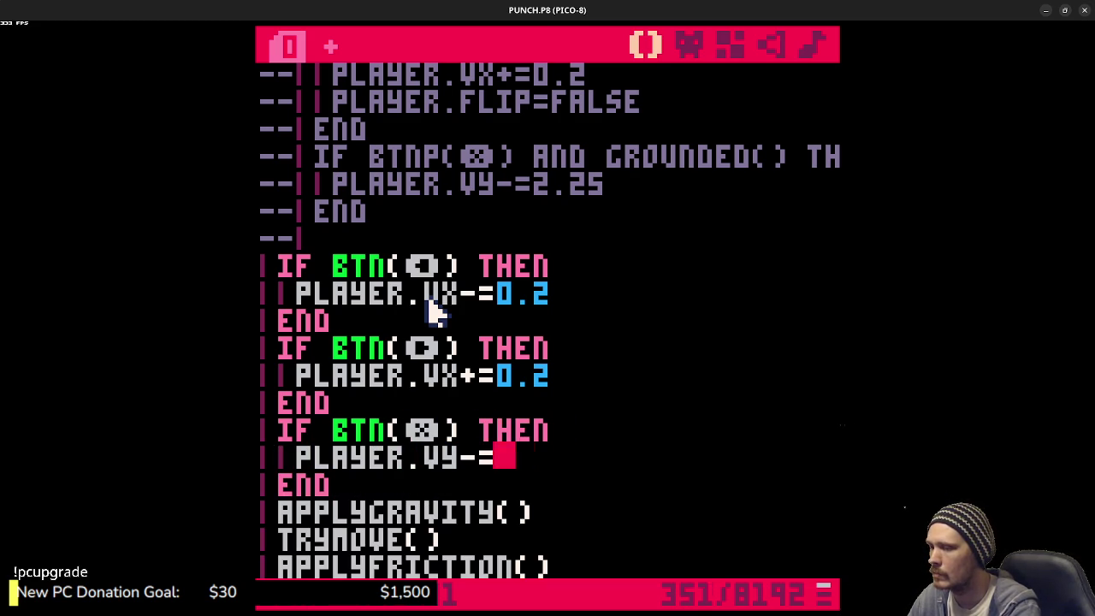
{"action": "type", "text": "2.25"}
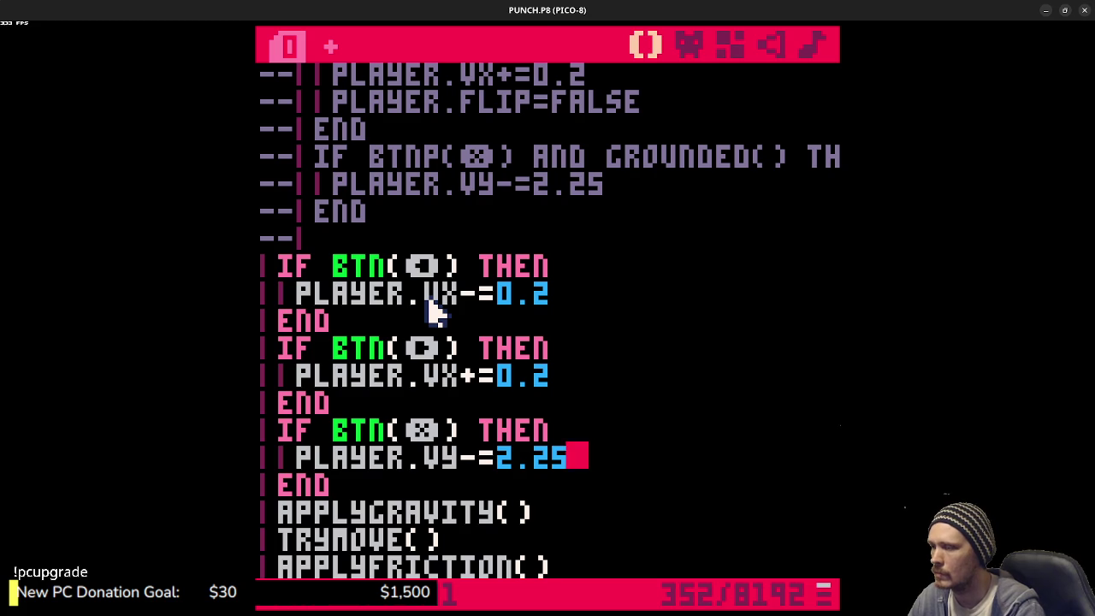
{"action": "key", "text": "Return"}
{"action": "key", "text": "ctrl+r"}
- Change the jump check from BTN to BTNP and test jumping
{"action": "key", "text": "x"}
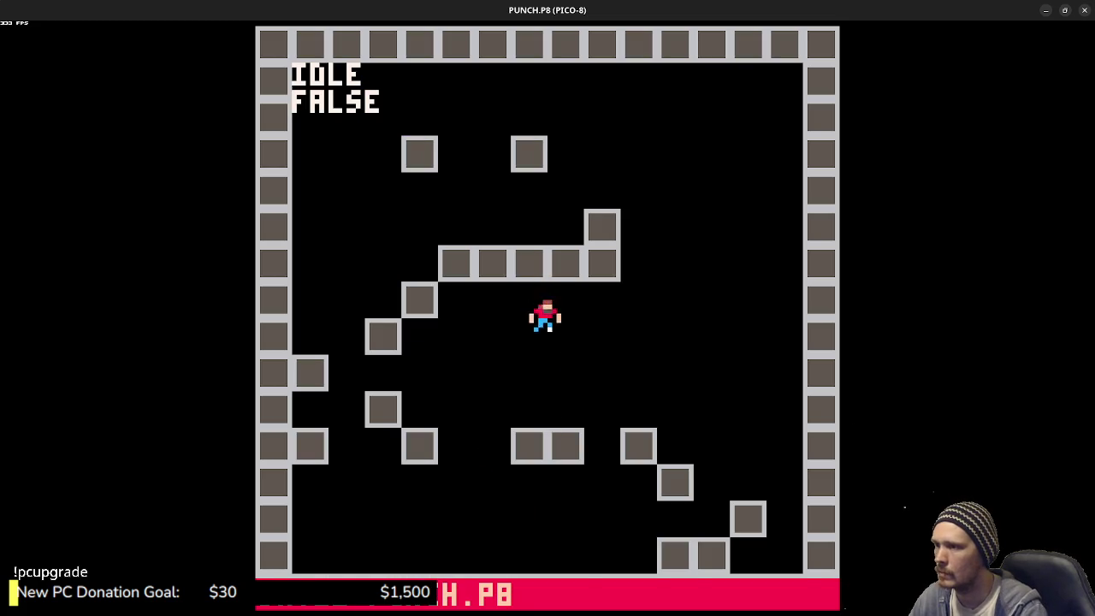
{"action": "key", "text": "Escape"}
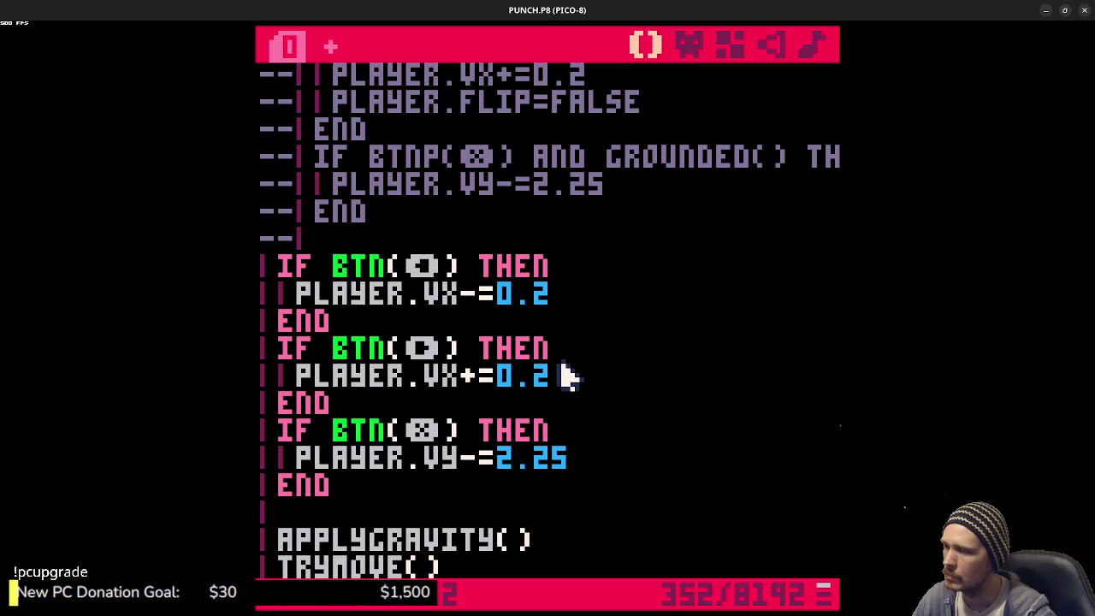
{"action": "left_click", "coordinate": [395, 431]}
{"action": "type", "text": "p"}
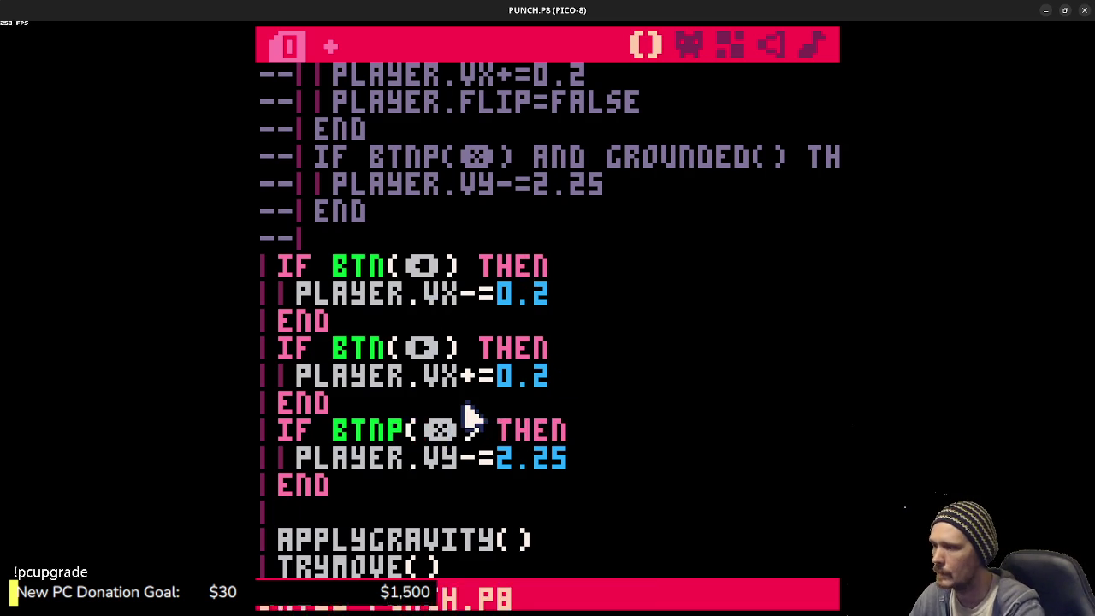
{"action": "key", "text": "ctrl+r"}
{"action": "key", "text": "x"}
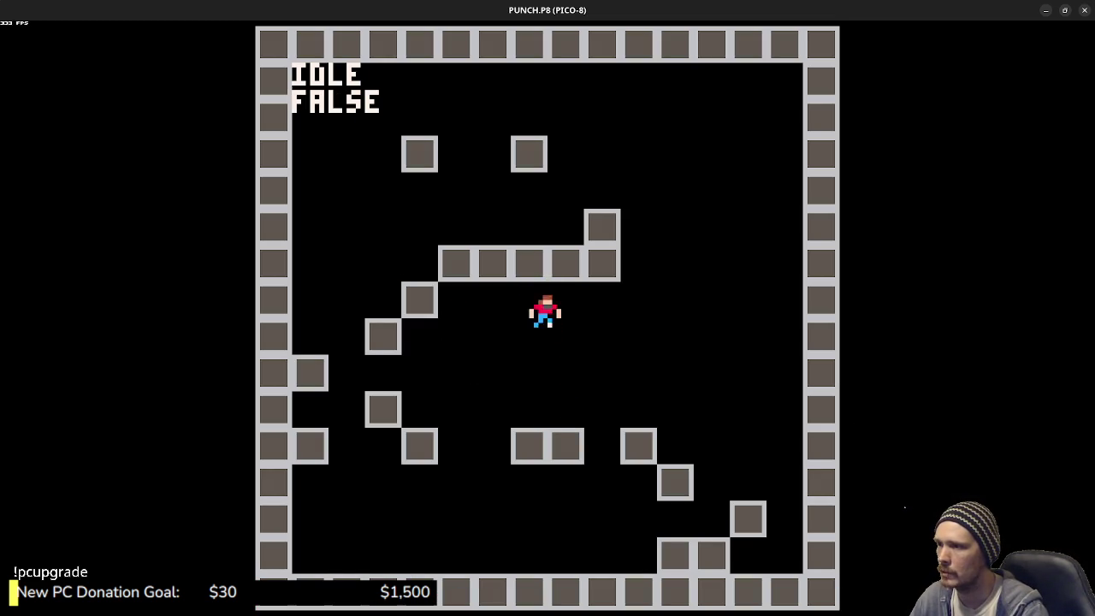
{"action": "key", "text": "Escape"}
- Add AND GROUNDED() to the jump condition, save, and test the jump
{"action": "left_click", "coordinate": [483, 441]}
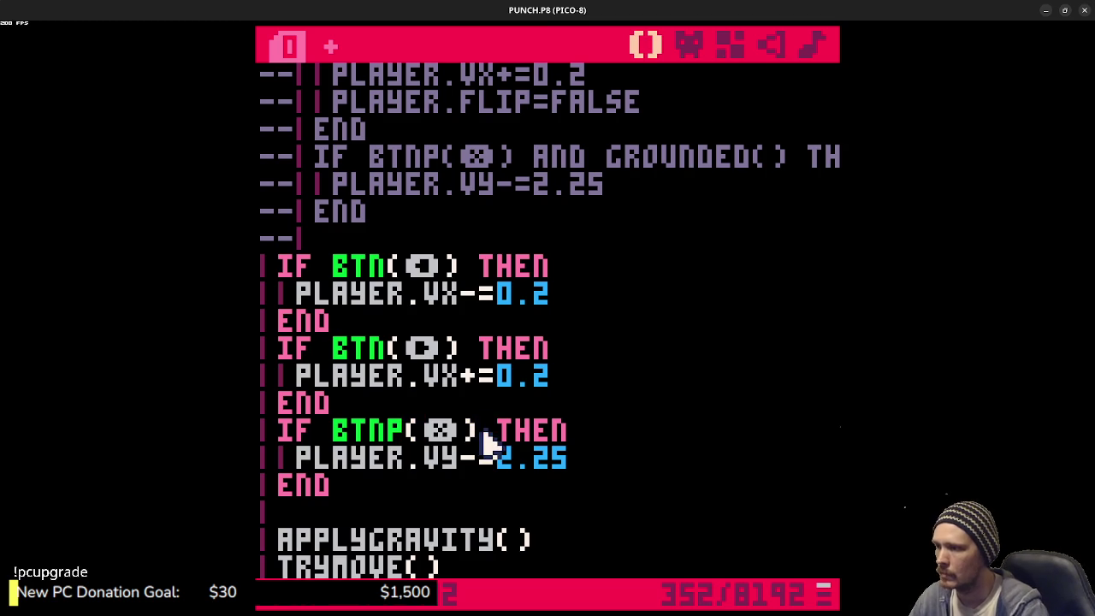
{"action": "type", "text": "AND GROUND"}
{"action": "type", "text": "ED()"}
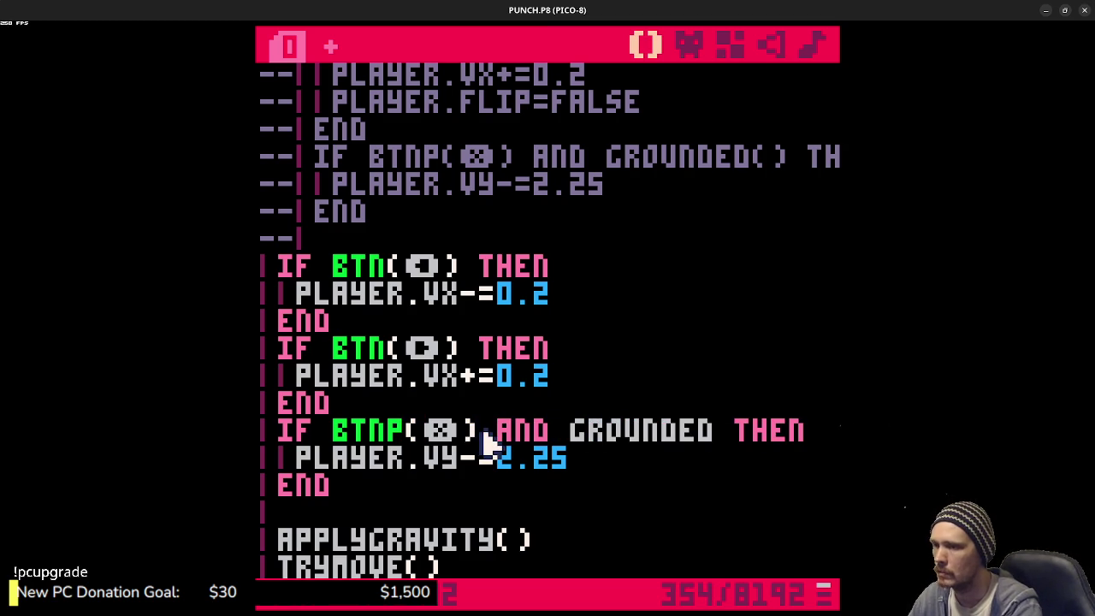
{"action": "key", "text": "ctrl+s"}
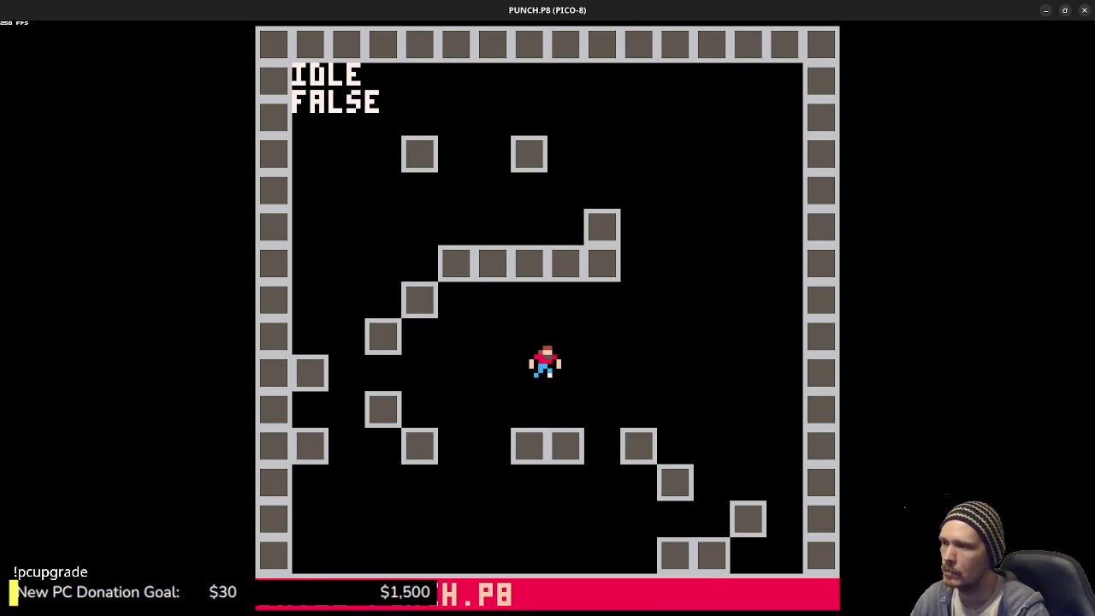
{"action": "key", "text": "z"}
{"action": "key", "text": "Left"}
{"action": "key", "text": "z"}
{"action": "key", "text": "Left"}
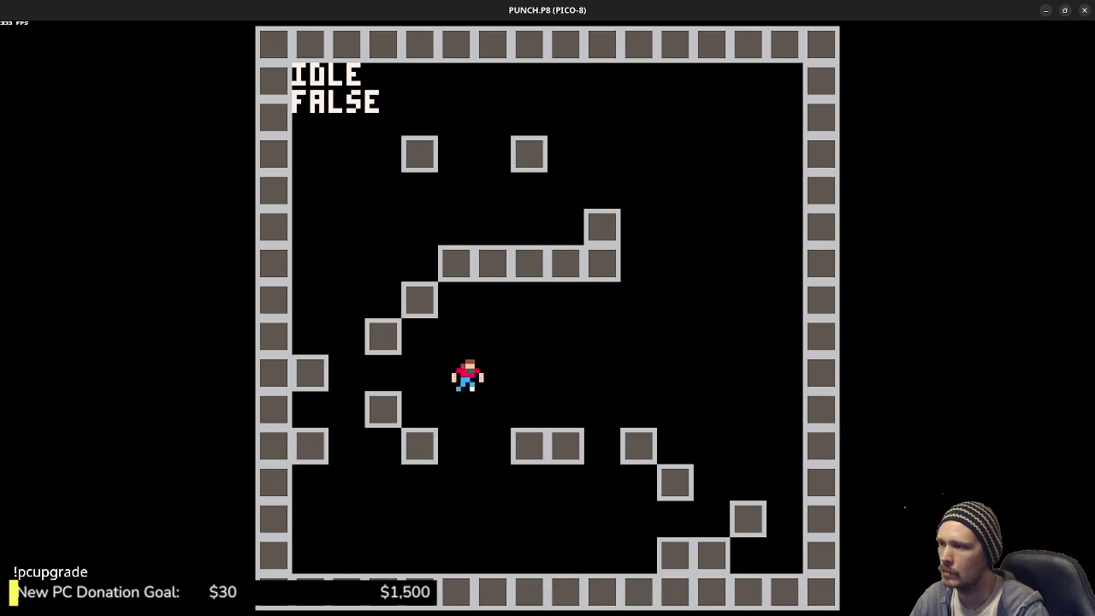
{"action": "key", "text": "Escape"}
- Set PLAYER.FLIP=TRUE in the left block and PLAYER.FLIP=FALSE in the right block, then run
{"action": "left_click", "coordinate": [580, 318]}
{"action": "left_click", "coordinate": [587, 297]}
{"action": "key", "text": "Return"}
{"action": "type", "text": "PLAYER.FL"}
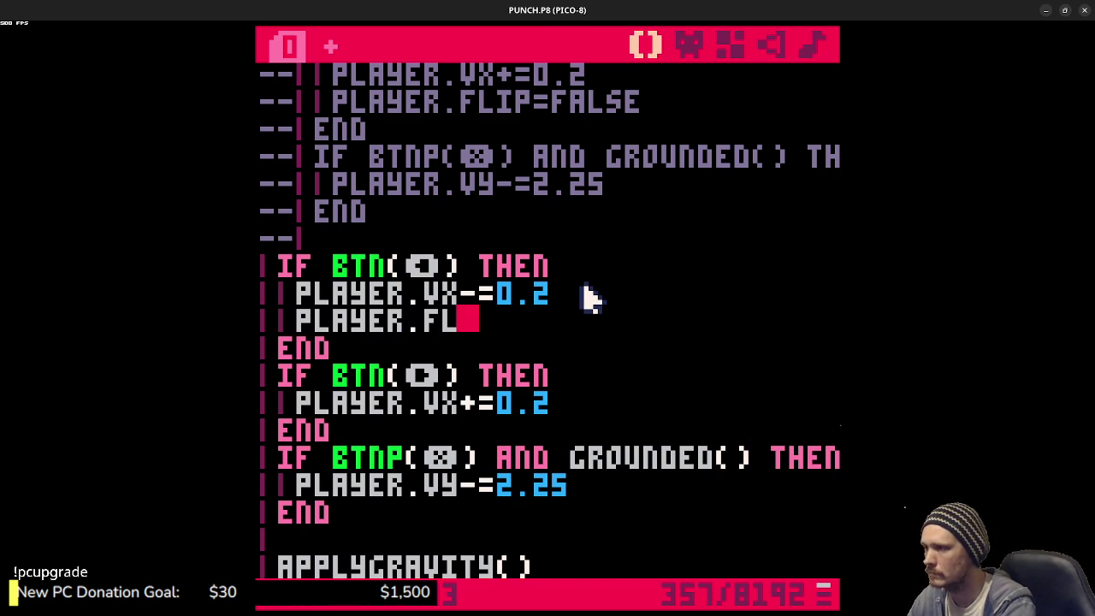
{"action": "type", "text": "IP=TRUE"}
{"action": "left_click_drag", "start_coordinate": [590, 320], "coordinate": [291, 324]}
{"action": "key", "text": "ctrl+c"}
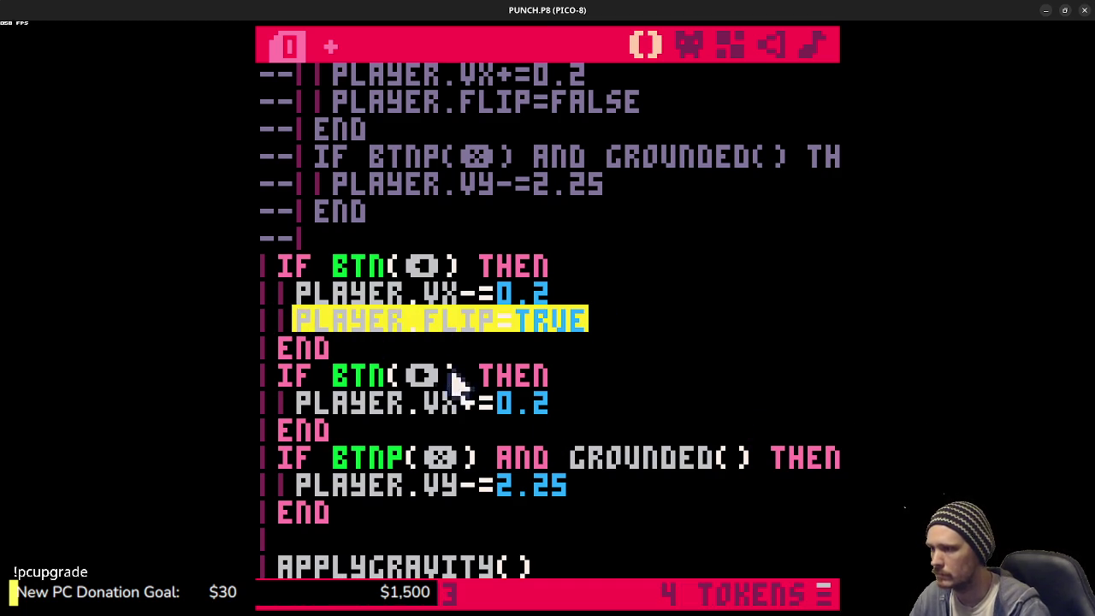
{"action": "left_click", "coordinate": [587, 416]}
{"action": "key", "text": "Return"}
{"action": "key", "text": "ctrl+v"}
{"action": "key", "text": "shift+Left"}
{"action": "key", "text": "shift+Left"}
{"action": "key", "text": "shift+Left"}
{"action": "type", "text": "FALSE"}
{"action": "key", "text": "ctrl+r"}
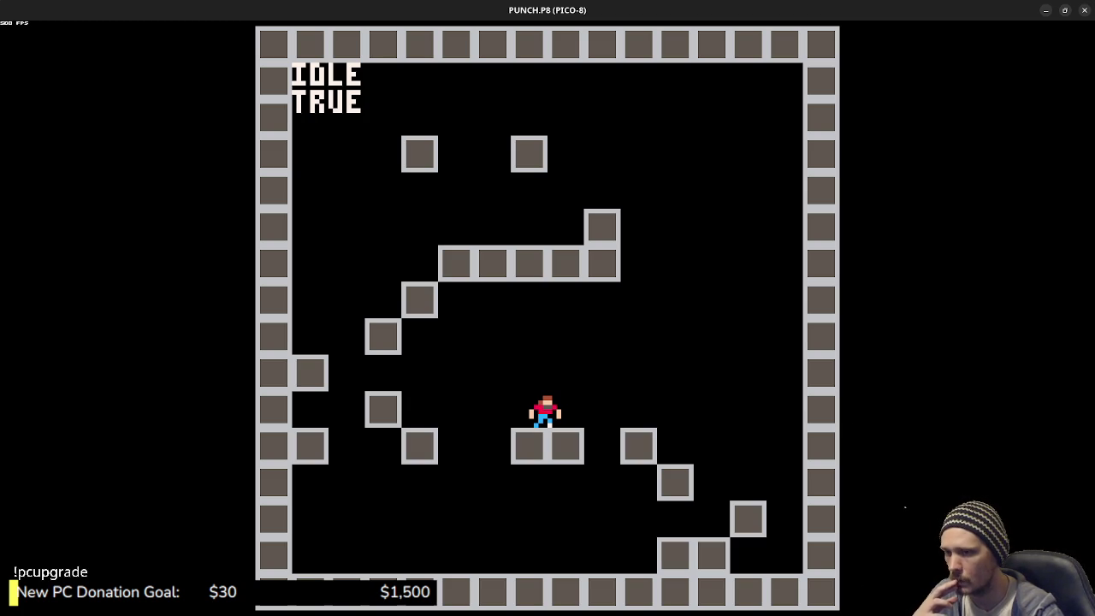
{"action": "key", "text": "z"}
{"action": "key", "text": "z"}
{"action": "key", "text": "Left"}
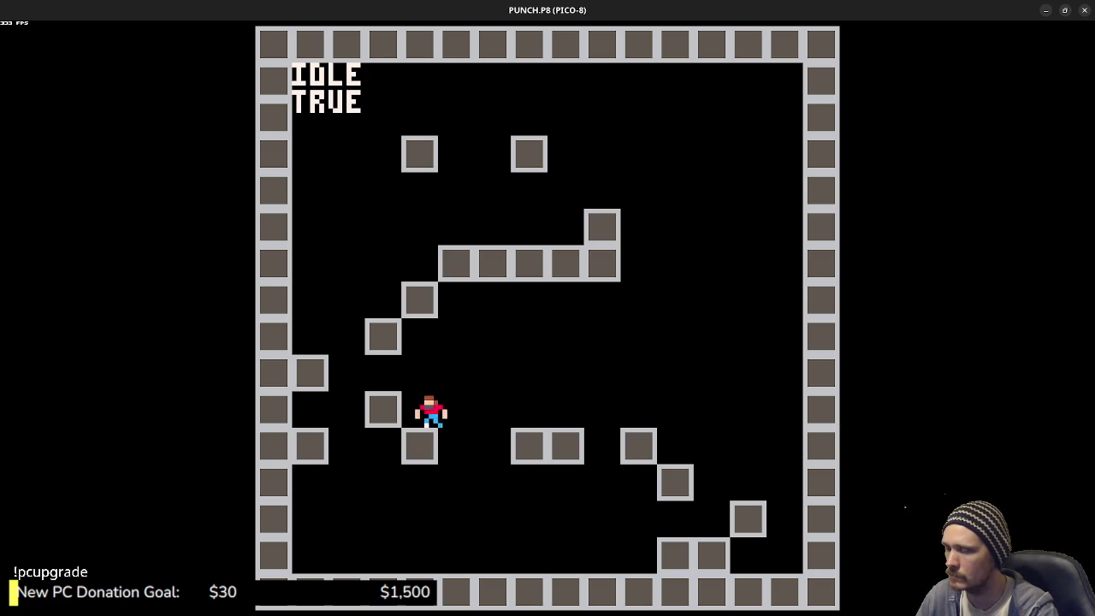
{"action": "key", "text": "z"}
{"action": "key", "text": "Right"}
{"action": "key", "text": "z"}
{"action": "key", "text": "Left"}
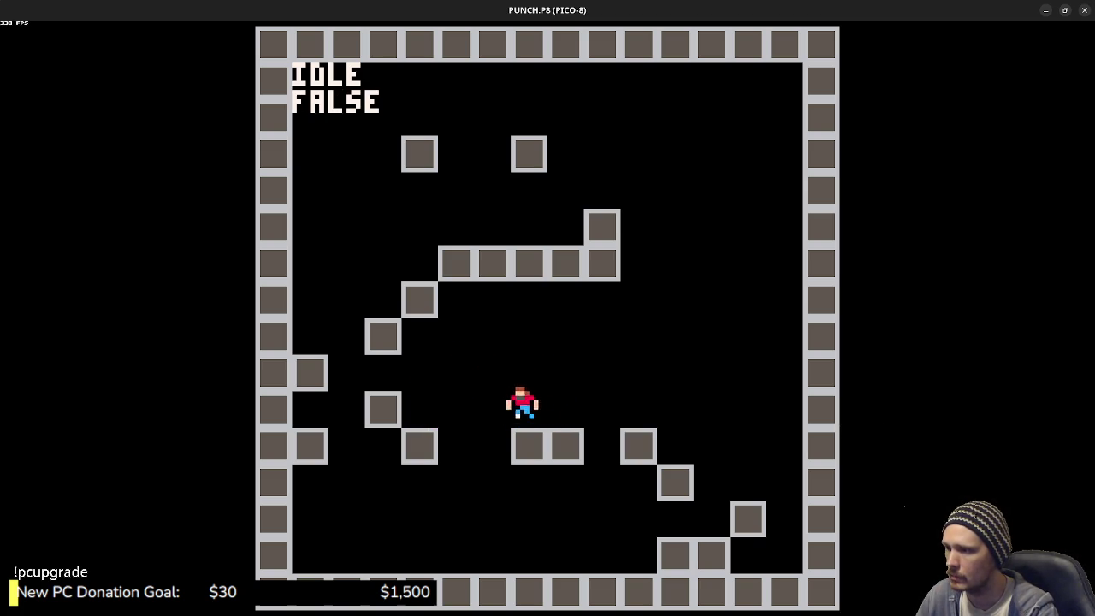
{"action": "key", "text": "z"}
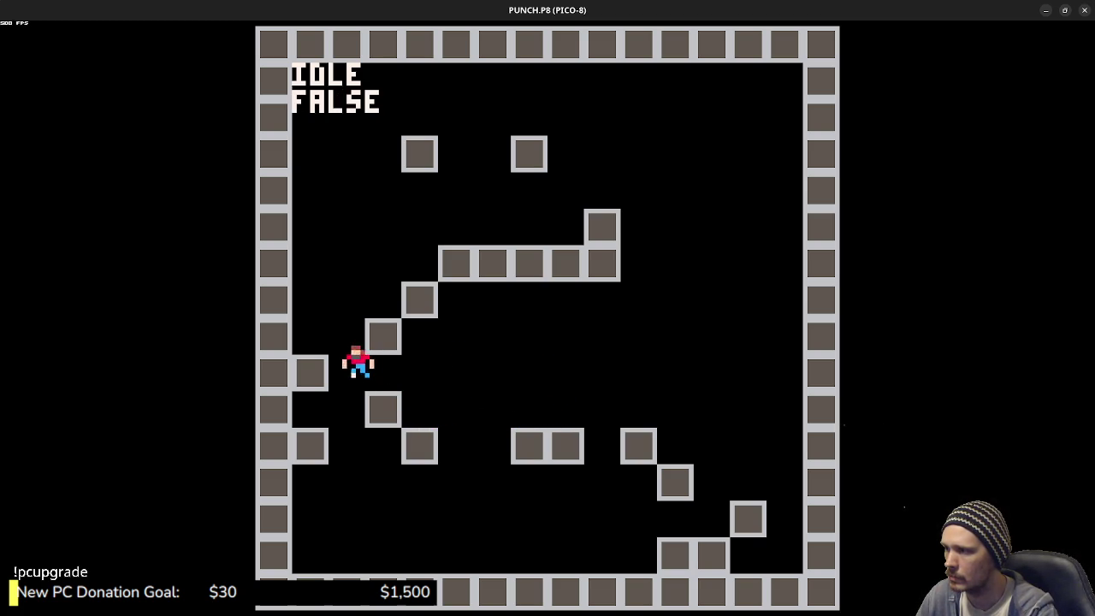
{"action": "key", "text": "z"}
{"action": "key", "text": "Right"}
{"action": "key", "text": "z"}
{"action": "key", "text": "Left"}
{"action": "key", "text": "z"}
{"action": "key", "text": "Right"}
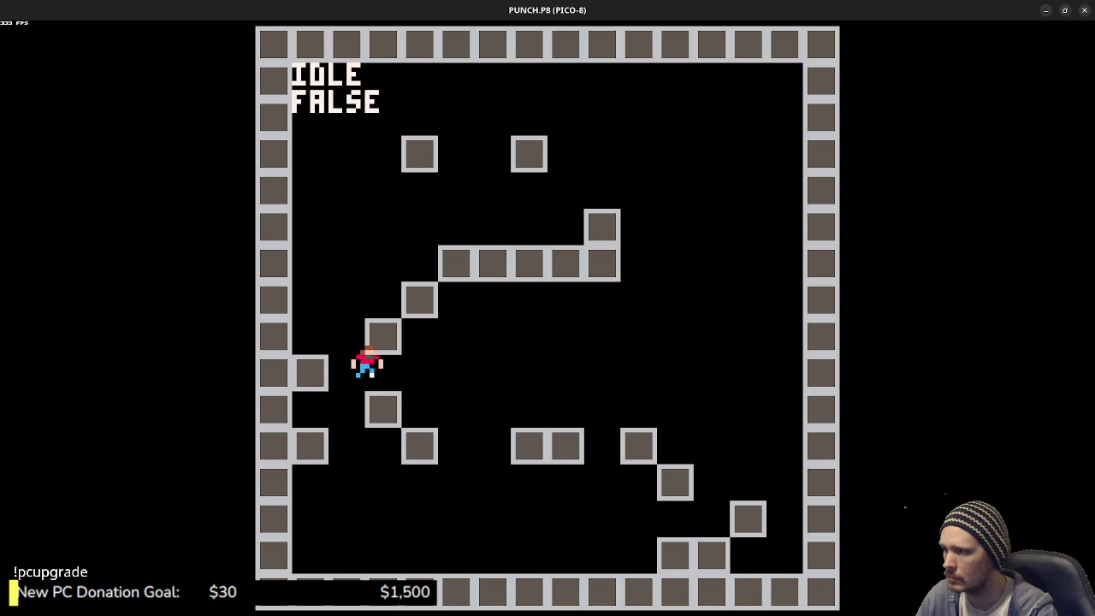
{"action": "key", "text": "z"}
{"action": "key", "text": "Left"}
{"action": "key", "text": "z"}
{"action": "key", "text": "Right"}
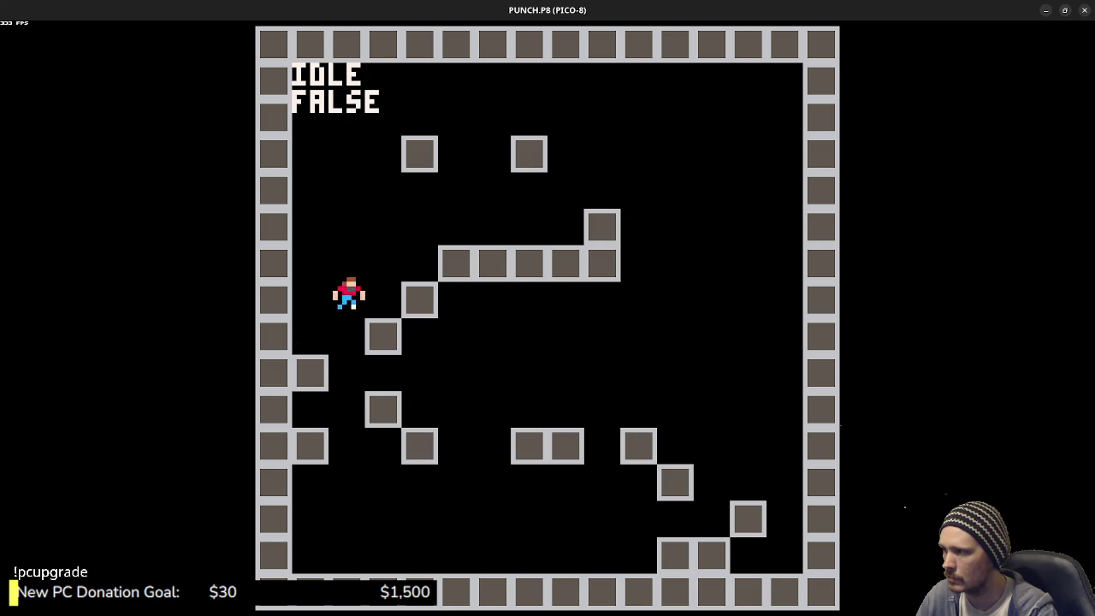
{"action": "key", "text": "z"}
{"action": "key", "text": "Right"}
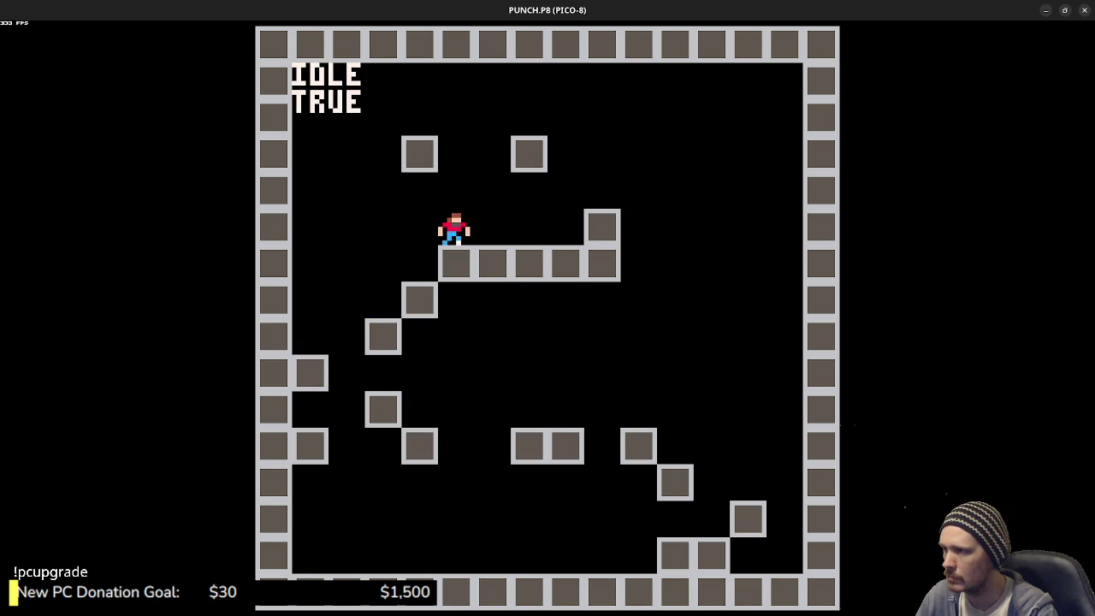
{"action": "key", "text": "Right"}
{"action": "key", "text": "z"}
{"action": "key", "text": "z"}
{"action": "key", "text": "Left"}
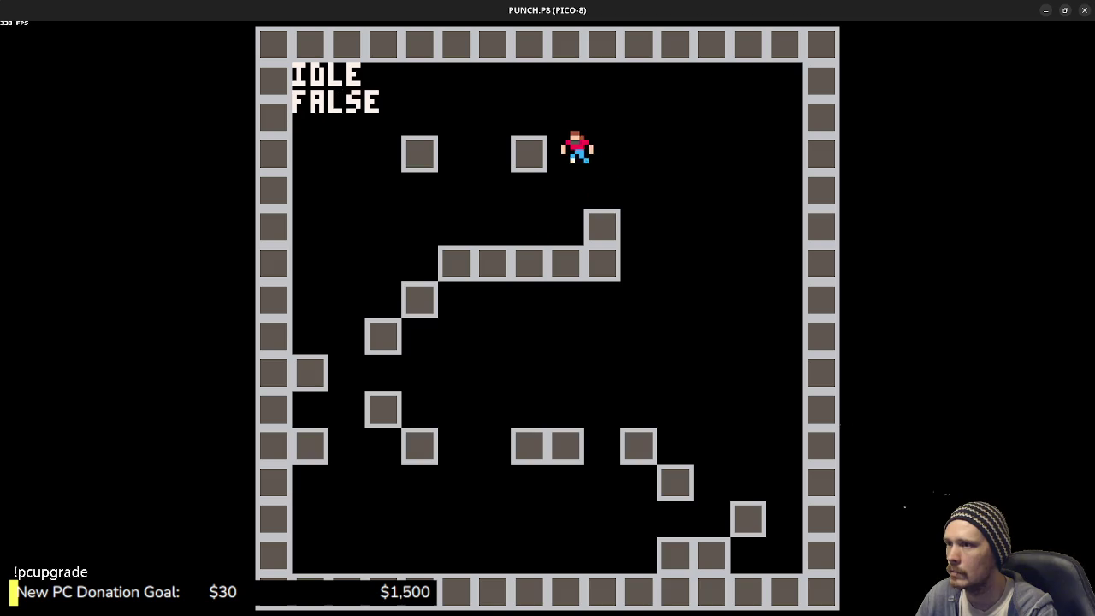
{"action": "key", "text": "z"}
{"action": "key", "text": "Right"}
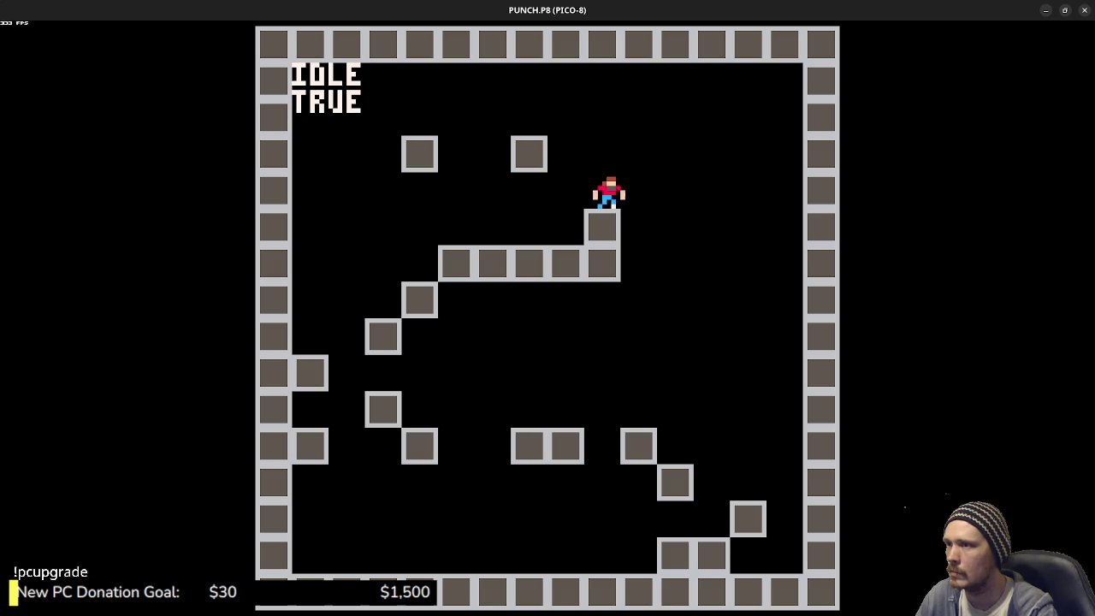
{"action": "key", "text": "Escape"}
- Delete the old commented-out code block up to the _update line
{"action": "scroll", "coordinate": [385, 351], "scroll_direction": "up", "scroll_amount": 3}
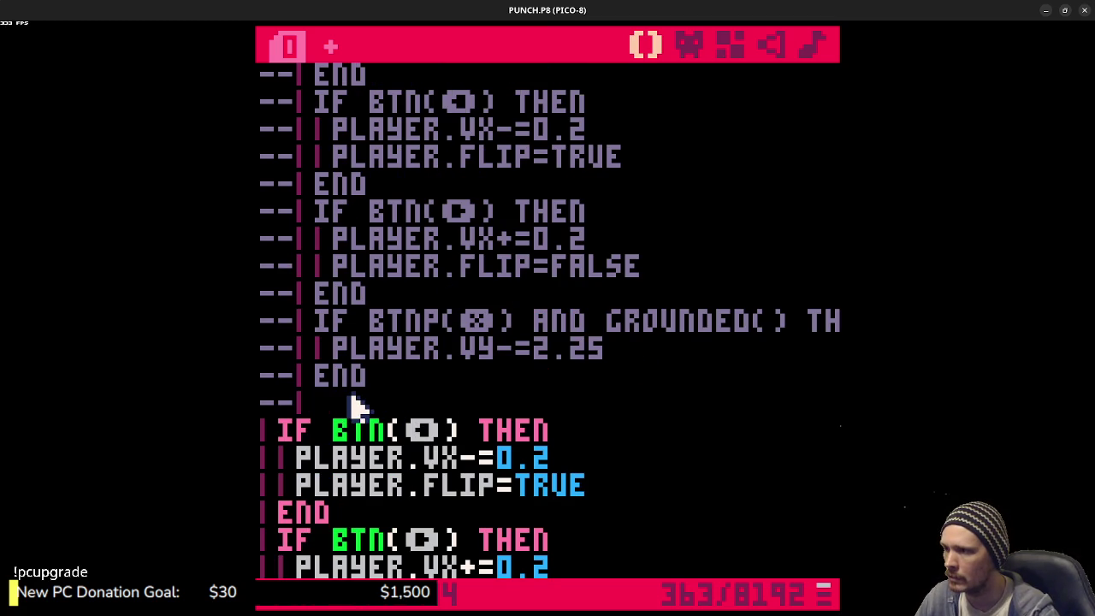
{"action": "scroll", "coordinate": [355, 406], "scroll_direction": "up", "scroll_amount": 3}
{"action": "left_click", "coordinate": [355, 406], "text": "shift"}
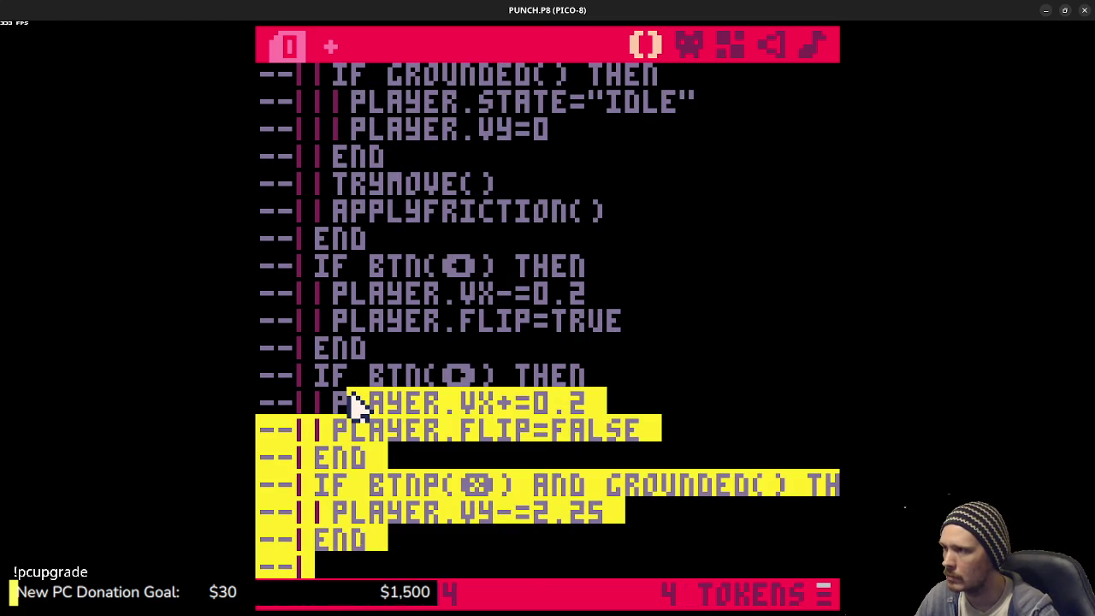
{"action": "scroll", "coordinate": [355, 406], "scroll_direction": "up", "scroll_amount": 10}
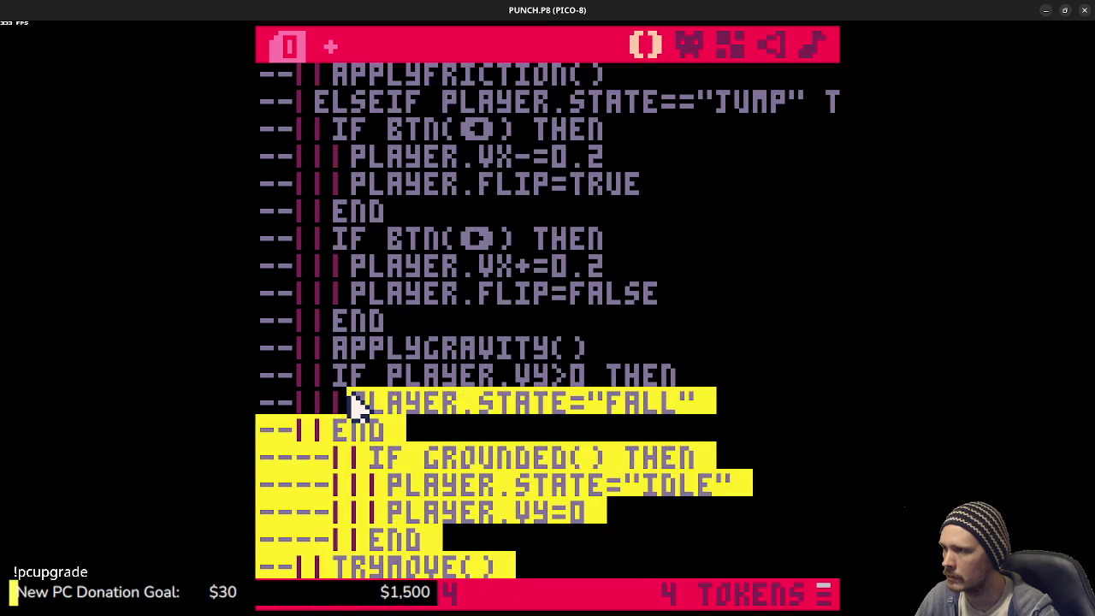
{"action": "scroll", "coordinate": [355, 406], "scroll_direction": "up", "scroll_amount": 10}
{"action": "mouse_move", "coordinate": [355, 406]}
{"action": "left_mouse_down"}
{"action": "mouse_move", "coordinate": [496, 325]}
{"action": "mouse_move", "coordinate": [642, 214]}
{"action": "left_mouse_up"}
{"action": "key", "text": "BackSpace"}
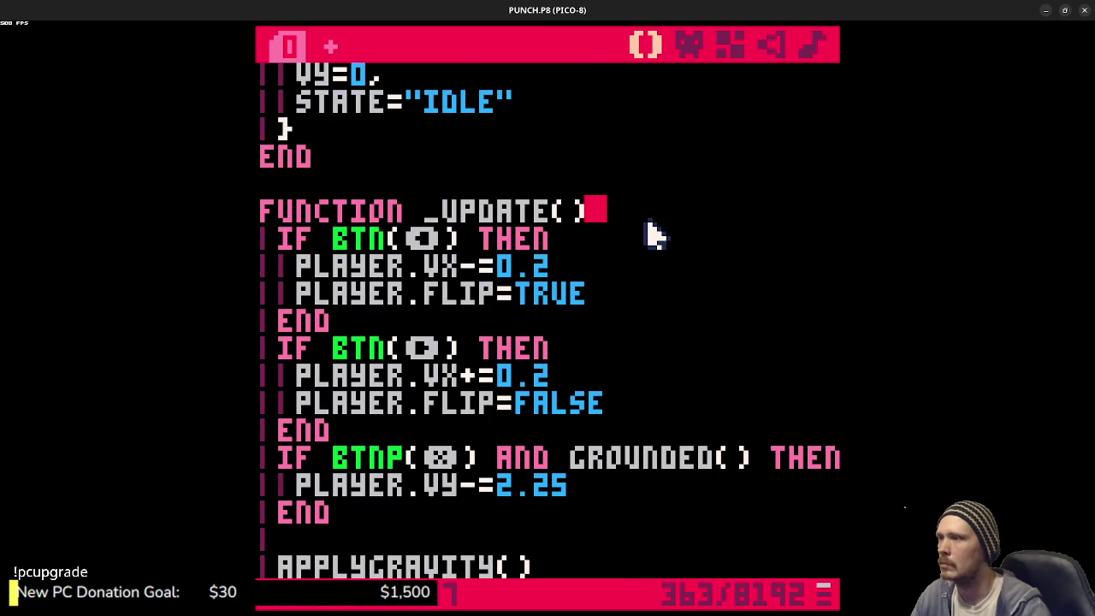
- Uncomment the friction block, save, and remove the extra blank line above it
{"action": "scroll", "coordinate": [598, 273], "scroll_direction": "down", "scroll_amount": 5}
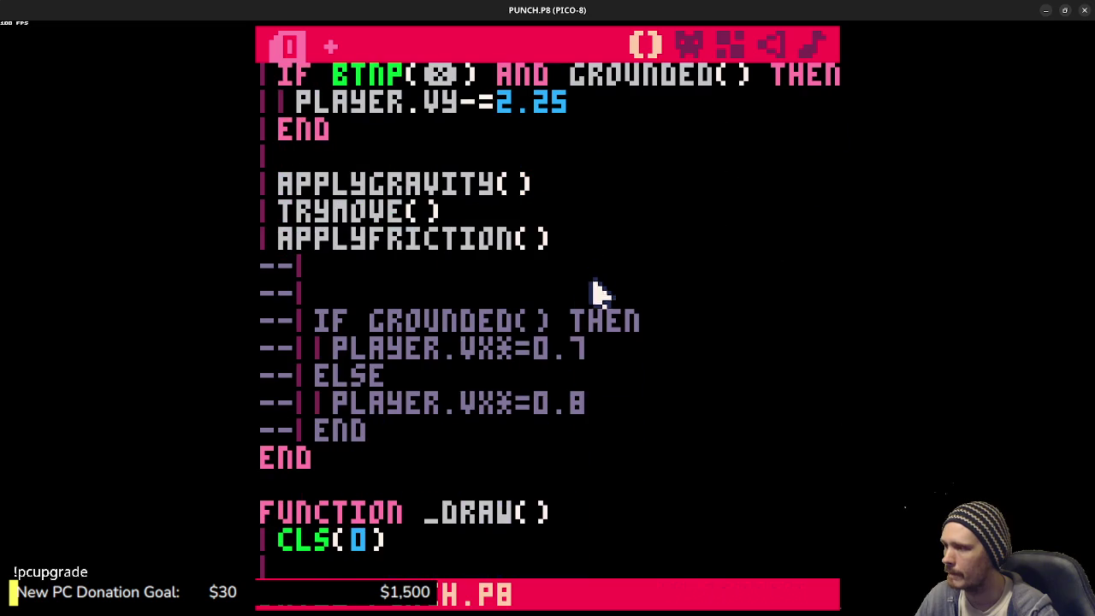
{"action": "mouse_move", "coordinate": [403, 423]}
{"action": "left_mouse_down"}
{"action": "mouse_move", "coordinate": [320, 357]}
{"action": "mouse_move", "coordinate": [268, 261]}
{"action": "left_mouse_up"}
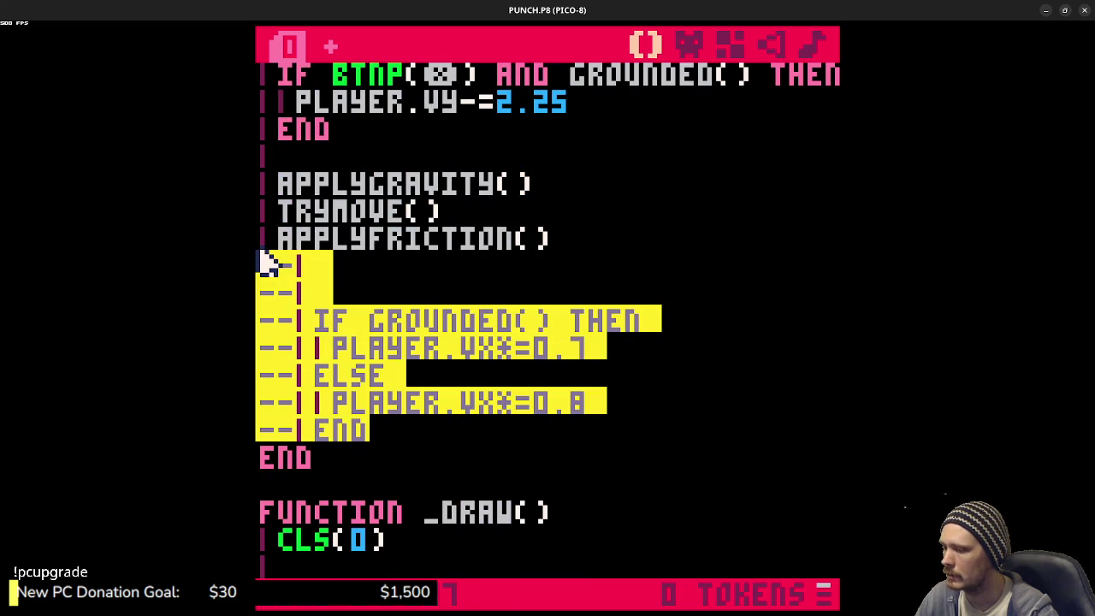
{"action": "key", "text": "ctrl+b"}
{"action": "left_click", "coordinate": [422, 288]}
{"action": "key", "text": "ctrl+s"}
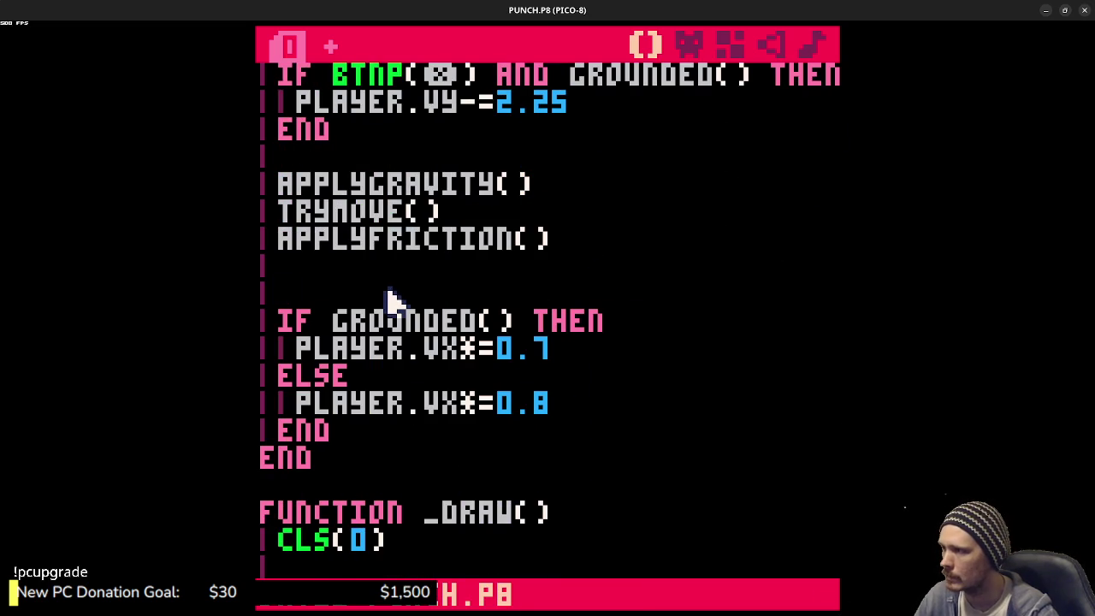
{"action": "key", "text": "BackSpace"}
{"action": "key", "text": "BackSpace"}
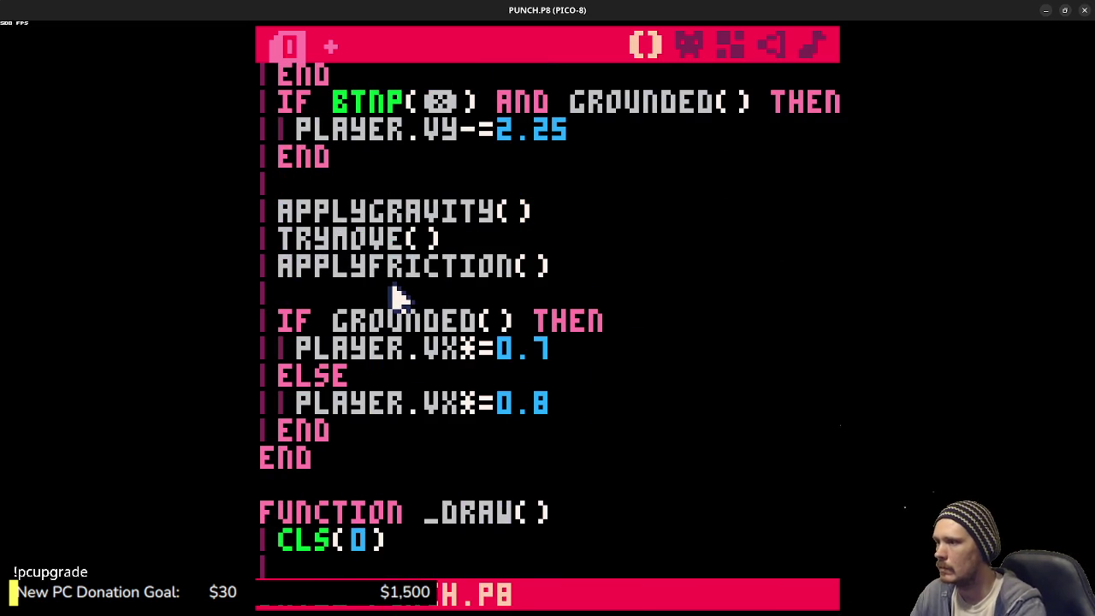
- Delete the duplicate inline friction code after APPLYFRICTION() and test-run the game
{"action": "scroll", "coordinate": [589, 374], "scroll_direction": "down", "scroll_amount": 10}
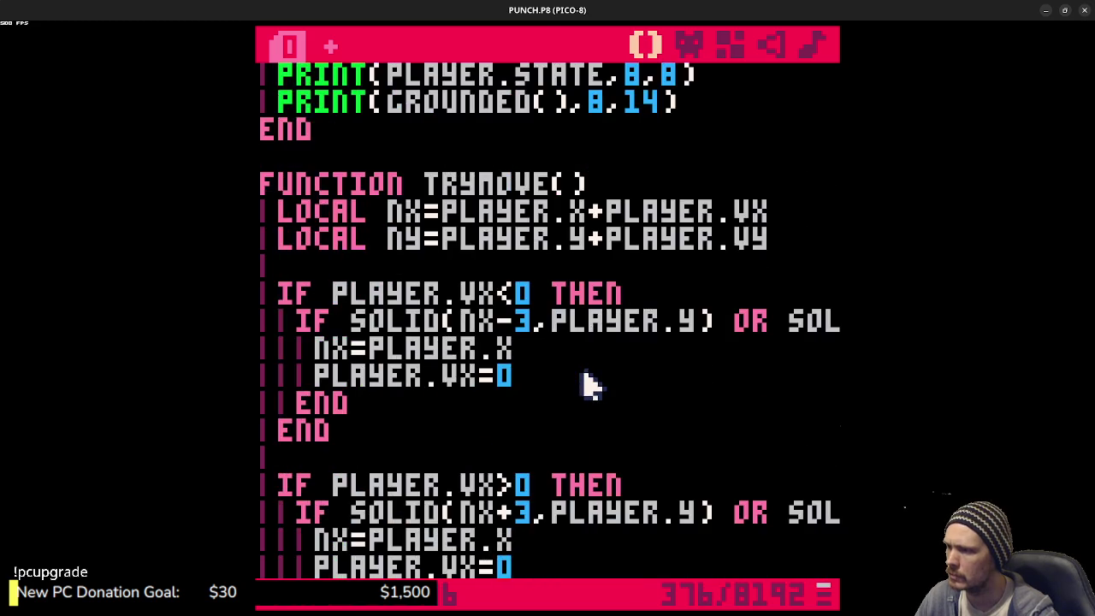
{"action": "scroll", "coordinate": [590, 376], "scroll_direction": "down", "scroll_amount": 8}
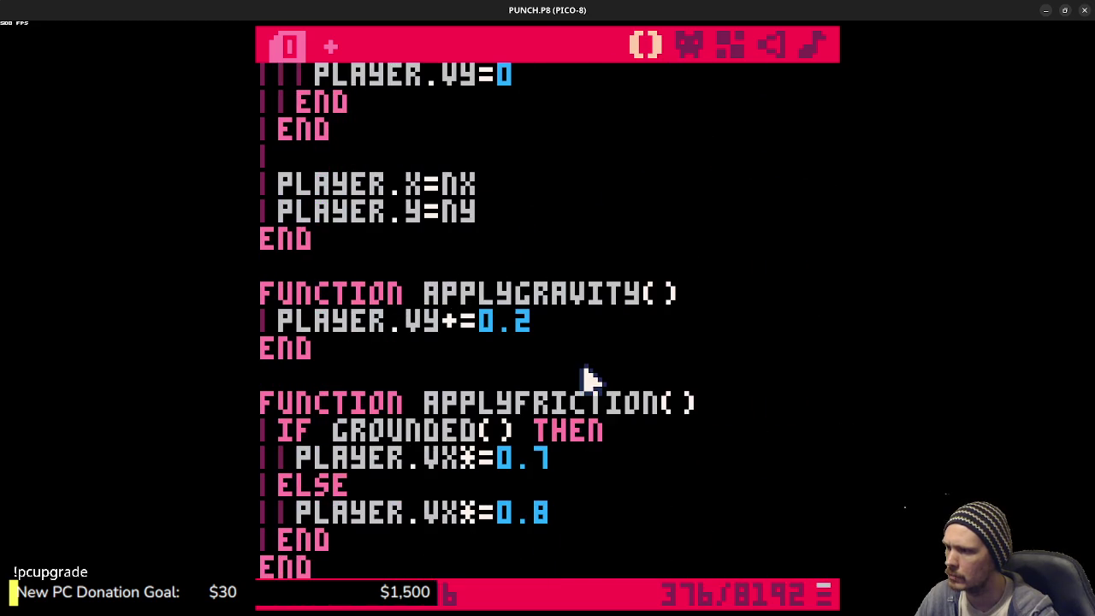
{"action": "scroll", "coordinate": [587, 376], "scroll_direction": "up", "scroll_amount": 15}
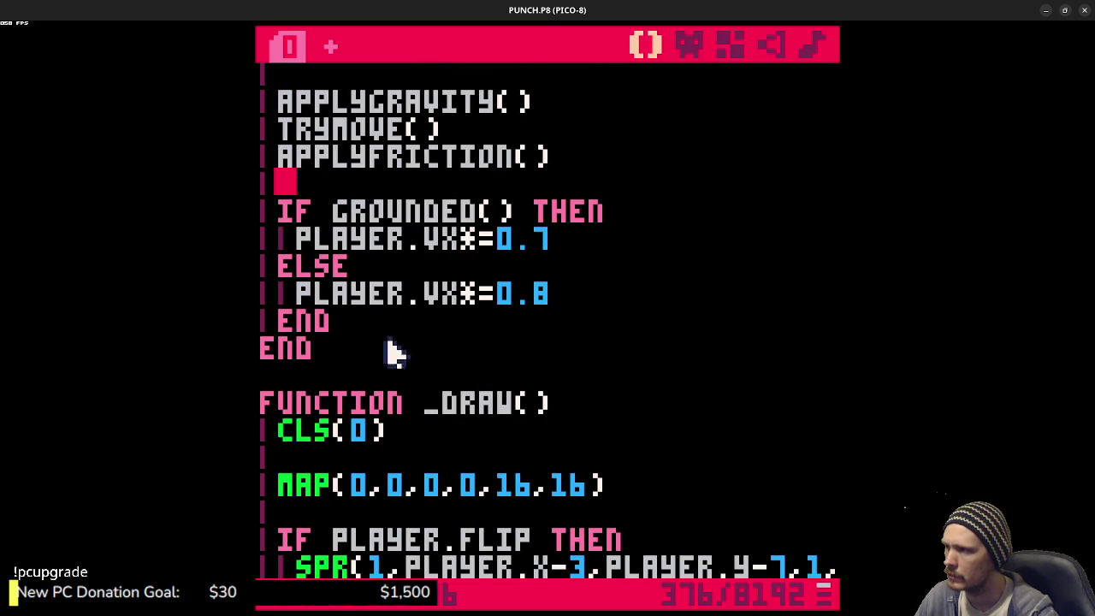
{"action": "left_click_drag", "start_coordinate": [361, 318], "coordinate": [591, 171]}
{"action": "key", "text": "BackSpace"}
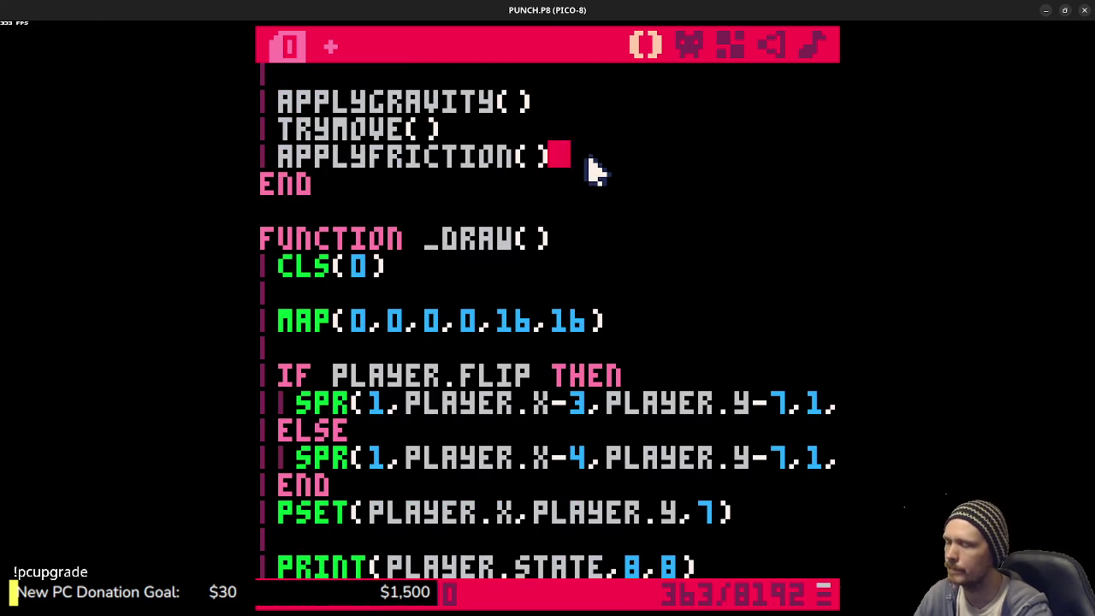
{"action": "scroll", "coordinate": [598, 220], "scroll_direction": "up", "scroll_amount": 6}
{"action": "scroll", "coordinate": [611, 229], "scroll_direction": "down", "scroll_amount": 8}
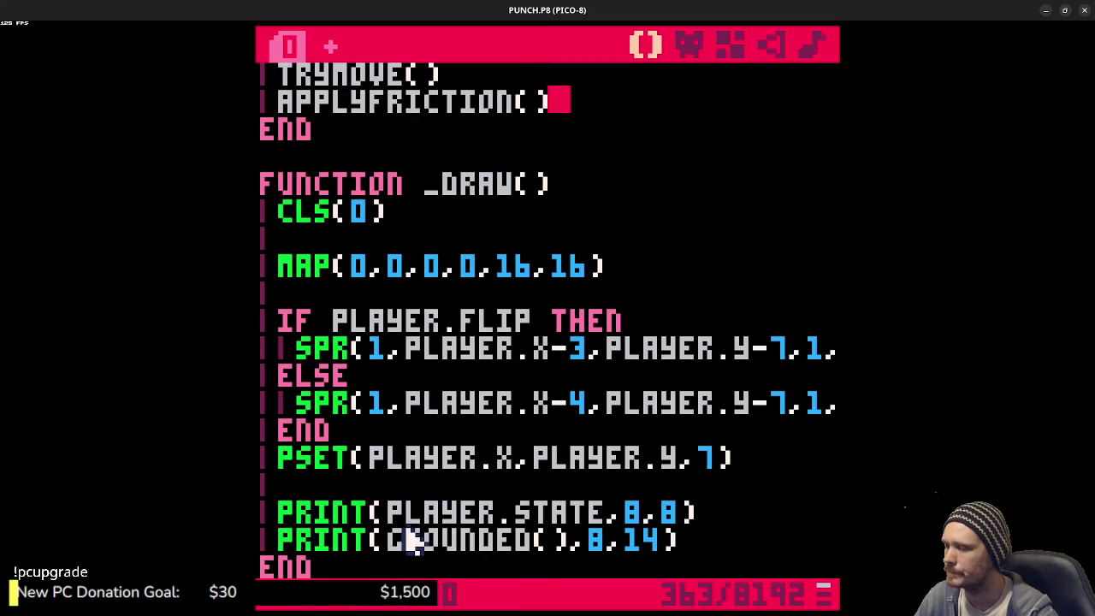
{"action": "key", "text": "ctrl+r"}
{"action": "key", "text": "Escape"}
- Delete the PRINT(PLAYER.STATE,8,8) debug line
{"action": "scroll", "coordinate": [478, 524], "scroll_direction": "down", "scroll_amount": 2}
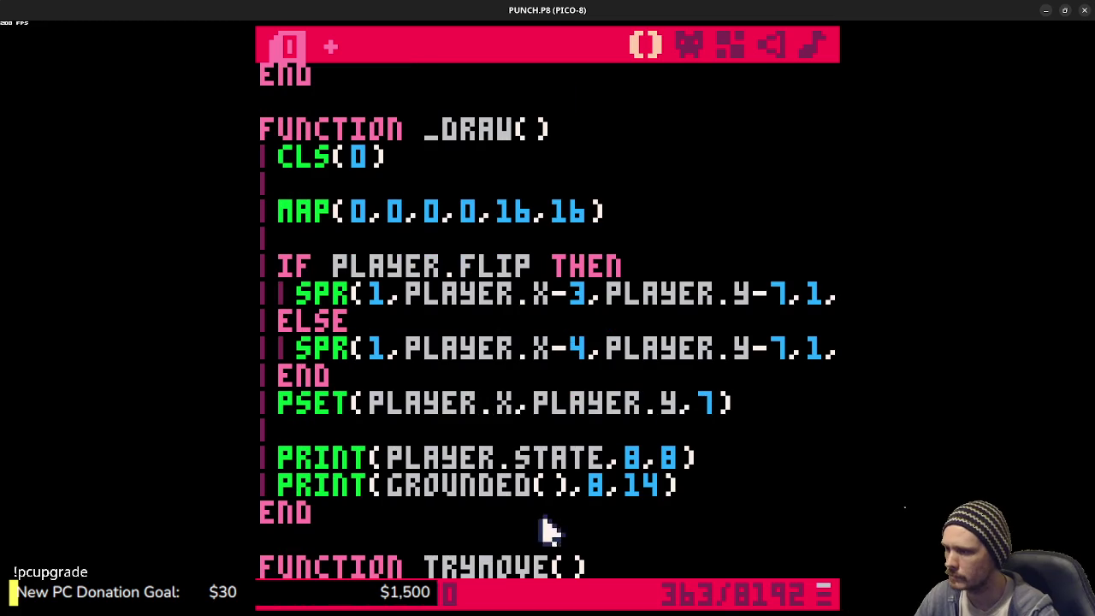
{"action": "left_click", "coordinate": [729, 456]}
{"action": "key", "text": "shift+Home"}
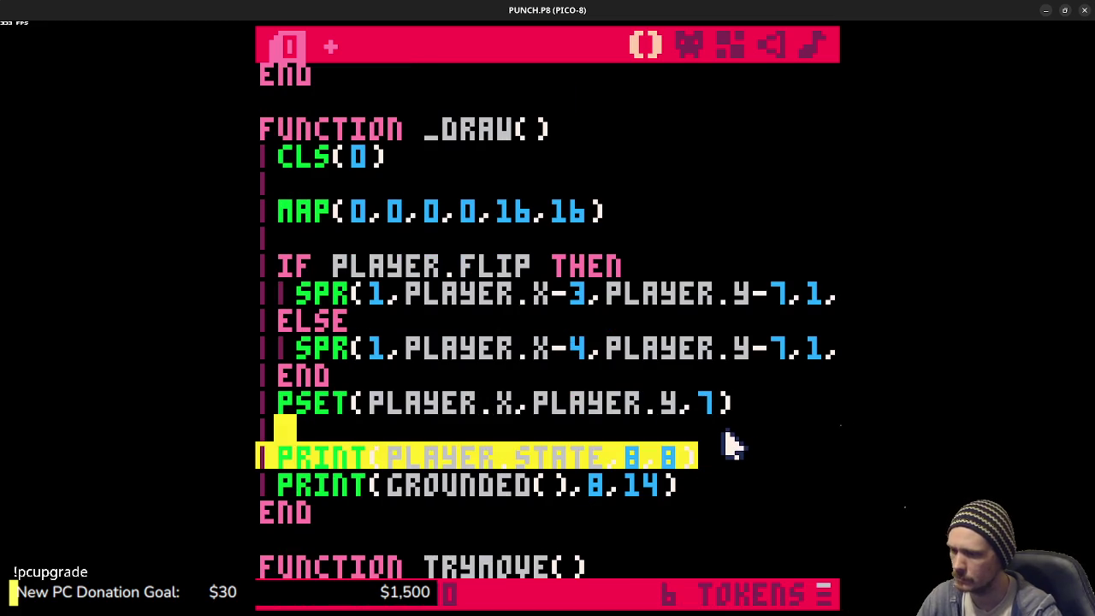
{"action": "key", "text": "BackSpace"}
- Remove STATE="IDLE" from the player table and test moving the player left and right
{"action": "scroll", "coordinate": [726, 442], "scroll_direction": "up", "scroll_amount": 10}
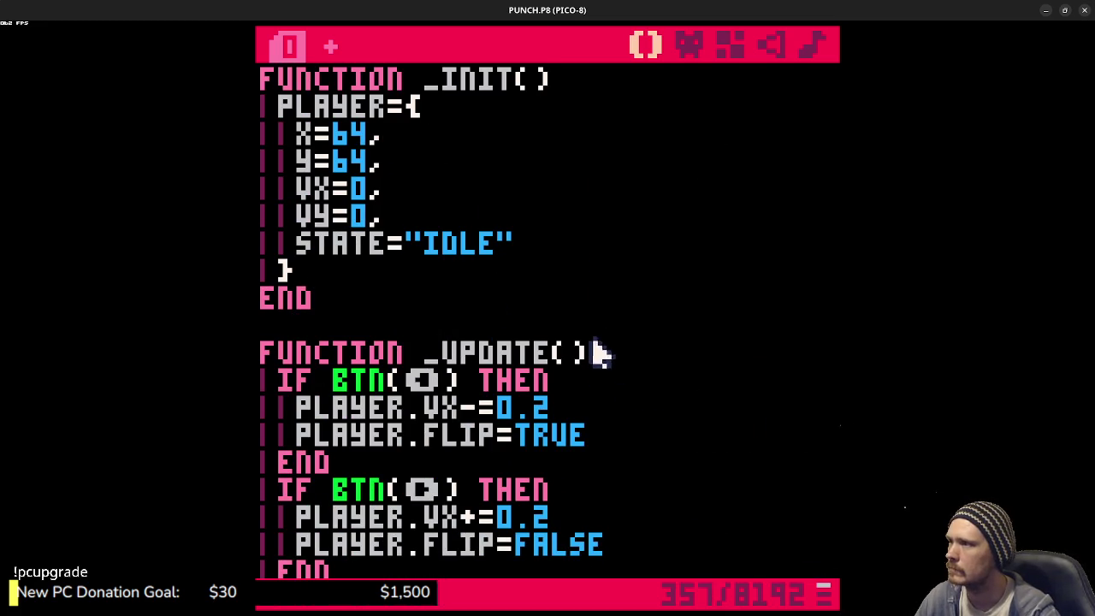
{"action": "left_click_drag", "start_coordinate": [544, 243], "coordinate": [545, 218]}
{"action": "key", "text": "BackSpace"}
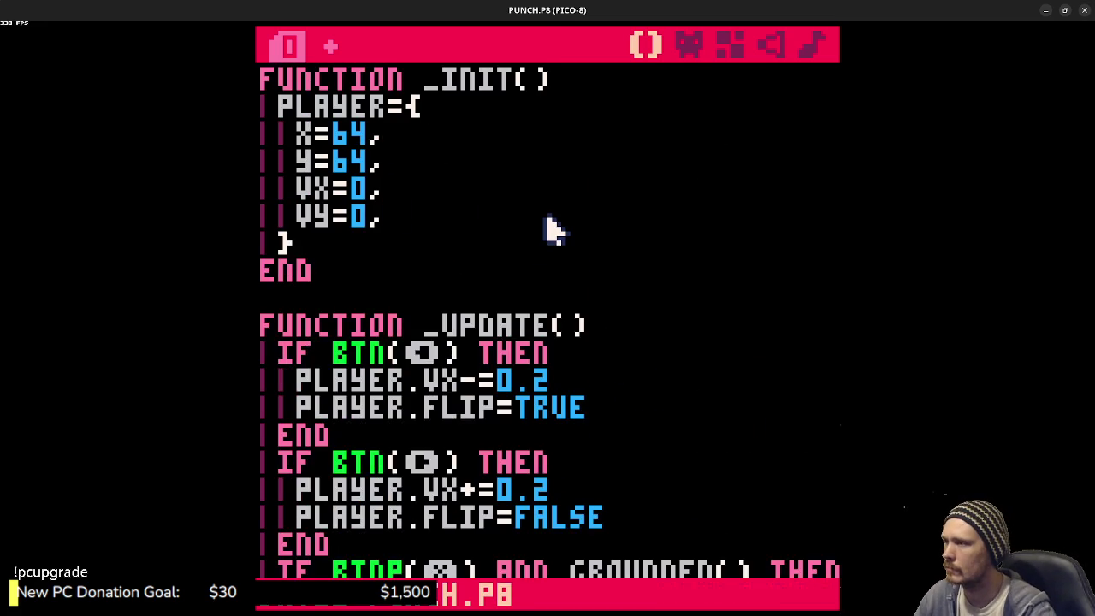
{"action": "key", "text": "ctrl+r"}
{"action": "key", "text": "Right"}
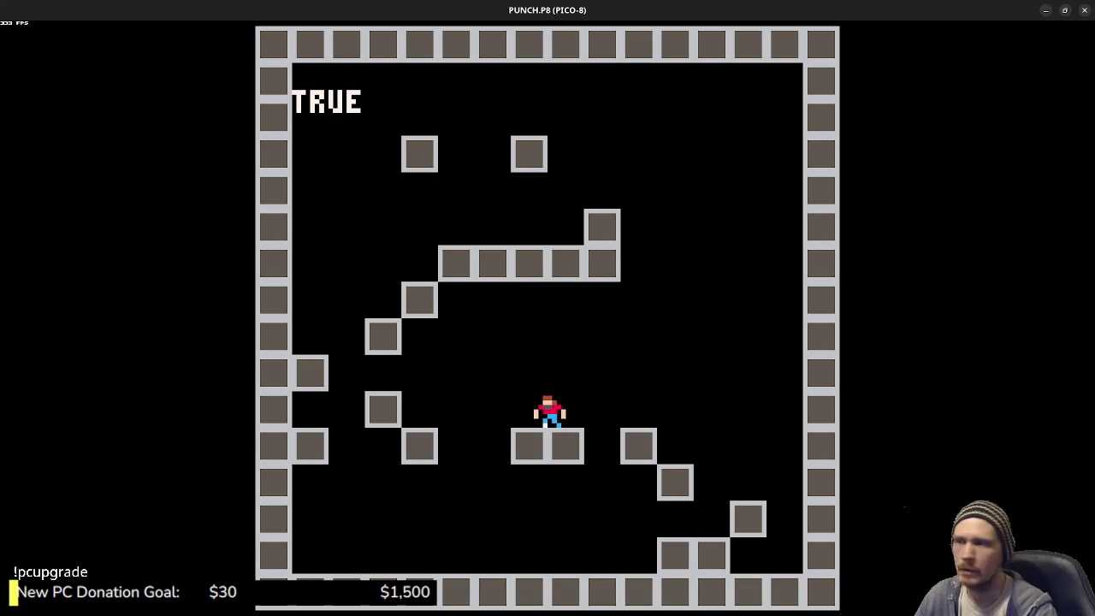
{"action": "key", "text": "Left"}
{"action": "key", "text": "Right"}
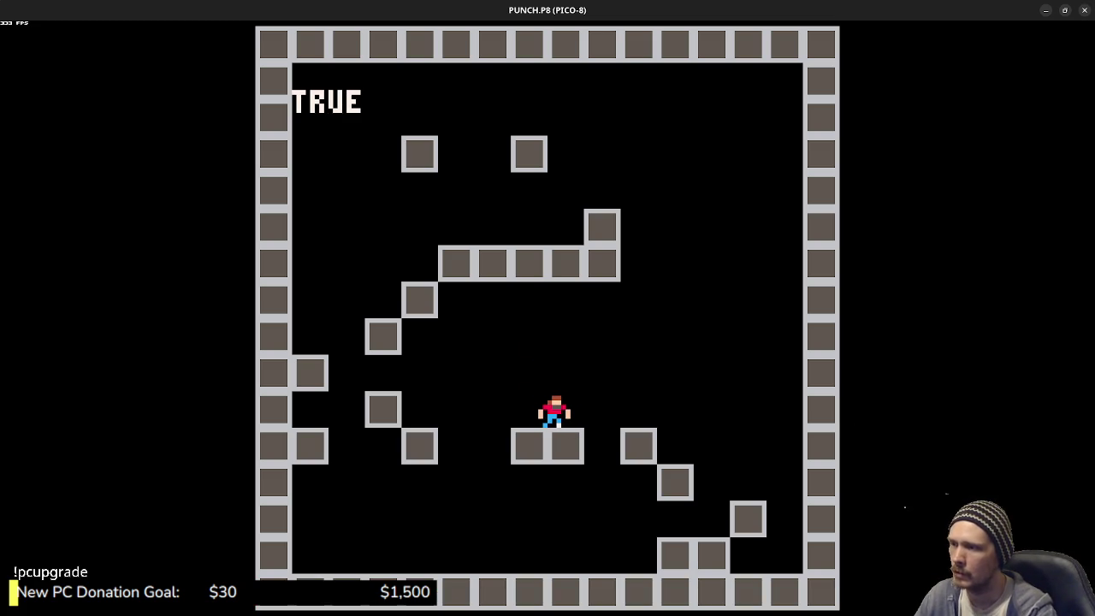
{"action": "key", "text": "Escape"}
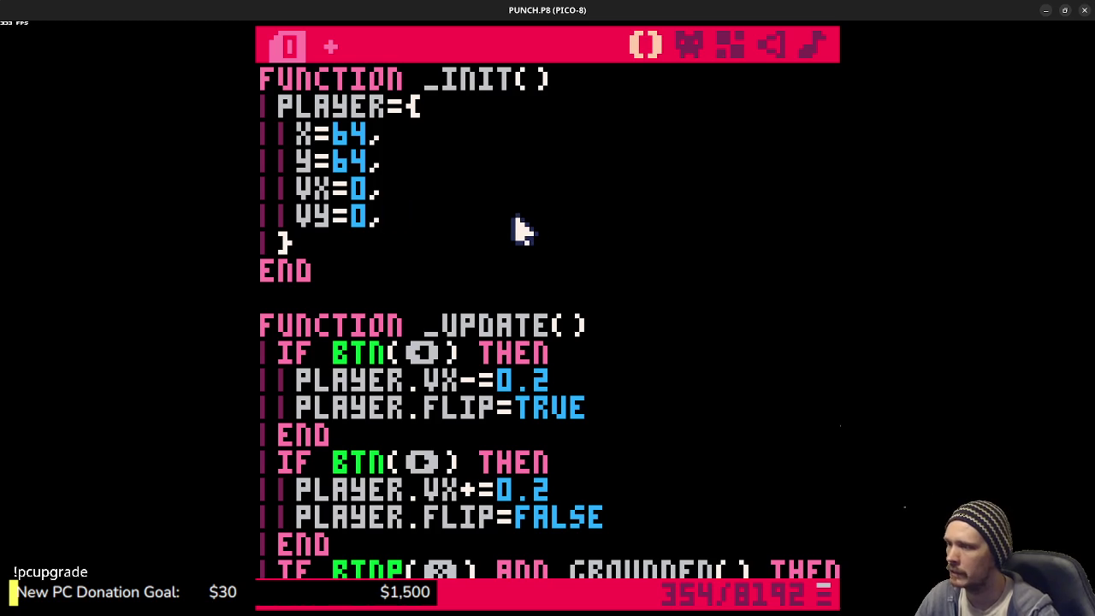
{"action": "key", "text": "Return"}
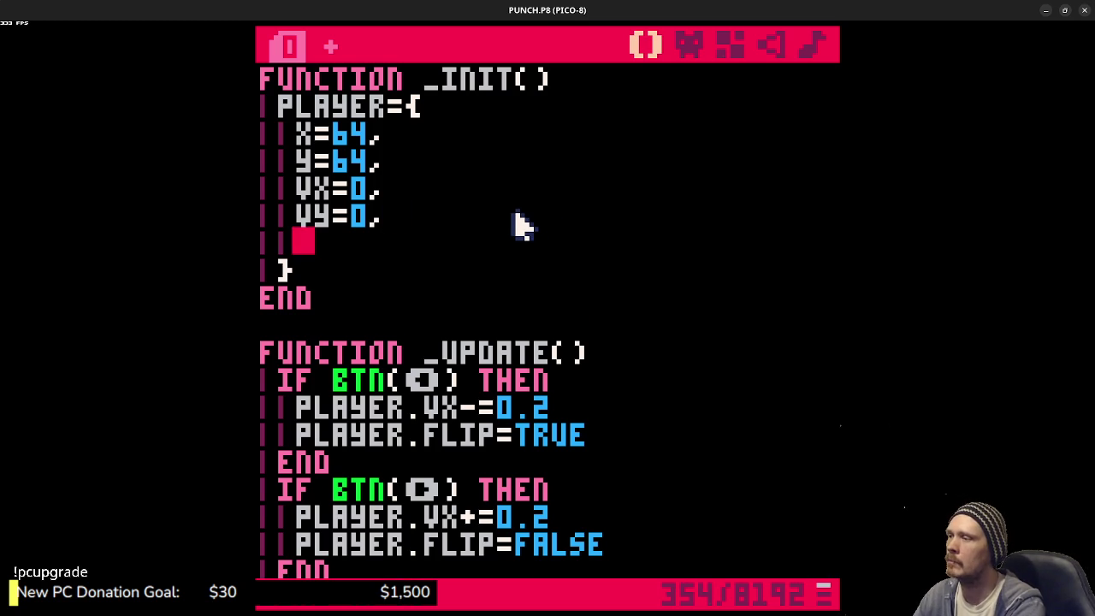
- Add ANIMS={"IDLE"={1,2,3,2}} to the PLAYER table in _init
{"action": "type", "text": "anims"}
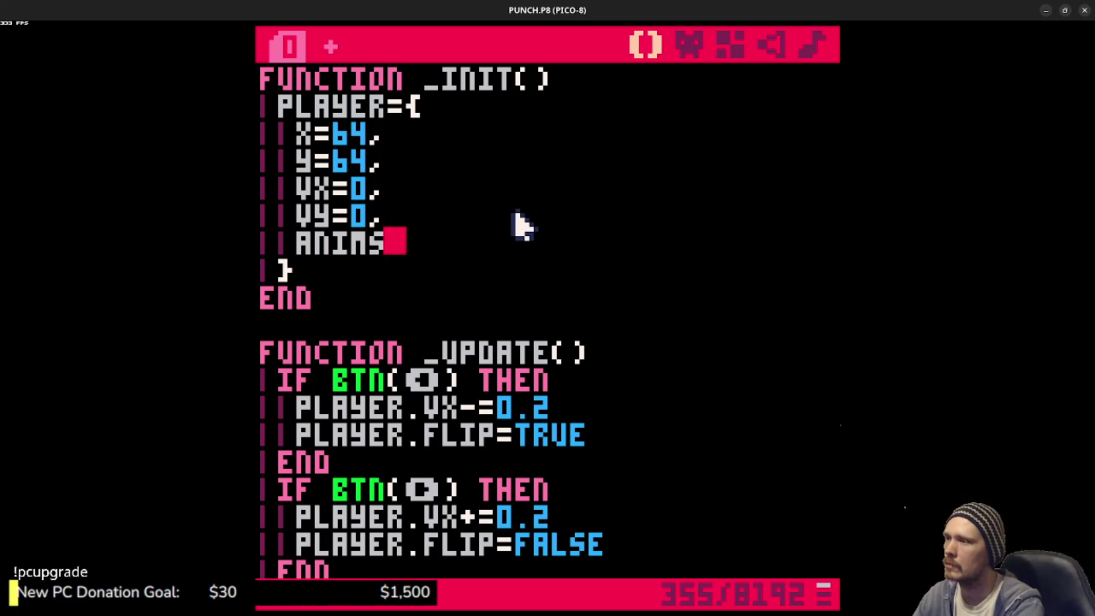
{"action": "type", "text": "={"}
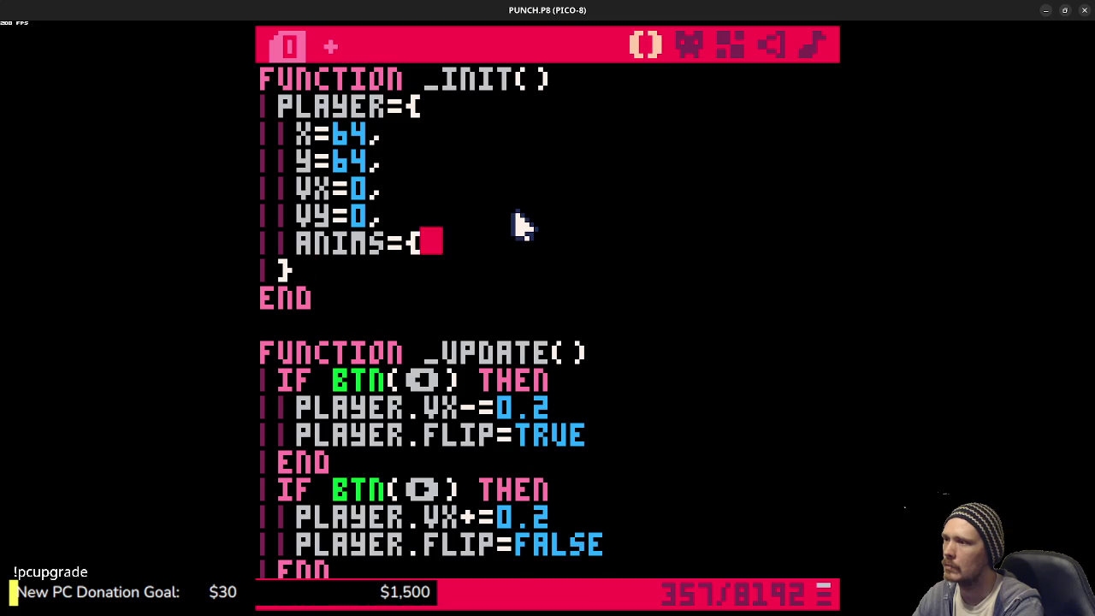
{"action": "key", "text": "Return"}
{"action": "type", "text": "}"}
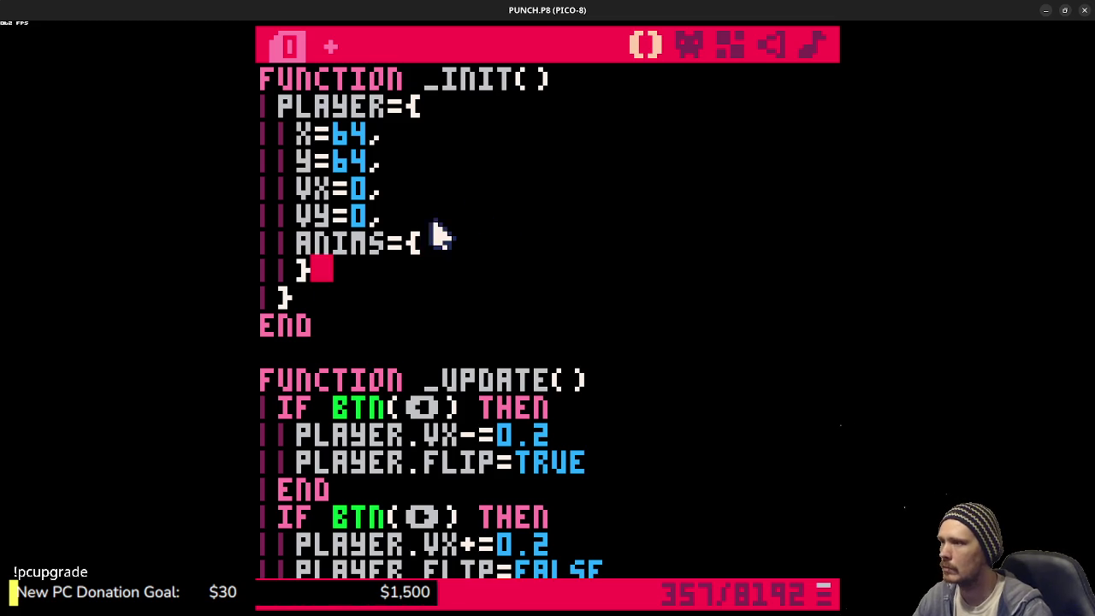
{"action": "left_click", "coordinate": [434, 243]}
{"action": "key", "text": "Return"}
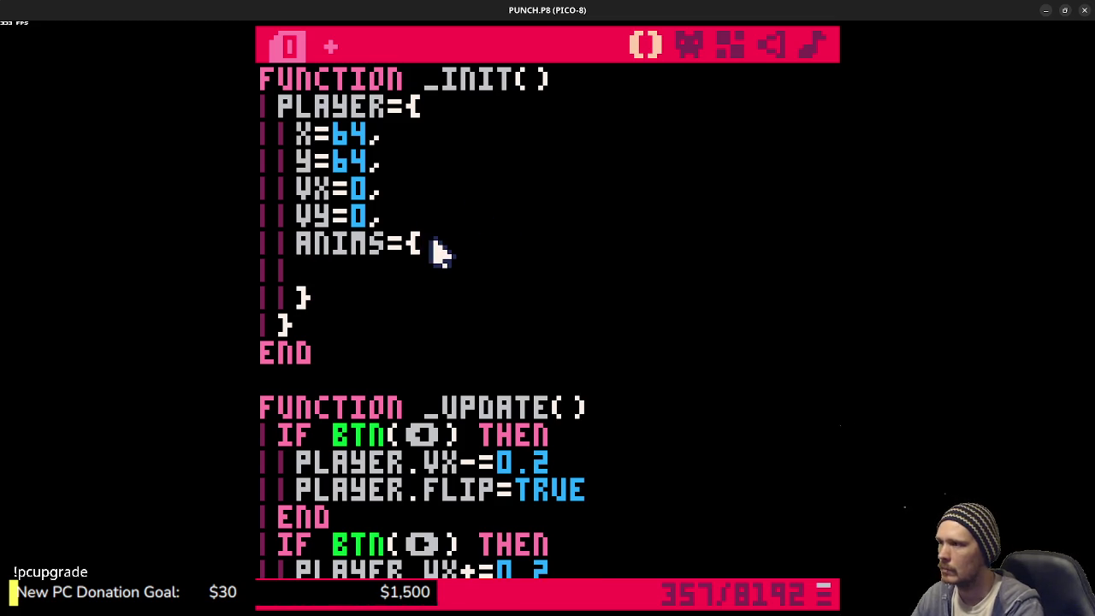
{"action": "type", "text": "\"IDLE\"={"}
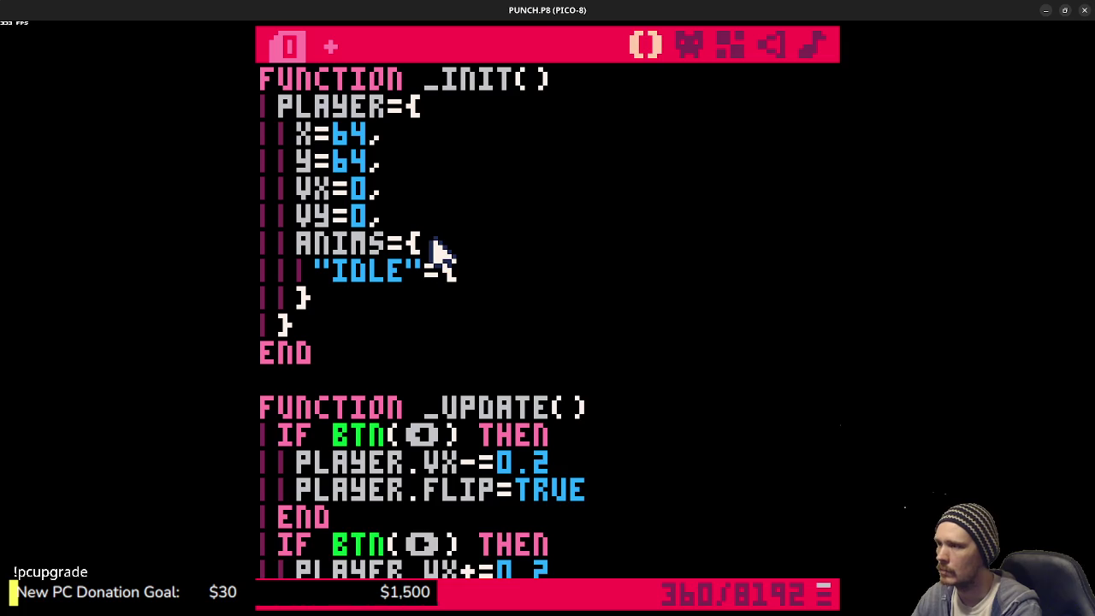
{"action": "key", "text": "Return"}
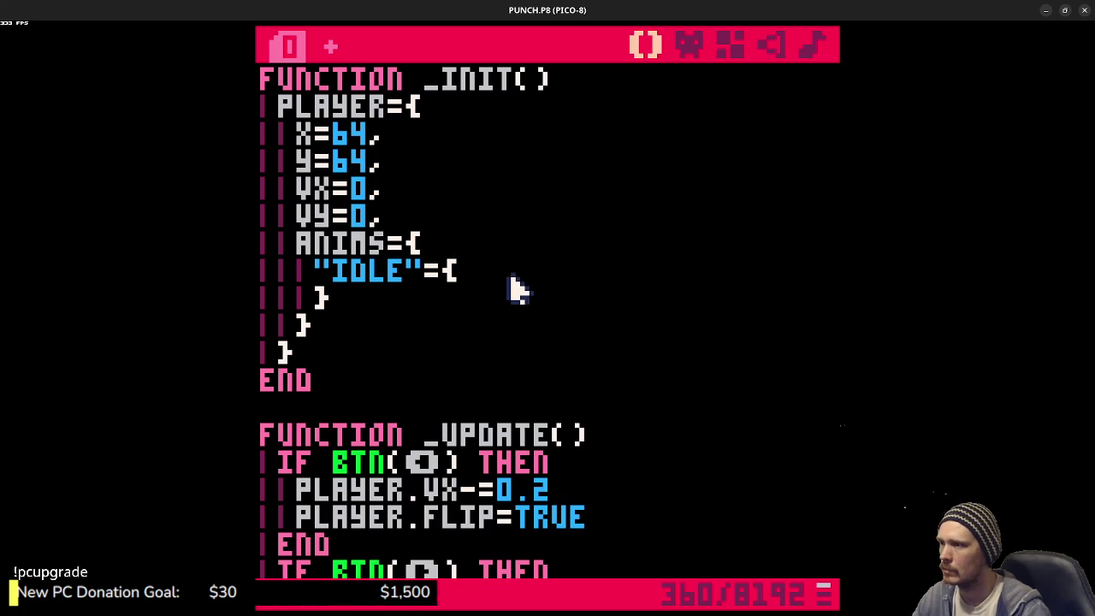
{"action": "key", "text": "BackSpace"}
{"action": "key", "text": "BackSpace"}
{"action": "key", "text": "BackSpace"}
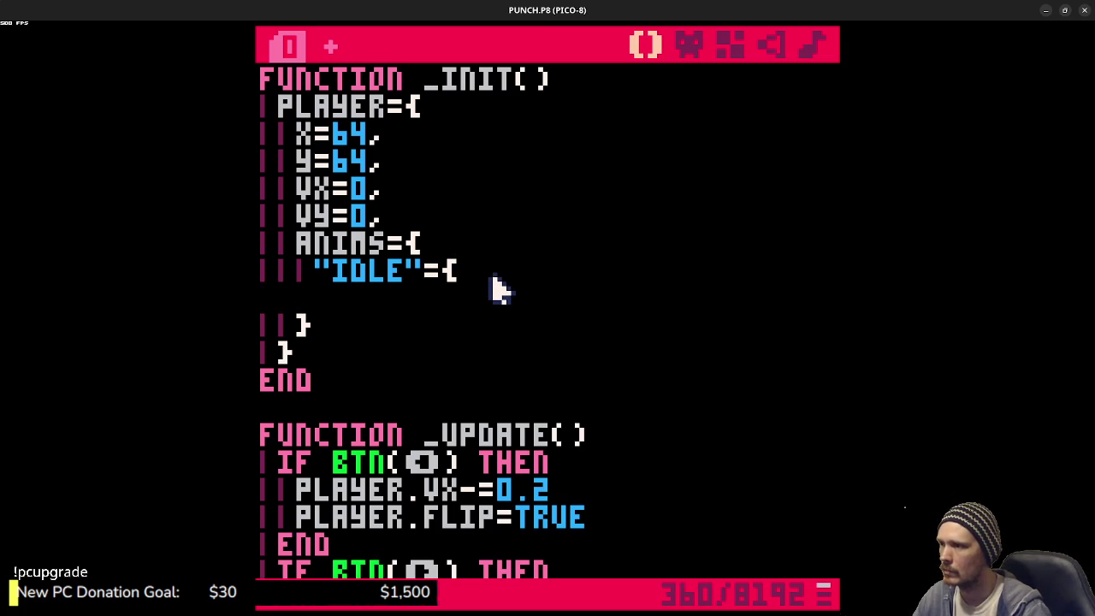
{"action": "key", "text": "BackSpace"}
{"action": "key", "text": "BackSpace"}
{"action": "type", "text": "{1,2,3"}
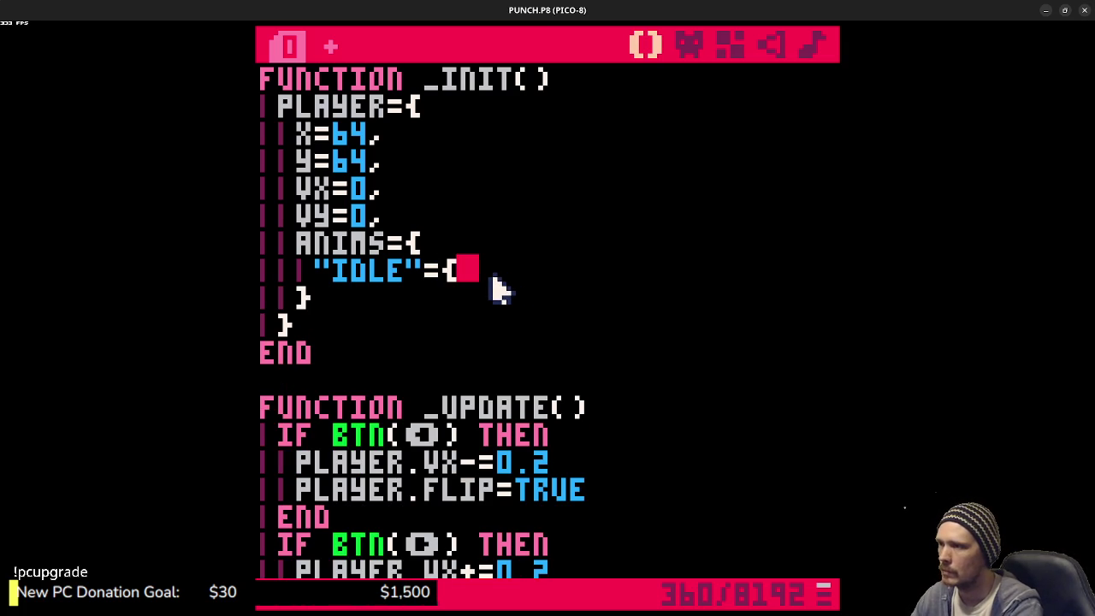
{"action": "type", "text": ",2"}
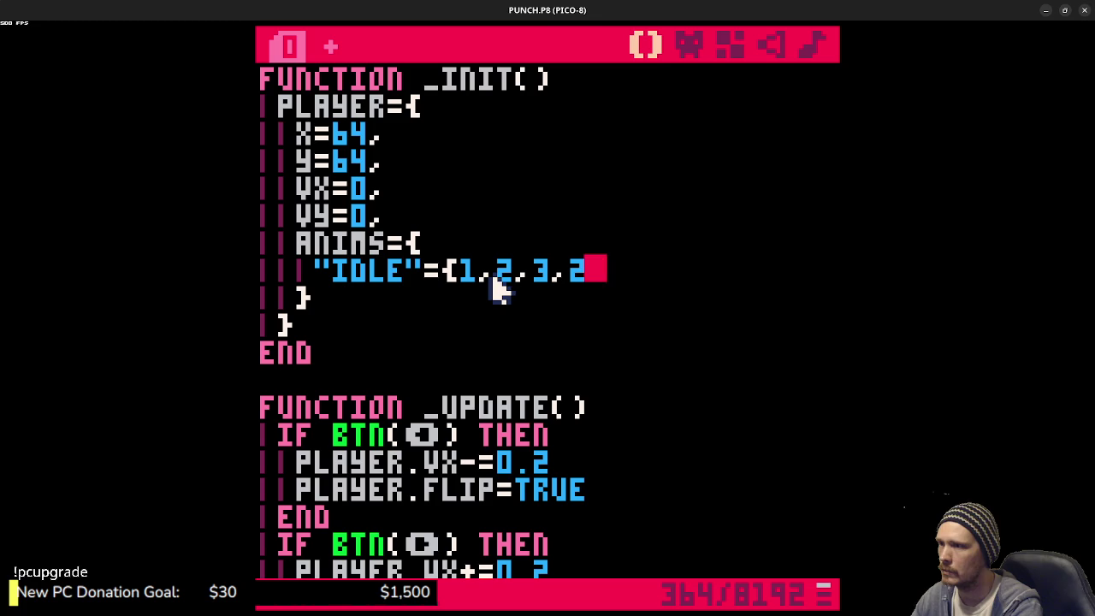
- Check sprites 1, 2 and 3 in the sprite editor, then save the cartridge
{"action": "left_click", "coordinate": [688, 47]}
{"action": "left_click", "coordinate": [317, 467]}
{"action": "left_click", "coordinate": [342, 464]}
{"action": "left_click", "coordinate": [377, 464]}
{"action": "left_click", "coordinate": [349, 461]}
{"action": "left_click", "coordinate": [317, 455]}
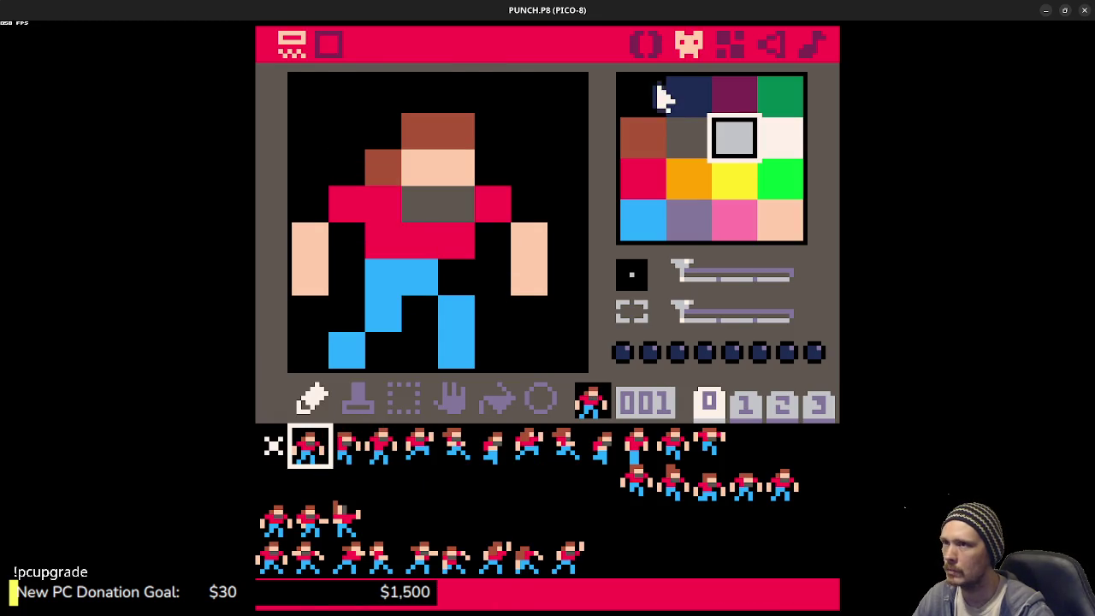
{"action": "left_click", "coordinate": [646, 45]}
{"action": "key", "text": "ctrl+s"}
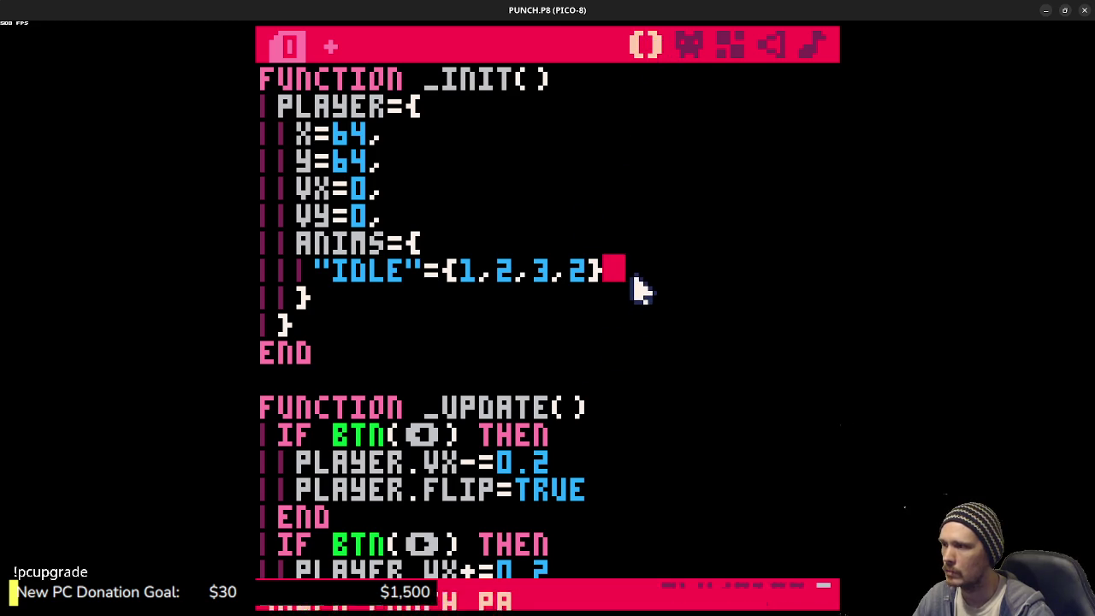
- Replace the stray IF line above the PLAYER.FLIP check in _DRAW with local ca=anims["idle"]
{"action": "scroll", "coordinate": [611, 333], "scroll_direction": "down", "scroll_amount": 3}
{"action": "scroll", "coordinate": [622, 343], "scroll_direction": "down", "scroll_amount": 2}
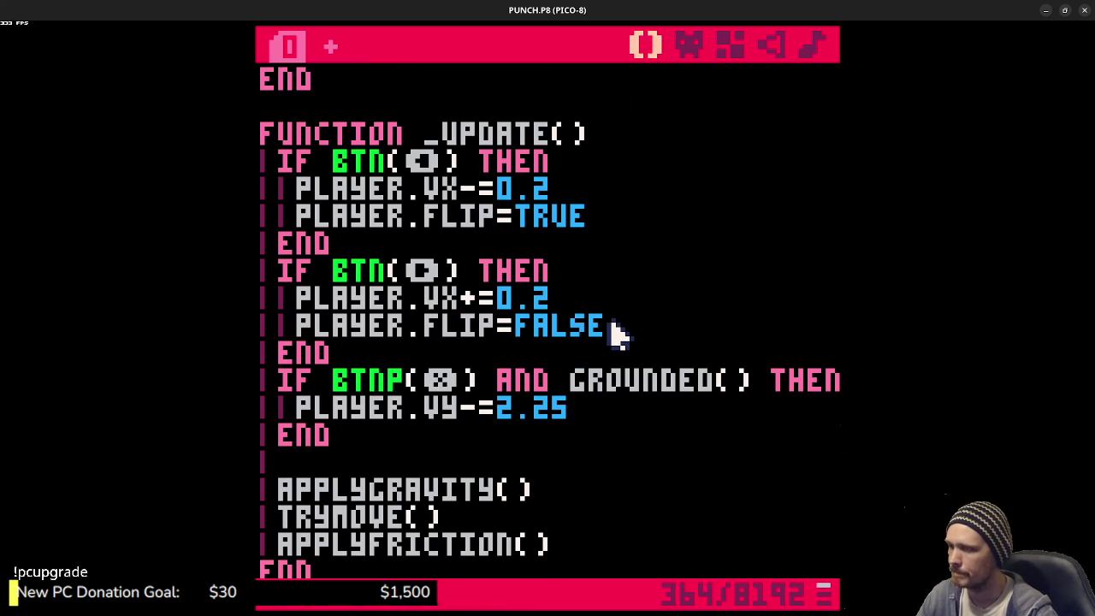
{"action": "scroll", "coordinate": [614, 333], "scroll_direction": "down", "scroll_amount": 3}
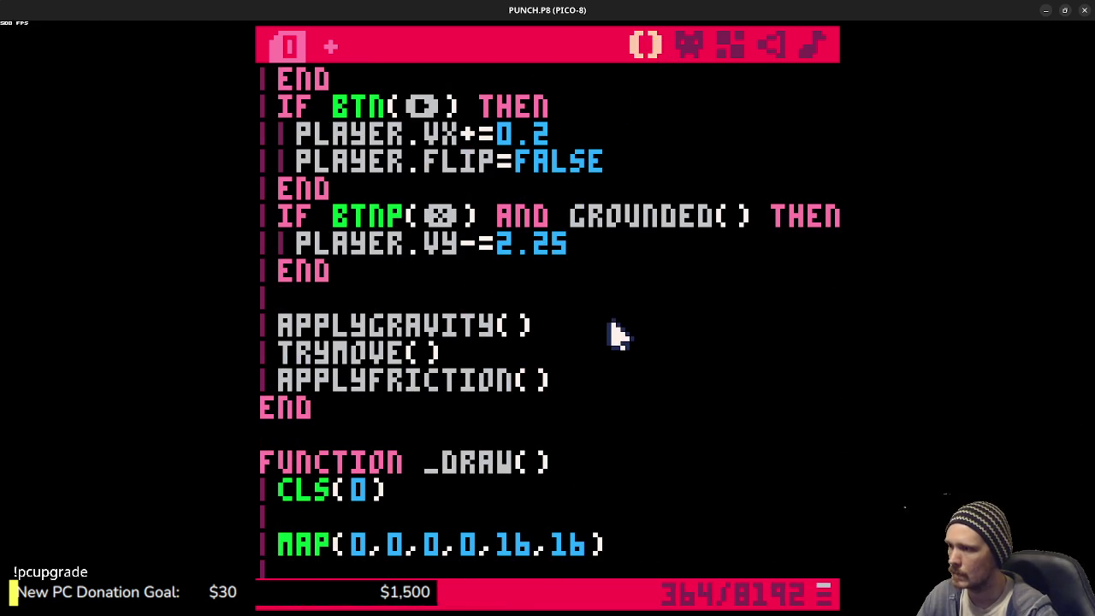
{"action": "scroll", "coordinate": [507, 367], "scroll_direction": "down", "scroll_amount": 5}
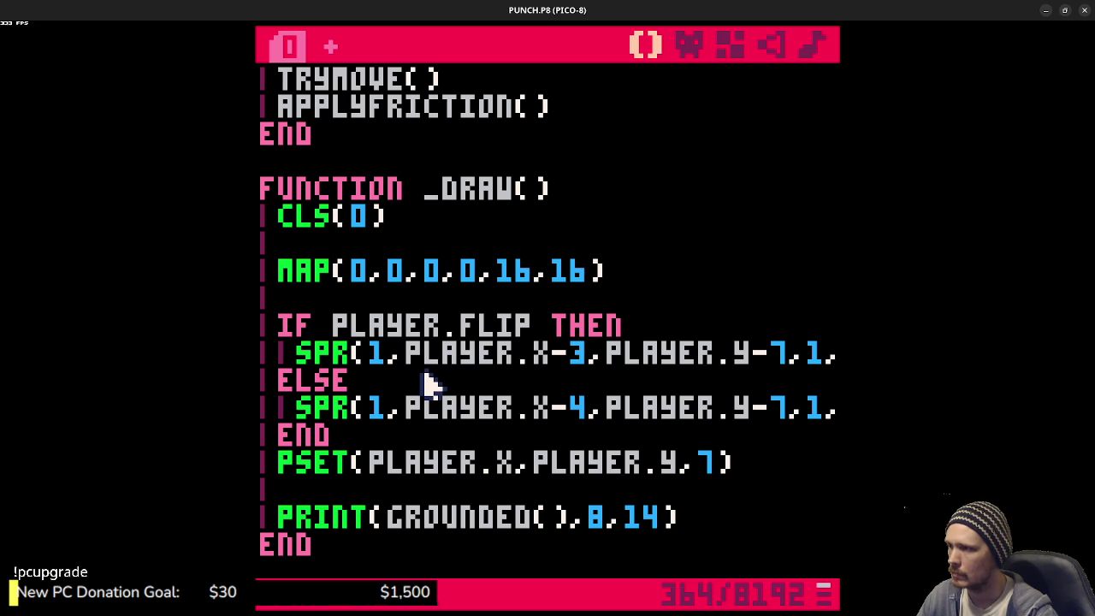
{"action": "left_click", "coordinate": [609, 301]}
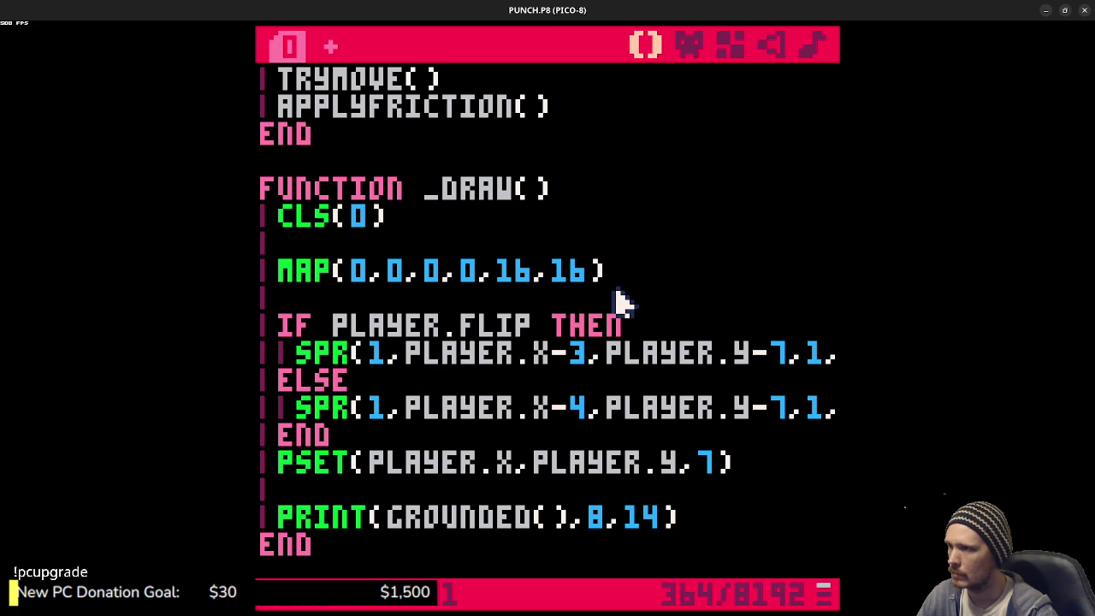
{"action": "key", "text": "Return"}
{"action": "type", "text": "IF"}
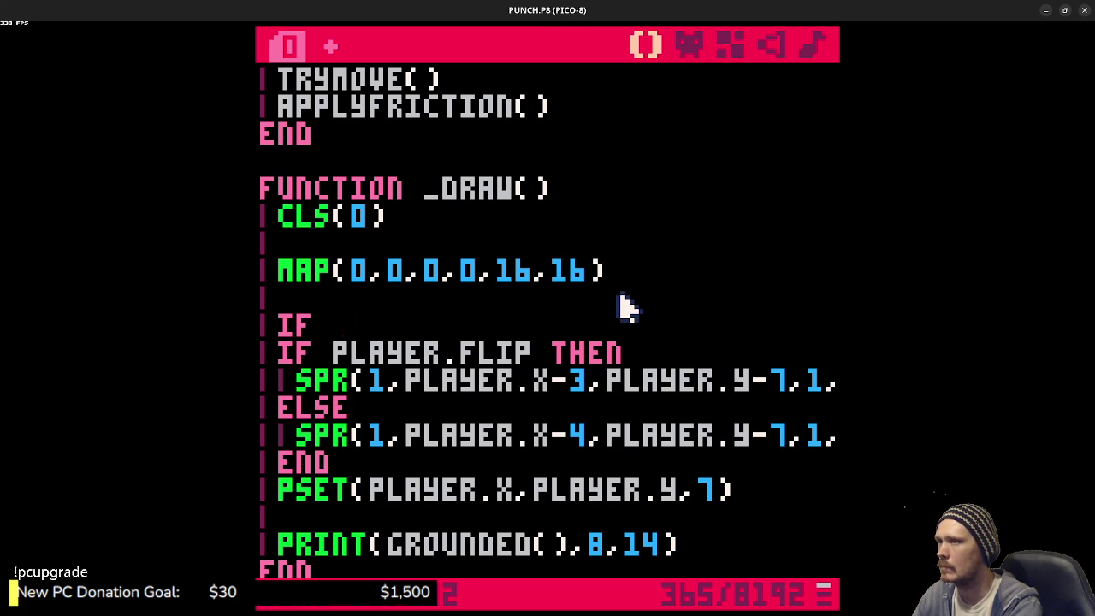
{"action": "key", "text": "BackSpace"}
{"action": "key", "text": "BackSpace"}
{"action": "type", "text": "LCAO"}
{"action": "type", "text": "OCAL"}
{"action": "type", "text": " C"}
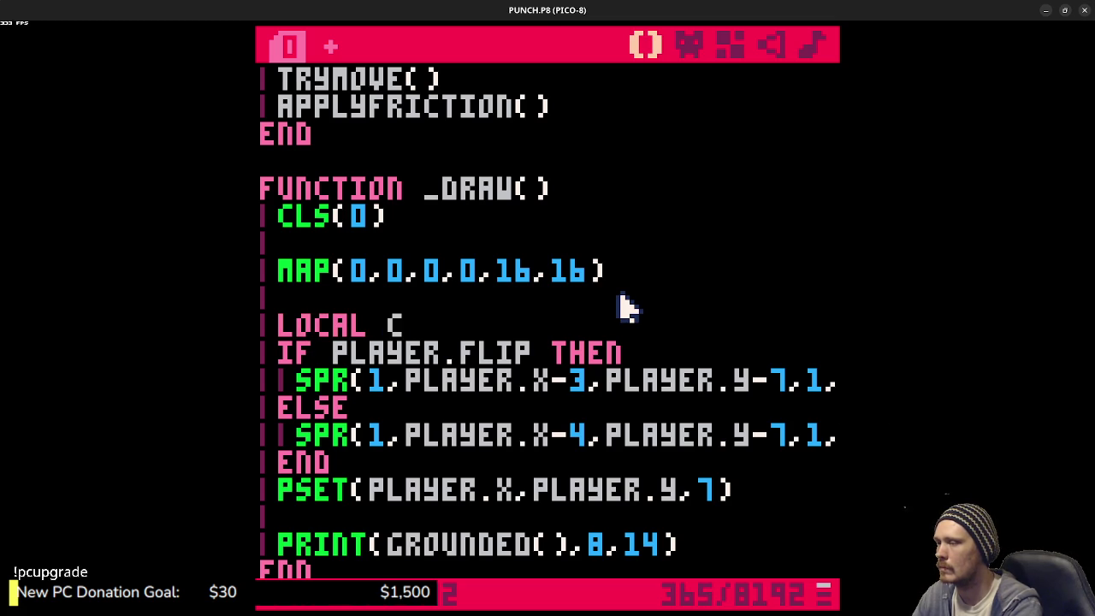
{"action": "type", "text": "A=anims[\""}
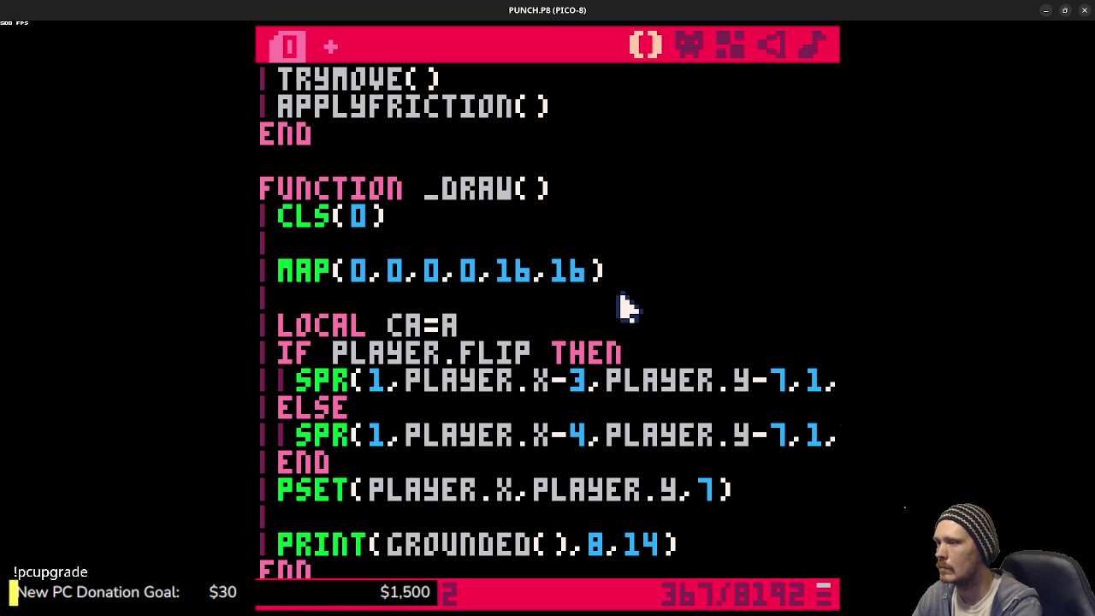
{"action": "type", "text": "idle"}
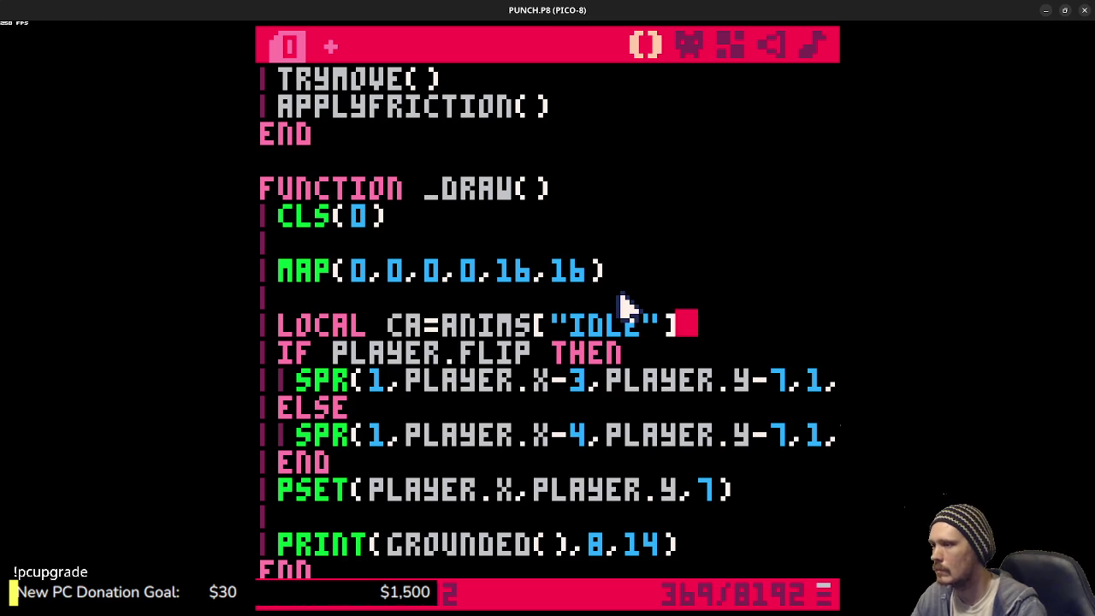
{"action": "type", "text": "]"}
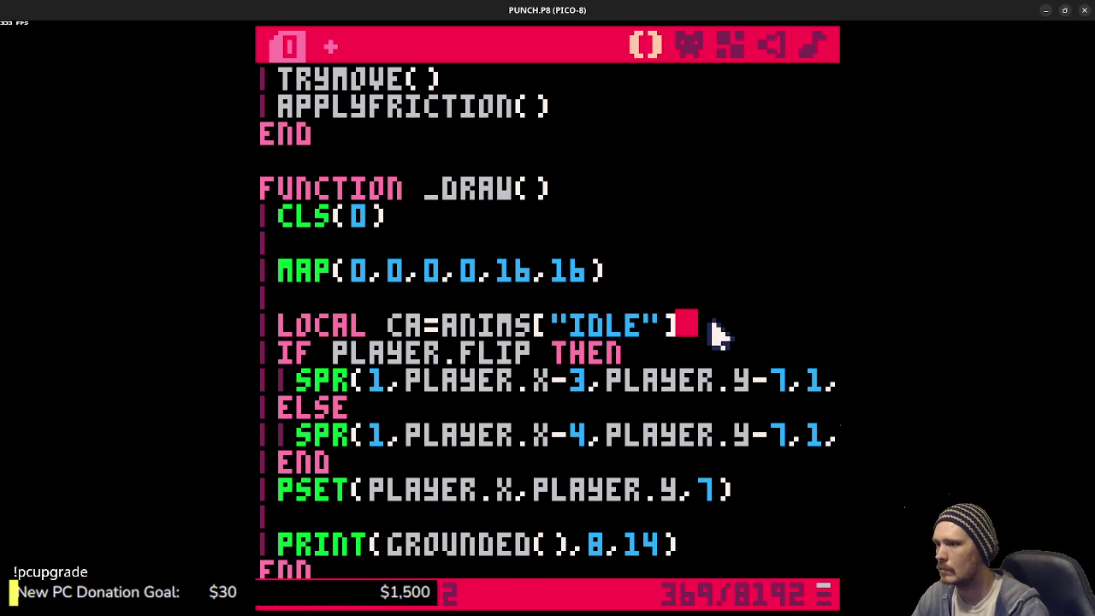
- Go back up to the line right after the ANIMS table in the player table
{"action": "scroll", "coordinate": [714, 335], "scroll_direction": "up", "scroll_amount": 6}
{"action": "scroll", "coordinate": [714, 335], "scroll_direction": "up", "scroll_amount": 2}
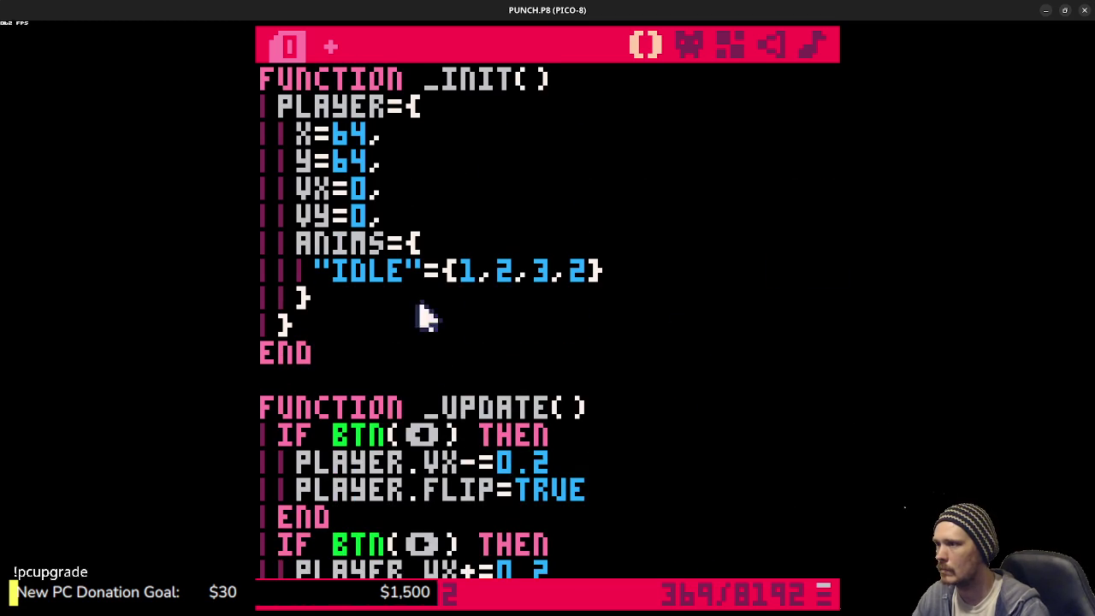
{"action": "left_click", "coordinate": [387, 299]}
- Add ANIMT=0, ANIMD=4 and ANIMI=1 on new lines below the ANIMS table, then save the cart
{"action": "key", "text": "Return"}
{"action": "type", "text": "ANIM"}
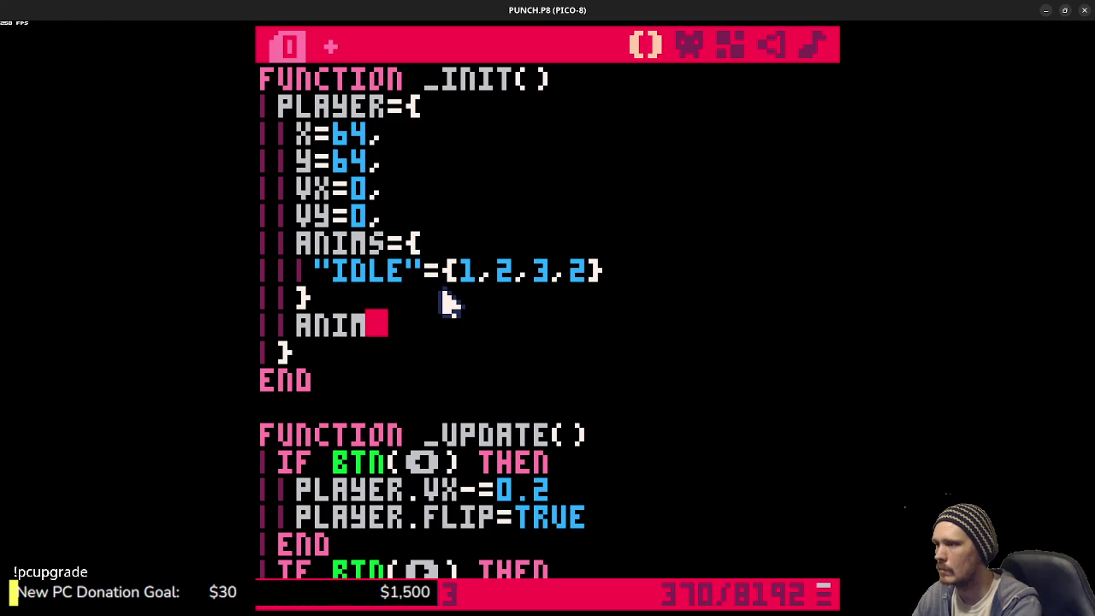
{"action": "type", "text": "T=0"}
{"action": "key", "text": "Return"}
{"action": "type", "text": "ANIMD=2"}
{"action": "key", "text": "BackSpace"}
{"action": "type", "text": "4"}
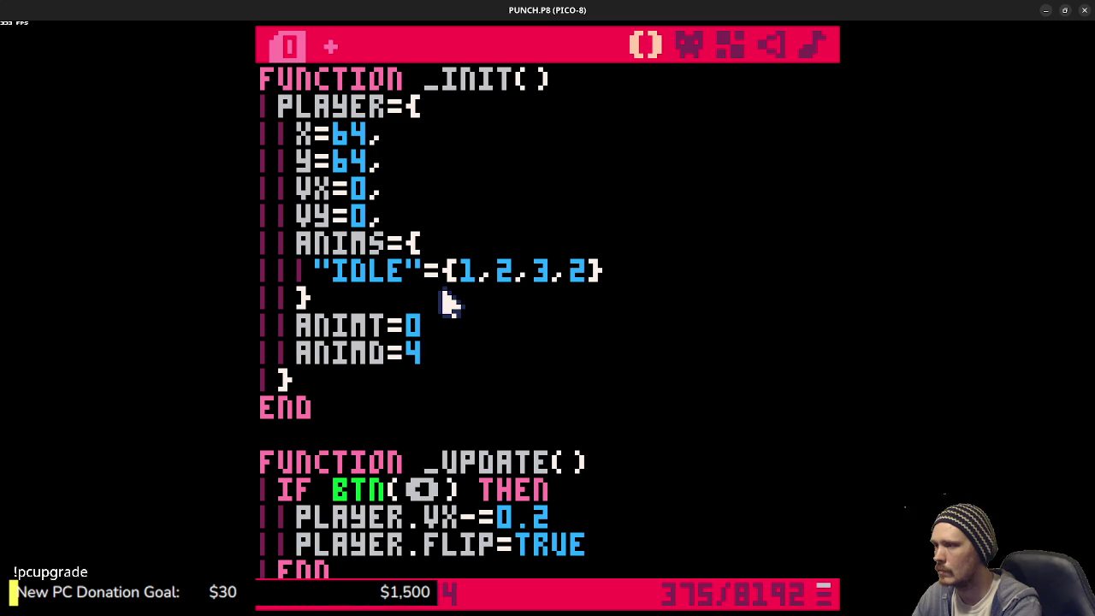
{"action": "key", "text": "Return"}
{"action": "type", "text": "animi="}
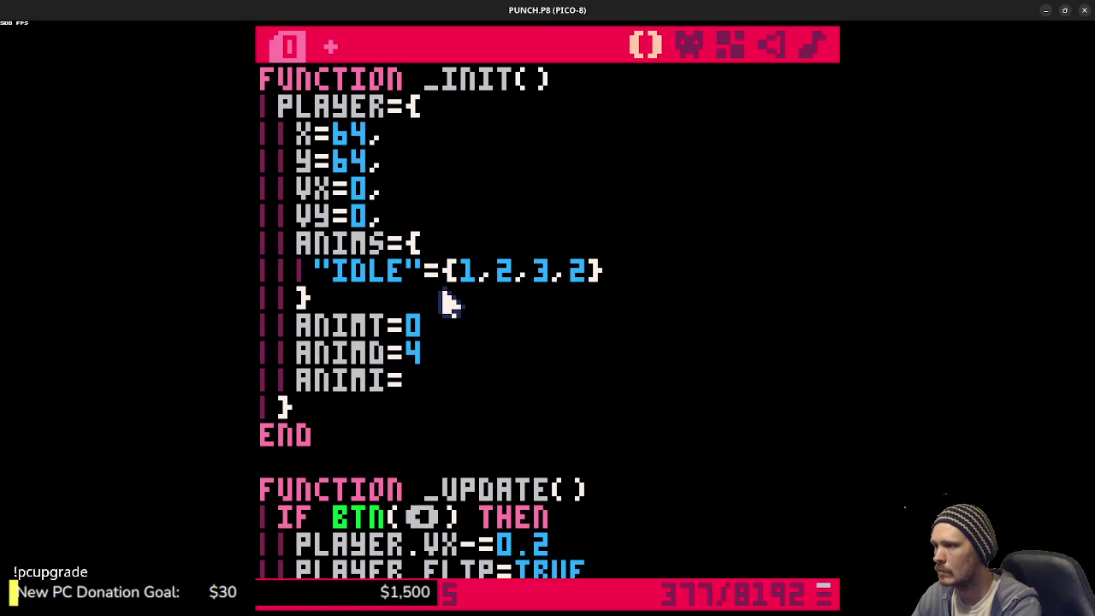
{"action": "type", "text": "1"}
{"action": "key", "text": "ctrl+s"}
{"action": "scroll", "coordinate": [466, 298], "scroll_direction": "down", "scroll_amount": 10}
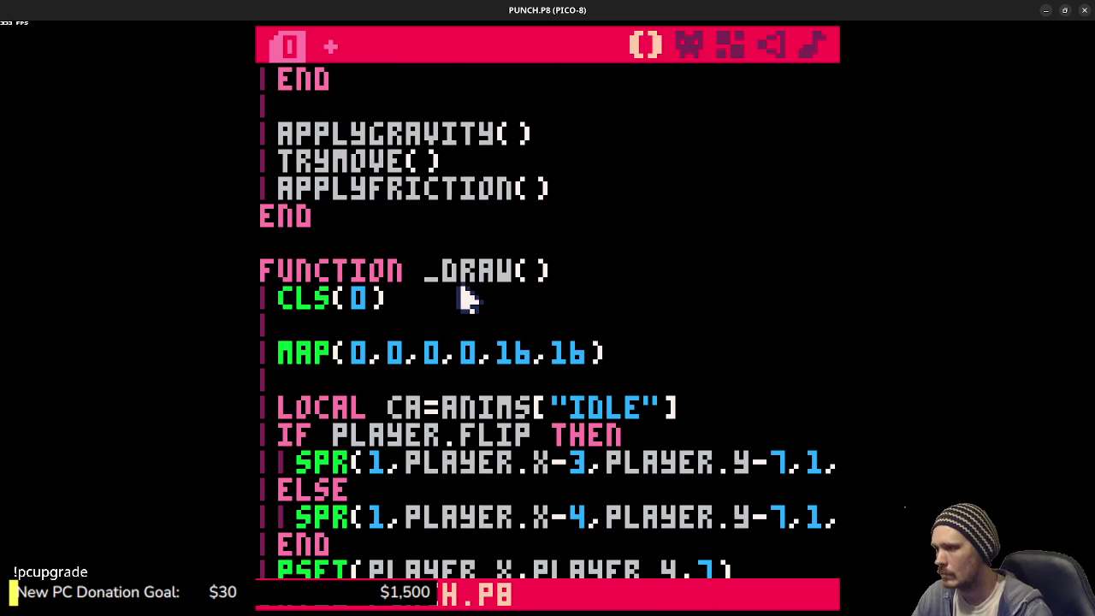
- Below LOCAL CA add animt+=1 and an if animt>animd block setting animt=0 and animi=(animi+1)%#ca
{"action": "scroll", "coordinate": [466, 298], "scroll_direction": "down", "scroll_amount": 2}
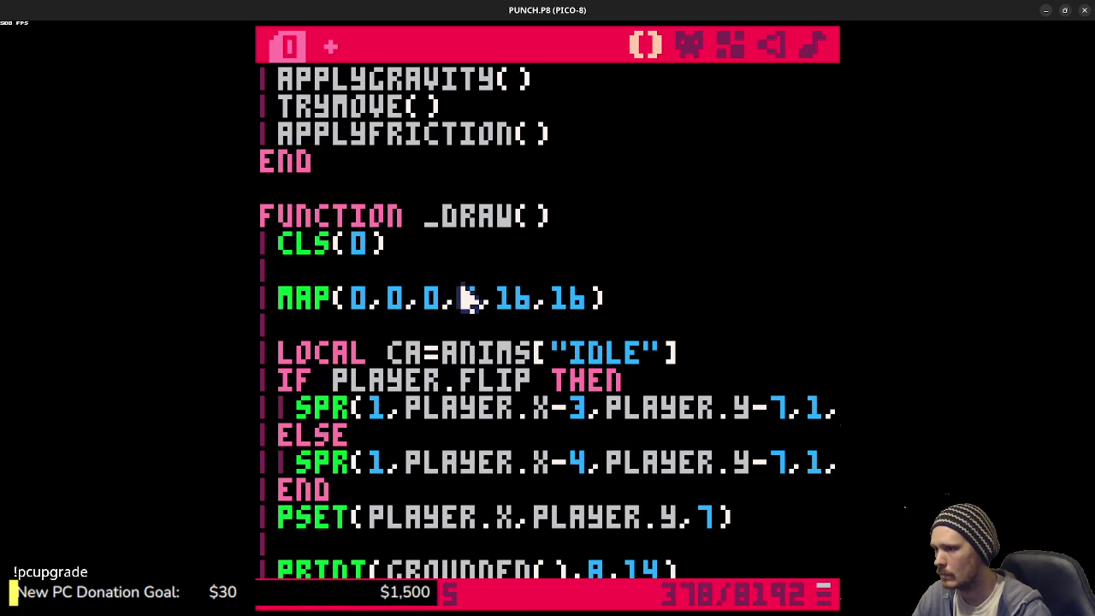
{"action": "left_click", "coordinate": [386, 408]}
{"action": "left_click", "coordinate": [741, 359]}
{"action": "key", "text": "Return"}
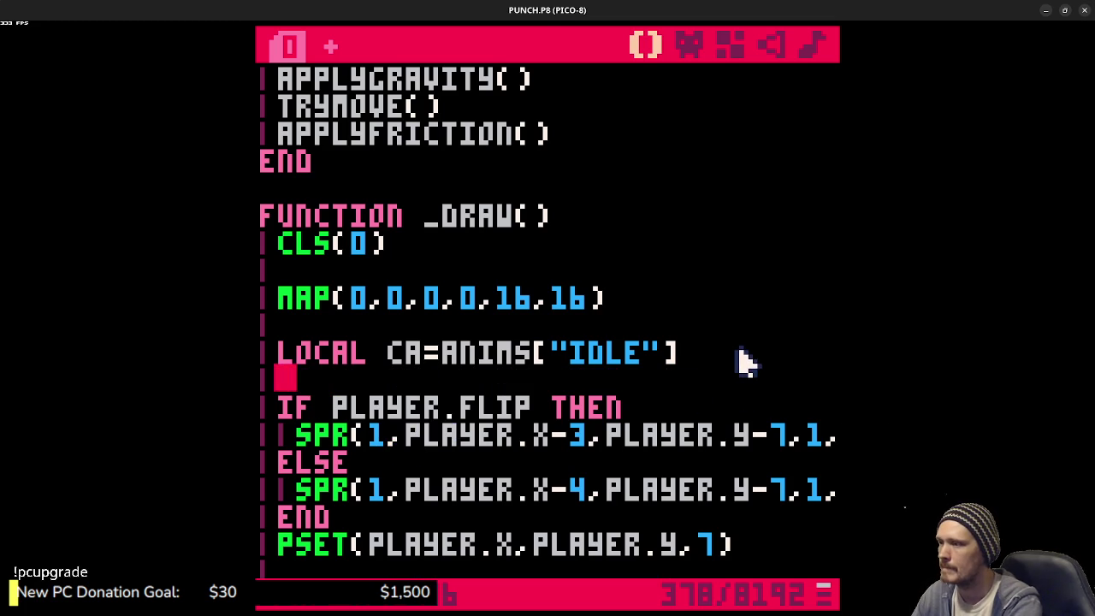
{"action": "type", "text": "animt+=1"}
{"action": "type", "text": "if animt"}
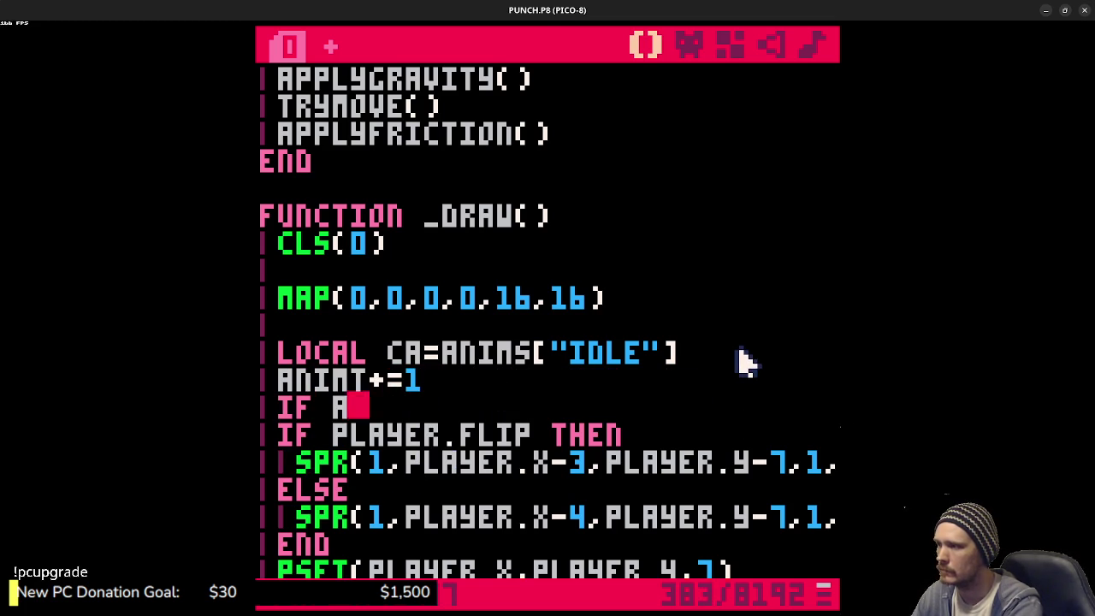
{"action": "type", "text": ">animd"}
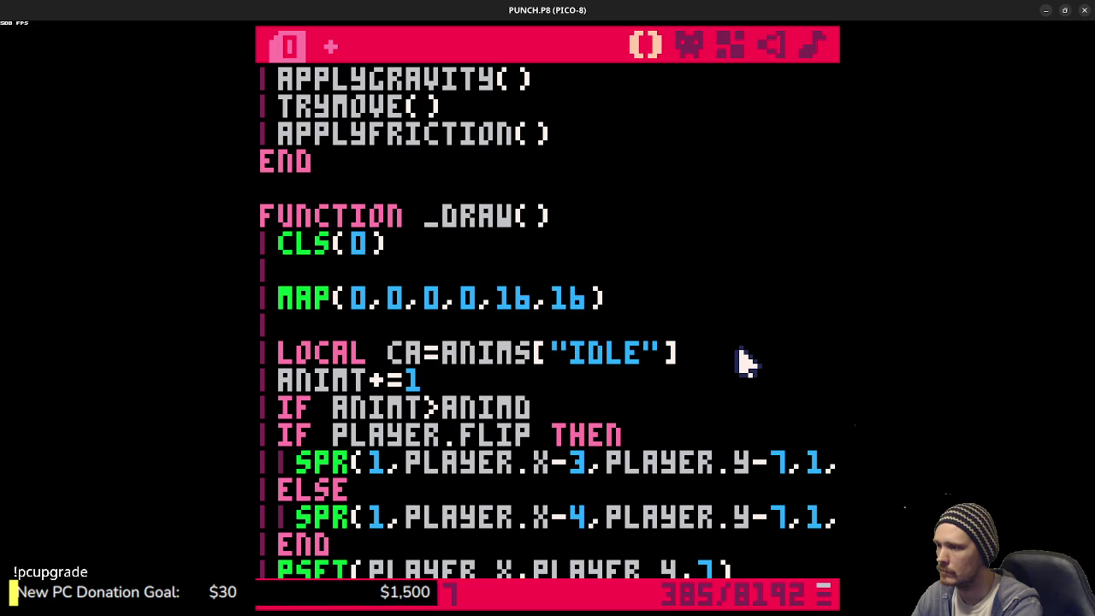
{"action": "type", "text": " then"}
{"action": "key", "text": "Return"}
{"action": "type", "text": "animt"}
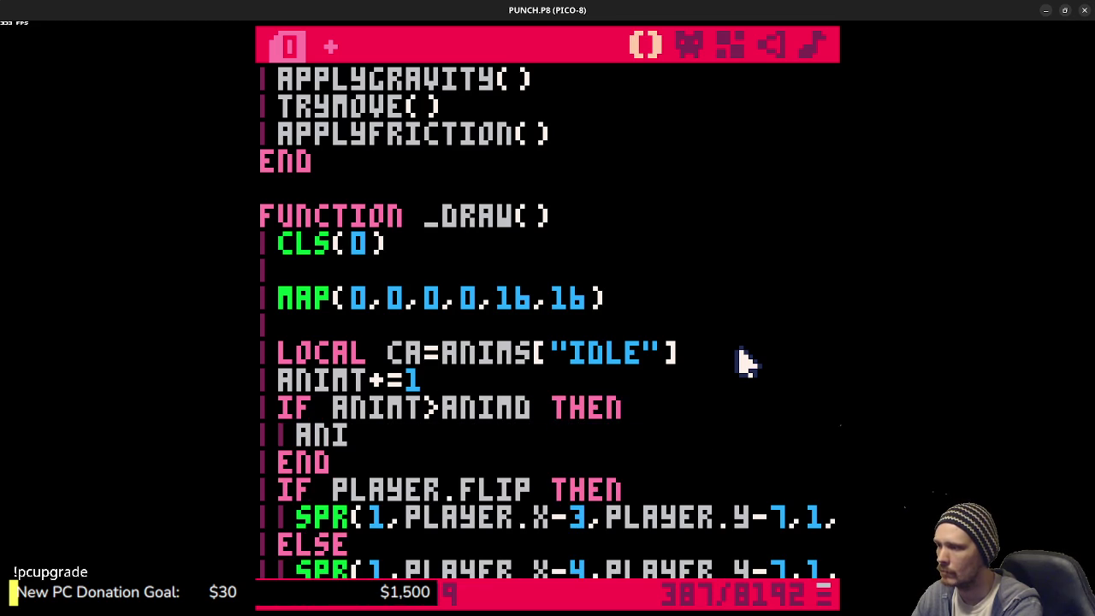
{"action": "type", "text": "=0"}
{"action": "key", "text": "Return"}
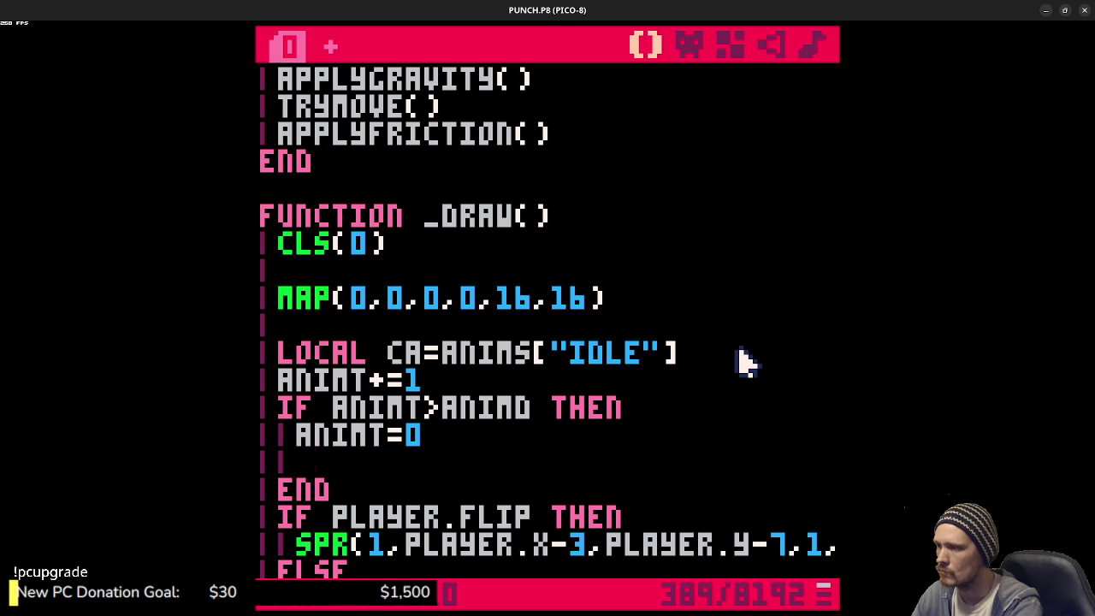
{"action": "type", "text": "animi"}
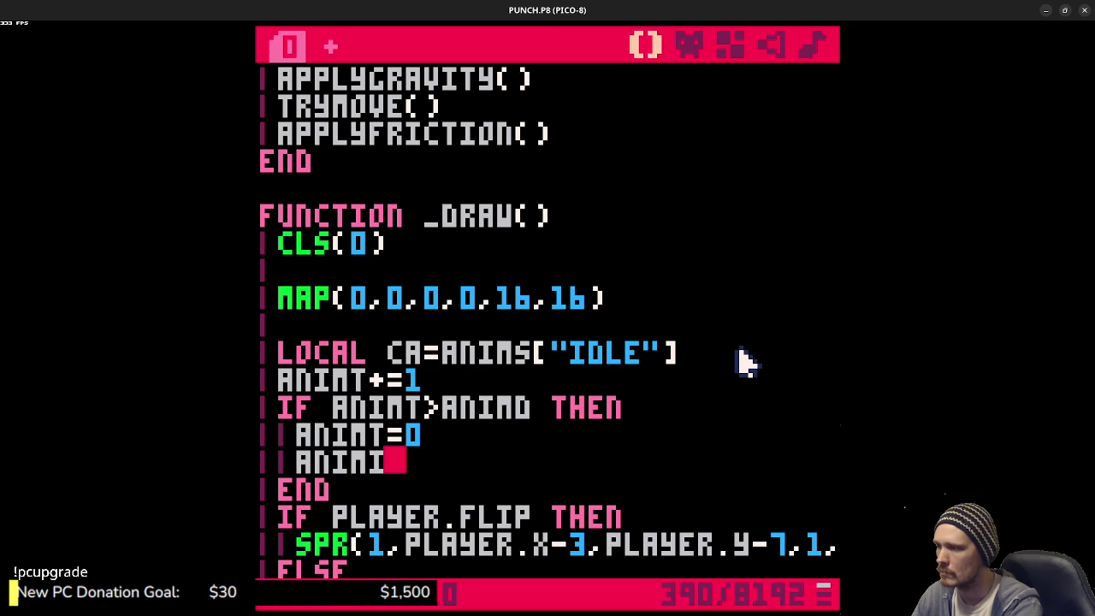
{"action": "type", "text": "=(animi"}
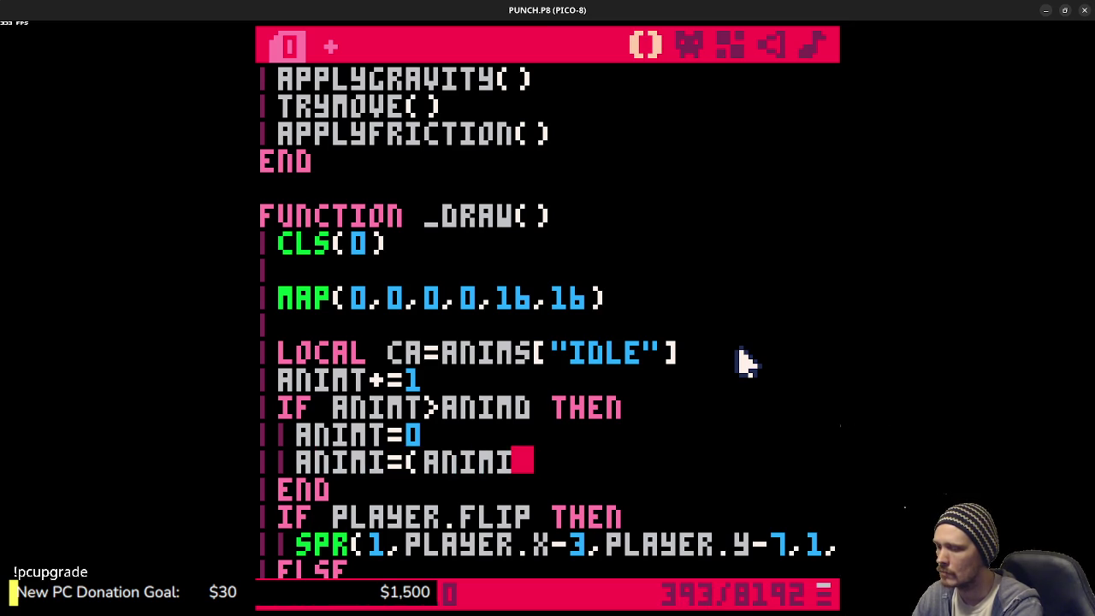
{"action": "type", "text": "+1)"}
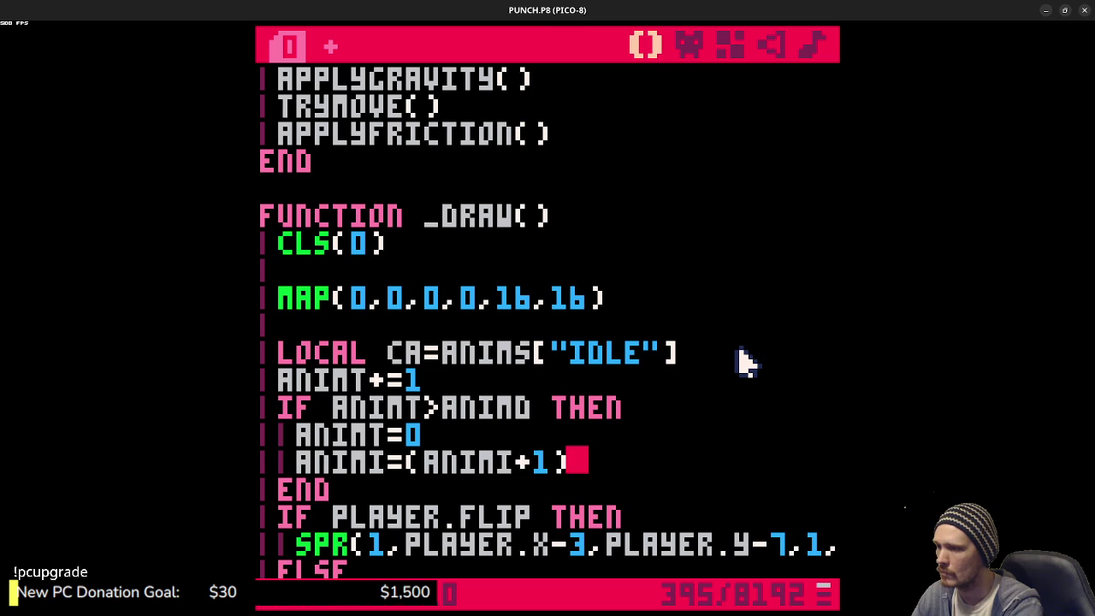
{"action": "type", "text": "%"}
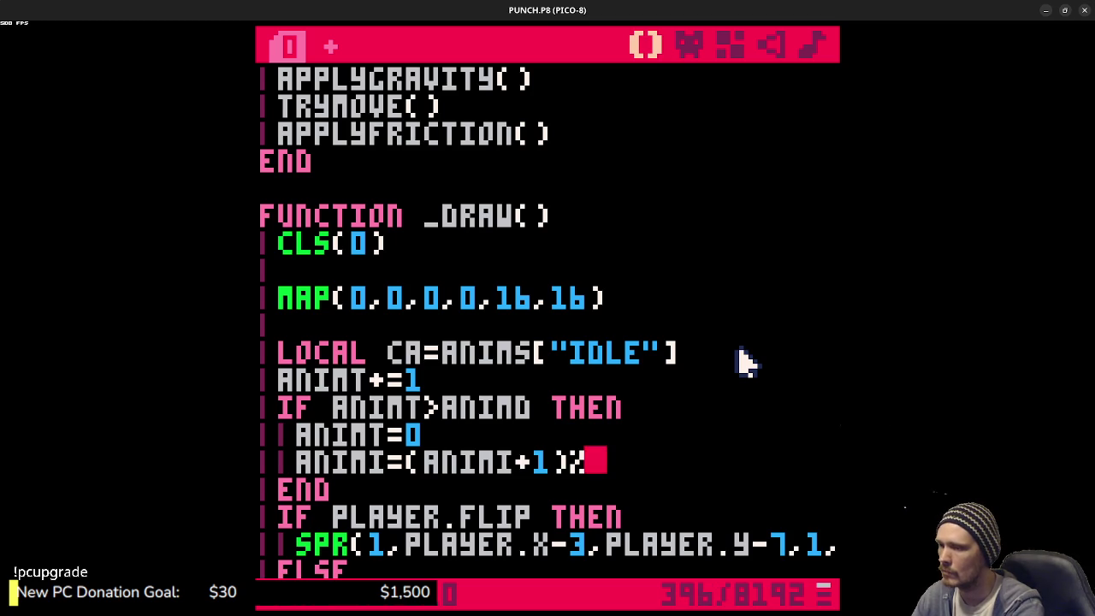
{"action": "type", "text": "#A"}
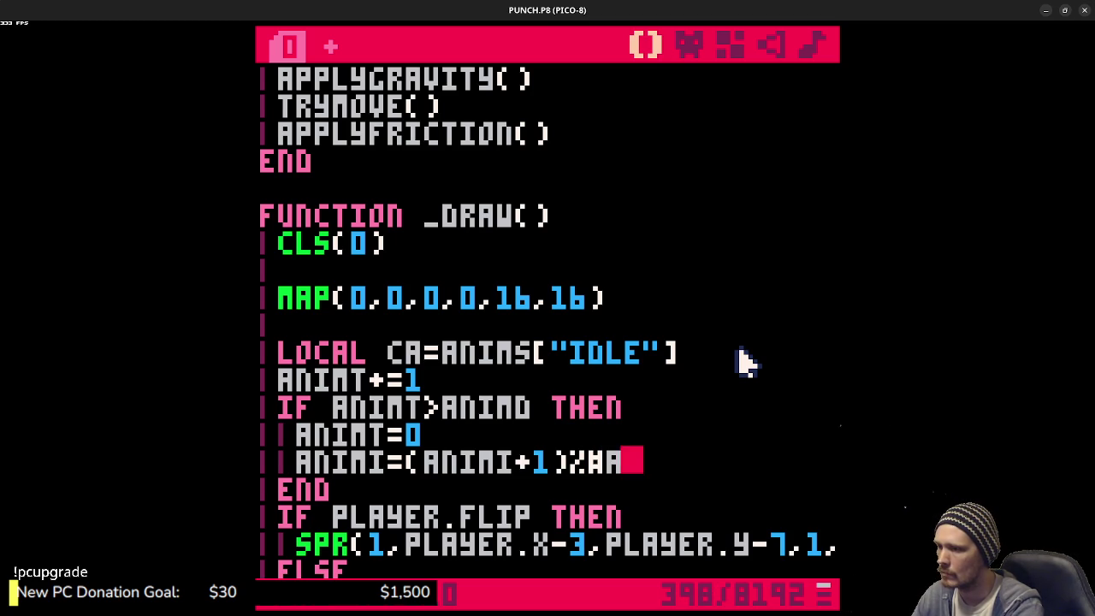
{"action": "type", "text": "NIMS["}
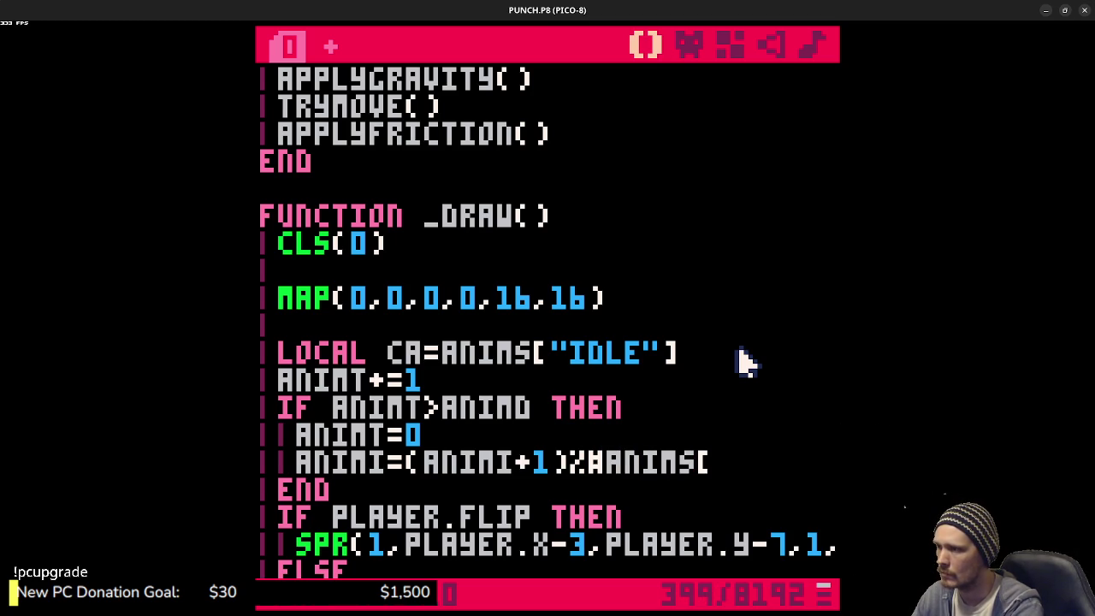
{"action": "key", "text": "BackSpace"}
{"action": "key", "text": "BackSpace"}
{"action": "key", "text": "BackSpace"}
{"action": "key", "text": "BackSpace"}
{"action": "key", "text": "BackSpace"}
{"action": "key", "text": "BackSpace"}
{"action": "type", "text": "CA"}
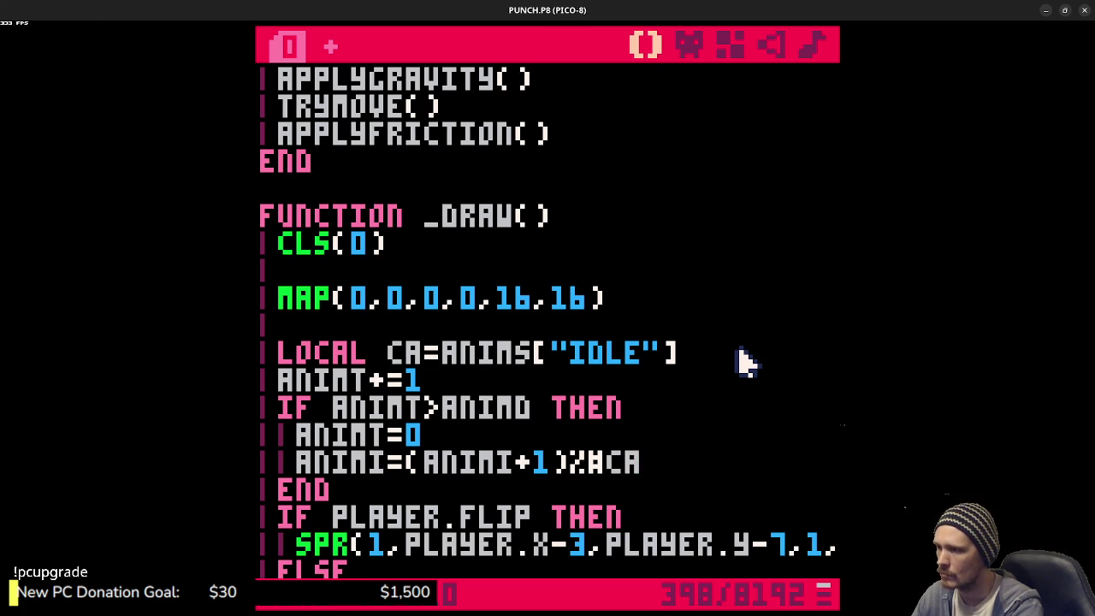
- Replace sprite number 1 in both SPR calls with ANIMS[CA][ANIMI], then run the cart
{"action": "scroll", "coordinate": [496, 389], "scroll_direction": "down", "scroll_amount": 1}
{"action": "left_click", "coordinate": [395, 486]}
{"action": "key", "text": "BackSpace"}
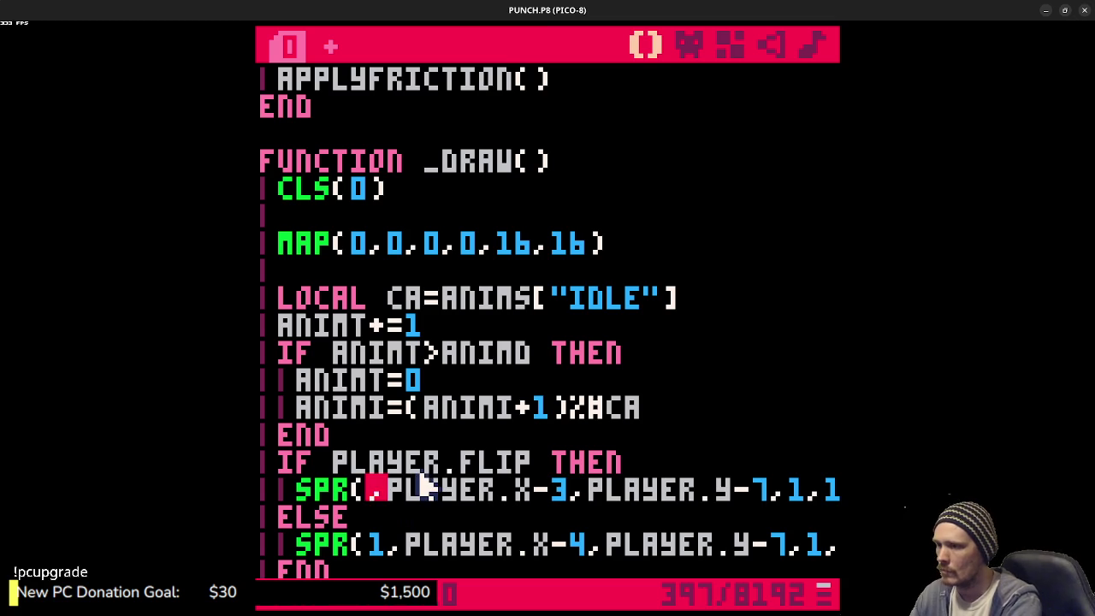
{"action": "type", "text": "ANIMS["}
{"action": "type", "text": "CA]["}
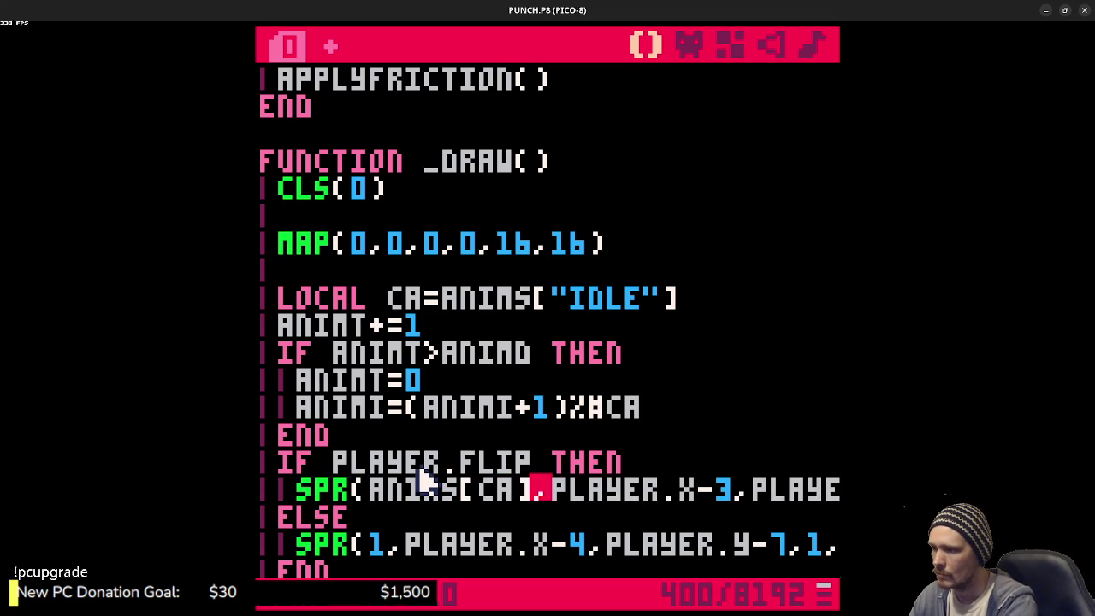
{"action": "type", "text": "A"}
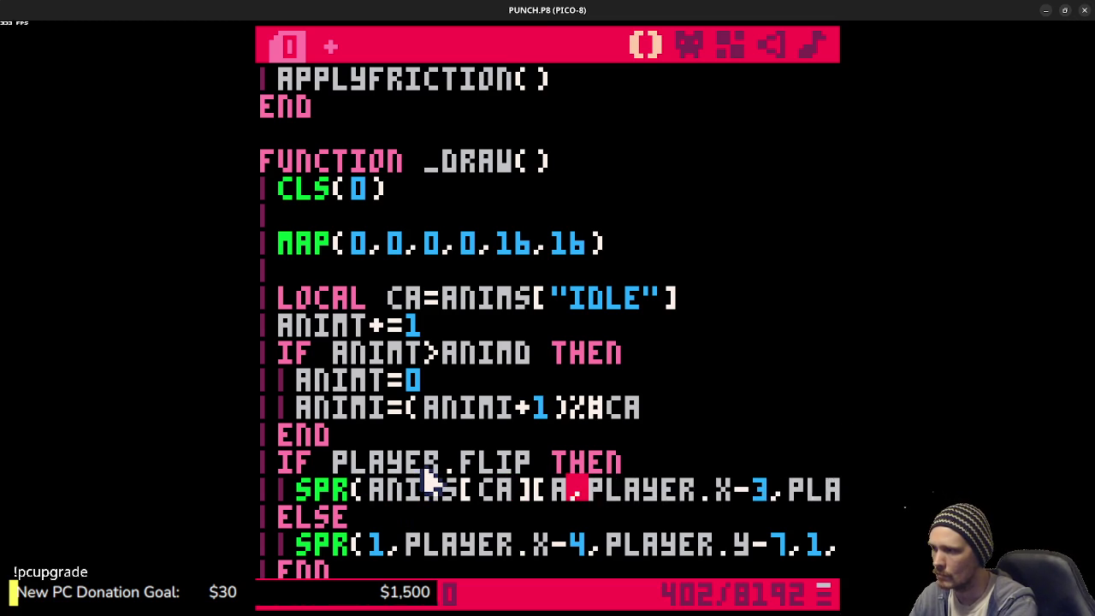
{"action": "type", "text": "NIMI]"}
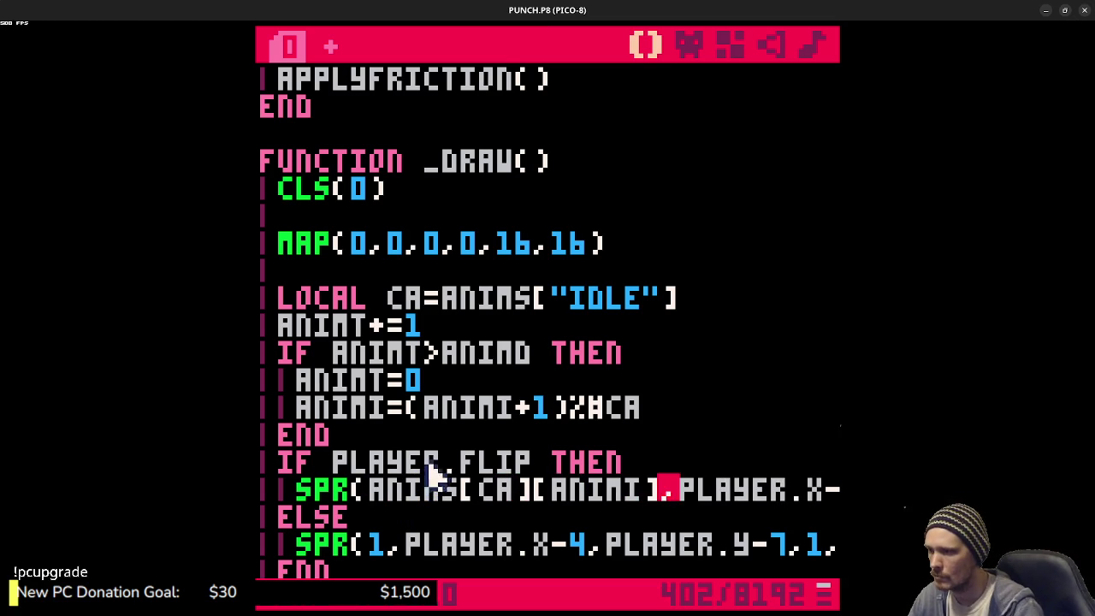
{"action": "left_click_drag", "start_coordinate": [370, 496], "coordinate": [666, 498]}
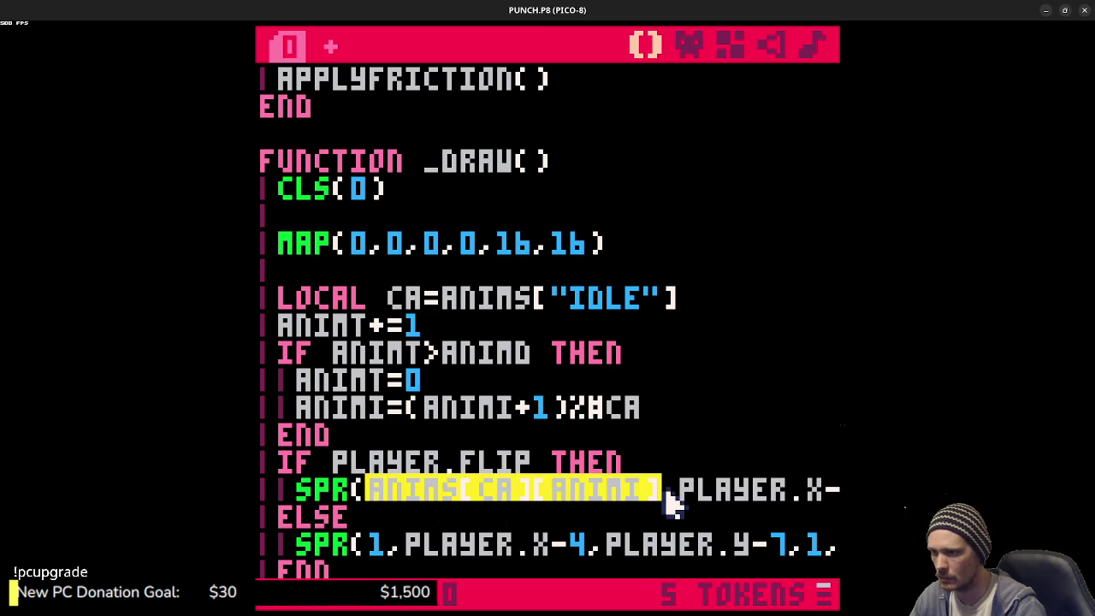
{"action": "key", "text": "ctrl+c"}
{"action": "double_click", "coordinate": [374, 544]}
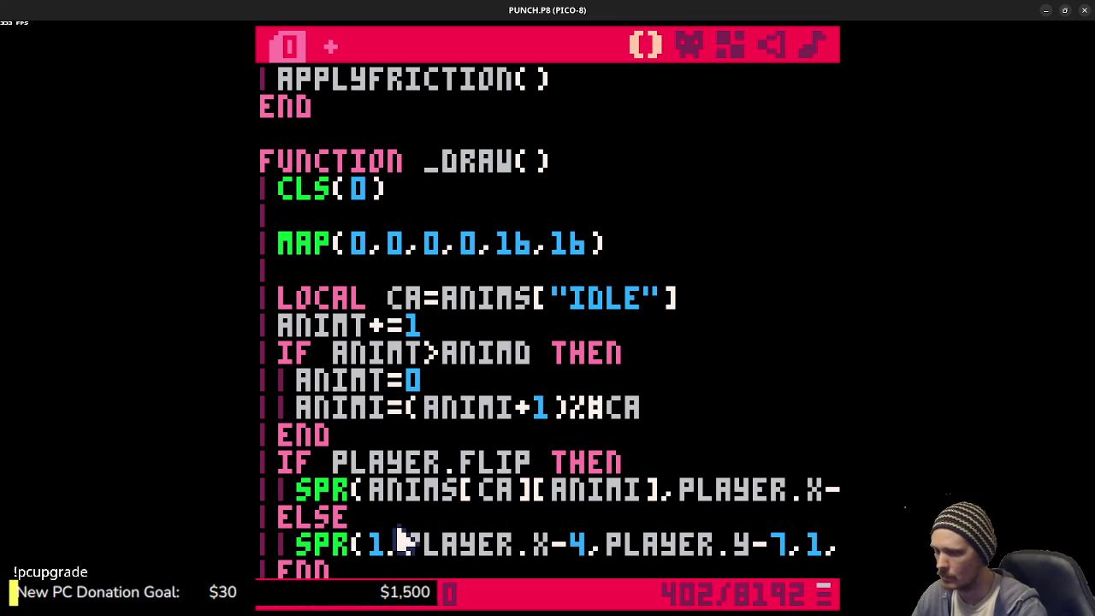
{"action": "key", "text": "ctrl+v"}
{"action": "key", "text": "ctrl+r"}
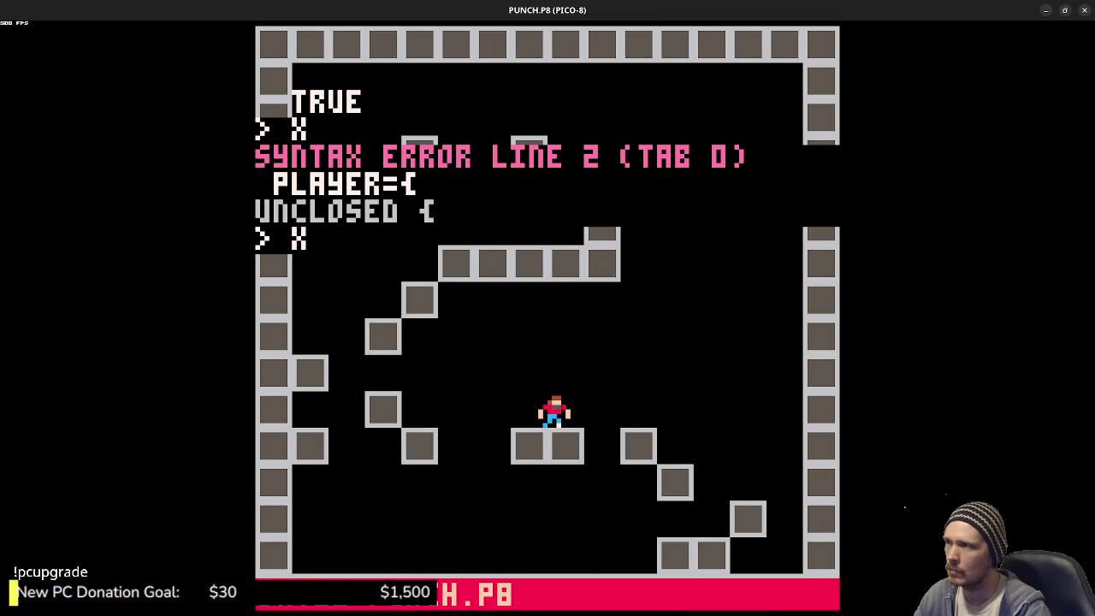
- Add commas after the ANIMS table brace, ANIMT=0 and ANIMD=4, rerunning the cart after each fix
{"action": "key", "text": "Escape"}
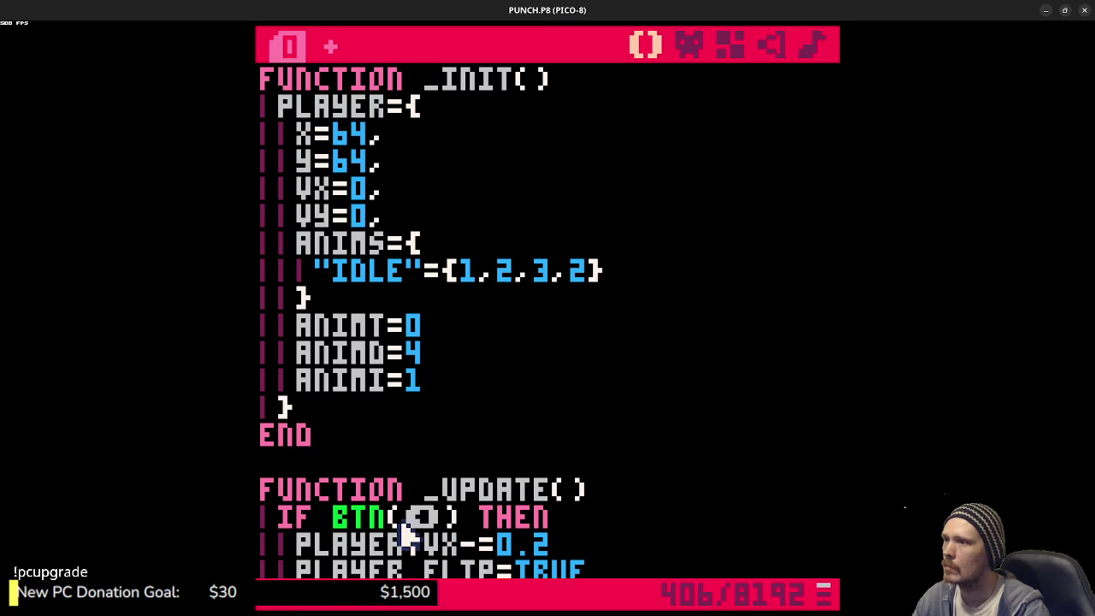
{"action": "left_click", "coordinate": [359, 303]}
{"action": "type", "text": ","}
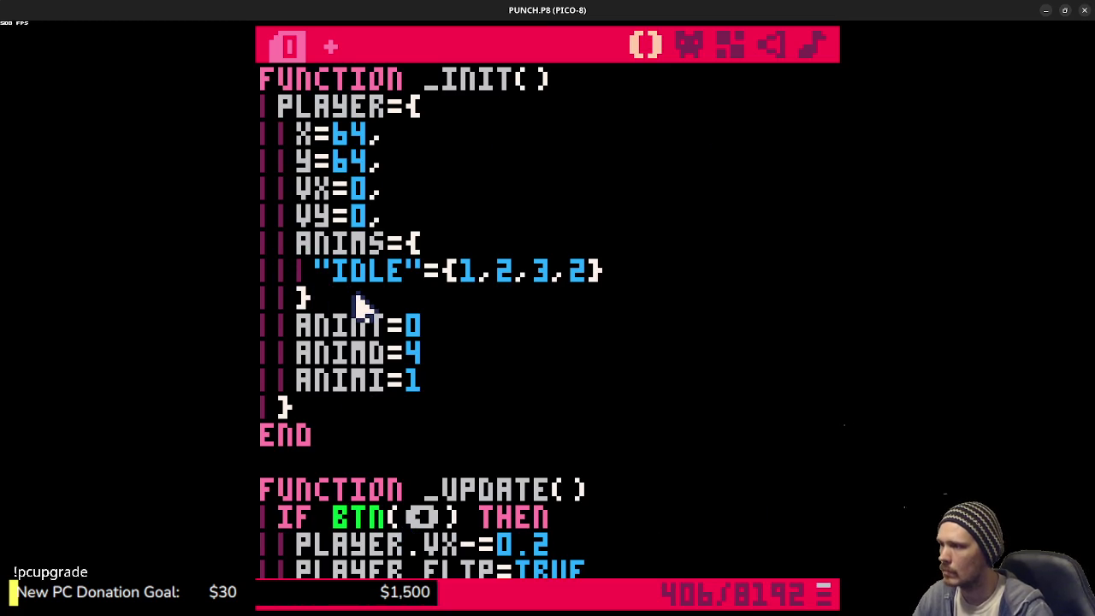
{"action": "key", "text": "ctrl+r"}
{"action": "key", "text": "Escape"}
{"action": "key", "text": "Escape"}
{"action": "key", "text": "Escape"}
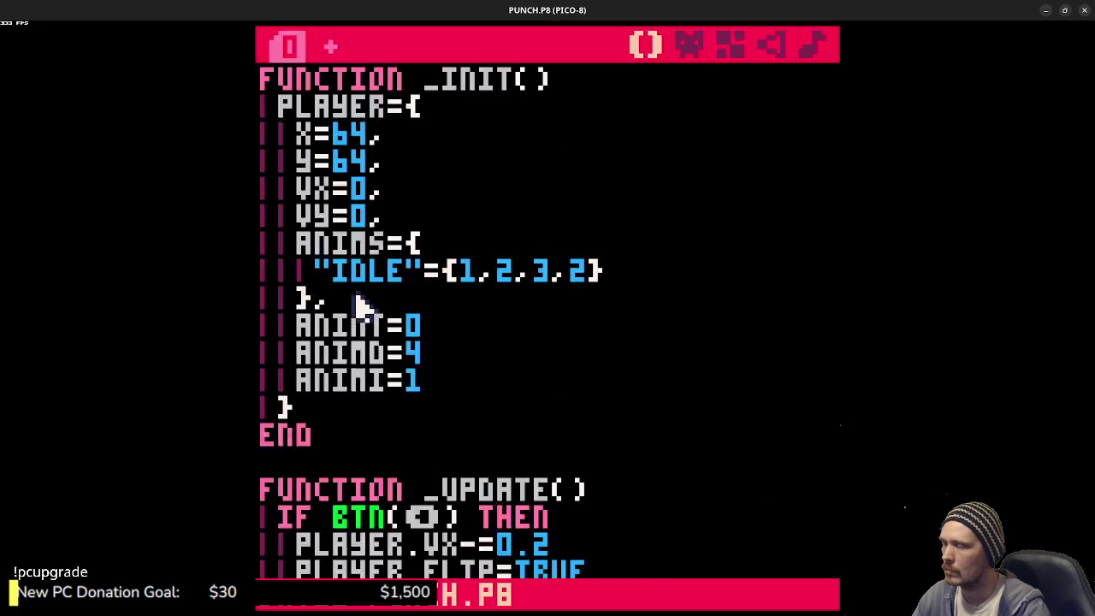
{"action": "left_click", "coordinate": [484, 333]}
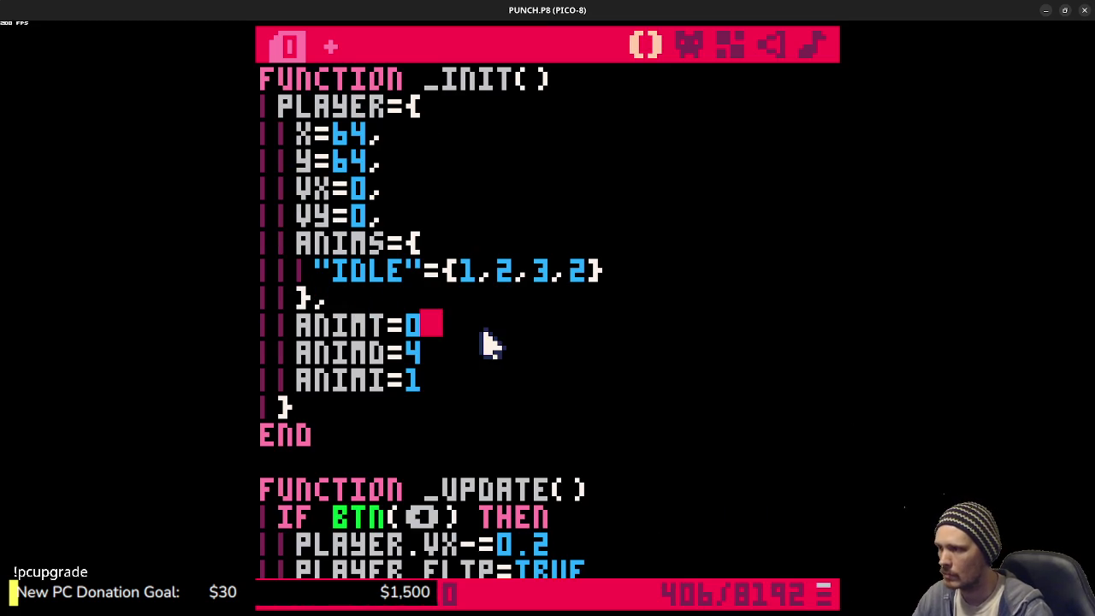
{"action": "type", "text": ","}
{"action": "left_click", "coordinate": [483, 352]}
{"action": "type", "text": ","}
{"action": "key", "text": "ctrl+r"}
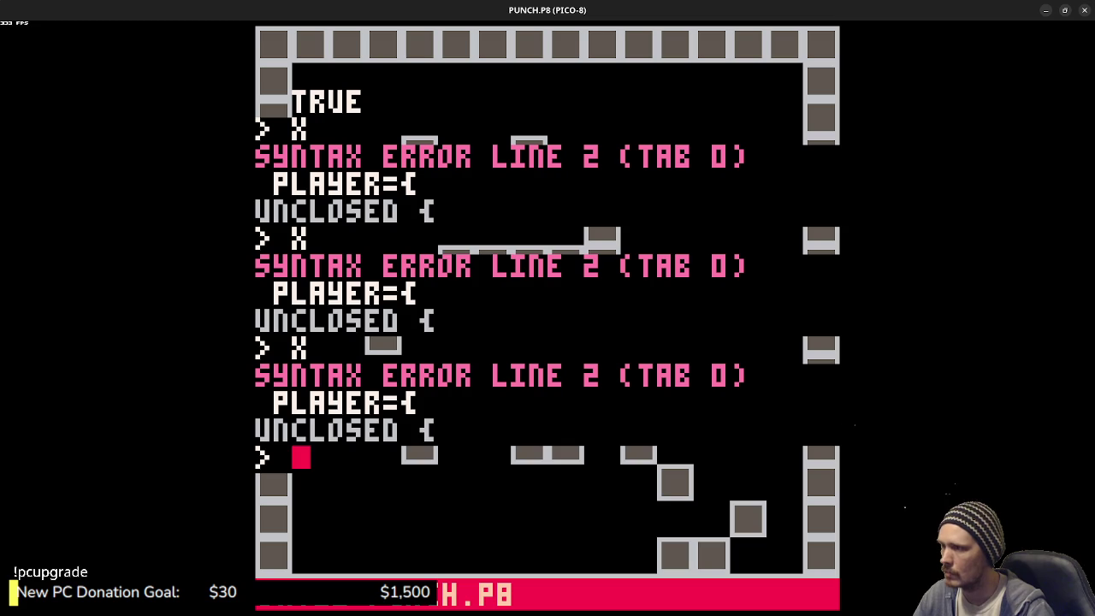
- Save the cart, select the "IDLE" key in the ANIMS table, then save and run again
{"action": "key", "text": "Escape"}
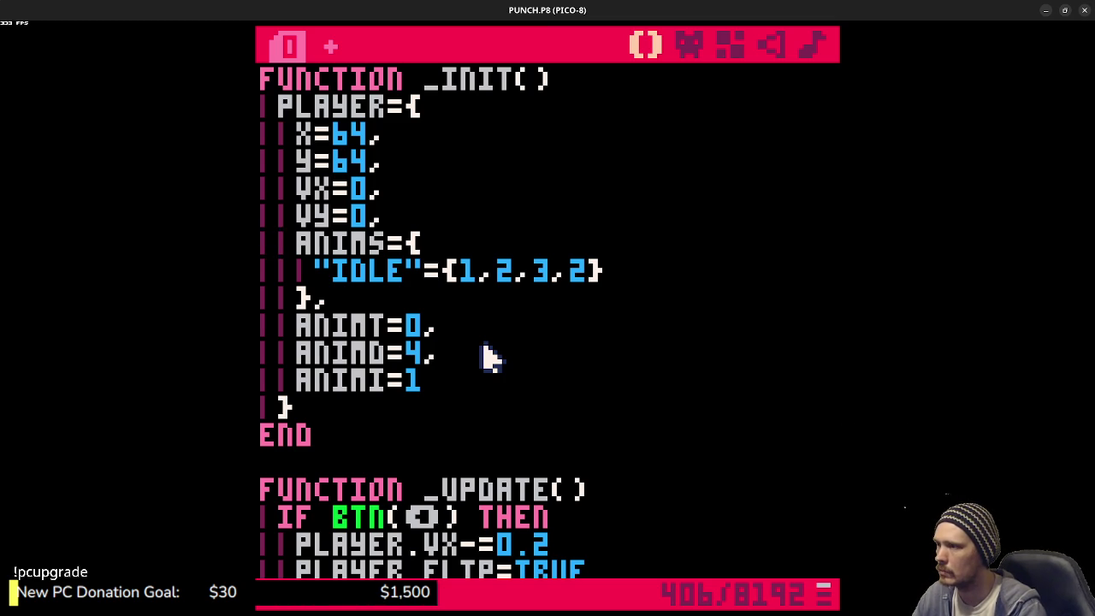
{"action": "key", "text": "ctrl+s"}
{"action": "key", "text": "Escape"}
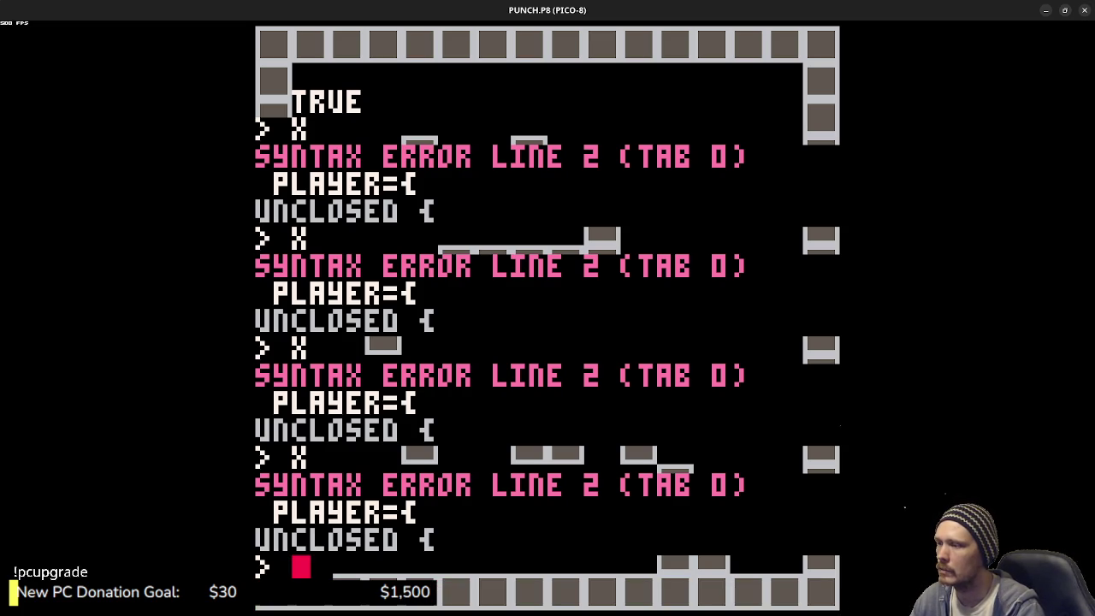
{"action": "key", "text": "Escape"}
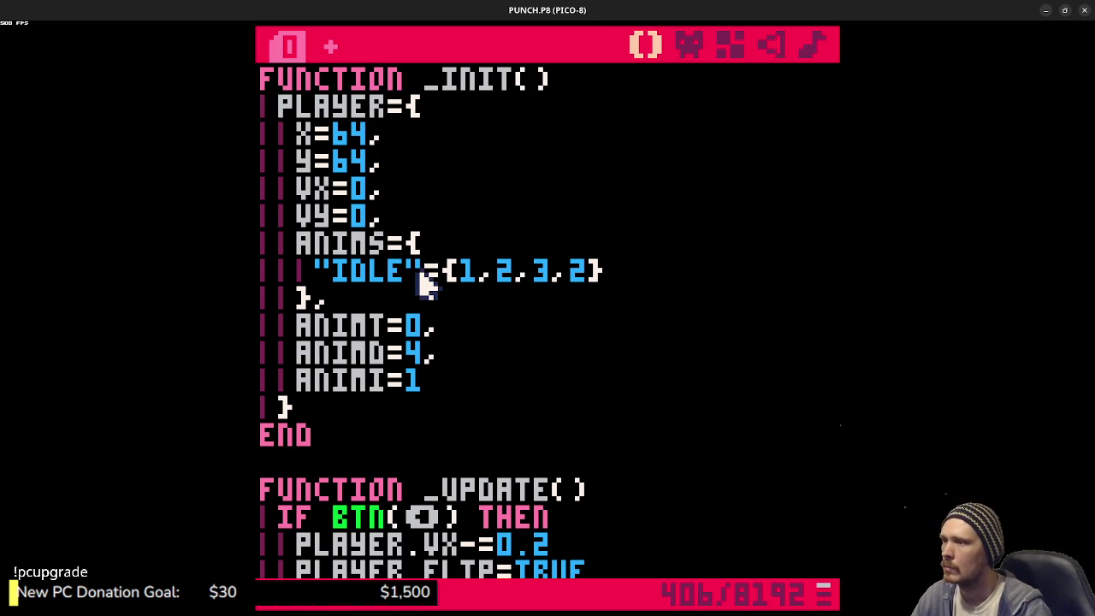
{"action": "left_click_drag", "start_coordinate": [425, 284], "coordinate": [325, 269]}
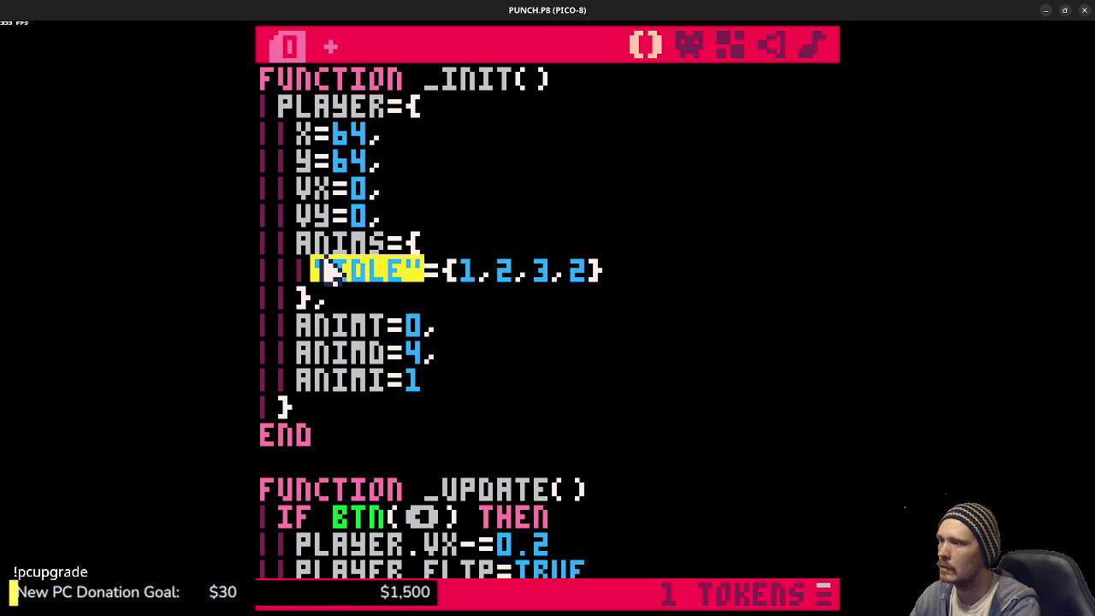
{"action": "left_click", "coordinate": [332, 270]}
{"action": "key", "text": "ctrl+s"}
{"action": "key", "text": "ctrl+r"}
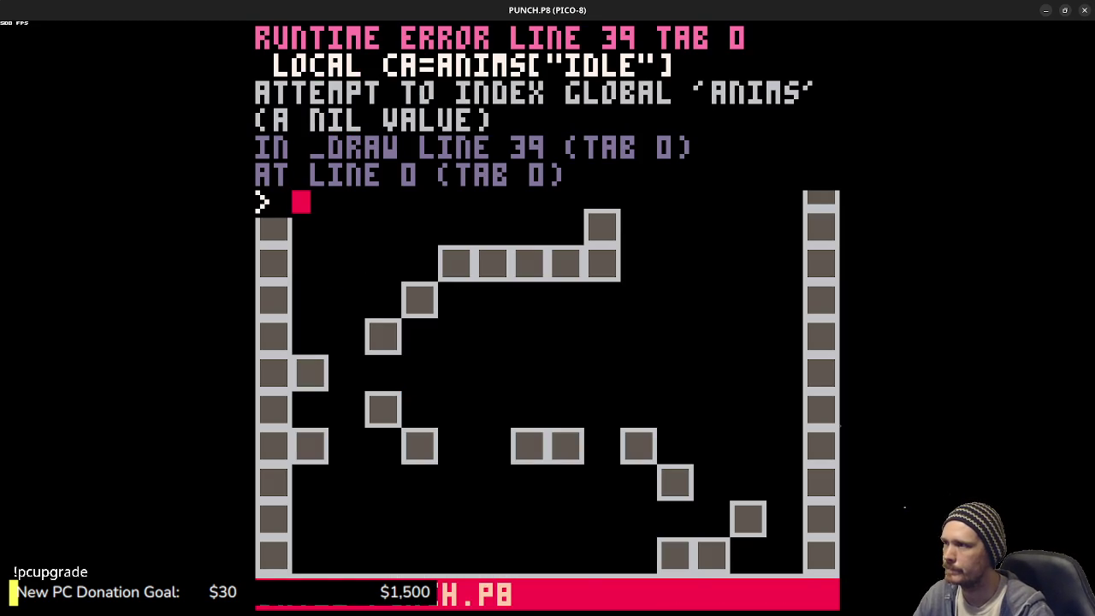
- Paste the IDLE key back into the ANIMS table
{"action": "key", "text": "Escape"}
{"action": "scroll", "coordinate": [608, 299], "scroll_direction": "down", "scroll_amount": 2}
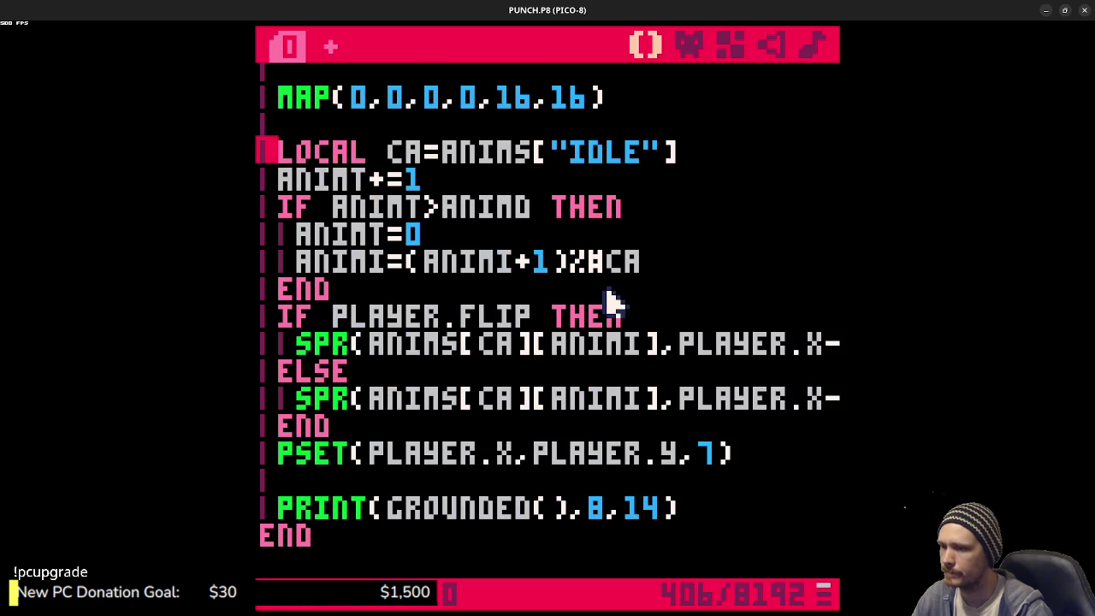
{"action": "scroll", "coordinate": [626, 313], "scroll_direction": "up", "scroll_amount": 1}
{"action": "left_click", "coordinate": [552, 205]}
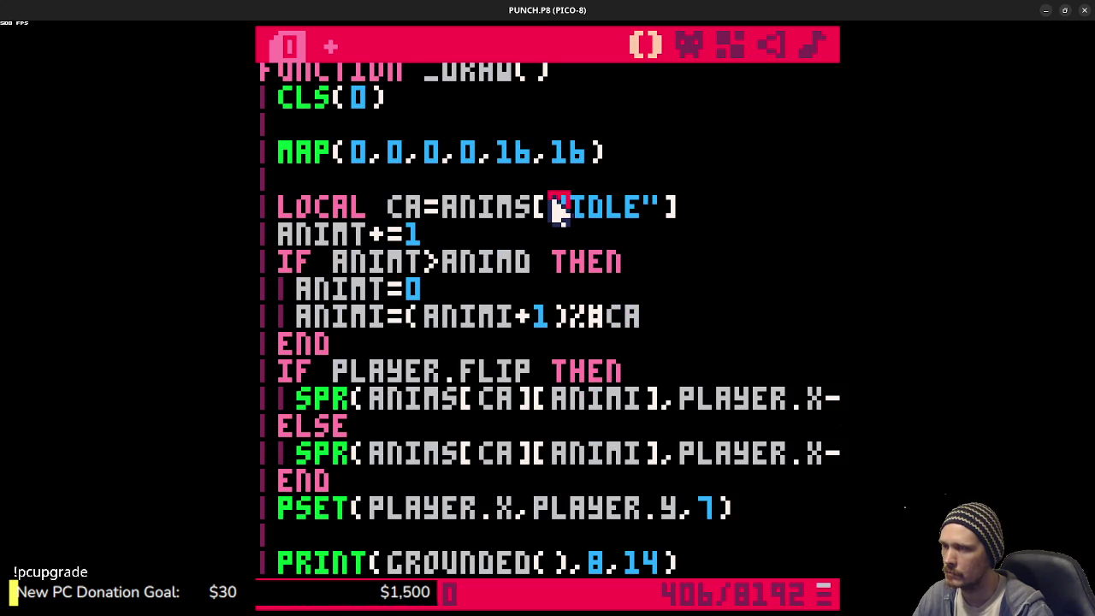
{"action": "scroll", "coordinate": [625, 238], "scroll_direction": "up", "scroll_amount": 2}
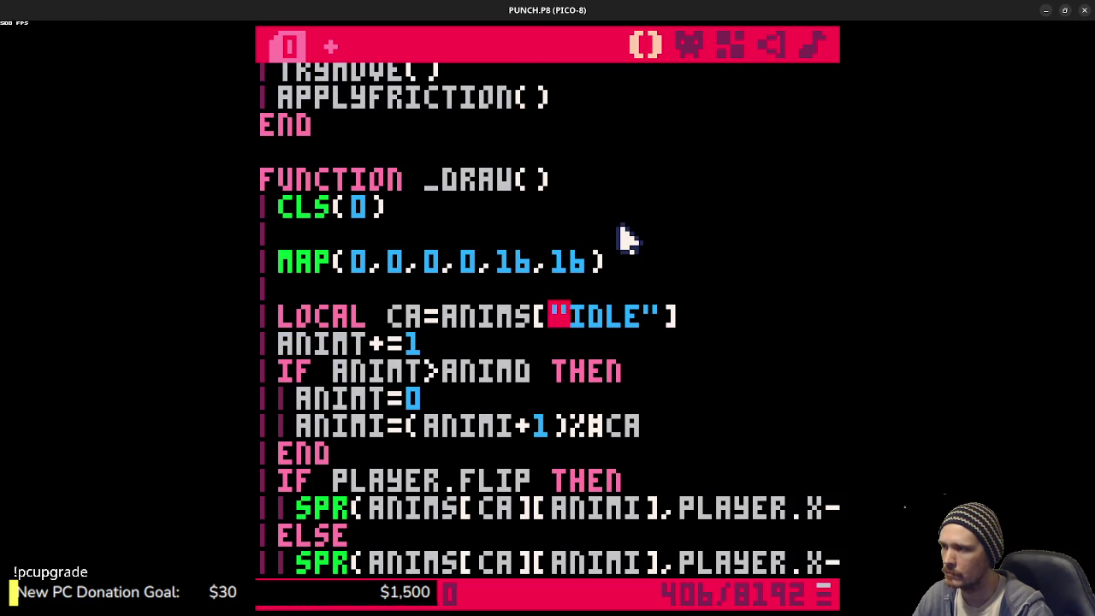
{"action": "scroll", "coordinate": [626, 238], "scroll_direction": "up", "scroll_amount": 12}
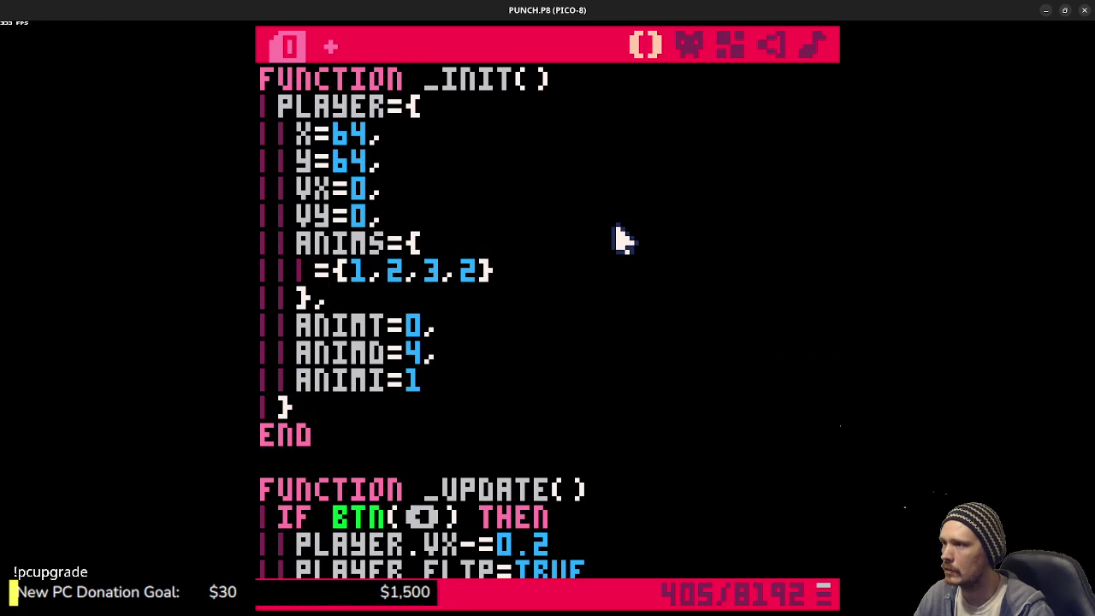
{"action": "key", "text": "ctrl+v"}
- Prefix ANIMS in the CA line and the ANIMT and ANIMD references with PLAYER
{"action": "scroll", "coordinate": [621, 240], "scroll_direction": "down", "scroll_amount": 10}
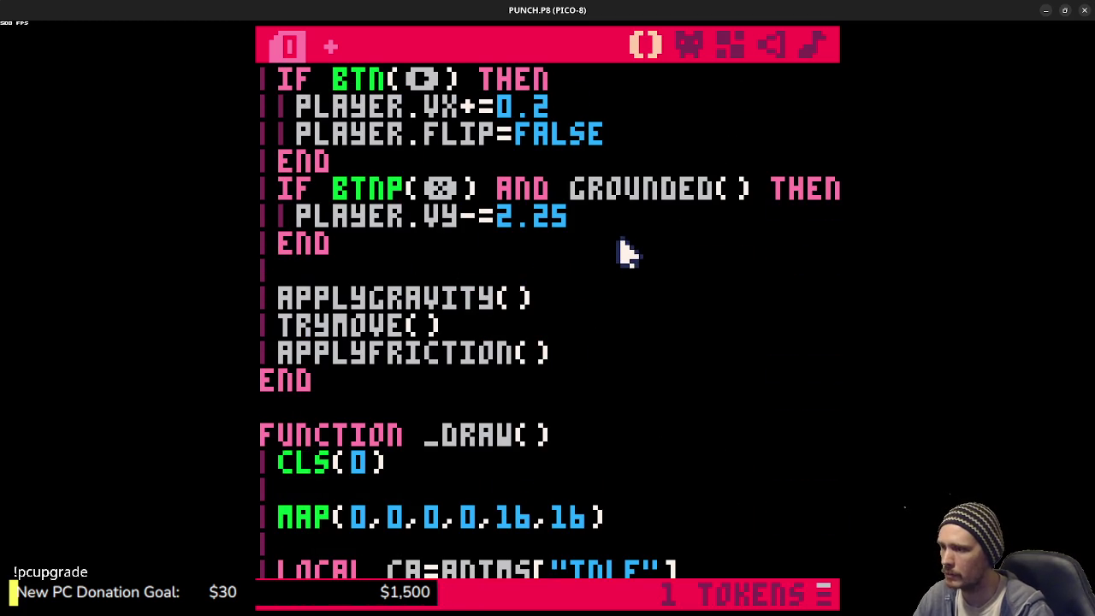
{"action": "scroll", "coordinate": [625, 257], "scroll_direction": "down", "scroll_amount": 4}
{"action": "left_click", "coordinate": [454, 355]}
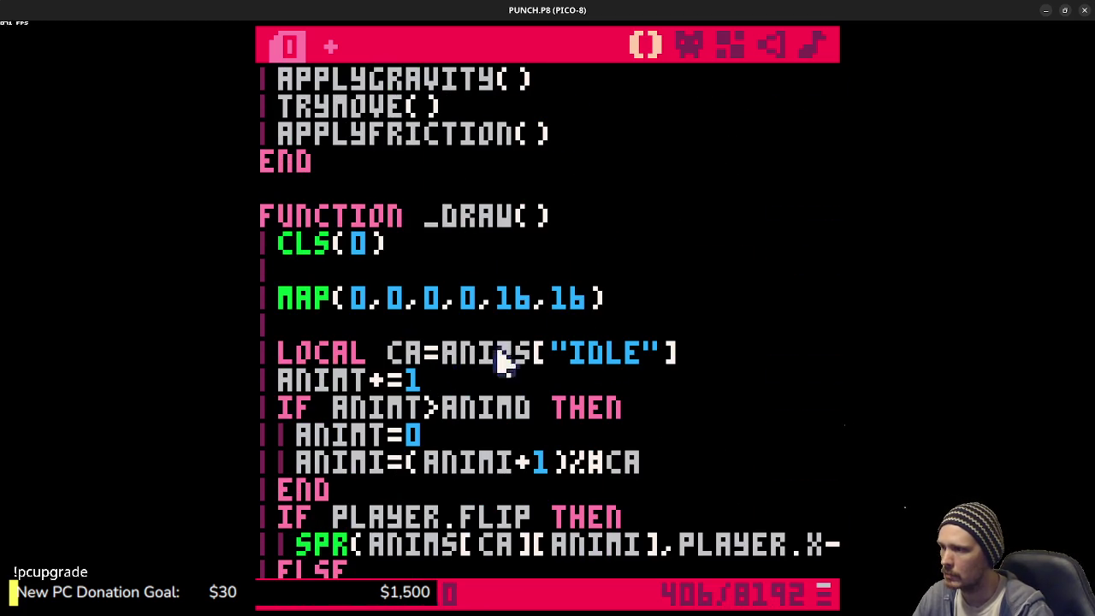
{"action": "type", "text": "PLAYER."}
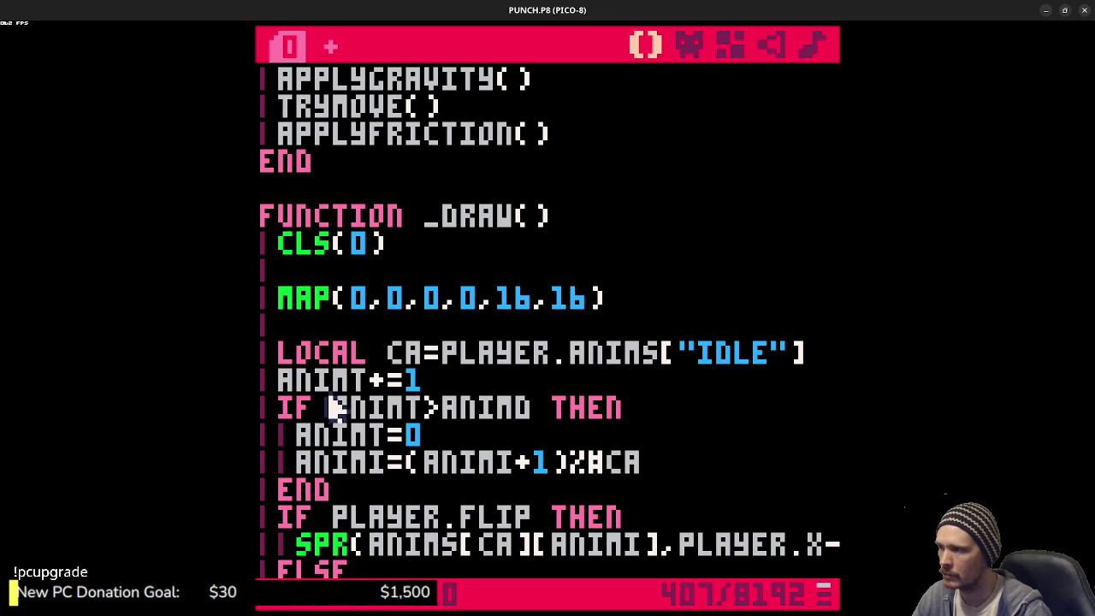
{"action": "left_click_drag", "start_coordinate": [440, 354], "coordinate": [568, 357]}
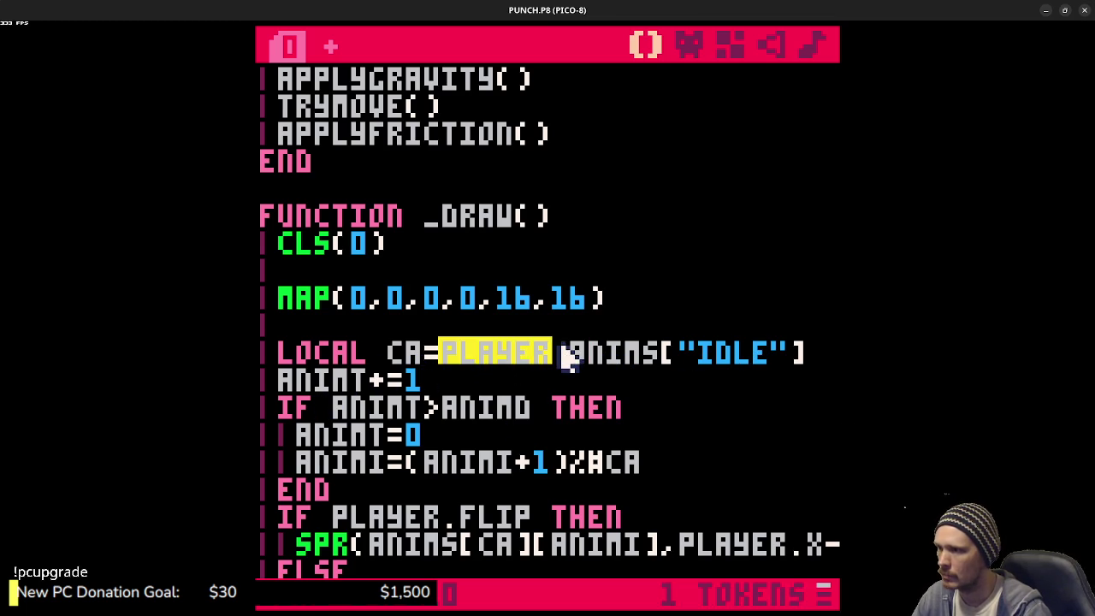
{"action": "key", "text": "ctrl+c"}
{"action": "left_click", "coordinate": [280, 380]}
{"action": "key", "text": "ctrl+v"}
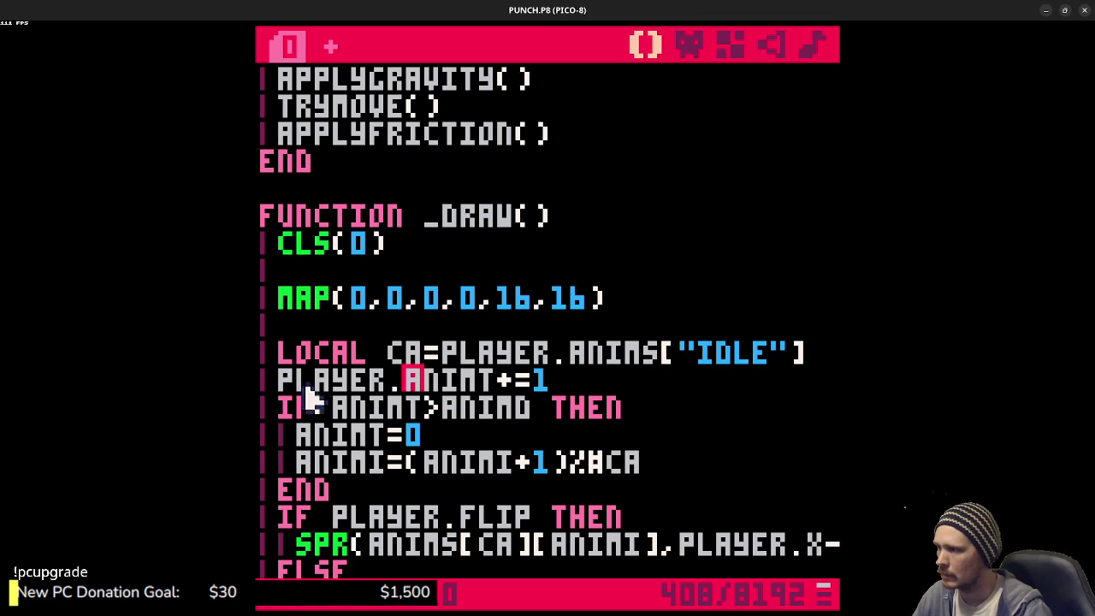
{"action": "key", "text": "ctrl+v"}
{"action": "left_click", "coordinate": [569, 409]}
{"action": "key", "text": "ctrl+v"}
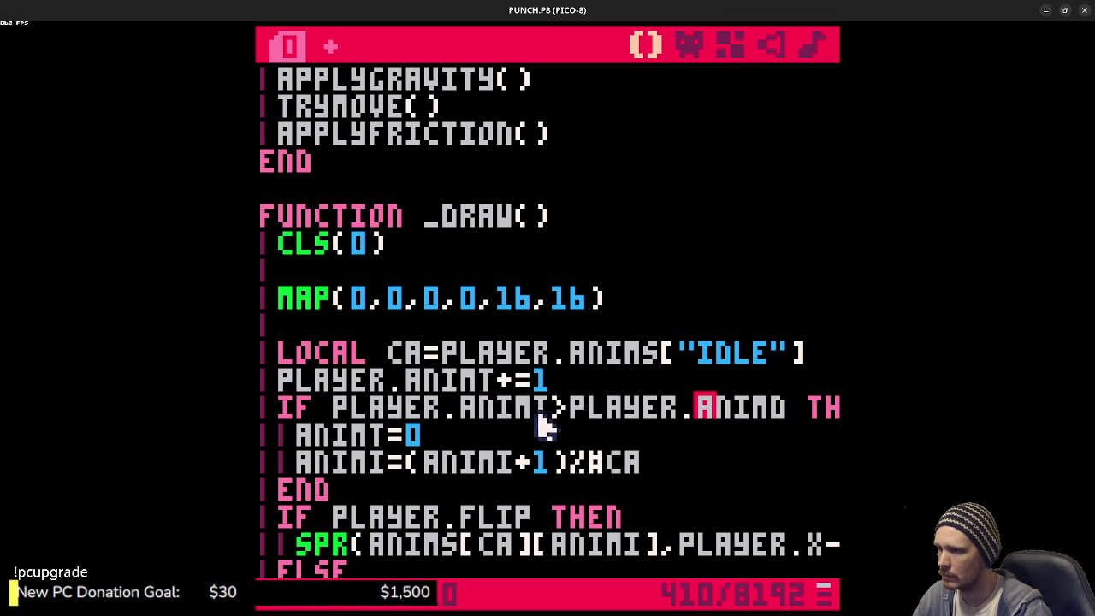
- Prefix the ANIMT reset, both ANIMI uses and the SPR call's ANIMS and ANIMI with PLAYER., then save and run
{"action": "left_click", "coordinate": [297, 434]}
{"action": "key", "text": "ctrl+v"}
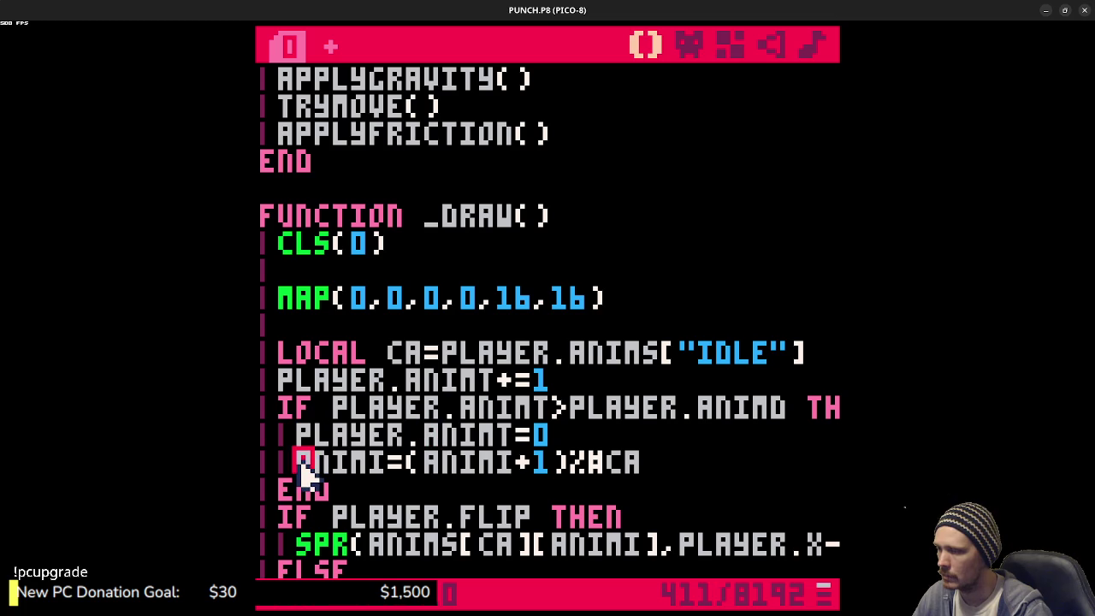
{"action": "key", "text": "ctrl+v"}
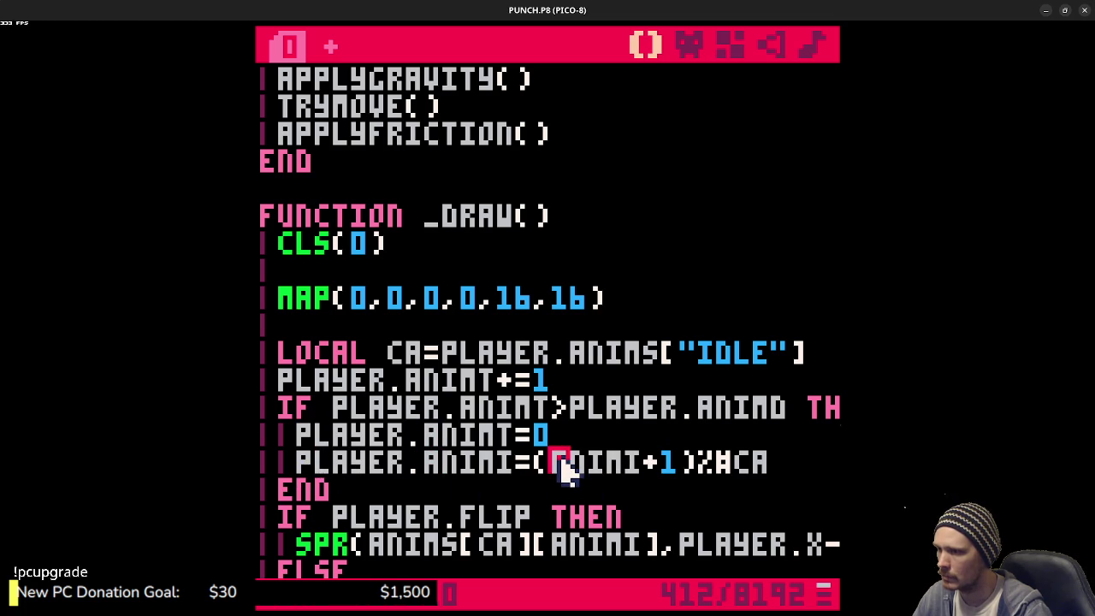
{"action": "key", "text": "ctrl+v"}
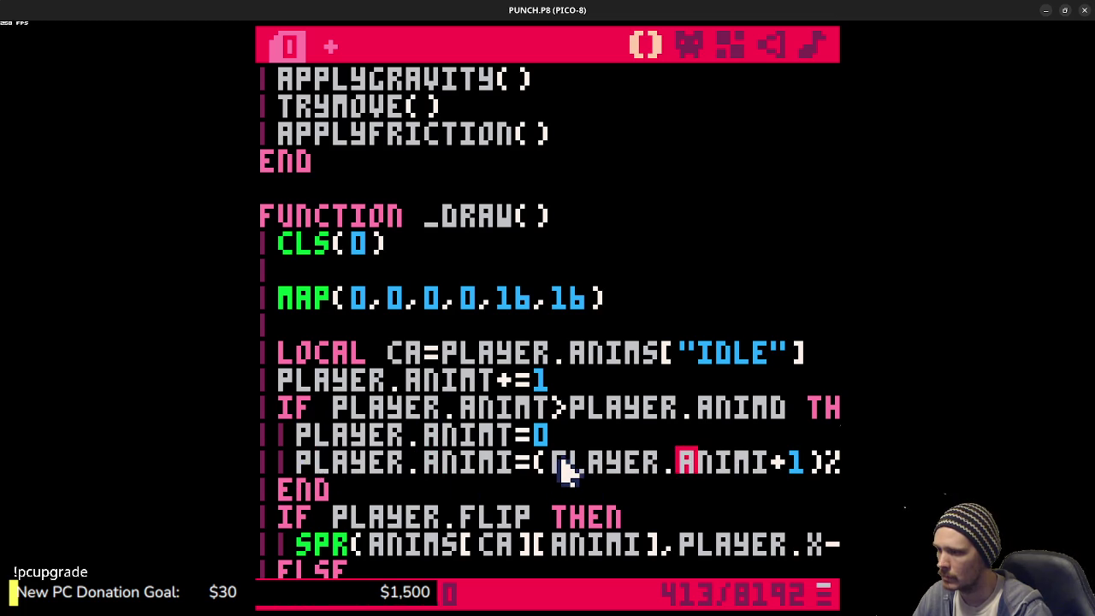
{"action": "left_click", "coordinate": [371, 548]}
{"action": "key", "text": "ctrl+v"}
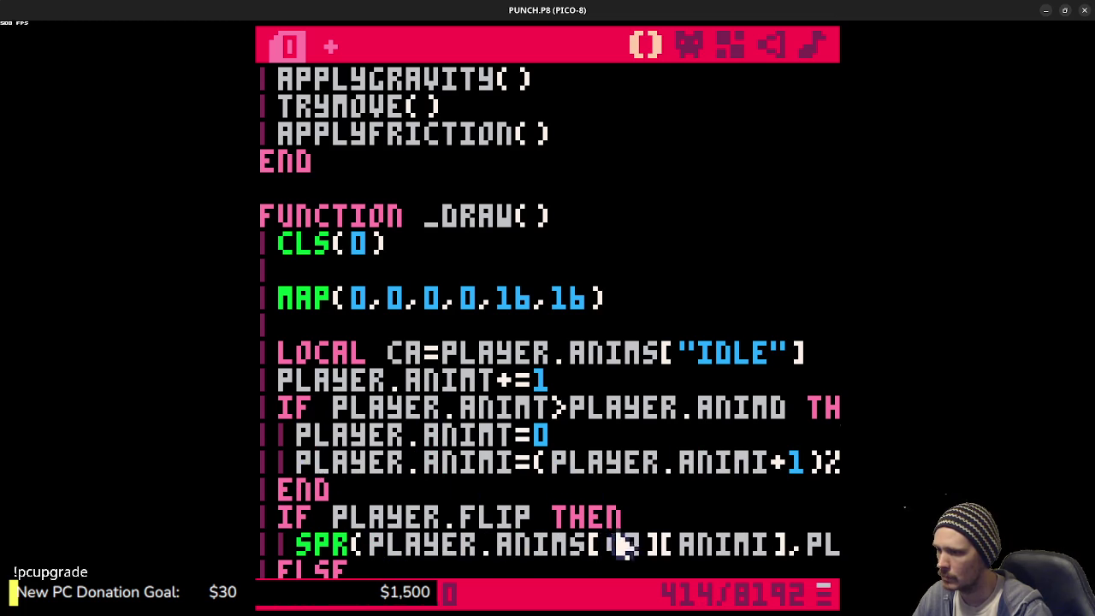
{"action": "left_click", "coordinate": [680, 549]}
{"action": "key", "text": "ctrl+v"}
{"action": "key", "text": "ctrl+s"}
{"action": "key", "text": "ctrl+r"}
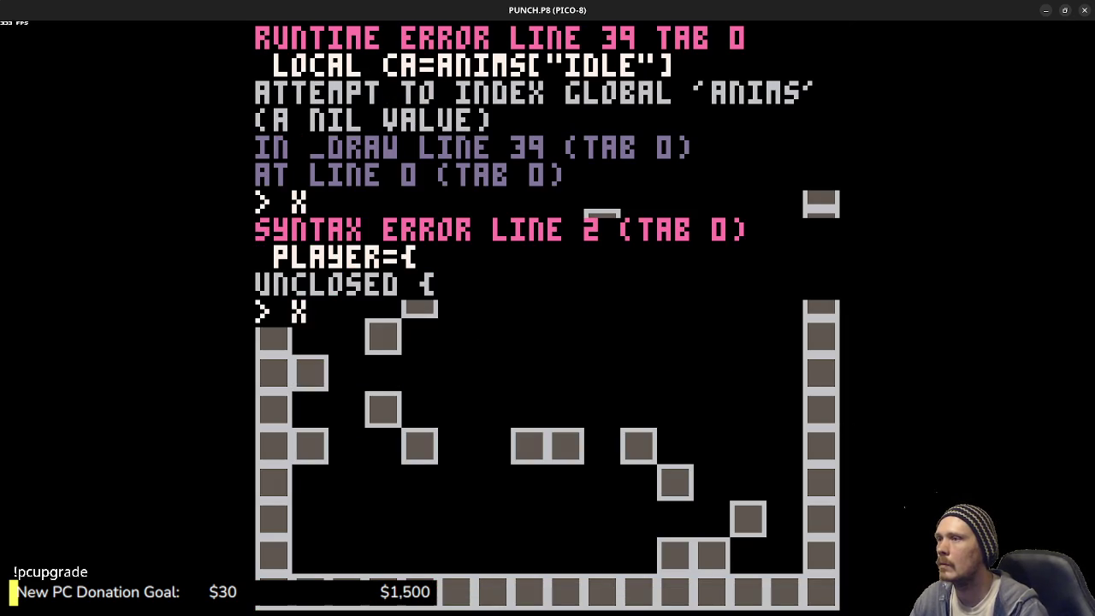
- Delete "IDLE"= from the ANIMS table to leave a plain {1,2,3,2} list, and save
{"action": "key", "text": "Escape"}
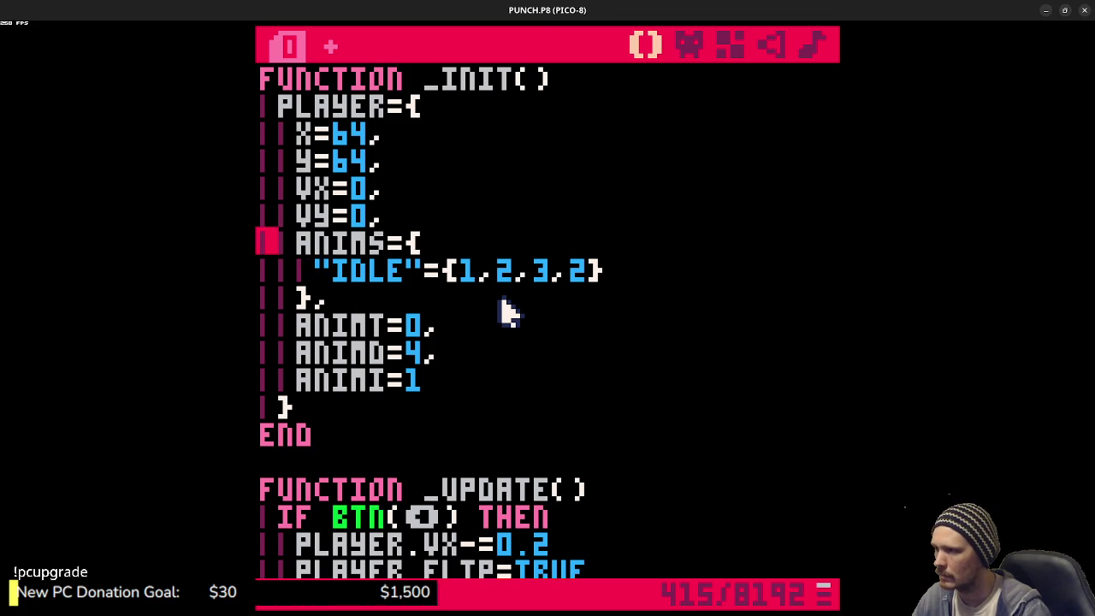
{"action": "key", "text": "Escape"}
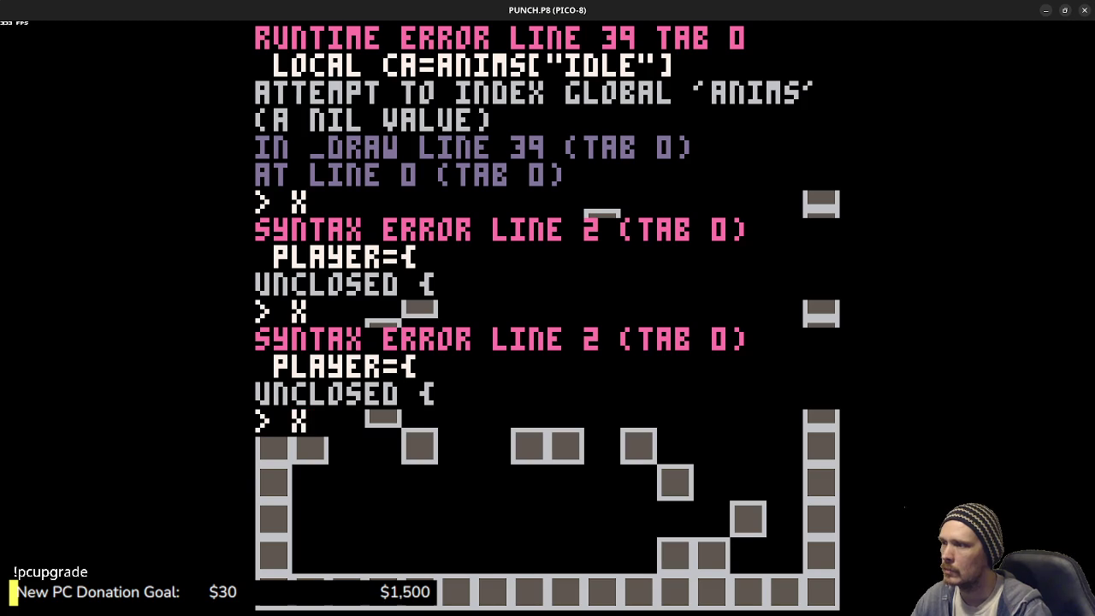
{"action": "key", "text": "Escape"}
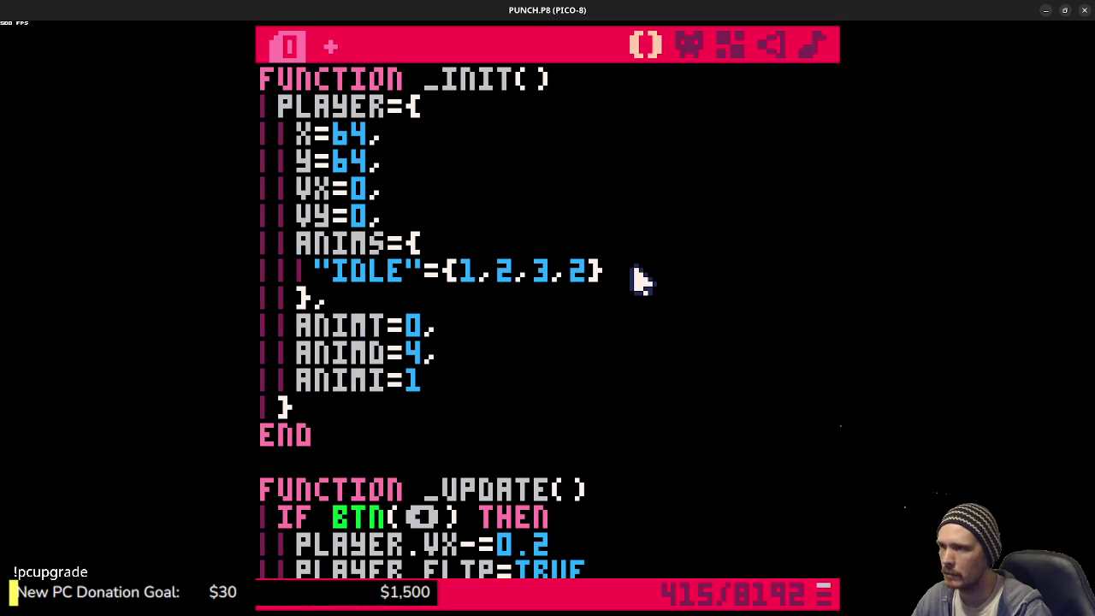
{"action": "left_click_drag", "start_coordinate": [444, 272], "coordinate": [315, 272]}
{"action": "key", "text": "BackSpace"}
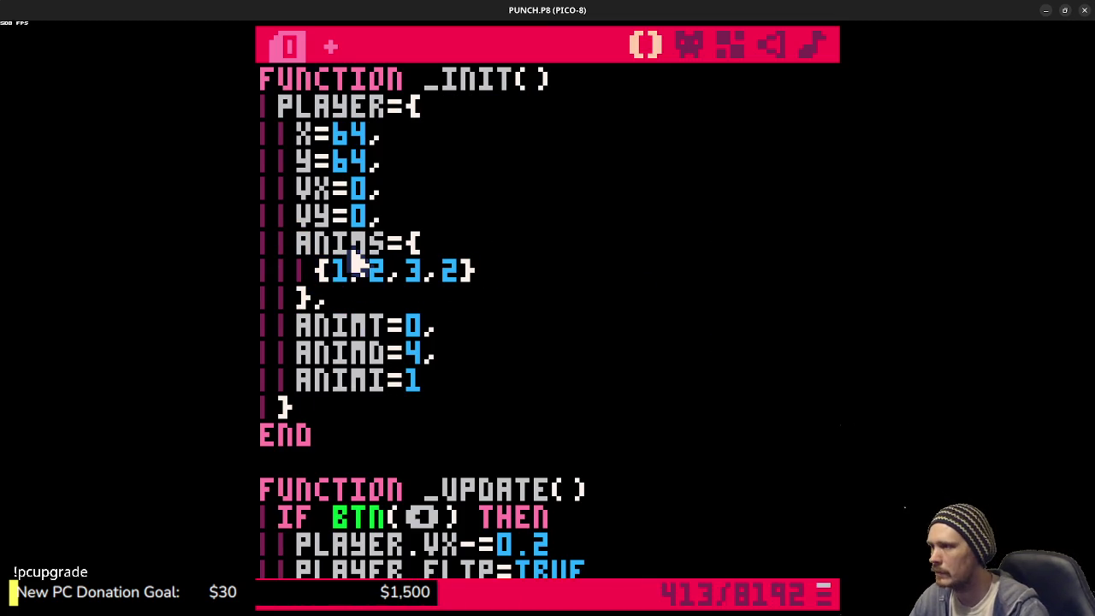
{"action": "key", "text": "ctrl+s"}
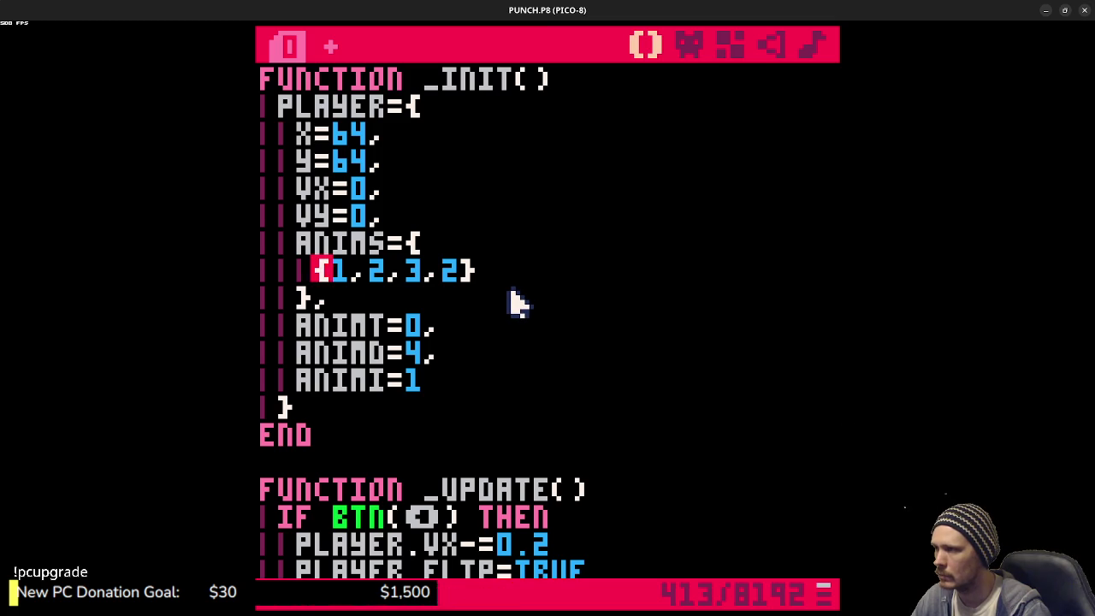
- Change ANIMS["IDLE"] to ANIMS[1] in _draw and run the cart
{"action": "scroll", "coordinate": [521, 307], "scroll_direction": "down", "scroll_amount": 9}
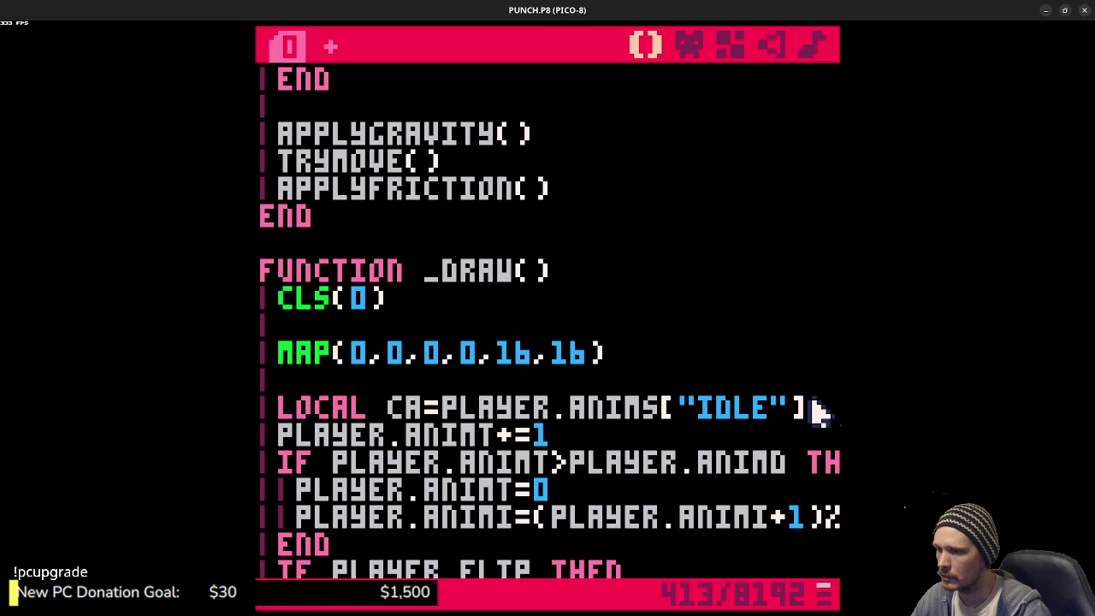
{"action": "left_click_drag", "start_coordinate": [686, 415], "coordinate": [790, 408]}
{"action": "type", "text": "1"}
{"action": "key", "text": "ctrl+r"}
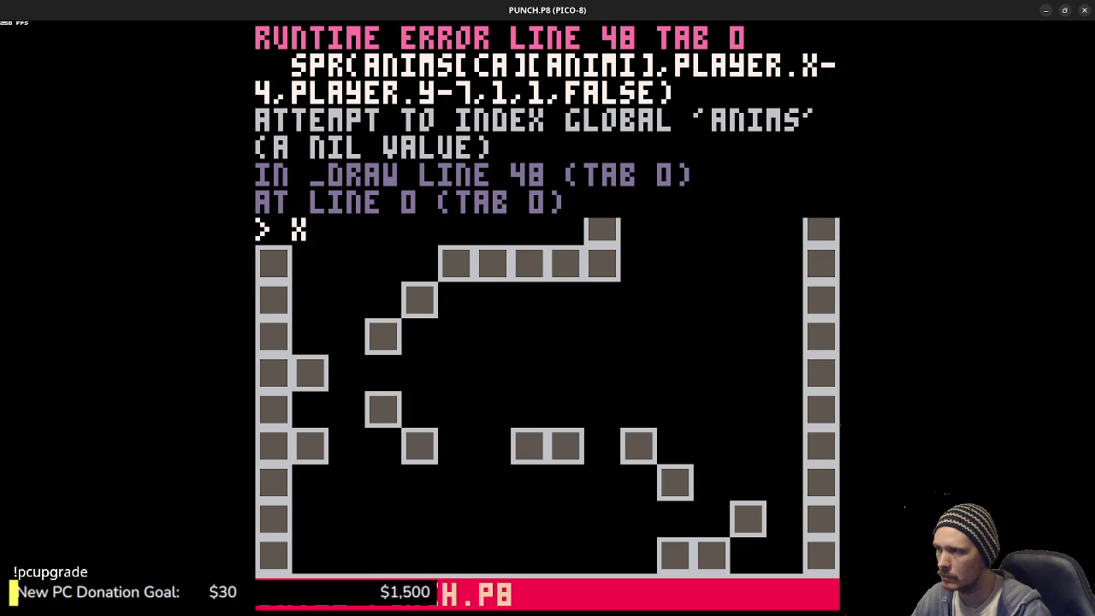
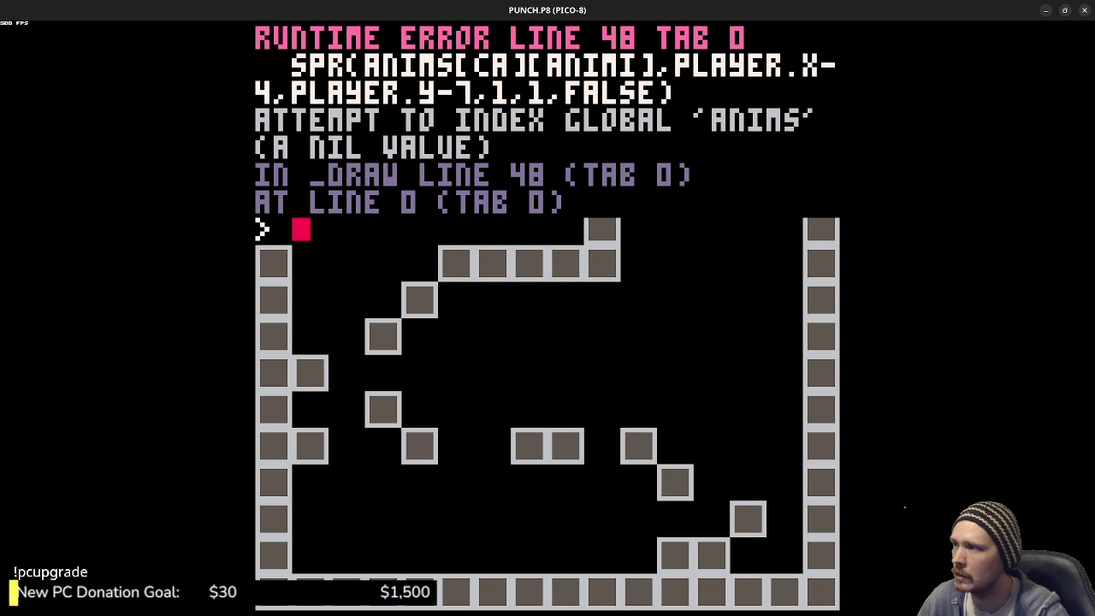
- Leave the error screen and scroll the code to the player's nested ANIMS table in _init
{"action": "key", "text": "Escape"}
{"action": "scroll", "coordinate": [578, 325], "scroll_direction": "up", "scroll_amount": 3}
{"action": "scroll", "coordinate": [578, 325], "scroll_direction": "up", "scroll_amount": 7}
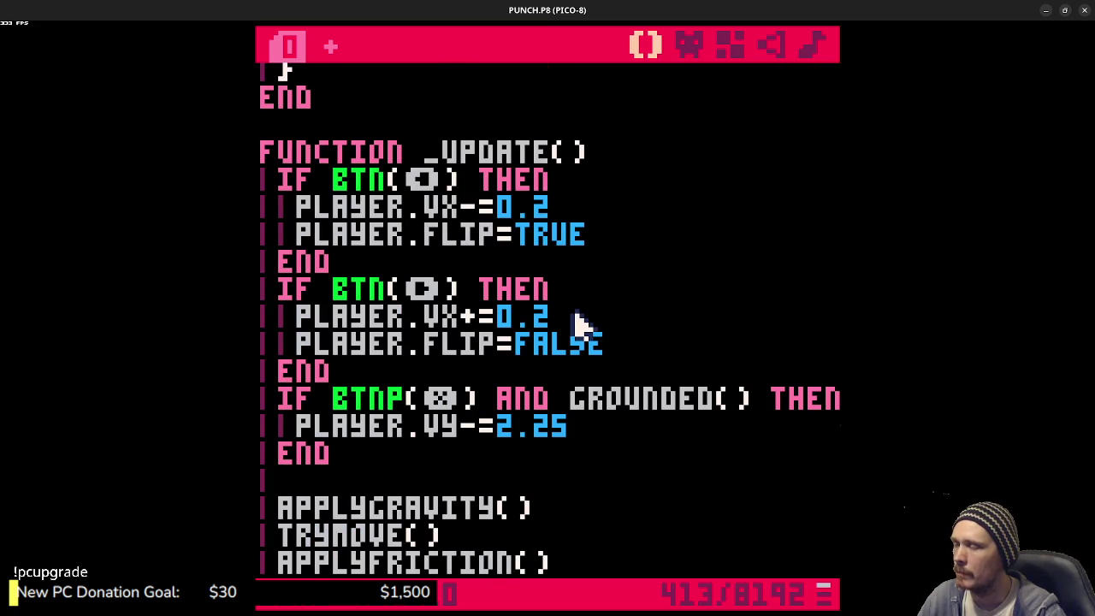
{"action": "scroll", "coordinate": [578, 323], "scroll_direction": "up", "scroll_amount": 1}
{"action": "scroll", "coordinate": [575, 316], "scroll_direction": "up", "scroll_amount": 4}
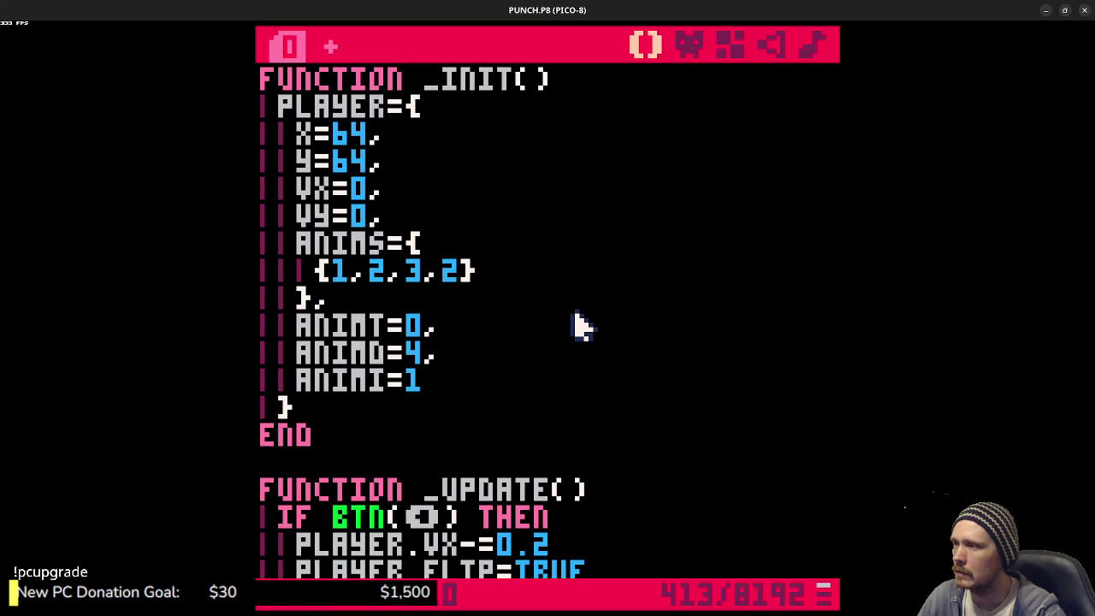
{"action": "scroll", "coordinate": [575, 316], "scroll_direction": "down", "scroll_amount": 7}
{"action": "scroll", "coordinate": [599, 331], "scroll_direction": "down", "scroll_amount": 2}
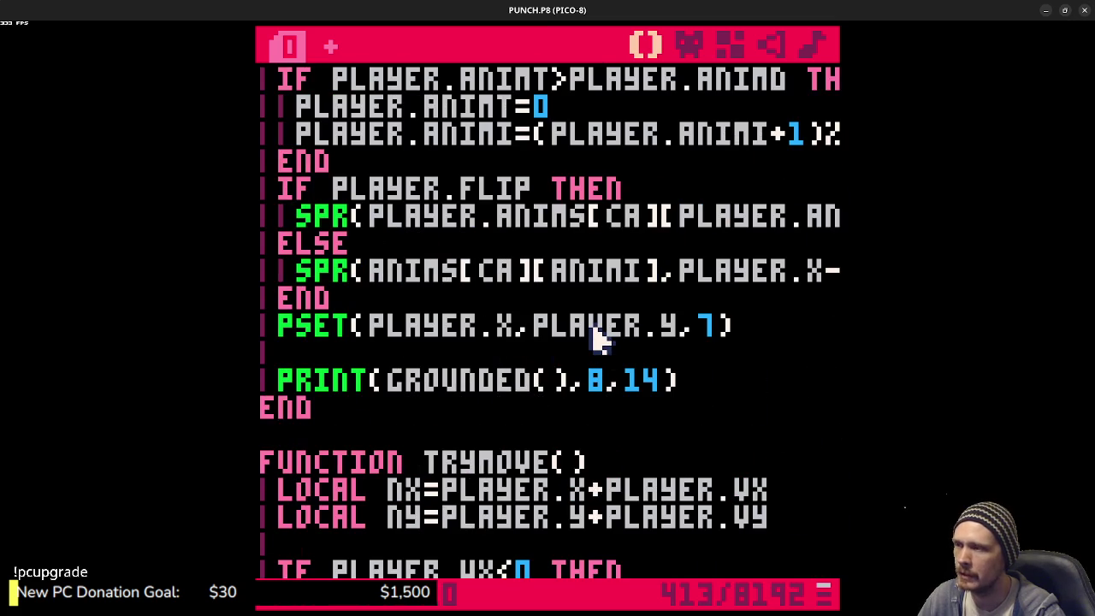
{"action": "scroll", "coordinate": [598, 338], "scroll_direction": "up", "scroll_amount": 1}
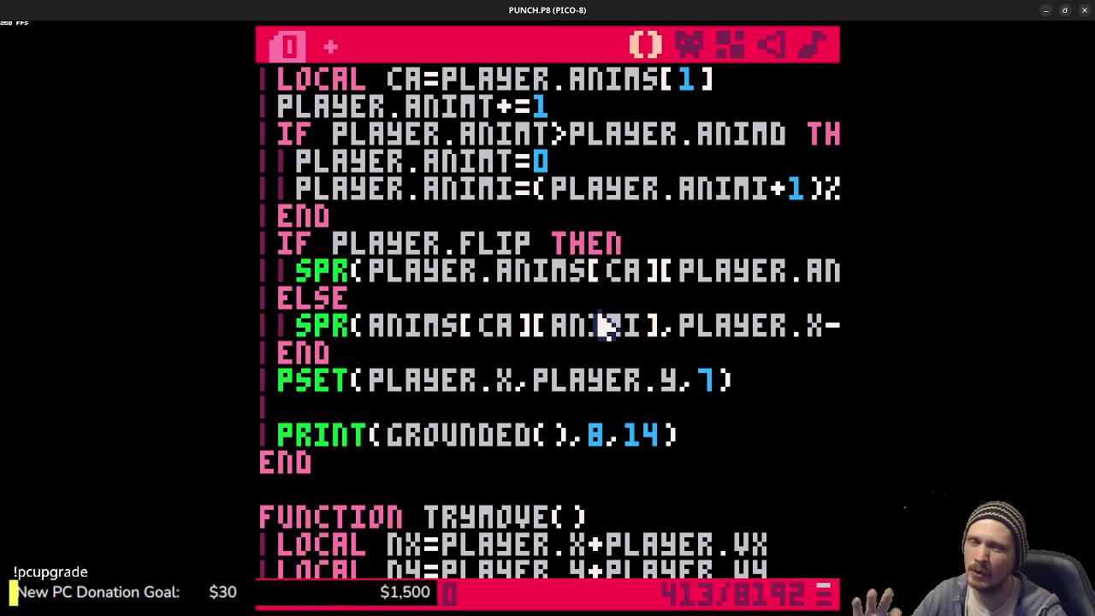
{"action": "scroll", "coordinate": [563, 381], "scroll_direction": "down", "scroll_amount": 2}
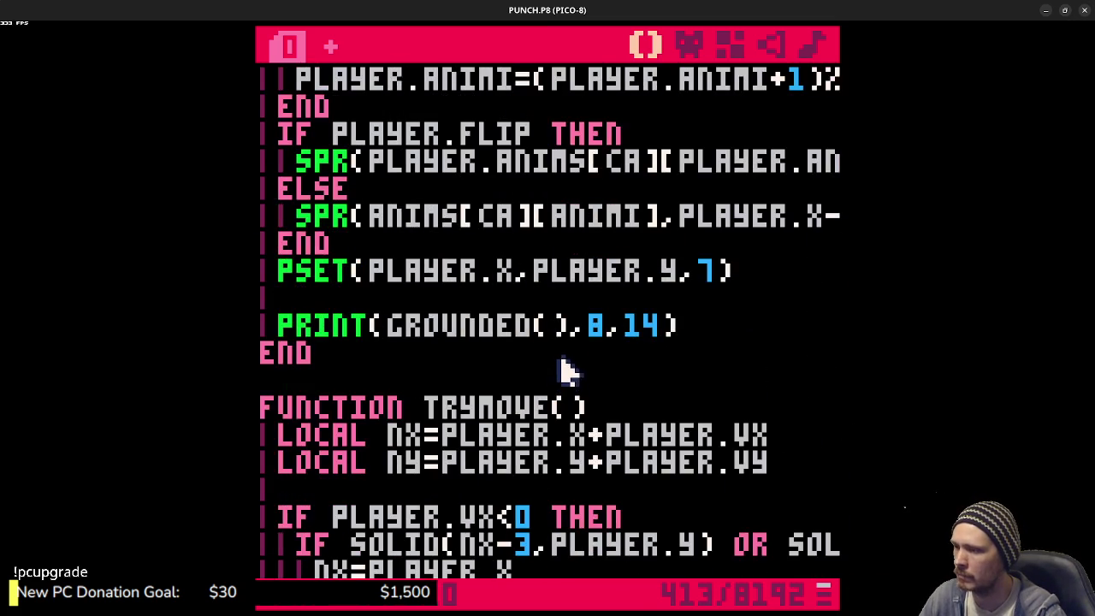
{"action": "scroll", "coordinate": [561, 380], "scroll_direction": "down", "scroll_amount": 1}
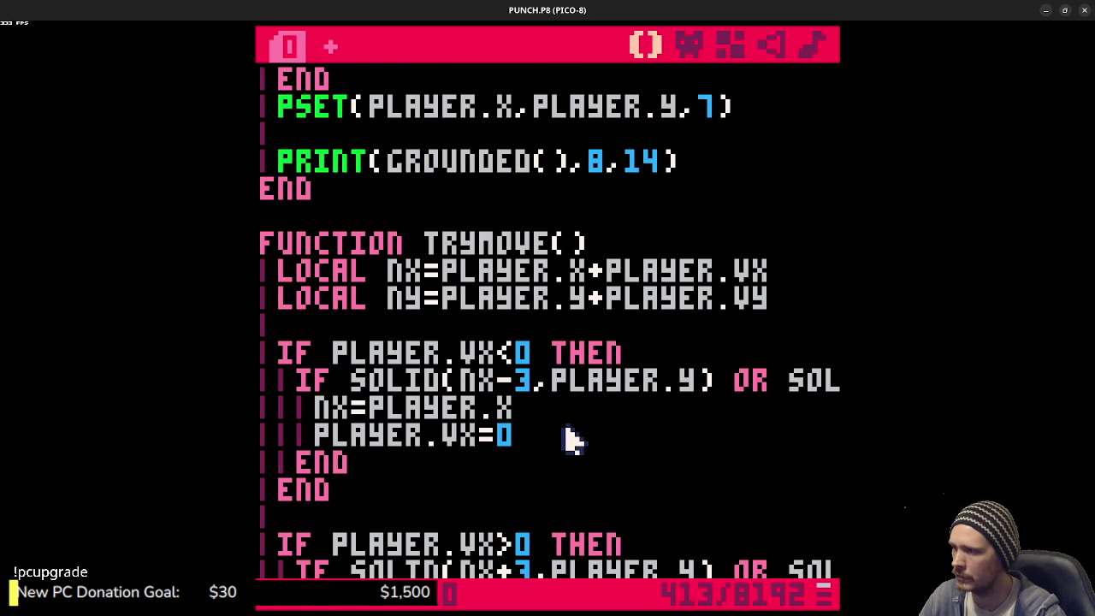
{"action": "scroll", "coordinate": [567, 439], "scroll_direction": "up", "scroll_amount": 4}
{"action": "scroll", "coordinate": [572, 437], "scroll_direction": "up", "scroll_amount": 2}
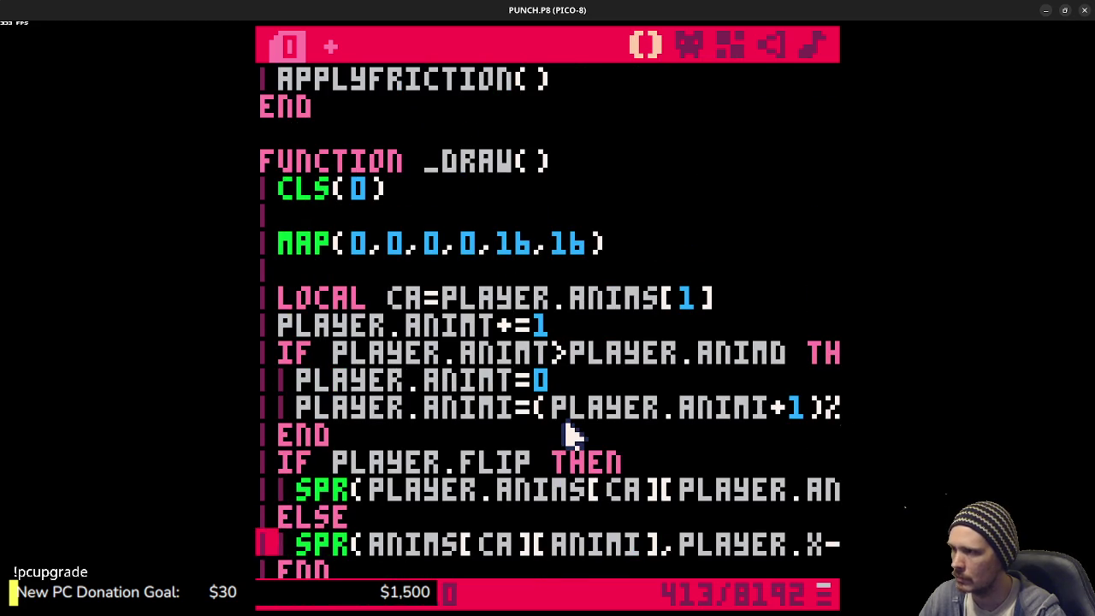
{"action": "scroll", "coordinate": [571, 435], "scroll_direction": "down", "scroll_amount": 1}
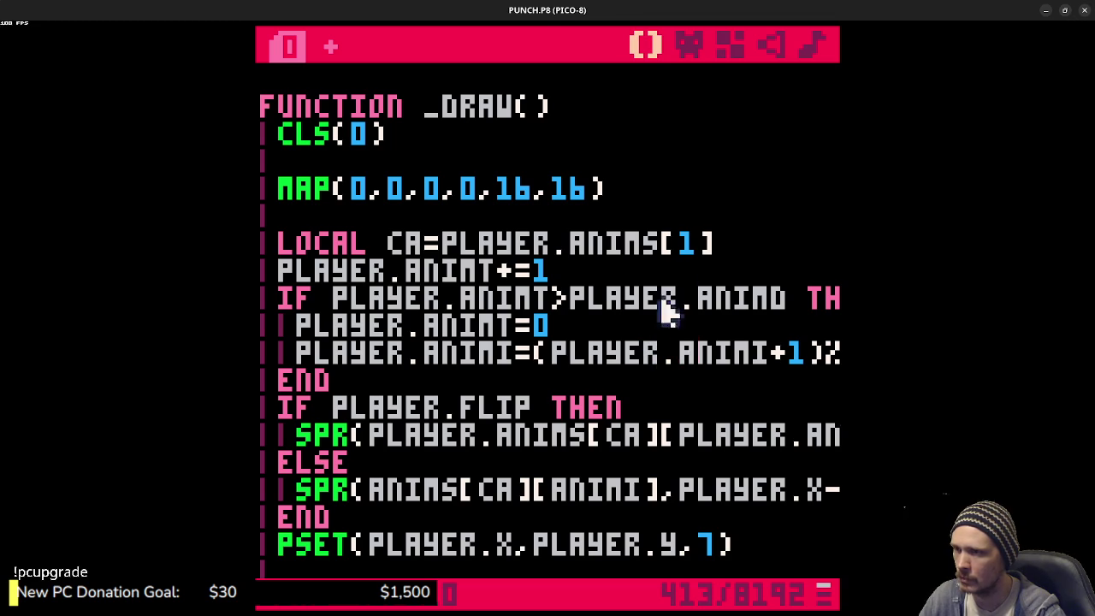
{"action": "mouse_move", "coordinate": [733, 439]}
{"action": "left_mouse_down"}
{"action": "mouse_move", "coordinate": [838, 435]}
{"action": "mouse_move", "coordinate": [317, 449]}
{"action": "mouse_move", "coordinate": [260, 438]}
{"action": "left_mouse_up"}
{"action": "scroll", "coordinate": [537, 378], "scroll_direction": "up", "scroll_amount": 10}
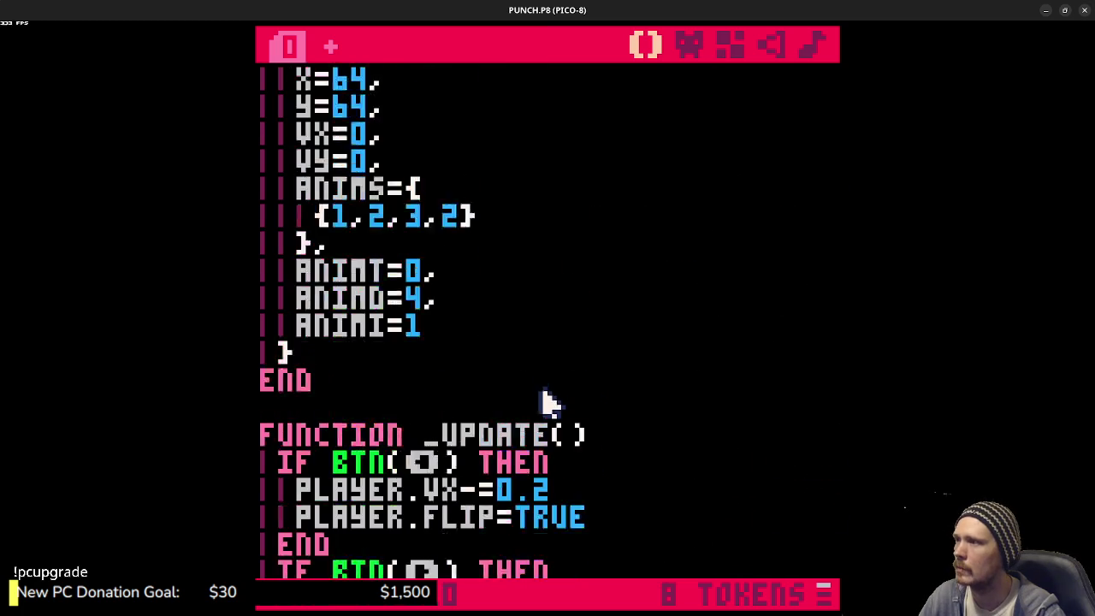
- Replace the ANIMS table with ANIM={1,2,3,2} and save the cart
{"action": "left_click_drag", "start_coordinate": [332, 294], "coordinate": [295, 242]}
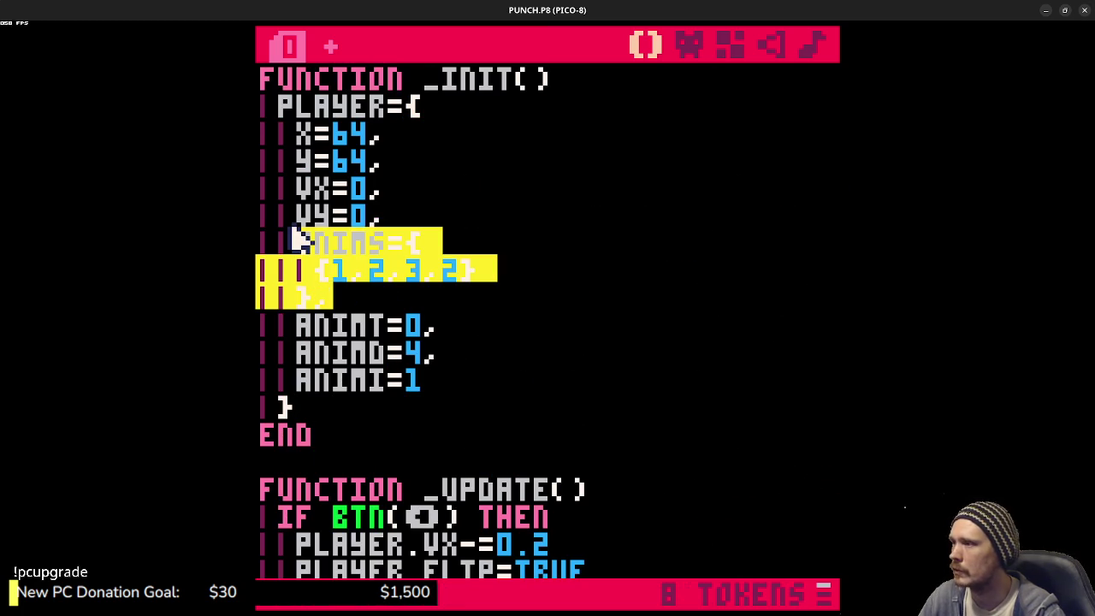
{"action": "type", "text": "ANIM="}
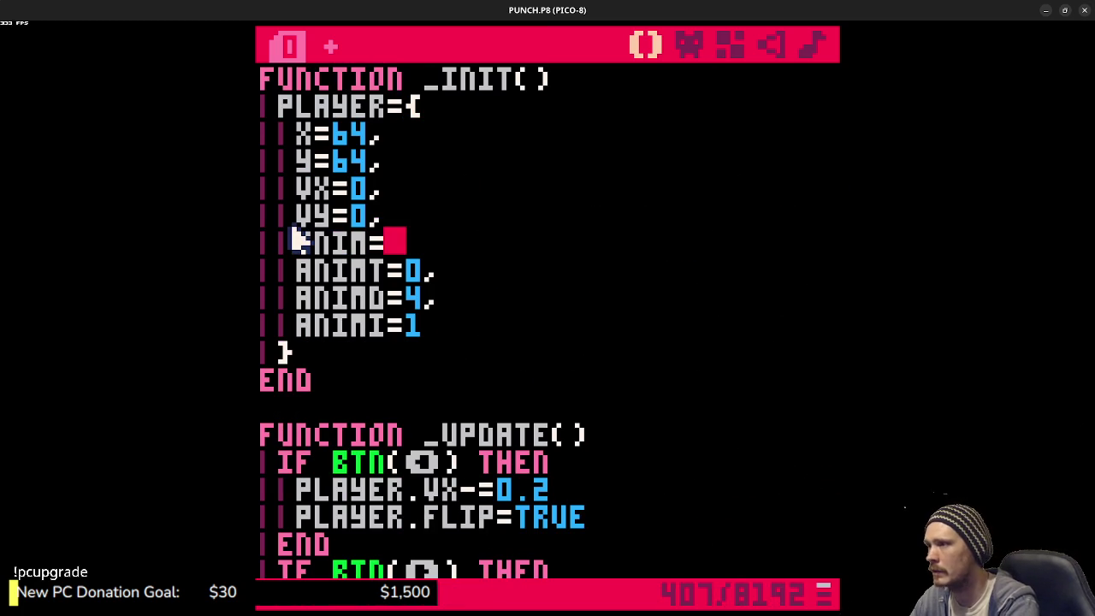
{"action": "type", "text": "{1,2,3,2"}
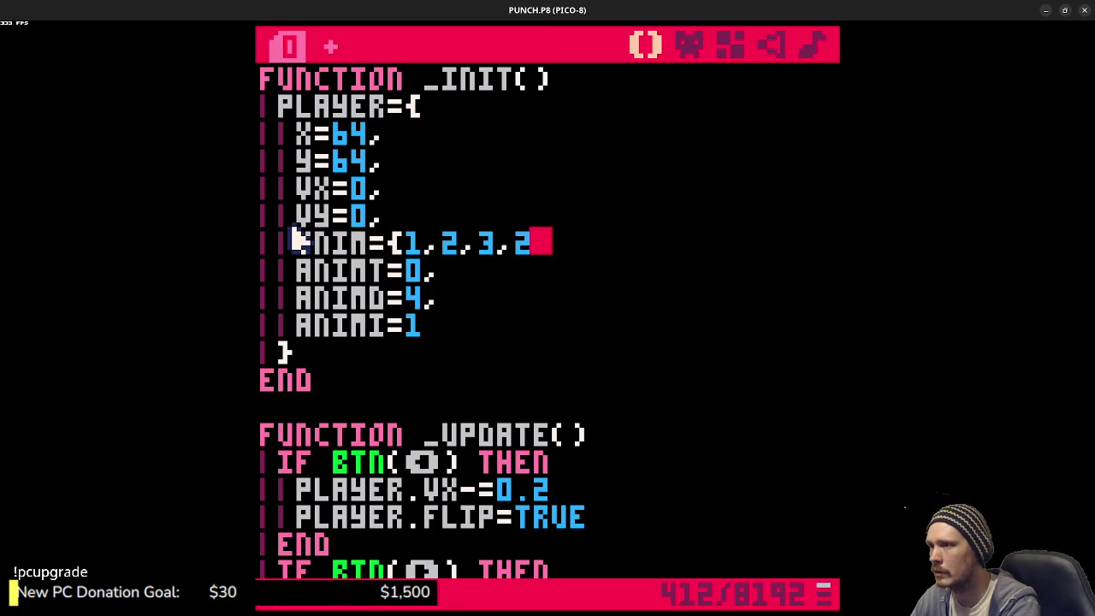
{"action": "type", "text": "}"}
{"action": "key", "text": "ctrl+s"}
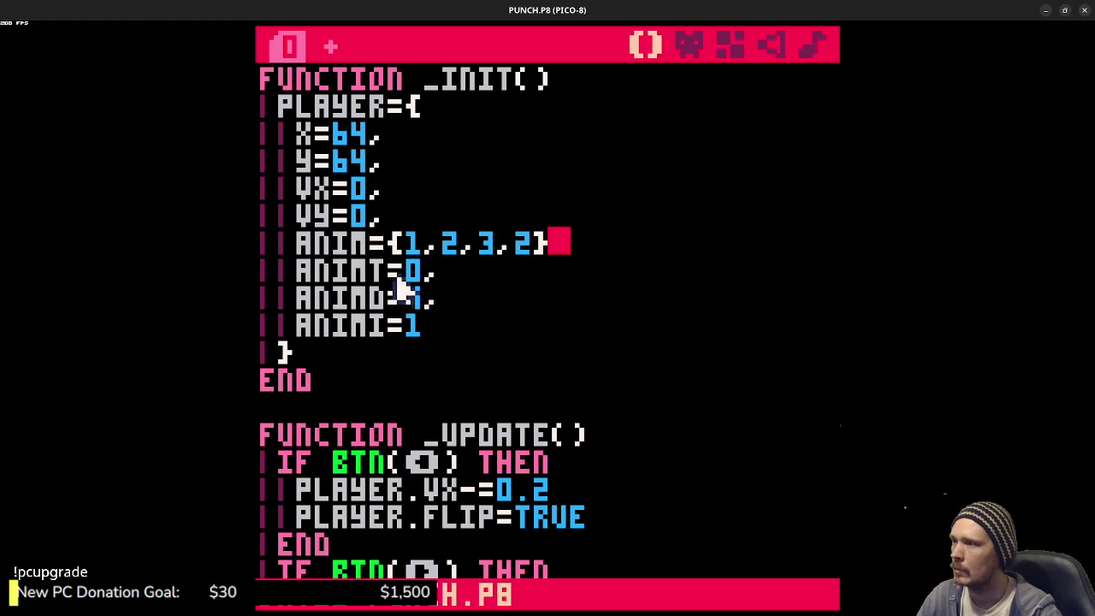
- Comment out the LOCAL CA line in _draw with --
{"action": "left_click", "coordinate": [378, 269]}
{"action": "left_click", "coordinate": [381, 299]}
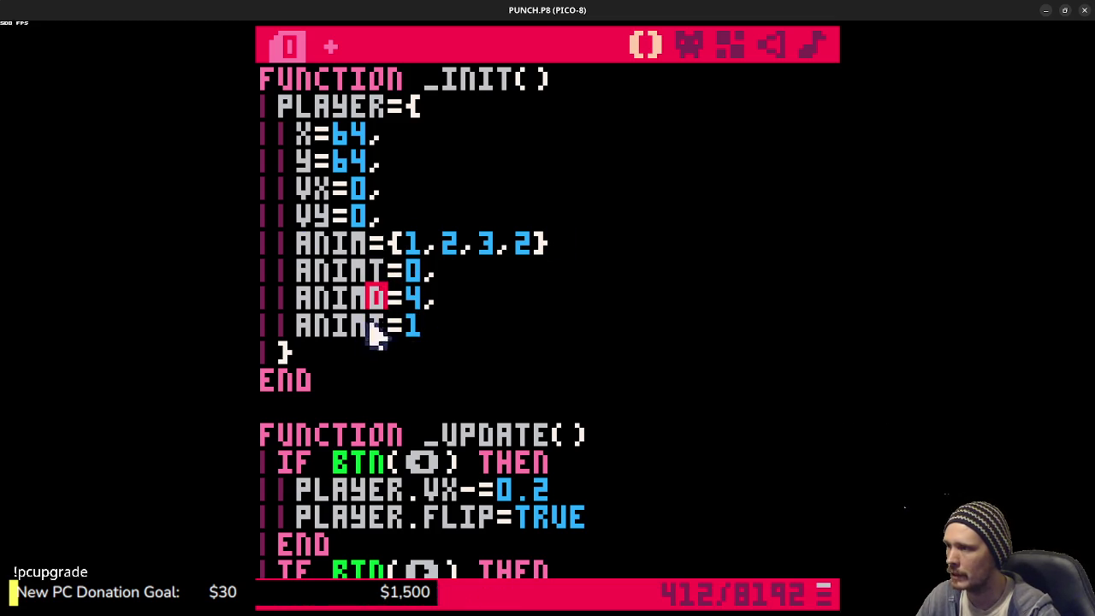
{"action": "scroll", "coordinate": [468, 351], "scroll_direction": "down", "scroll_amount": 10}
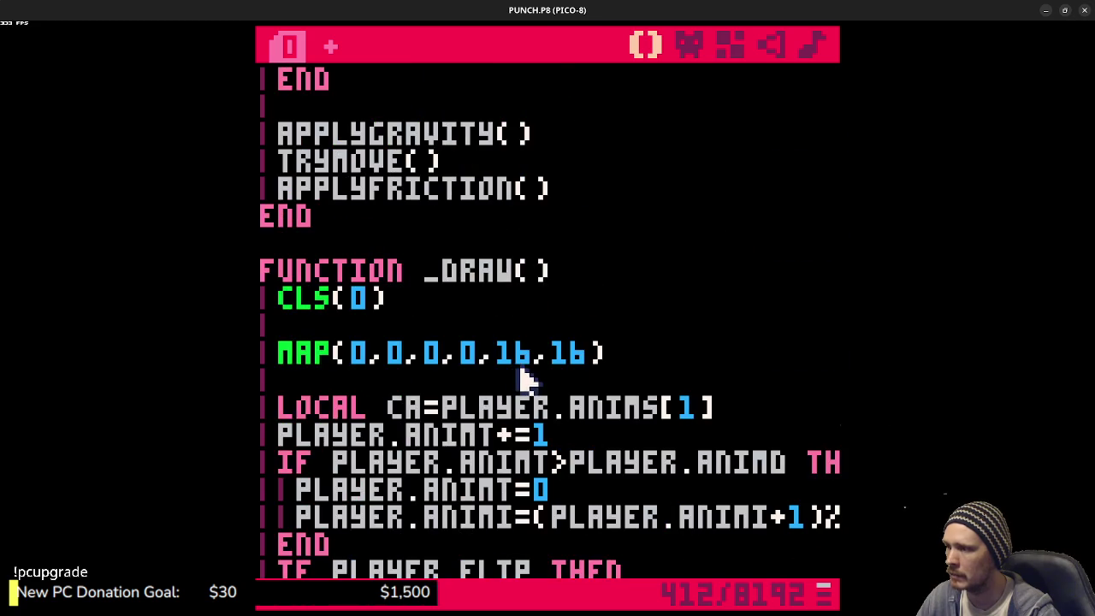
{"action": "scroll", "coordinate": [525, 382], "scroll_direction": "up", "scroll_amount": 2}
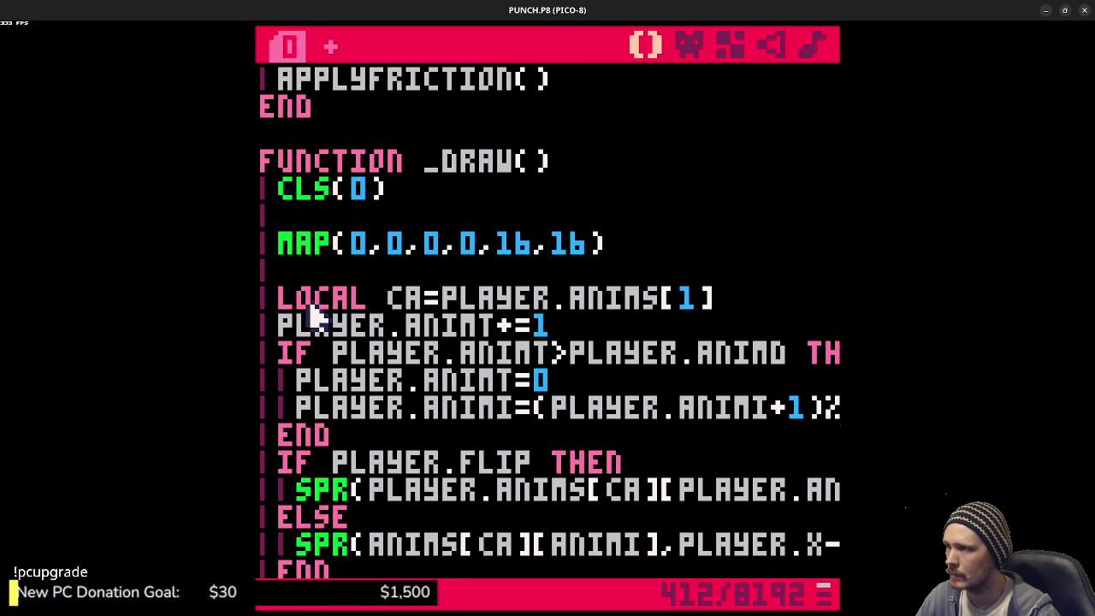
{"action": "left_click", "coordinate": [281, 297]}
{"action": "type", "text": "--"}
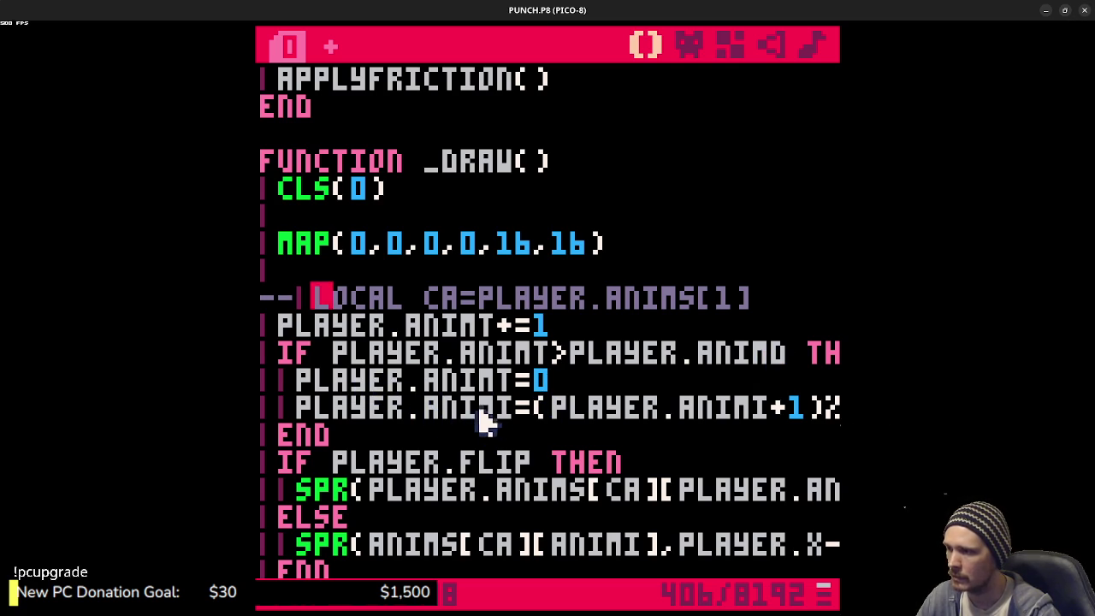
{"action": "left_click_drag", "start_coordinate": [622, 461], "coordinate": [276, 462]}
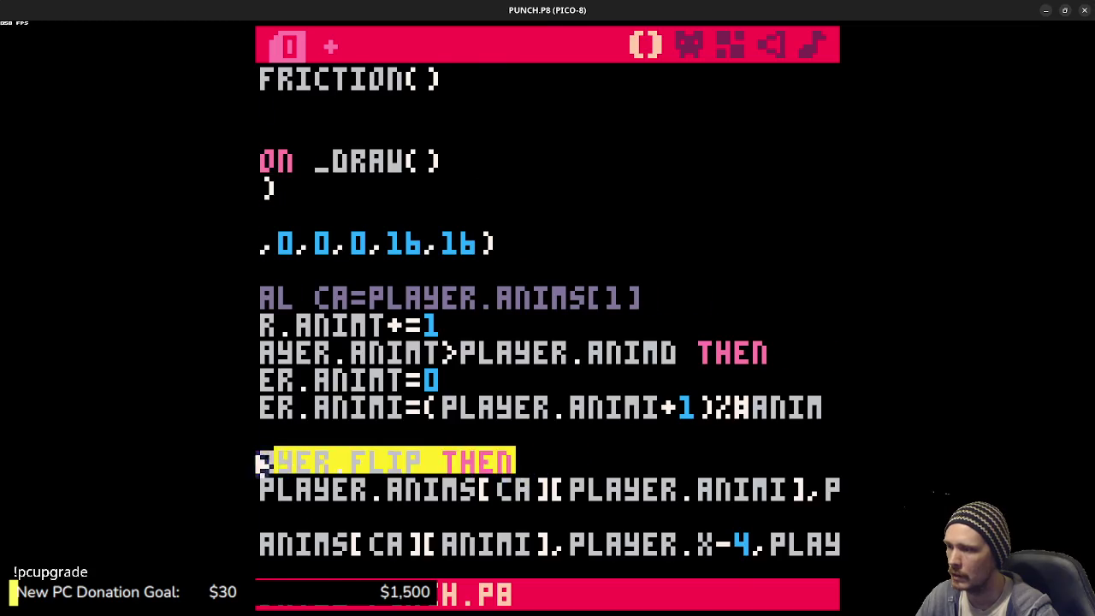
- Change both SPR calls to draw from PLAYER.ANIM instead of ANIMS[CA]
{"action": "left_click", "coordinate": [483, 491]}
{"action": "scroll", "coordinate": [530, 494], "scroll_direction": "down", "scroll_amount": 2}
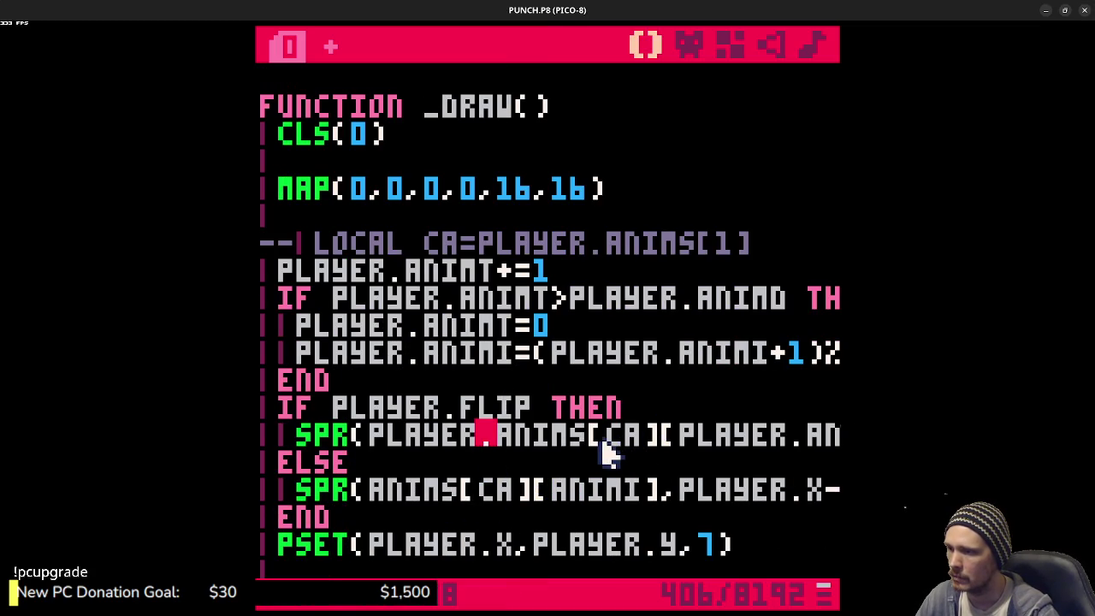
{"action": "left_click_drag", "start_coordinate": [568, 436], "coordinate": [660, 448]}
{"action": "key", "text": "BackSpace"}
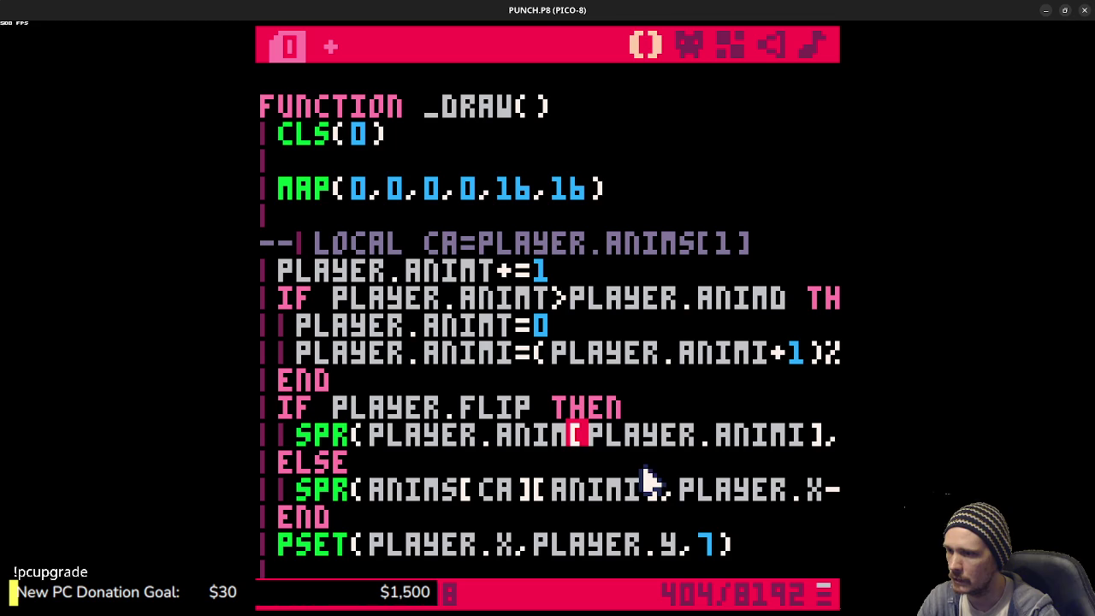
{"action": "mouse_move", "coordinate": [471, 501]}
{"action": "left_mouse_down"}
{"action": "mouse_move", "coordinate": [480, 502]}
{"action": "mouse_move", "coordinate": [445, 496]}
{"action": "mouse_move", "coordinate": [532, 505]}
{"action": "left_mouse_up"}
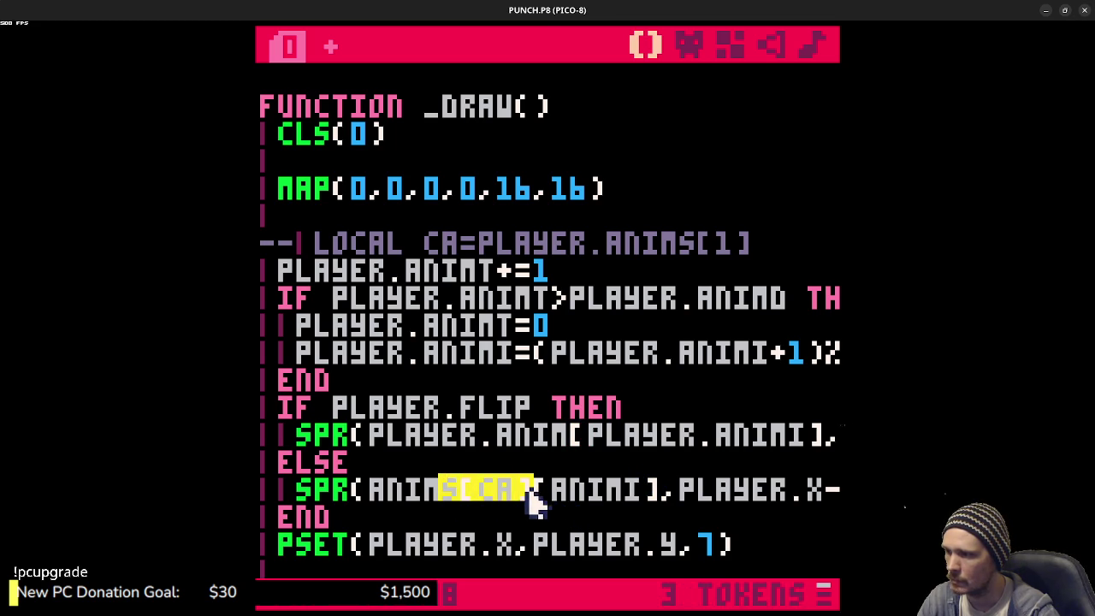
{"action": "key", "text": "BackSpace"}
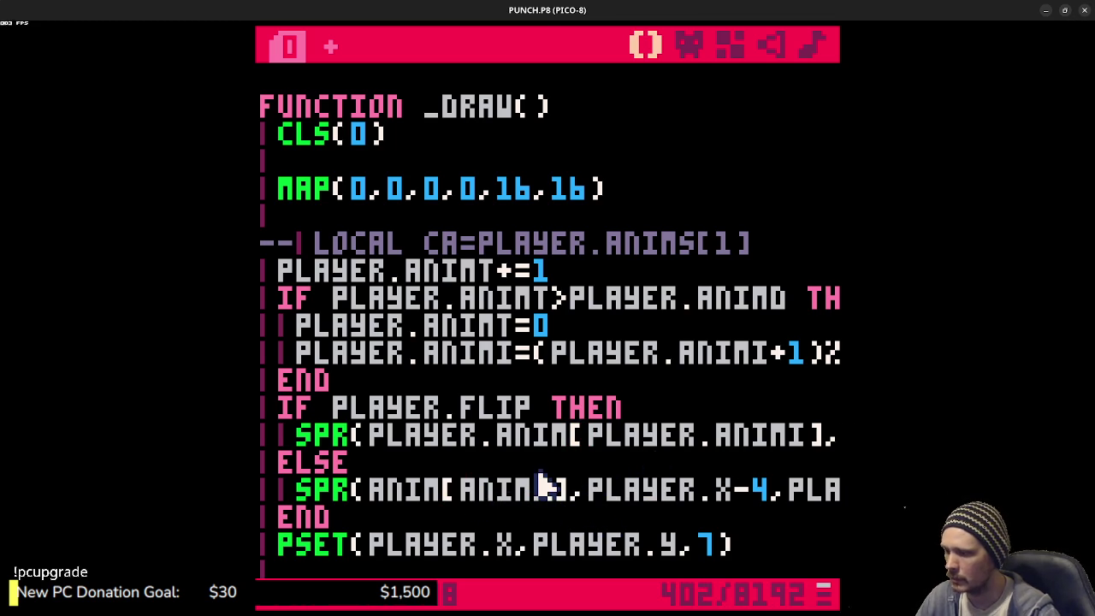
{"action": "type", "text": "PLAYER."}
{"action": "left_click", "coordinate": [372, 494]}
{"action": "type", "text": "PLAYER."}
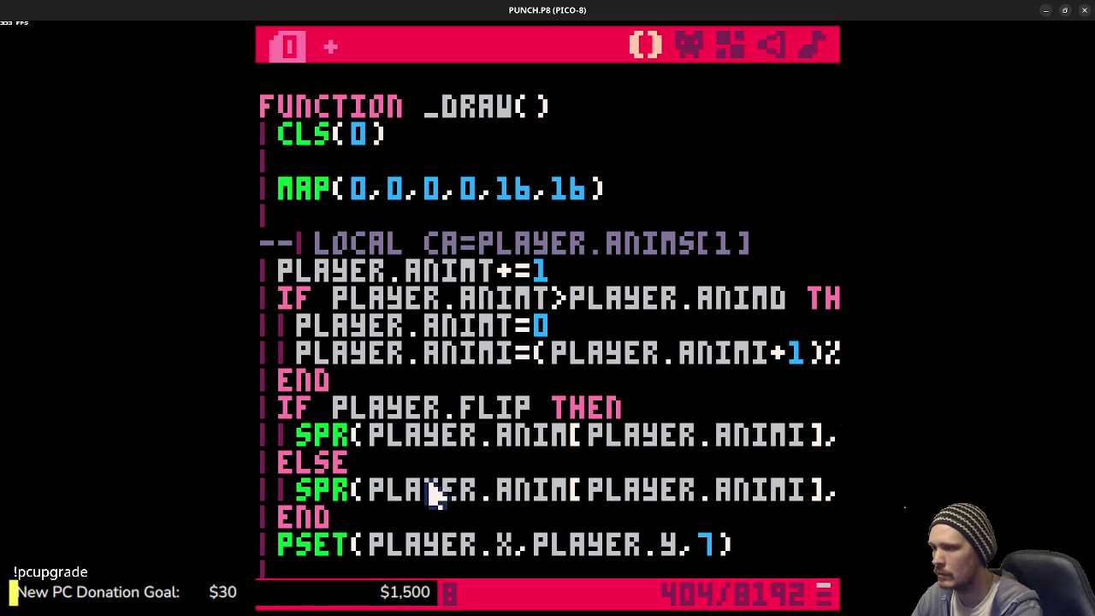
{"action": "mouse_move", "coordinate": [575, 495]}
{"action": "left_mouse_down"}
{"action": "mouse_move", "coordinate": [833, 491]}
{"action": "mouse_move", "coordinate": [325, 462]}
{"action": "mouse_move", "coordinate": [838, 492]}
{"action": "mouse_move", "coordinate": [265, 486]}
{"action": "left_mouse_up"}
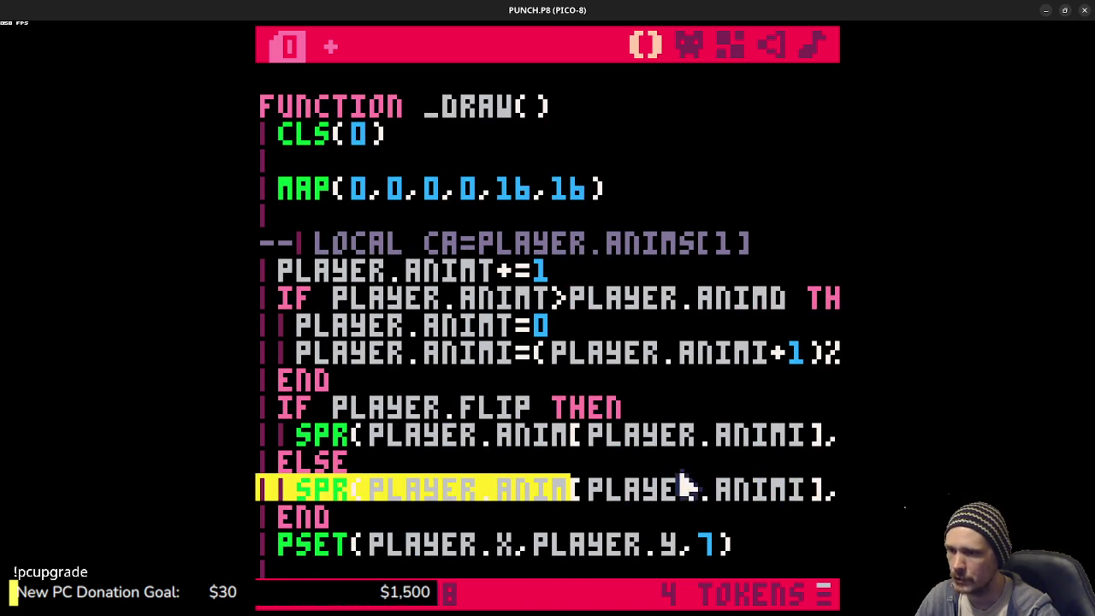
- Offset both frame indexes to PLAYER.ANIMI+1, then save and run the cart
{"action": "left_click", "coordinate": [815, 435]}
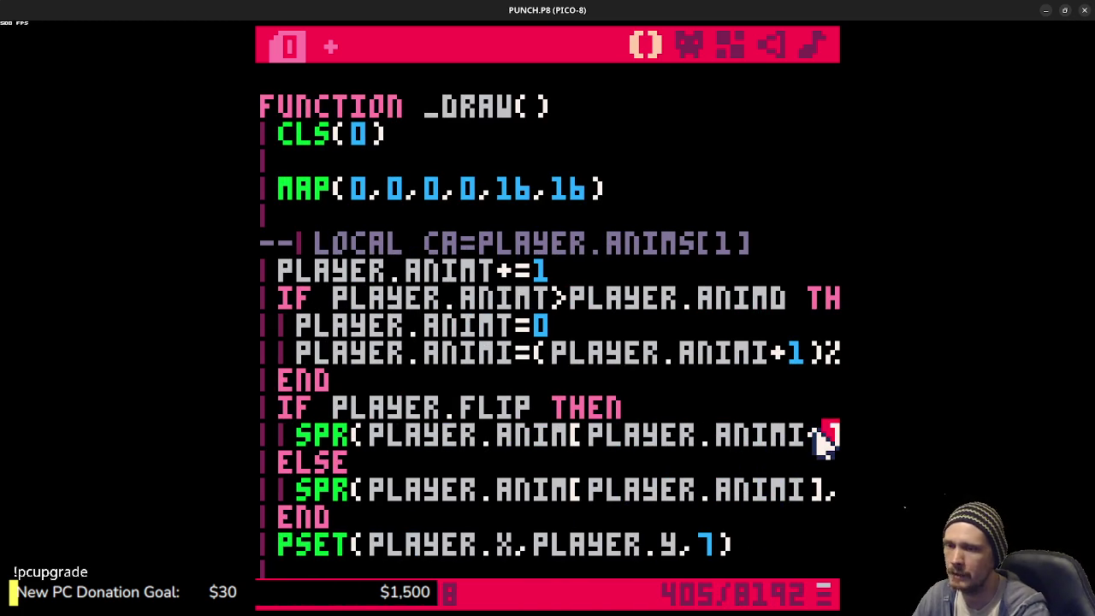
{"action": "type", "text": "1"}
{"action": "key", "text": "Down"}
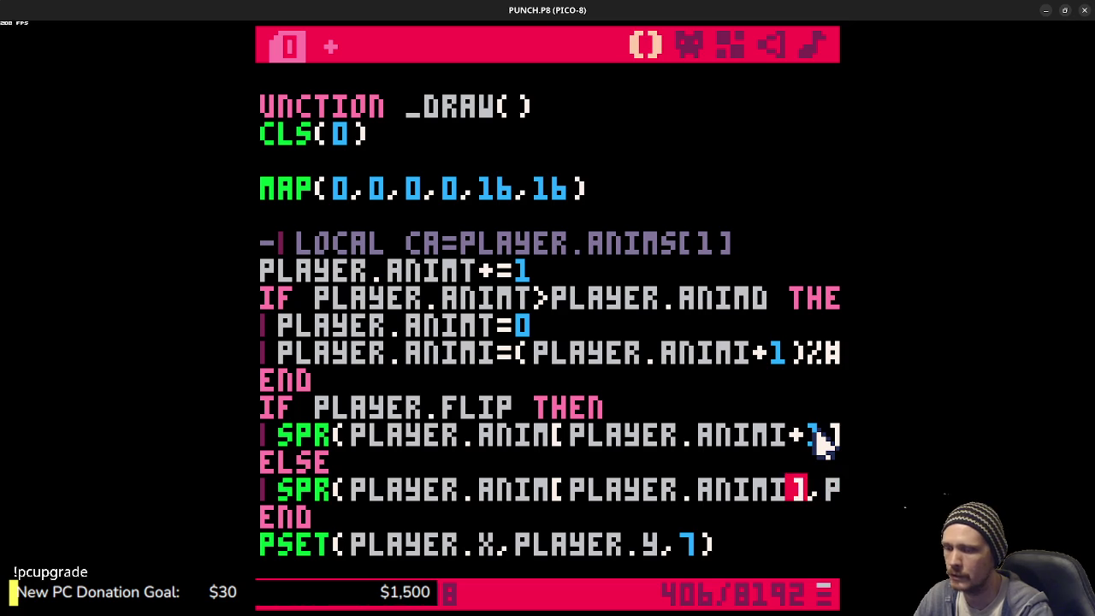
{"action": "type", "text": "+1"}
{"action": "key", "text": "ctrl+s"}
{"action": "key", "text": "ctrl+r"}
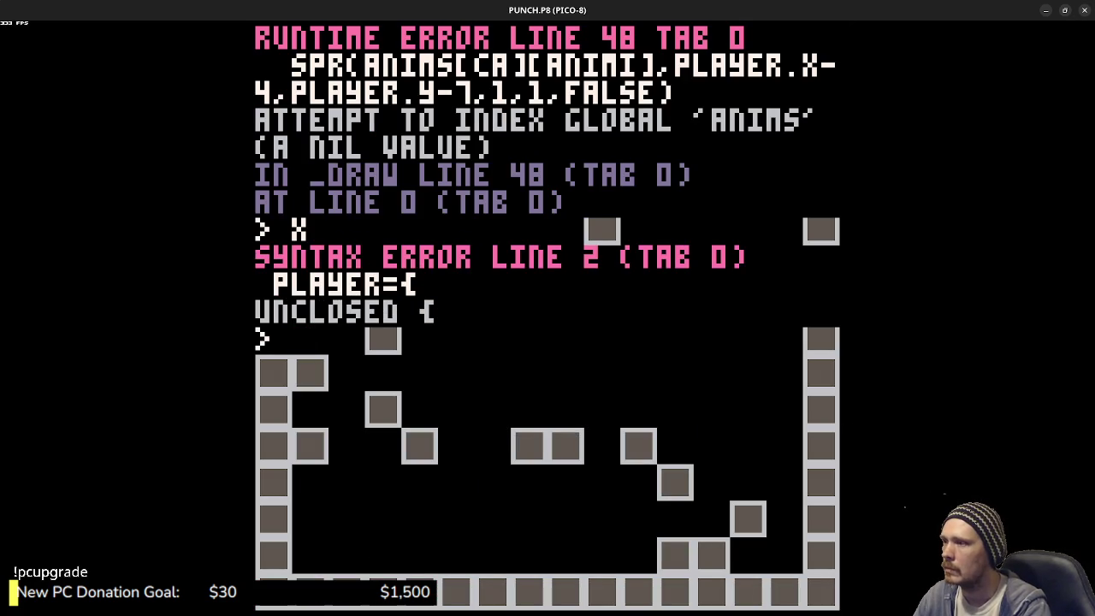
- Add the missing comma after the ANIM table, then save and rerun the cart
{"action": "key", "text": "Escape"}
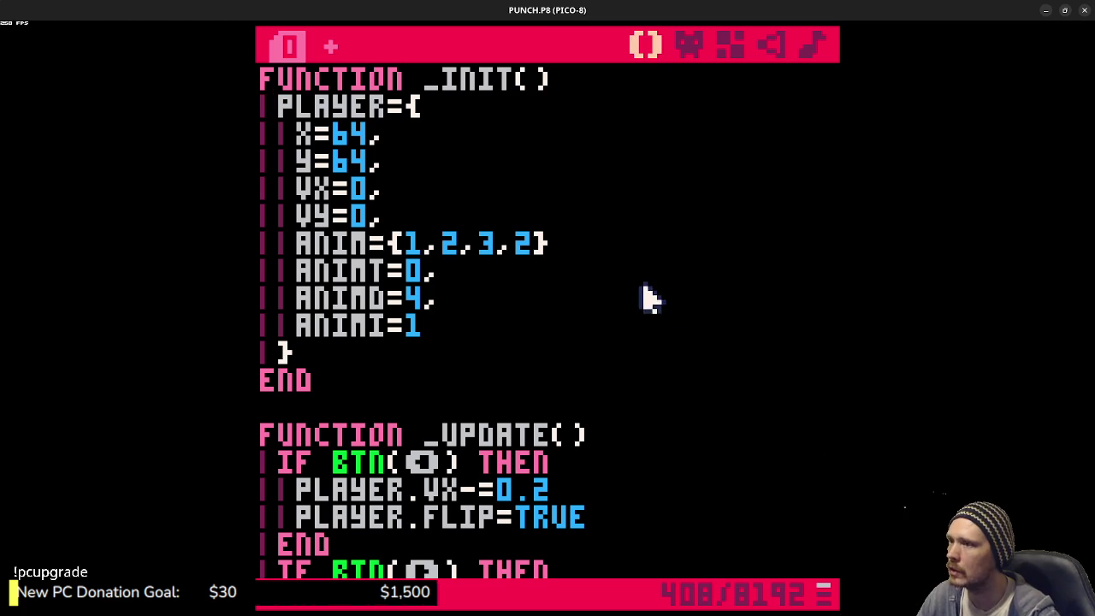
{"action": "type", "text": ","}
{"action": "key", "text": "ctrl+s"}
{"action": "key", "text": "ctrl+r"}
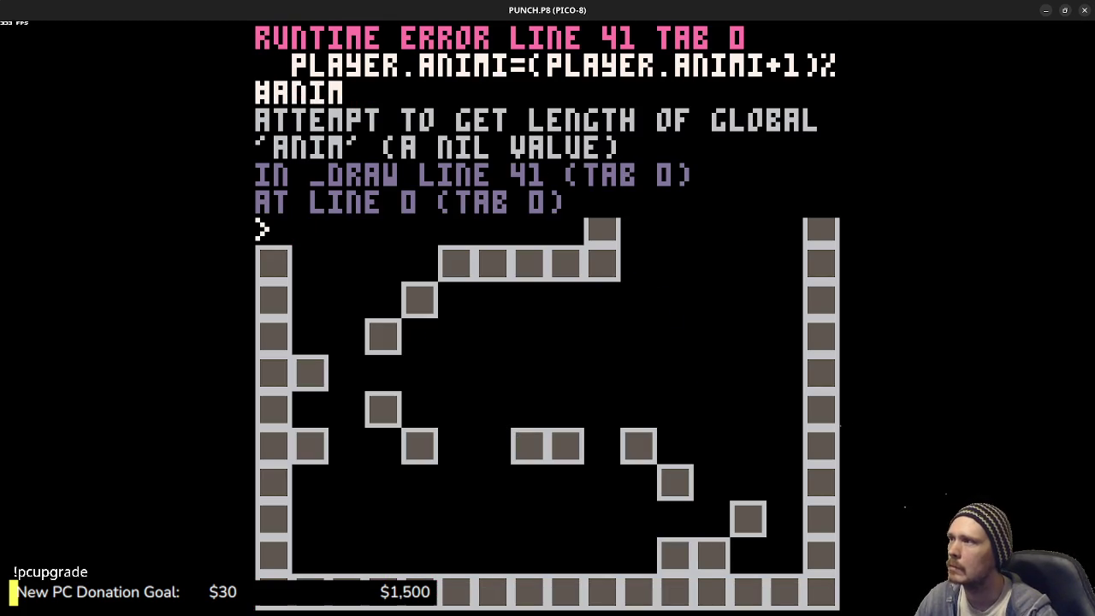
- Make the ANIMI frame wrap use the length of PLAYER.ANIM, then run the cart
{"action": "key", "text": "Escape"}
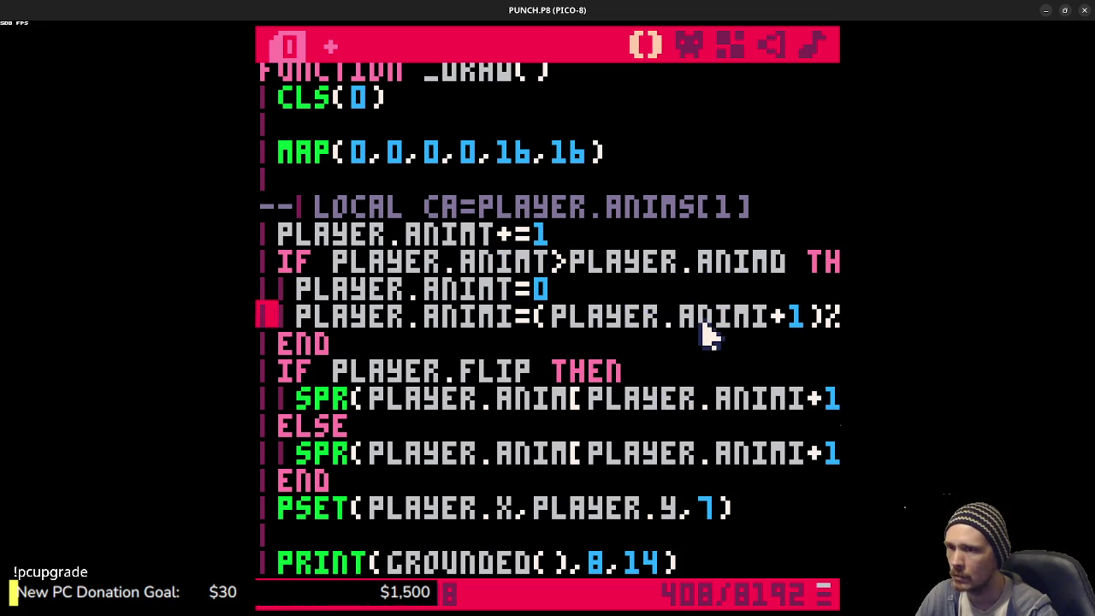
{"action": "left_click_drag", "start_coordinate": [680, 318], "coordinate": [855, 318]}
{"action": "left_click", "coordinate": [742, 315]}
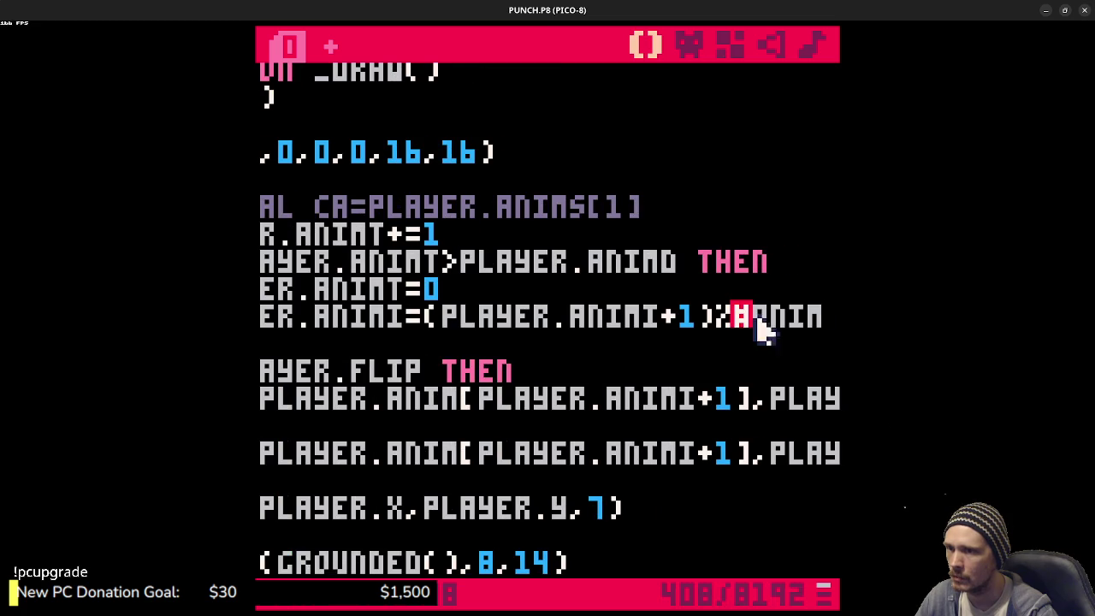
{"action": "type", "text": "PLAYER.A"}
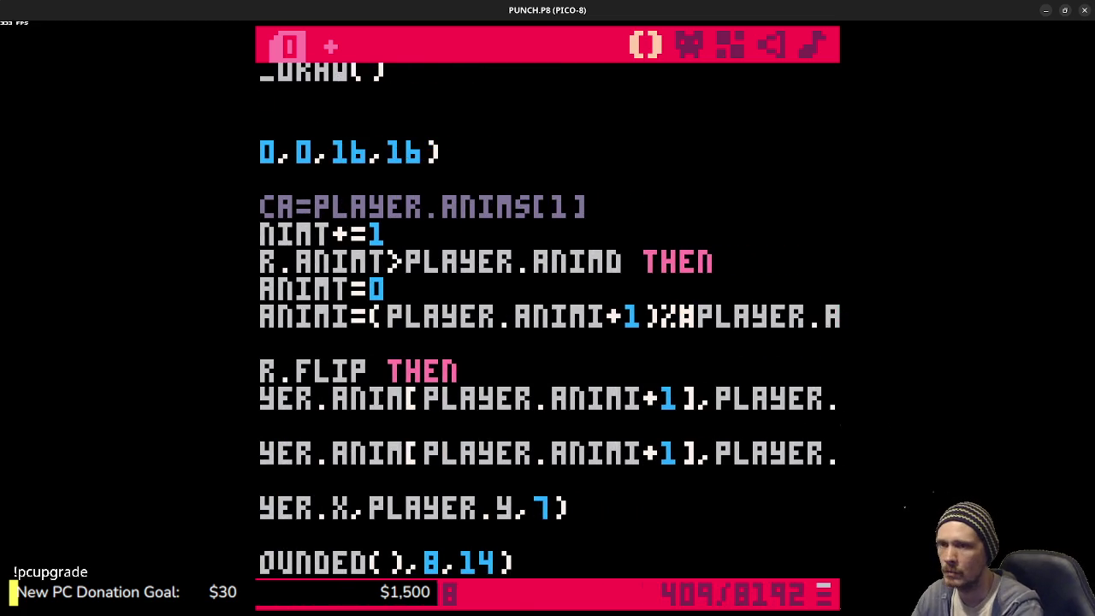
{"action": "key", "text": "ctrl+r"}
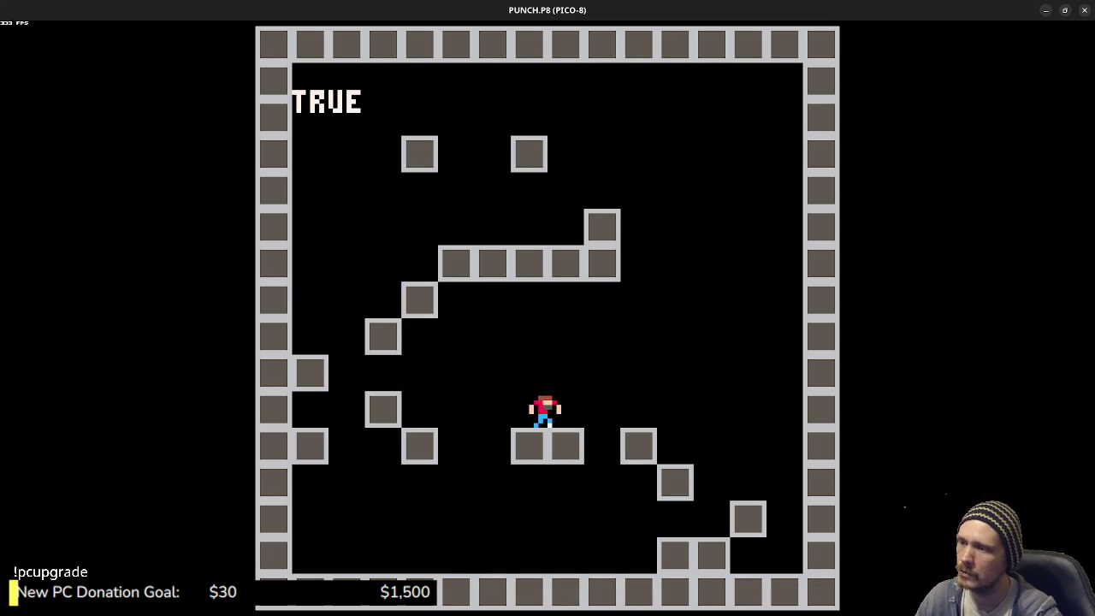
- Change the ANIMD delay from 4 to 2, save, and run the game to test it
{"action": "key", "text": "Escape"}
{"action": "key", "text": "Escape"}
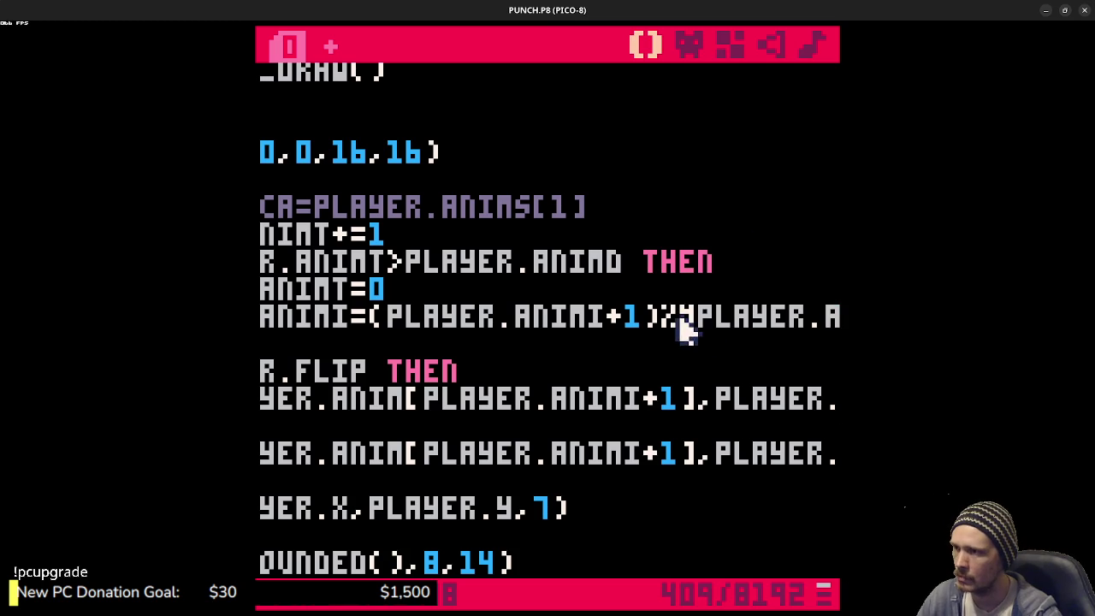
{"action": "scroll", "coordinate": [389, 282], "scroll_direction": "up", "scroll_amount": 6}
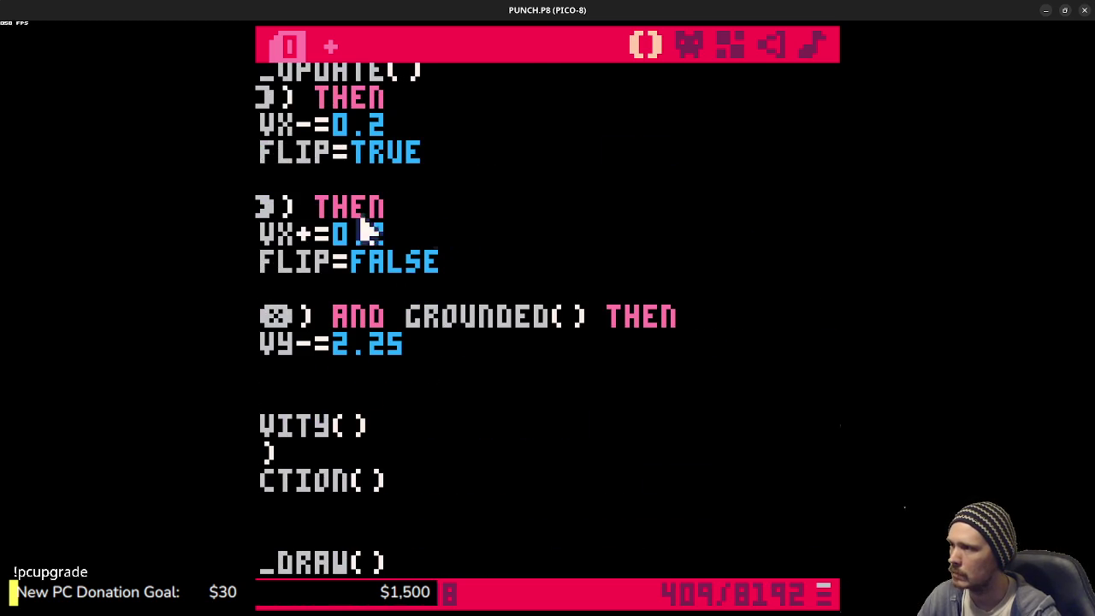
{"action": "left_click_drag", "start_coordinate": [433, 232], "coordinate": [308, 213]}
{"action": "scroll", "coordinate": [496, 214], "scroll_direction": "up", "scroll_amount": 5}
{"action": "left_click", "coordinate": [432, 295]}
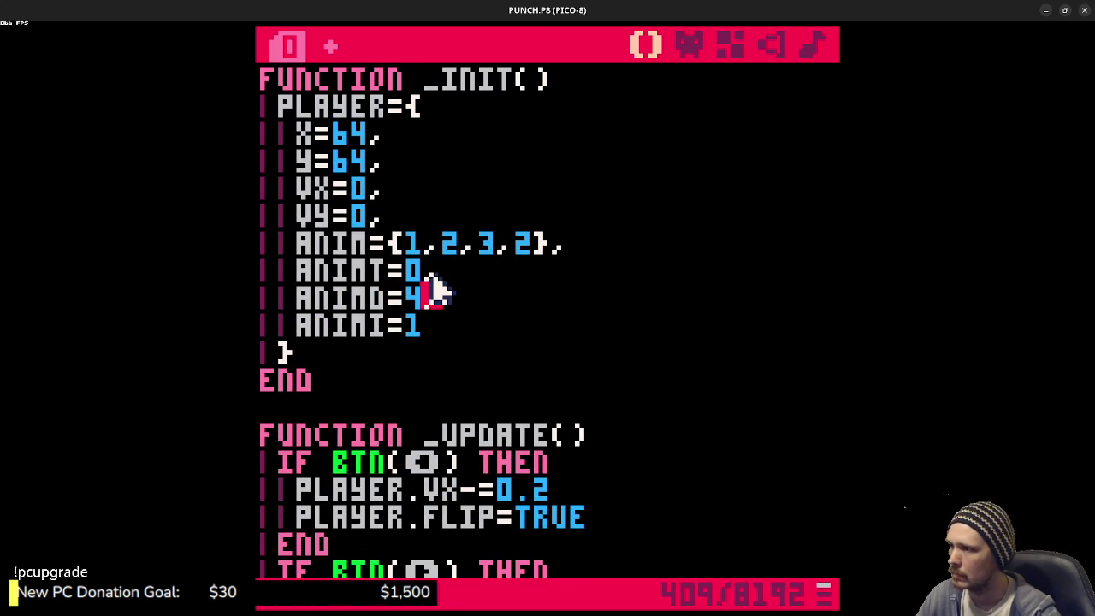
{"action": "key", "text": "BackSpace"}
{"action": "type", "text": "2"}
{"action": "key", "text": "ctrl+s"}
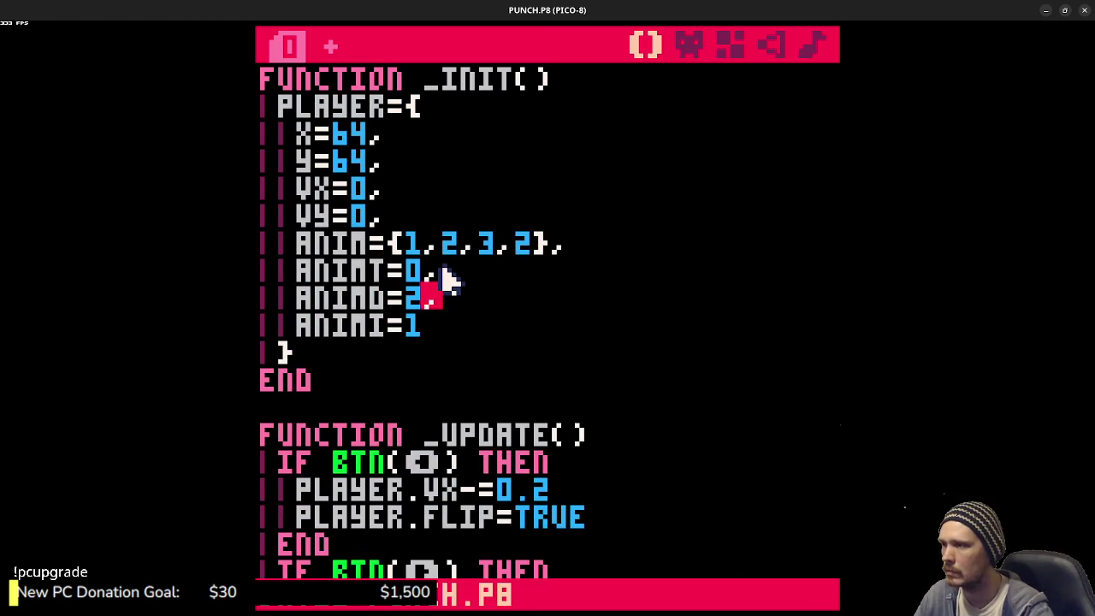
{"action": "key", "text": "ctrl+r"}
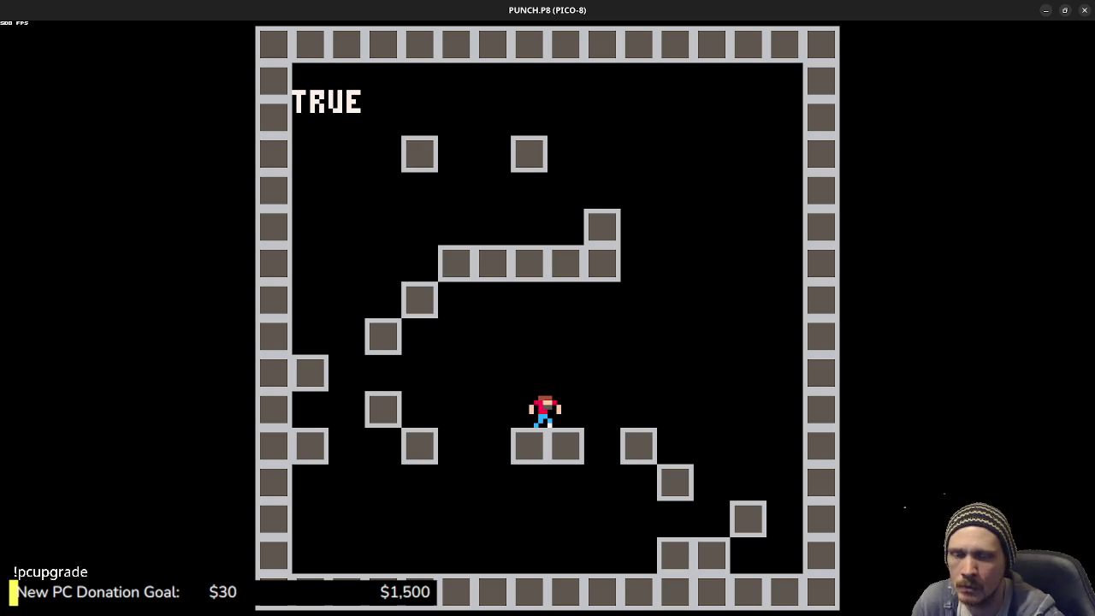
- Break the ANIM frame list onto an indented new line, then rejoin it
{"action": "key", "text": "Escape"}
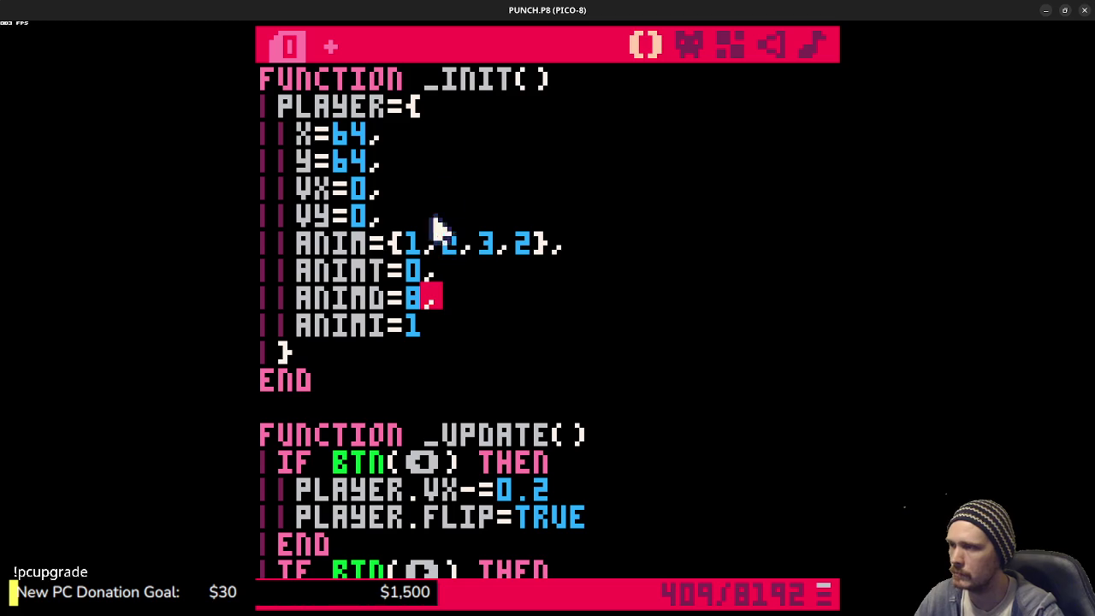
{"action": "left_click", "coordinate": [408, 248]}
{"action": "left_click", "coordinate": [413, 250]}
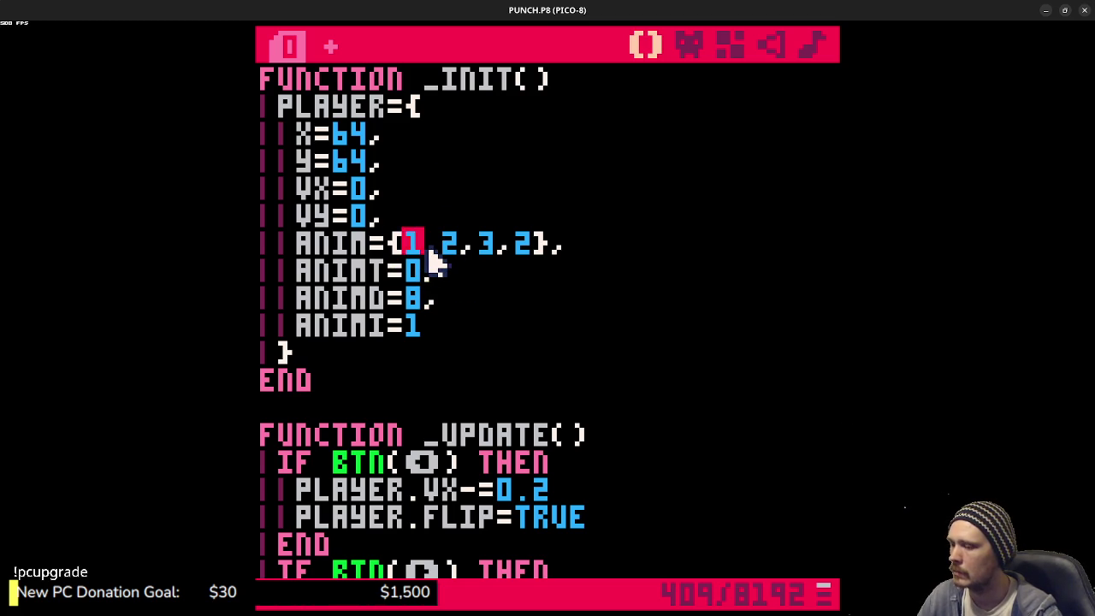
{"action": "key", "text": "Return"}
{"action": "key", "text": "Tab"}
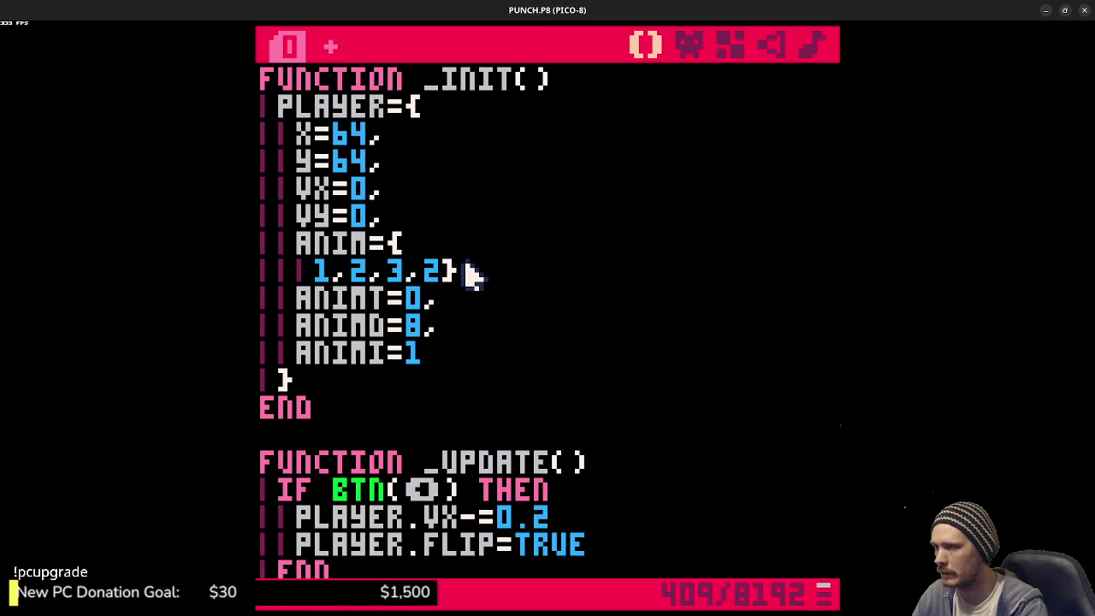
{"action": "key", "text": "BackSpace"}
{"action": "key", "text": "BackSpace"}
{"action": "key", "text": "BackSpace"}
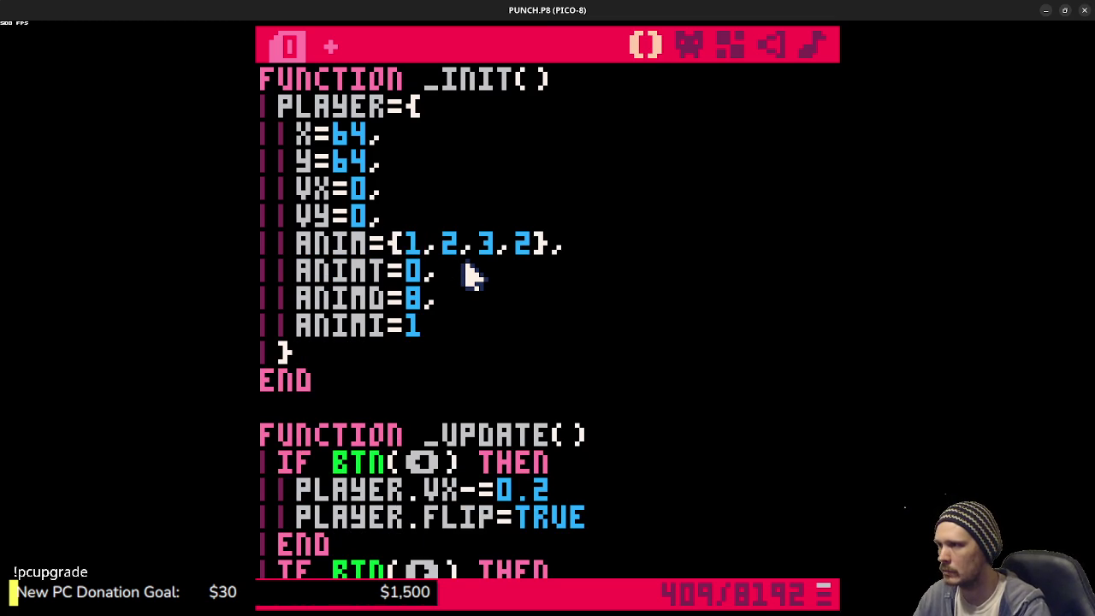
- Nest the frame list in ANIM as an indented ["IDLE"]={1,2,3,2} entry with a closing brace
{"action": "key", "text": "Left"}
{"action": "key", "text": "Return"}
{"action": "key", "text": "BackSpace"}
{"action": "key", "text": "BackSpace"}
{"action": "key", "text": "BackSpace"}
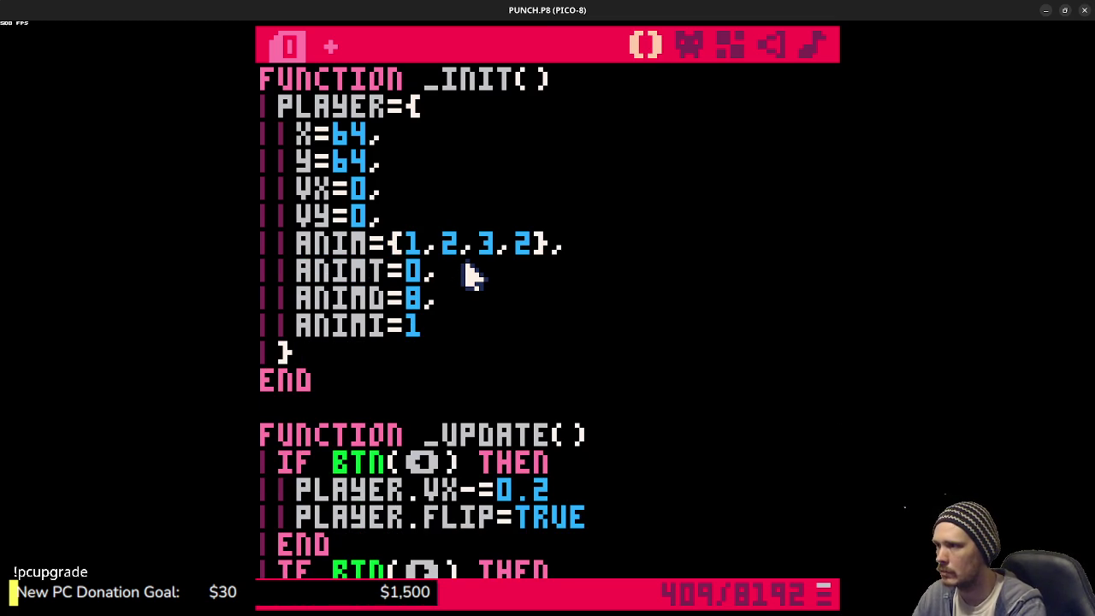
{"action": "type", "text": "{"}
{"action": "key", "text": "Left"}
{"action": "key", "text": "Return"}
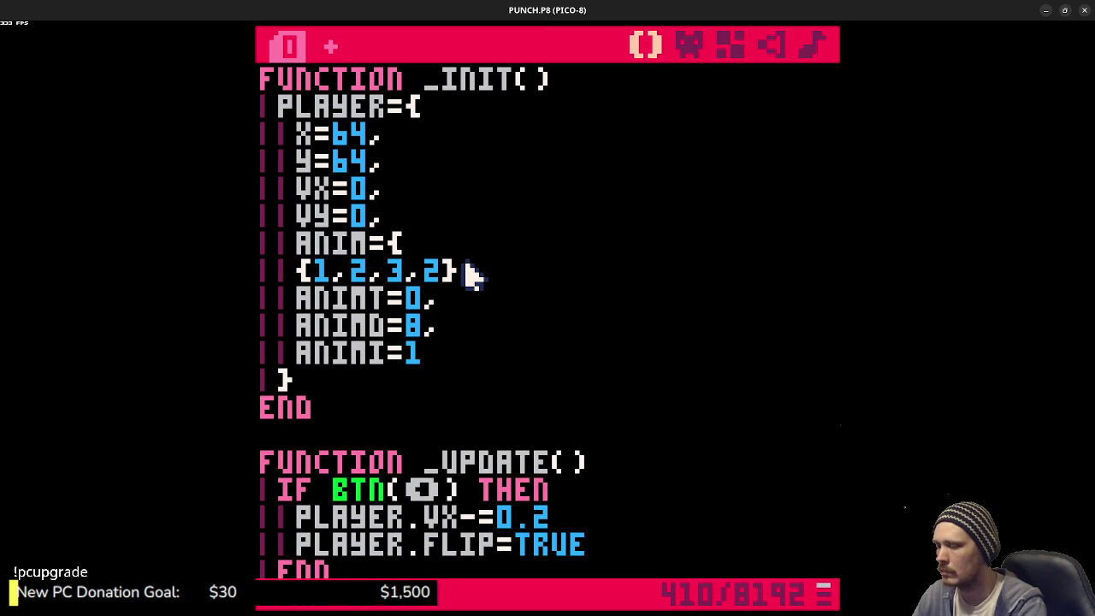
{"action": "type", "text": "[\"IDLE\""}
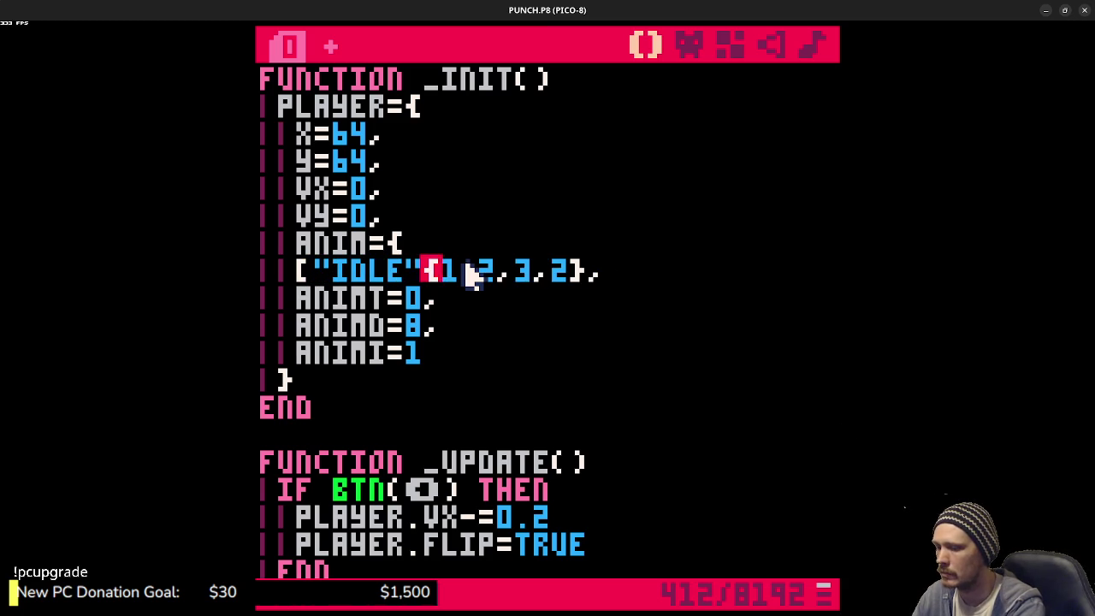
{"action": "type", "text": "]="}
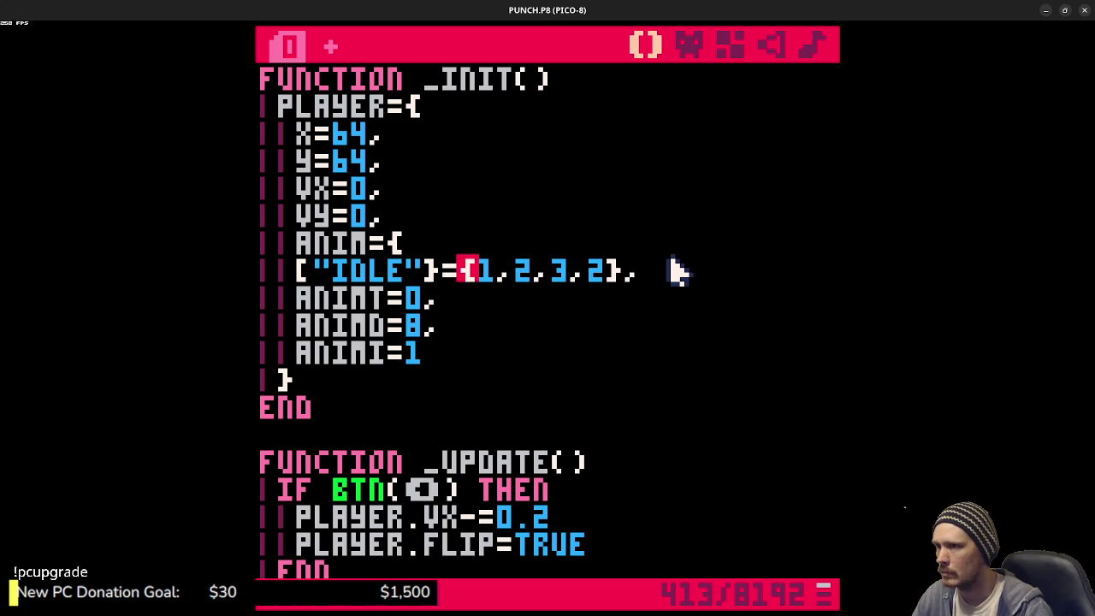
{"action": "key", "text": "End"}
{"action": "key", "text": "Return"}
{"action": "type", "text": "}"}
{"action": "key", "text": "Up"}
{"action": "key", "text": "Home"}
{"action": "key", "text": "Tab"}
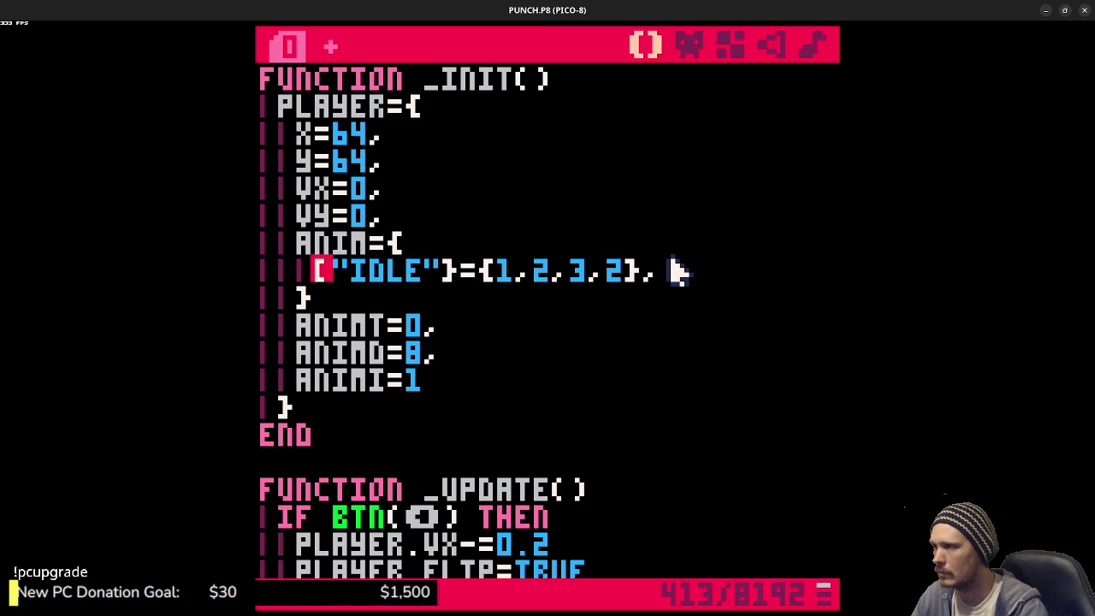
- Copy the IDLE entry and paste three more copies on the lines below it
{"action": "mouse_move", "coordinate": [676, 272]}
{"action": "left_mouse_down"}
{"action": "mouse_move", "coordinate": [679, 282]}
{"action": "mouse_move", "coordinate": [318, 289]}
{"action": "left_mouse_up"}
{"action": "key", "text": "ctrl+c"}
{"action": "left_click", "coordinate": [409, 285]}
{"action": "key", "text": "ctrl+v"}
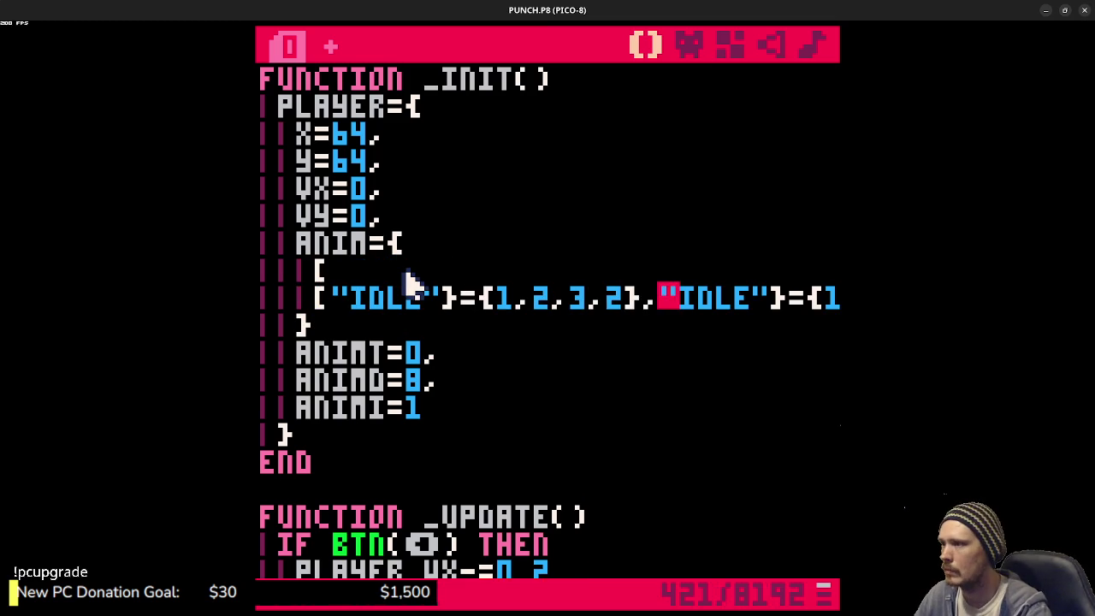
{"action": "key", "text": "BackSpace"}
{"action": "key", "text": "BackSpace"}
{"action": "key", "text": "BackSpace"}
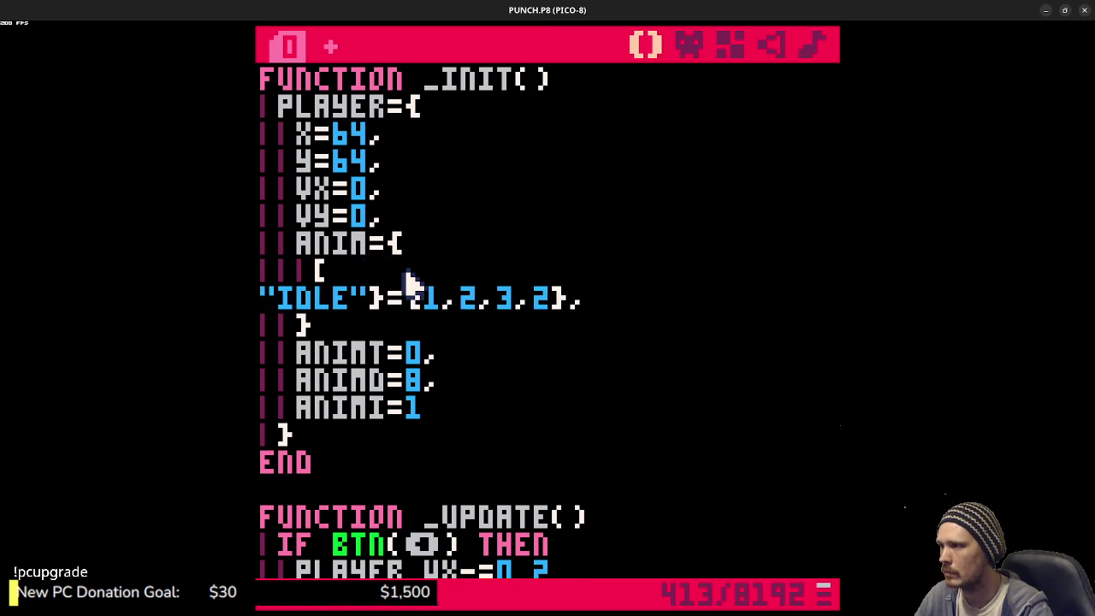
{"action": "mouse_move", "coordinate": [684, 276]}
{"action": "left_mouse_down"}
{"action": "mouse_move", "coordinate": [312, 274]}
{"action": "mouse_move", "coordinate": [314, 265]}
{"action": "left_mouse_up"}
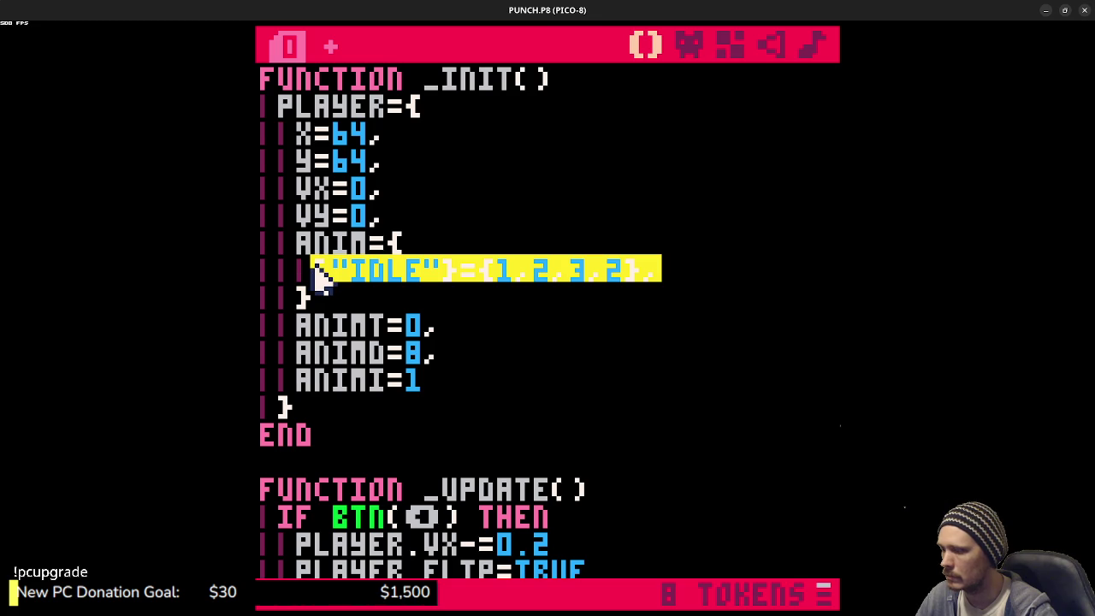
{"action": "left_click", "coordinate": [695, 277]}
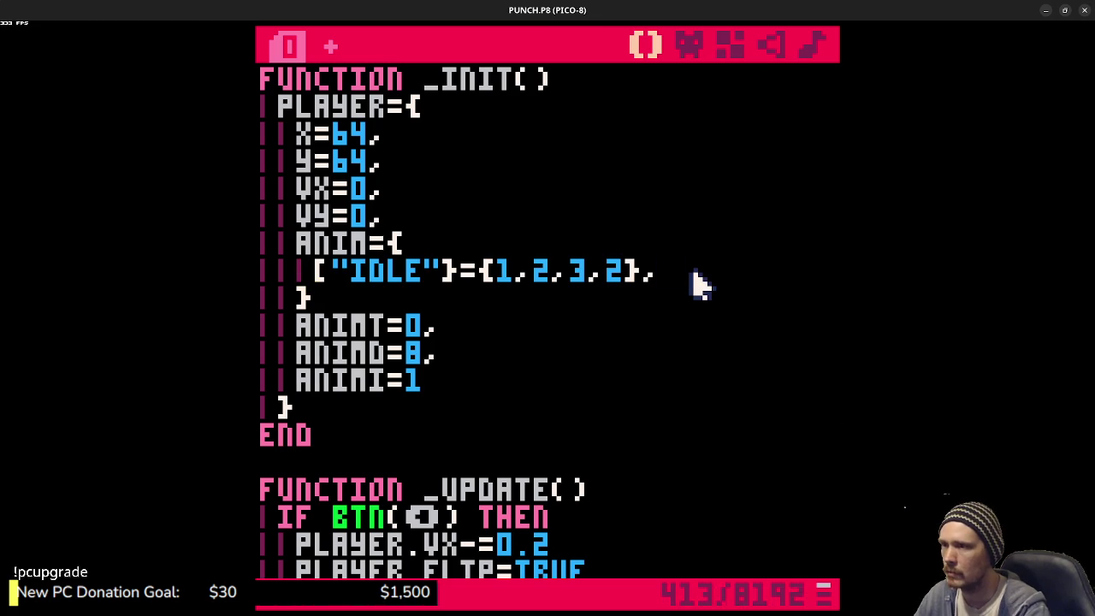
{"action": "key", "text": "Return"}
{"action": "key", "text": "ctrl+v"}
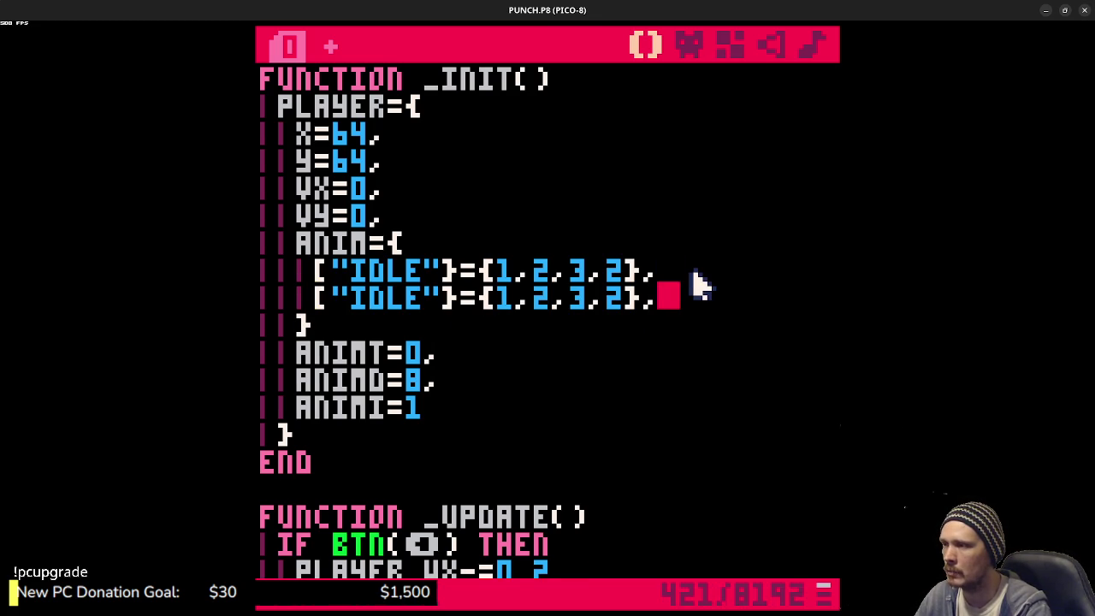
{"action": "key", "text": "Return"}
{"action": "key", "text": "ctrl+v"}
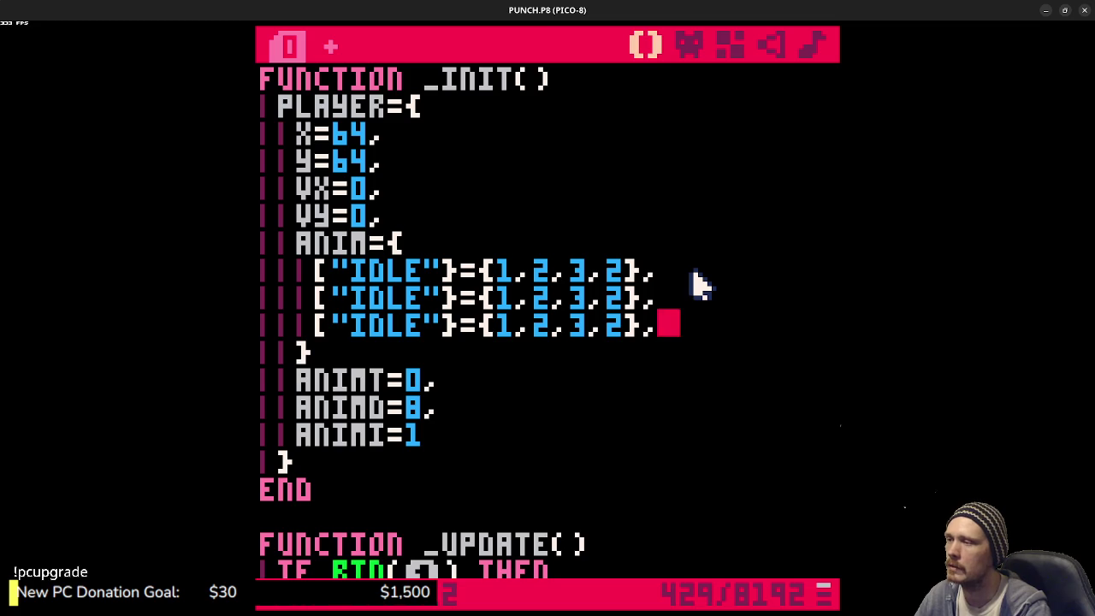
{"action": "key", "text": "Return"}
{"action": "key", "text": "ctrl+v"}
{"action": "left_click", "coordinate": [337, 294]}
- Rename the second and third IDLE keys to run and jump
{"action": "double_click", "coordinate": [393, 293]}
{"action": "type", "text": "run"}
{"action": "double_click", "coordinate": [395, 330]}
{"action": "type", "text": "jump"}
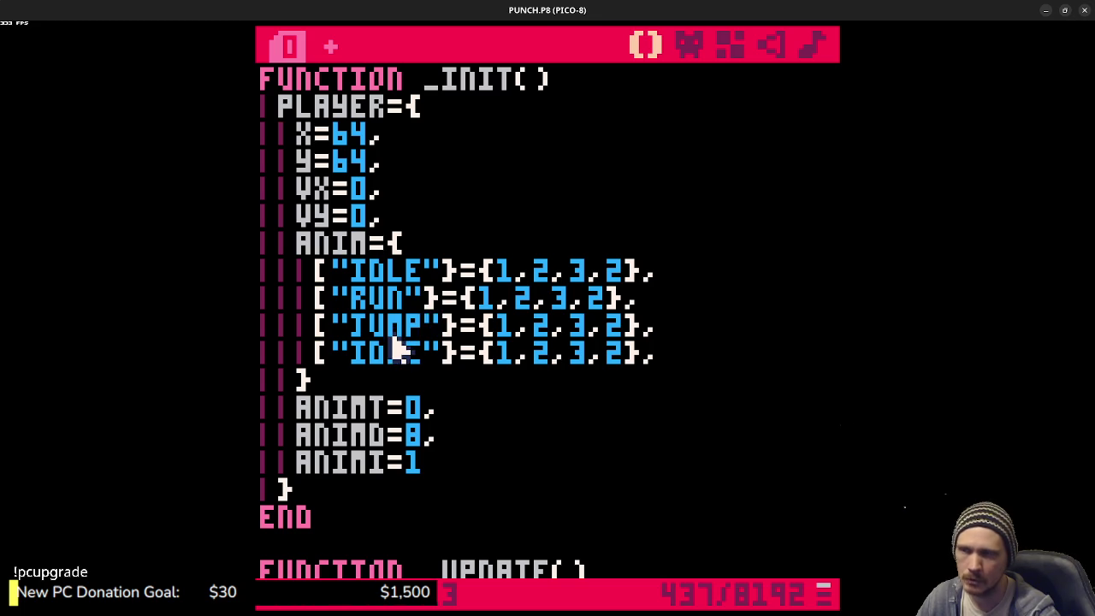
- Review the ANIM entries, marking the IDLE key and its {1,2,3,2} frame list
{"action": "double_click", "coordinate": [398, 359]}
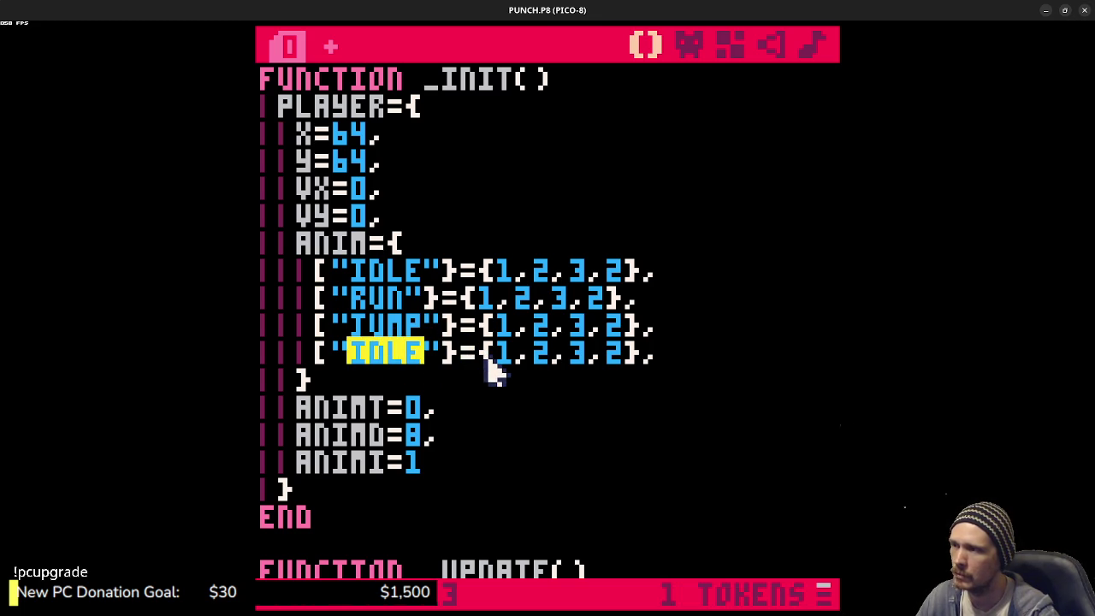
{"action": "left_click", "coordinate": [467, 274]}
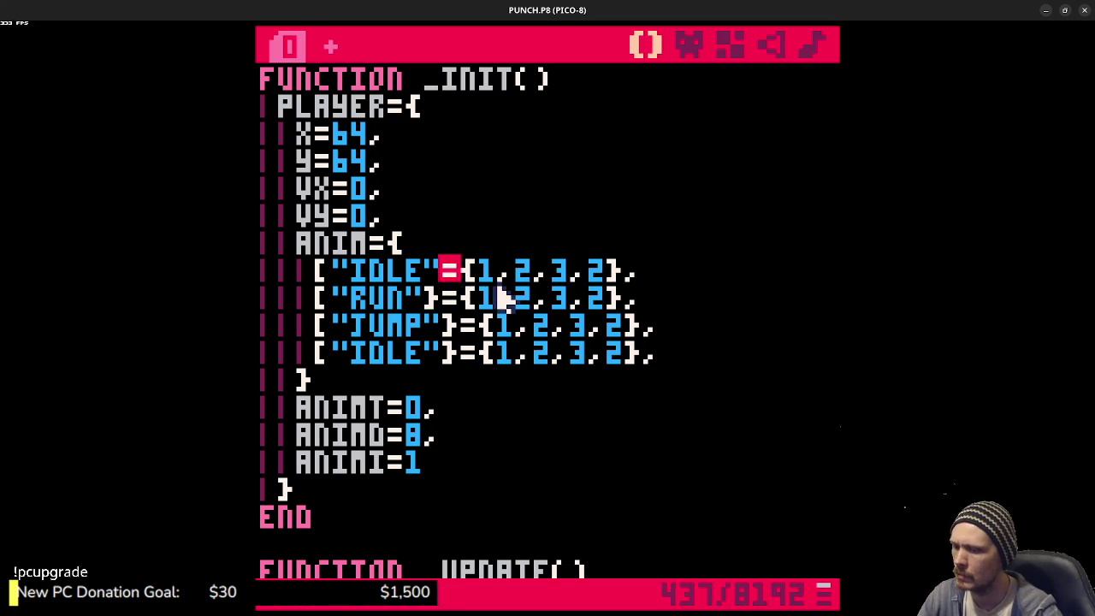
{"action": "type", "text": "]"}
{"action": "left_click", "coordinate": [446, 296]}
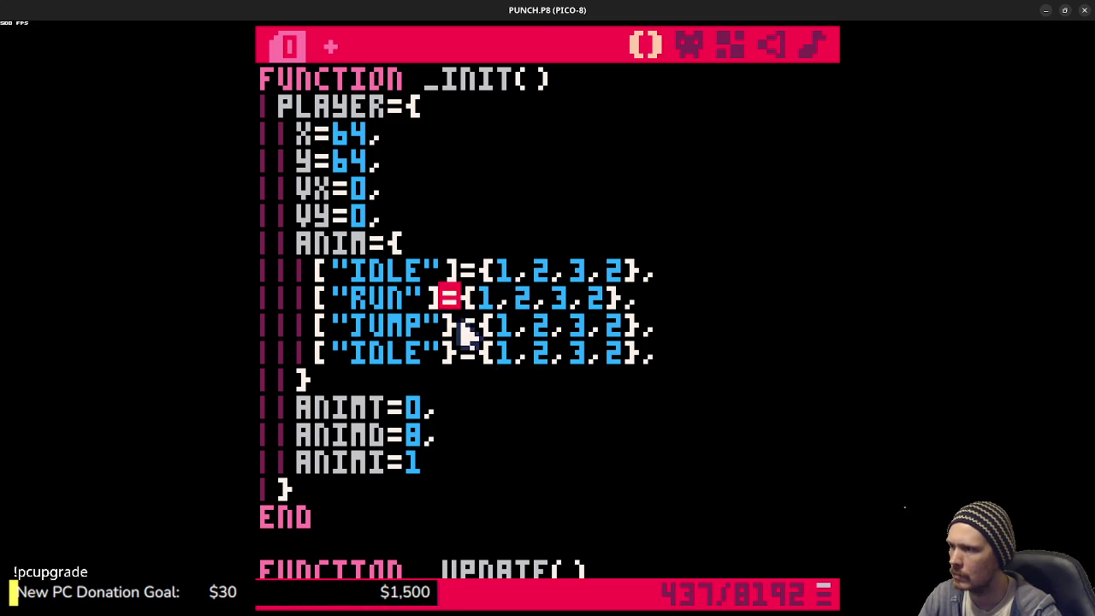
{"action": "left_click", "coordinate": [462, 352]}
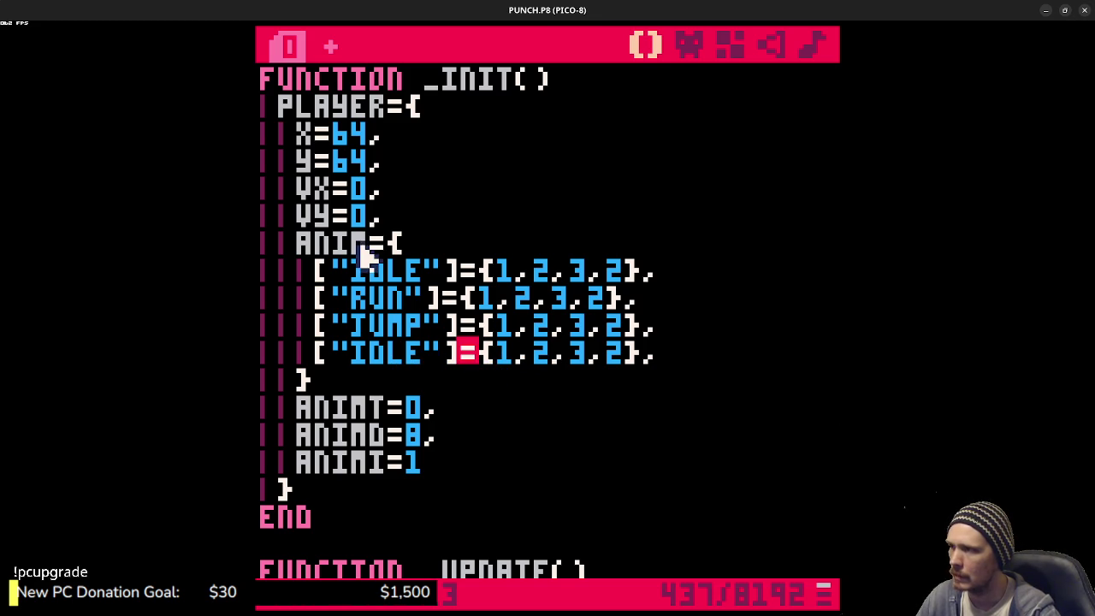
{"action": "left_click_drag", "start_coordinate": [342, 273], "coordinate": [444, 274]}
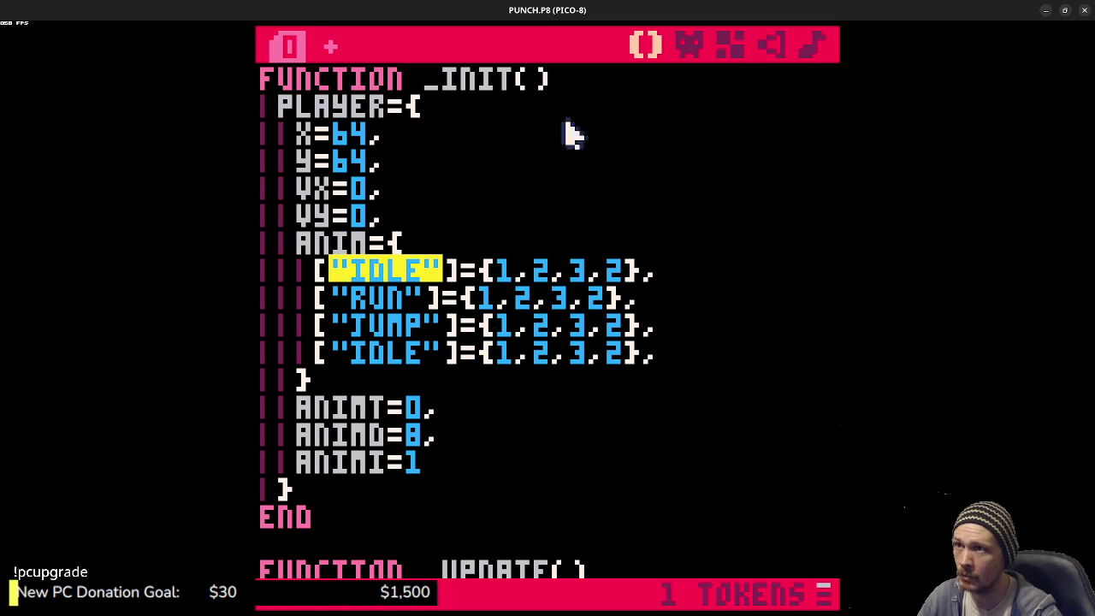
{"action": "left_click_drag", "start_coordinate": [485, 278], "coordinate": [653, 278]}
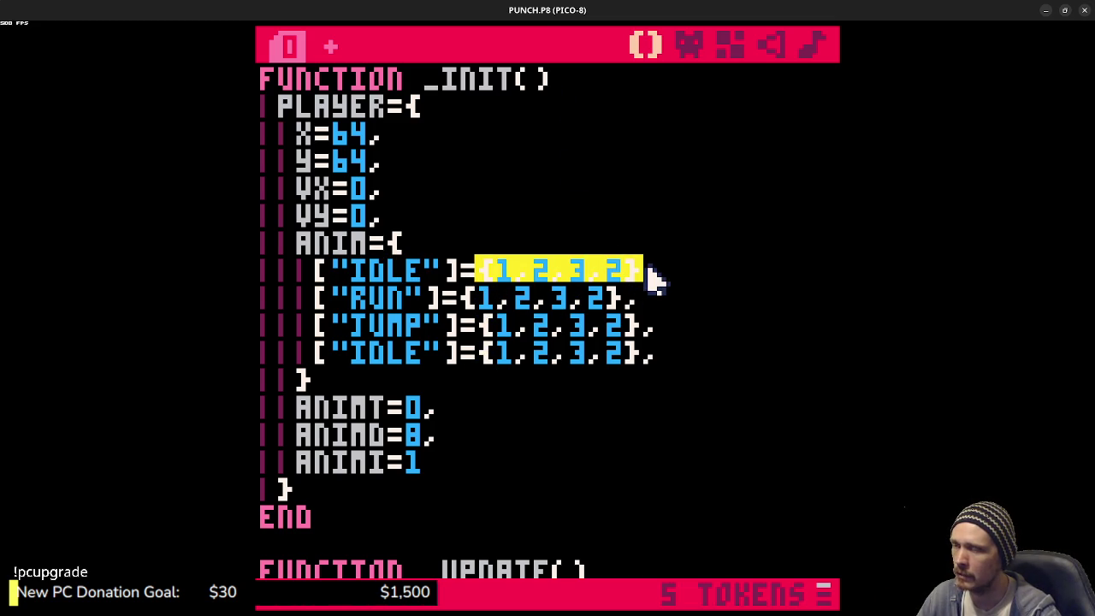
{"action": "left_click", "coordinate": [495, 298]}
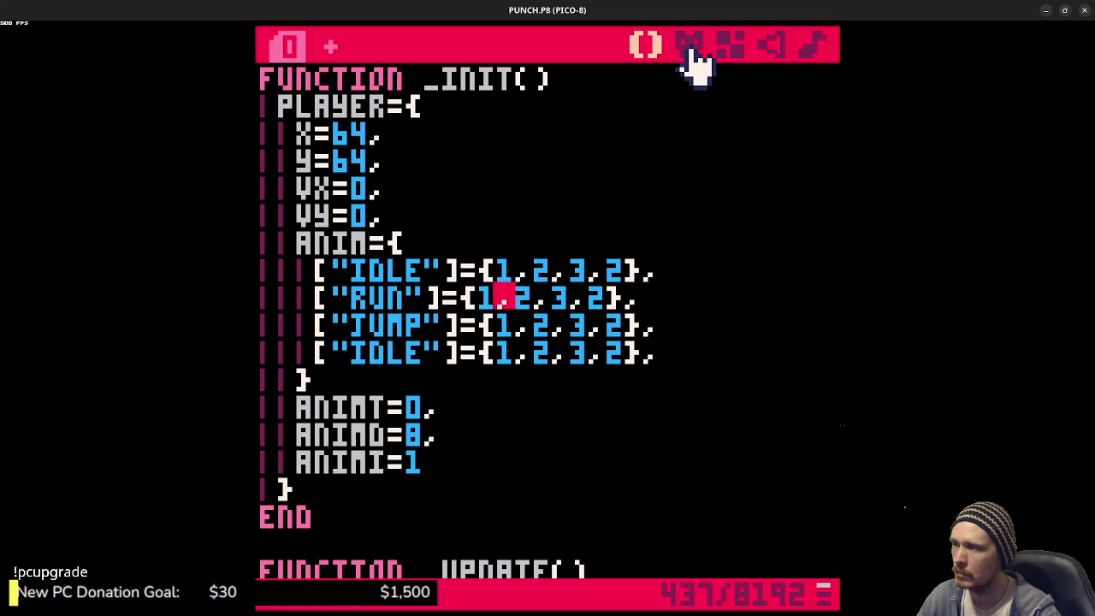
- Check the player's sprite frames 002 through 009 in the sprite editor
{"action": "left_click", "coordinate": [689, 48]}
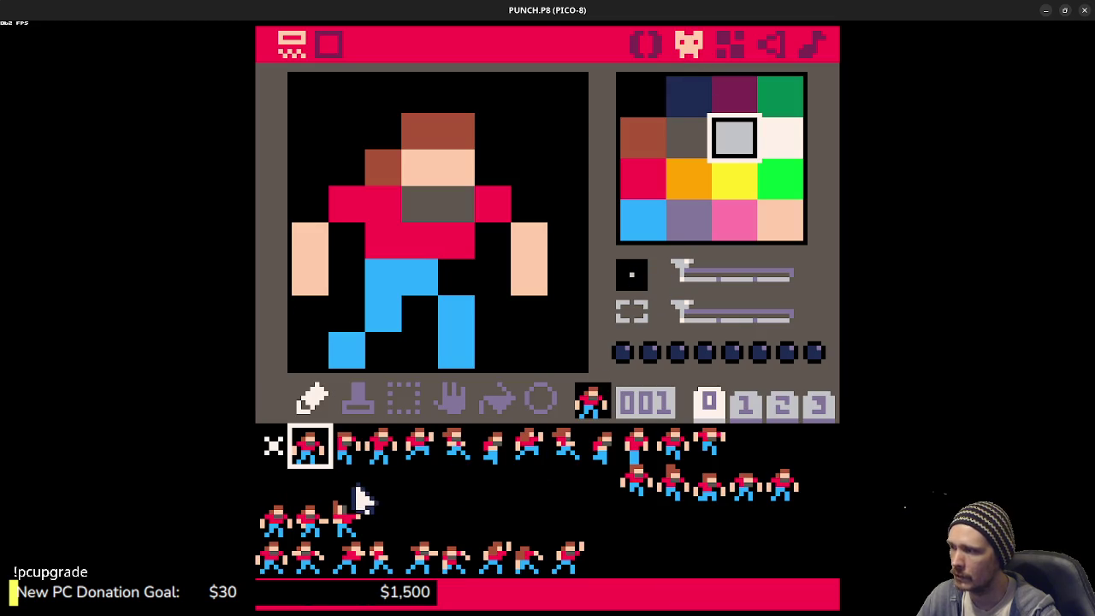
{"action": "left_click", "coordinate": [344, 451]}
{"action": "left_click", "coordinate": [379, 451]}
{"action": "left_click", "coordinate": [344, 451]}
{"action": "left_click", "coordinate": [373, 458]}
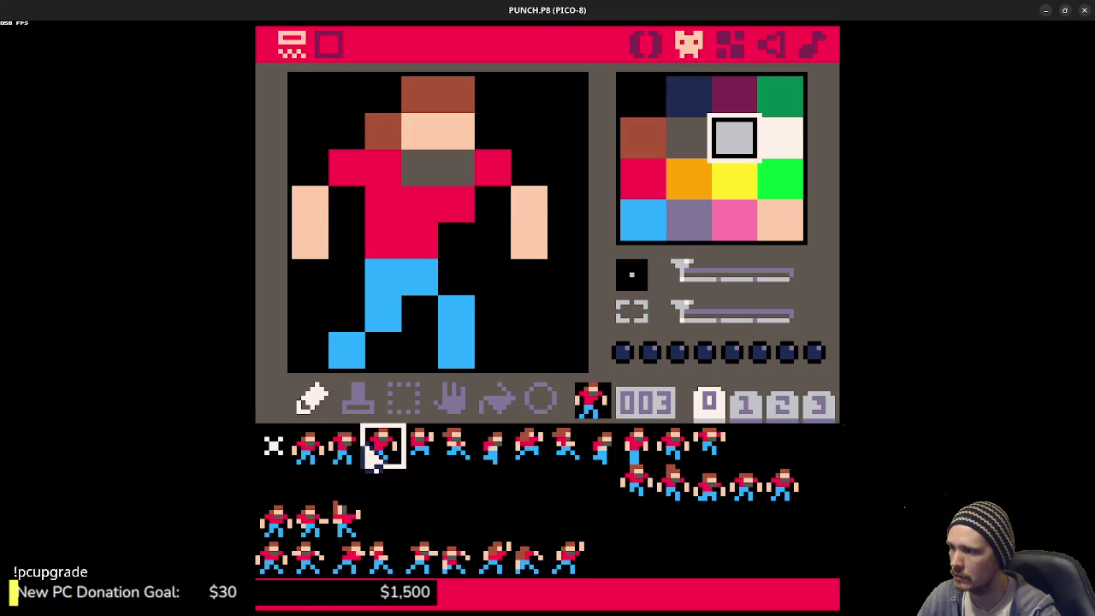
{"action": "left_click", "coordinate": [424, 449]}
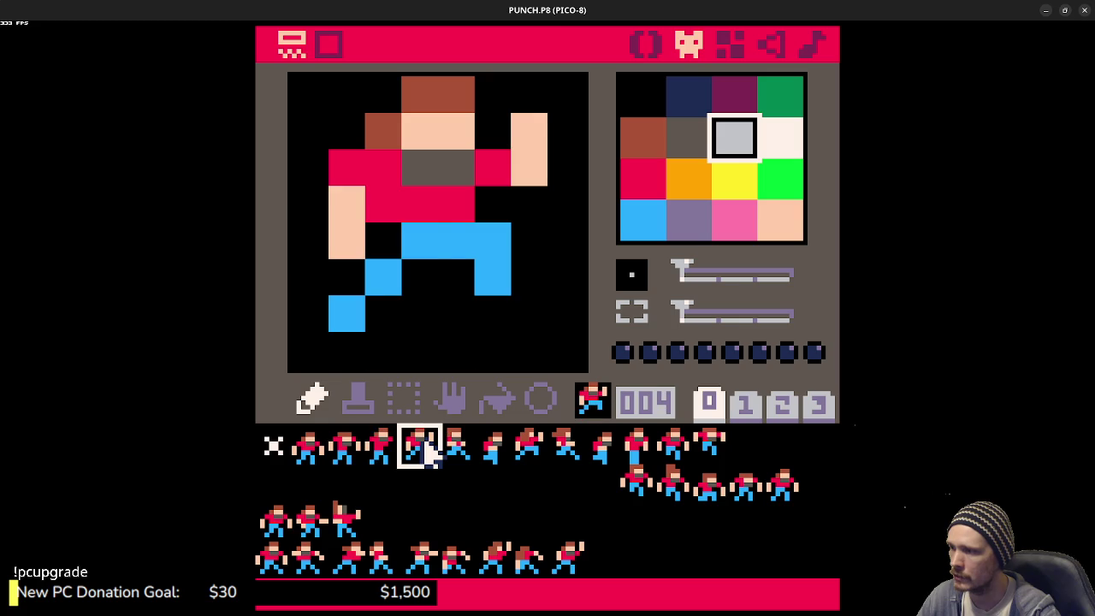
{"action": "left_click", "coordinate": [457, 454]}
{"action": "left_click", "coordinate": [494, 453]}
{"action": "left_click", "coordinate": [528, 449]}
{"action": "left_click", "coordinate": [565, 449]}
{"action": "left_click", "coordinate": [601, 449]}
- Set the RUN entry's frame list to 4,5,6,7,8,9
{"action": "left_click", "coordinate": [650, 45]}
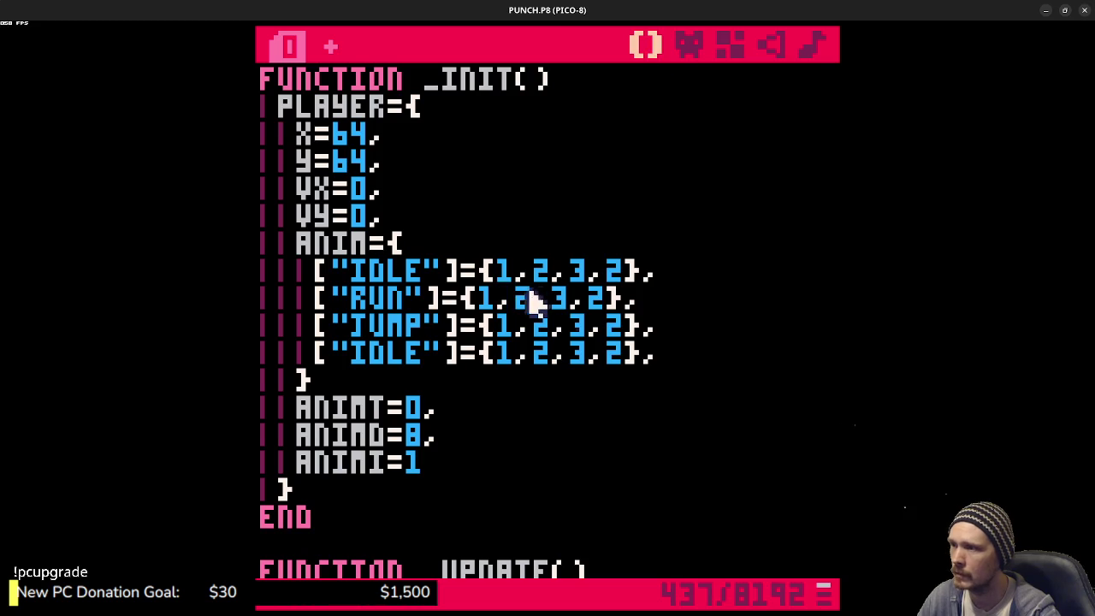
{"action": "left_click_drag", "start_coordinate": [606, 303], "coordinate": [503, 295]}
{"action": "type", "text": "4,5,6,7,8,9"}
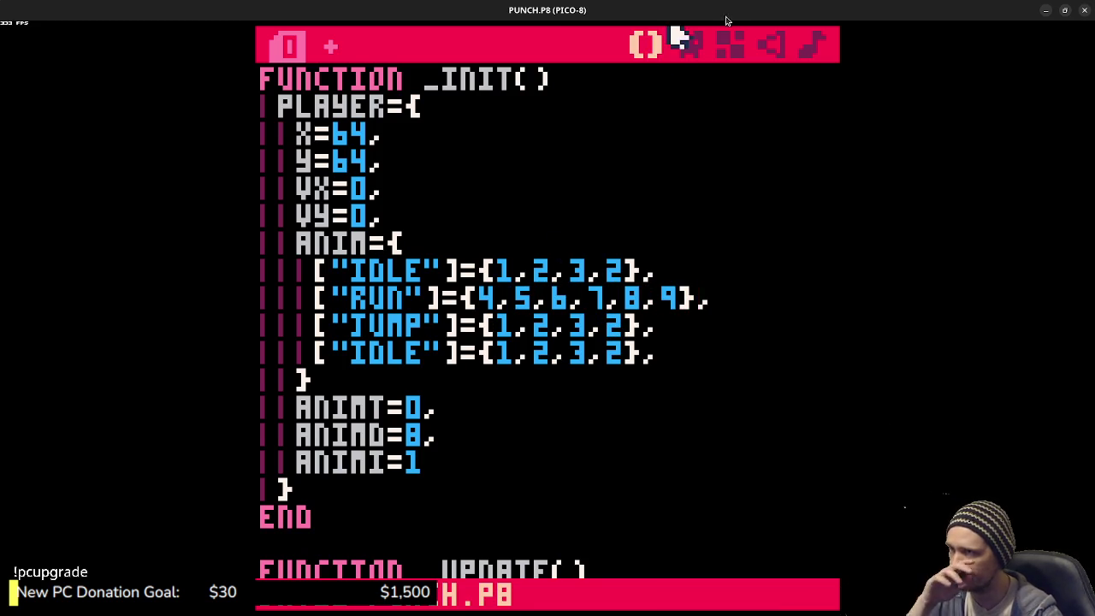
{"action": "left_click", "coordinate": [693, 44]}
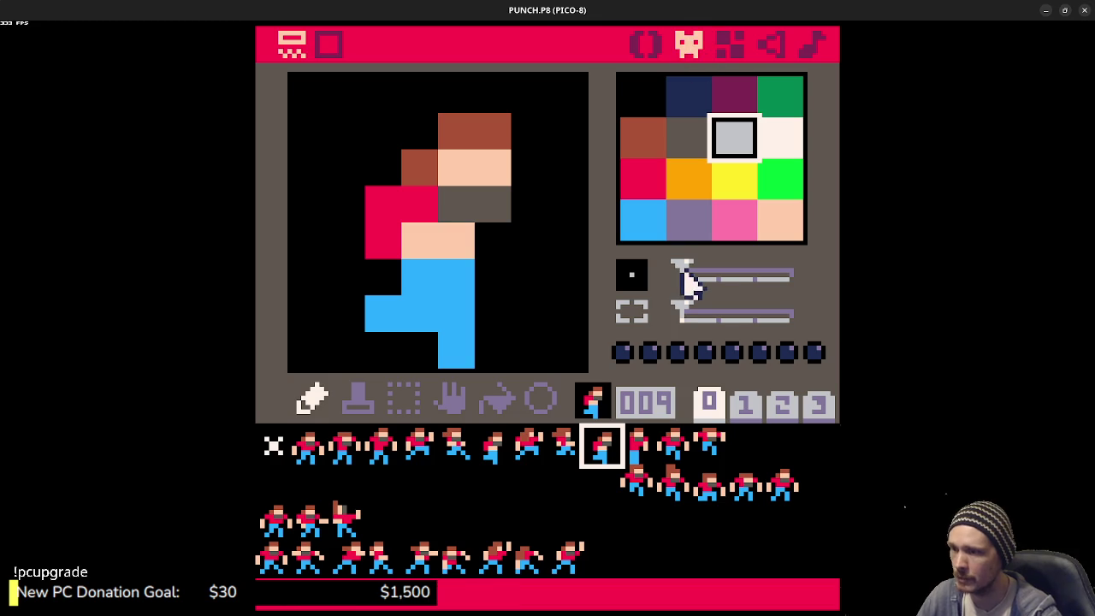
{"action": "left_click", "coordinate": [681, 454]}
{"action": "left_click", "coordinate": [710, 449]}
{"action": "left_click", "coordinate": [637, 451]}
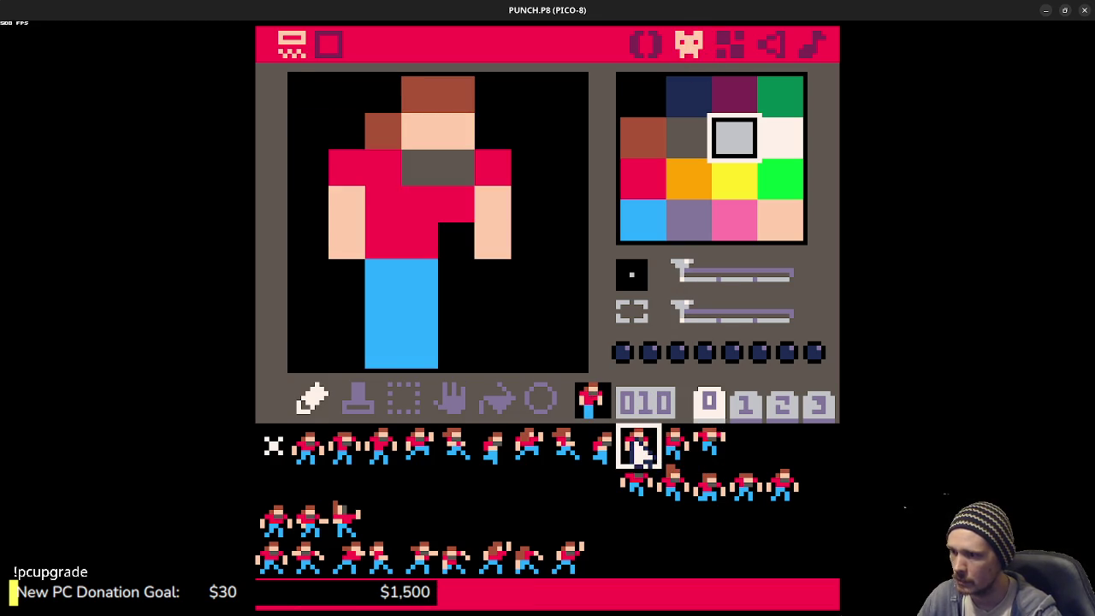
{"action": "left_click", "coordinate": [603, 450]}
{"action": "left_click", "coordinate": [637, 453]}
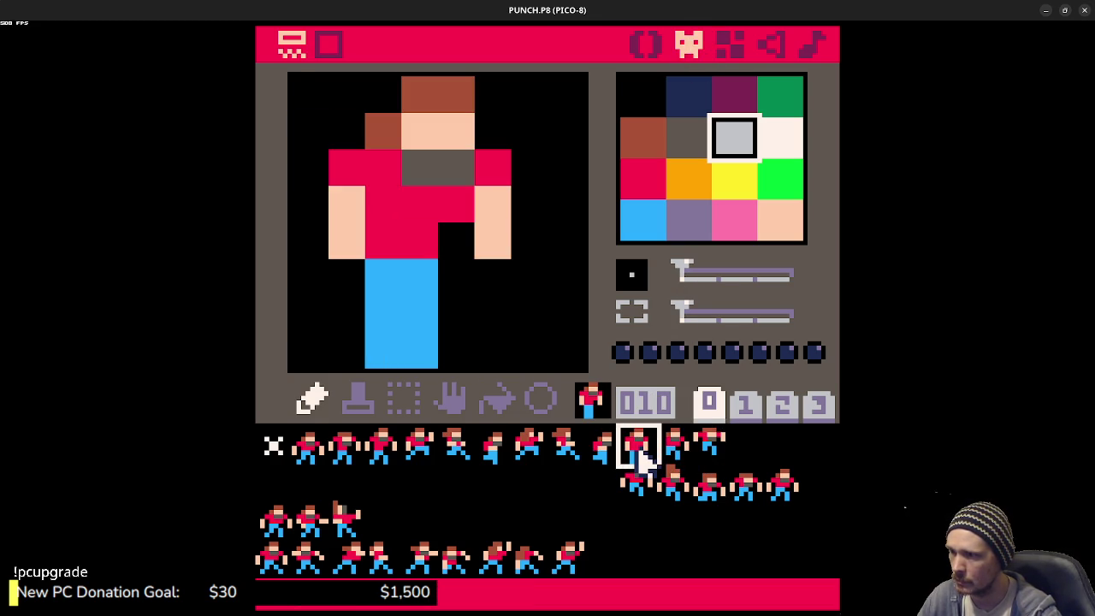
{"action": "left_click", "coordinate": [672, 454]}
{"action": "left_click", "coordinate": [703, 457]}
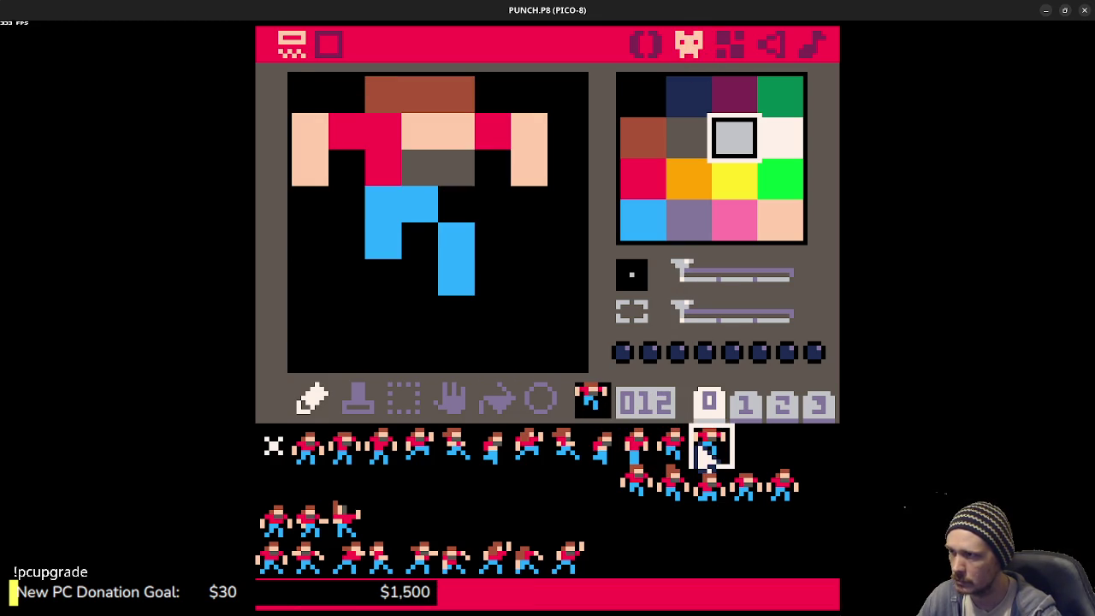
{"action": "left_click", "coordinate": [641, 494]}
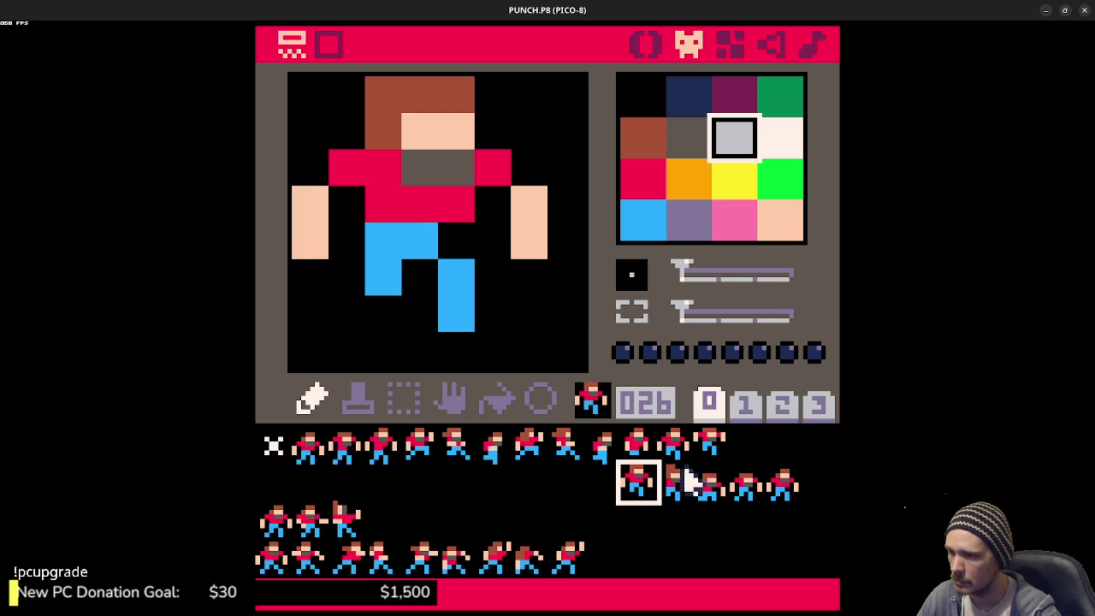
{"action": "left_click", "coordinate": [684, 496]}
{"action": "left_click", "coordinate": [637, 495]}
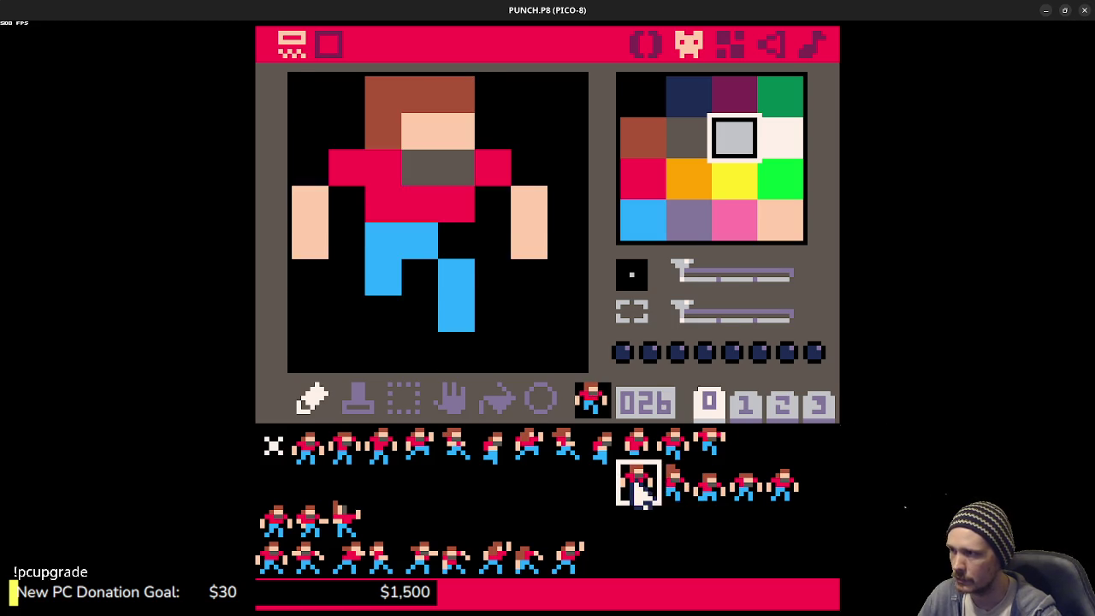
{"action": "left_click", "coordinate": [676, 494]}
{"action": "left_click", "coordinate": [638, 486]}
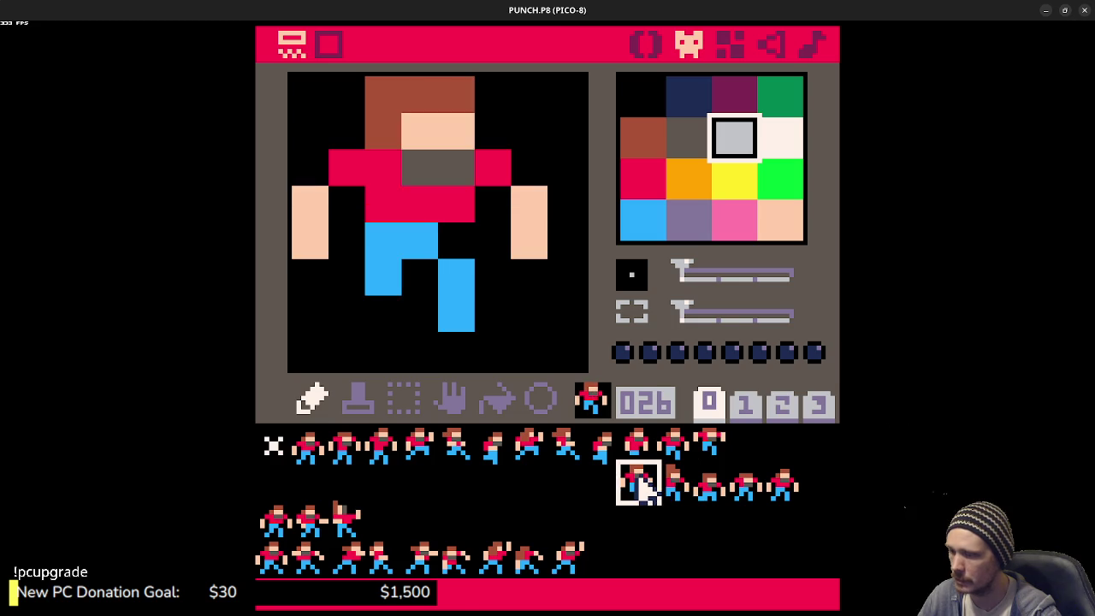
{"action": "key", "text": "ctrl+x"}
{"action": "left_click", "coordinate": [743, 447]}
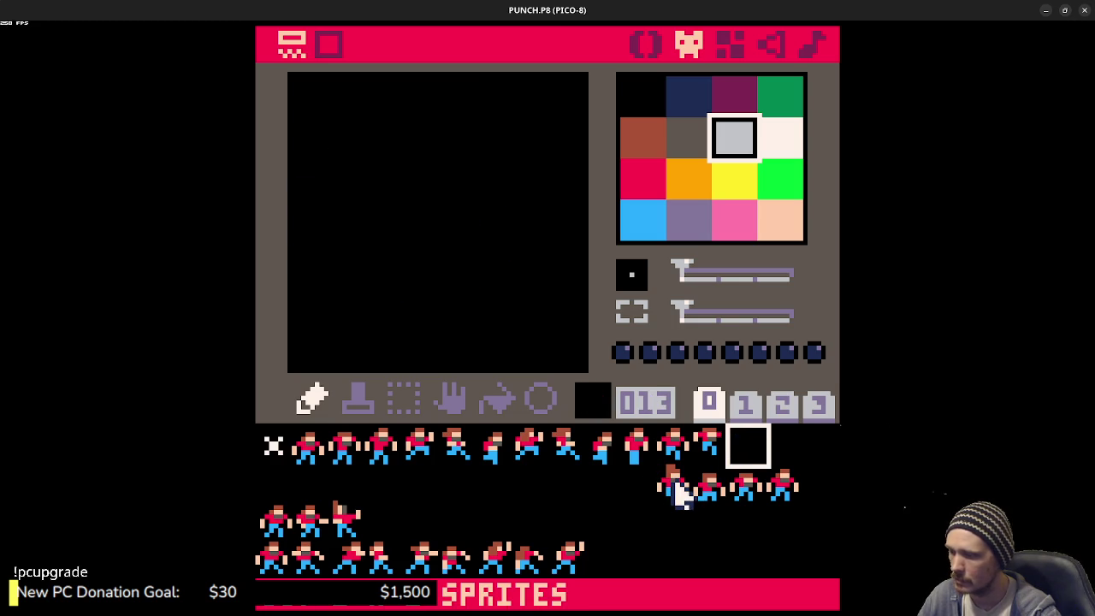
{"action": "key", "text": "ctrl+v"}
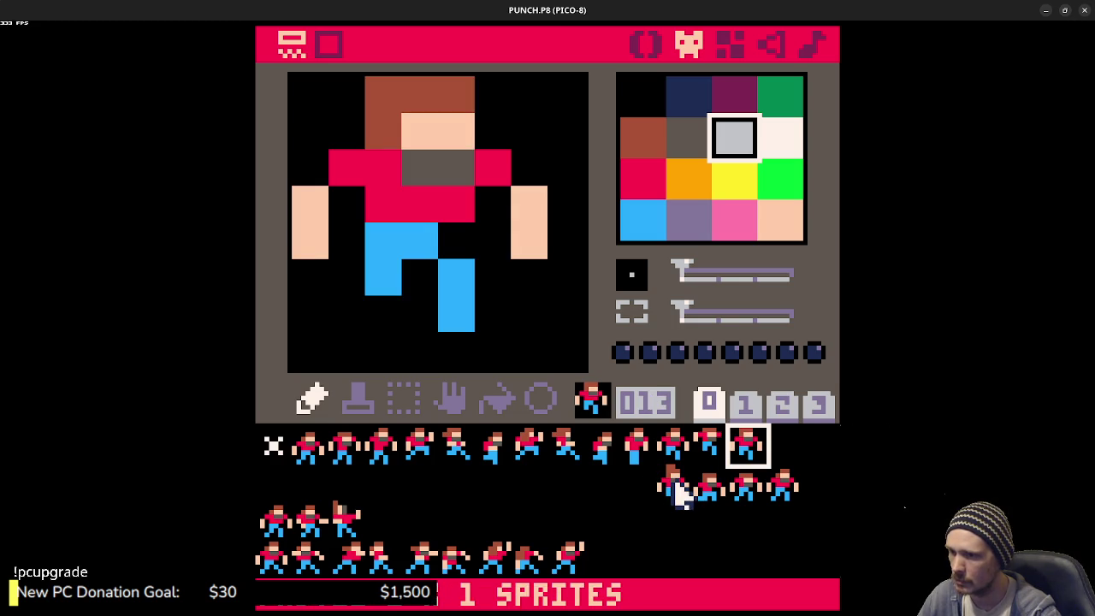
{"action": "key", "text": "ctrl+z"}
{"action": "key", "text": "ctrl+z"}
{"action": "left_click", "coordinate": [637, 494]}
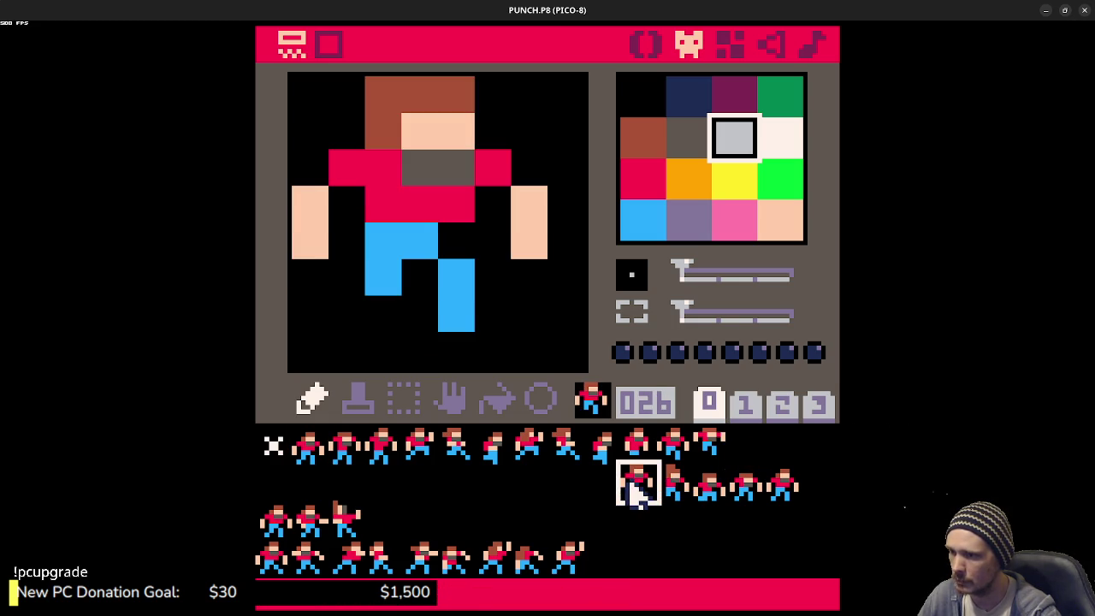
{"action": "left_click", "coordinate": [710, 445]}
{"action": "left_click", "coordinate": [674, 444]}
{"action": "left_click", "coordinate": [710, 444]}
{"action": "left_click", "coordinate": [633, 498]}
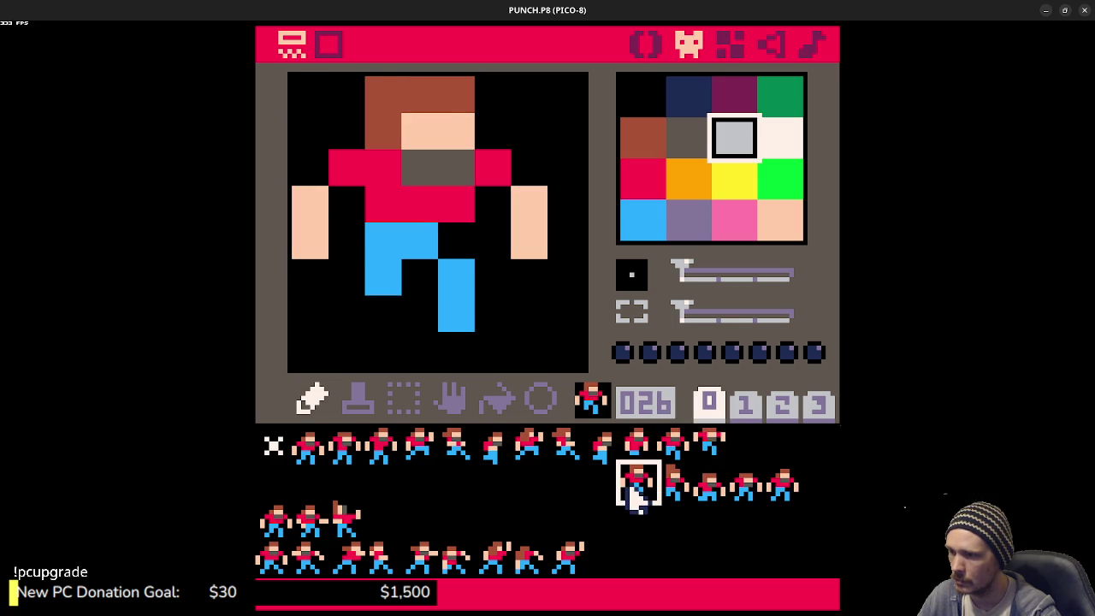
{"action": "left_click", "coordinate": [648, 459]}
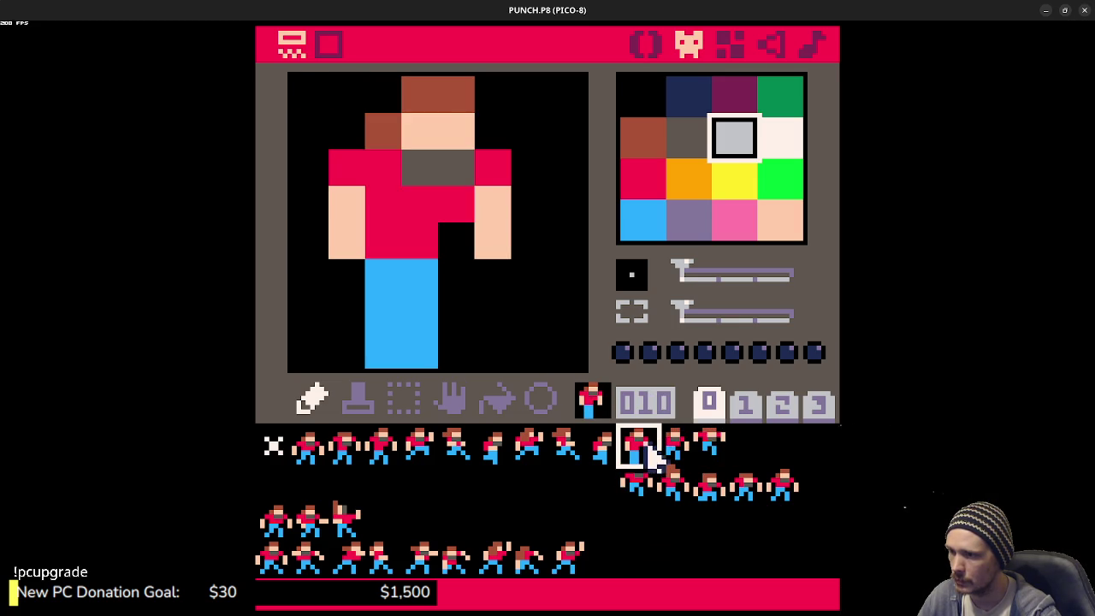
{"action": "left_click", "coordinate": [674, 444]}
{"action": "left_click", "coordinate": [706, 443]}
{"action": "left_click", "coordinate": [644, 45]}
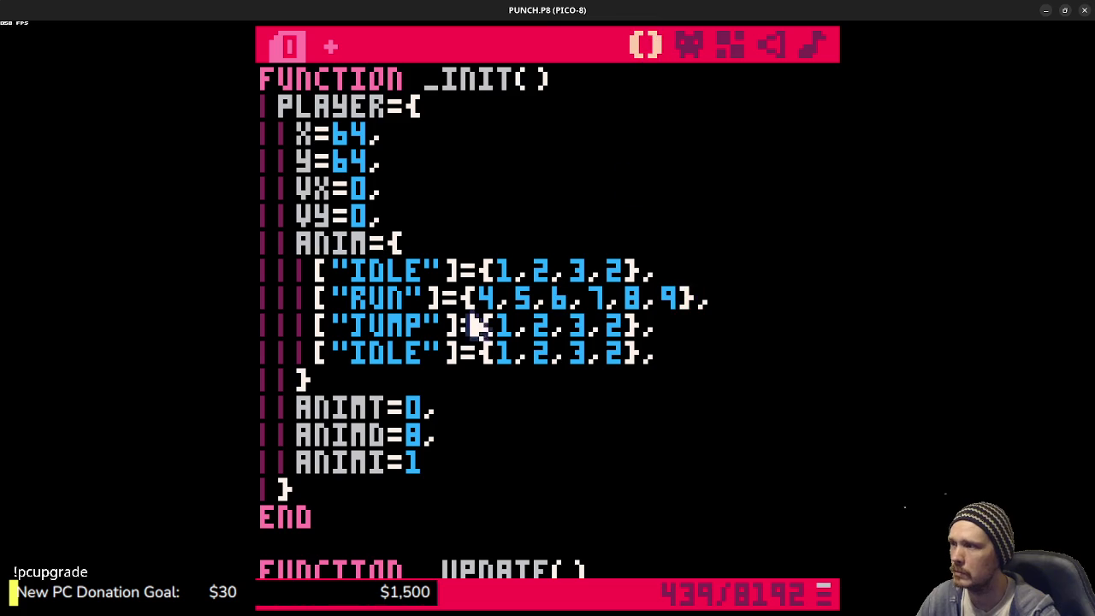
- Start JUMP's frame list with 10,11 and move sprite 026 into empty slot 013
{"action": "left_click_drag", "start_coordinate": [496, 332], "coordinate": [637, 340]}
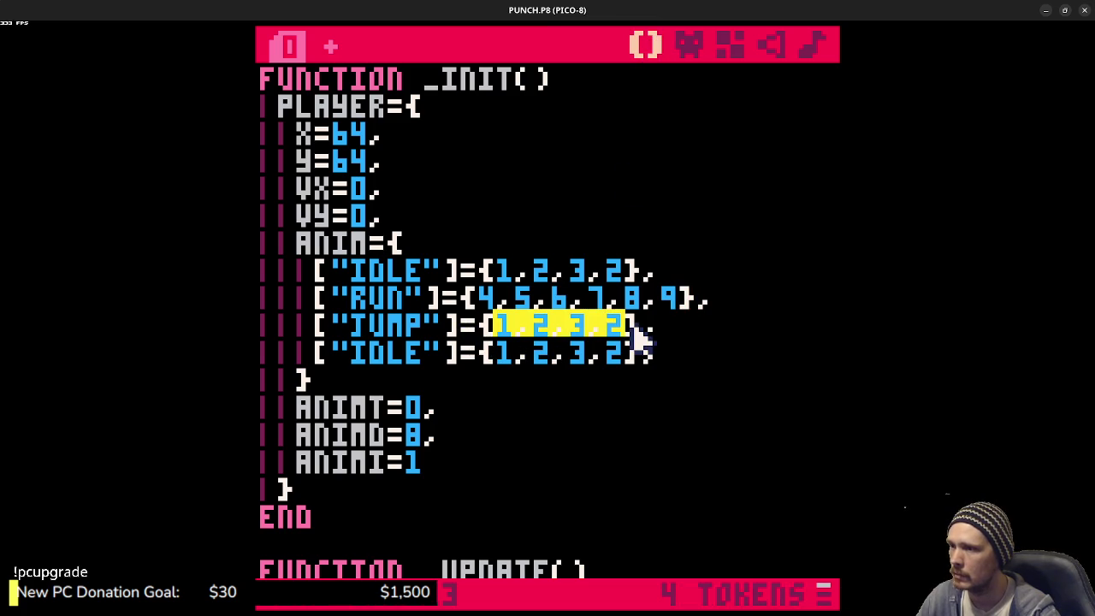
{"action": "type", "text": "10,11"}
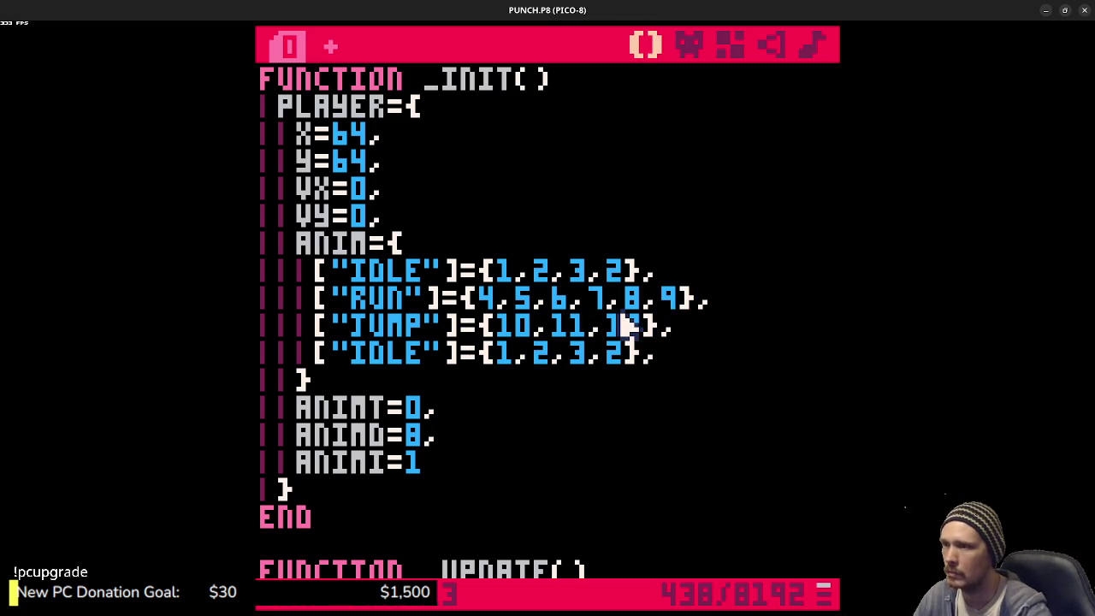
{"action": "left_click", "coordinate": [689, 45]}
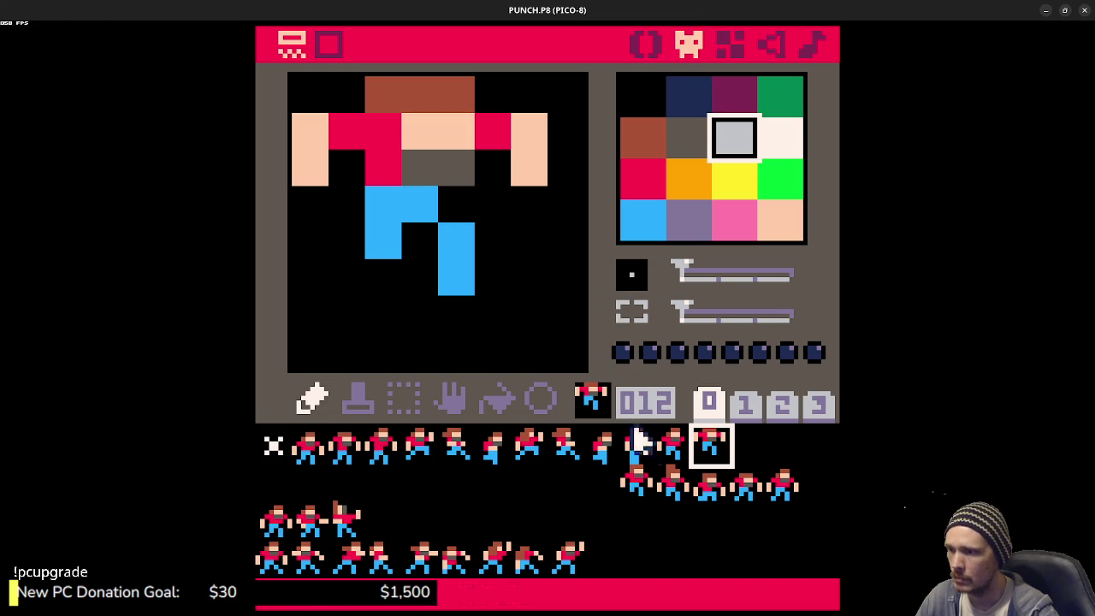
{"action": "left_click", "coordinate": [638, 495]}
{"action": "left_click", "coordinate": [675, 493]}
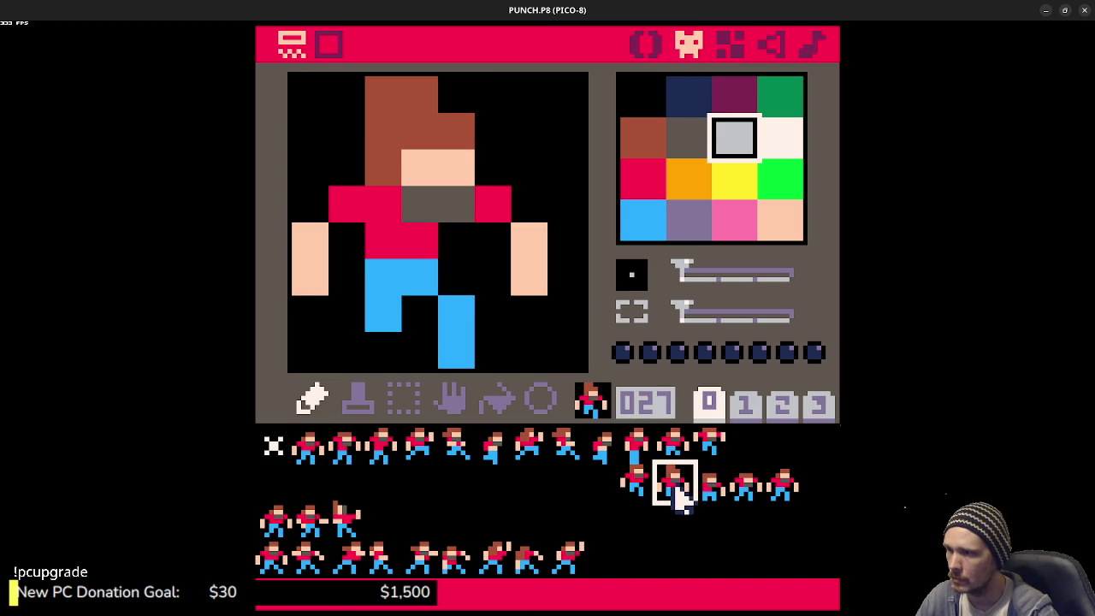
{"action": "left_click", "coordinate": [711, 494]}
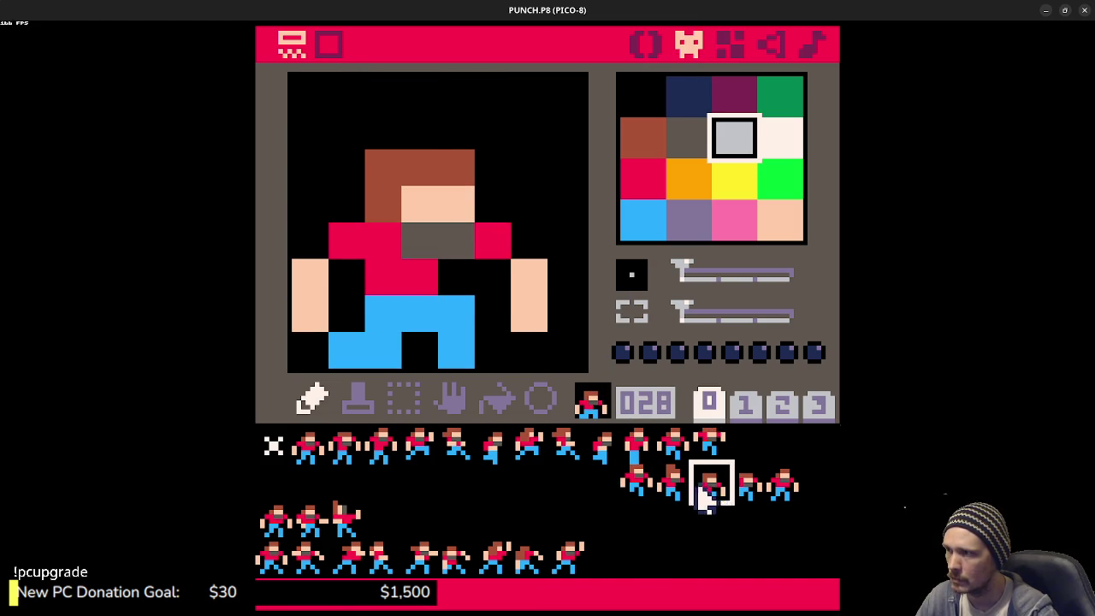
{"action": "left_click", "coordinate": [692, 494]}
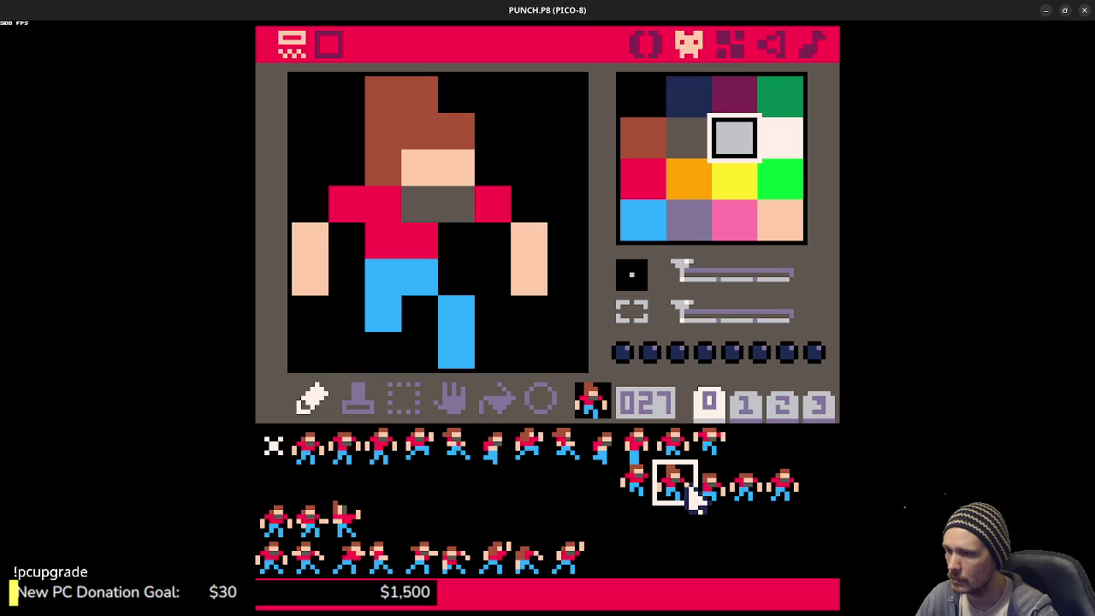
{"action": "left_click", "coordinate": [641, 498]}
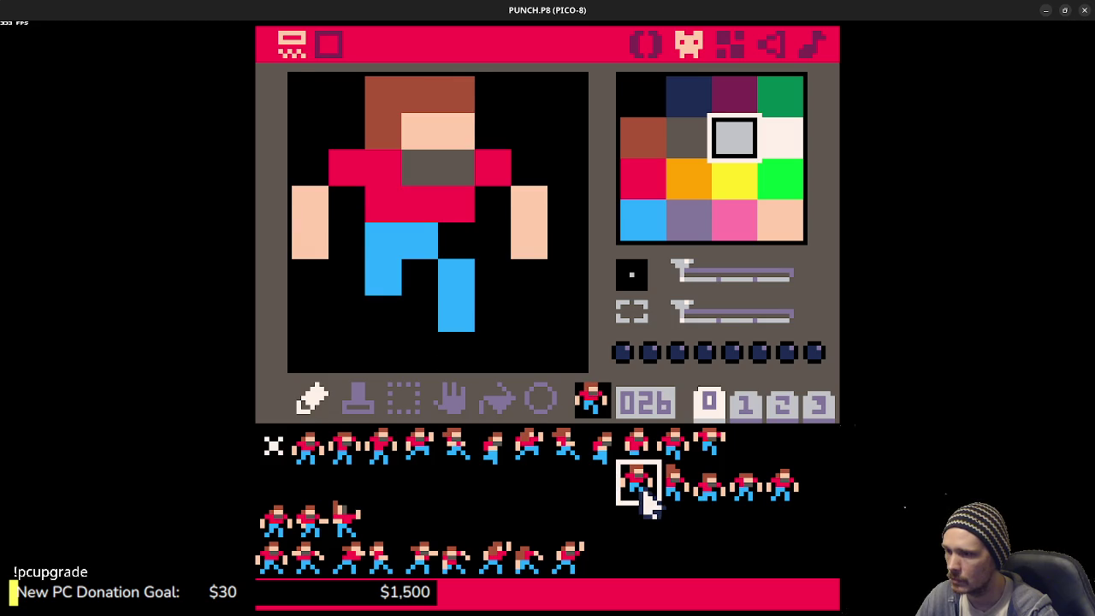
{"action": "left_click", "coordinate": [671, 500]}
{"action": "left_click", "coordinate": [647, 505]}
{"action": "left_click", "coordinate": [670, 509]}
{"action": "mouse_move", "coordinate": [633, 499]}
{"action": "left_mouse_down"}
{"action": "mouse_move", "coordinate": [709, 488]}
{"action": "mouse_move", "coordinate": [747, 449]}
{"action": "left_mouse_up"}
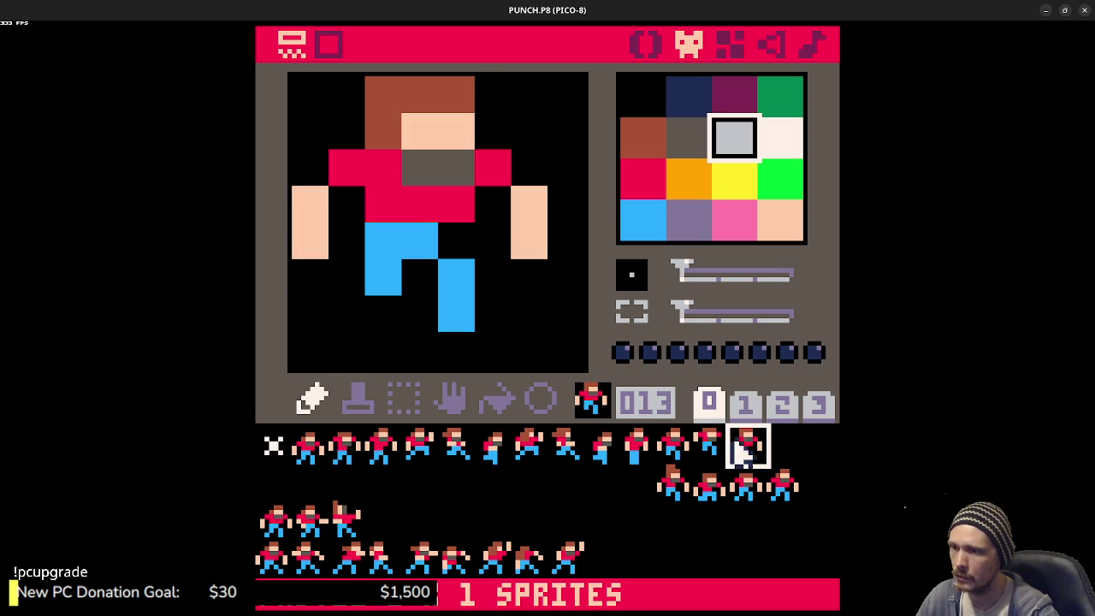
- Extend the JUMP frame list and rename the fourth IDLE animation to FALL
{"action": "left_click", "coordinate": [645, 45]}
{"action": "left_click", "coordinate": [663, 332]}
{"action": "type", "text": ",11,12,13},"}
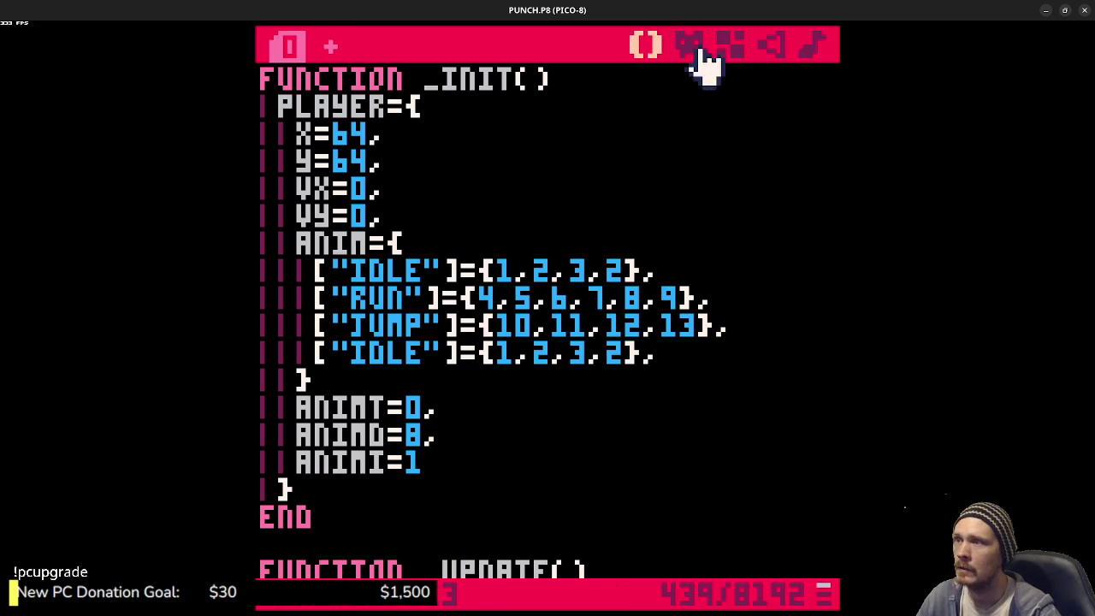
{"action": "double_click", "coordinate": [394, 353]}
{"action": "type", "text": "FALL"}
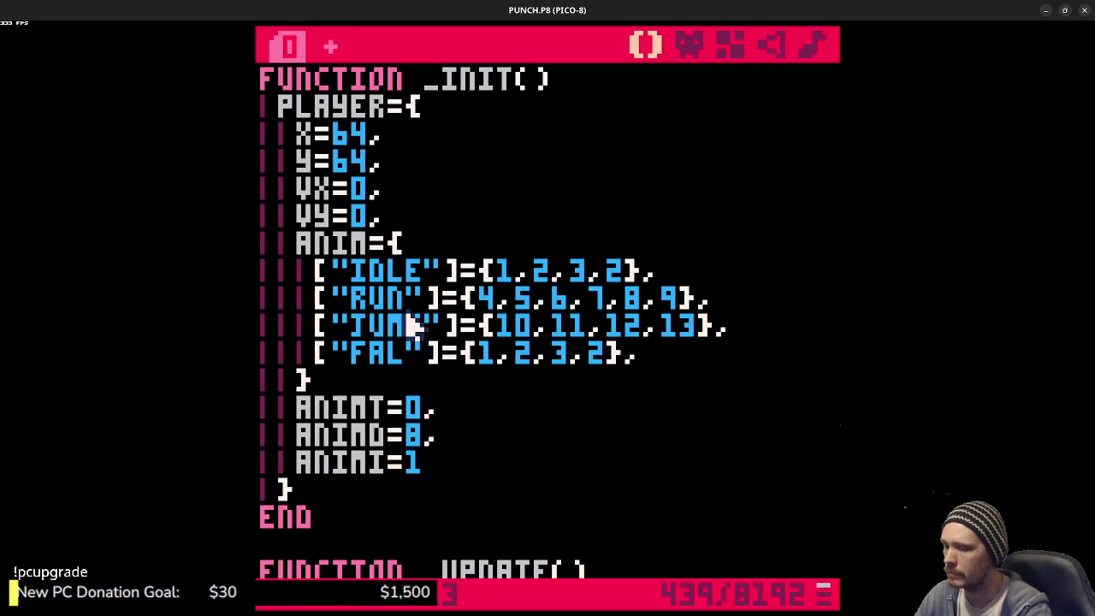
{"action": "left_click", "coordinate": [693, 47]}
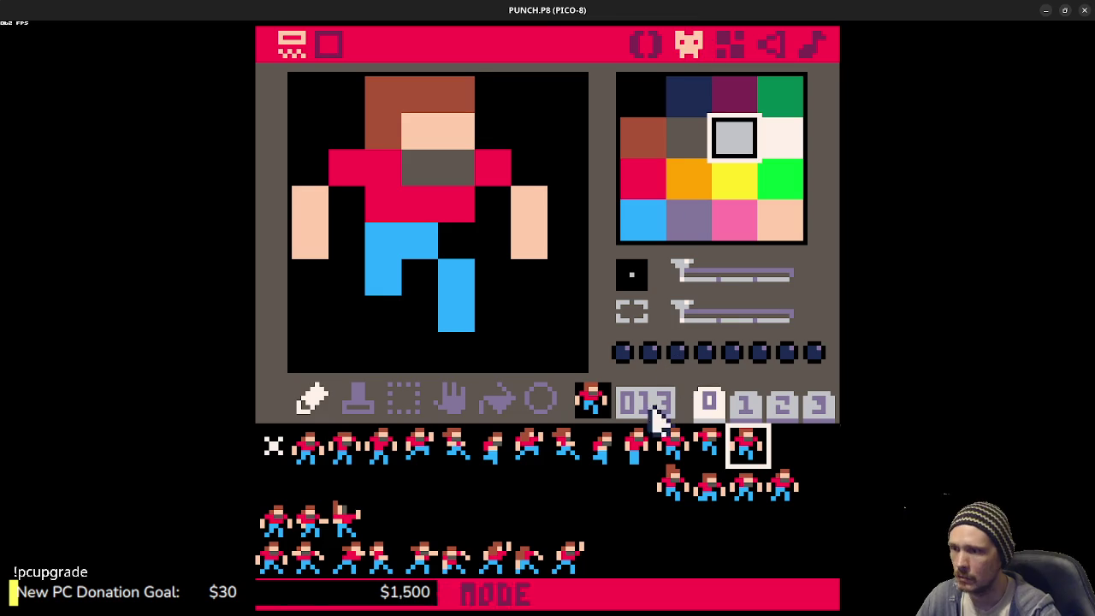
- Recolour leg pixels on sprite 027 in blue and black, then undo those edits
{"action": "left_click", "coordinate": [674, 484]}
{"action": "left_click", "coordinate": [647, 494]}
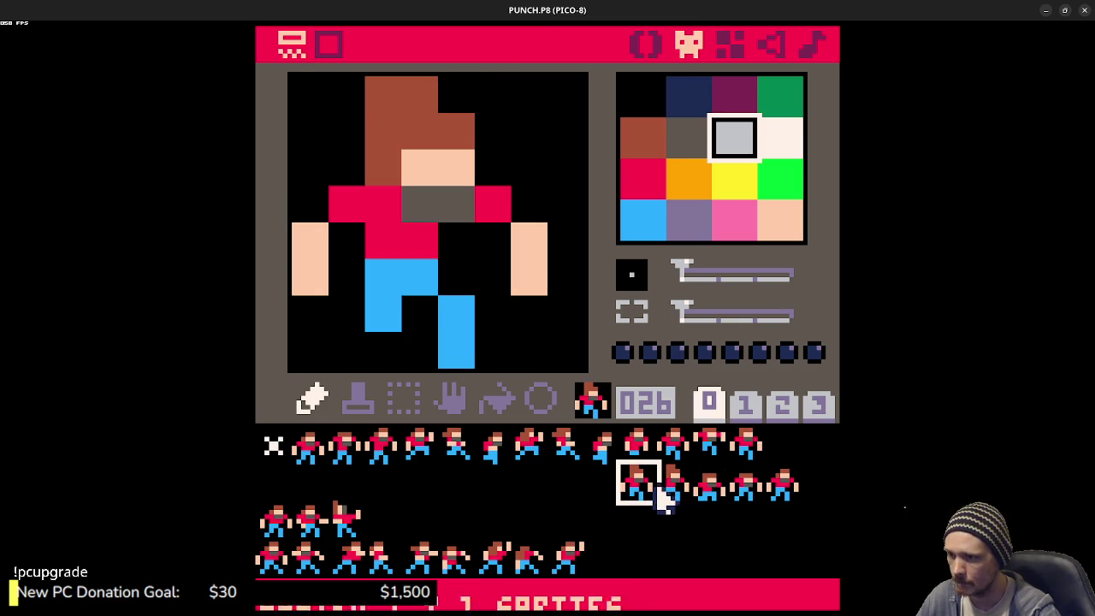
{"action": "left_click", "coordinate": [674, 484]}
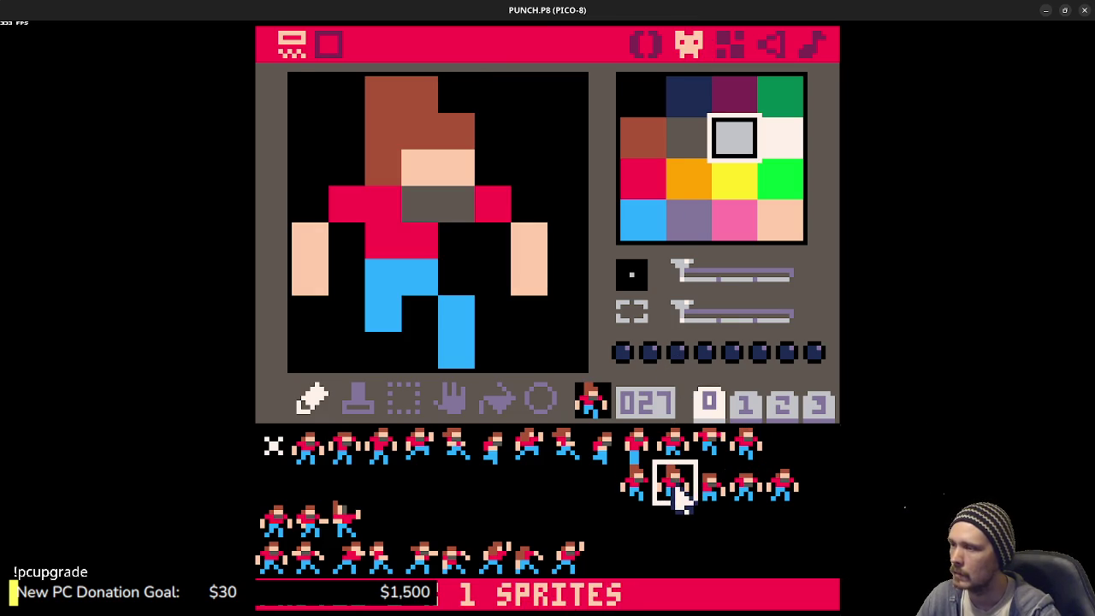
{"action": "right_click", "coordinate": [454, 337]}
{"action": "left_click", "coordinate": [453, 281]}
{"action": "right_click", "coordinate": [508, 346]}
{"action": "left_click", "coordinate": [453, 355]}
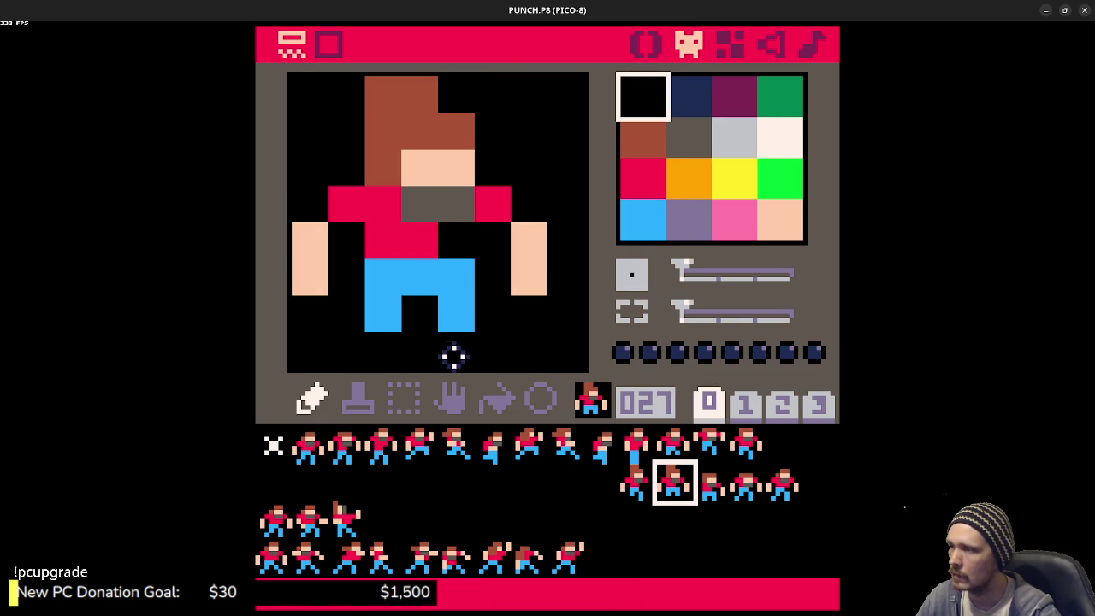
{"action": "left_click", "coordinate": [380, 319]}
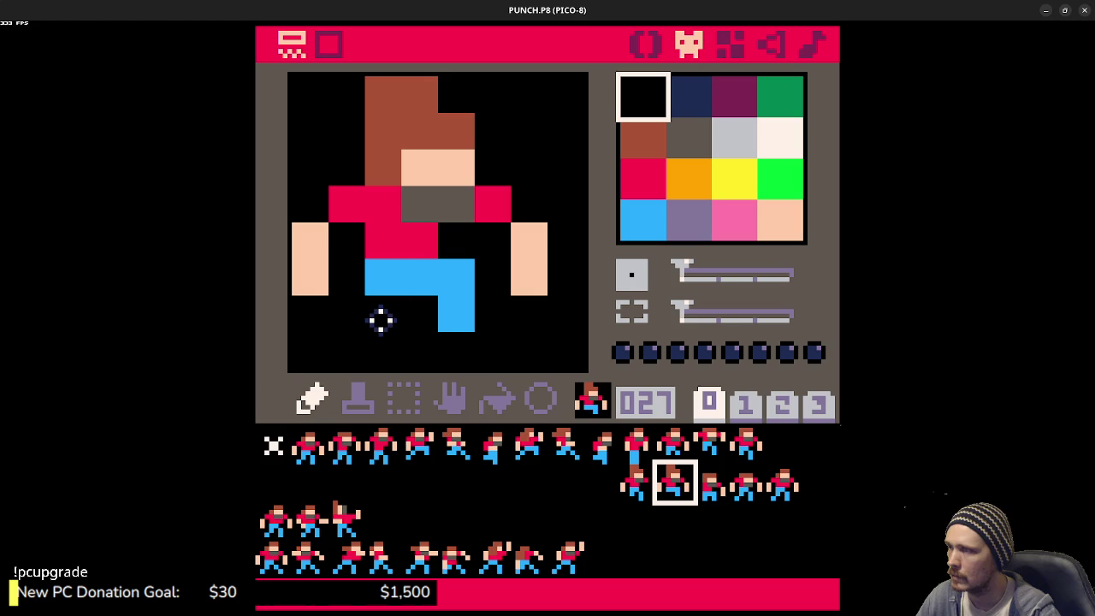
{"action": "right_click", "coordinate": [379, 277]}
{"action": "left_click", "coordinate": [386, 317]}
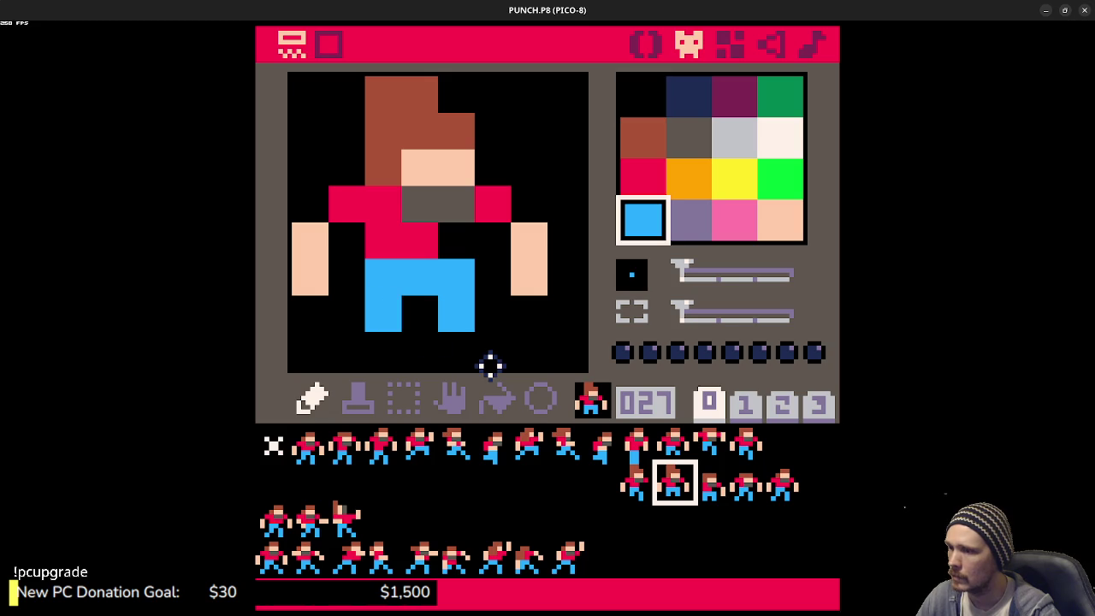
{"action": "key", "text": "ctrl+z"}
{"action": "key", "text": "ctrl+z"}
{"action": "key", "text": "ctrl+z"}
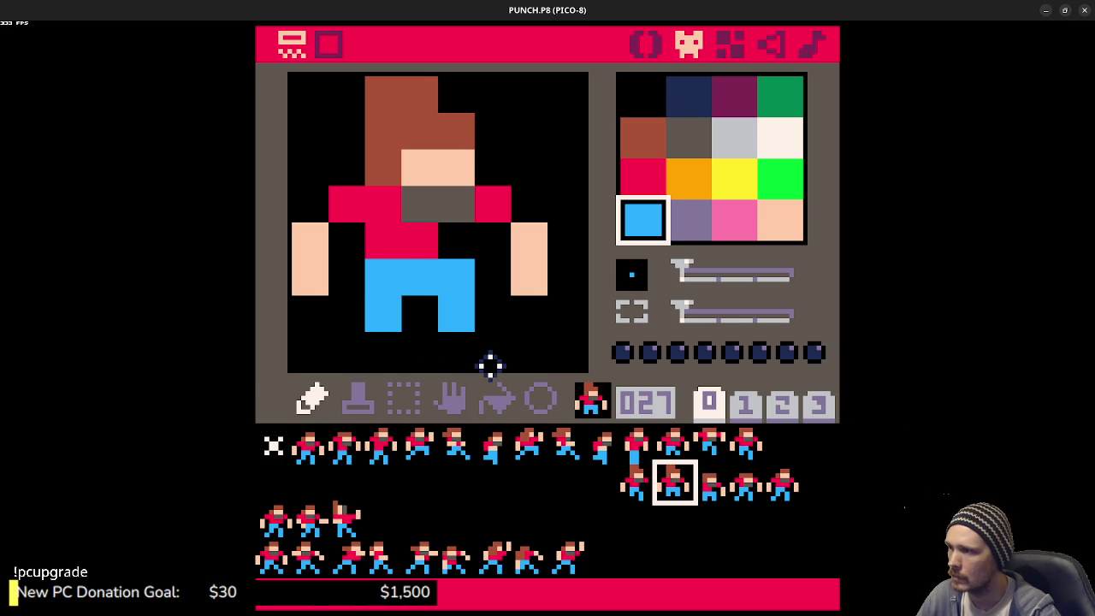
- Add a brown pixel beside sprite 027's hair and blacken a top-right hair pixel
{"action": "right_click", "coordinate": [398, 114]}
{"action": "left_click", "coordinate": [344, 124]}
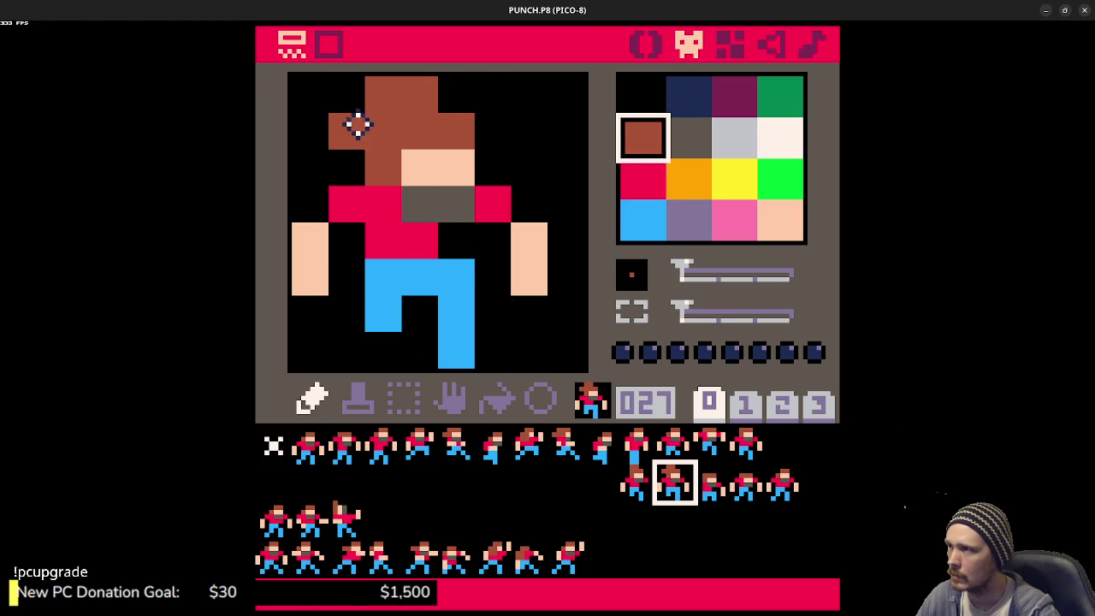
{"action": "right_click", "coordinate": [441, 91]}
{"action": "left_click", "coordinate": [417, 96]}
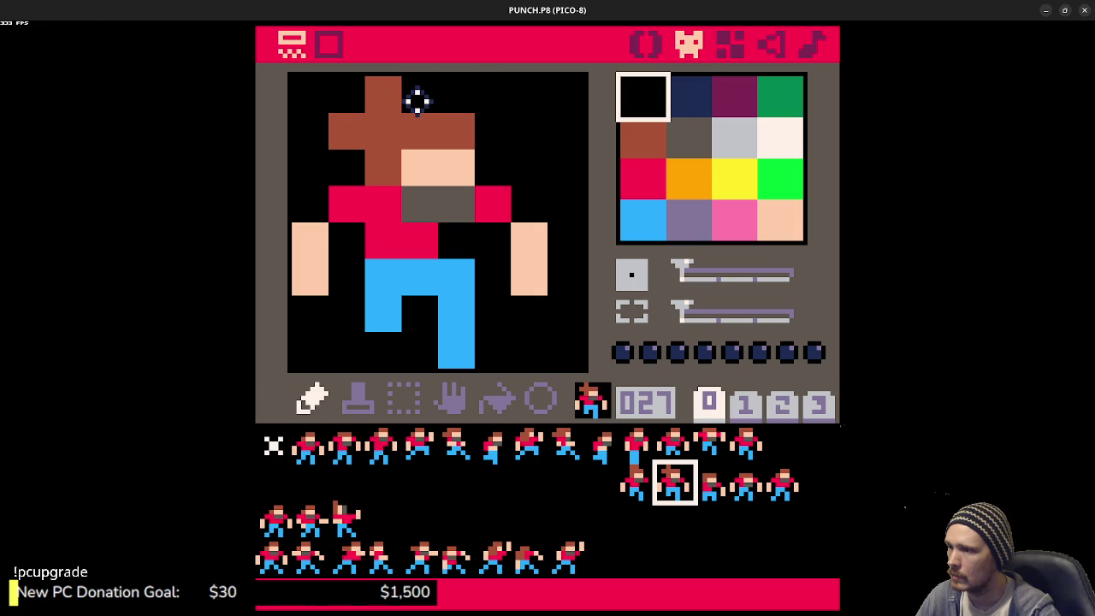
- Compare sprite 027 with 026 and paint a light blue pixel on sprite 026's legs
{"action": "left_click", "coordinate": [644, 486]}
{"action": "left_click", "coordinate": [676, 492]}
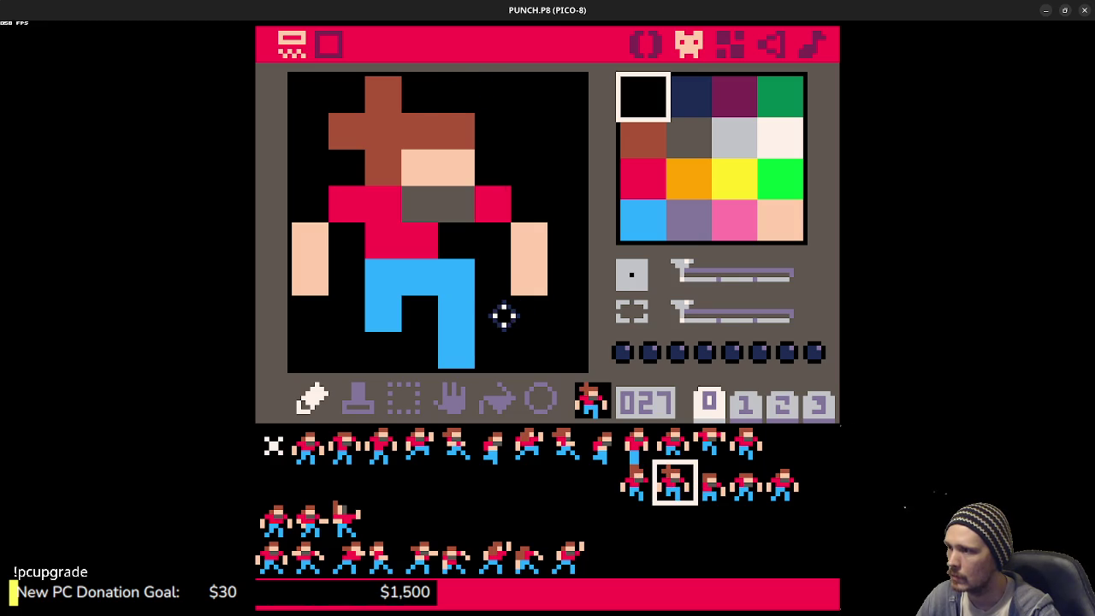
{"action": "left_click", "coordinate": [635, 489]}
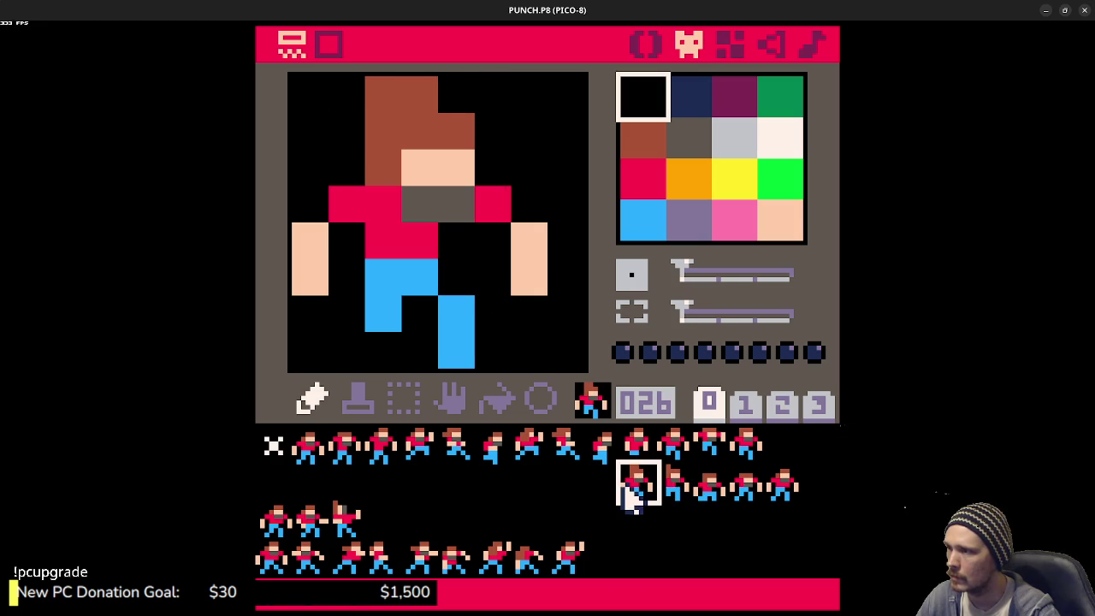
{"action": "right_click", "coordinate": [454, 325]}
{"action": "left_click", "coordinate": [455, 276]}
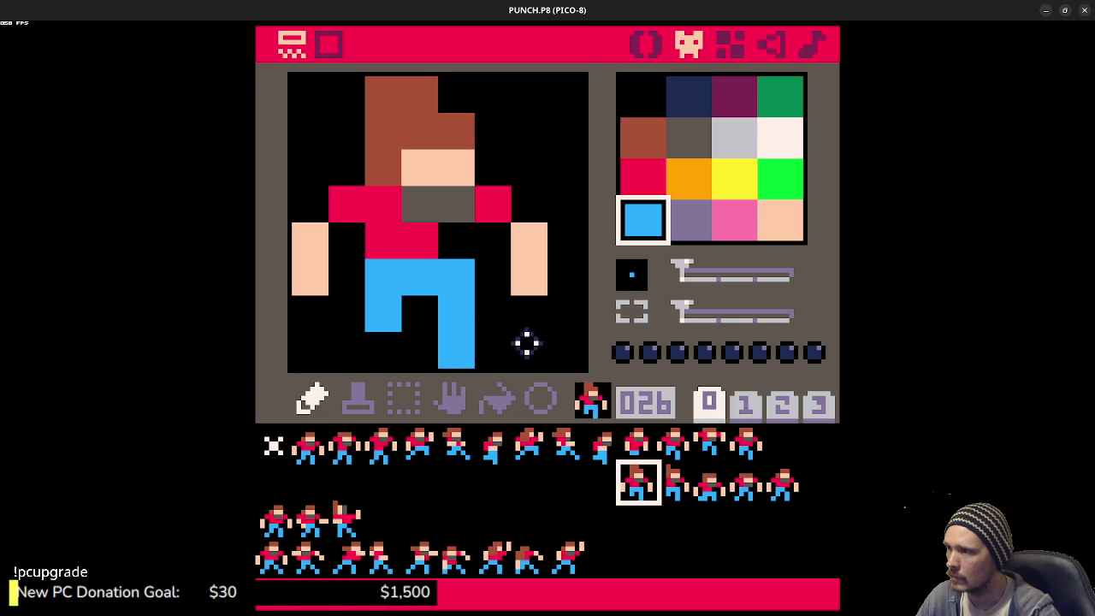
- Flip repeatedly between sprites 026 and 027 to compare, then return to the code
{"action": "left_click", "coordinate": [673, 489]}
{"action": "left_click", "coordinate": [635, 483]}
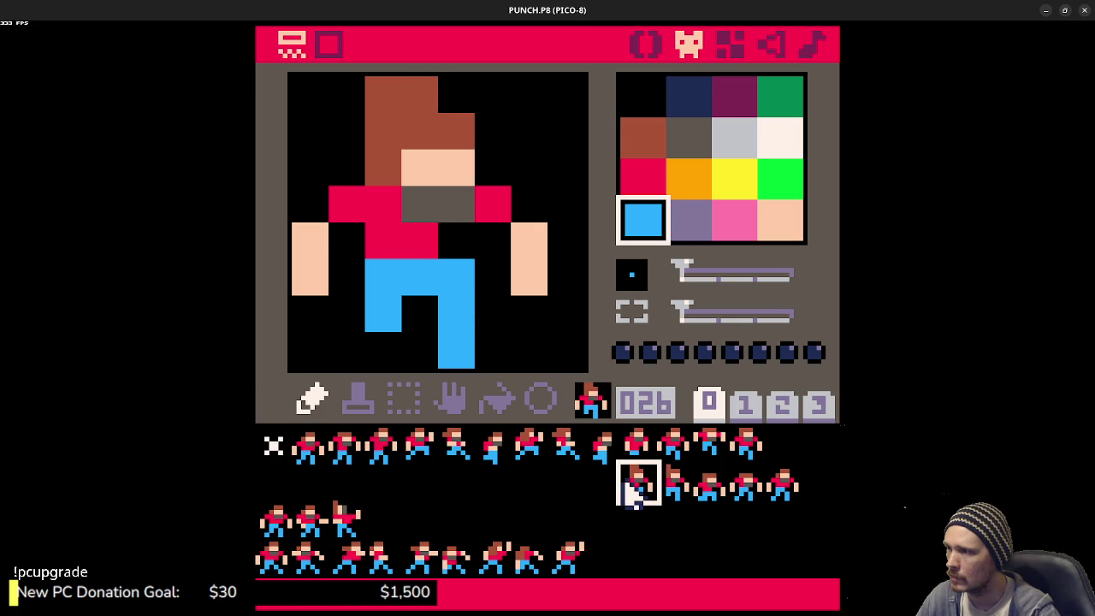
{"action": "left_click", "coordinate": [672, 492]}
{"action": "left_click", "coordinate": [647, 486]}
{"action": "left_click", "coordinate": [663, 488]}
{"action": "left_click", "coordinate": [643, 492]}
{"action": "left_click", "coordinate": [664, 487]}
{"action": "left_click", "coordinate": [649, 486]}
{"action": "left_click", "coordinate": [664, 488]}
{"action": "left_click", "coordinate": [651, 492]}
{"action": "left_click", "coordinate": [662, 490]}
{"action": "left_click", "coordinate": [640, 486]}
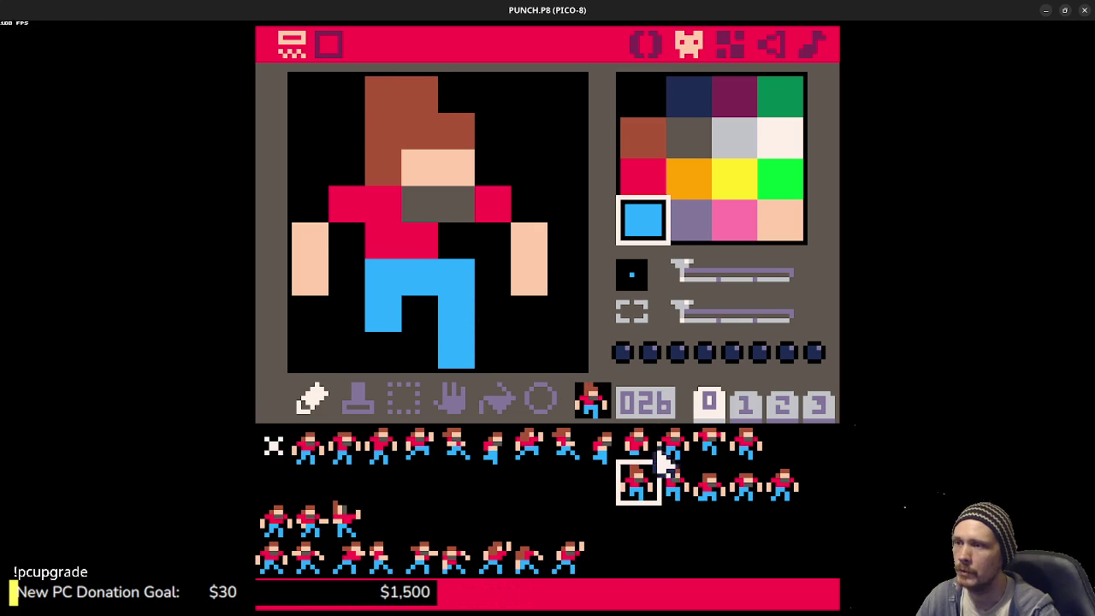
{"action": "left_click", "coordinate": [673, 489]}
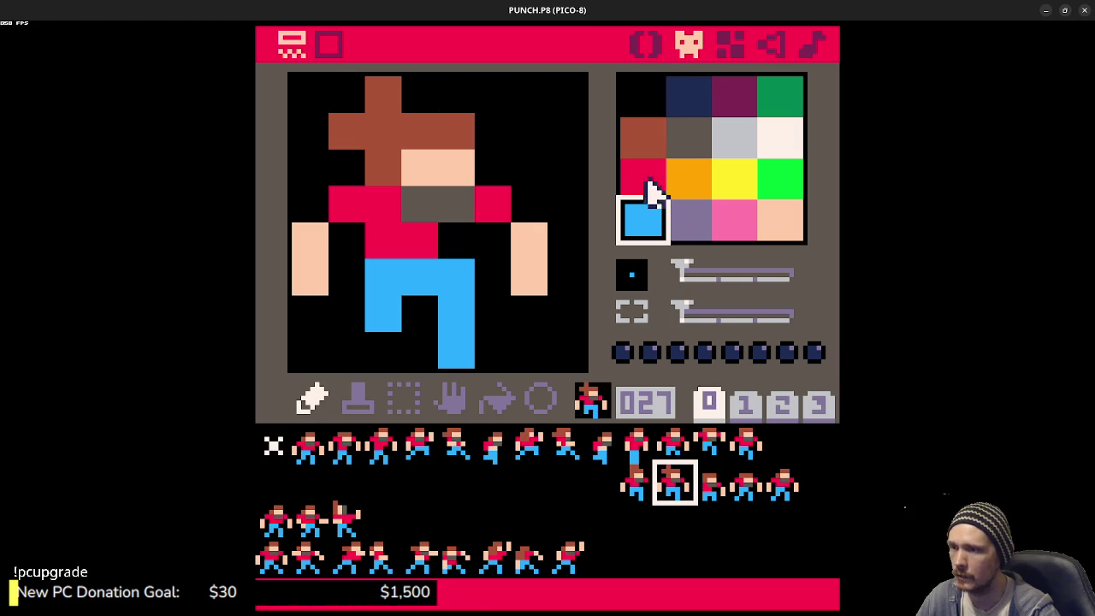
{"action": "left_click", "coordinate": [650, 47]}
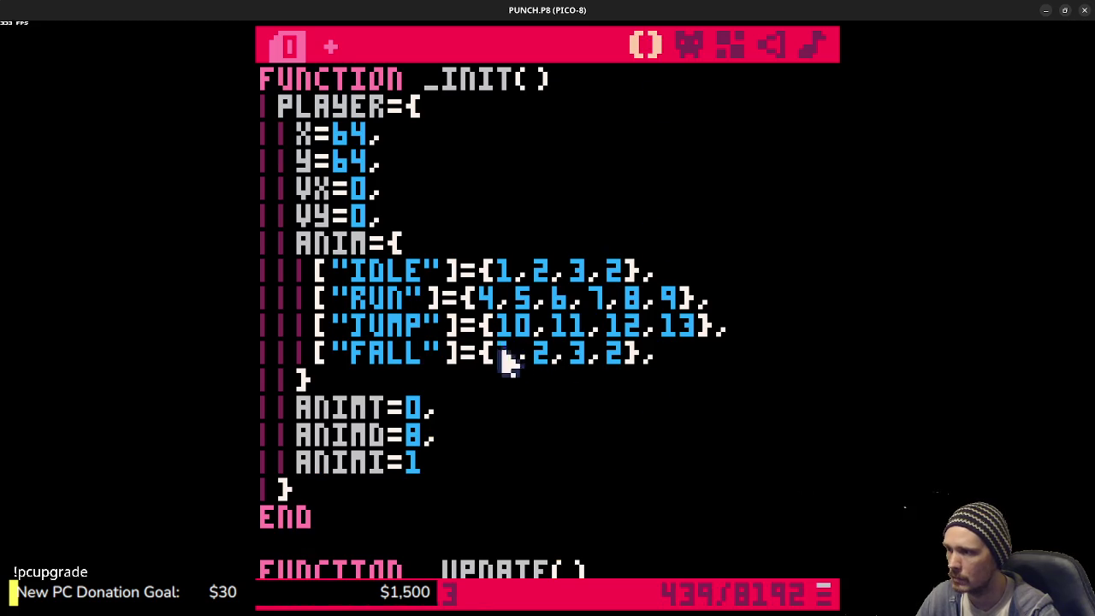
- Replace FALL's frame list 1,2,3,2 with 26,27
{"action": "left_click_drag", "start_coordinate": [496, 354], "coordinate": [640, 359]}
{"action": "type", "text": "26,"}
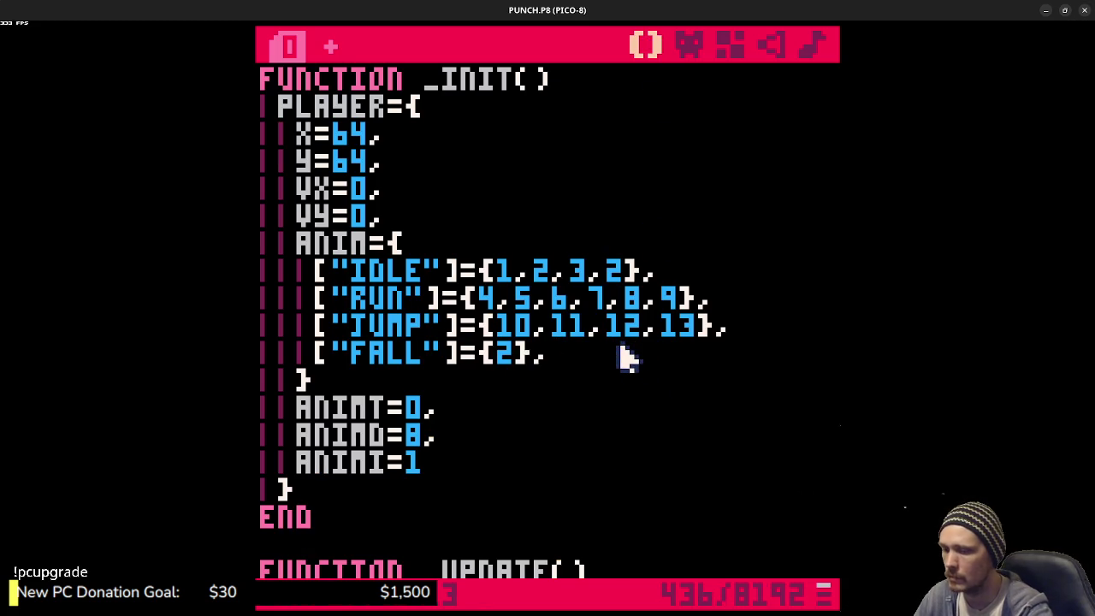
{"action": "type", "text": "27"}
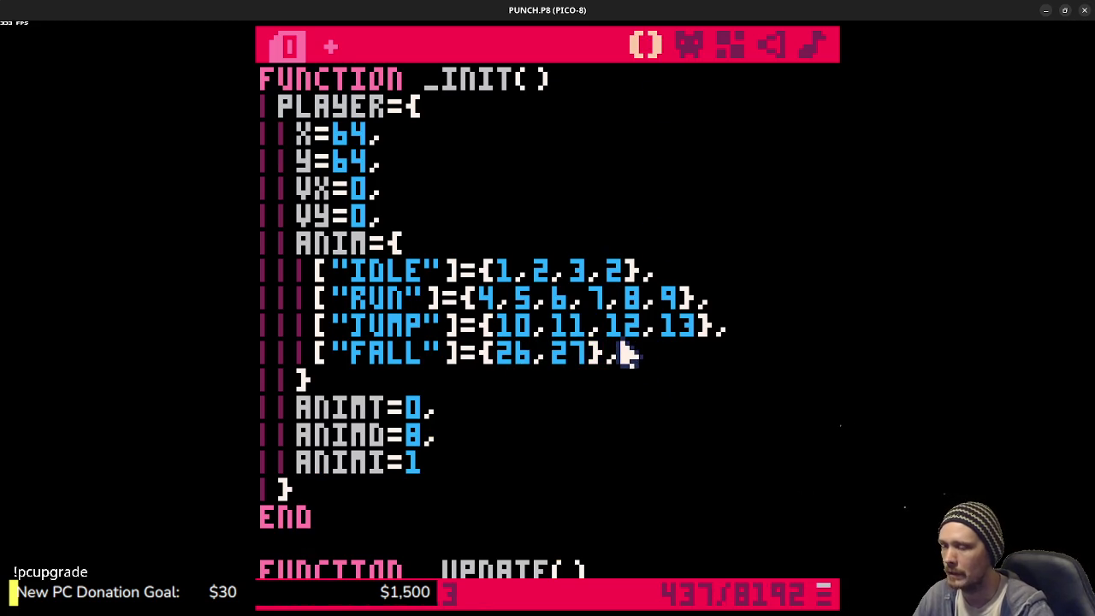
{"action": "key", "text": "End"}
- Check sprites 28–30, add a LAND entry with frames 28,29,30, and save the cart
{"action": "key", "text": "Return"}
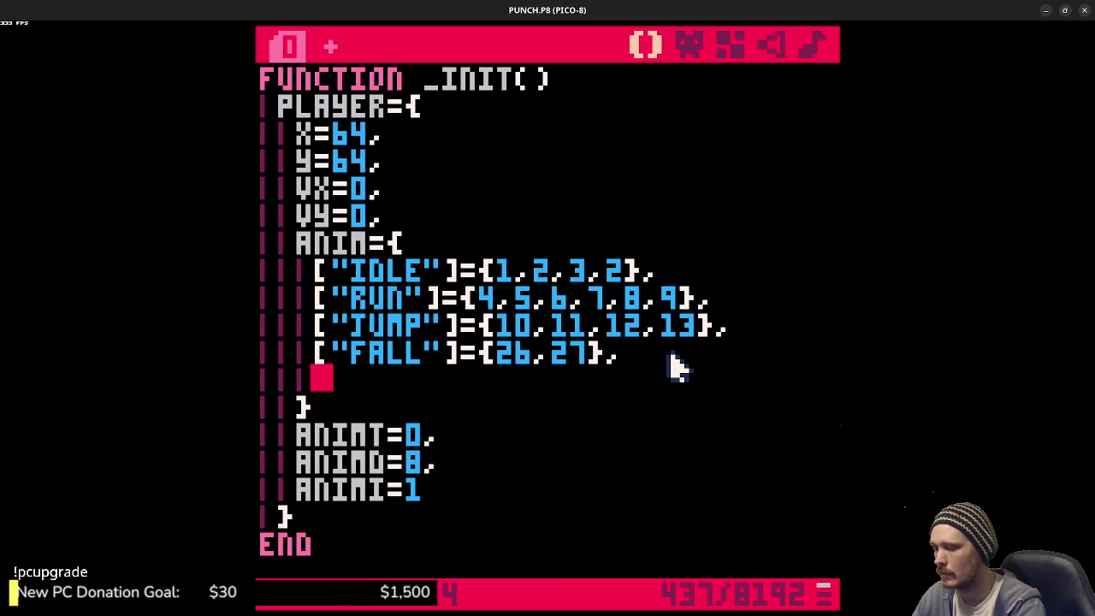
{"action": "type", "text": "[\"LAND\""}
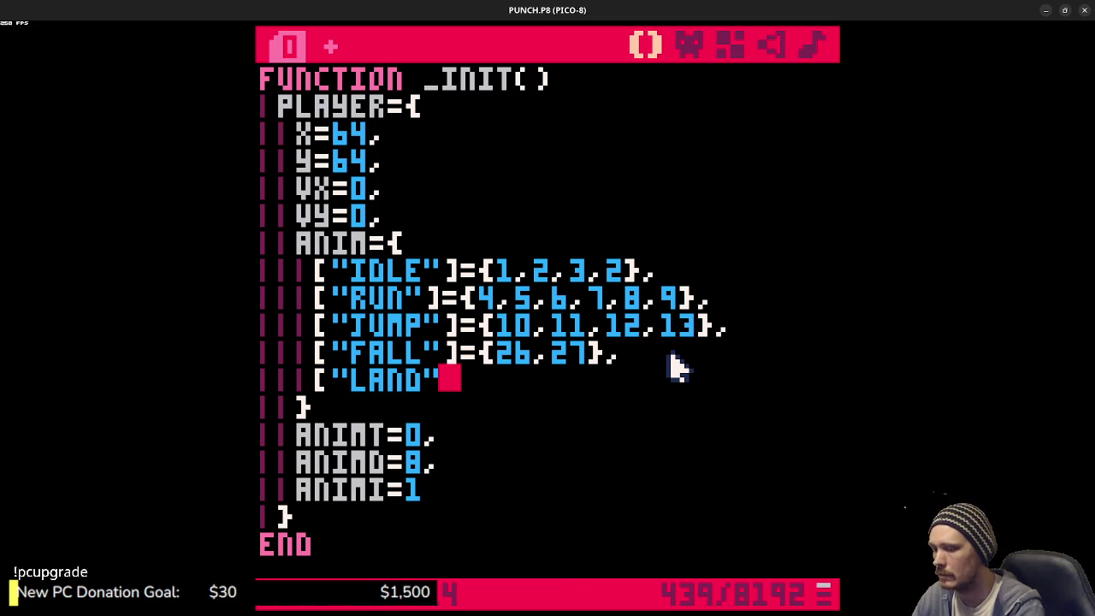
{"action": "type", "text": "]={"}
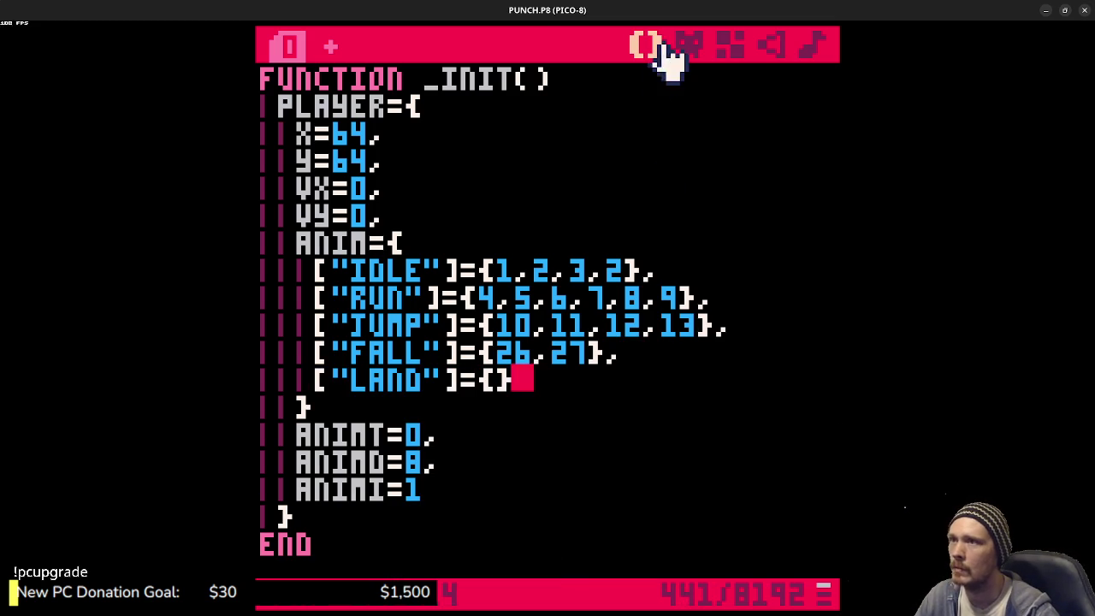
{"action": "left_click", "coordinate": [686, 45]}
{"action": "left_click", "coordinate": [721, 495]}
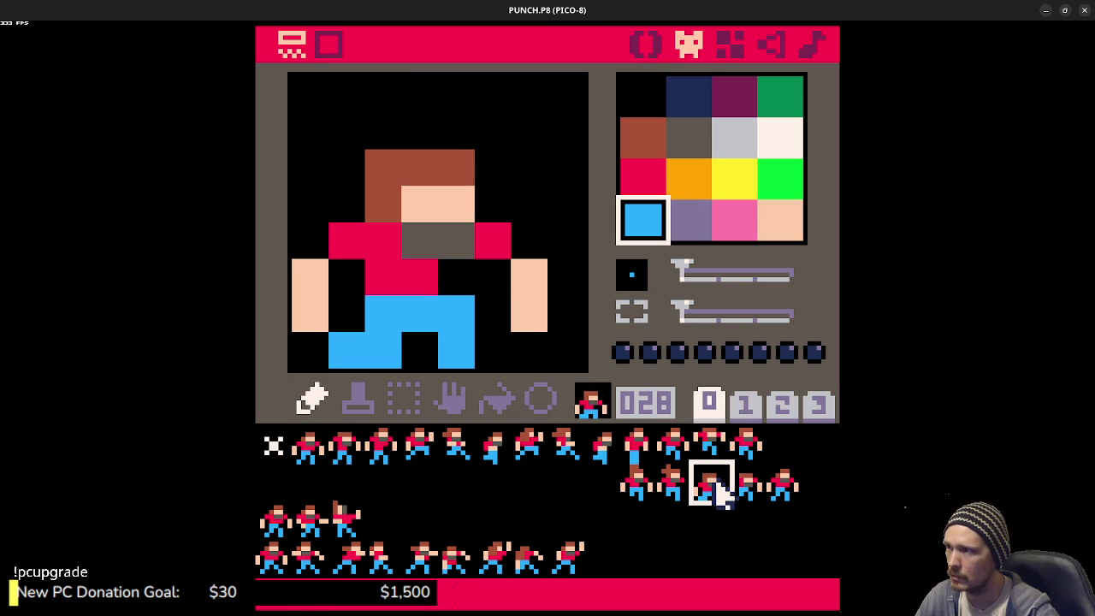
{"action": "left_click", "coordinate": [743, 491]}
{"action": "left_click", "coordinate": [782, 494]}
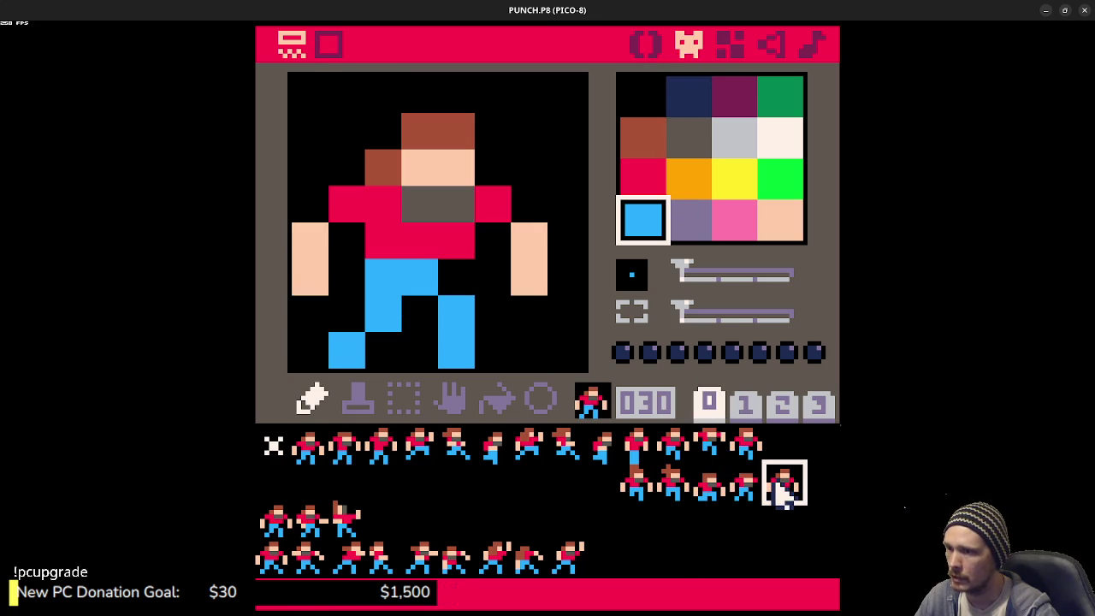
{"action": "left_click", "coordinate": [646, 45]}
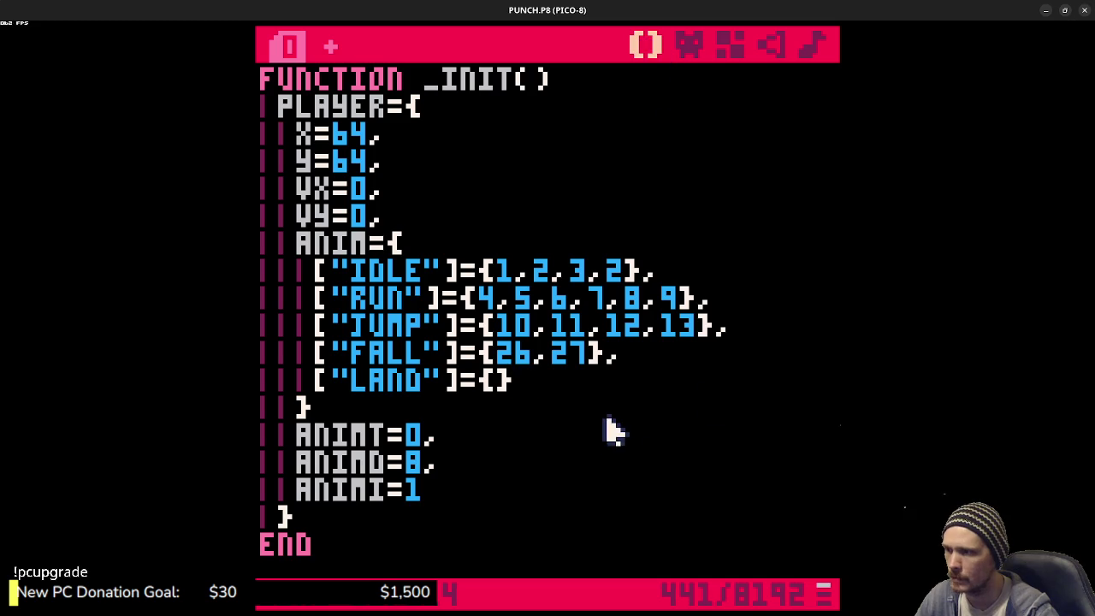
{"action": "type", "text": "28,29,30"}
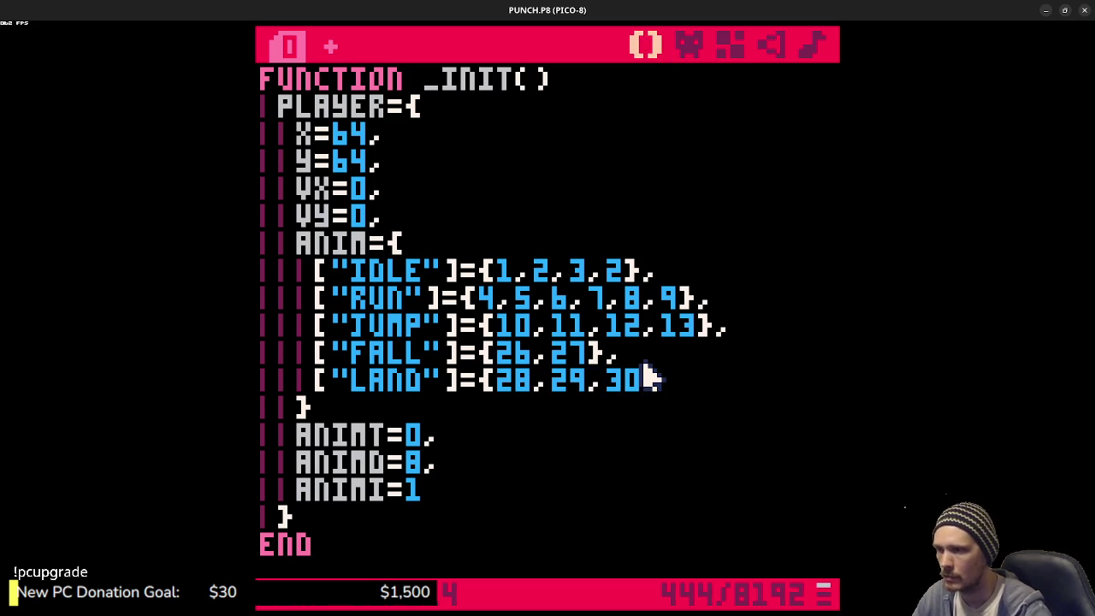
{"action": "key", "text": "ctrl+s"}
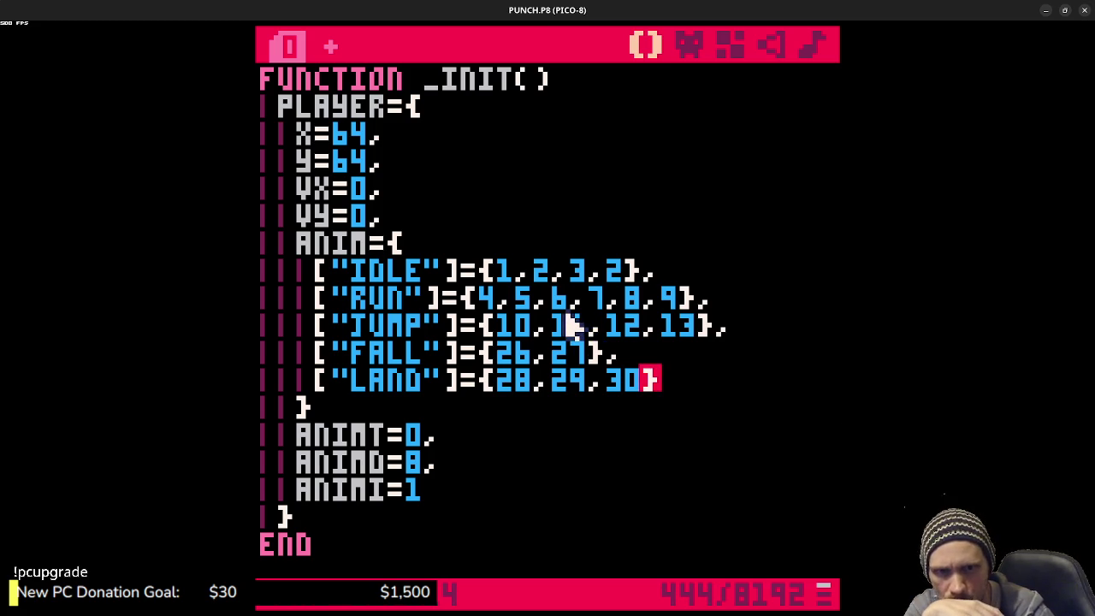
- Strip the brackets and quotes around the IDLE, RUN and JUMP keys
{"action": "left_click", "coordinate": [317, 271]}
{"action": "left_click_drag", "start_coordinate": [317, 272], "coordinate": [352, 286]}
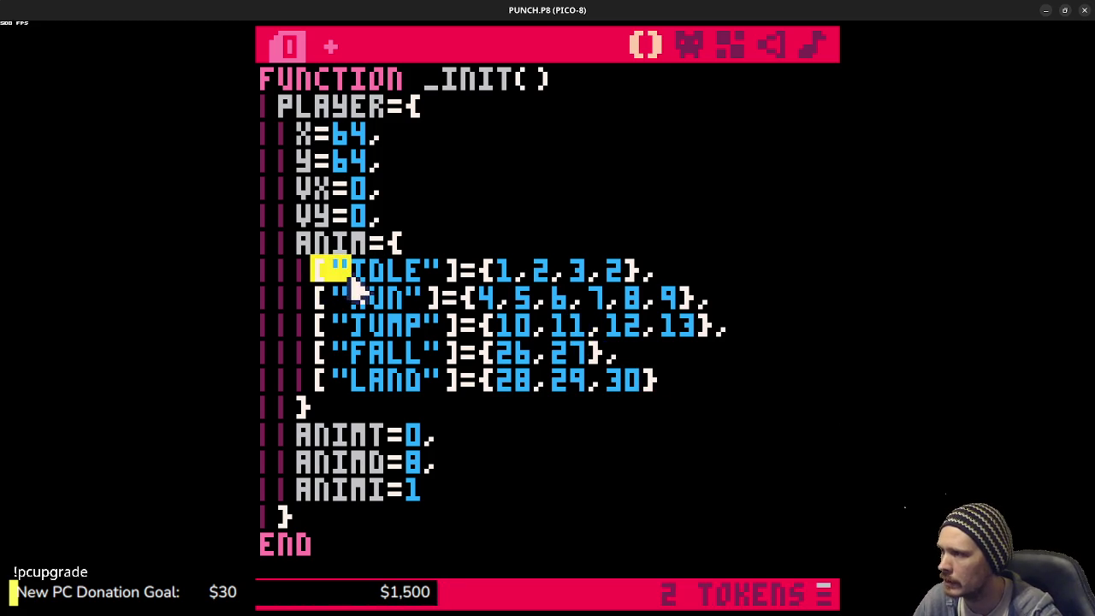
{"action": "key", "text": "BackSpace"}
{"action": "left_click_drag", "start_coordinate": [427, 276], "coordinate": [402, 272]}
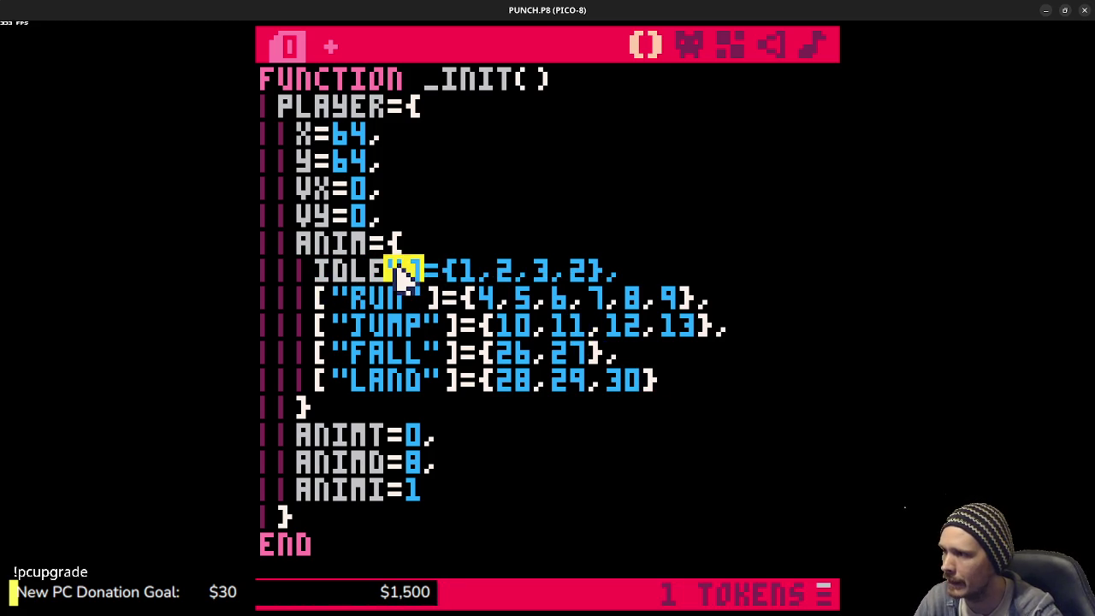
{"action": "key", "text": "BackSpace"}
{"action": "left_click_drag", "start_coordinate": [454, 298], "coordinate": [420, 291]}
{"action": "key", "text": "BackSpace"}
{"action": "mouse_move", "coordinate": [352, 301]}
{"action": "left_mouse_down"}
{"action": "mouse_move", "coordinate": [324, 301]}
{"action": "mouse_move", "coordinate": [342, 331]}
{"action": "left_mouse_up"}
{"action": "key", "text": "BackSpace"}
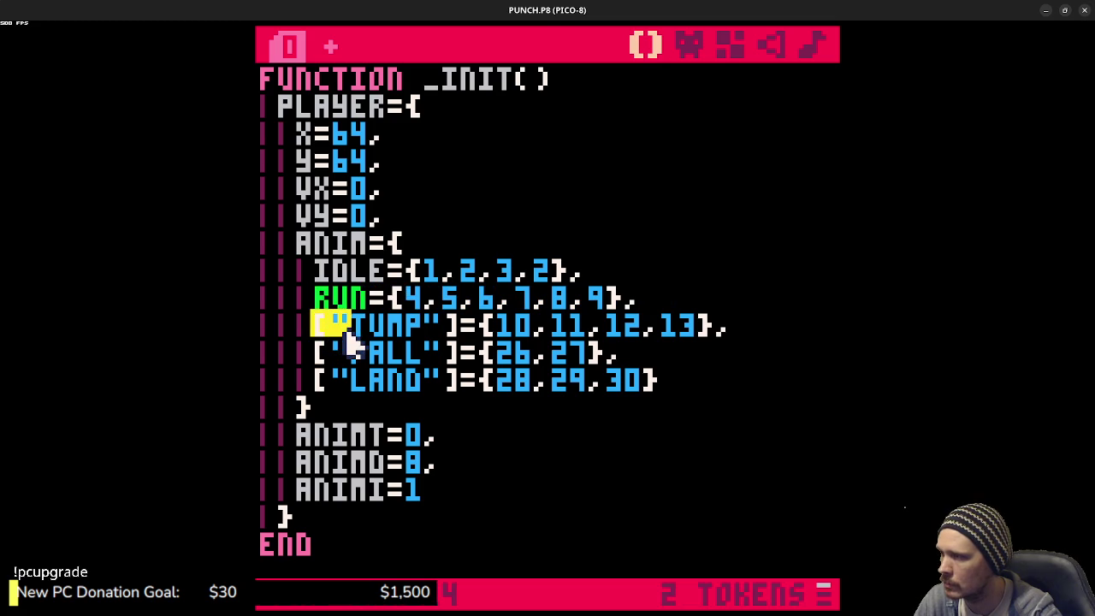
{"action": "key", "text": "BackSpace"}
{"action": "left_click_drag", "start_coordinate": [420, 336], "coordinate": [394, 325]}
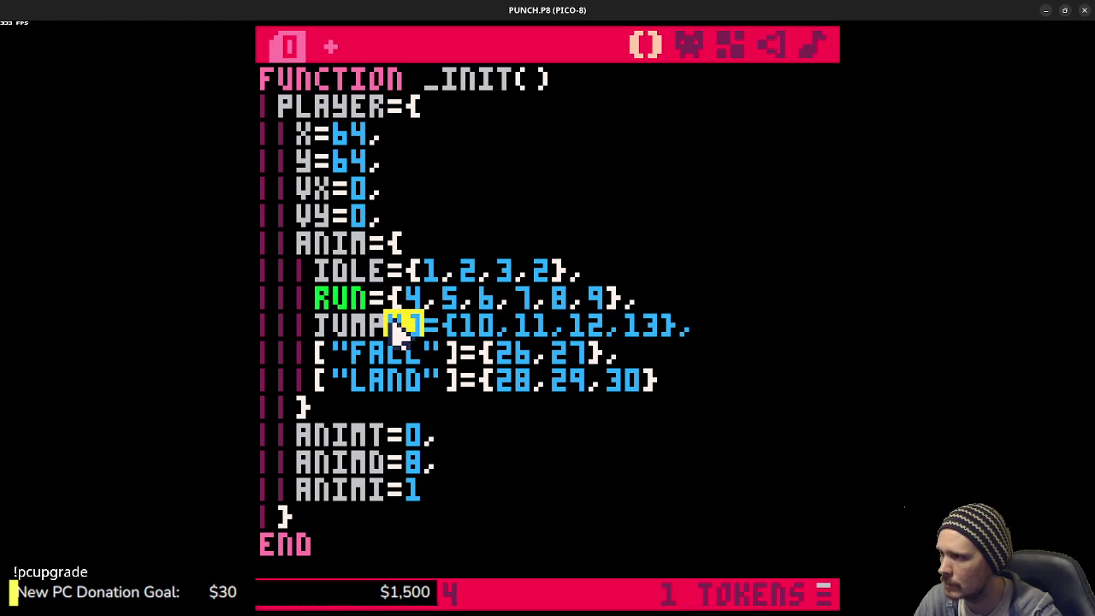
{"action": "key", "text": "BackSpace"}
- Strip the brackets and quotes around the FALL and LAND keys
{"action": "double_click", "coordinate": [342, 301]}
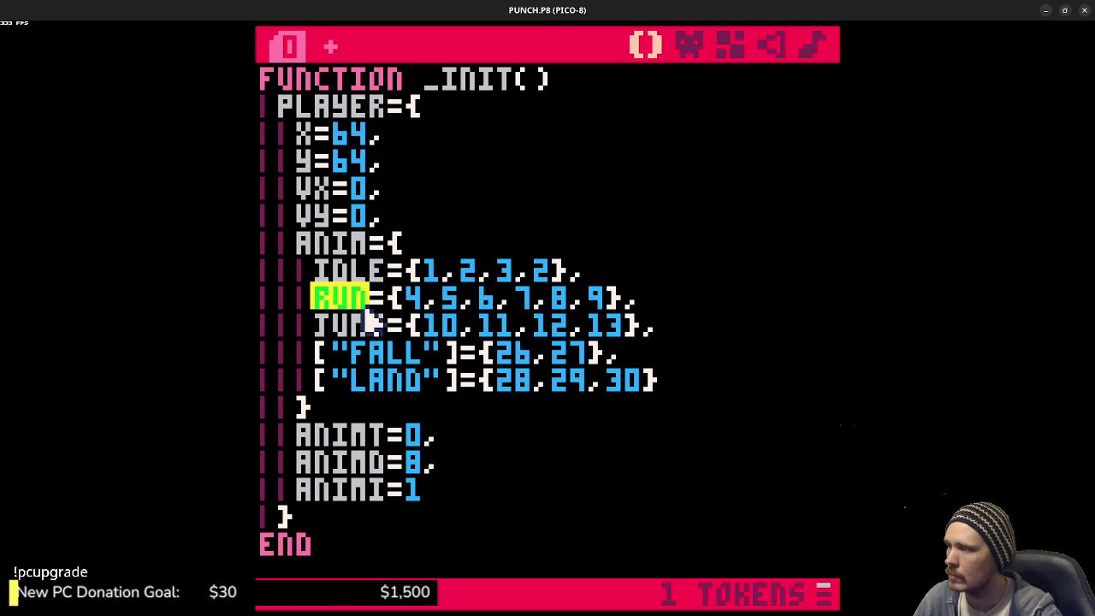
{"action": "left_click", "coordinate": [329, 308]}
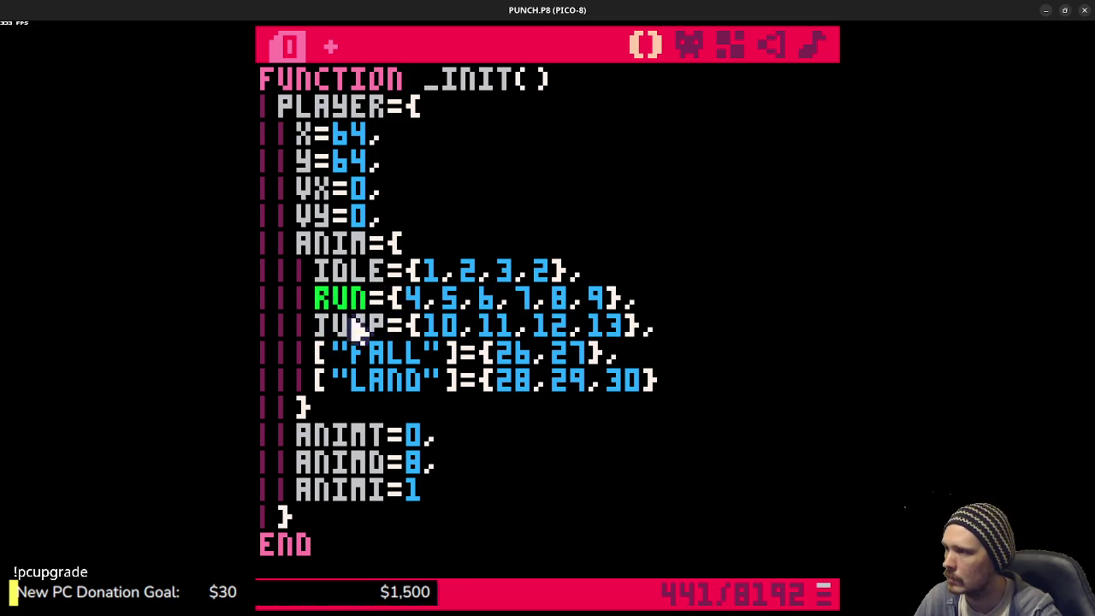
{"action": "left_click_drag", "start_coordinate": [314, 353], "coordinate": [350, 374]}
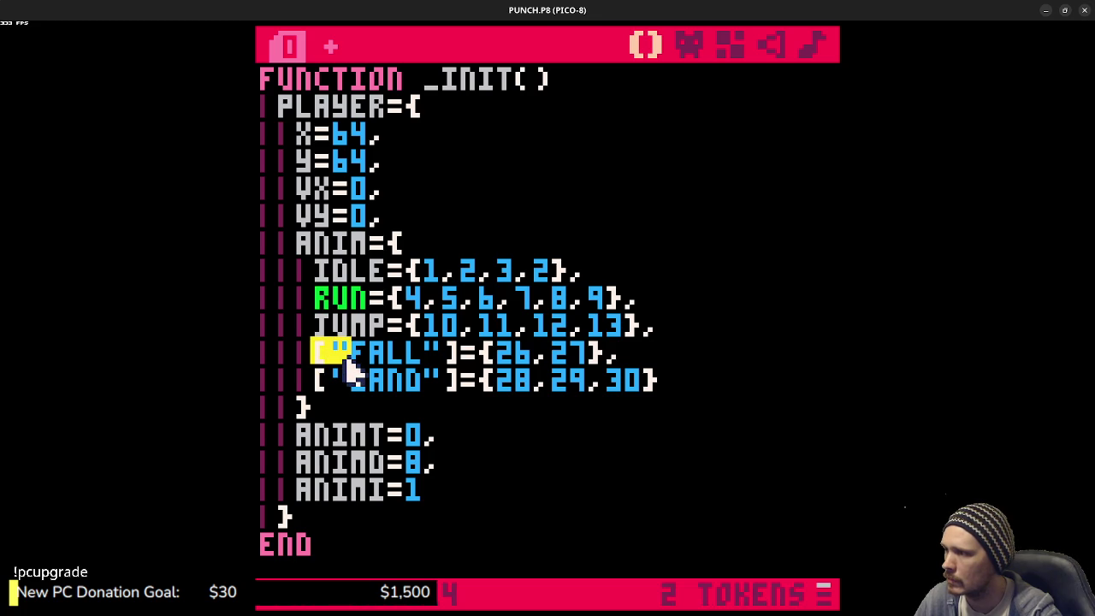
{"action": "key", "text": "BackSpace"}
{"action": "left_click_drag", "start_coordinate": [422, 353], "coordinate": [393, 352]}
{"action": "key", "text": "BackSpace"}
{"action": "left_click_drag", "start_coordinate": [313, 380], "coordinate": [350, 389]}
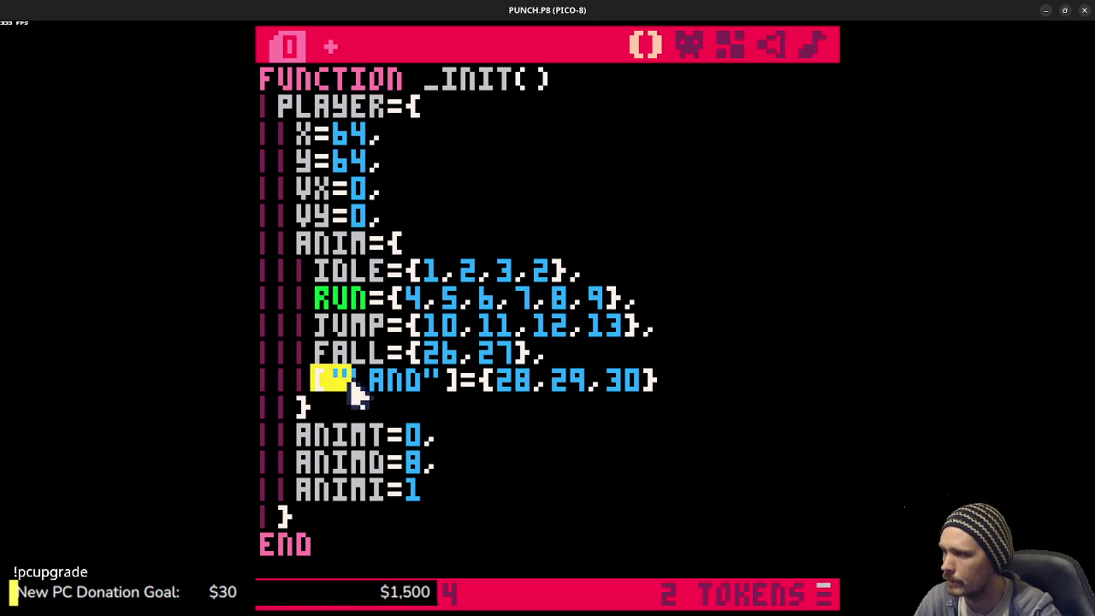
{"action": "key", "text": "BackSpace"}
{"action": "key", "text": "BackSpace"}
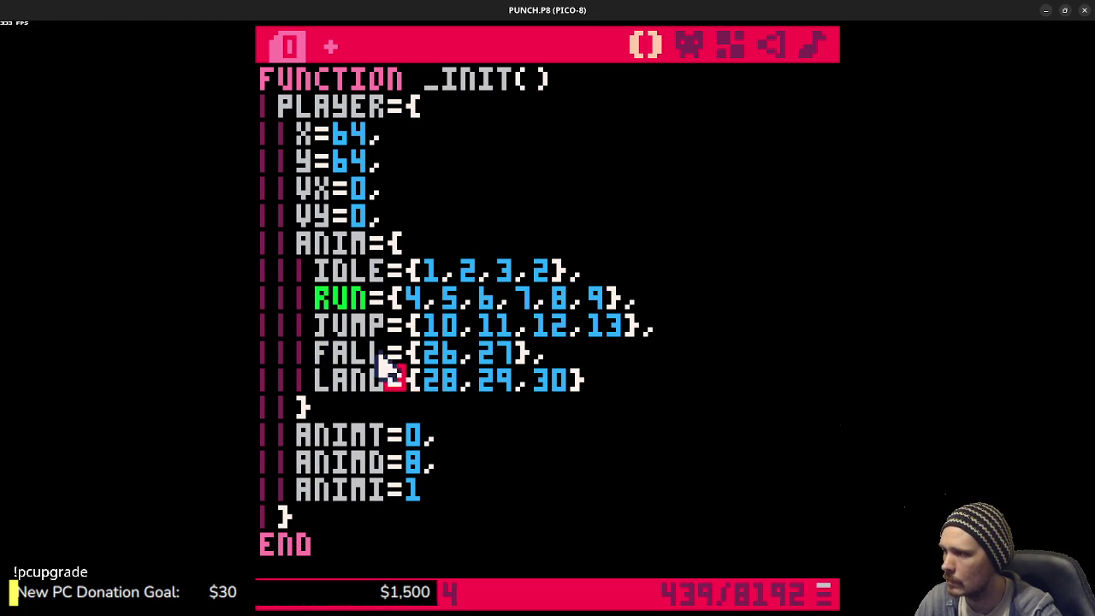
{"action": "double_click", "coordinate": [339, 306]}
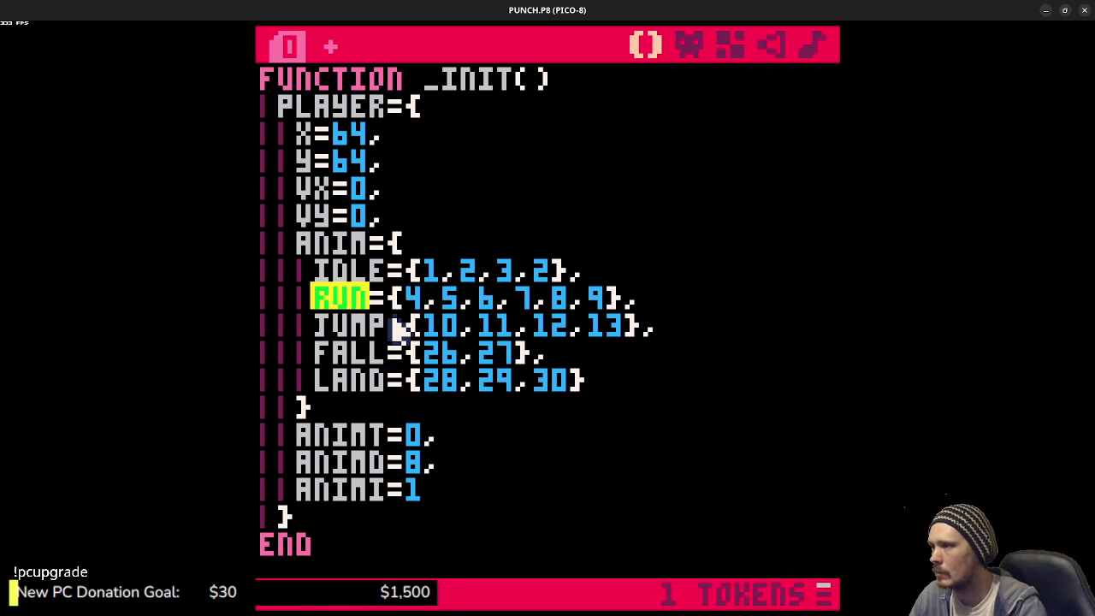
{"action": "key", "text": "Left"}
- Uncomment the LOCAL CA line and index PLAYER.ANIMS with "IDLE", then save
{"action": "type", "text": "a"}
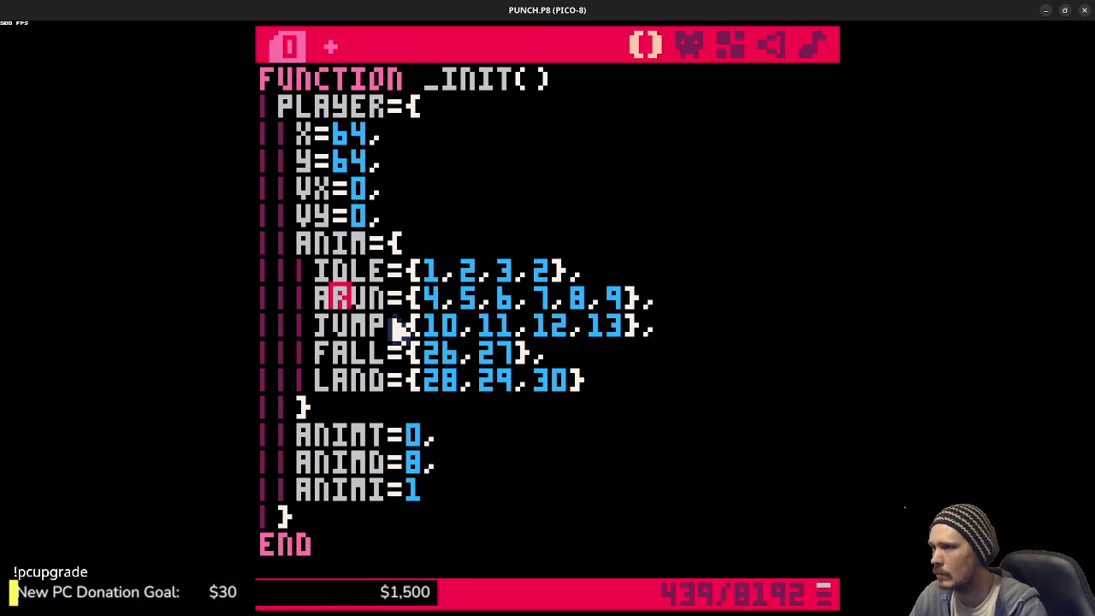
{"action": "key", "text": "ctrl+s"}
{"action": "scroll", "coordinate": [410, 321], "scroll_direction": "down", "scroll_amount": 9}
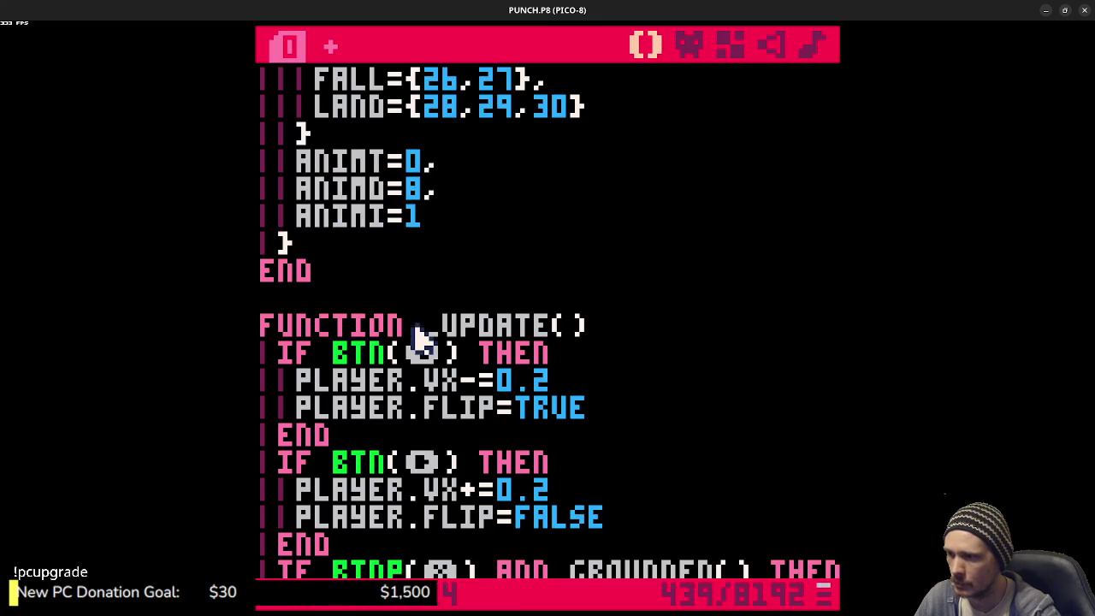
{"action": "scroll", "coordinate": [539, 357], "scroll_direction": "down", "scroll_amount": 1}
{"action": "left_click_drag", "start_coordinate": [761, 407], "coordinate": [263, 417]}
{"action": "key", "text": "ctrl+b"}
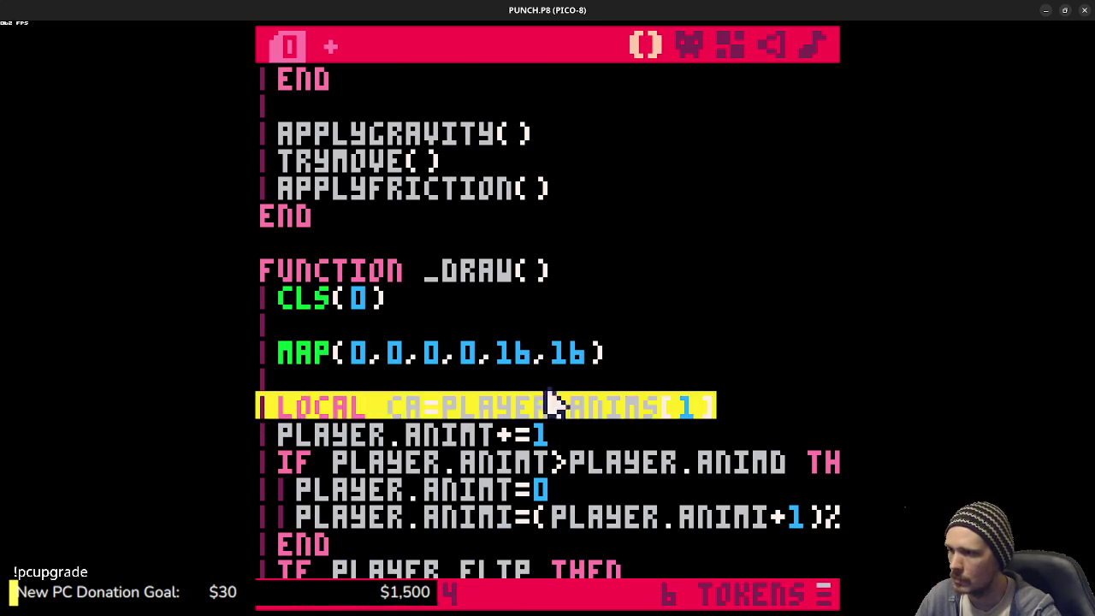
{"action": "left_click", "coordinate": [672, 419]}
{"action": "key", "text": "Delete"}
{"action": "type", "text": "\"IDLE\""}
{"action": "key", "text": "ctrl+s"}
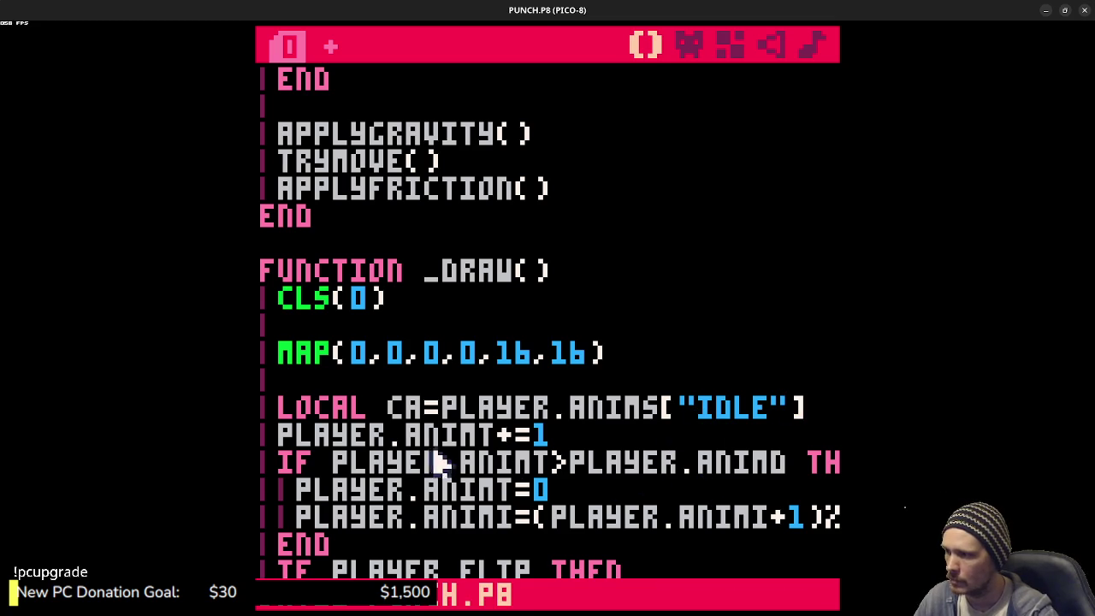
- Rework the ANIMI frame-advance line so the wrap uses #CA
{"action": "left_click", "coordinate": [714, 485]}
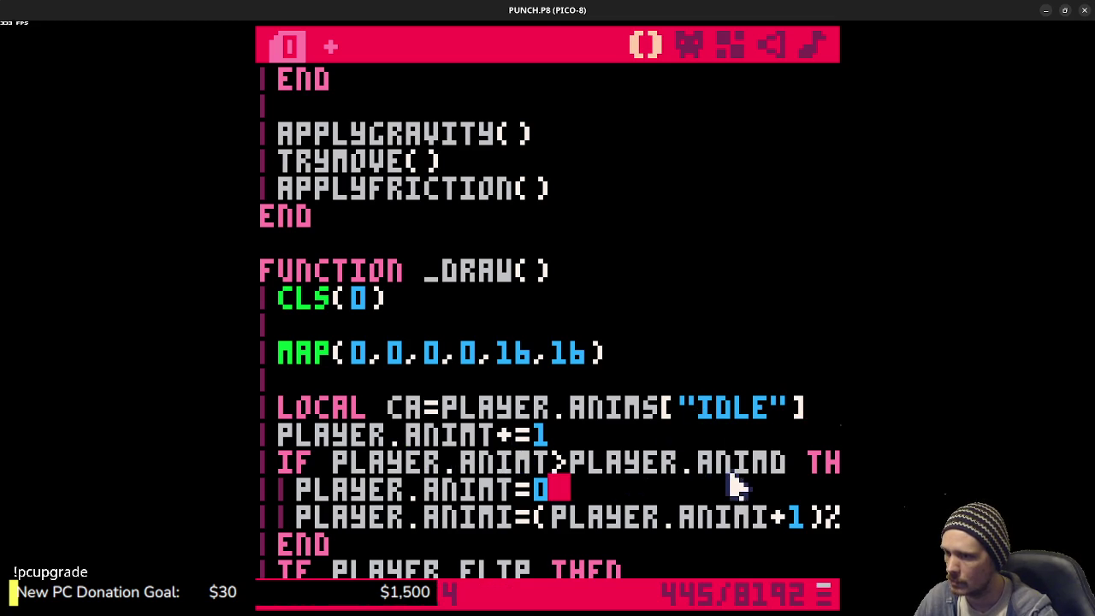
{"action": "left_click_drag", "start_coordinate": [733, 469], "coordinate": [842, 468]}
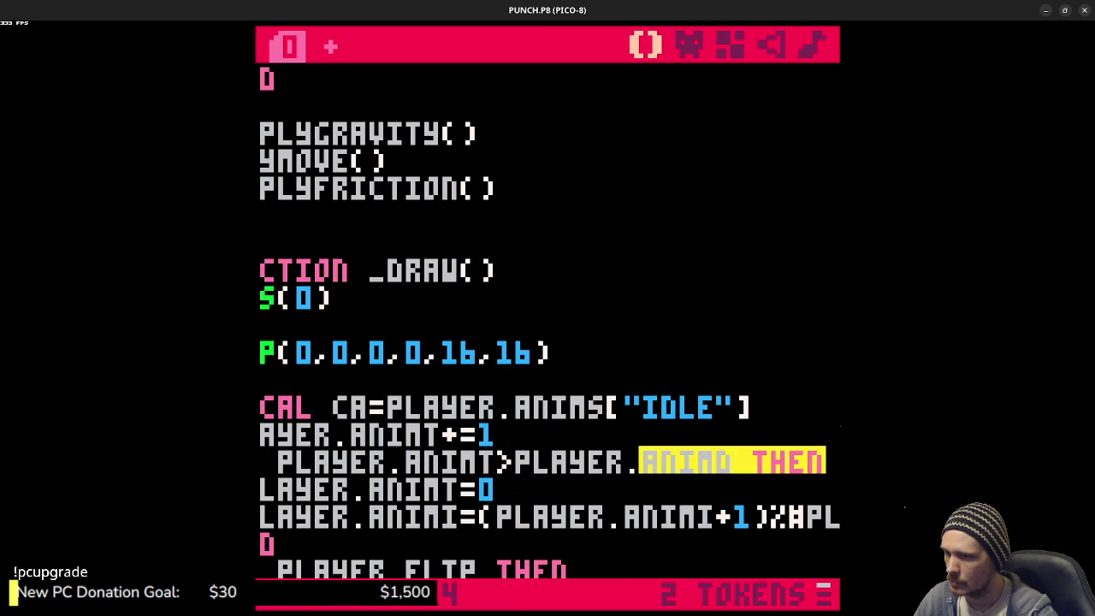
{"action": "left_click", "coordinate": [682, 478]}
{"action": "left_click_drag", "start_coordinate": [647, 519], "coordinate": [842, 518]}
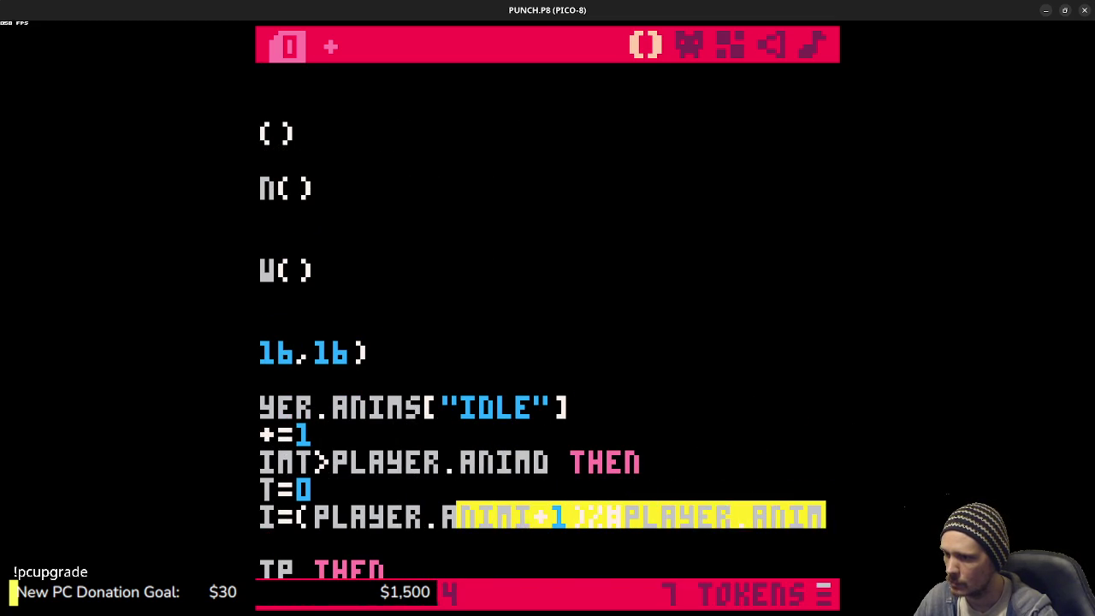
{"action": "left_click", "coordinate": [794, 517]}
{"action": "double_click", "coordinate": [810, 518]}
{"action": "type", "text": "anims["}
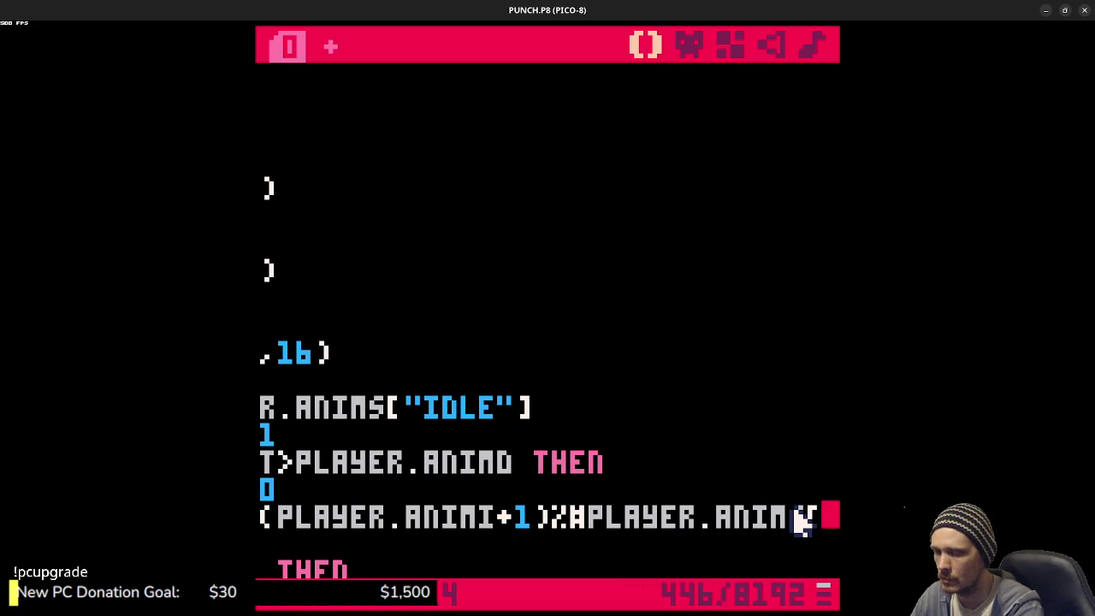
{"action": "key", "text": "BackSpace"}
{"action": "key", "text": "BackSpace"}
{"action": "key", "text": "BackSpace"}
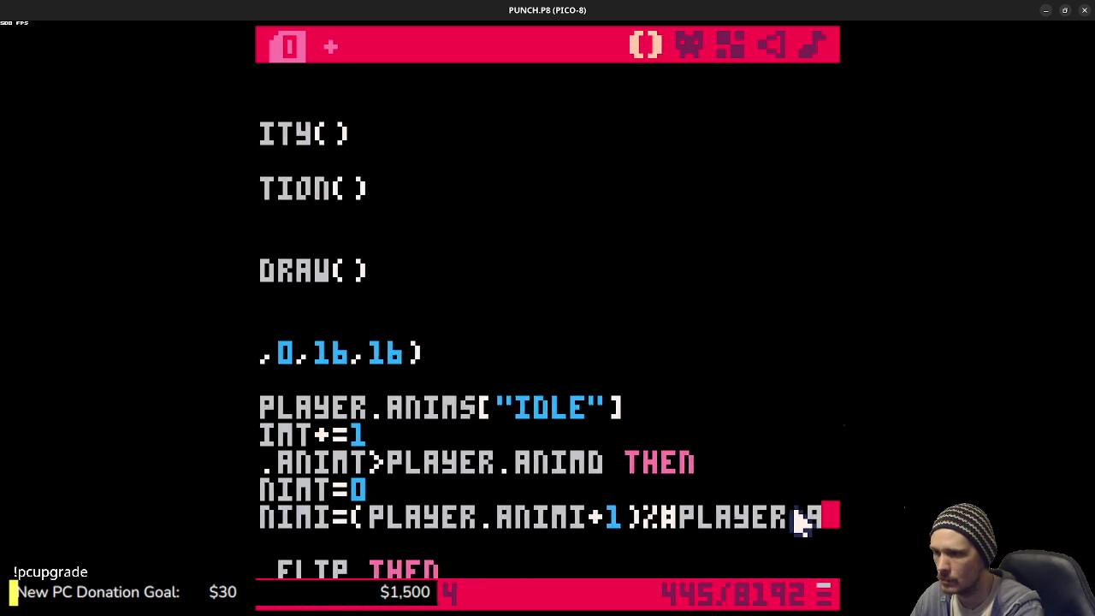
{"action": "type", "text": "("}
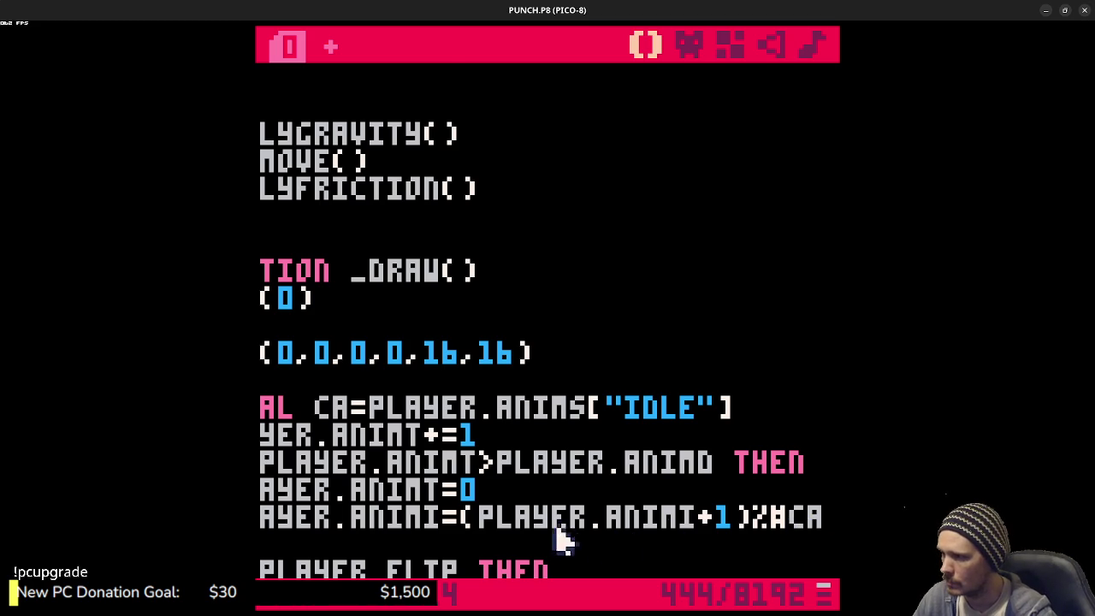
- Replace PLAYER.ANIM with CA in both SPR calls and run the cart
{"action": "scroll", "coordinate": [569, 516], "scroll_direction": "down", "scroll_amount": 2}
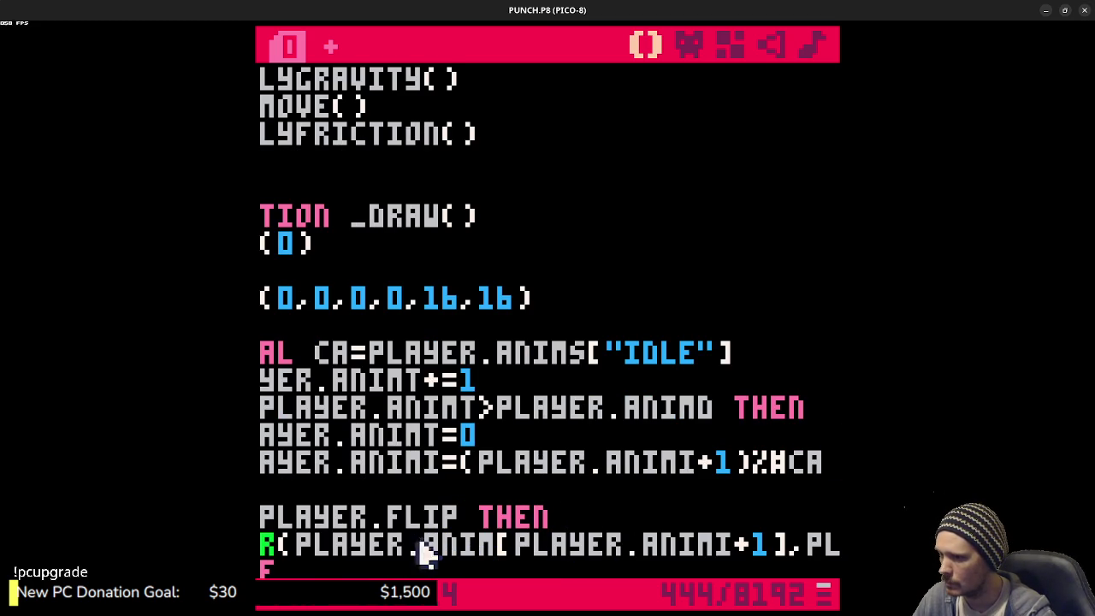
{"action": "mouse_move", "coordinate": [295, 544]}
{"action": "left_mouse_down"}
{"action": "mouse_move", "coordinate": [417, 564]}
{"action": "mouse_move", "coordinate": [503, 558]}
{"action": "left_mouse_up"}
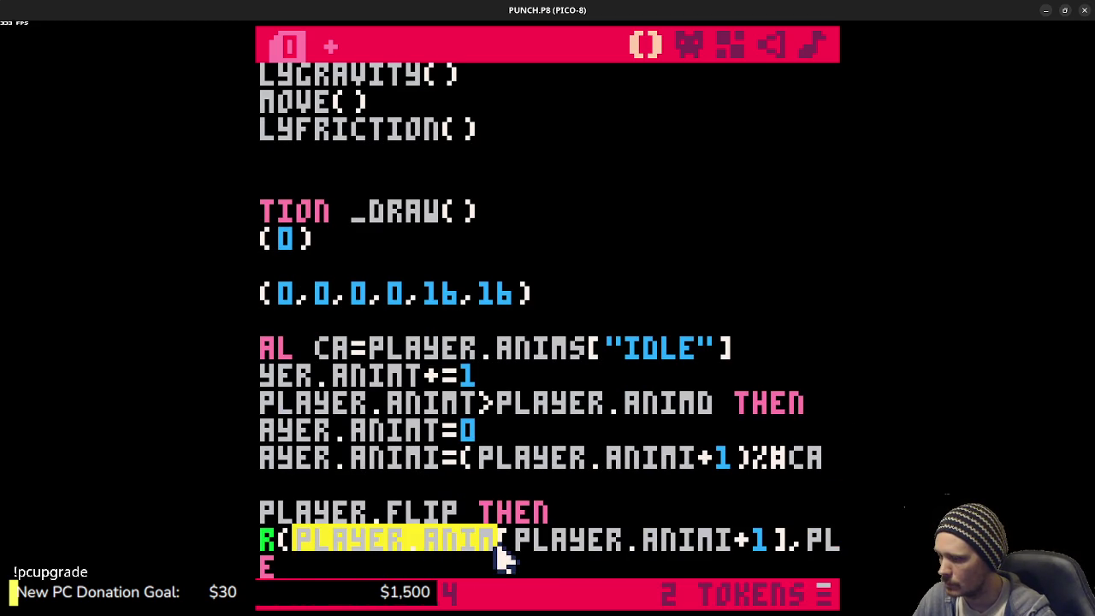
{"action": "type", "text": "ca"}
{"action": "scroll", "coordinate": [556, 517], "scroll_direction": "down", "scroll_amount": 2}
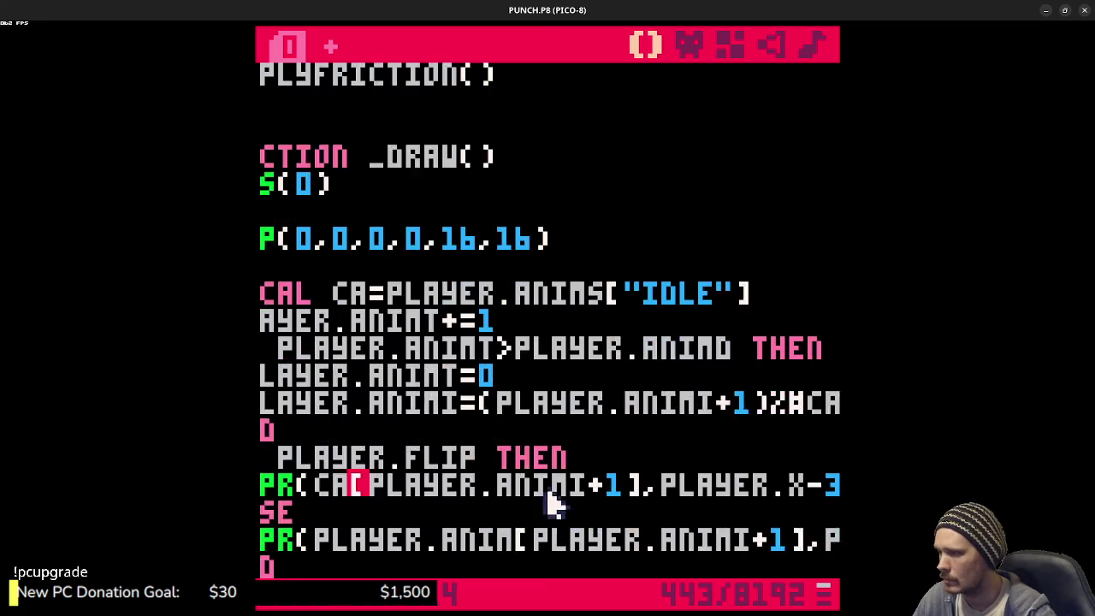
{"action": "scroll", "coordinate": [555, 513], "scroll_direction": "down", "scroll_amount": 2}
{"action": "left_click_drag", "start_coordinate": [324, 485], "coordinate": [513, 506]}
{"action": "type", "text": "ca"}
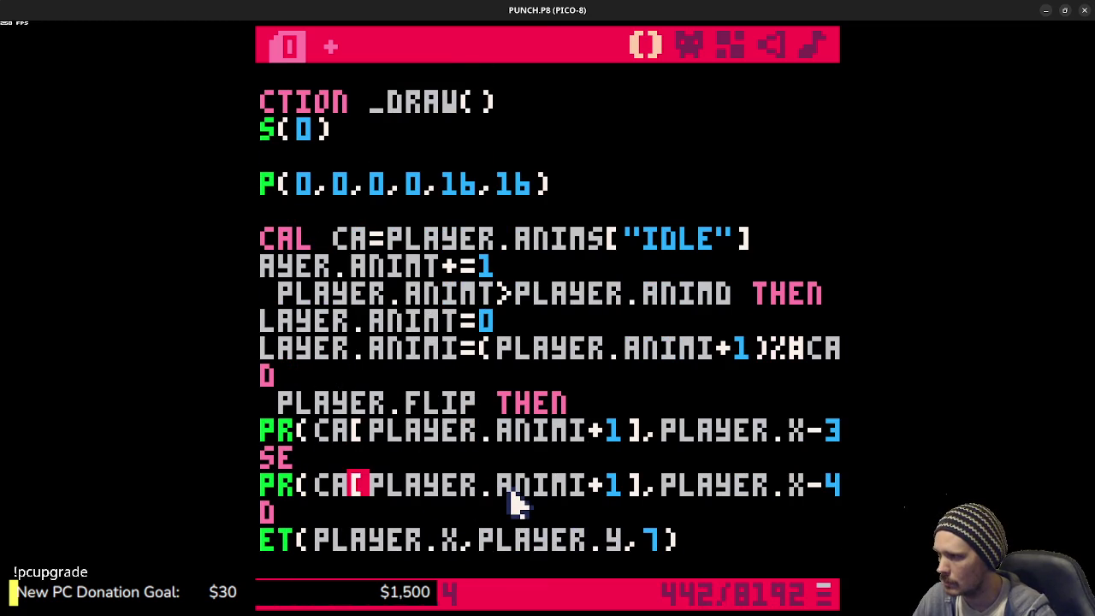
{"action": "key", "text": "ctrl+r"}
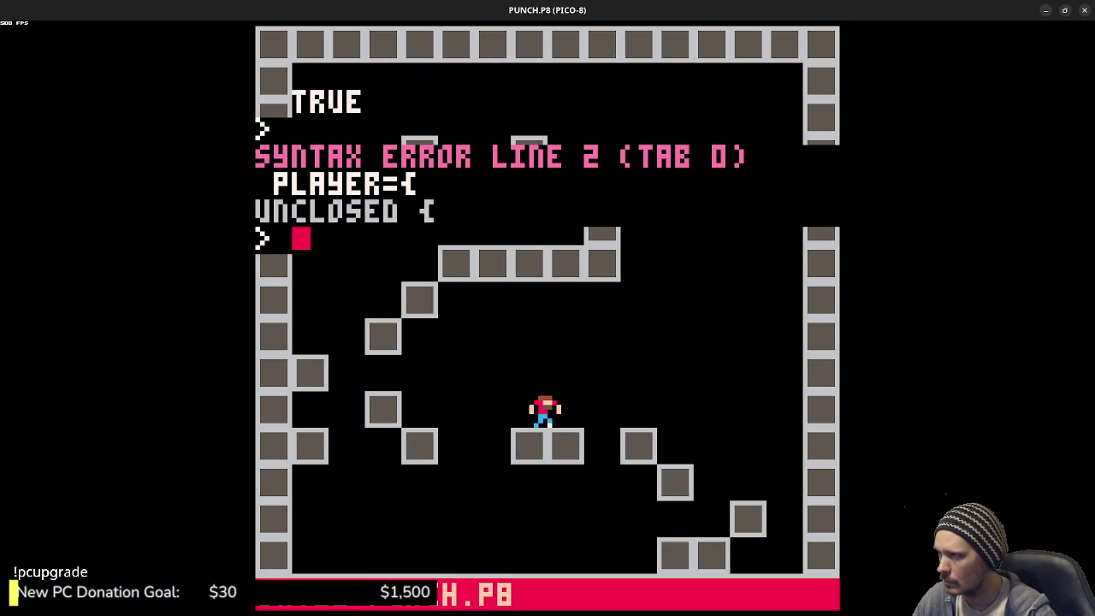
- Add a comma after the ANIM table's closing brace and run the cart again
{"action": "key", "text": "Escape"}
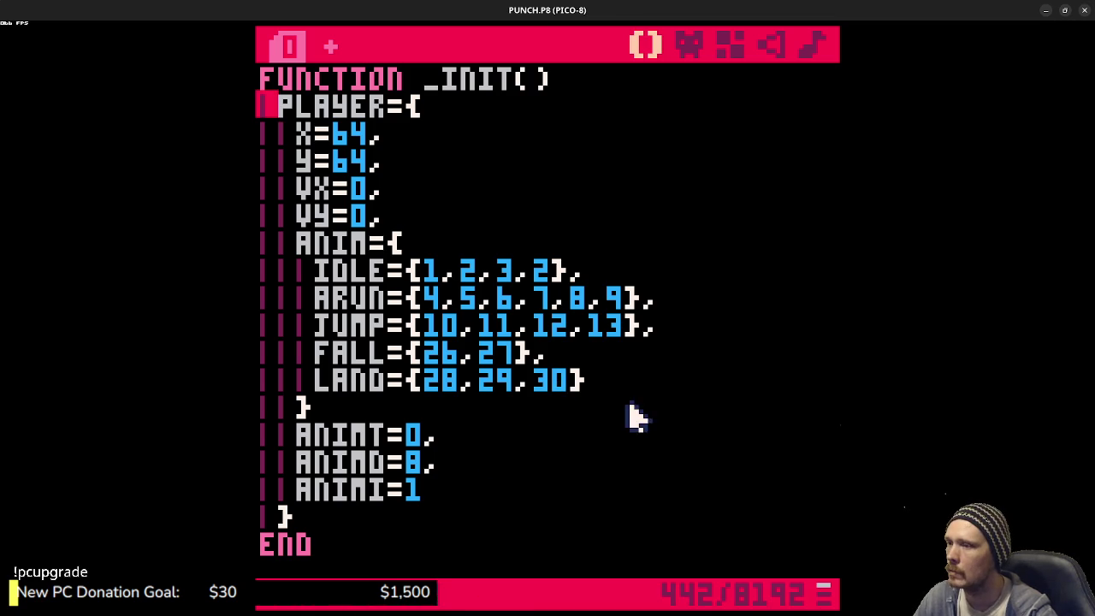
{"action": "left_click", "coordinate": [613, 377]}
{"action": "left_click", "coordinate": [448, 403]}
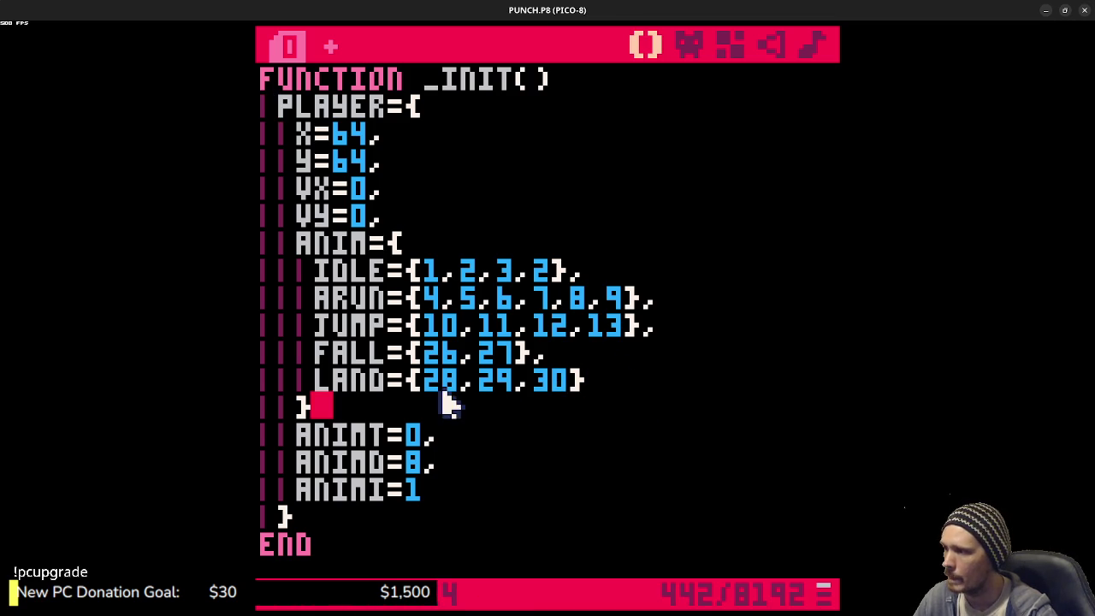
{"action": "type", "text": ","}
{"action": "key", "text": "ctrl+r"}
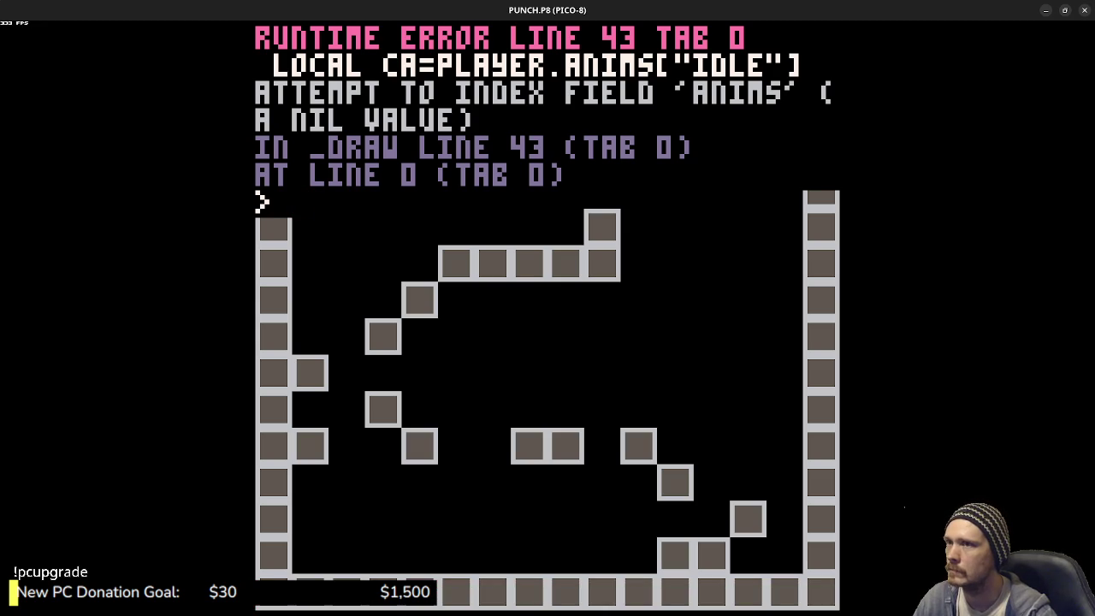
- Back in the editor, inspect the IDLE lookup and place the caret after ANIM in _INIT
{"action": "key", "text": "Escape"}
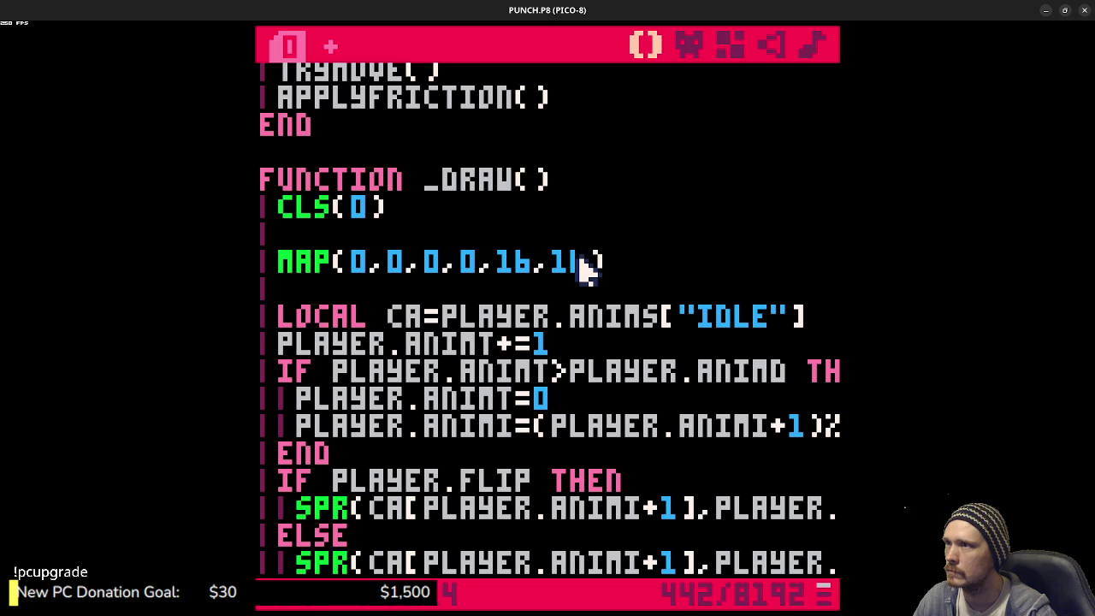
{"action": "scroll", "coordinate": [585, 313], "scroll_direction": "up", "scroll_amount": 2}
{"action": "scroll", "coordinate": [586, 317], "scroll_direction": "down", "scroll_amount": 2}
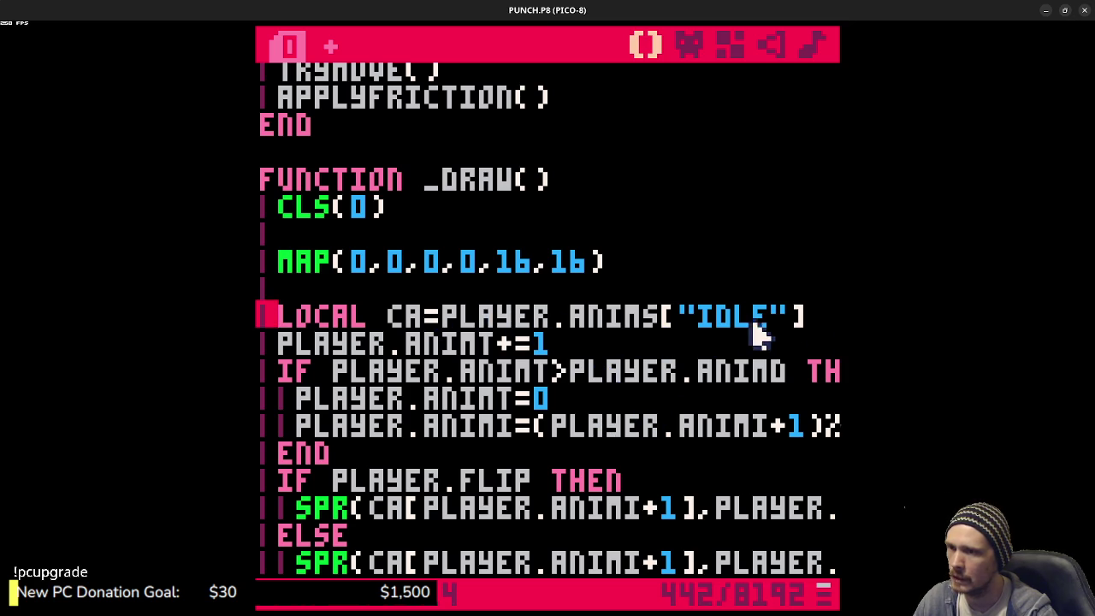
{"action": "left_click_drag", "start_coordinate": [809, 316], "coordinate": [573, 323]}
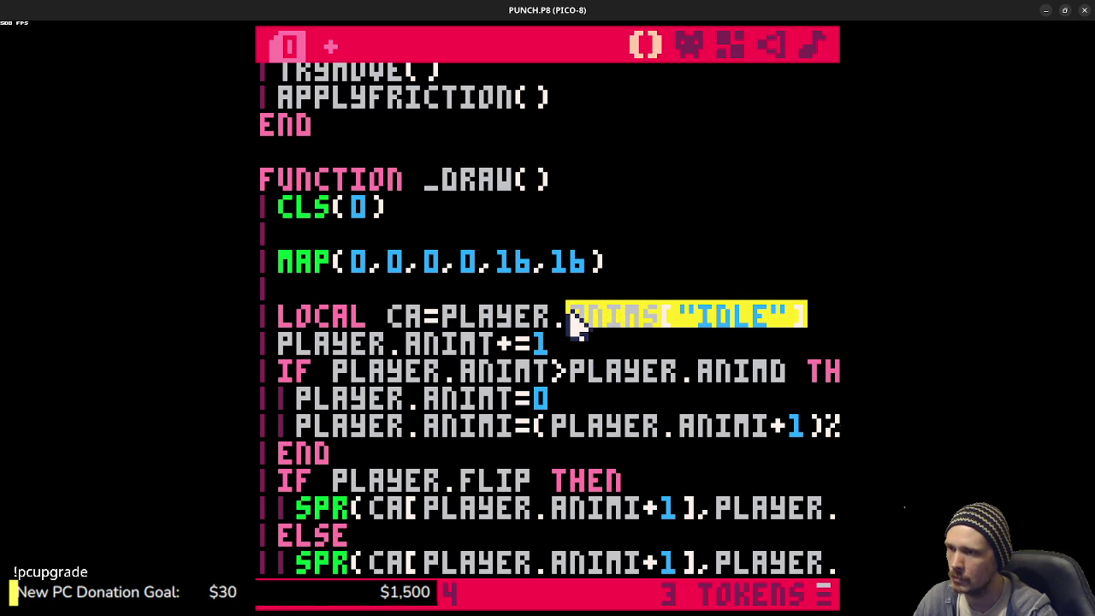
{"action": "scroll", "coordinate": [579, 323], "scroll_direction": "up", "scroll_amount": 10}
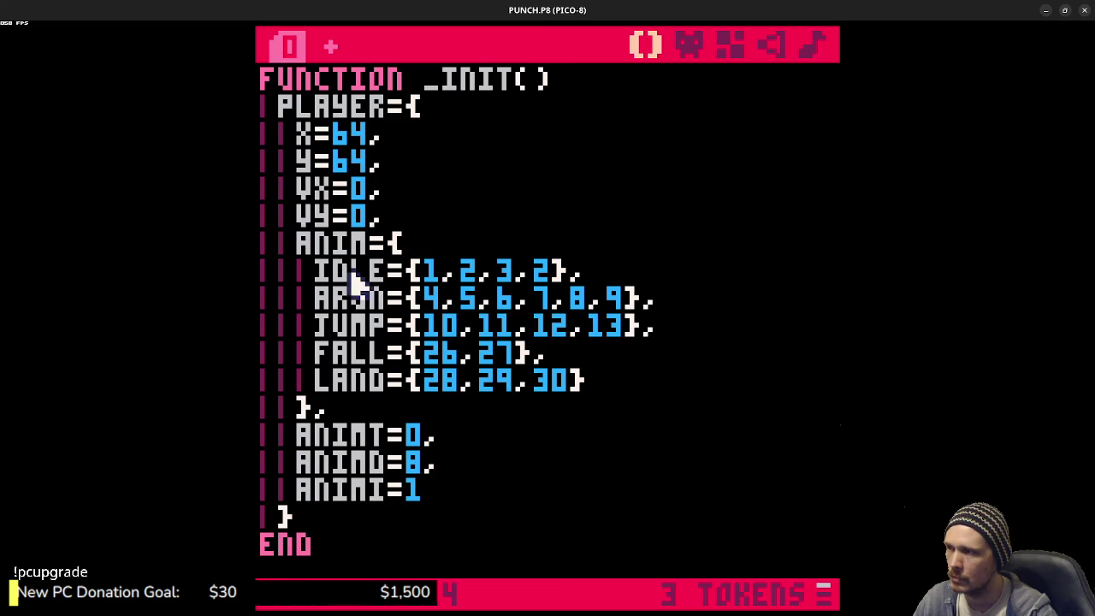
{"action": "left_click", "coordinate": [373, 244]}
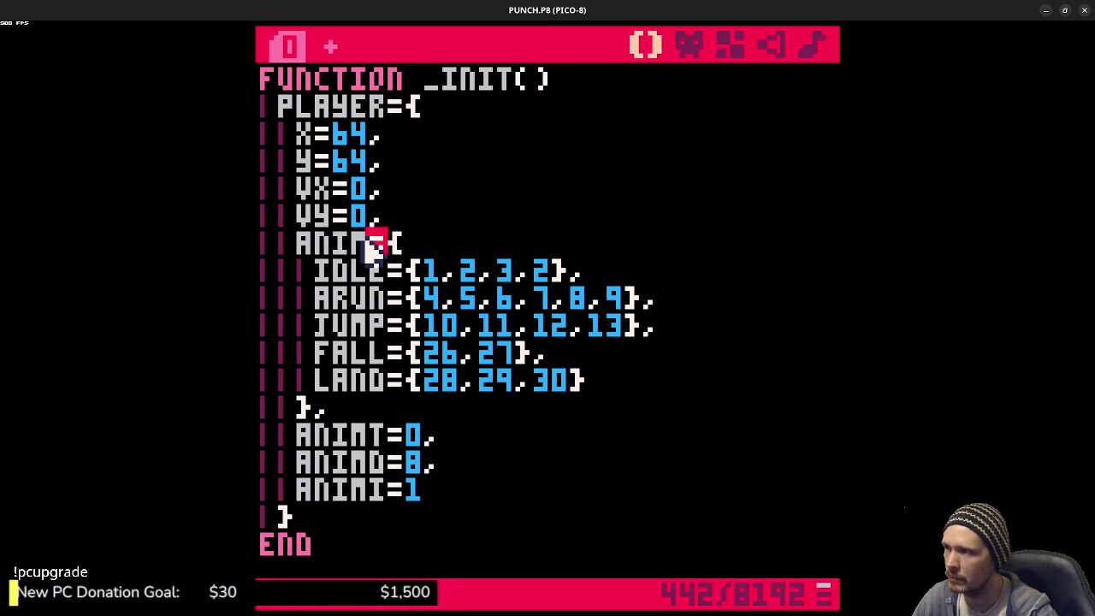
{"action": "type", "text": "S"}
- Save and run the cart, testing jumps and left/right movement, then stop the game
{"action": "key", "text": "ctrl+s"}
{"action": "key", "text": "ctrl+r"}
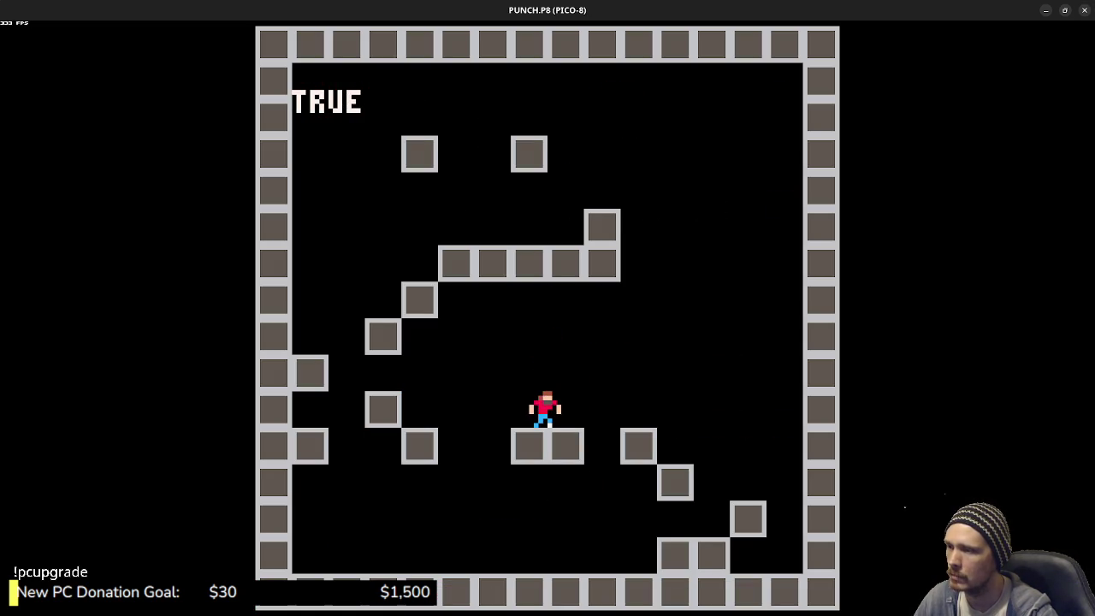
{"action": "key", "text": "z"}
{"action": "key", "text": "z"}
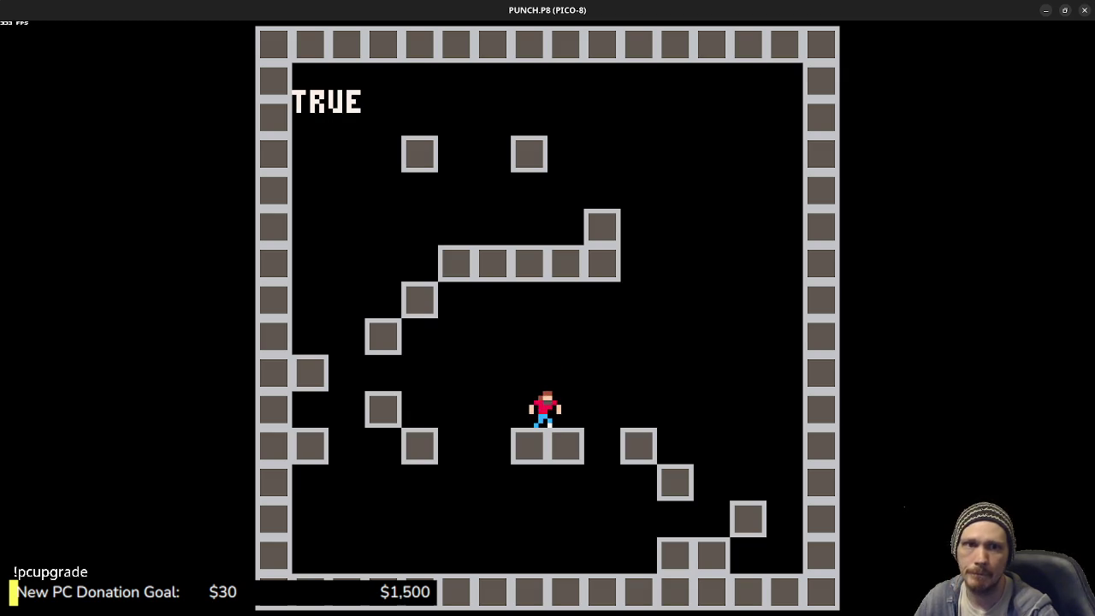
{"action": "key", "text": "z"}
{"action": "key", "text": "Right"}
{"action": "key", "text": "z"}
{"action": "key", "text": "Left"}
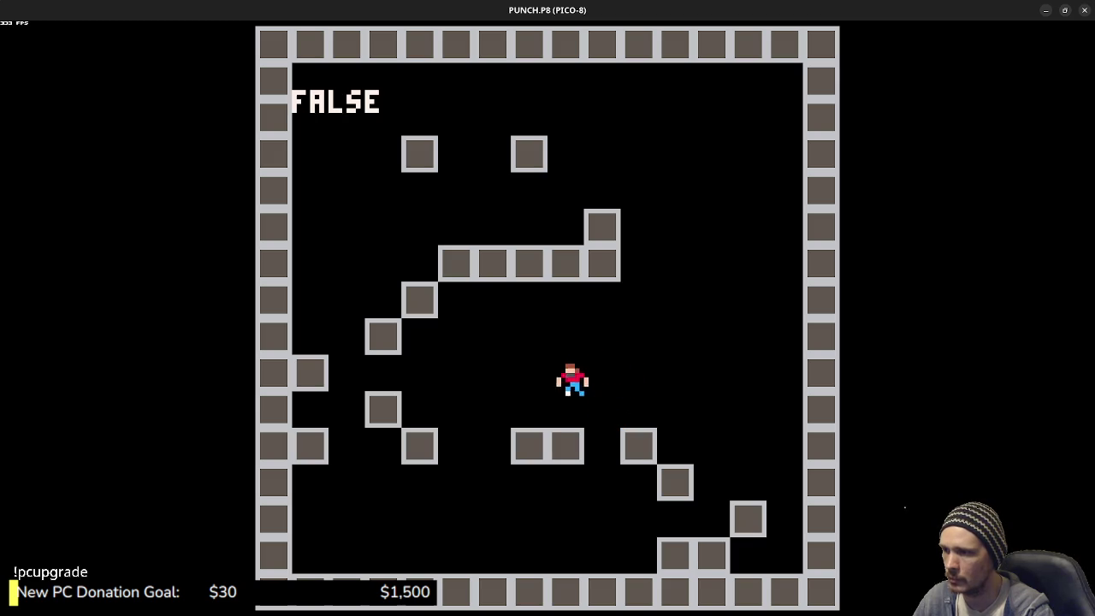
{"action": "key", "text": "Escape"}
{"action": "key", "text": "Escape"}
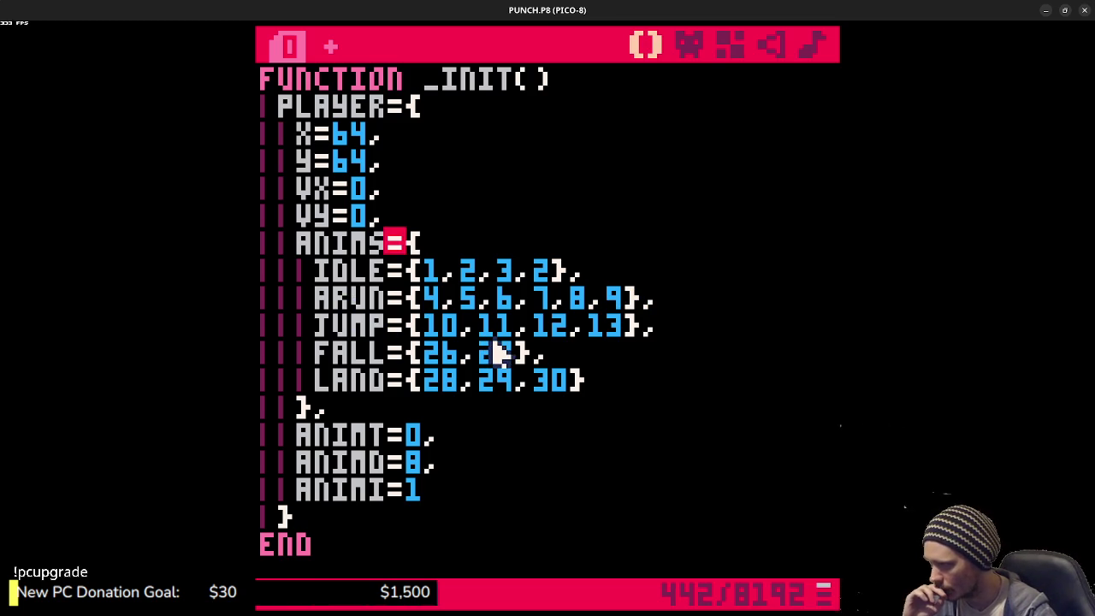
- Below the CA line in _DRAW, add 'IF ABS(PLAYER.VX)>0 THEN CA=PLAYER.ANIMS["RRUN"]'
{"action": "scroll", "coordinate": [498, 352], "scroll_direction": "down", "scroll_amount": 15}
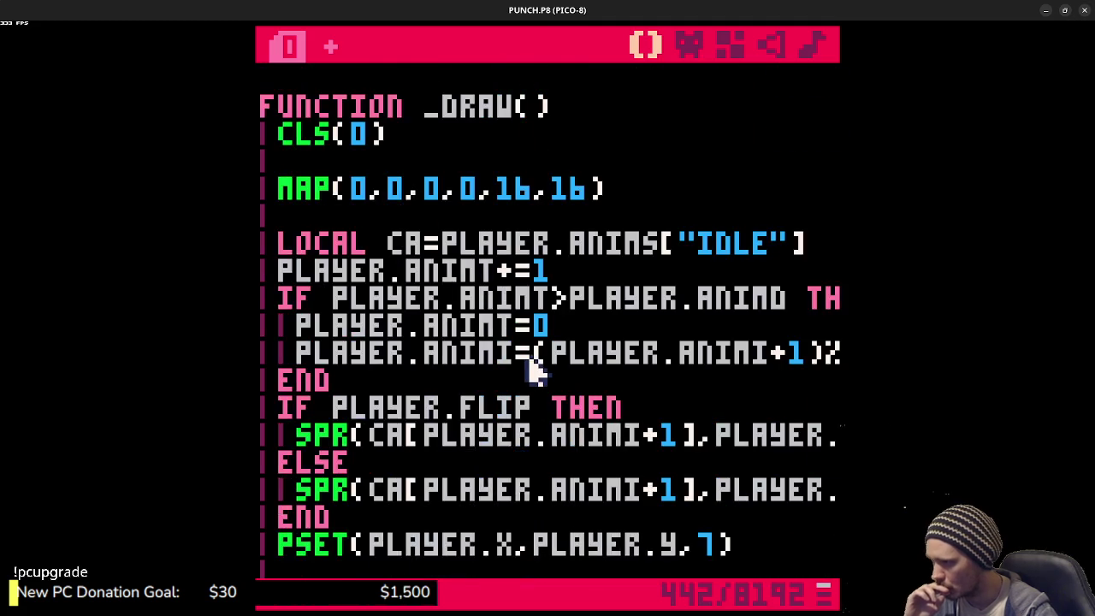
{"action": "scroll", "coordinate": [530, 361], "scroll_direction": "up", "scroll_amount": 3}
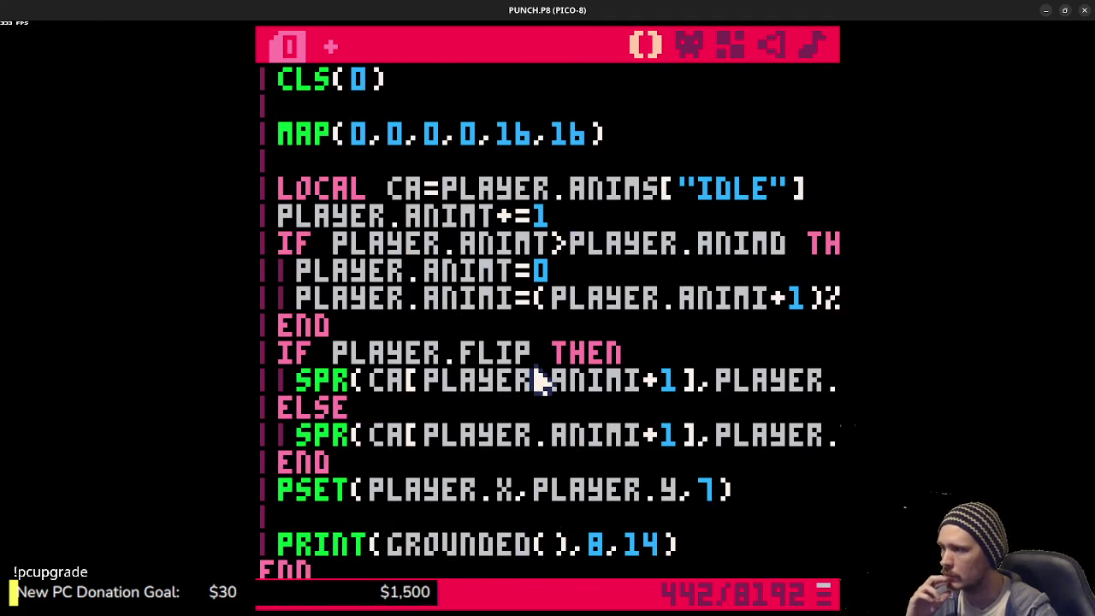
{"action": "scroll", "coordinate": [540, 376], "scroll_direction": "down", "scroll_amount": 9}
{"action": "scroll", "coordinate": [548, 376], "scroll_direction": "down", "scroll_amount": 11}
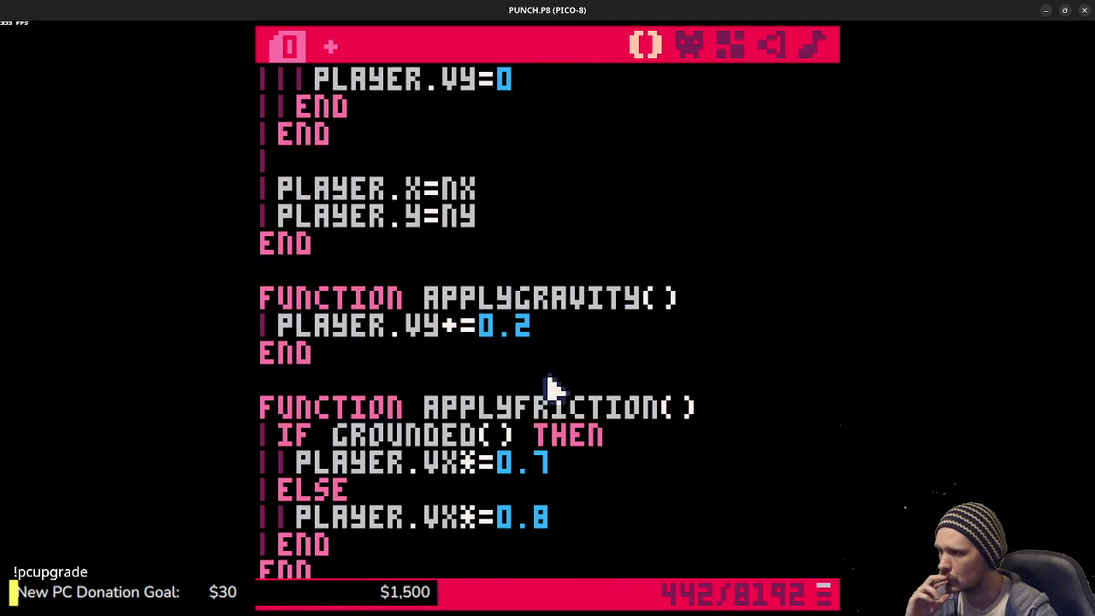
{"action": "scroll", "coordinate": [552, 389], "scroll_direction": "up", "scroll_amount": 13}
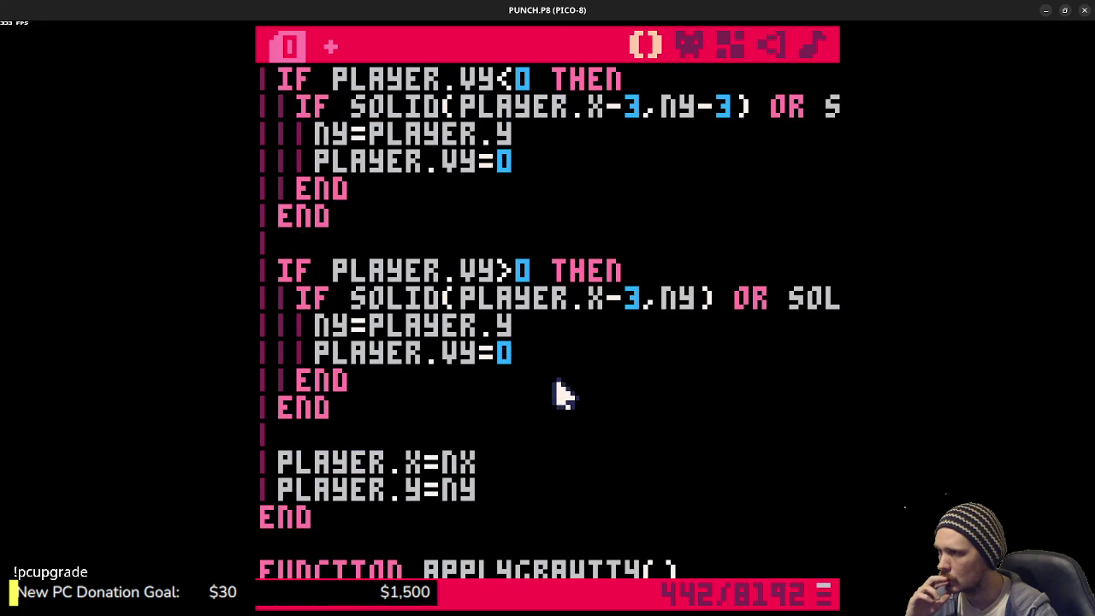
{"action": "scroll", "coordinate": [557, 391], "scroll_direction": "up", "scroll_amount": 7}
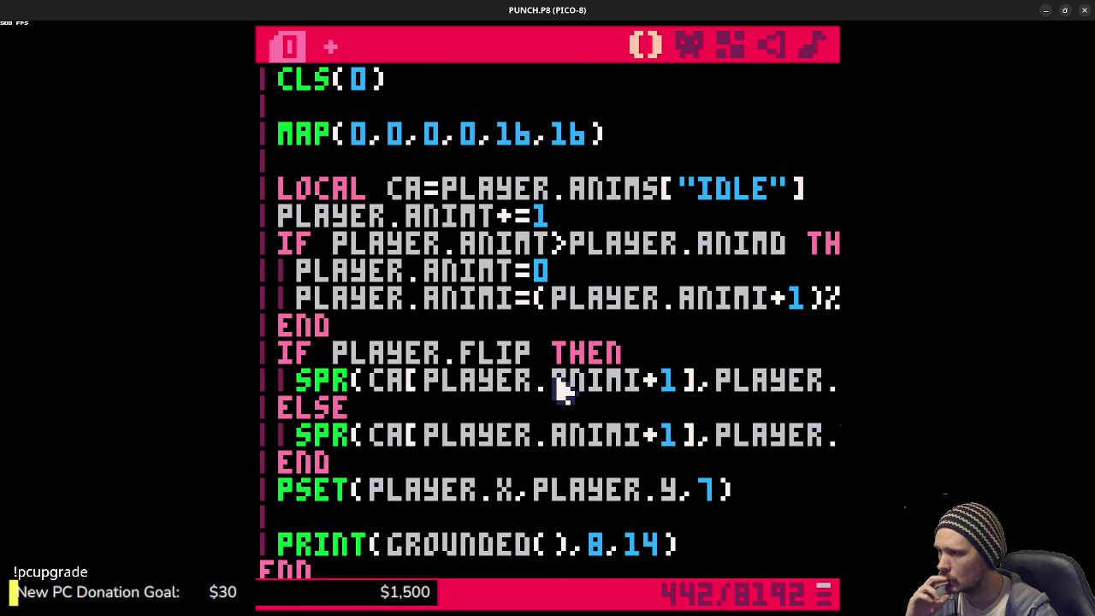
{"action": "scroll", "coordinate": [560, 392], "scroll_direction": "up", "scroll_amount": 1}
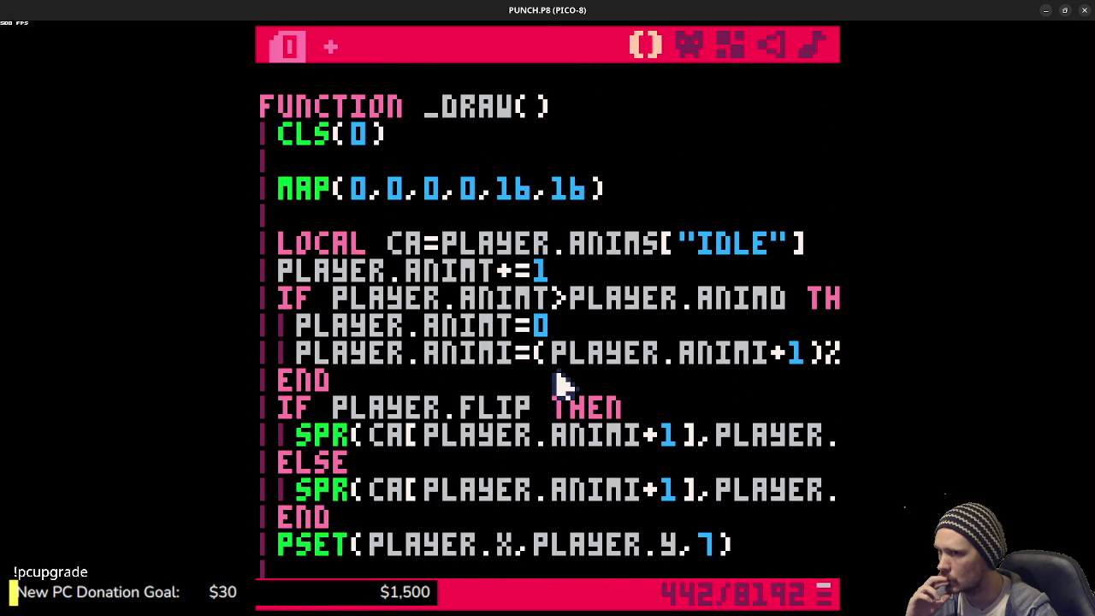
{"action": "left_click", "coordinate": [823, 252]}
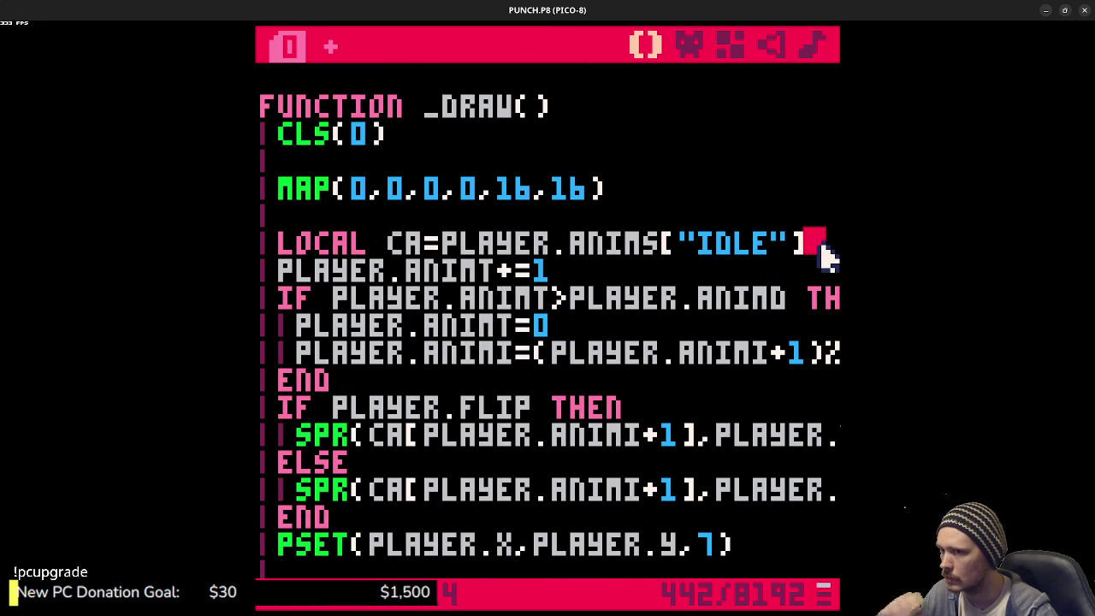
{"action": "key", "text": "Return"}
{"action": "type", "text": "if "}
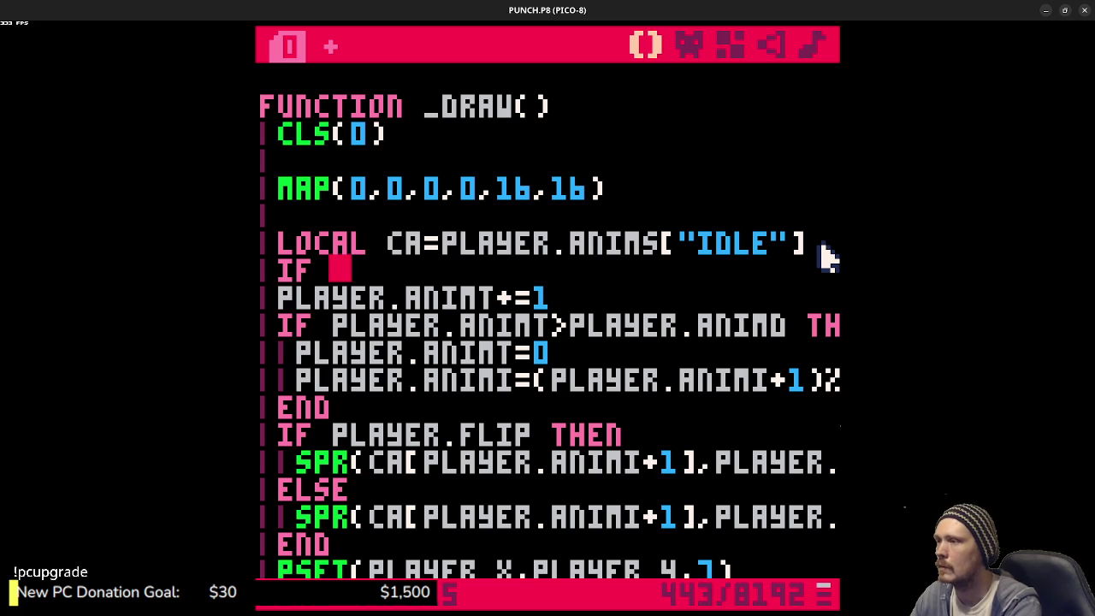
{"action": "type", "text": "player.vx"}
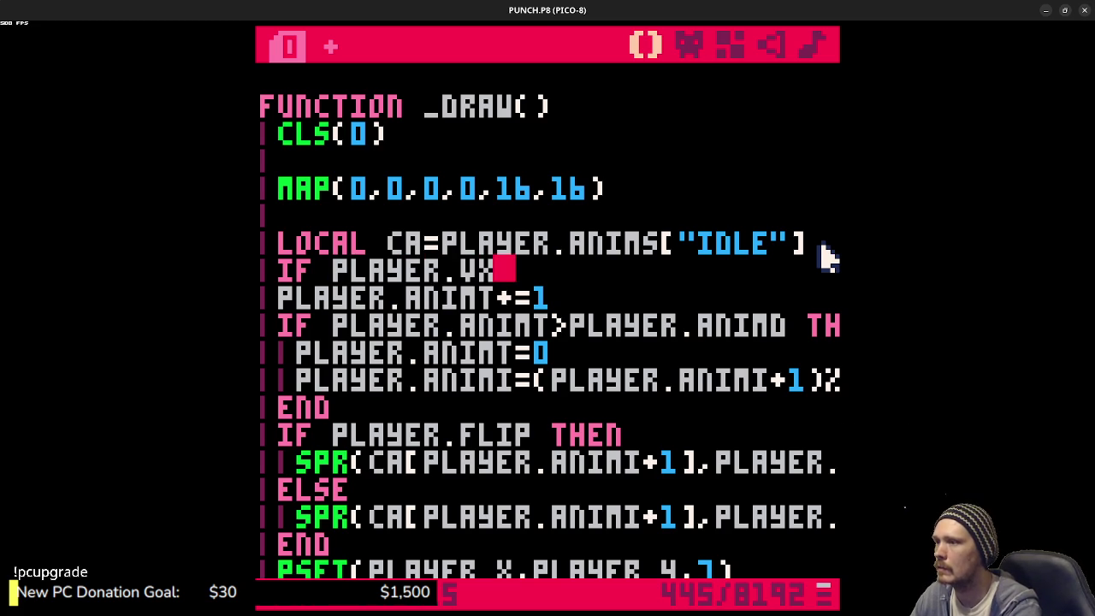
{"action": "key", "text": "BackSpace"}
{"action": "key", "text": "BackSpace"}
{"action": "key", "text": "BackSpace"}
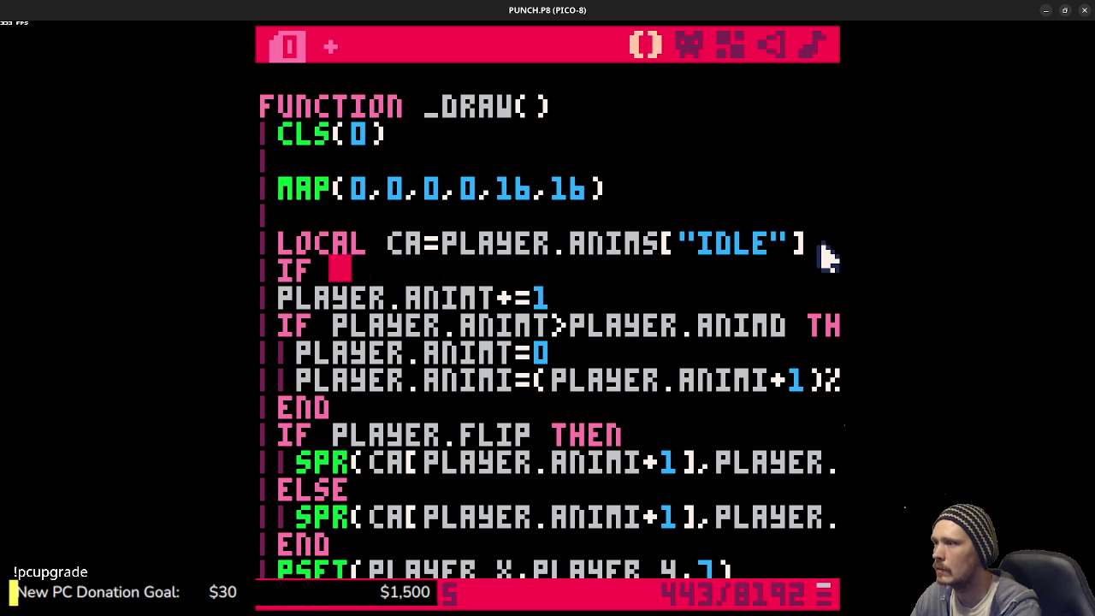
{"action": "type", "text": "abs(player.vx"}
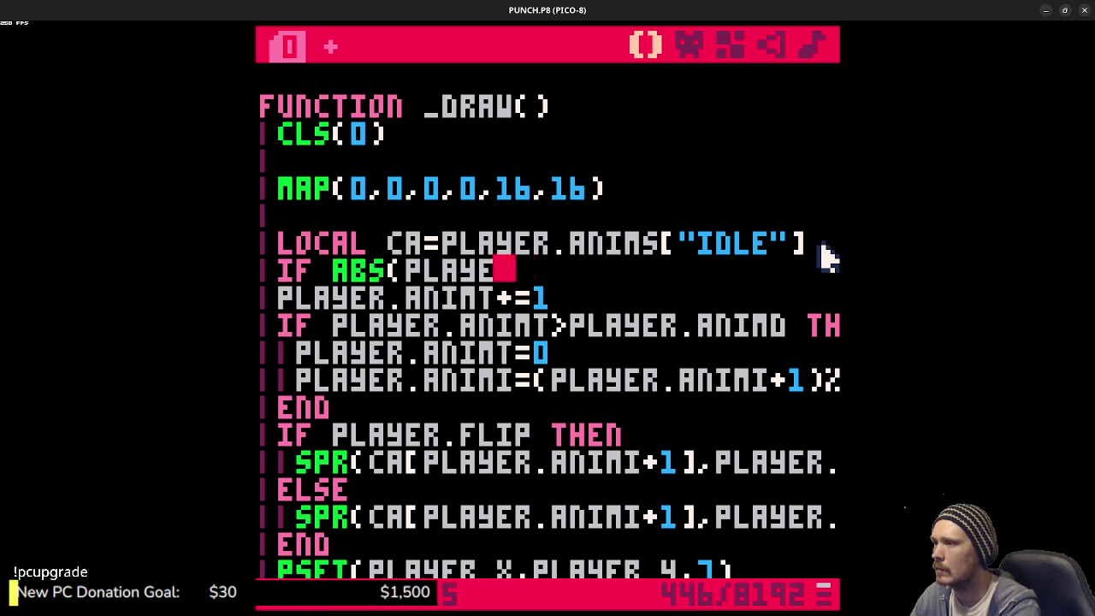
{"action": "type", "text": ")>0"}
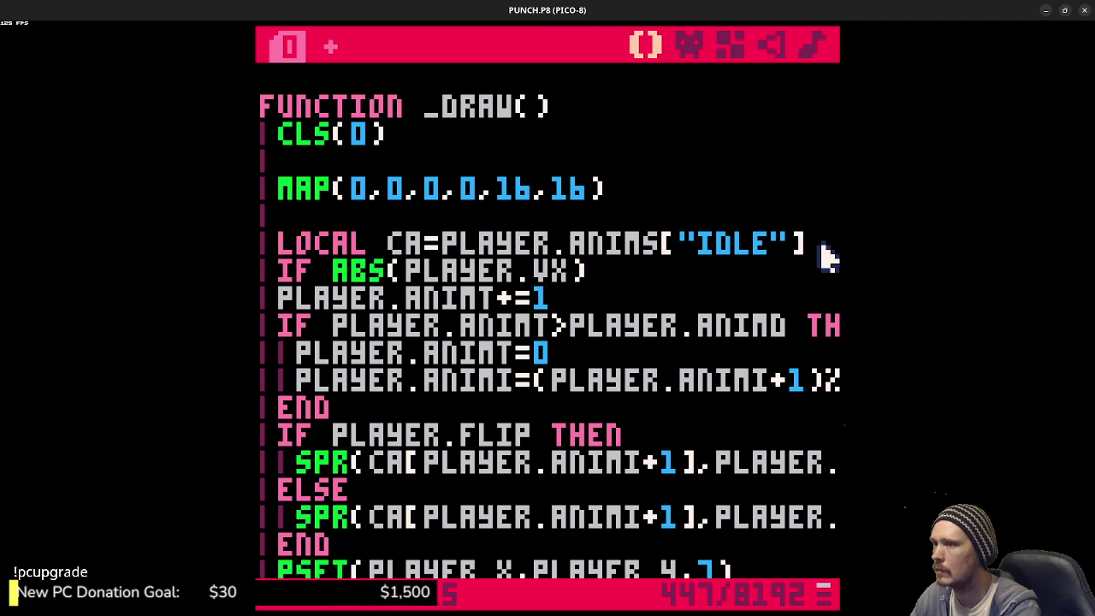
{"action": "type", "text": " then"}
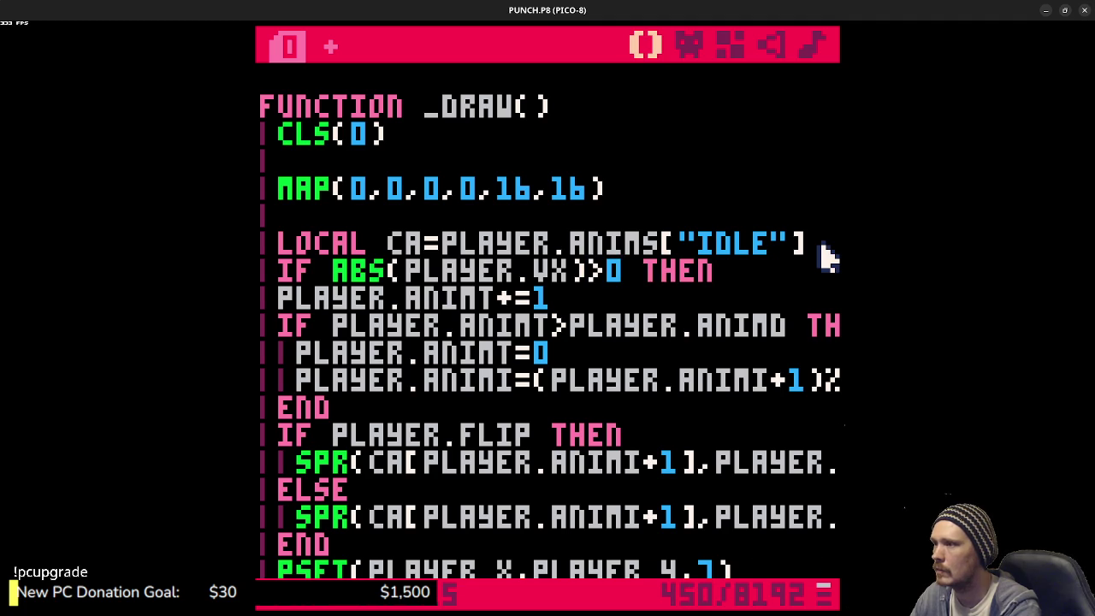
{"action": "key", "text": "Return"}
{"action": "type", "text": "ca="}
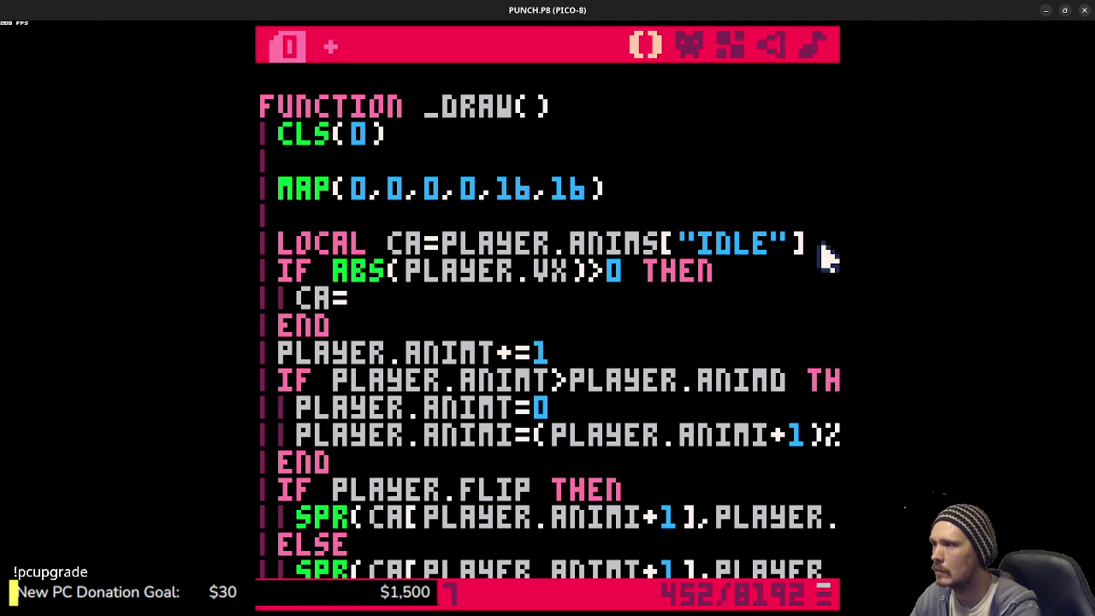
{"action": "type", "text": "player.anims["}
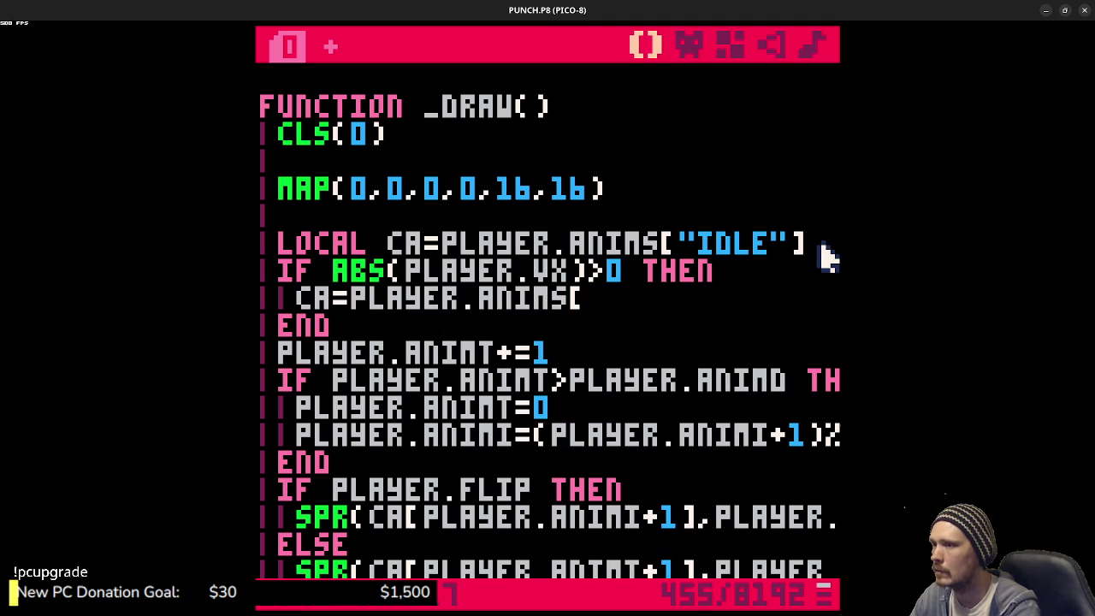
{"action": "type", "text": "rr"}
{"action": "key", "text": "Left"}
{"action": "key", "text": "Left"}
{"action": "type", "text": "\""}
{"action": "key", "text": "End"}
{"action": "type", "text": "un\"]"}
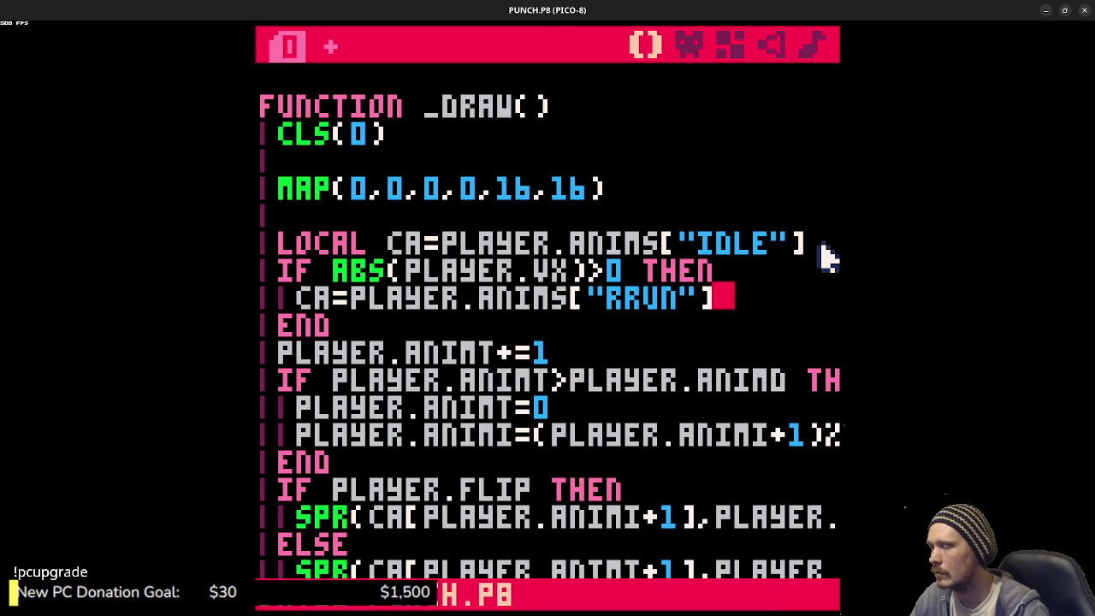
- Check the RRUN frame list, then test-run the game twice, moving the player to see running
{"action": "scroll", "coordinate": [550, 220], "scroll_direction": "up", "scroll_amount": 10}
{"action": "scroll", "coordinate": [414, 282], "scroll_direction": "up", "scroll_amount": 2}
{"action": "left_click", "coordinate": [342, 299]}
{"action": "key", "text": "ctrl+r"}
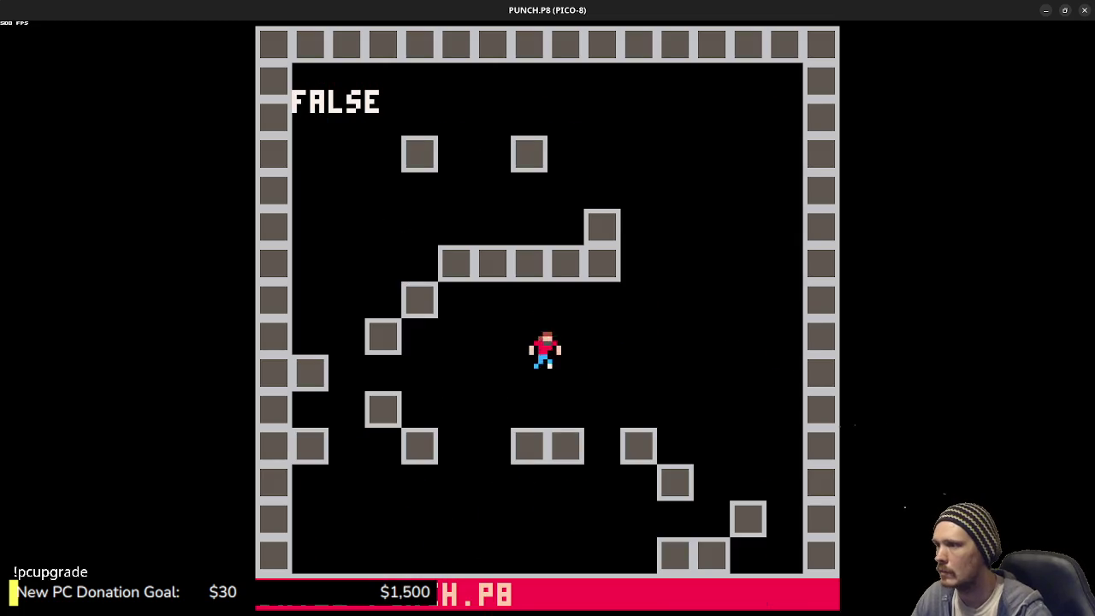
{"action": "key", "text": "Right"}
{"action": "key", "text": "Left"}
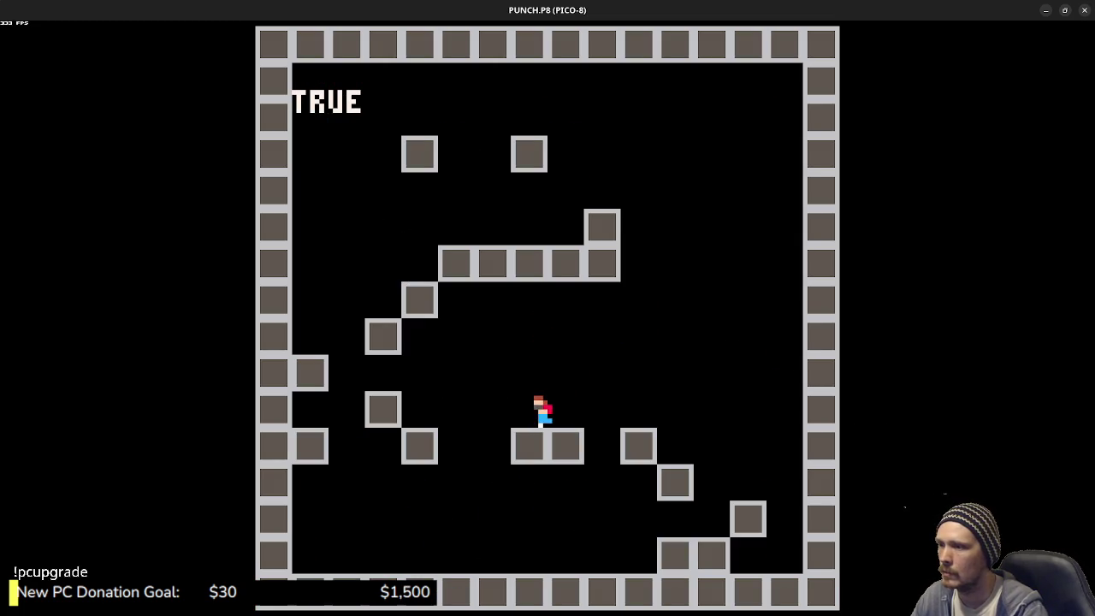
{"action": "key", "text": "Escape"}
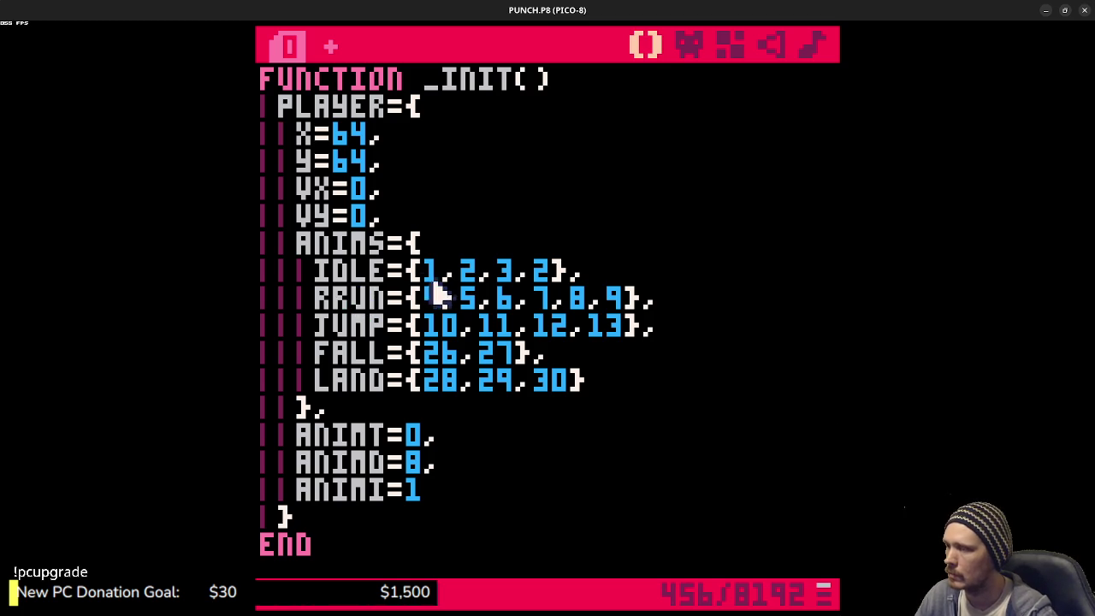
{"action": "key", "text": "ctrl+r"}
{"action": "key", "text": "Right"}
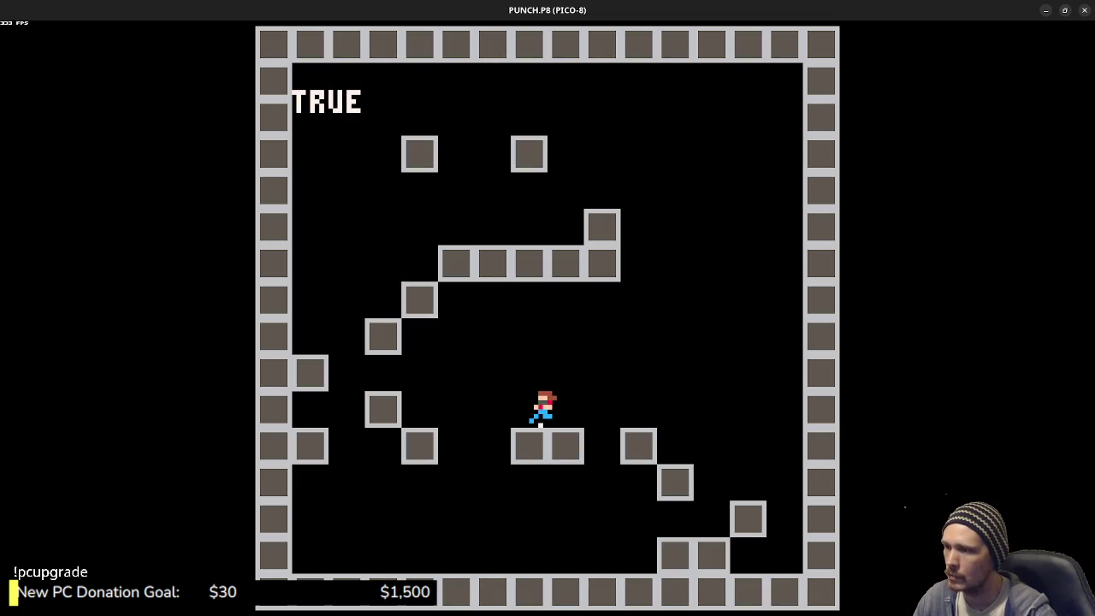
{"action": "key", "text": "Escape"}
{"action": "key", "text": "Escape"}
{"action": "scroll", "coordinate": [513, 380], "scroll_direction": "down", "scroll_amount": 10}
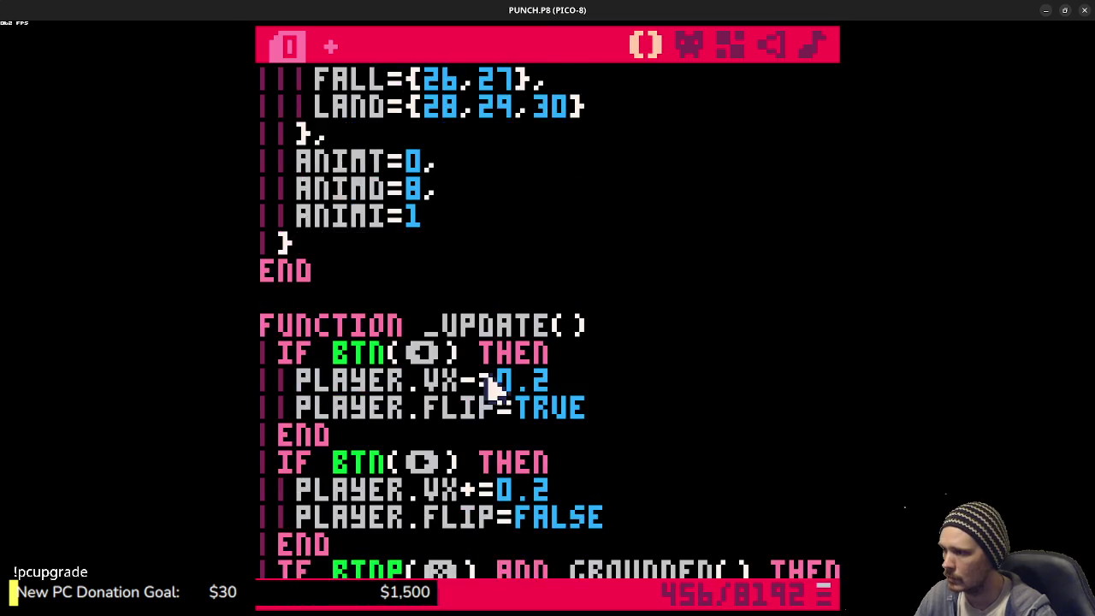
- Go to the 0 threshold in the running check and test-run the game walking left and right
{"action": "scroll", "coordinate": [513, 381], "scroll_direction": "down", "scroll_amount": 4}
{"action": "scroll", "coordinate": [517, 355], "scroll_direction": "up", "scroll_amount": 3}
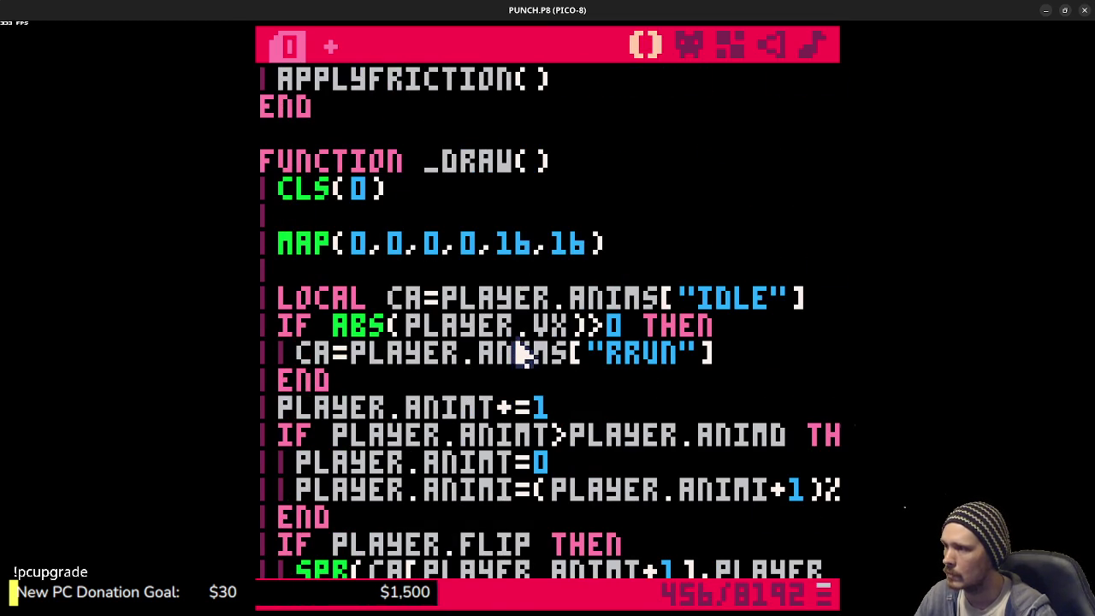
{"action": "left_click", "coordinate": [625, 316]}
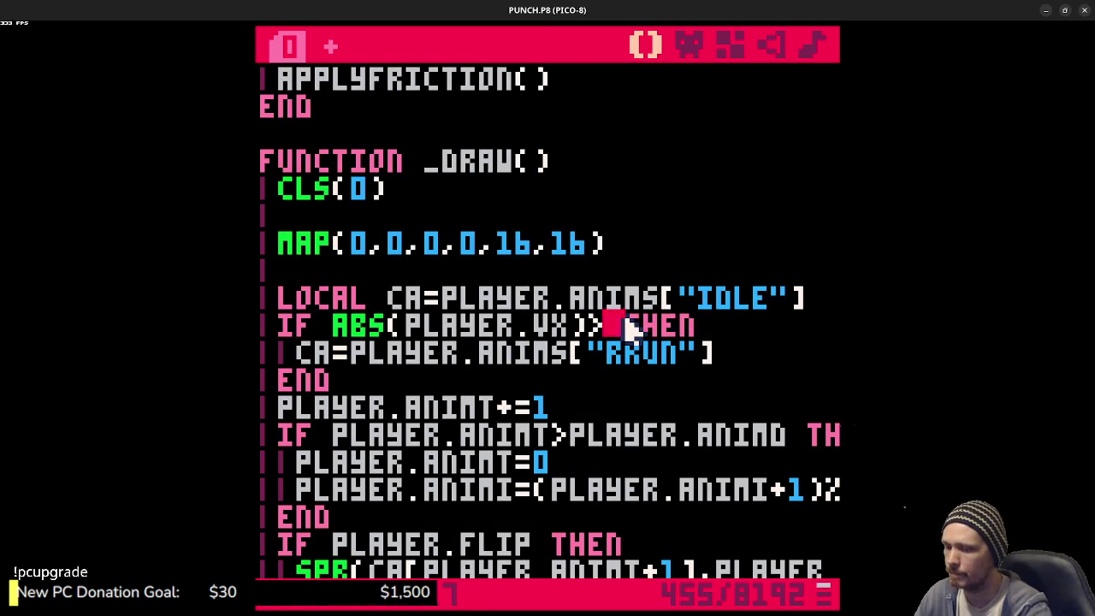
{"action": "type", "text": "1"}
{"action": "key", "text": "ctrl+r"}
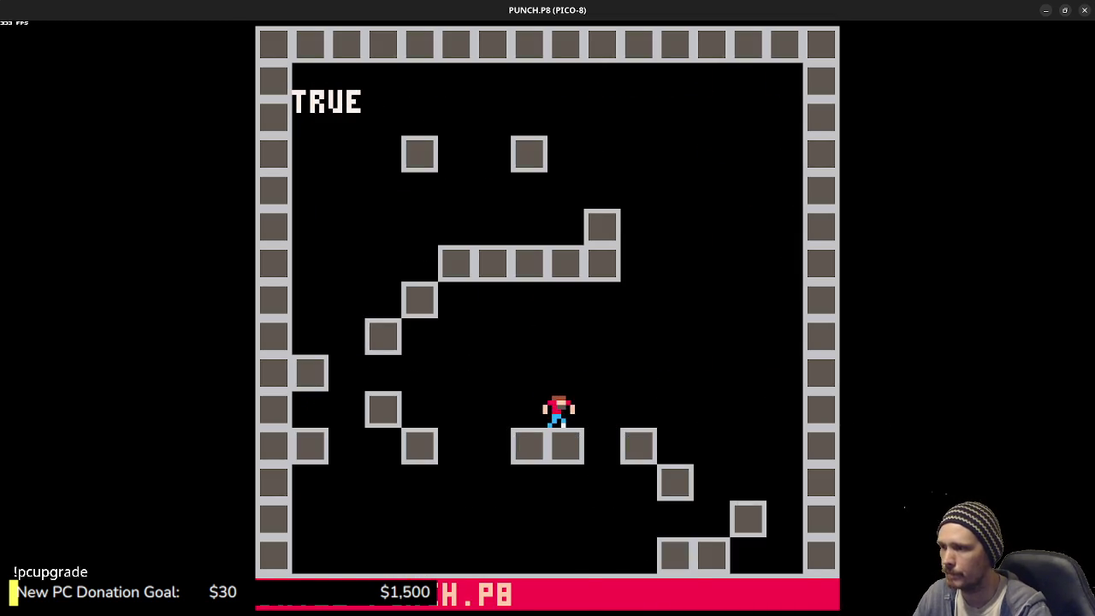
{"action": "key", "text": "Left"}
{"action": "key", "text": "Left"}
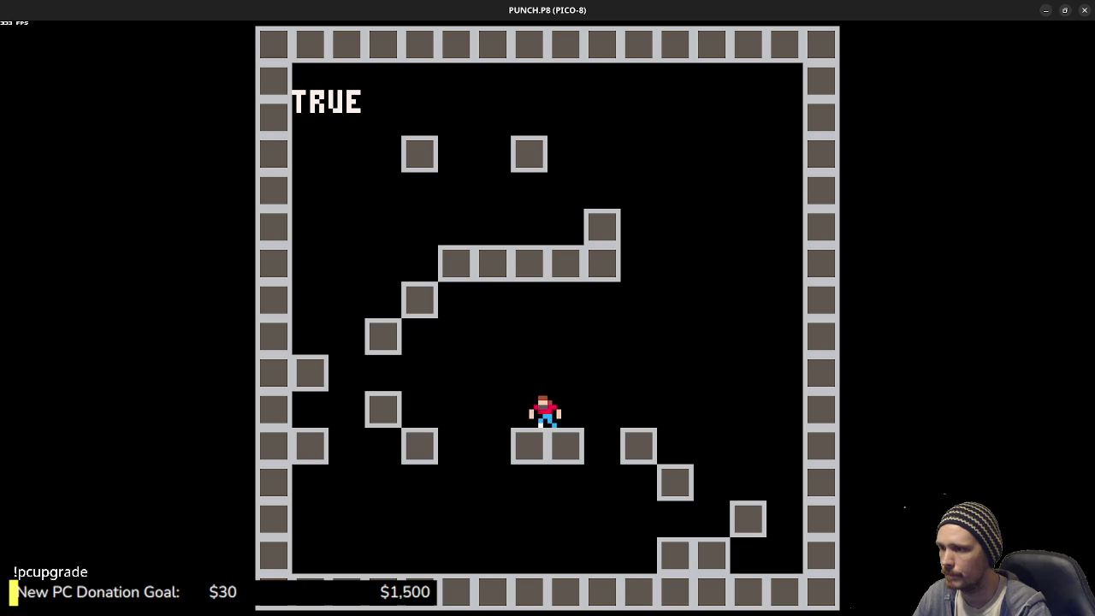
{"action": "key", "text": "Right"}
{"action": "key", "text": "Escape"}
- Change the running threshold to ABS(PLAYER.VX)>0.1 and test-run the game again
{"action": "key", "text": "BackSpace"}
{"action": "type", "text": "0.1"}
{"action": "key", "text": "ctrl+r"}
{"action": "key", "text": "Right"}
{"action": "key", "text": "x"}
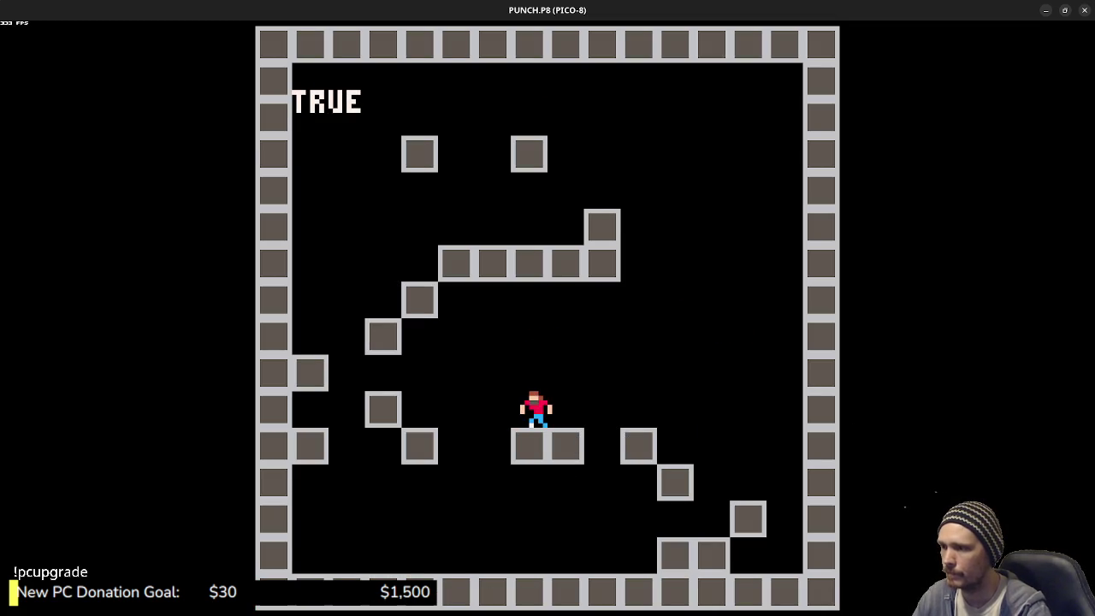
{"action": "key", "text": "Escape"}
{"action": "scroll", "coordinate": [632, 393], "scroll_direction": "down", "scroll_amount": 3}
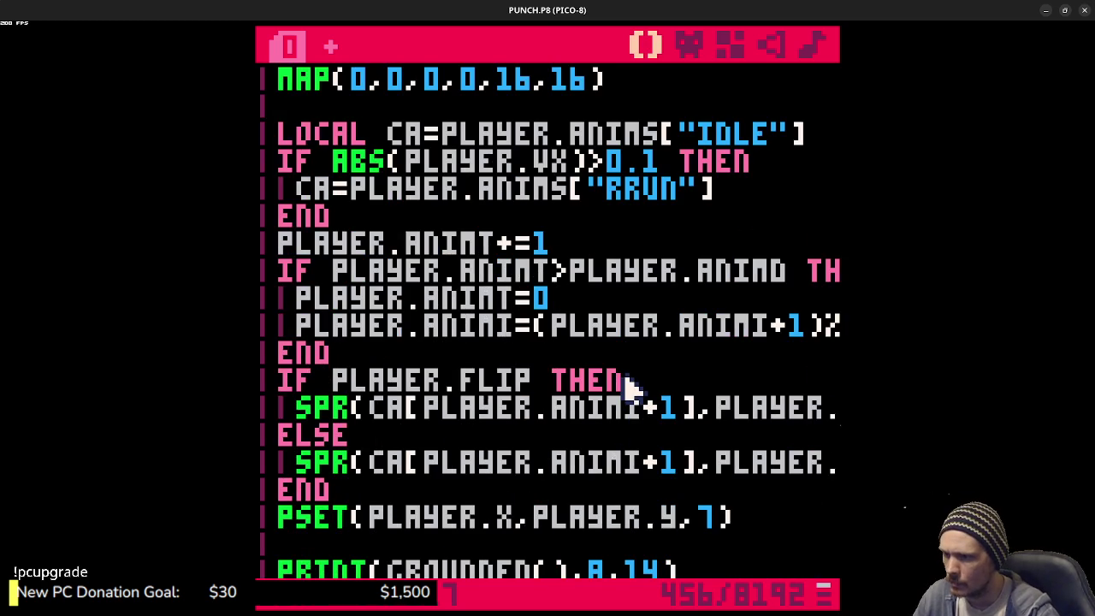
- Remove the +1 from both SPR calls' frame index and test-run the game
{"action": "scroll", "coordinate": [630, 386], "scroll_direction": "down", "scroll_amount": 2}
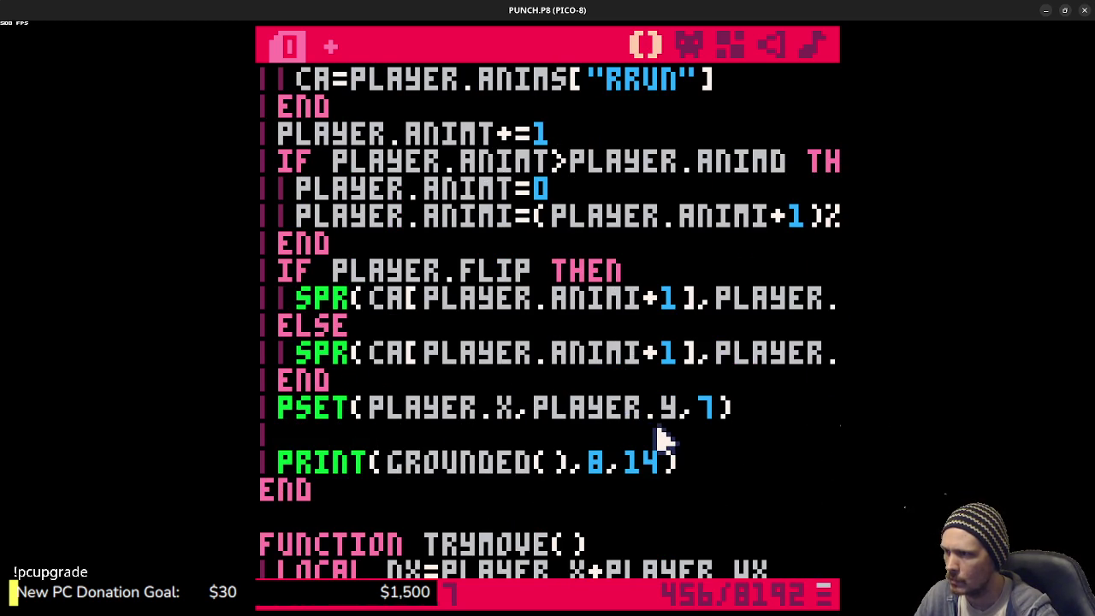
{"action": "left_click", "coordinate": [684, 318]}
{"action": "left_click", "coordinate": [690, 301]}
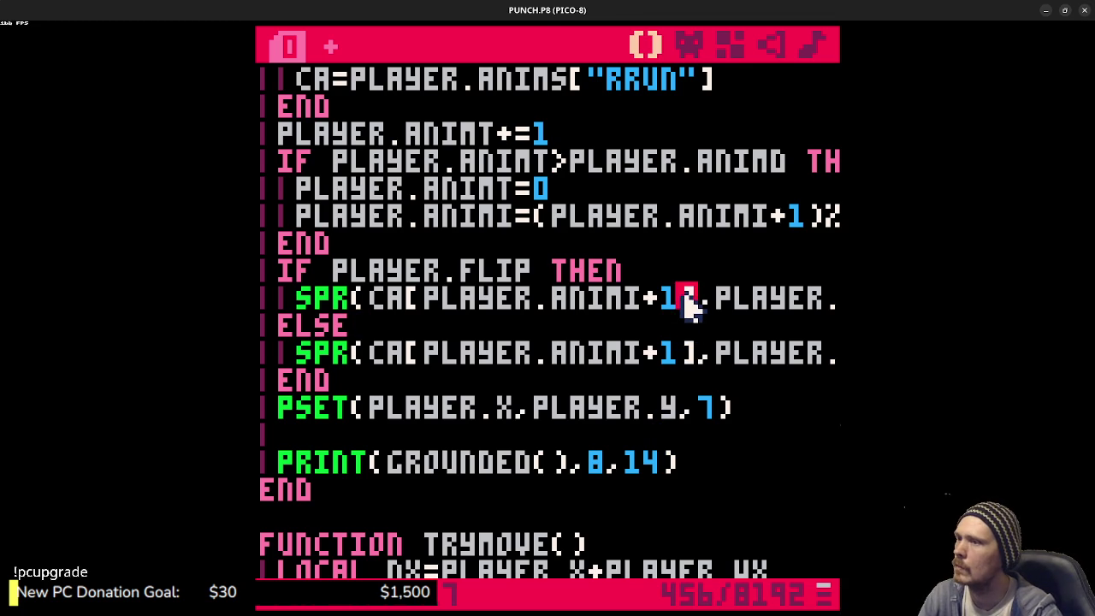
{"action": "key", "text": "BackSpace"}
{"action": "key", "text": "BackSpace"}
{"action": "left_click", "coordinate": [687, 356]}
{"action": "key", "text": "BackSpace"}
{"action": "key", "text": "BackSpace"}
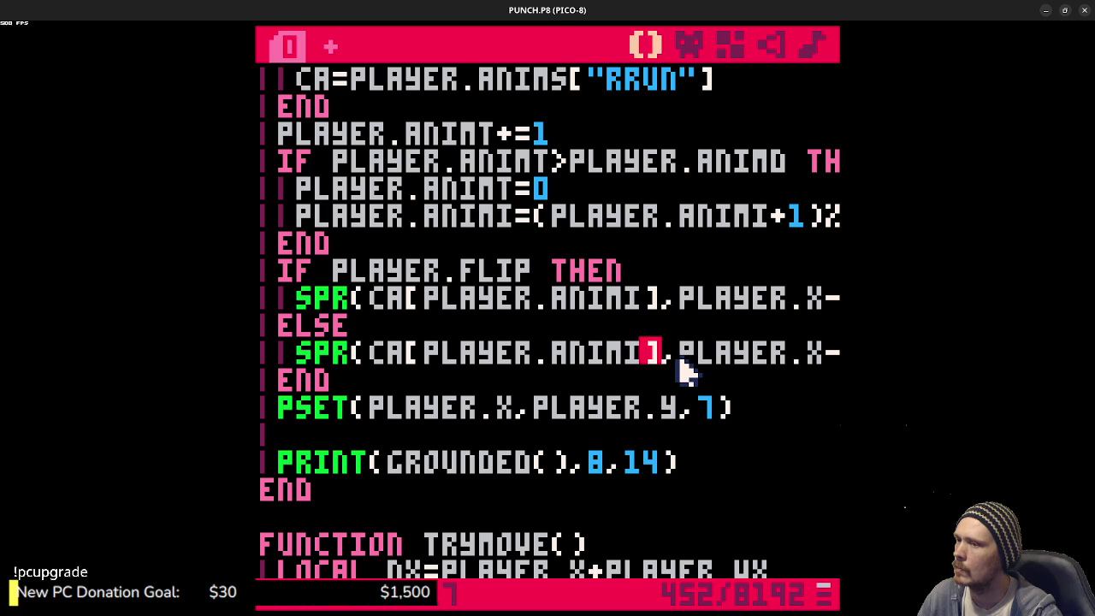
{"action": "key", "text": "ctrl+r"}
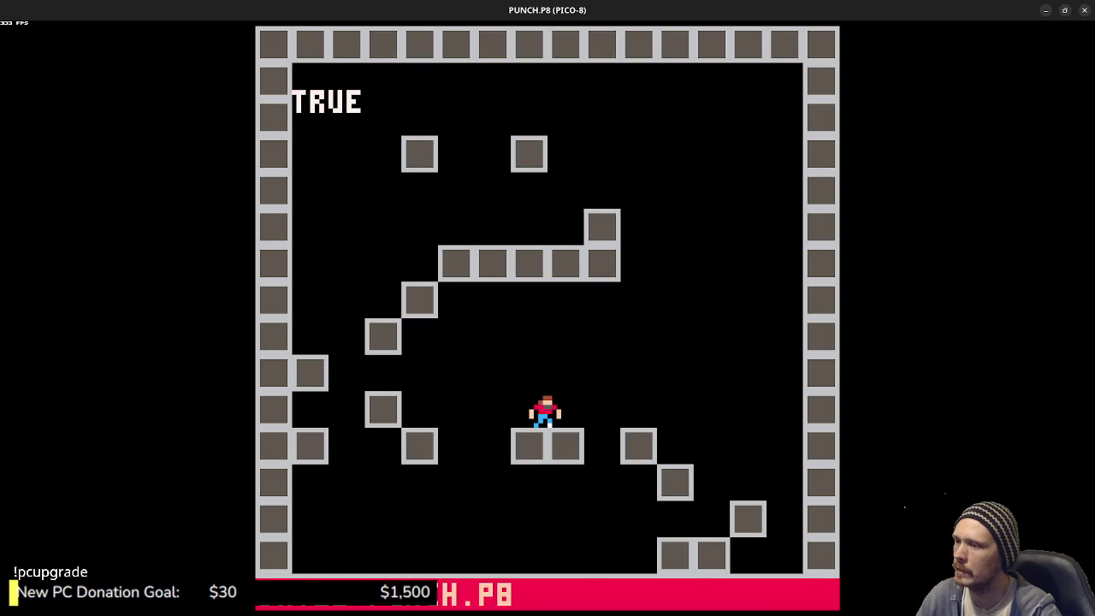
{"action": "key", "text": "Escape"}
- Restore CA[PLAYER.ANIMI+1] in both SPR calls and run the game again
{"action": "type", "text": "+1"}
{"action": "key", "text": "Up"}
{"action": "type", "text": "+1"}
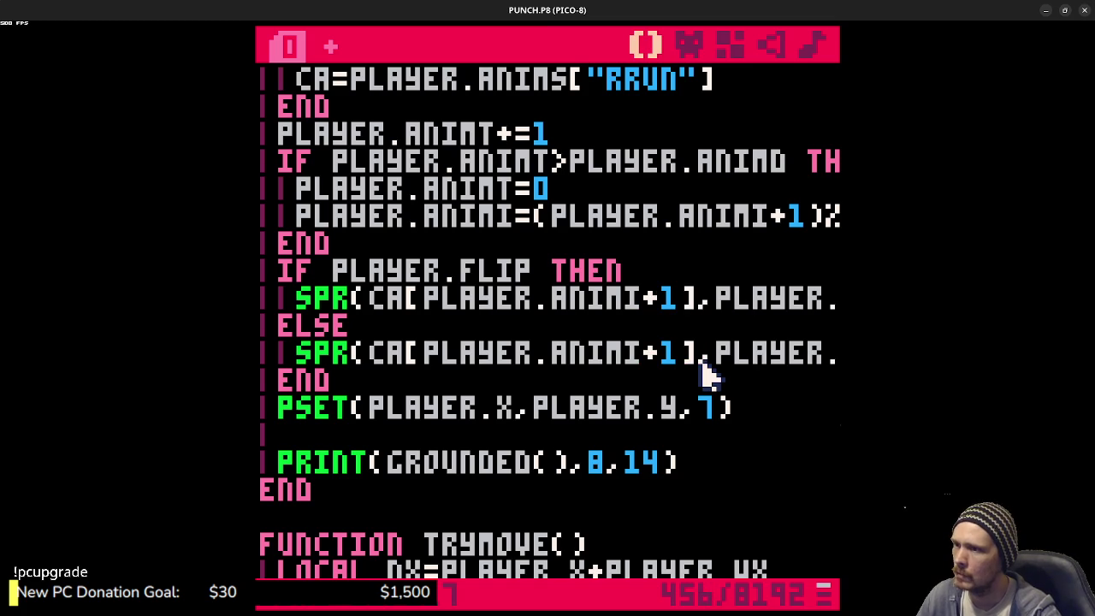
{"action": "key", "text": "ctrl+r"}
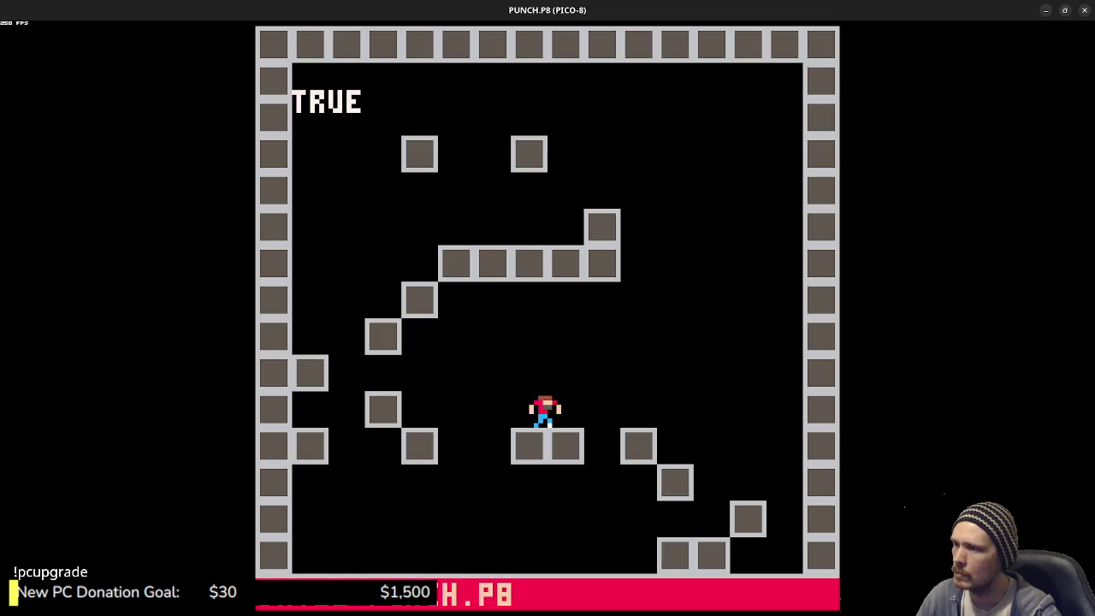
- Play-test walking left and right and jumping onto the step blocks
{"action": "key", "text": "Right"}
{"action": "key", "text": "Right"}
{"action": "key", "text": "Left"}
{"action": "key", "text": "Left"}
{"action": "key", "text": "Right"}
{"action": "key", "text": "Right"}
{"action": "key", "text": "Left"}
{"action": "key", "text": "z"}
{"action": "key", "text": "Left"}
{"action": "key", "text": "Right"}
{"action": "key", "text": "Right"}
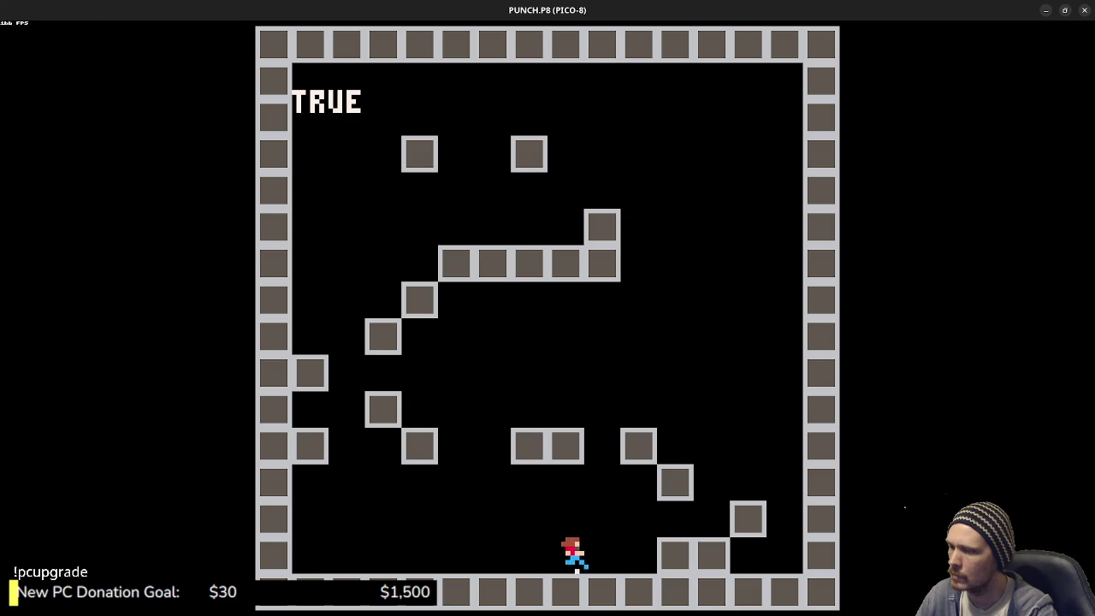
{"action": "key", "text": "Left"}
{"action": "key", "text": "z"}
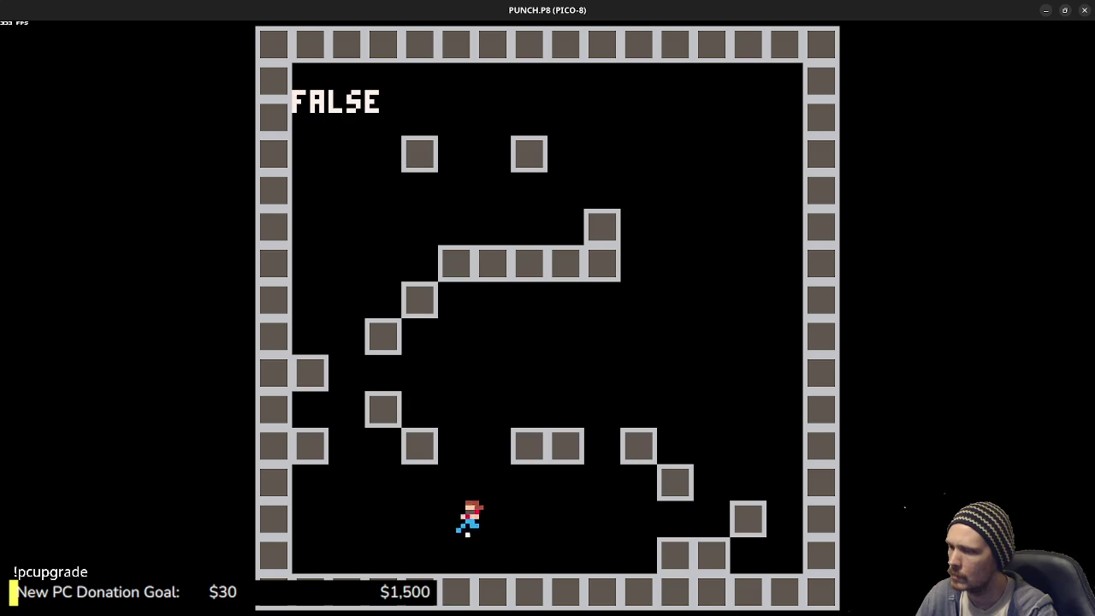
{"action": "key", "text": "Right"}
{"action": "key", "text": "Right"}
{"action": "key", "text": "z"}
{"action": "key", "text": "z"}
{"action": "key", "text": "Left"}
{"action": "key", "text": "z"}
{"action": "key", "text": "z"}
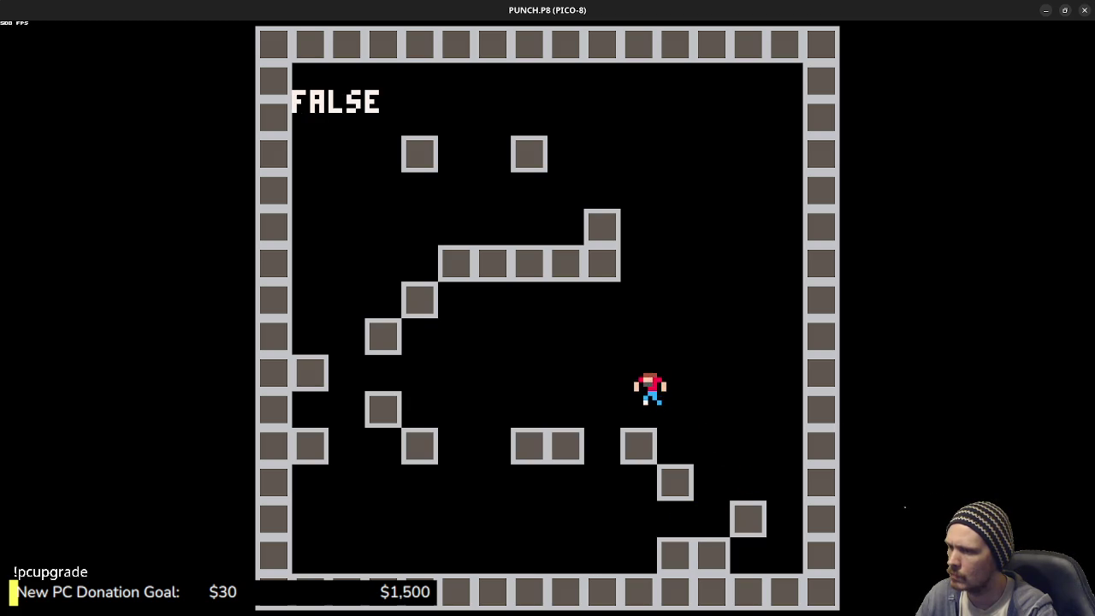
{"action": "key", "text": "Left"}
{"action": "key", "text": "z"}
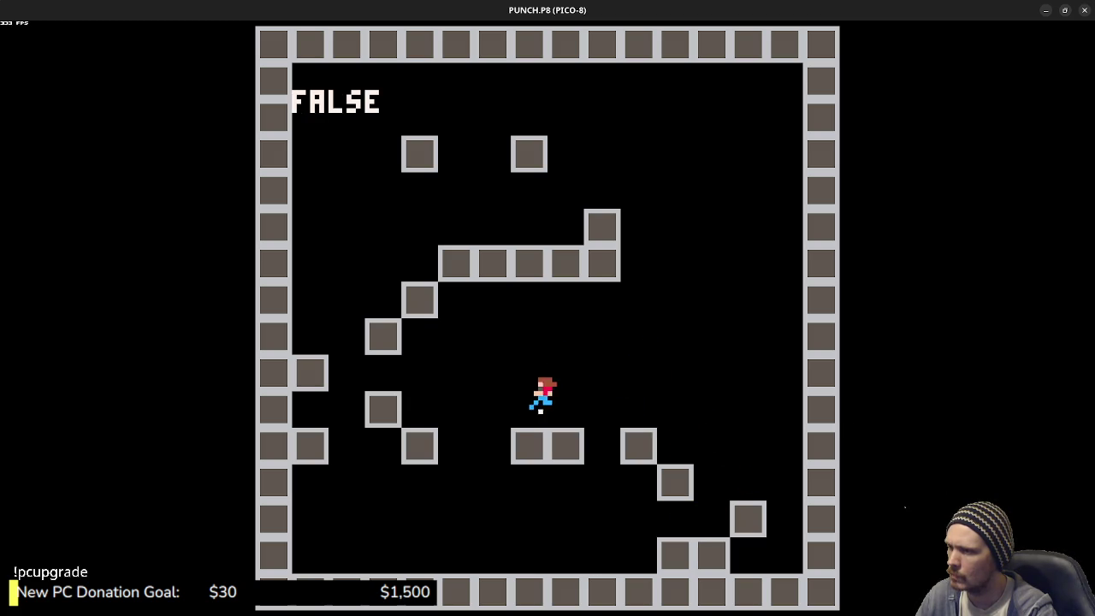
- Keep play-testing walks and jumps across the blocks, then exit back to the code editor
{"action": "key", "text": "Right"}
{"action": "key", "text": "Left"}
{"action": "key", "text": "Right"}
{"action": "key", "text": "Left"}
{"action": "key", "text": "Right"}
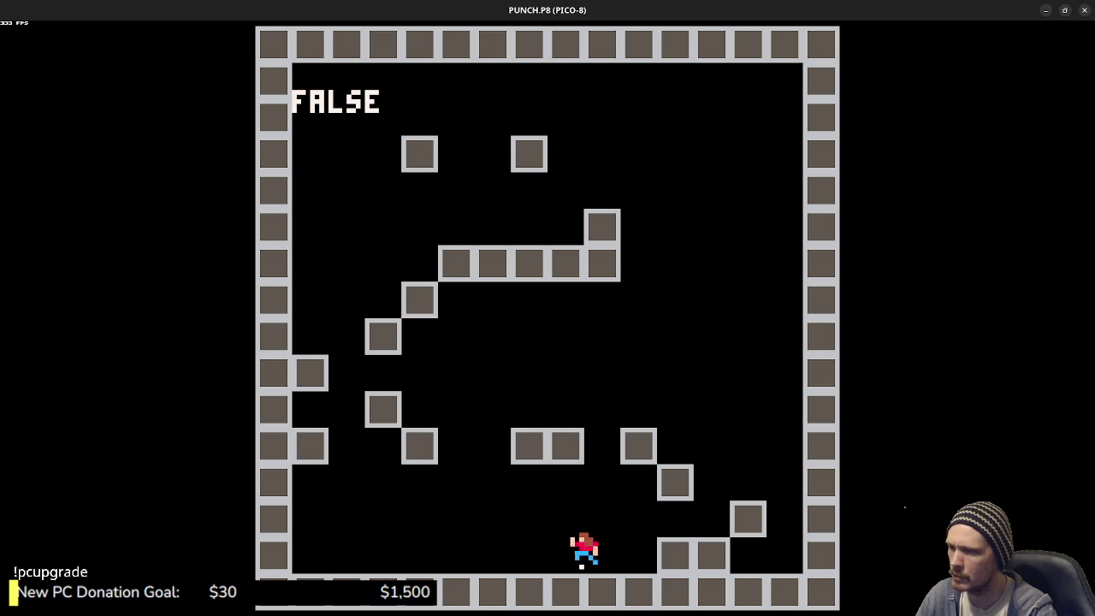
{"action": "key", "text": "Right"}
{"action": "key", "text": "z"}
{"action": "key", "text": "z"}
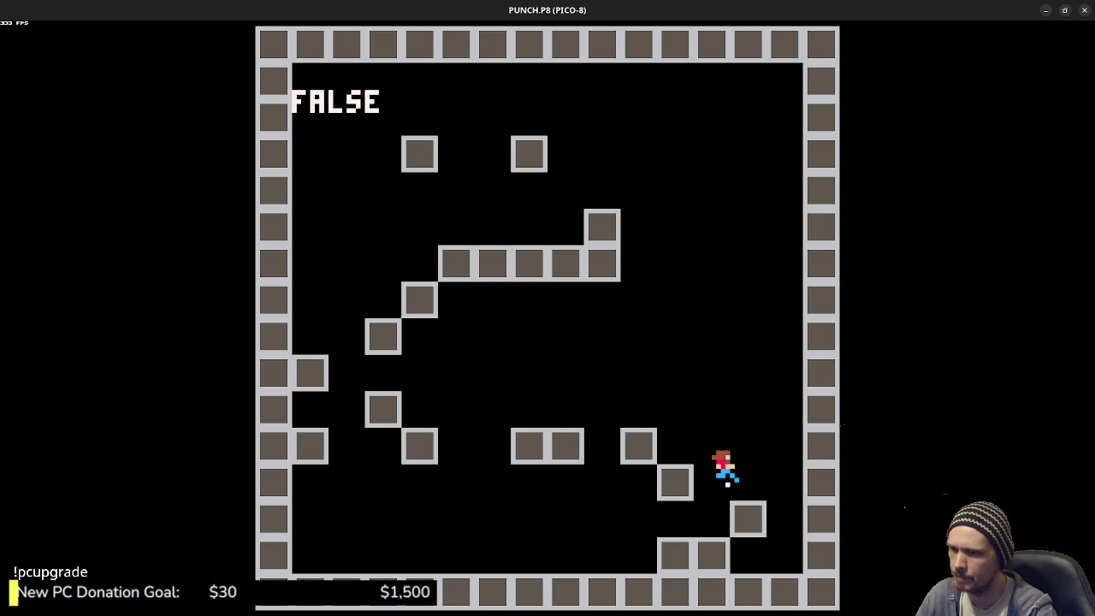
{"action": "key", "text": "Left"}
{"action": "key", "text": "z"}
{"action": "key", "text": "Right"}
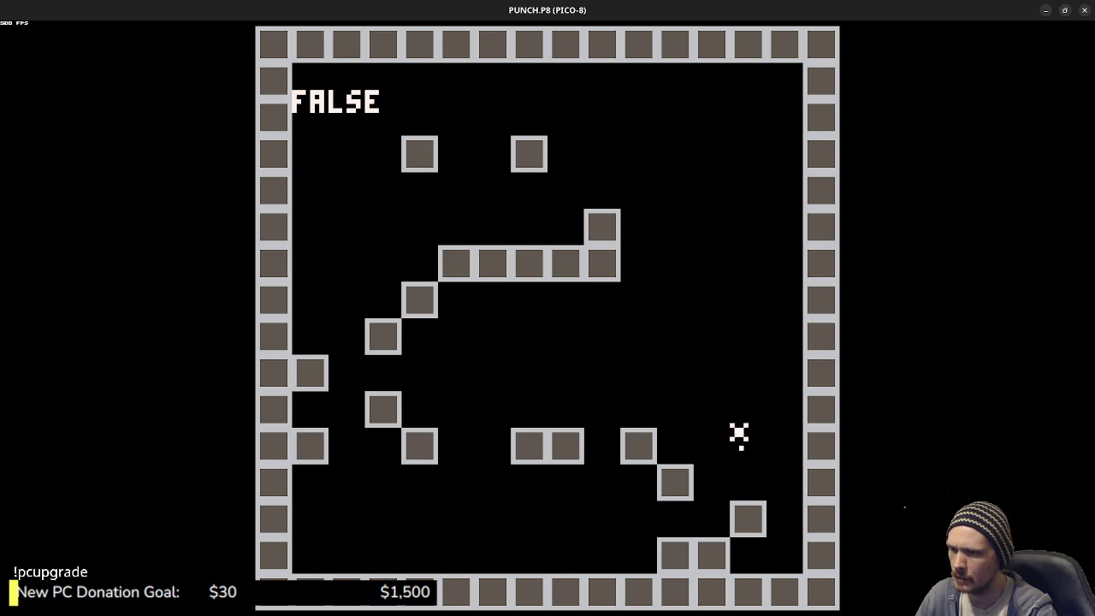
{"action": "key", "text": "z"}
{"action": "key", "text": "z"}
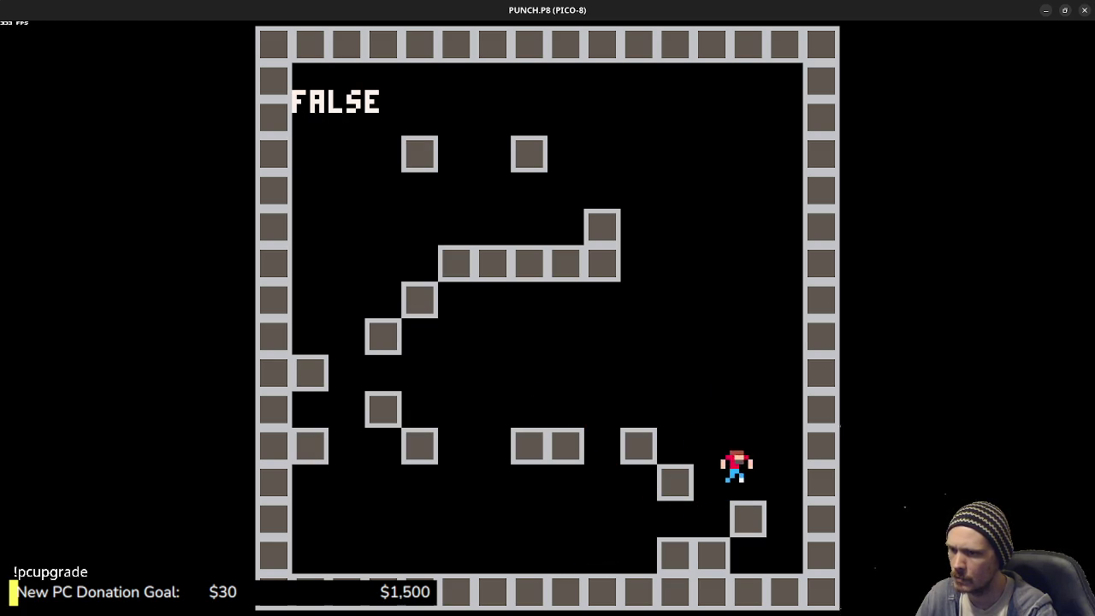
{"action": "key", "text": "Right"}
{"action": "key", "text": "z"}
{"action": "key", "text": "Left"}
{"action": "key", "text": "z"}
{"action": "key", "text": "z"}
{"action": "key", "text": "Right"}
{"action": "key", "text": "Left"}
{"action": "key", "text": "Escape"}
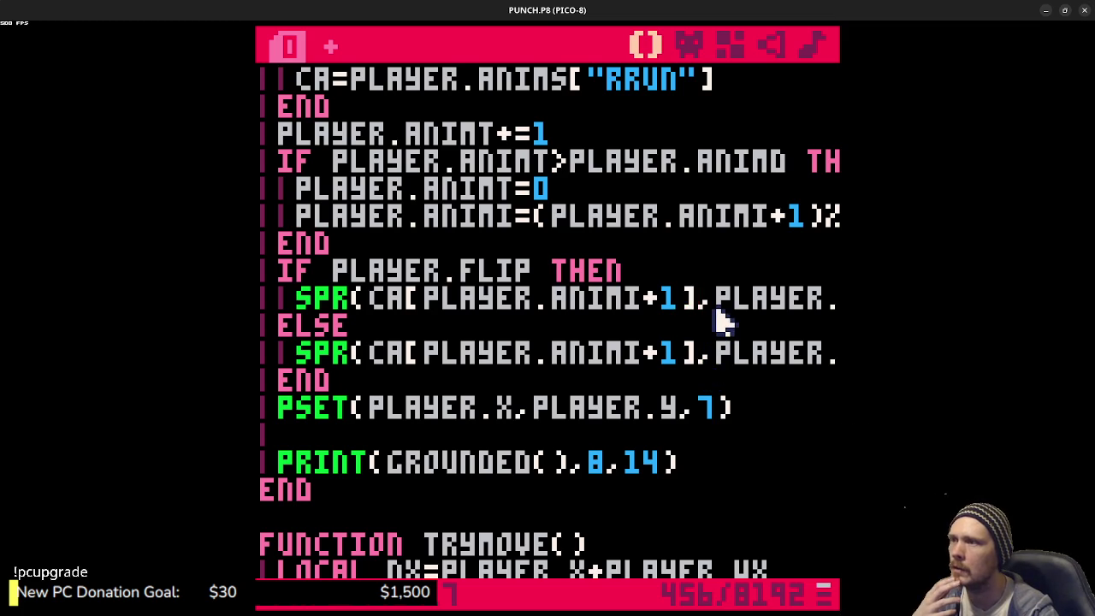
- Wrap the frame-index calculation in FLR() so it reads PLAYER.ANIMI=FLR((PLAYER.ANIMI+1)%#CA)
{"action": "scroll", "coordinate": [723, 321], "scroll_direction": "up", "scroll_amount": 1}
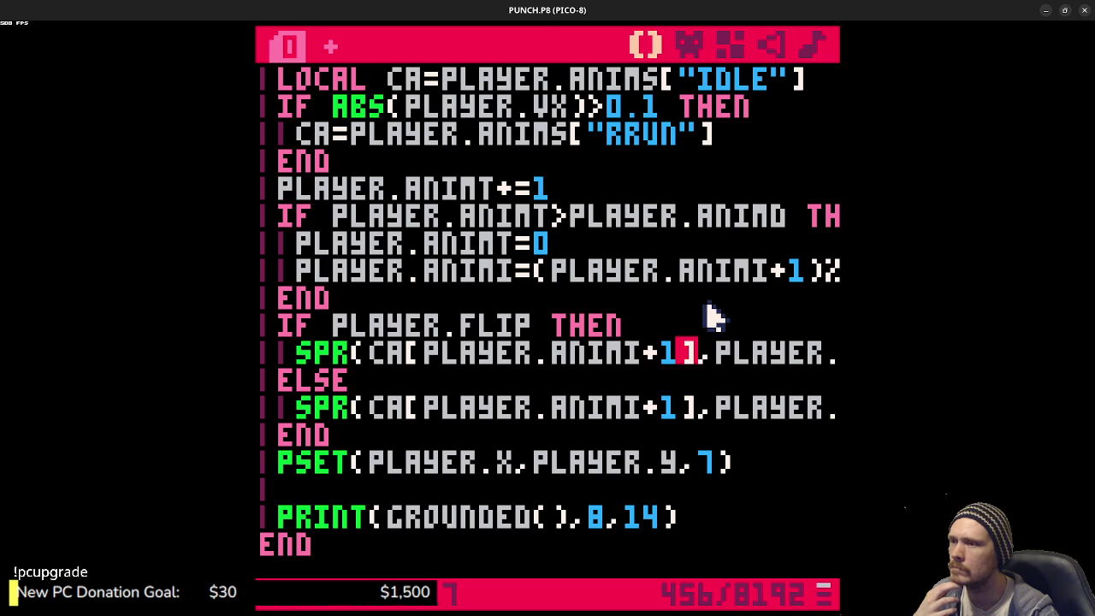
{"action": "left_click", "coordinate": [535, 278]}
{"action": "type", "text": "FLR("}
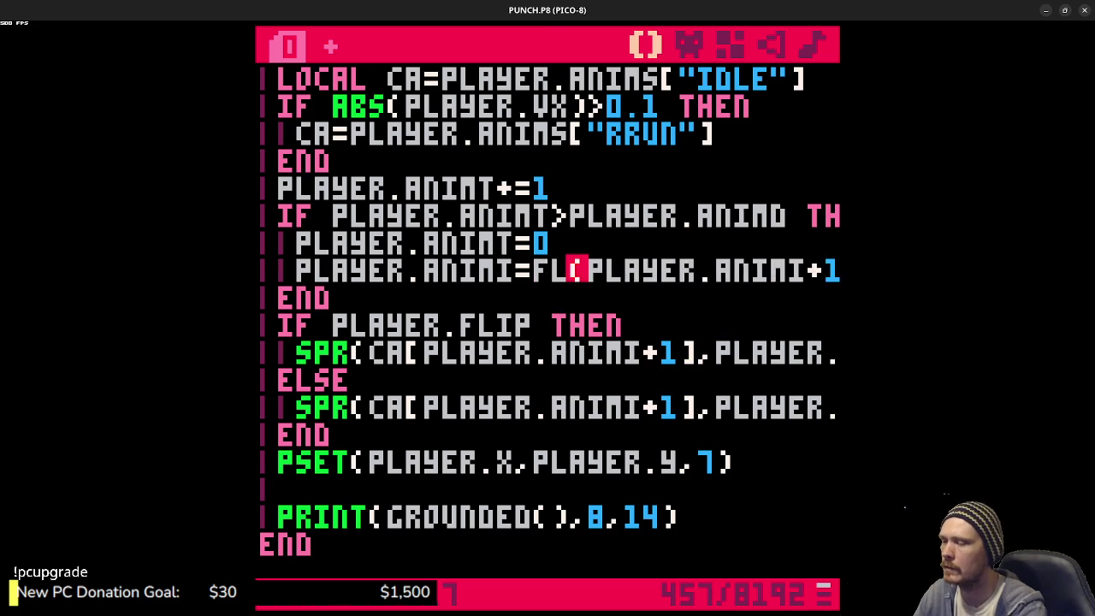
{"action": "key", "text": "Right"}
{"action": "key", "text": "Right"}
{"action": "key", "text": "Right"}
{"action": "key", "text": "Home"}
{"action": "key", "text": "Up"}
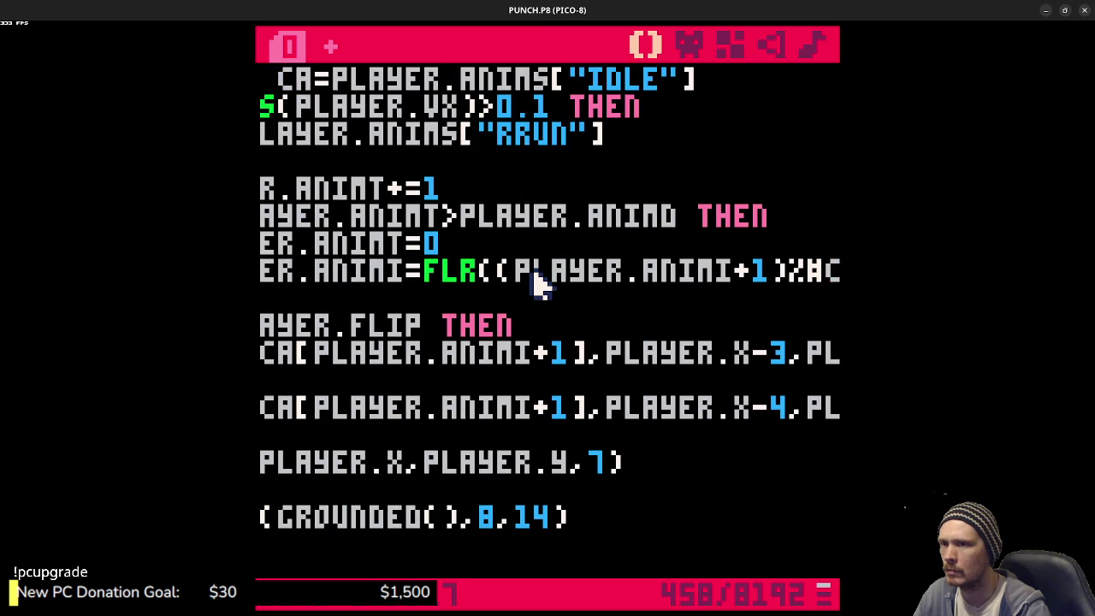
{"action": "key", "text": "Right"}
{"action": "key", "text": "Right"}
{"action": "key", "text": "Right"}
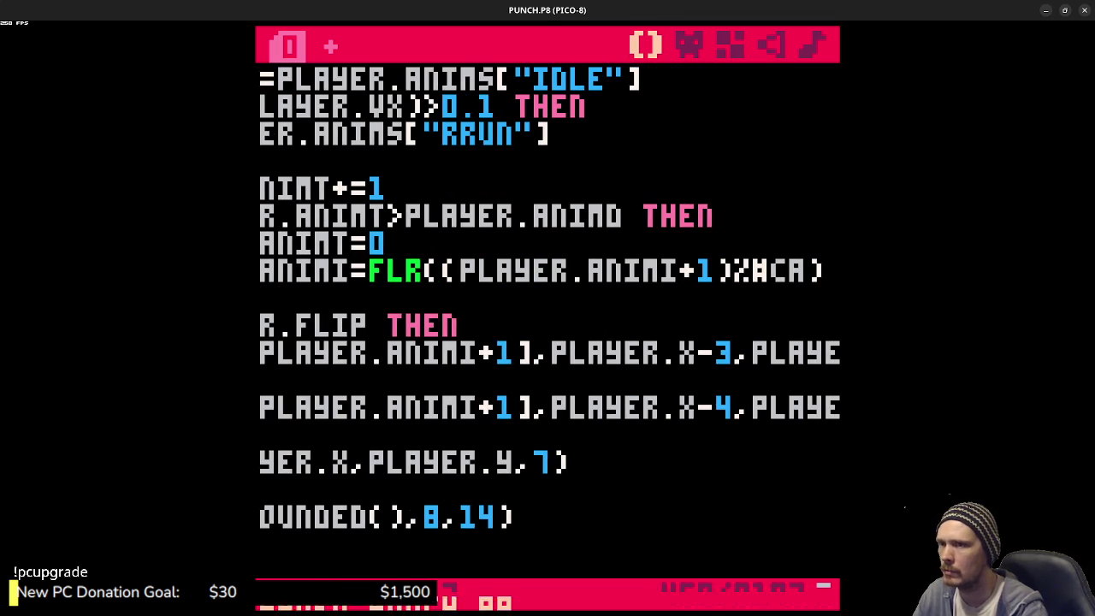
- Test-run the game with the player running and jumping, then return to the code
{"action": "key", "text": "ctrl+r"}
{"action": "key", "text": "Left"}
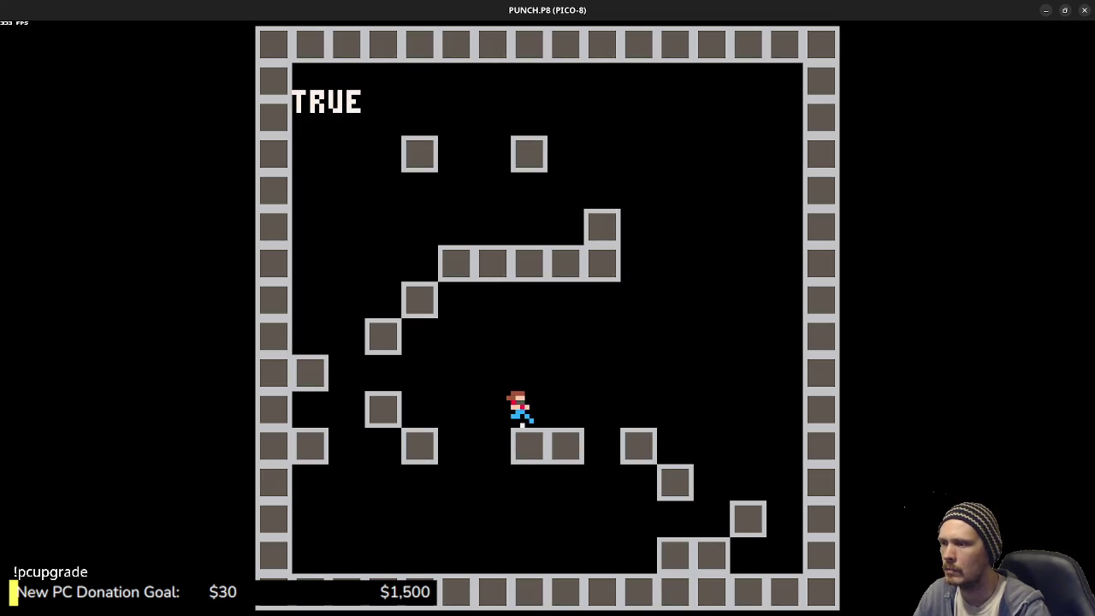
{"action": "key", "text": "Right"}
{"action": "key", "text": "z"}
{"action": "key", "text": "Left"}
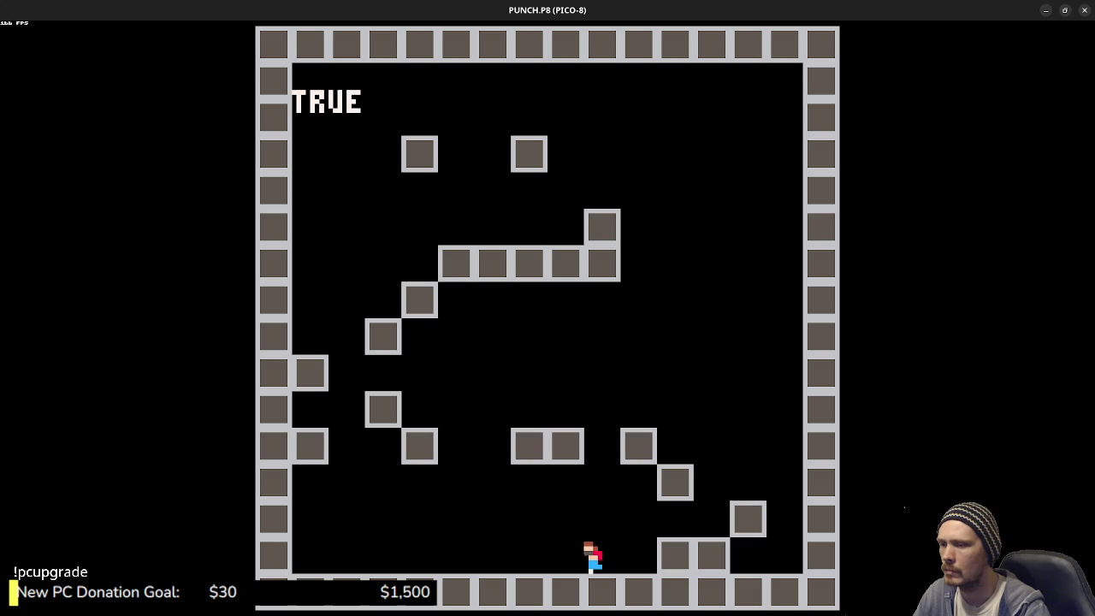
{"action": "key", "text": "Escape"}
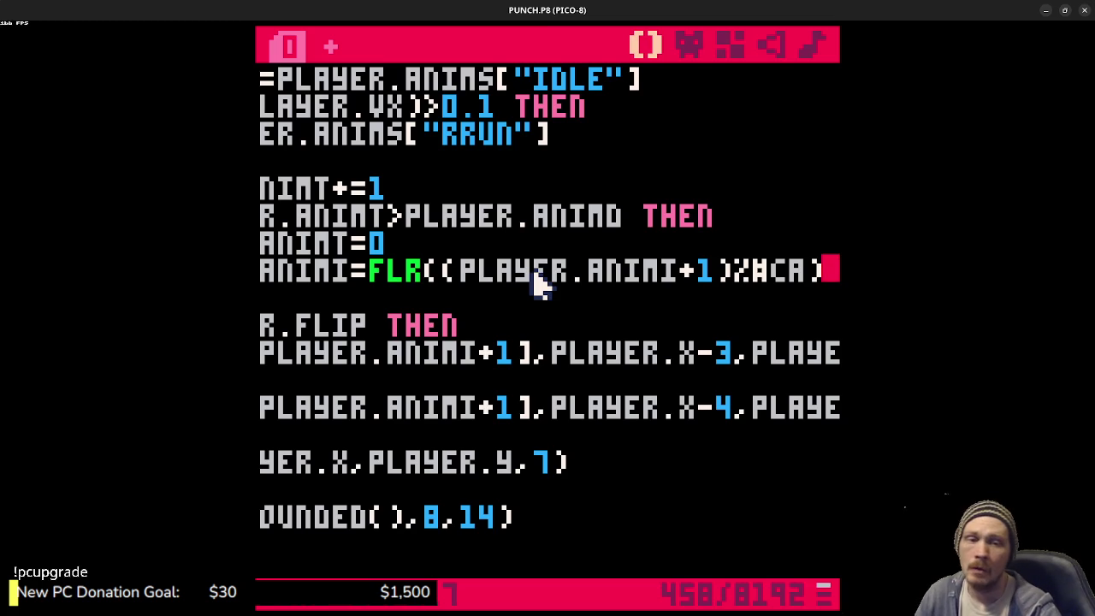
{"action": "scroll", "coordinate": [564, 291], "scroll_direction": "up", "scroll_amount": 15}
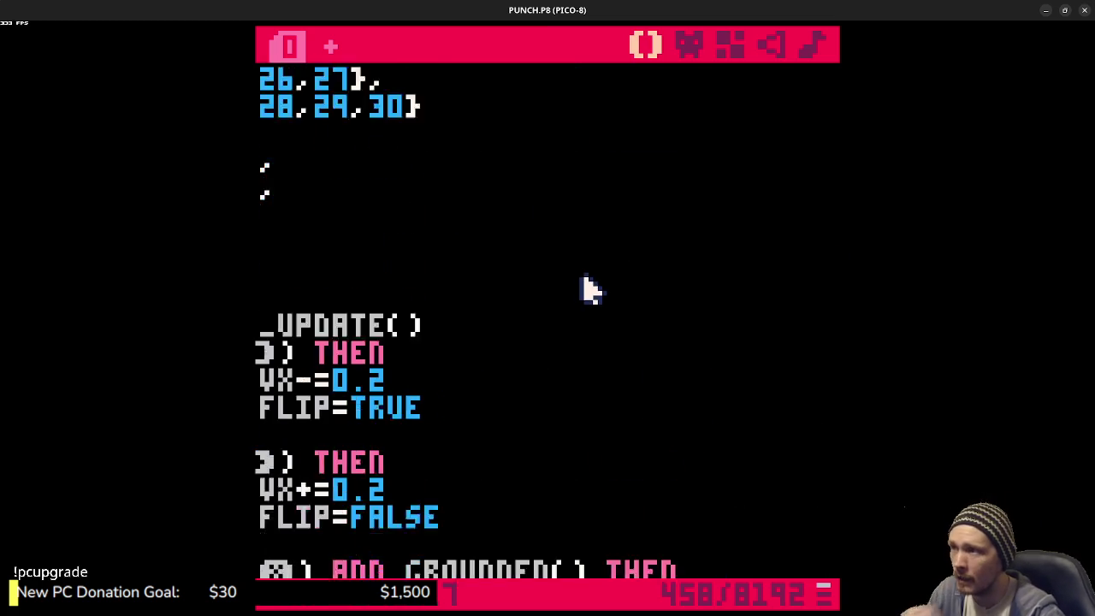
- Wrap IDLE's frame list in a nested table as FRAMES={1,2,3,2}
{"action": "mouse_move", "coordinate": [466, 334]}
{"action": "left_mouse_down"}
{"action": "mouse_move", "coordinate": [302, 337]}
{"action": "mouse_move", "coordinate": [283, 322]}
{"action": "left_mouse_up"}
{"action": "left_click", "coordinate": [484, 318]}
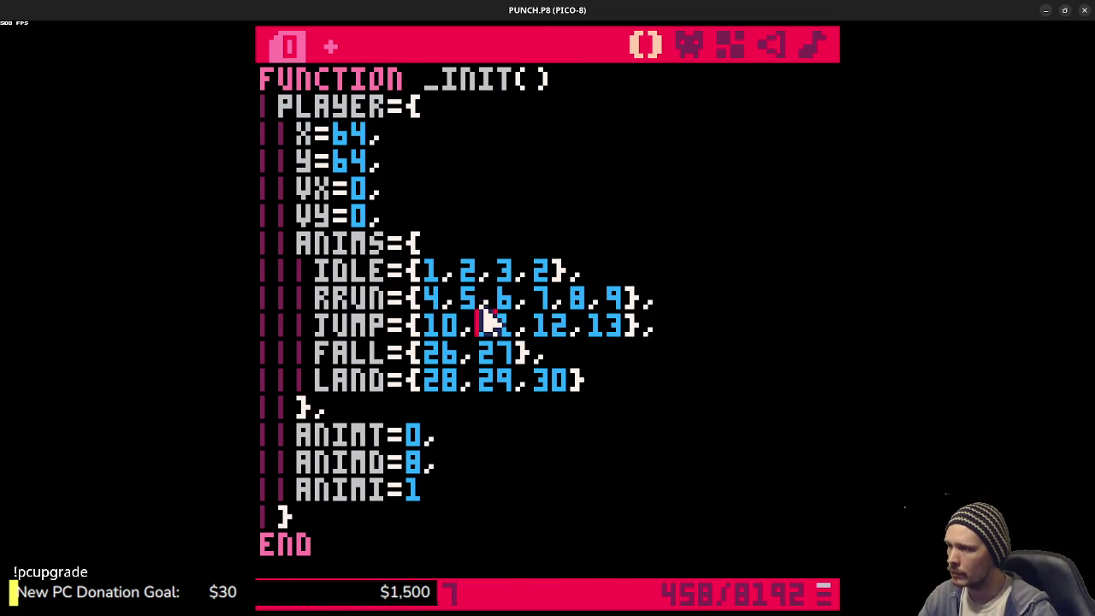
{"action": "left_click", "coordinate": [433, 278]}
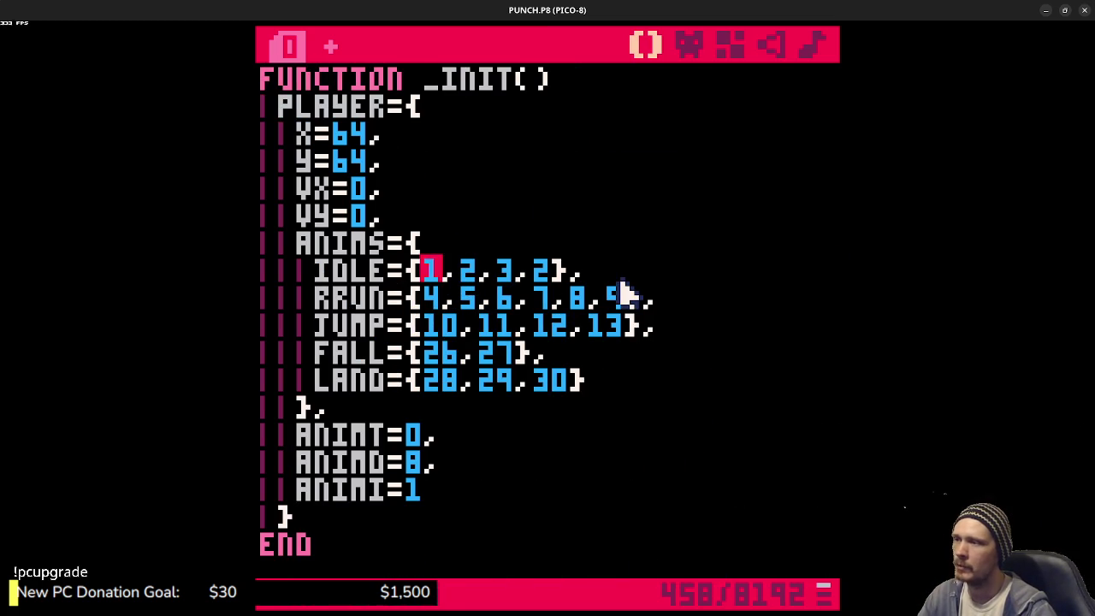
{"action": "key", "text": "Return"}
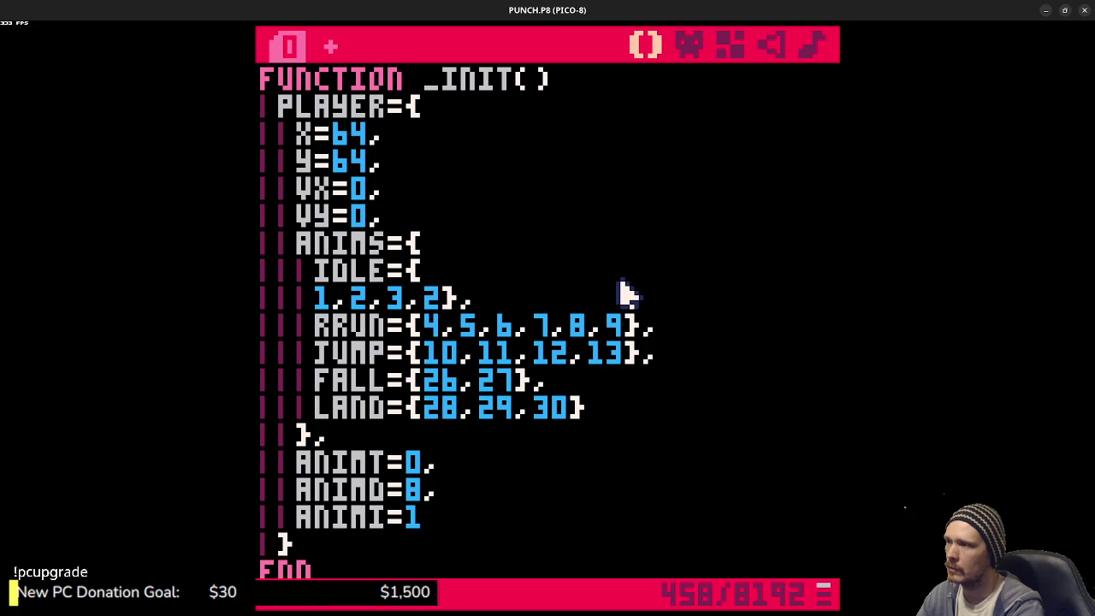
{"action": "key", "text": "BackSpace"}
{"action": "key", "text": "BackSpace"}
{"action": "key", "text": "BackSpace"}
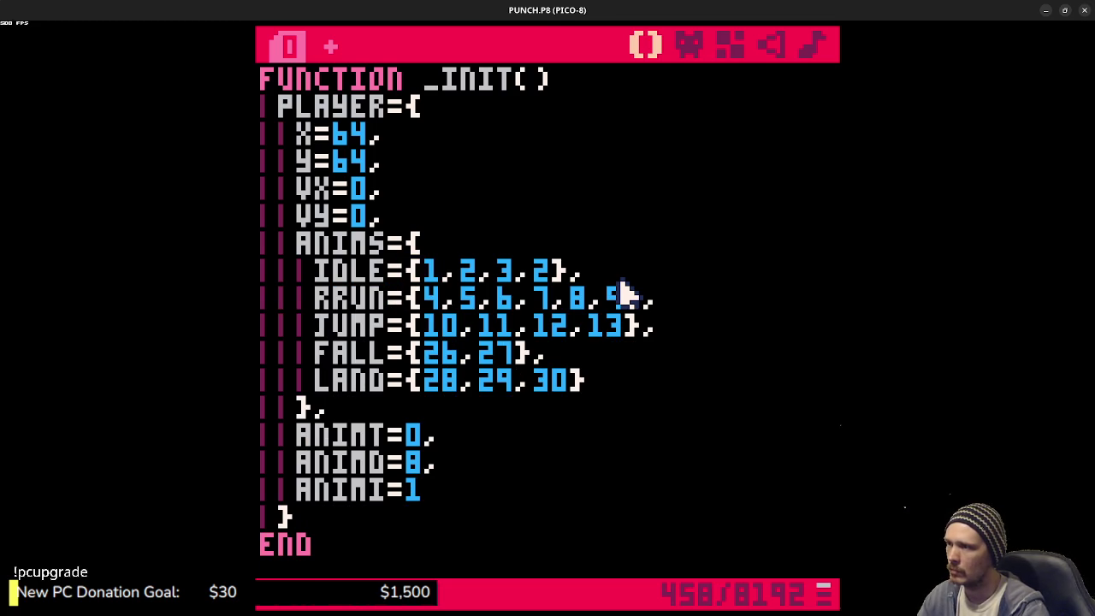
{"action": "type", "text": "{"}
{"action": "key", "text": "Return"}
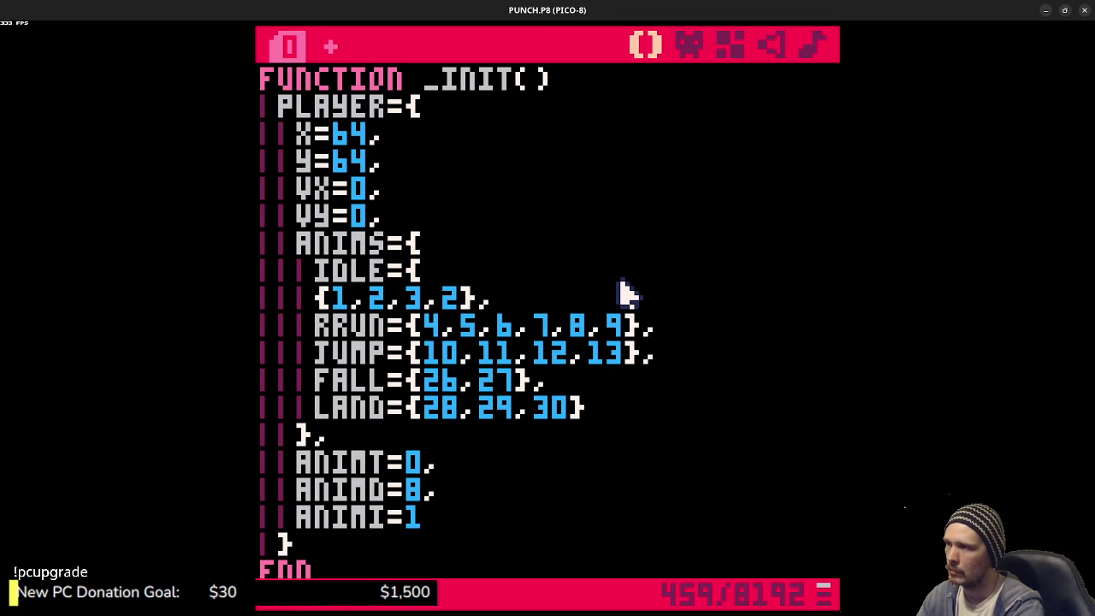
{"action": "key", "text": "Tab"}
{"action": "type", "text": "FRAMES="}
{"action": "type", "text": "="}
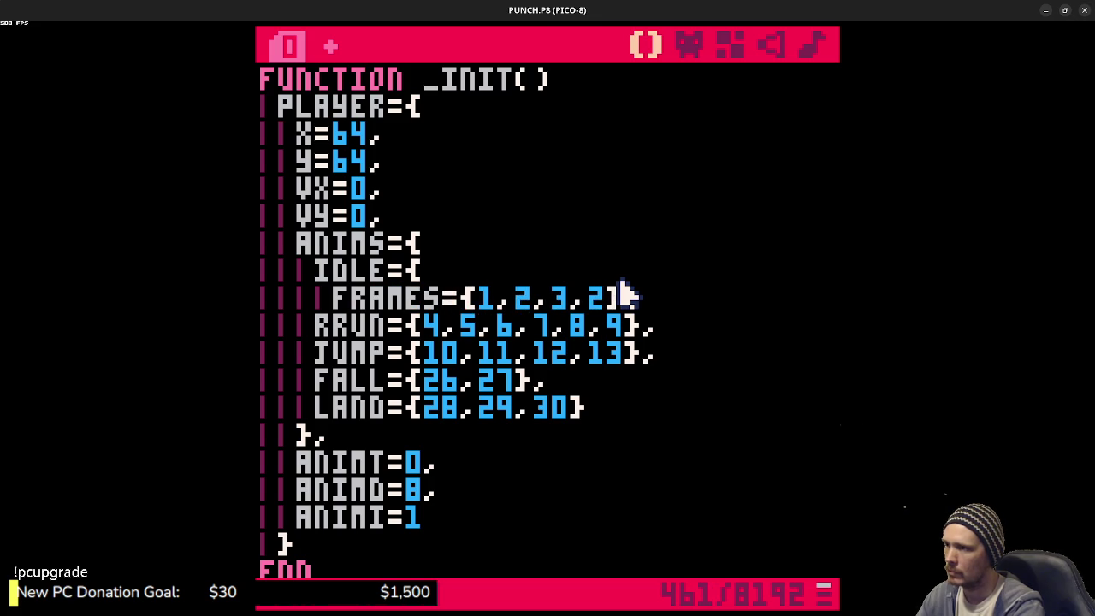
{"action": "left_click", "coordinate": [648, 297]}
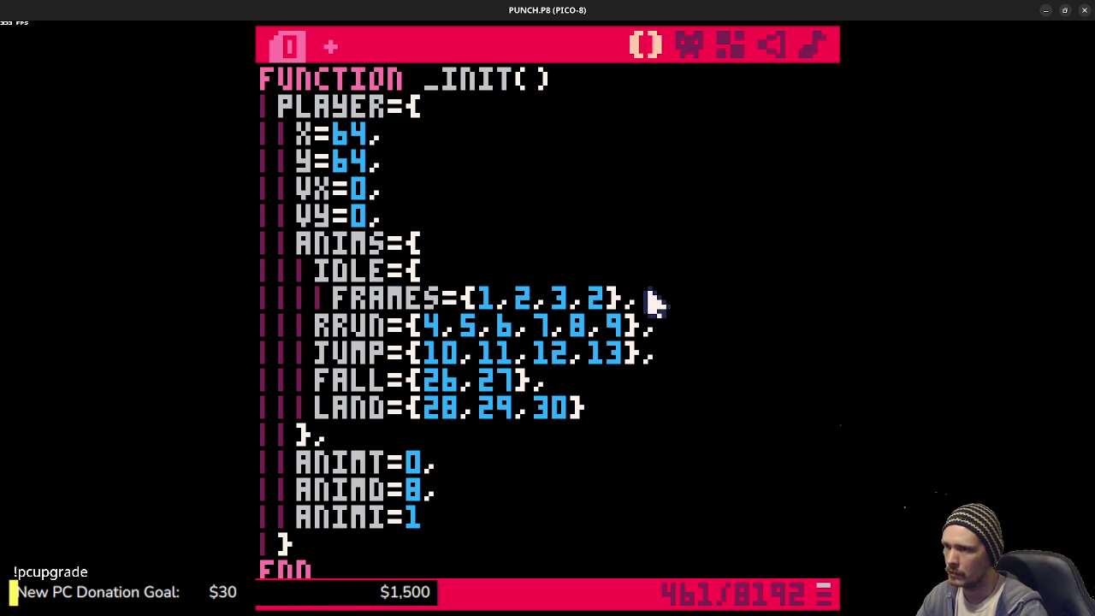
{"action": "key", "text": "Return"}
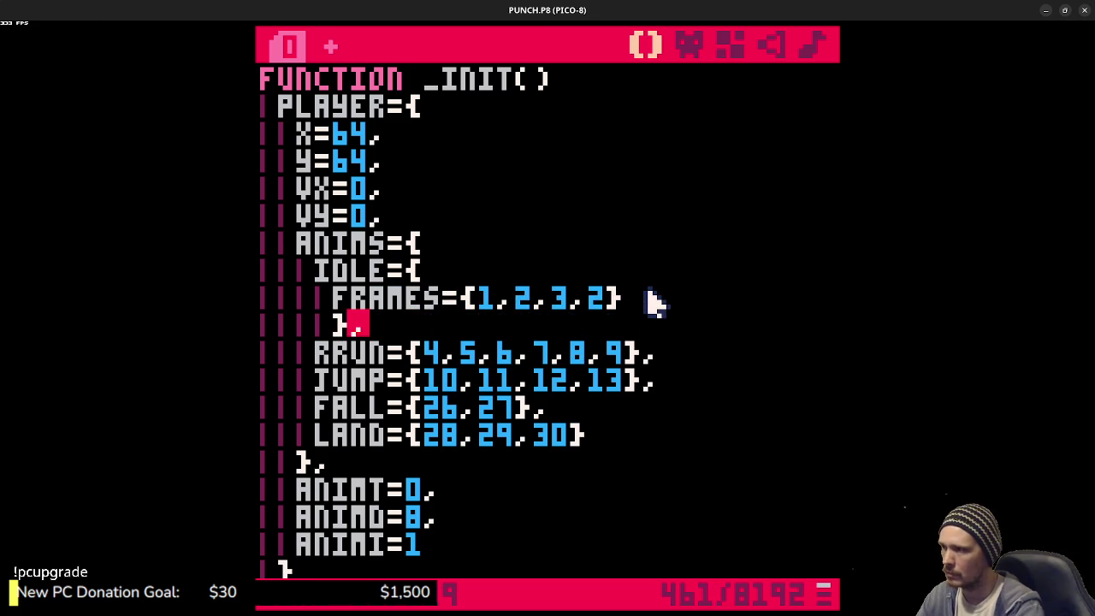
{"action": "left_click", "coordinate": [654, 301]}
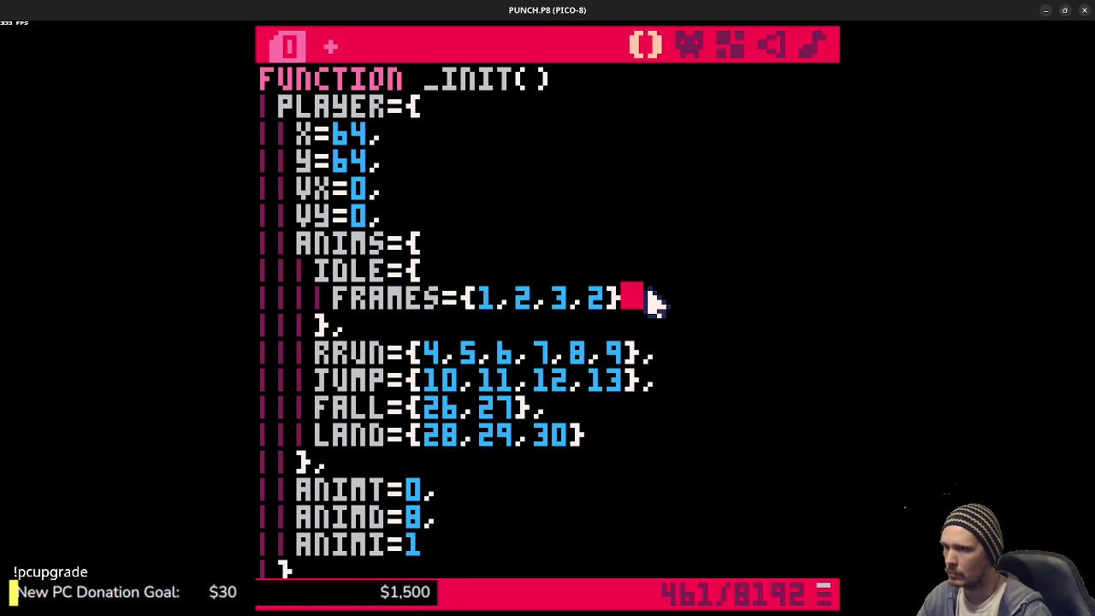
{"action": "type", "text": ","}
- Add an empty DELAY= entry under FRAMES in IDLE and scroll through the code
{"action": "key", "text": "Return"}
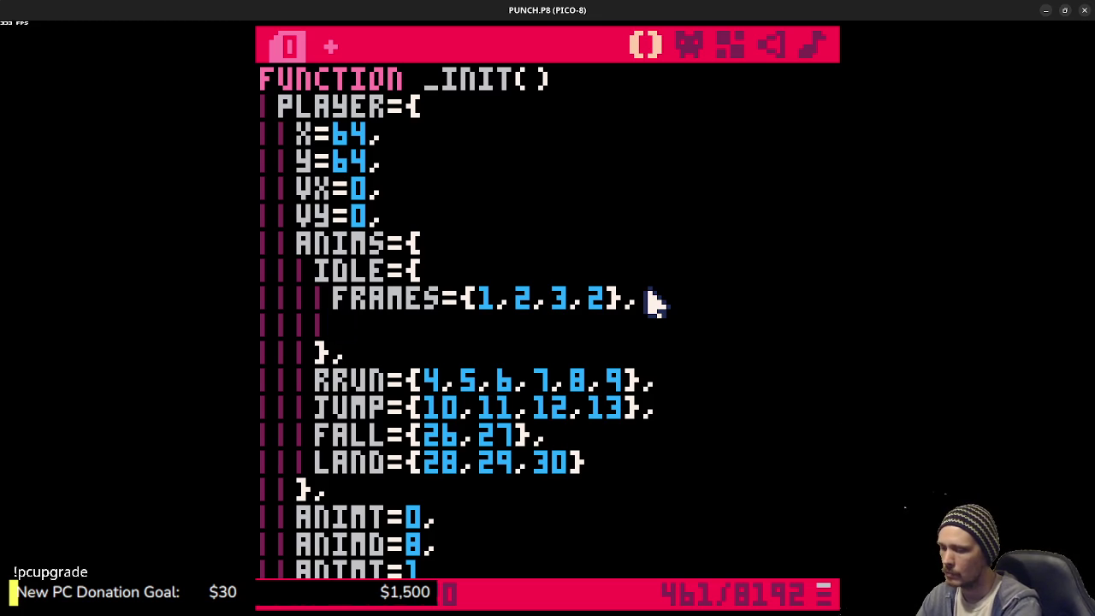
{"action": "type", "text": "FR"}
{"action": "key", "text": "BackSpace"}
{"action": "type", "text": "O"}
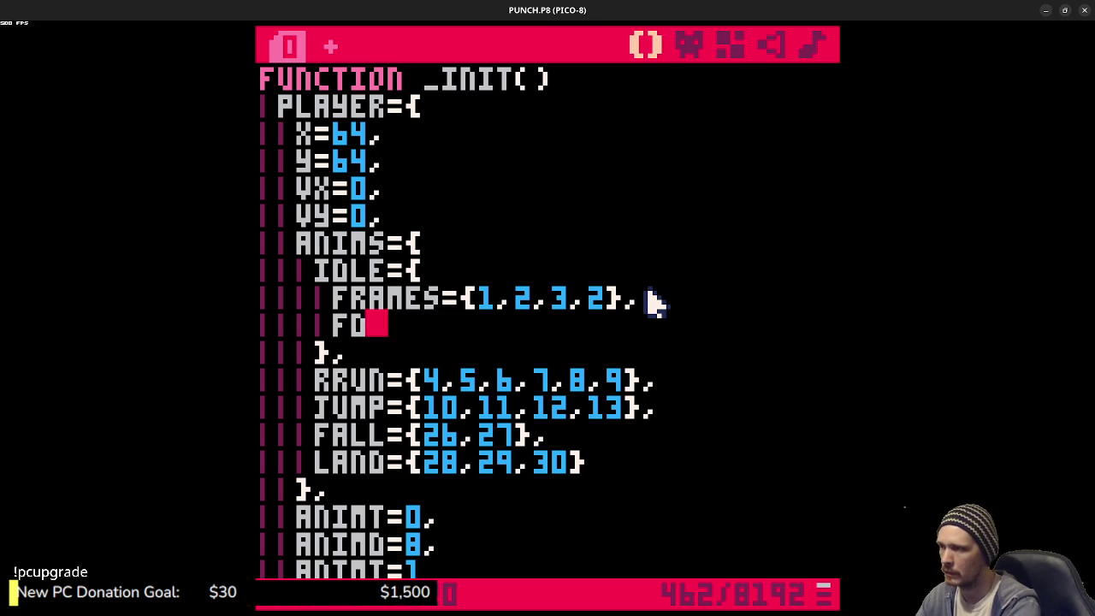
{"action": "type", "text": "ELAY="}
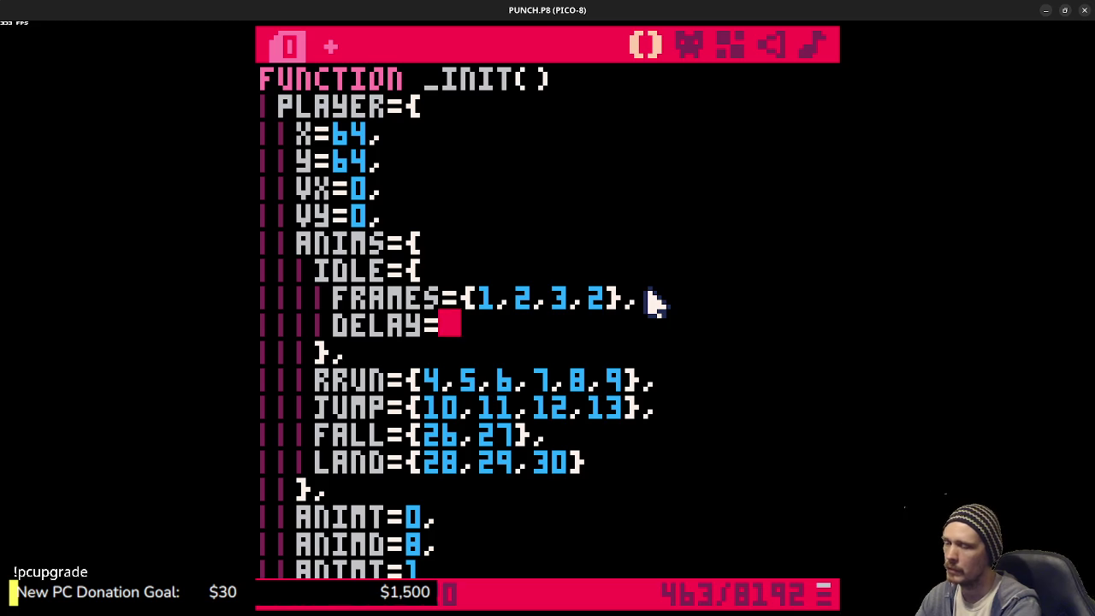
{"action": "scroll", "coordinate": [654, 301], "scroll_direction": "down", "scroll_amount": 15}
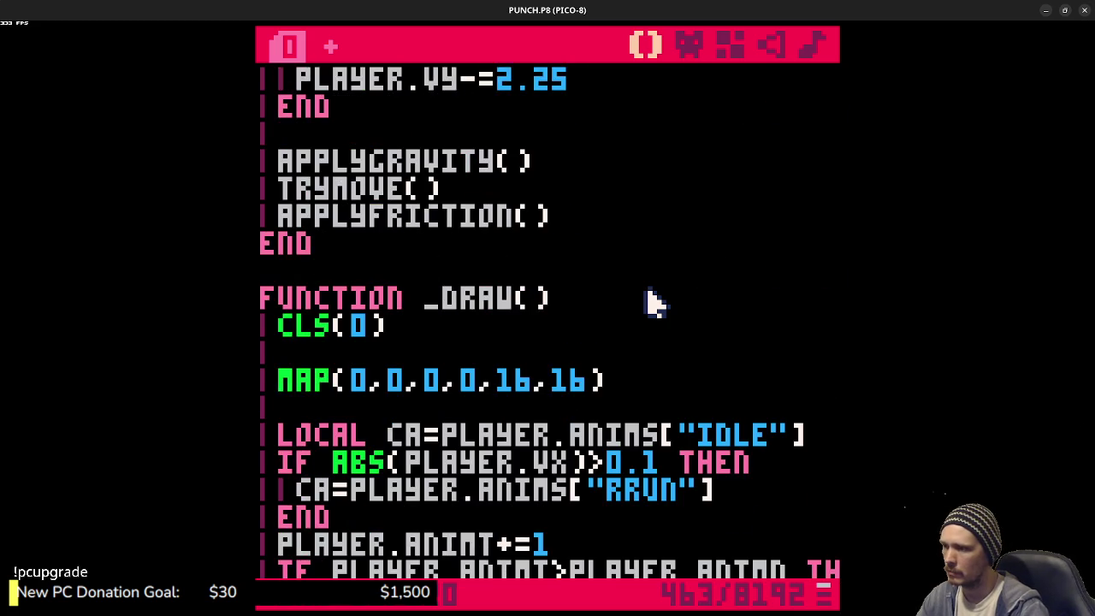
{"action": "scroll", "coordinate": [655, 301], "scroll_direction": "down", "scroll_amount": 3}
{"action": "scroll", "coordinate": [655, 301], "scroll_direction": "down", "scroll_amount": 5}
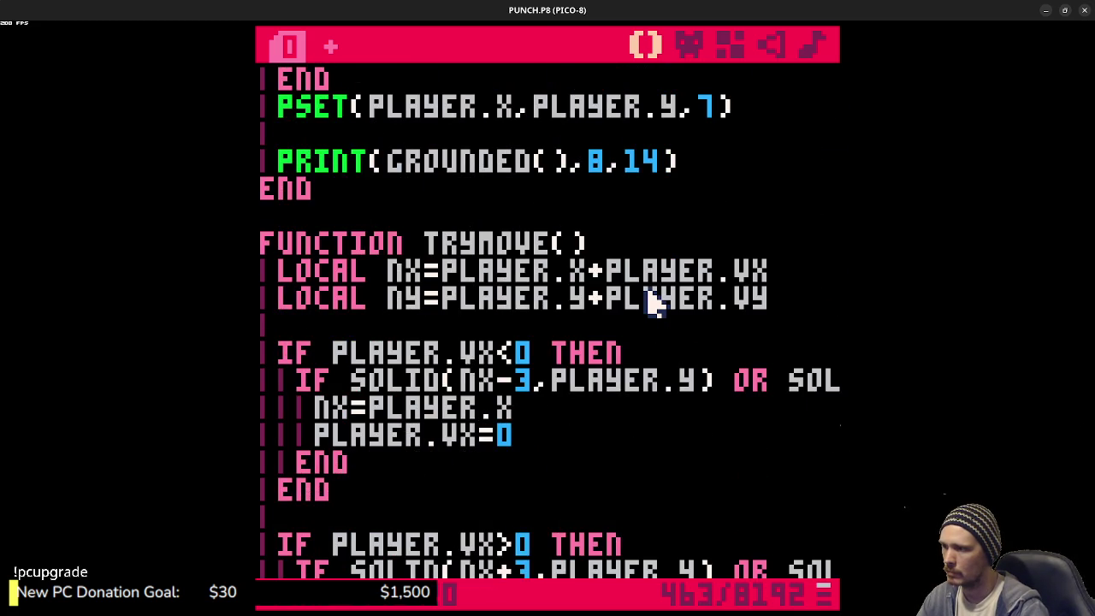
{"action": "scroll", "coordinate": [655, 301], "scroll_direction": "down", "scroll_amount": 8}
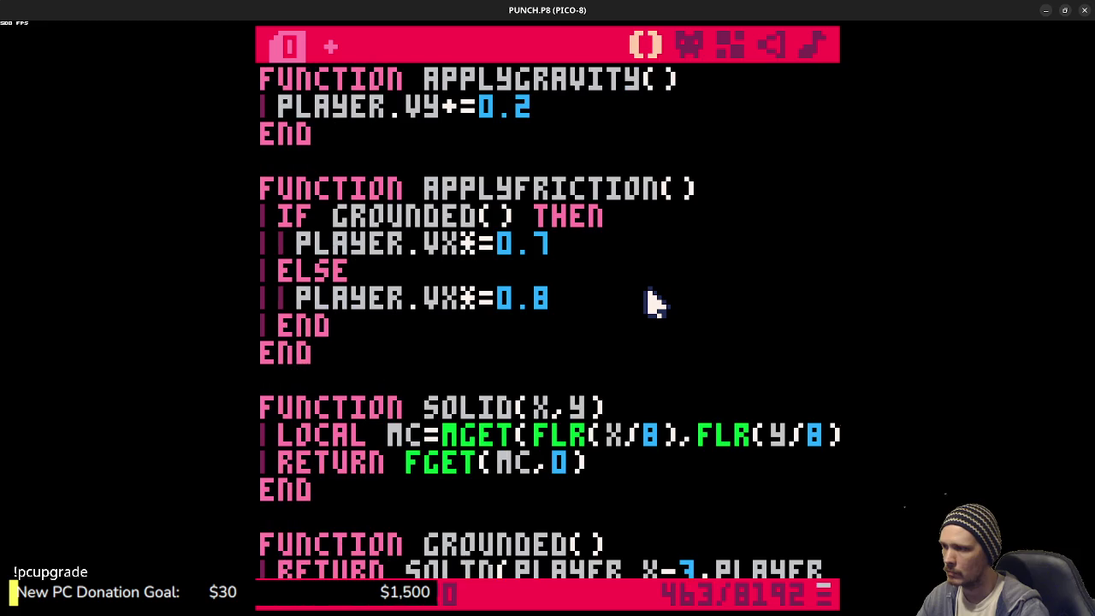
{"action": "scroll", "coordinate": [655, 301], "scroll_direction": "up", "scroll_amount": 6}
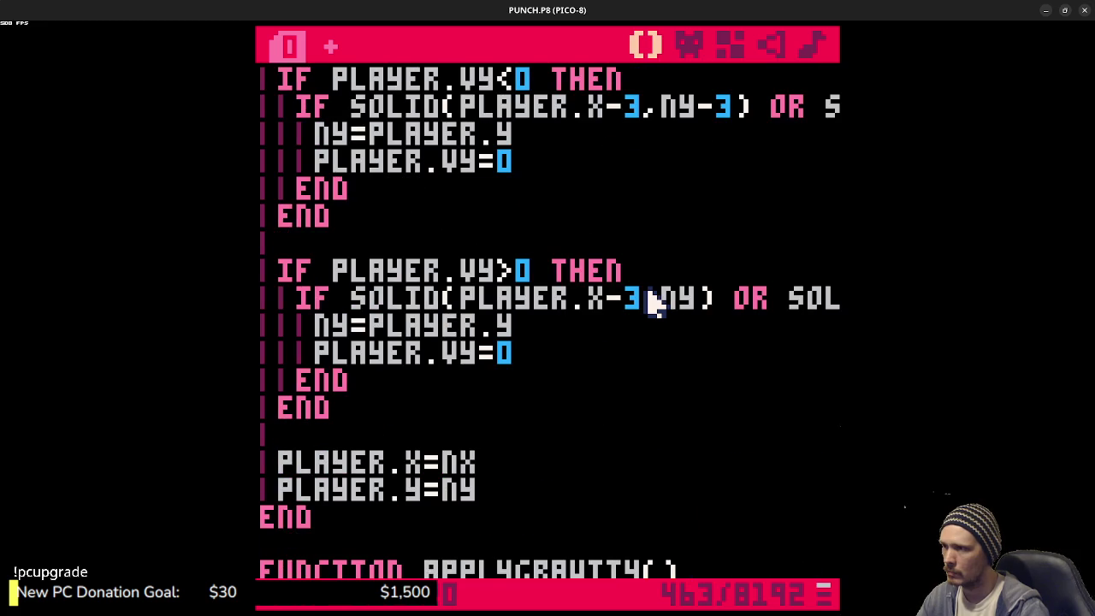
{"action": "scroll", "coordinate": [654, 301], "scroll_direction": "up", "scroll_amount": 12}
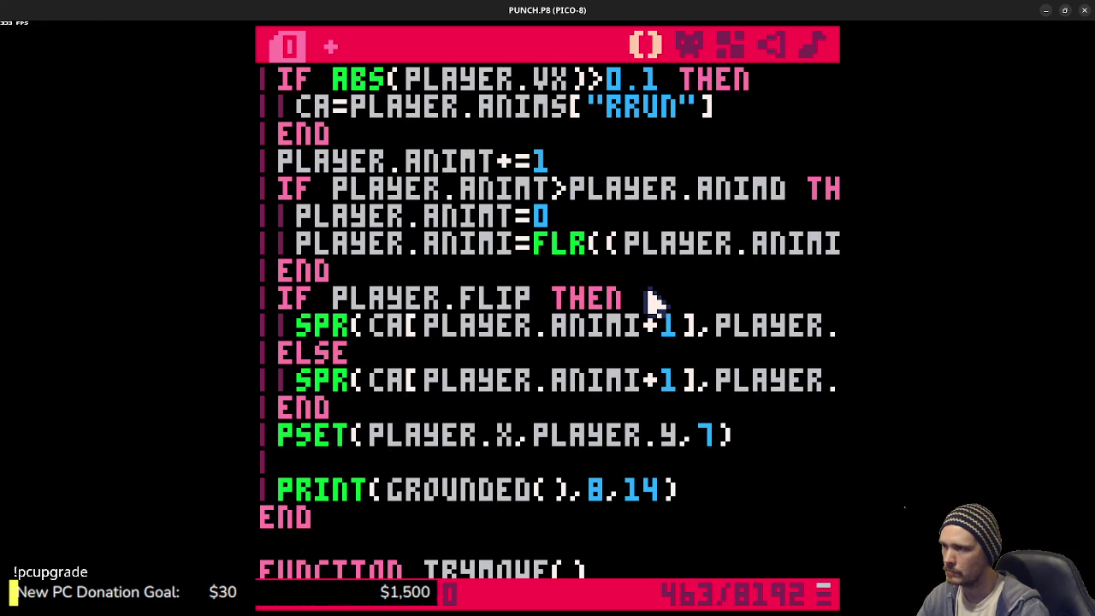
{"action": "scroll", "coordinate": [654, 301], "scroll_direction": "up", "scroll_amount": 15}
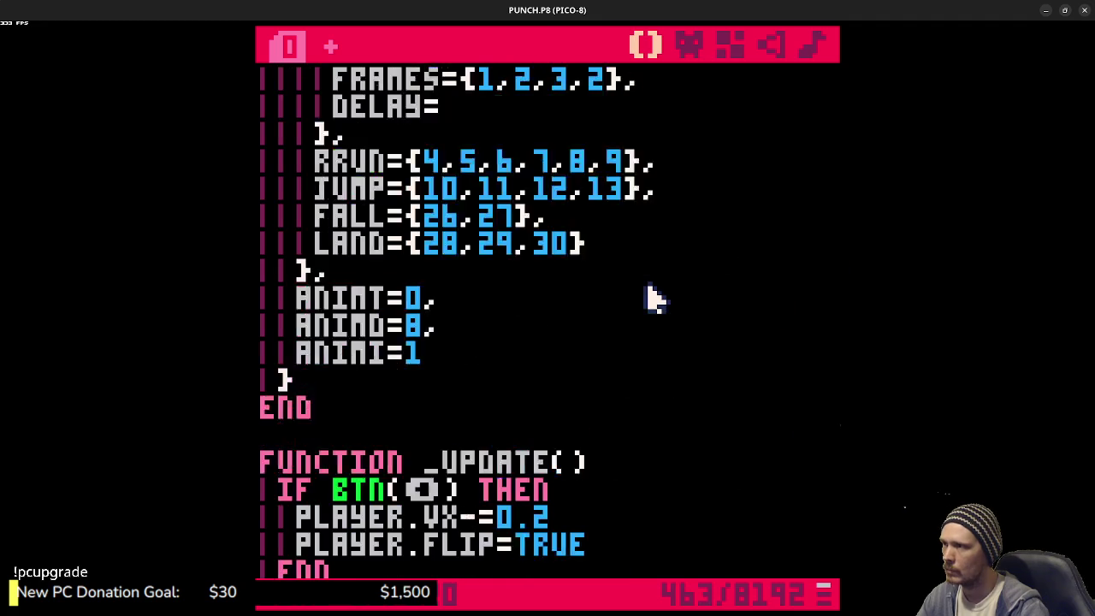
{"action": "scroll", "coordinate": [654, 301], "scroll_direction": "down", "scroll_amount": 1}
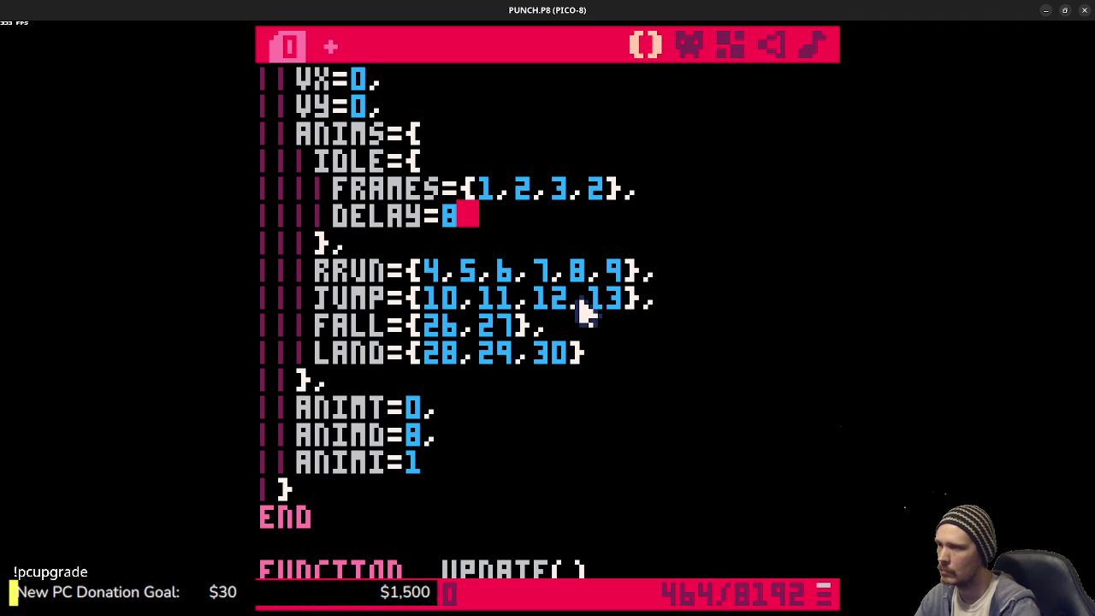
- Wrap RRUN's frame list in a nested table with a DELAY=4 entry
{"action": "left_click", "coordinate": [429, 274]}
{"action": "type", "text": "{"}
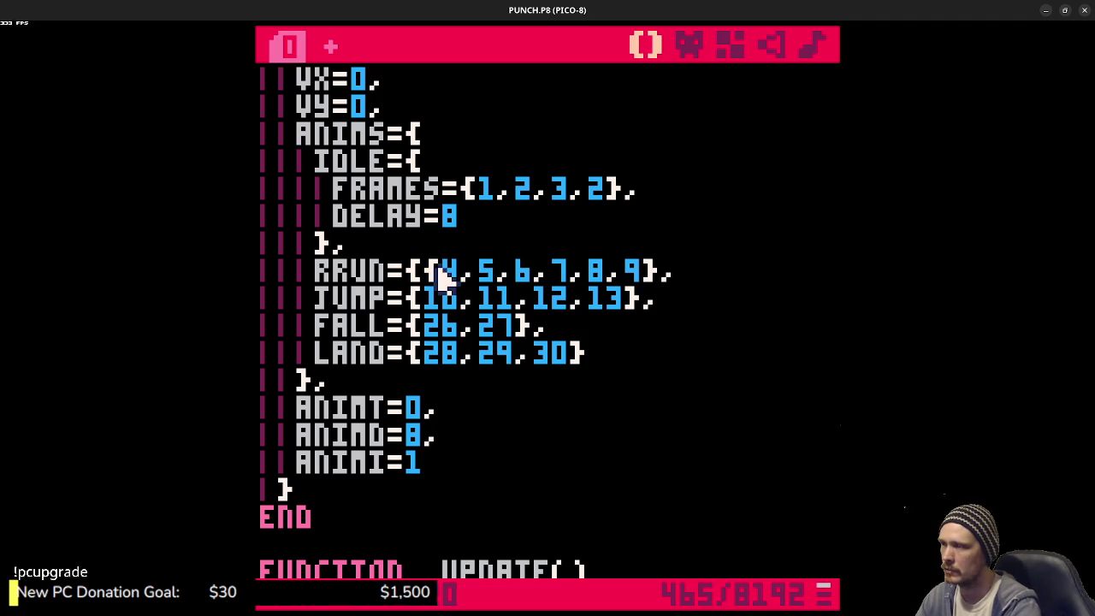
{"action": "key", "text": "Return"}
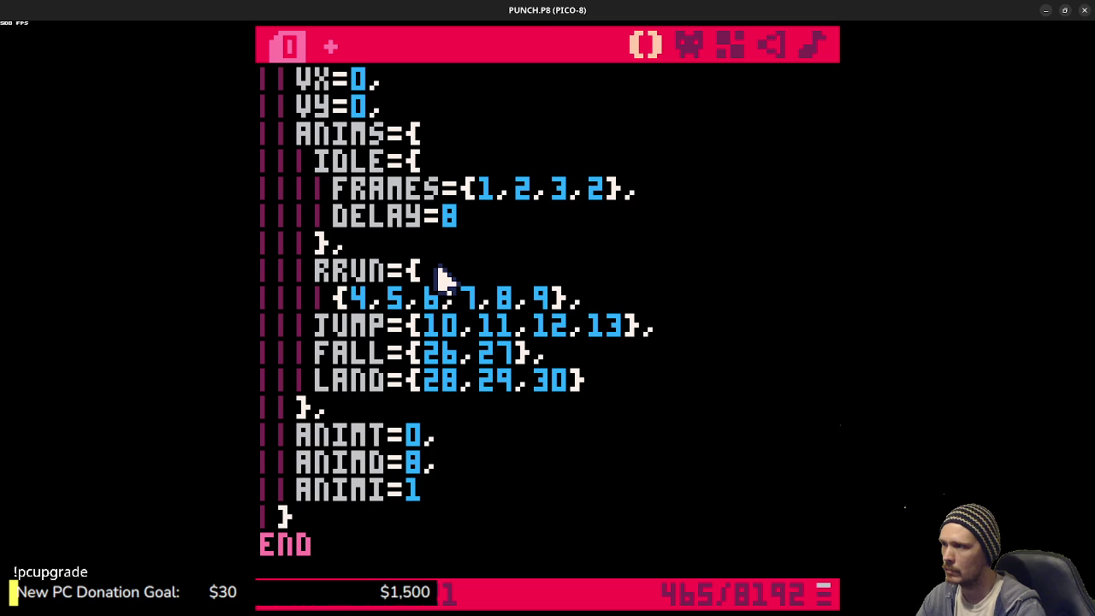
{"action": "left_click", "coordinate": [619, 306]}
{"action": "key", "text": "Return"}
{"action": "type", "text": "},"}
{"action": "key", "text": "Left"}
{"action": "key", "text": "Left"}
{"action": "key", "text": "BackSpace"}
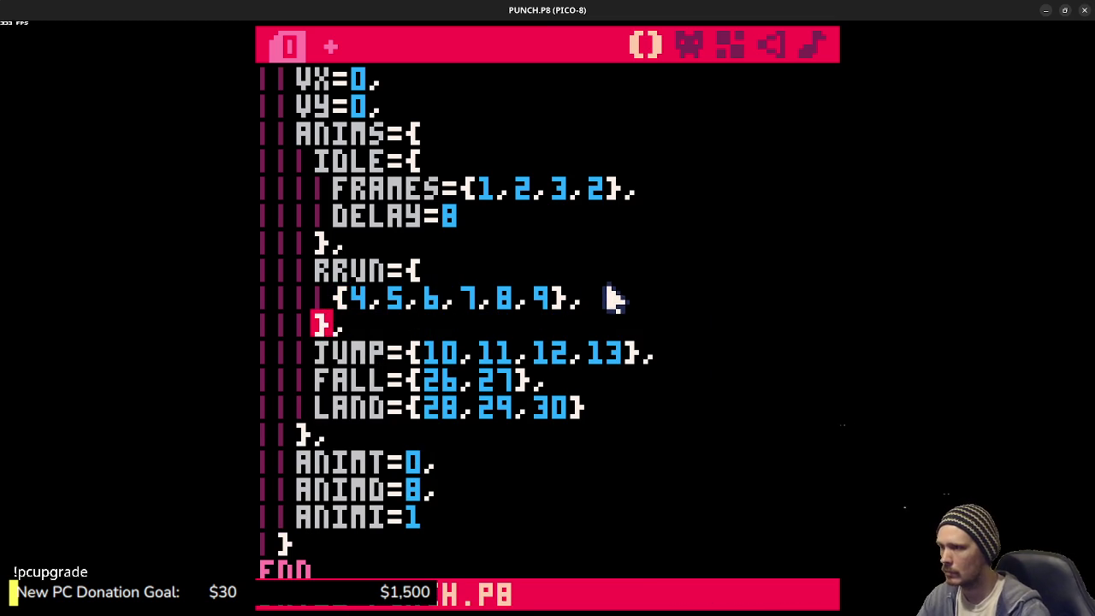
{"action": "key", "text": "Return"}
{"action": "type", "text": "DELAY="}
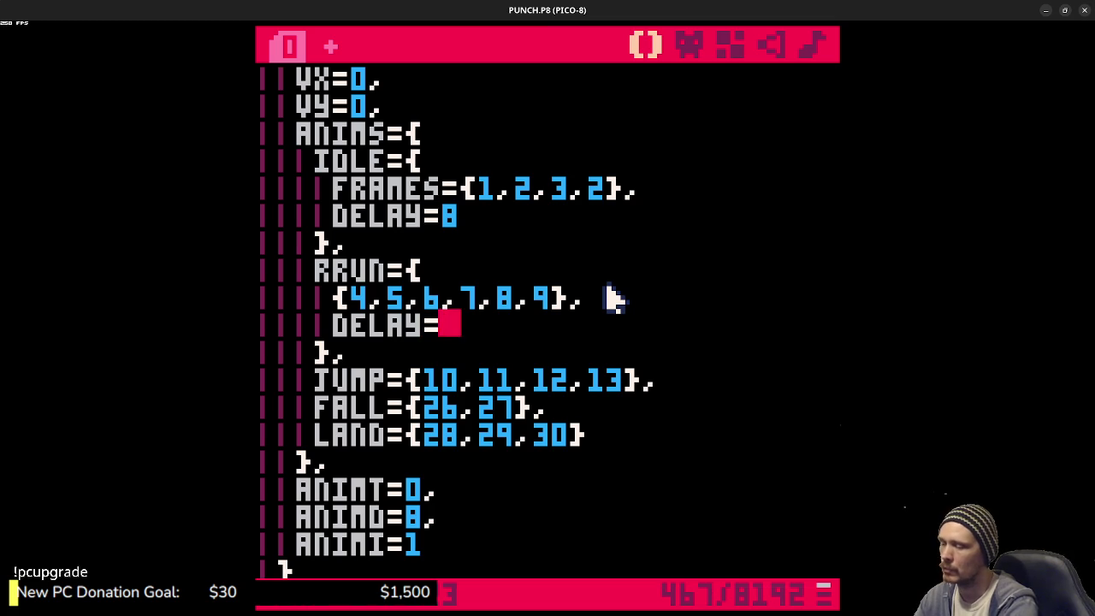
{"action": "type", "text": "4"}
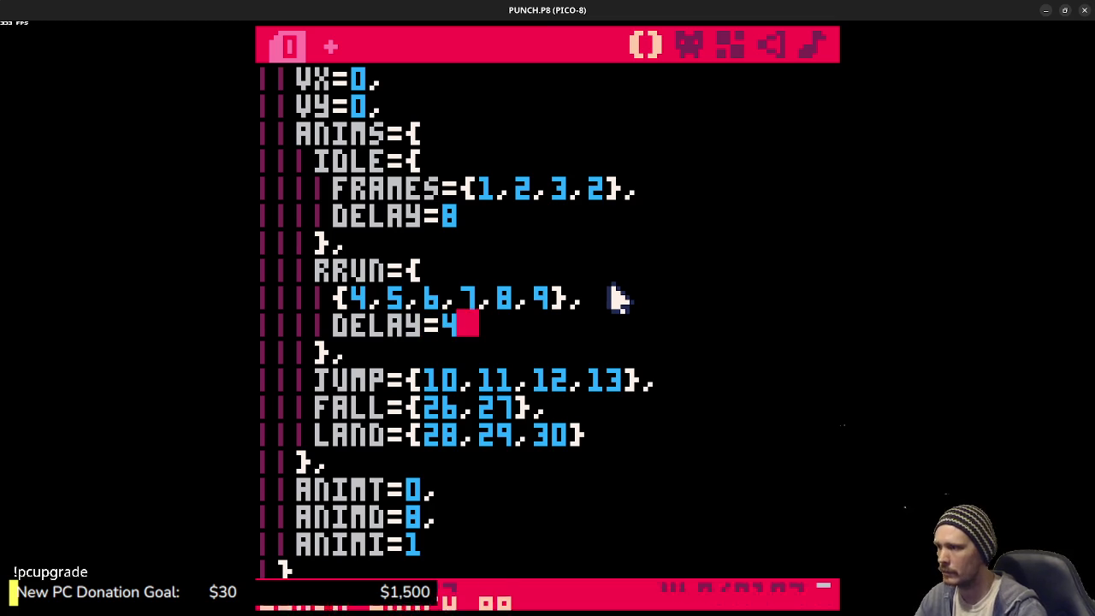
- Wrap JUMP's 10, 11, 12, 13 frame list in a nested table with DELAY=6
{"action": "left_click", "coordinate": [419, 395]}
{"action": "left_click", "coordinate": [421, 382]}
{"action": "type", "text": "{"}
{"action": "key", "text": "Return"}
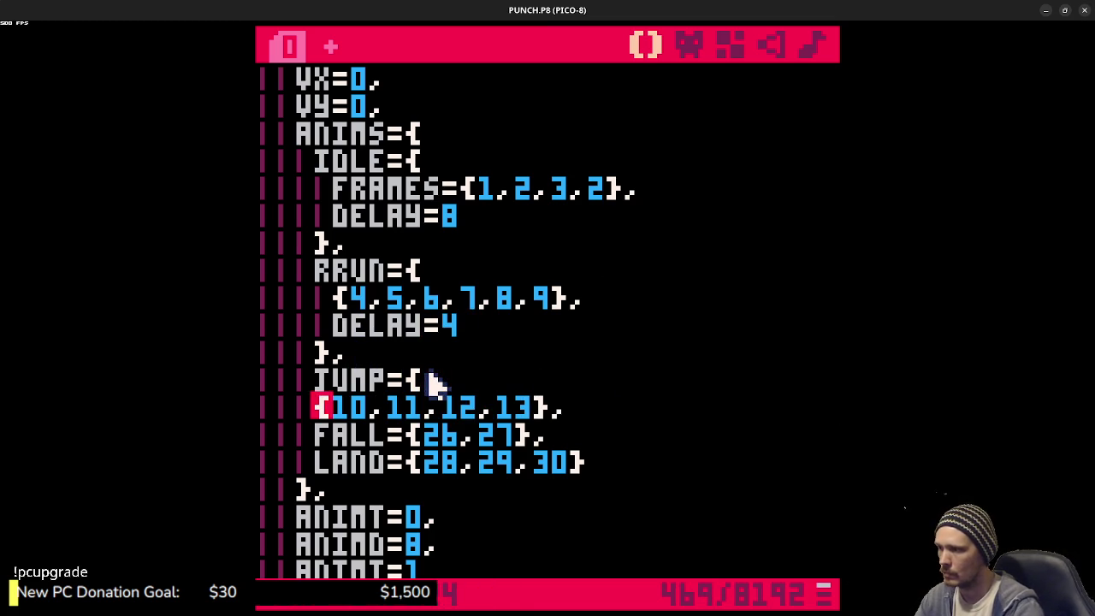
{"action": "key", "text": "Tab"}
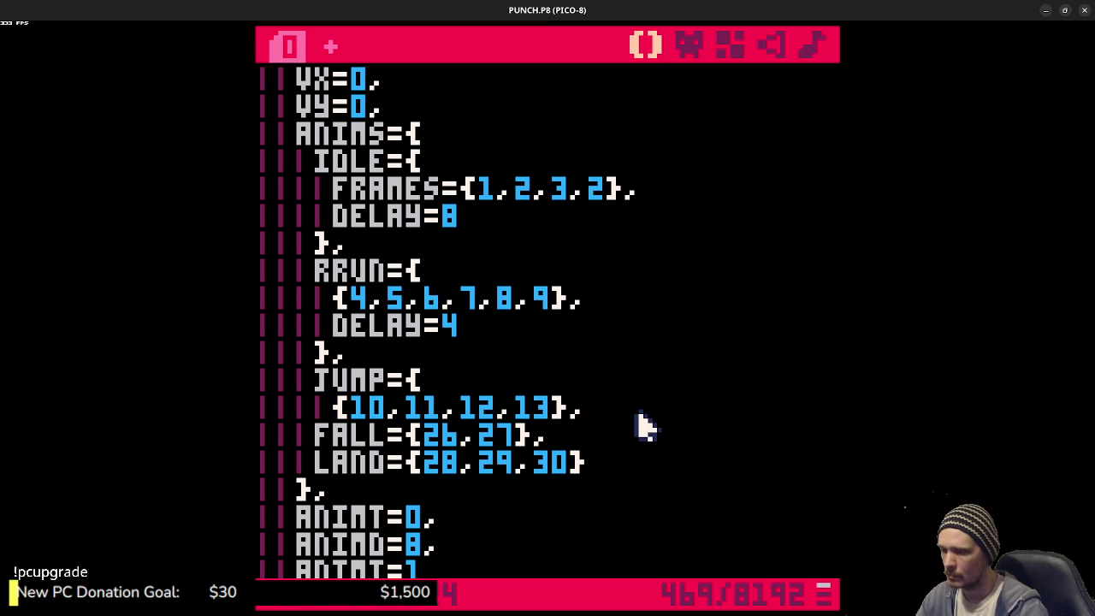
{"action": "key", "text": "Return"}
{"action": "type", "text": "},"}
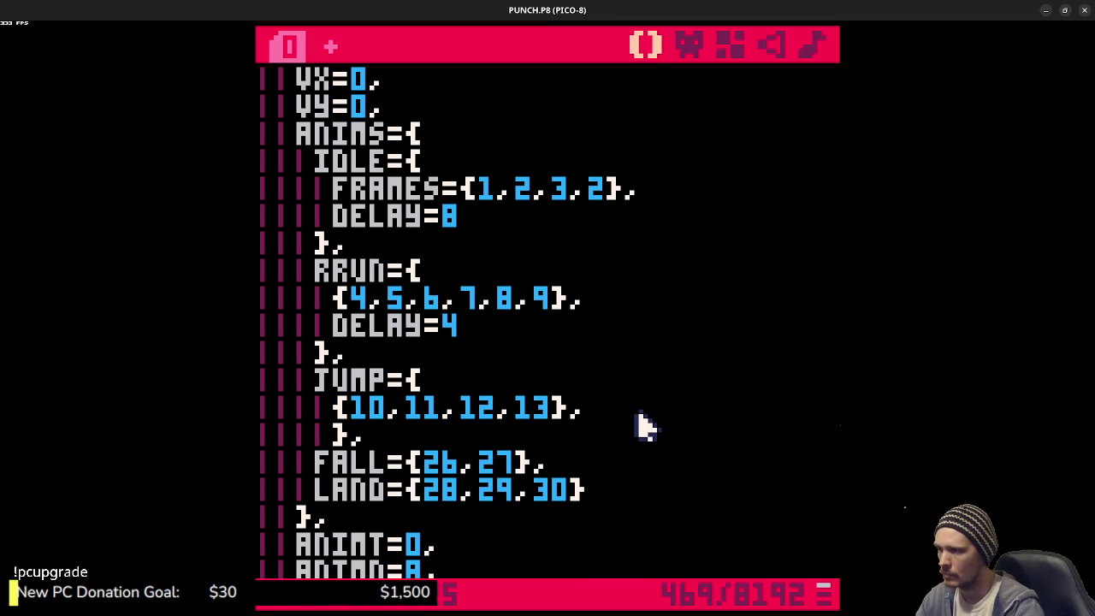
{"action": "key", "text": "shift+Tab"}
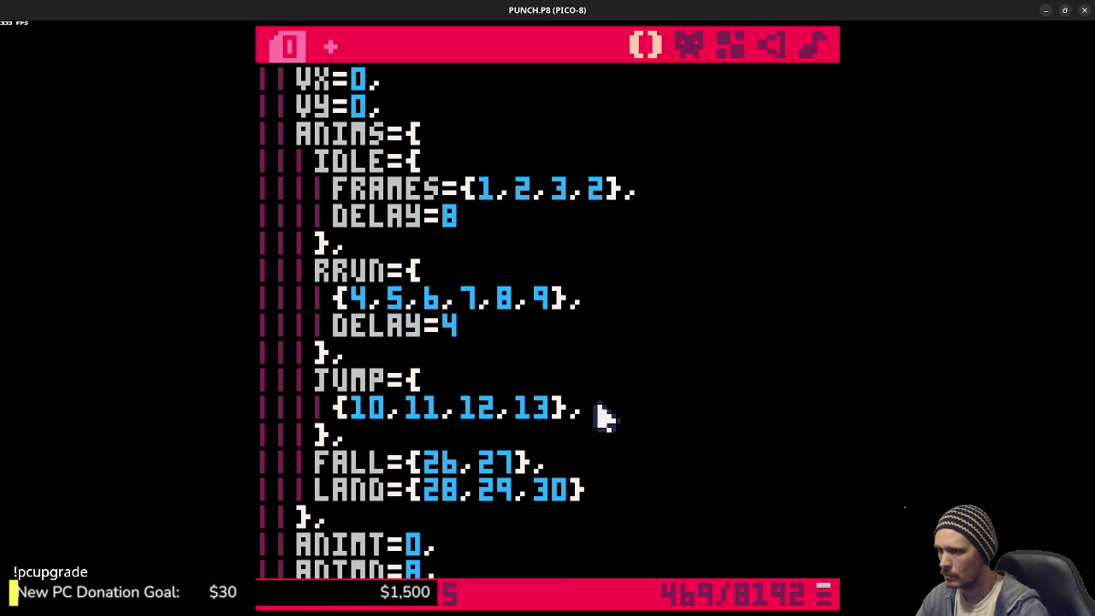
{"action": "key", "text": "Up"}
{"action": "key", "text": "End"}
{"action": "key", "text": "Return"}
{"action": "type", "text": "DELAY="}
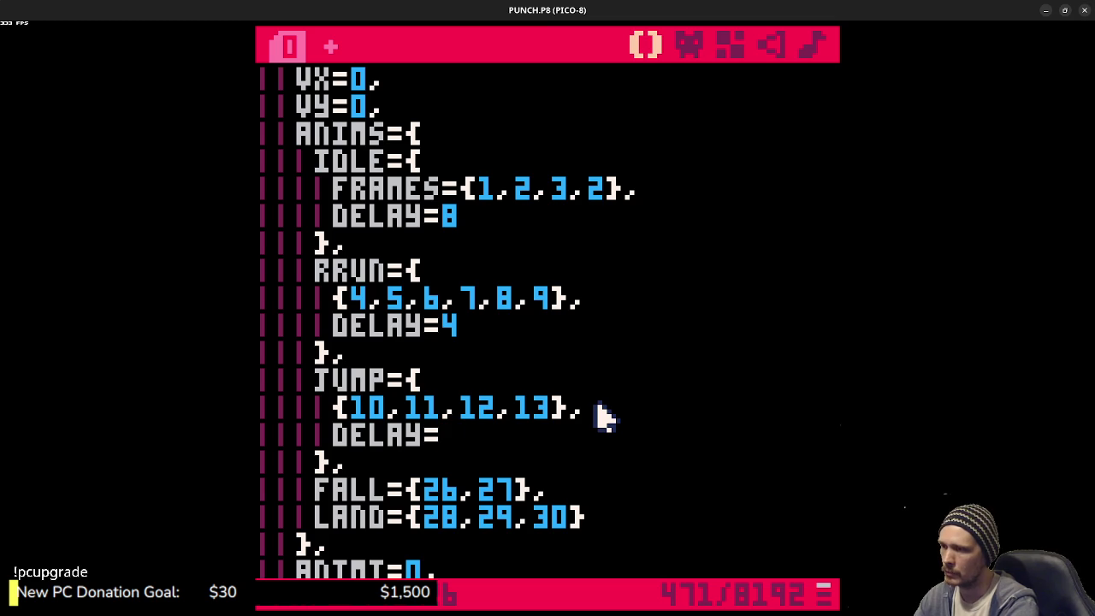
{"action": "type", "text": "6"}
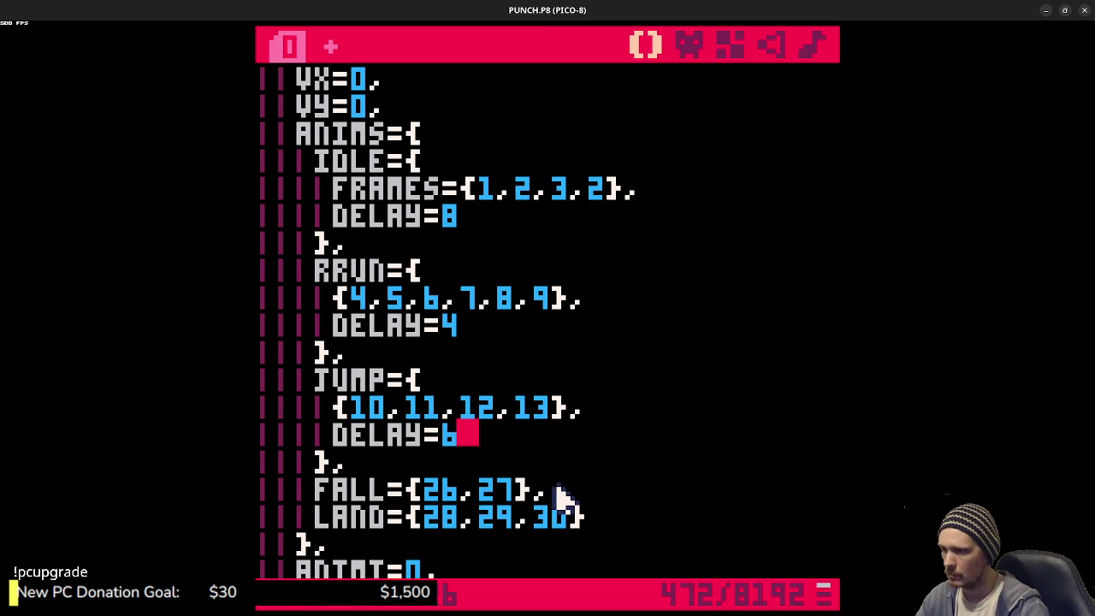
{"action": "left_click", "coordinate": [407, 484]}
- Wrap FALL's frame list in an indented nested table with DELAY=6
{"action": "type", "text": "{"}
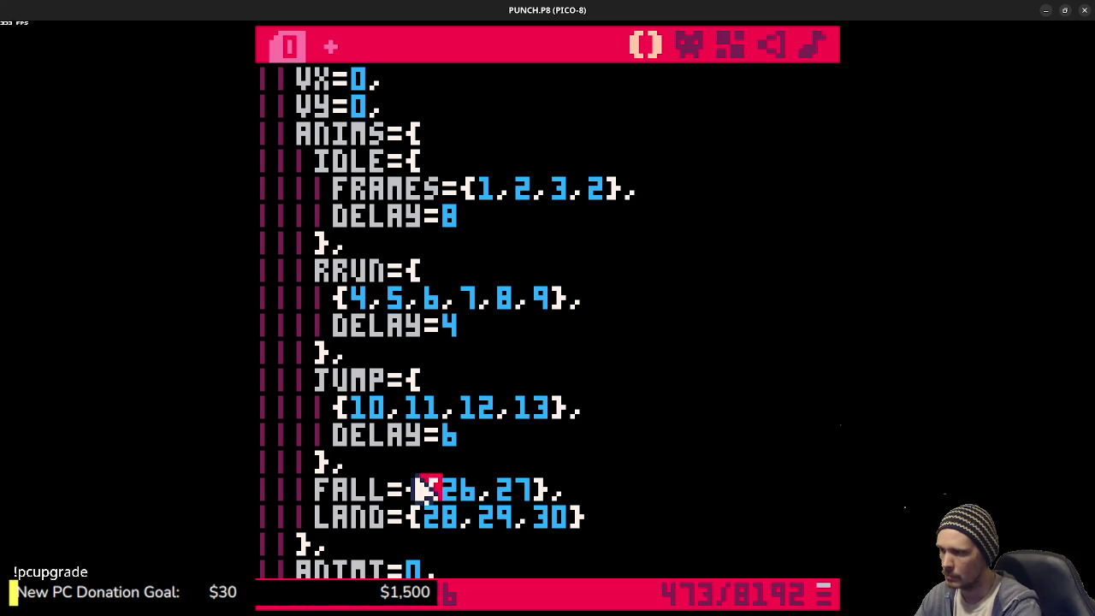
{"action": "key", "text": "Return"}
{"action": "key", "text": "Tab"}
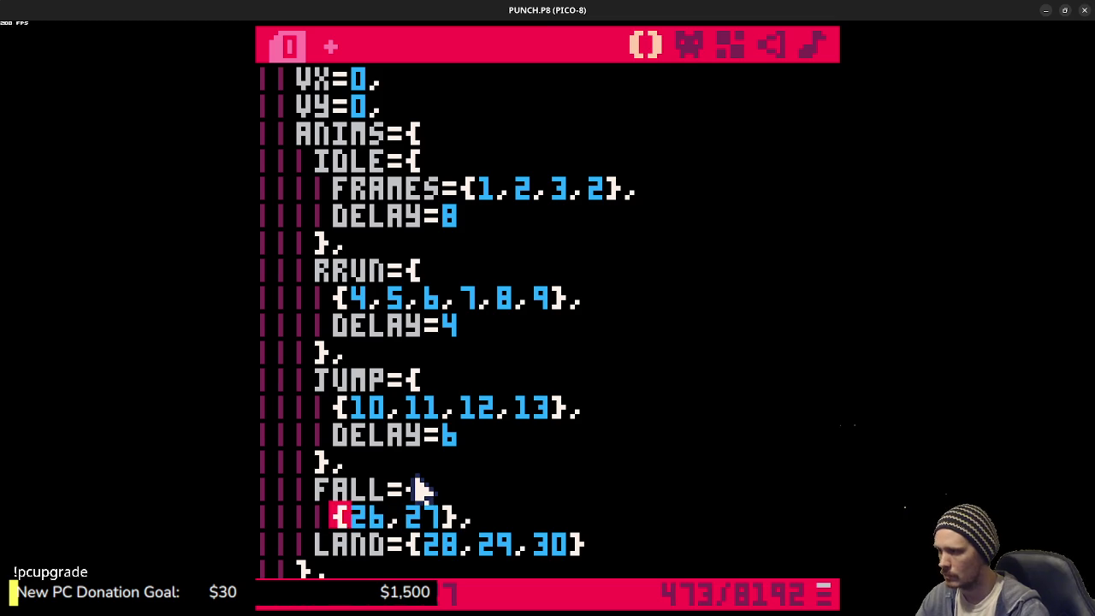
{"action": "left_click", "coordinate": [541, 514]}
{"action": "key", "text": "Return"}
{"action": "type", "text": "}"}
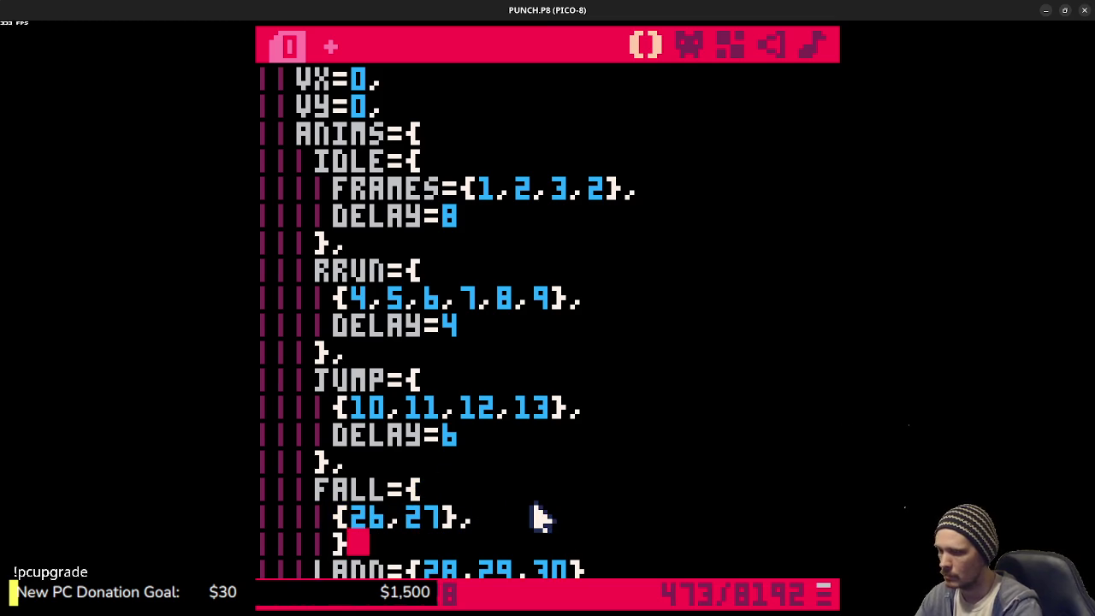
{"action": "key", "text": "BackSpace"}
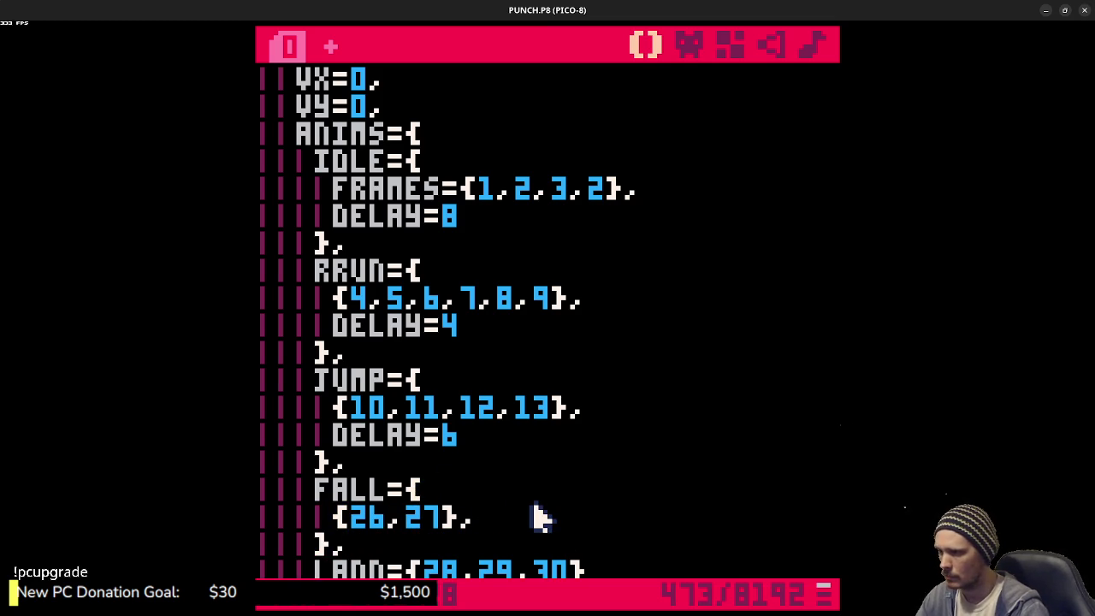
{"action": "key", "text": "Return"}
{"action": "type", "text": "DELAY="}
{"action": "key", "text": "BackSpace"}
{"action": "type", "text": "6"}
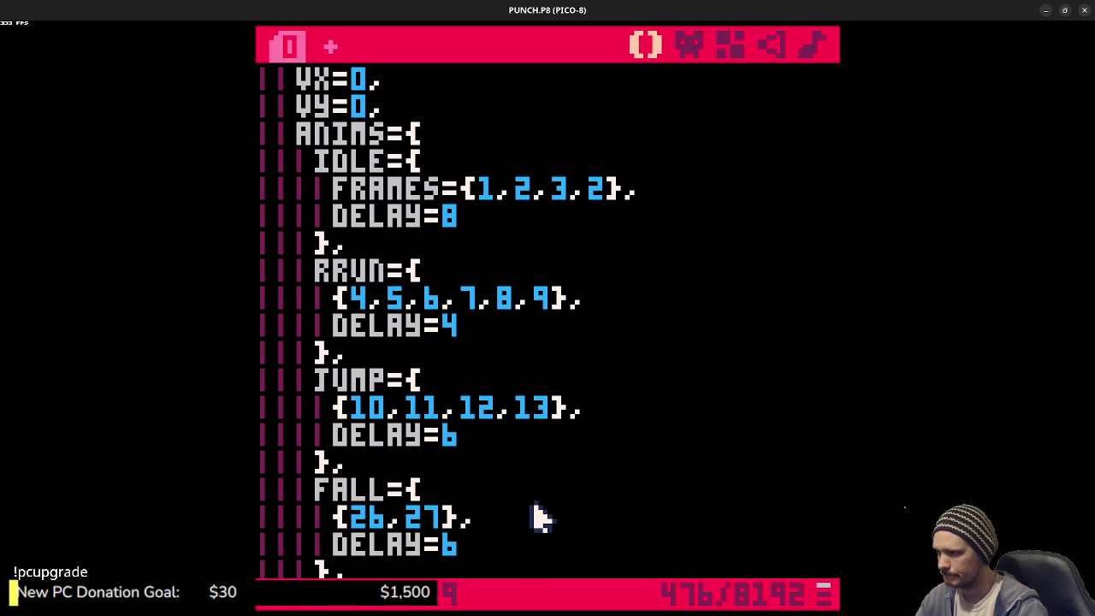
- Wrap LAND's frame list in a nested table with DELAY=6 and save PUNCH.P8
{"action": "scroll", "coordinate": [530, 498], "scroll_direction": "down", "scroll_amount": 2}
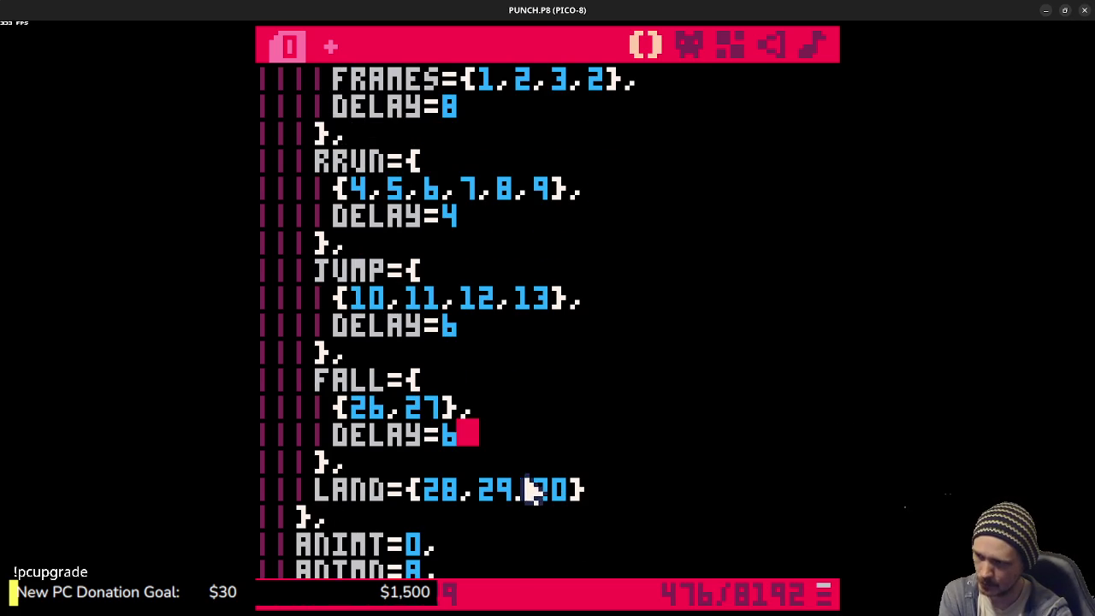
{"action": "left_click", "coordinate": [416, 492]}
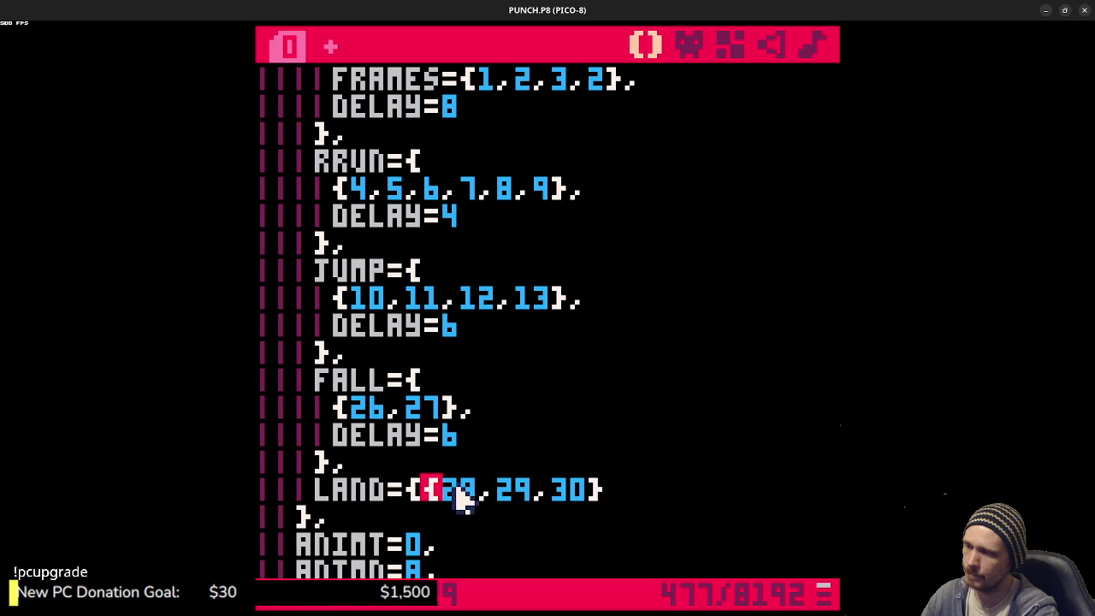
{"action": "key", "text": "Return"}
{"action": "key", "text": "Tab"}
{"action": "left_click", "coordinate": [568, 520]}
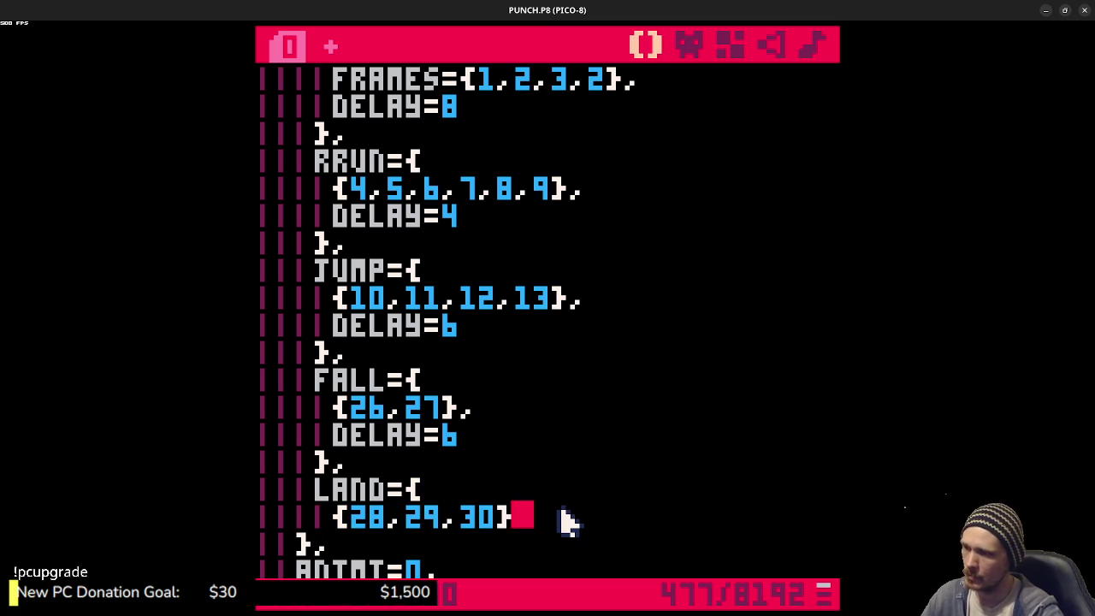
{"action": "type", "text": ","}
{"action": "key", "text": "Return"}
{"action": "type", "text": "},"}
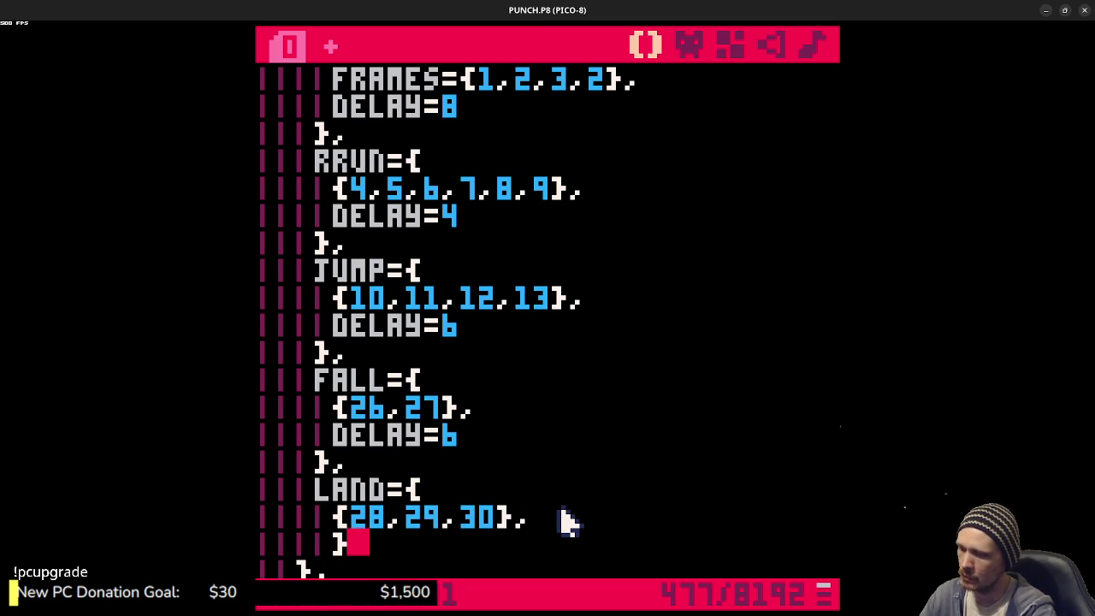
{"action": "key", "text": "Home"}
{"action": "key", "text": "BackSpace"}
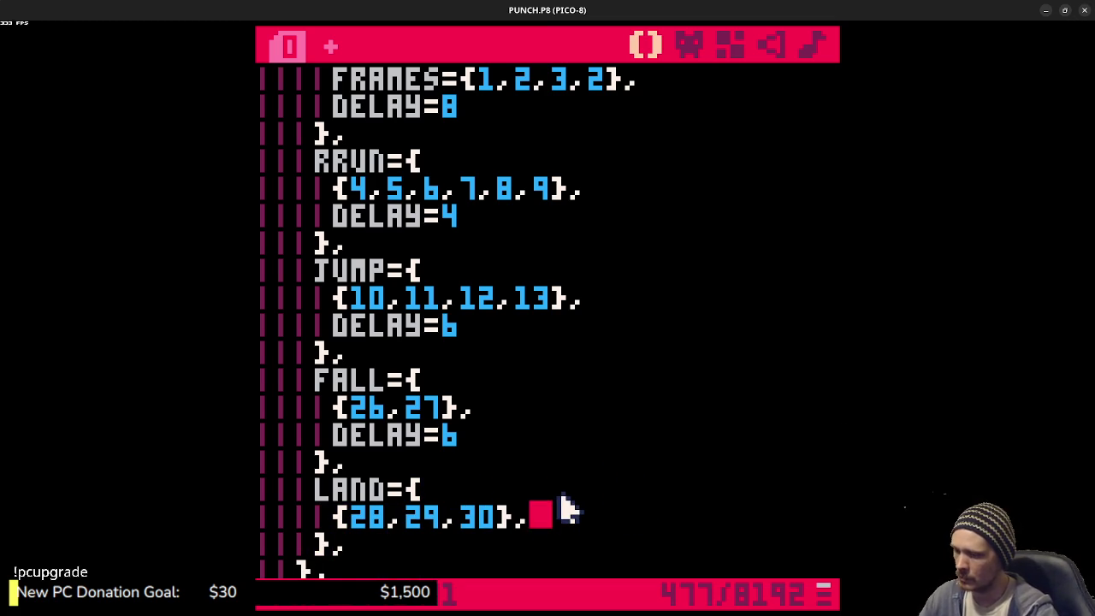
{"action": "key", "text": "Return"}
{"action": "type", "text": "DELAY="}
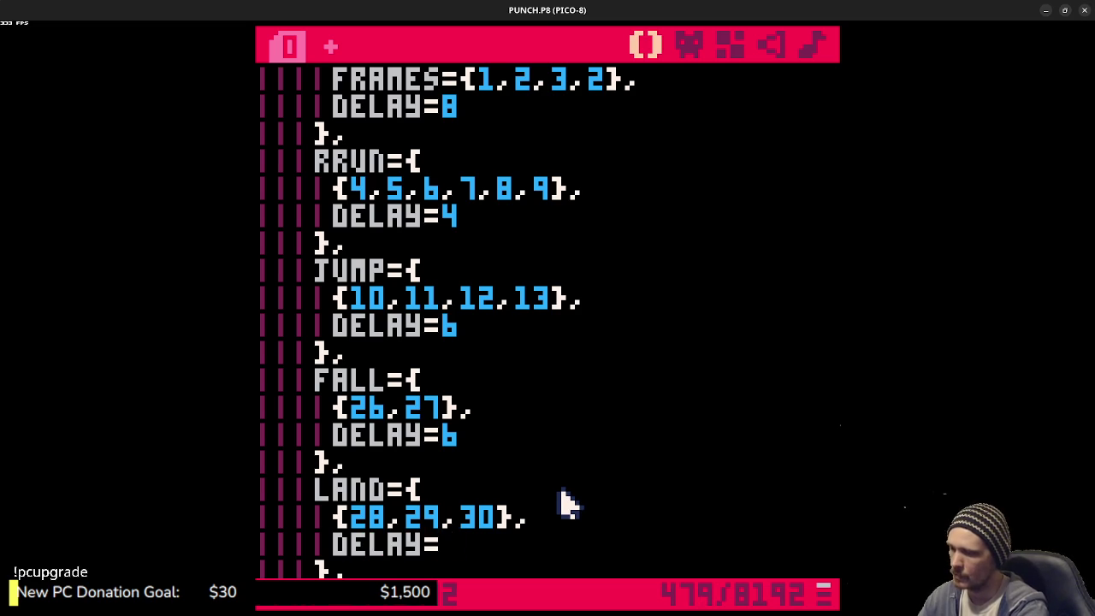
{"action": "type", "text": "6"}
{"action": "key", "text": "ctrl+s"}
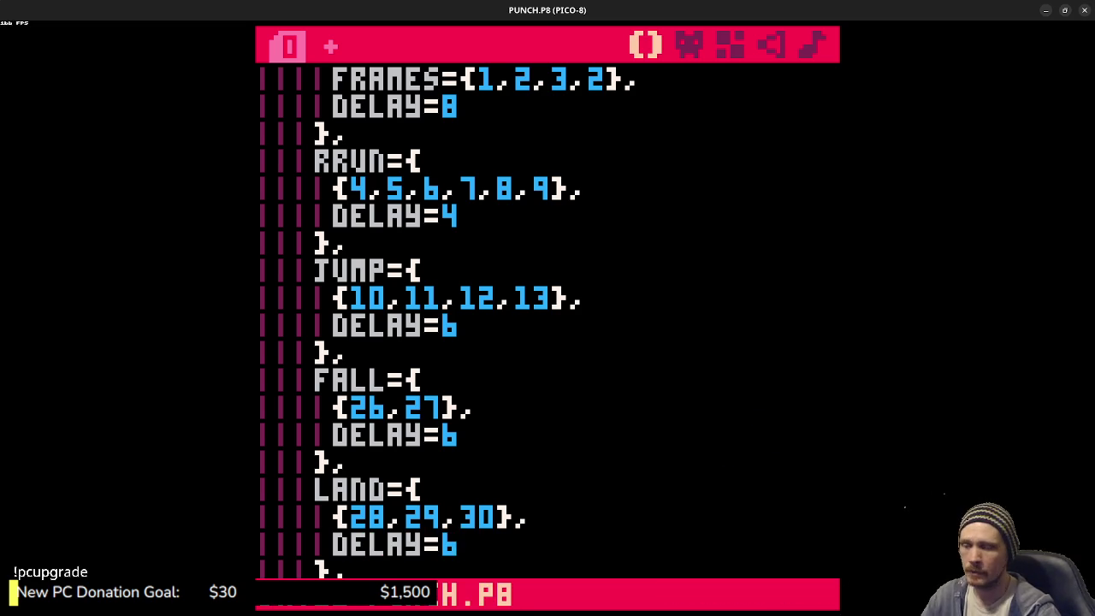
{"action": "key", "text": "super"}
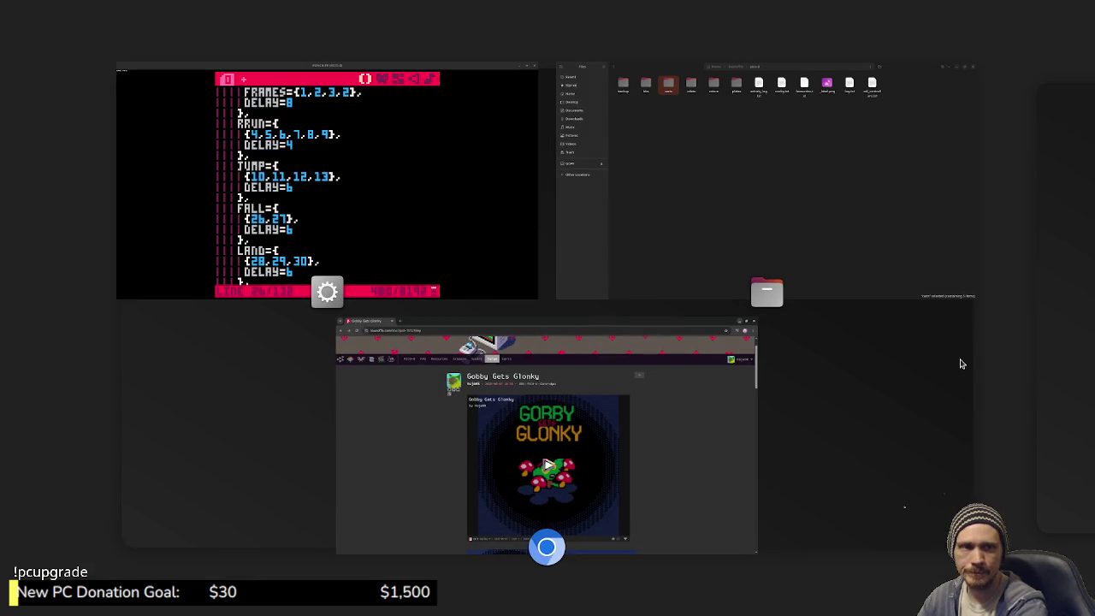
- Load UNTITLED in a fresh PICO-8 instance, maximize the window and run the cart
{"action": "key", "text": "super"}
{"action": "key", "text": "ctrl+r"}
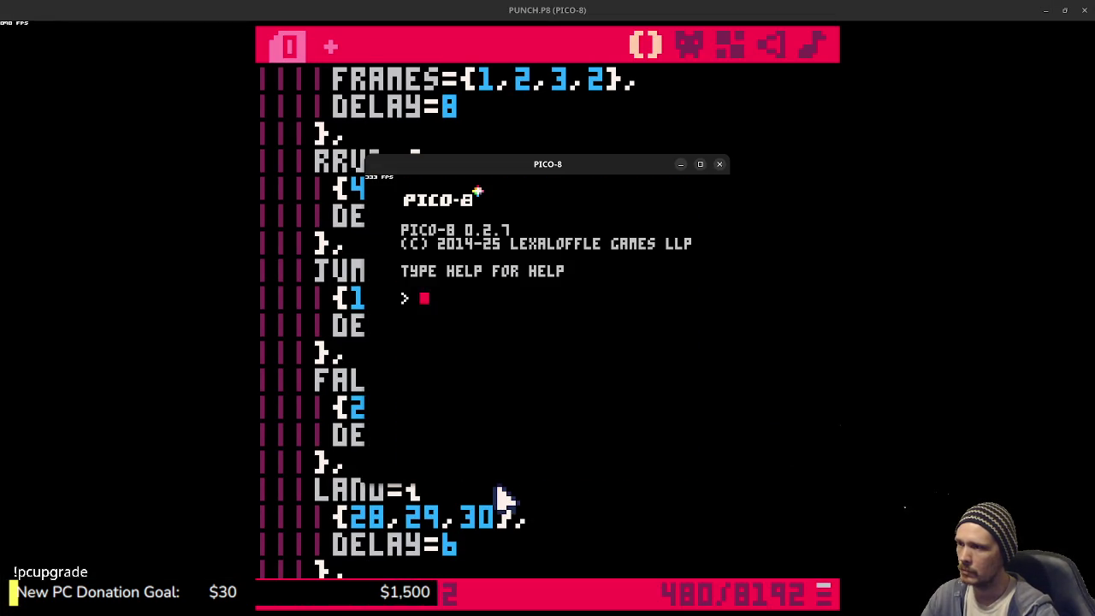
{"action": "type", "text": "load unti"}
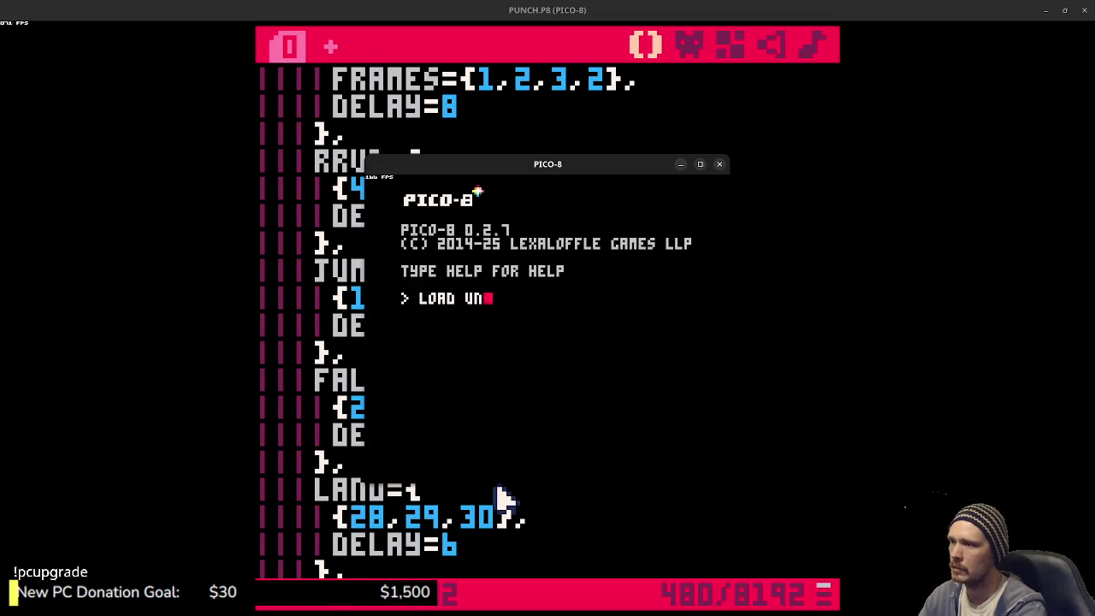
{"action": "type", "text": "tled"}
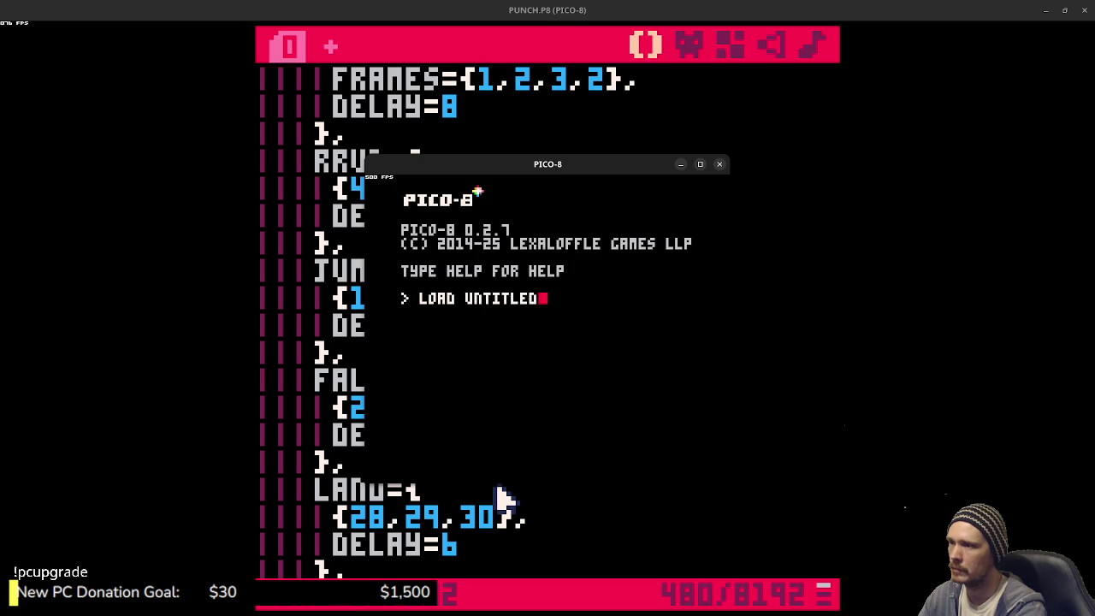
{"action": "key", "text": "Return"}
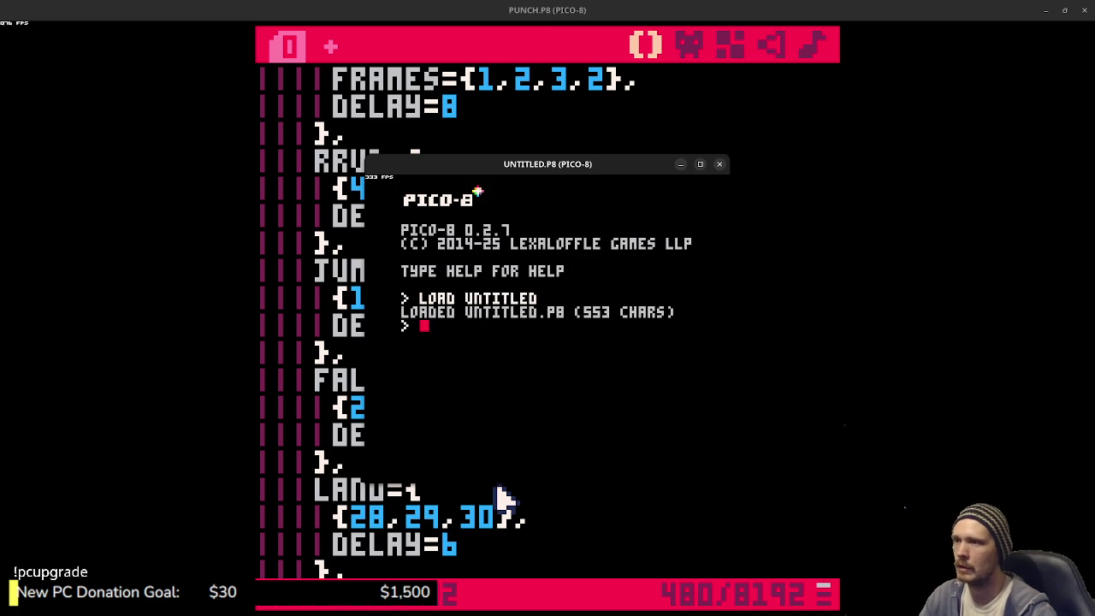
{"action": "left_click", "coordinate": [699, 163]}
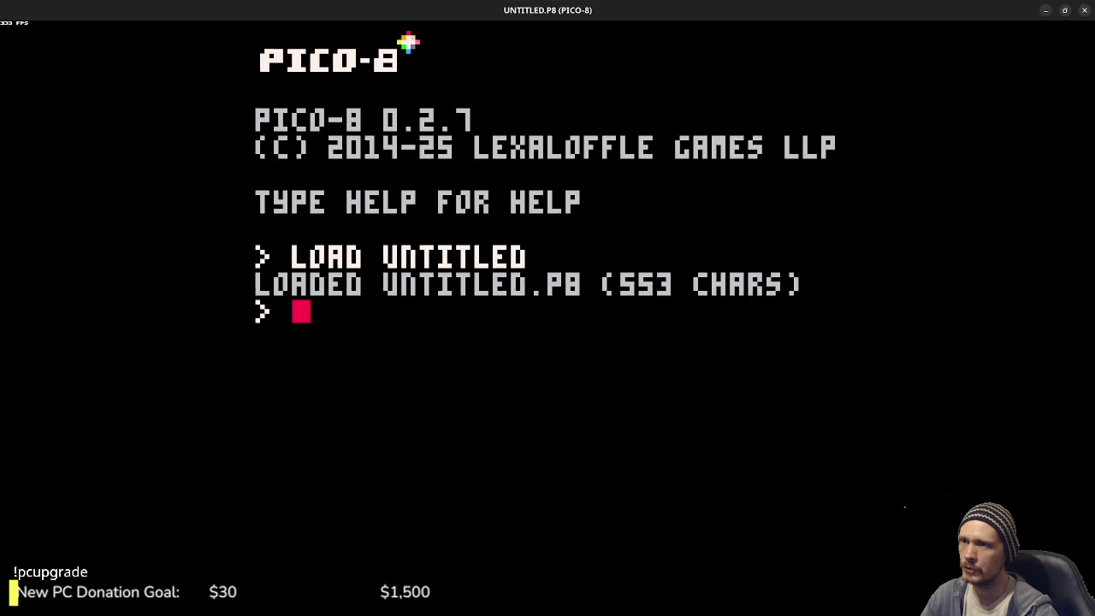
{"action": "key", "text": "ctrl+r"}
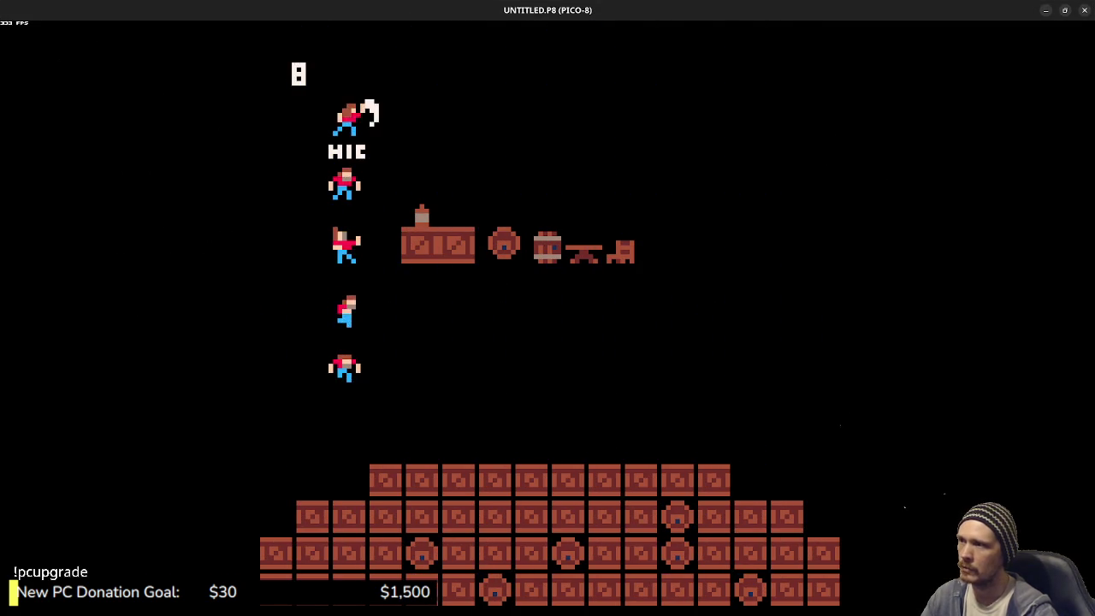
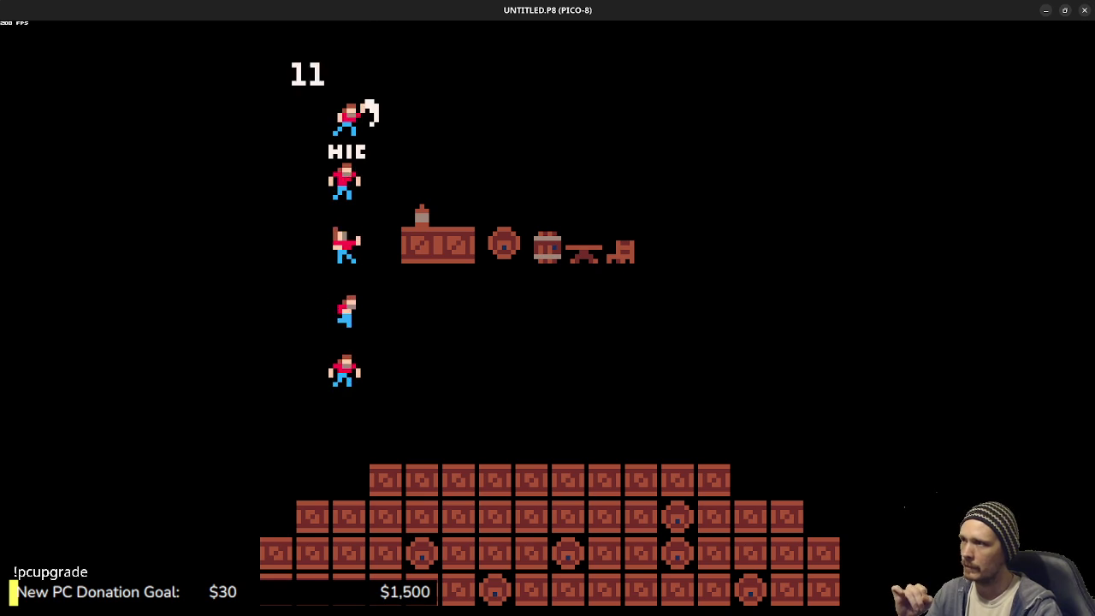
- Stop the running cart and glance at the sprite sheet before returning to the code
{"action": "key", "text": "Escape"}
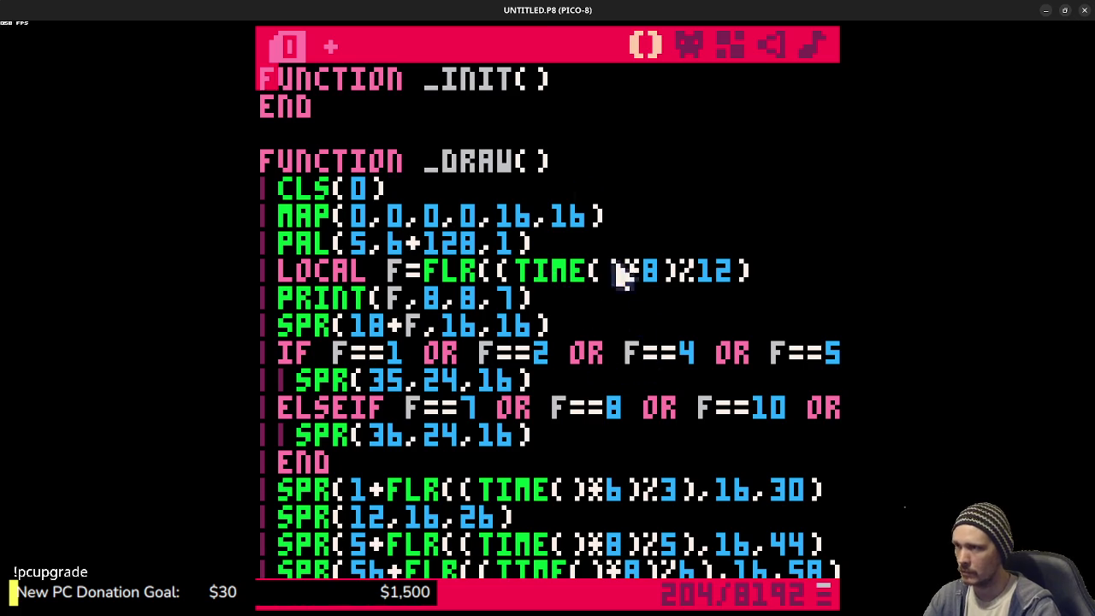
{"action": "left_click", "coordinate": [689, 46]}
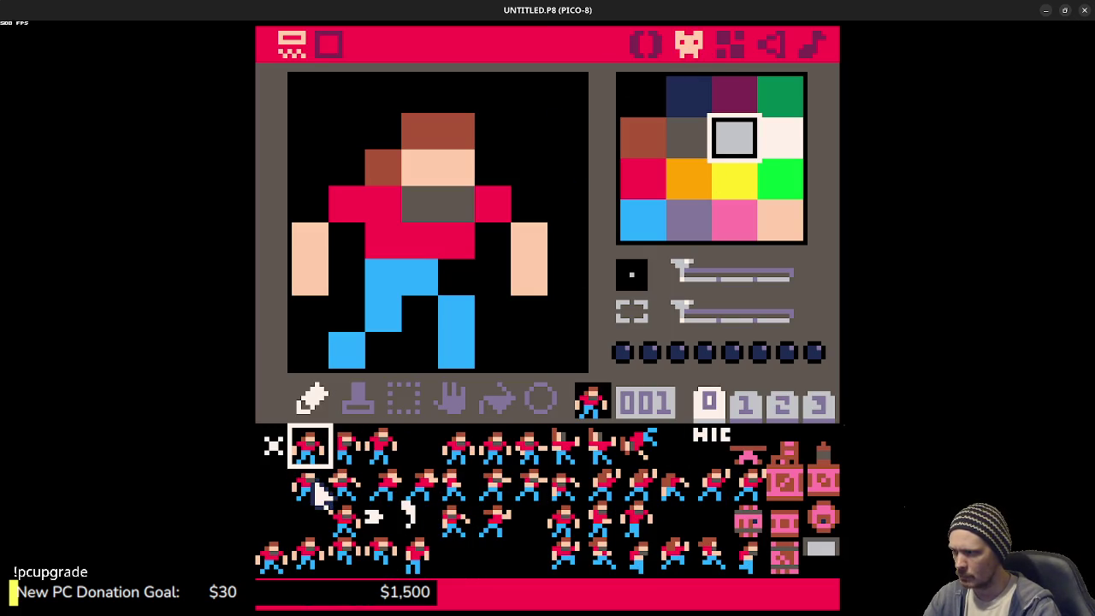
{"action": "left_click", "coordinate": [646, 43]}
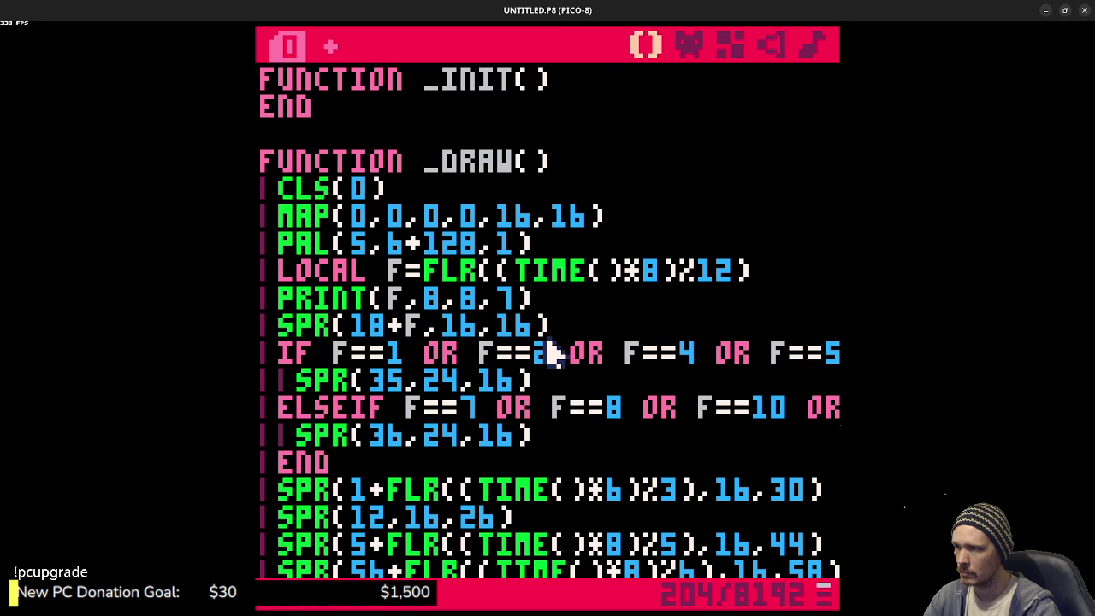
{"action": "scroll", "coordinate": [548, 354], "scroll_direction": "down", "scroll_amount": 5}
{"action": "scroll", "coordinate": [548, 354], "scroll_direction": "up", "scroll_amount": 5}
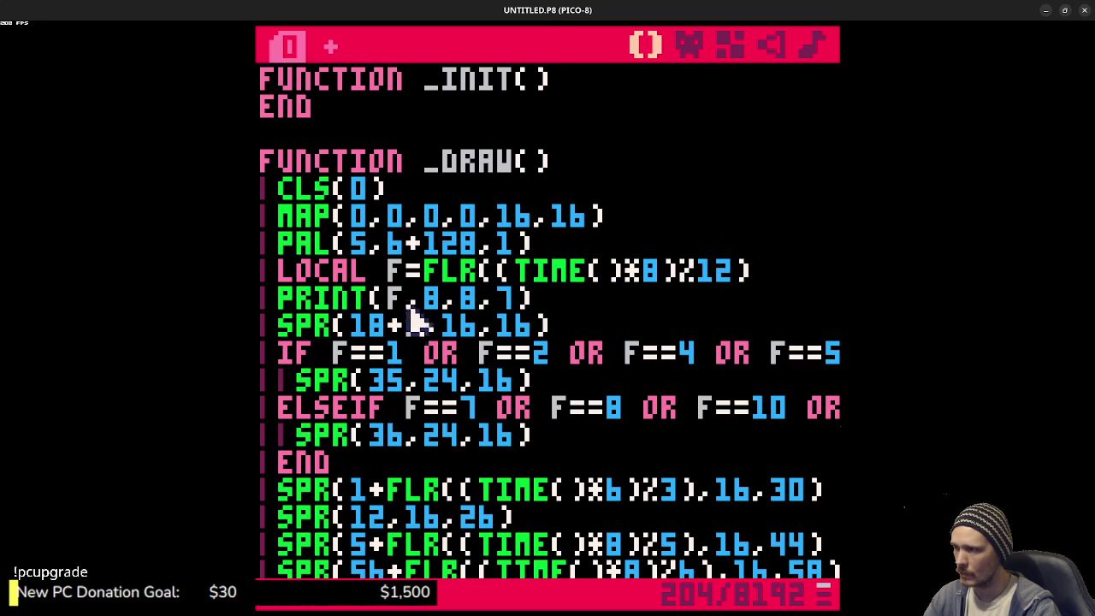
- Change the frame counter loop length from 12 to 9: LOCAL F=FLR((TIME()*8)%9)
{"action": "left_click", "coordinate": [667, 278]}
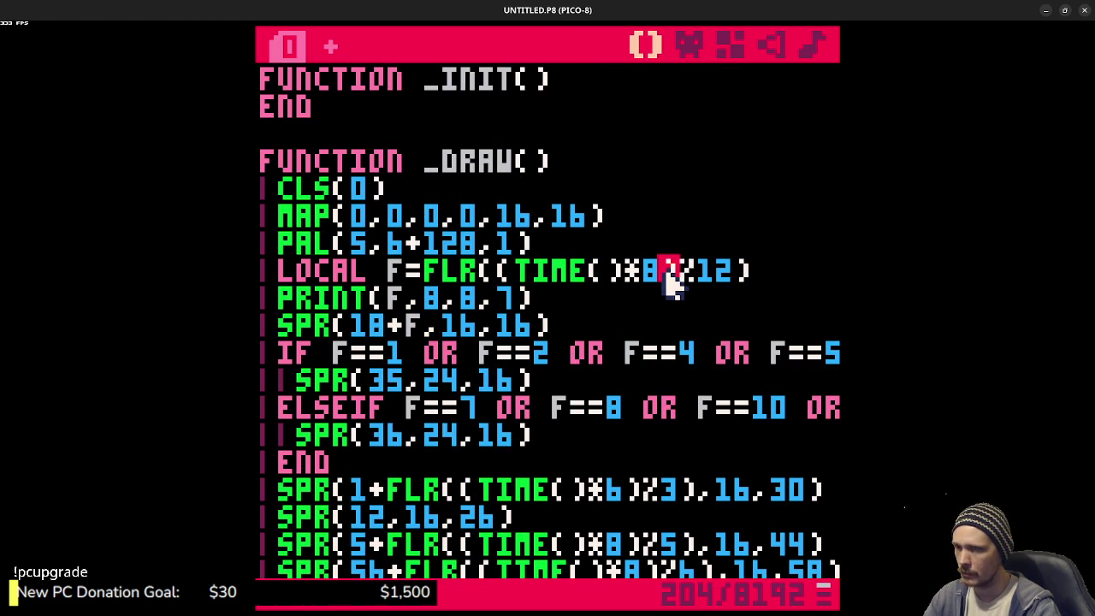
{"action": "left_click", "coordinate": [740, 279]}
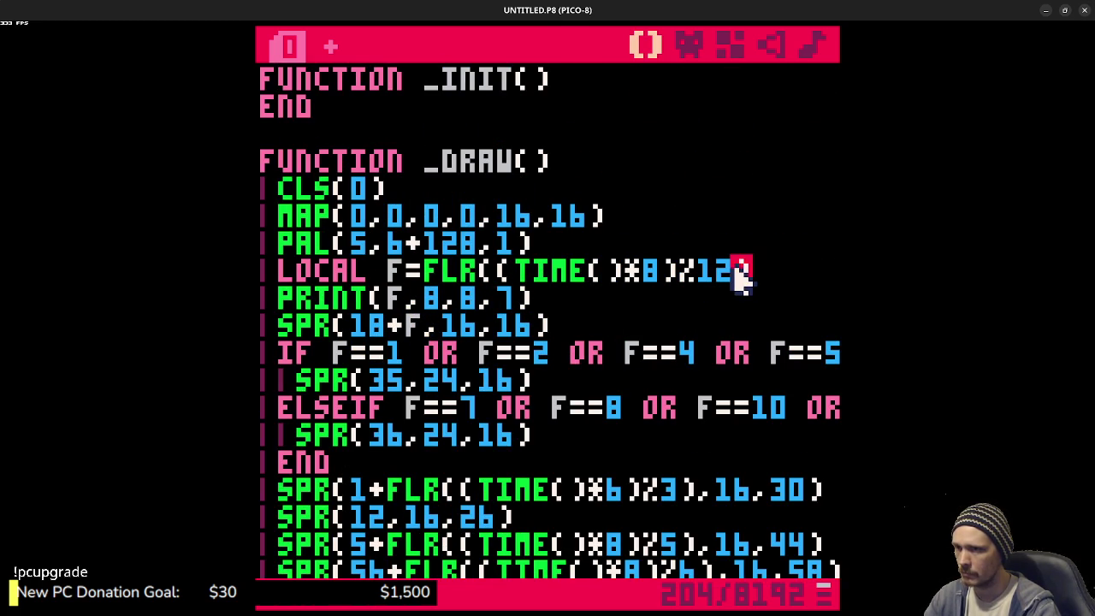
{"action": "key", "text": "BackSpace"}
{"action": "key", "text": "BackSpace"}
{"action": "type", "text": "9"}
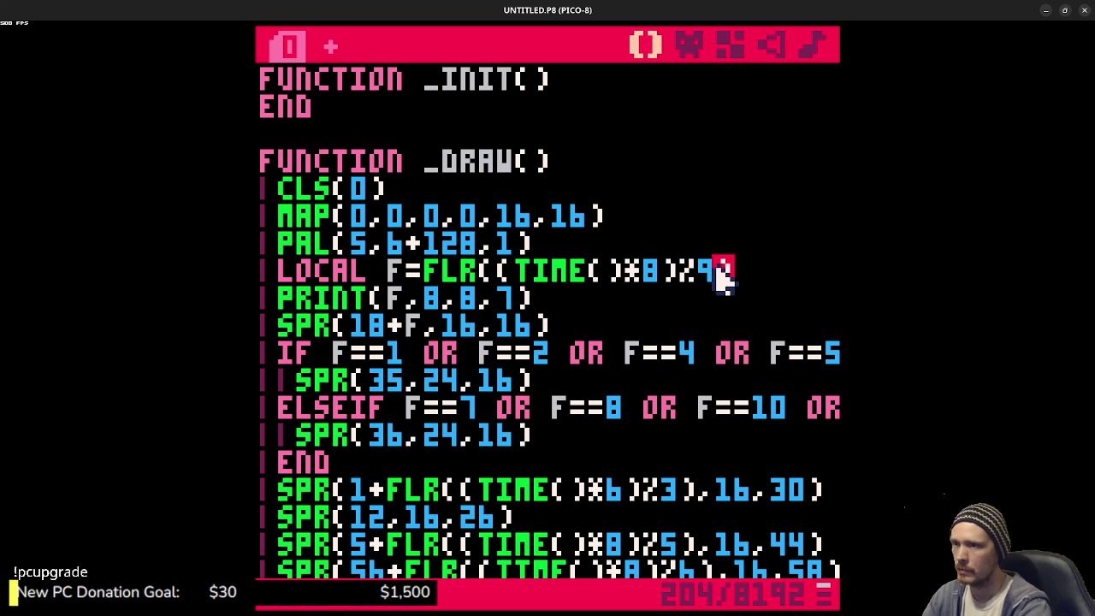
{"action": "left_click", "coordinate": [695, 47]}
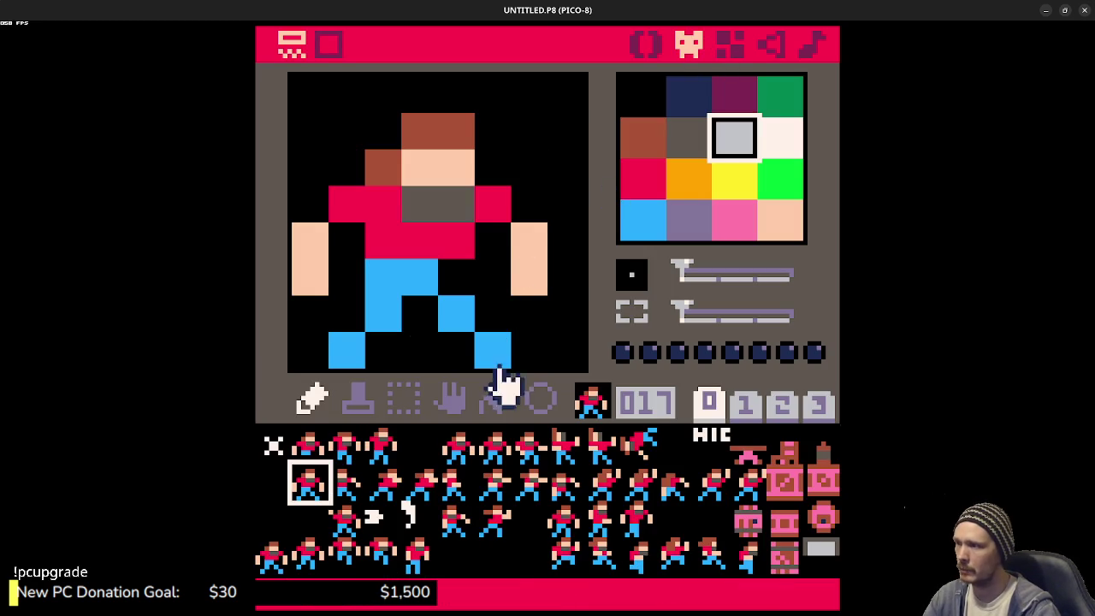
- Review running-frame sprites 018–028, then test-run the cart with Ctrl+R and stop it
{"action": "left_click", "coordinate": [349, 486]}
{"action": "left_click", "coordinate": [386, 486]}
{"action": "left_click", "coordinate": [412, 486]}
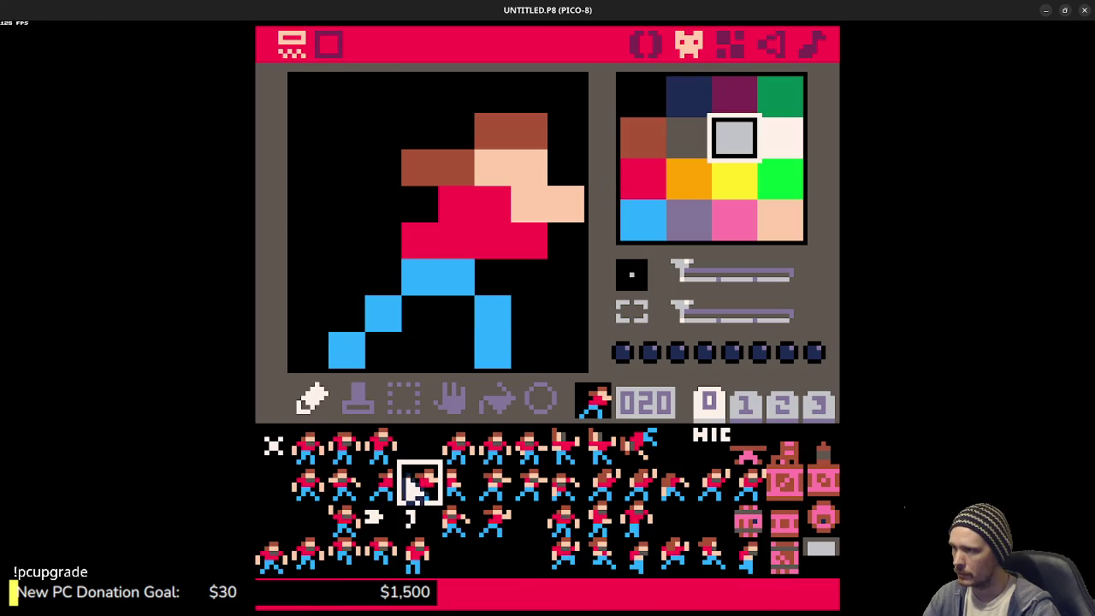
{"action": "left_click", "coordinate": [489, 484]}
{"action": "left_click", "coordinate": [524, 484]}
{"action": "left_click", "coordinate": [564, 484]}
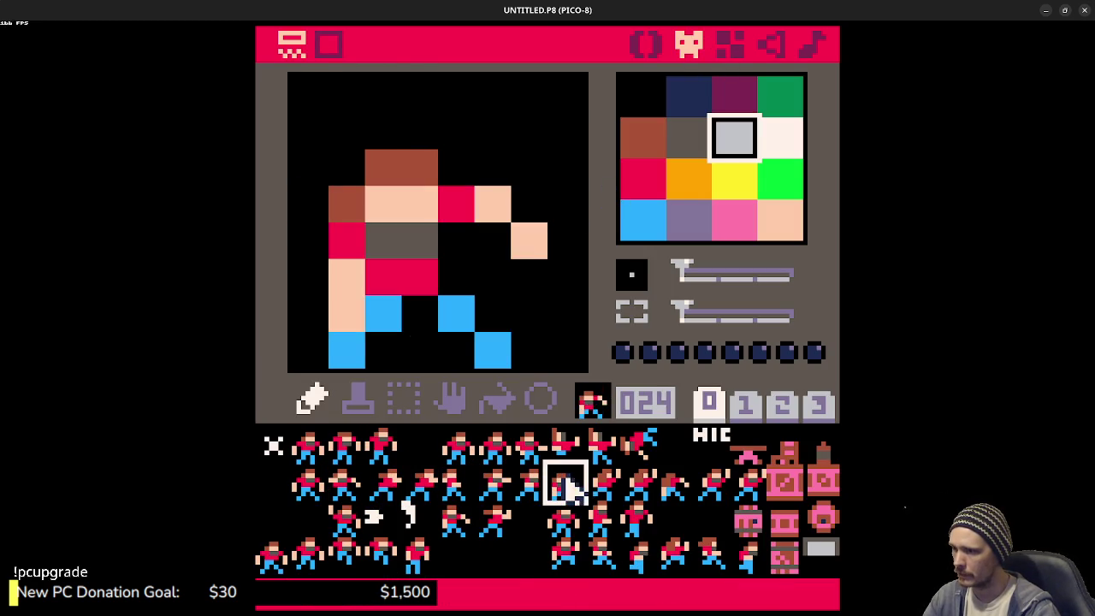
{"action": "left_click", "coordinate": [603, 484]}
{"action": "left_click", "coordinate": [639, 484]}
{"action": "left_click", "coordinate": [680, 494]}
{"action": "left_click", "coordinate": [718, 489]}
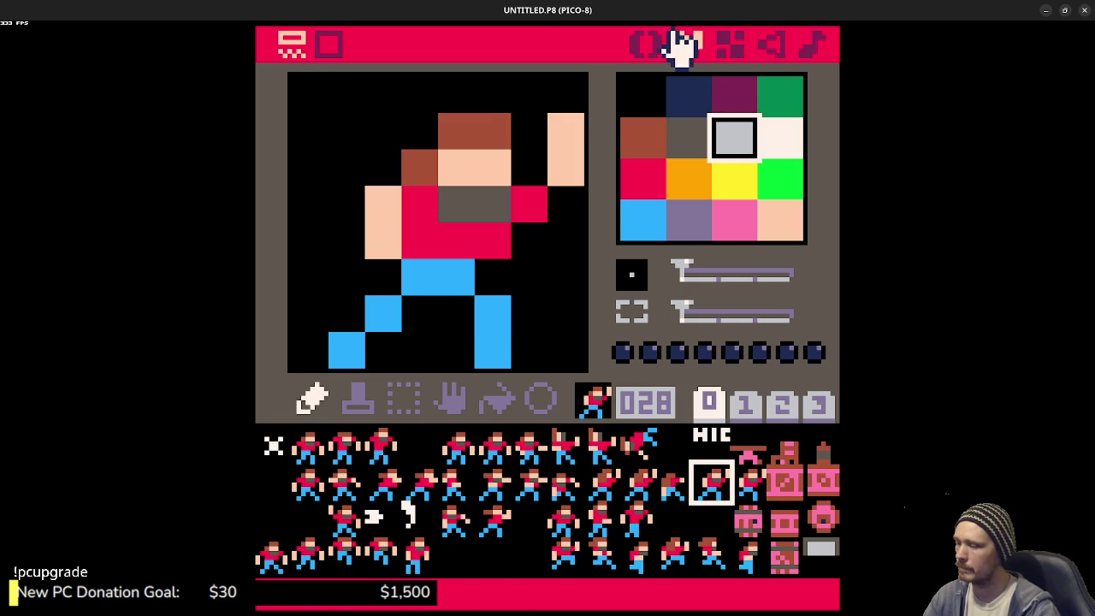
{"action": "key", "text": "ctrl+r"}
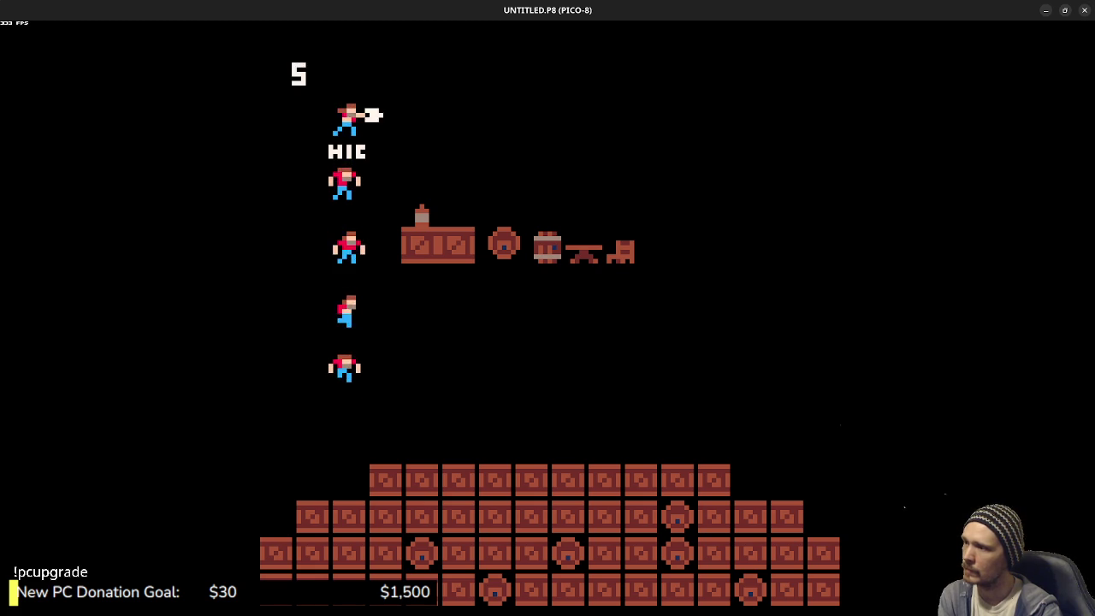
{"action": "key", "text": "Escape"}
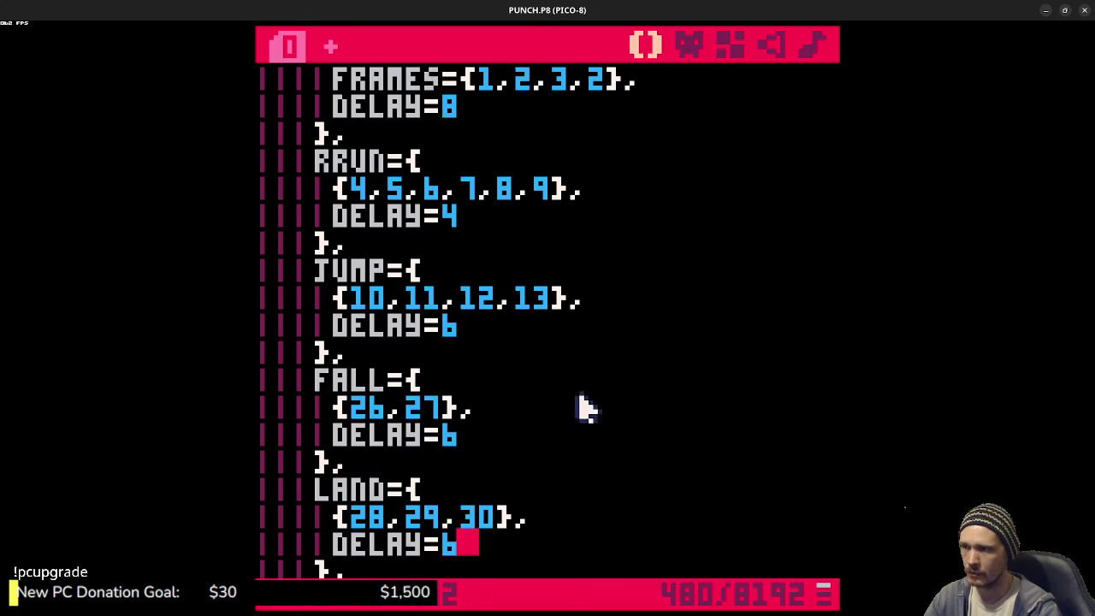
- In PUNCH.P8's sprite sheet, inspect sprites 011, 010 and idle sprite 001
{"action": "left_click", "coordinate": [684, 45]}
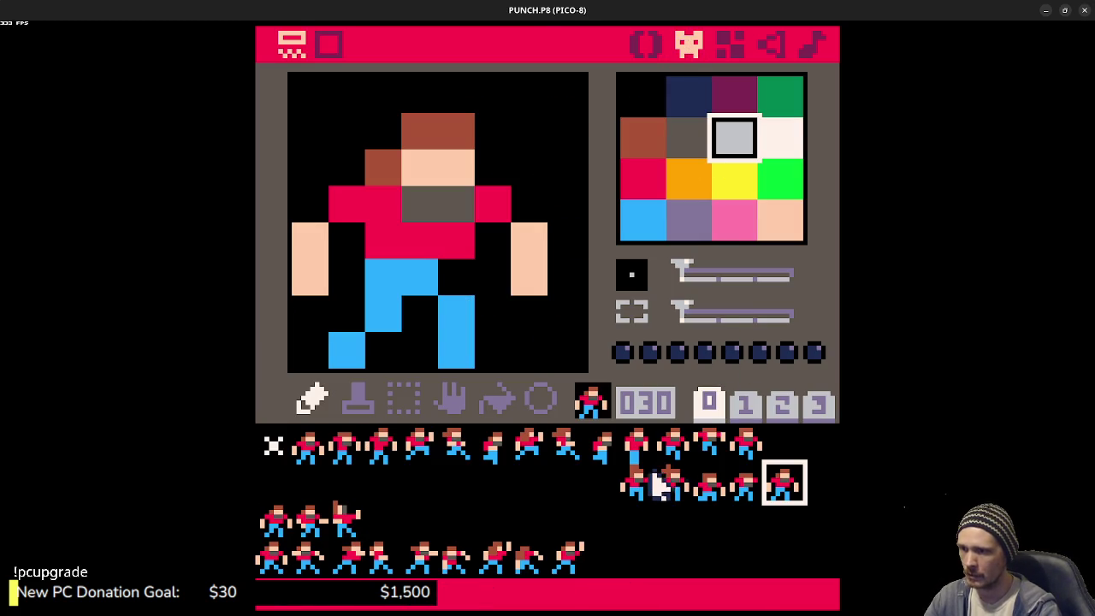
{"action": "left_click", "coordinate": [673, 451]}
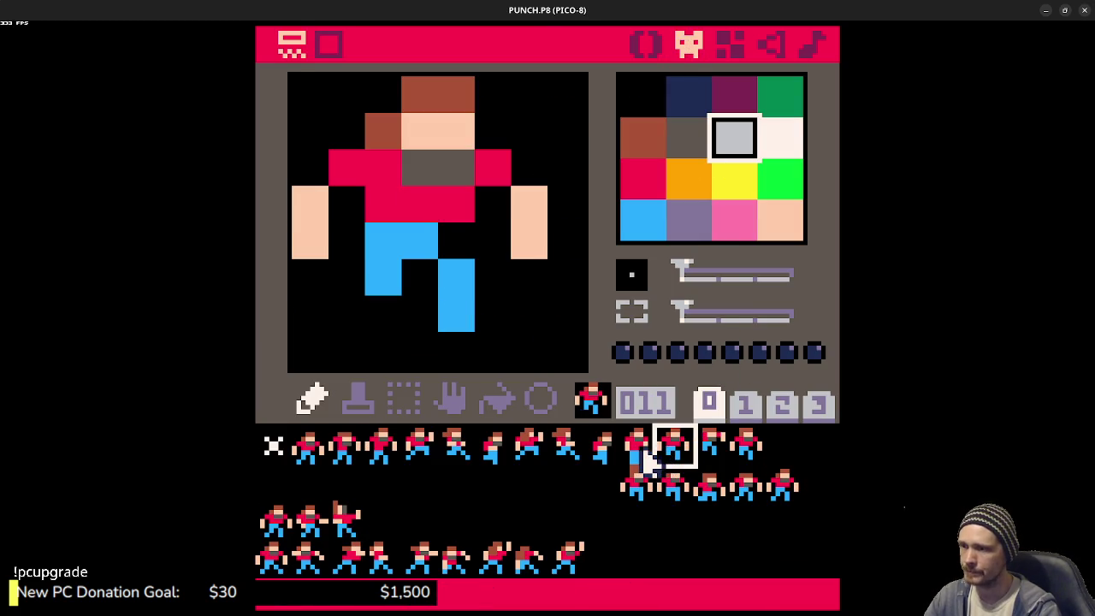
{"action": "left_click", "coordinate": [640, 456]}
{"action": "left_click", "coordinate": [312, 462]}
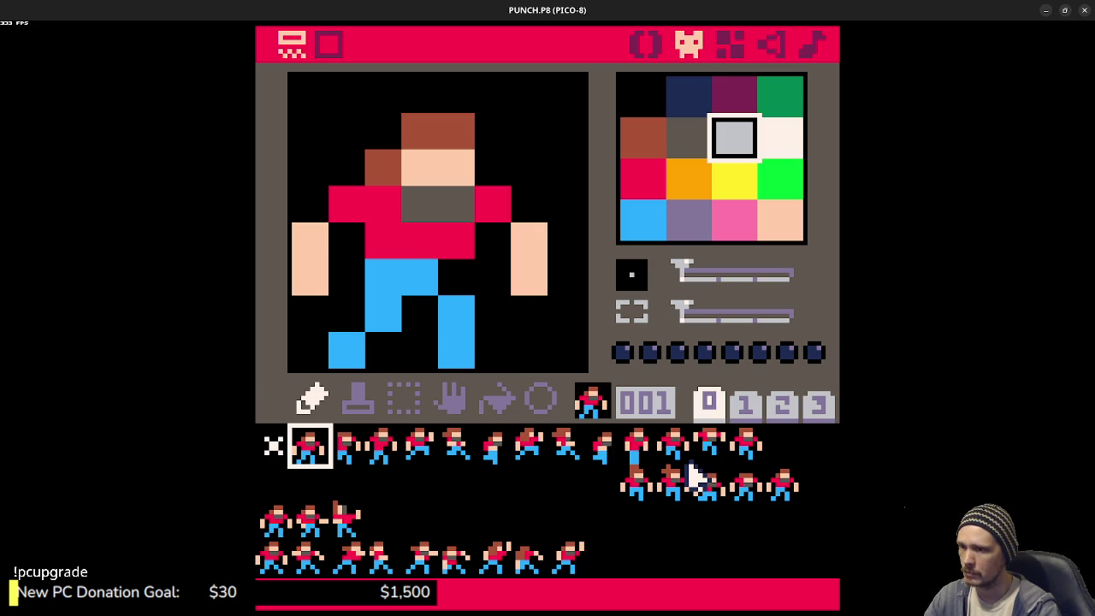
{"action": "left_click", "coordinate": [674, 445]}
{"action": "left_click", "coordinate": [638, 445]}
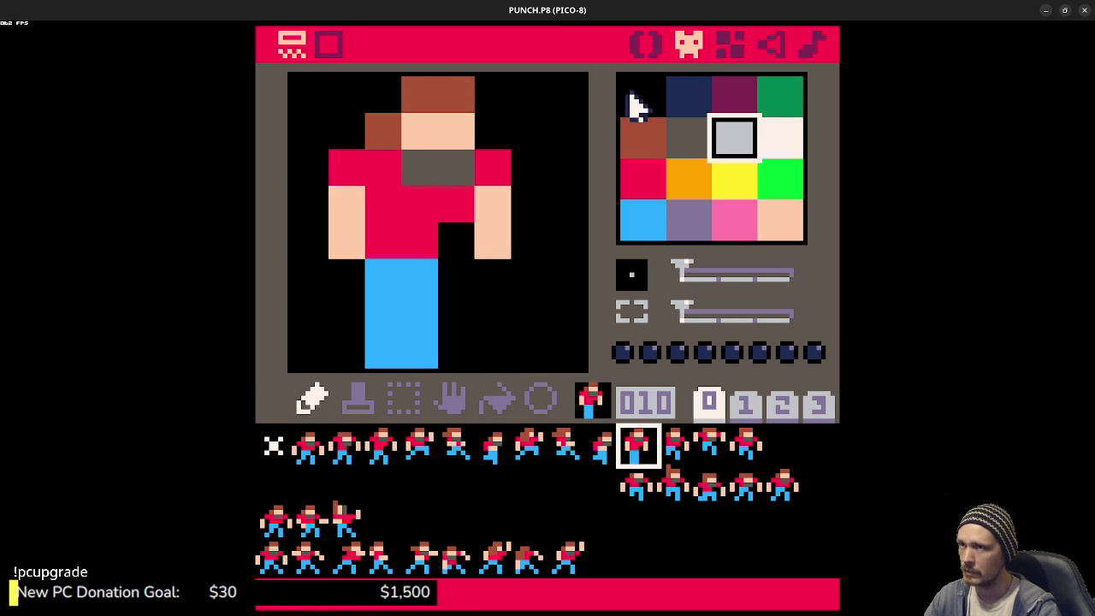
- Check the ANIMS table, then view idle sprite 001 and jump sprites 010–013
{"action": "left_click", "coordinate": [643, 46]}
{"action": "scroll", "coordinate": [557, 350], "scroll_direction": "up", "scroll_amount": 1}
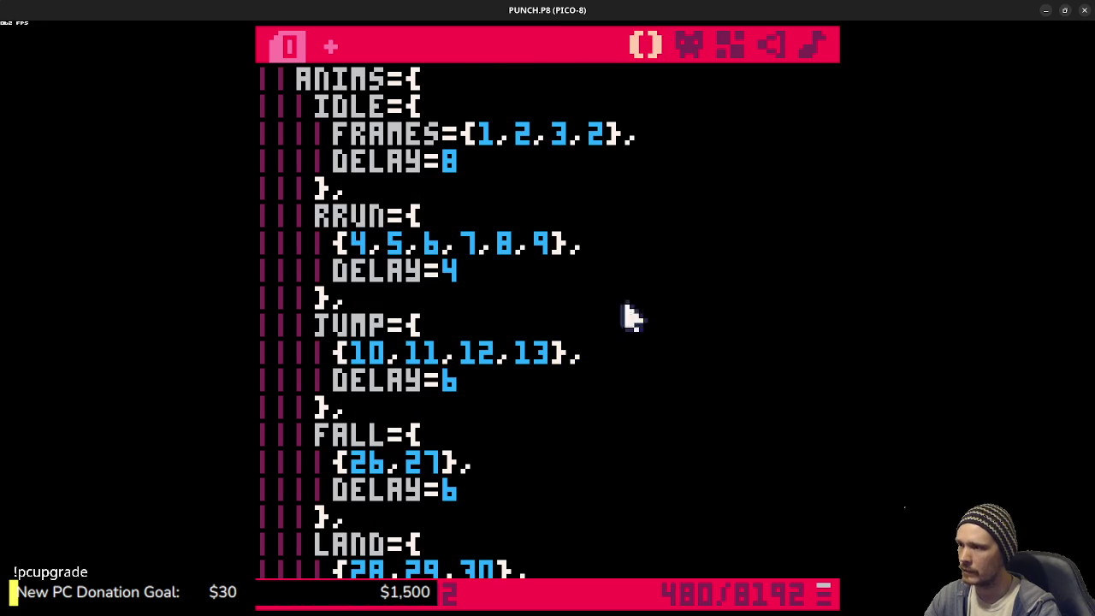
{"action": "left_click", "coordinate": [684, 47]}
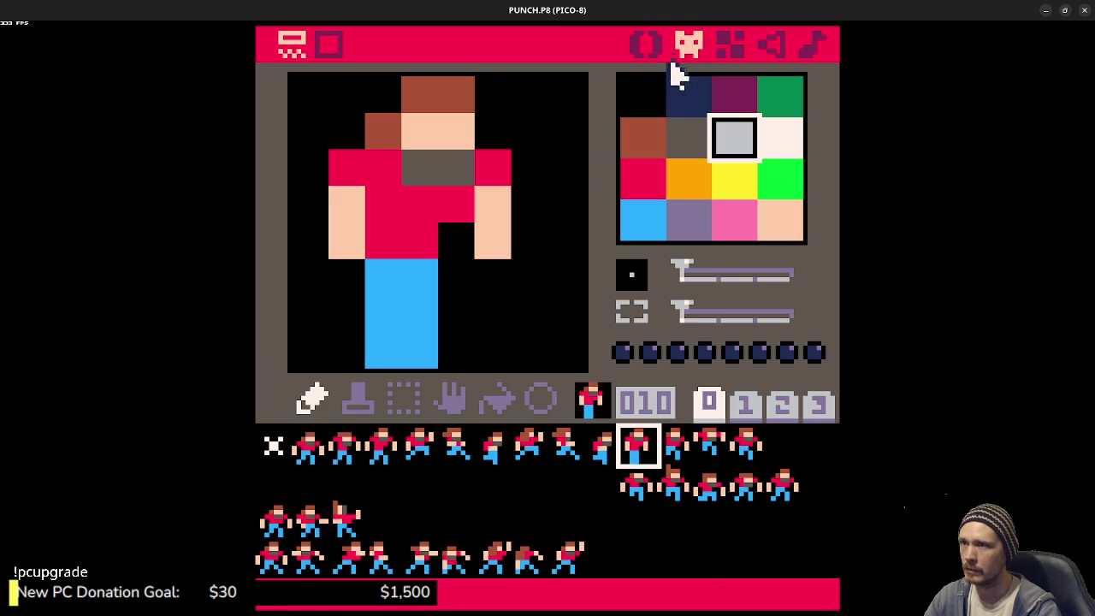
{"action": "left_click", "coordinate": [307, 481]}
{"action": "left_click", "coordinate": [309, 444]}
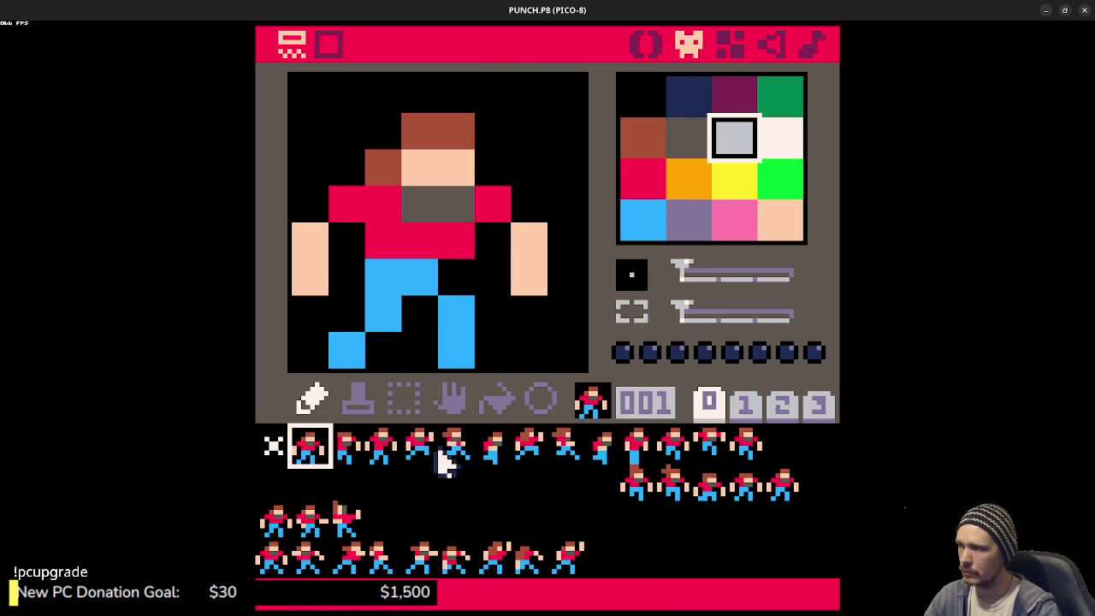
{"action": "left_click", "coordinate": [639, 446]}
{"action": "left_click", "coordinate": [675, 448]}
{"action": "left_click", "coordinate": [708, 448]}
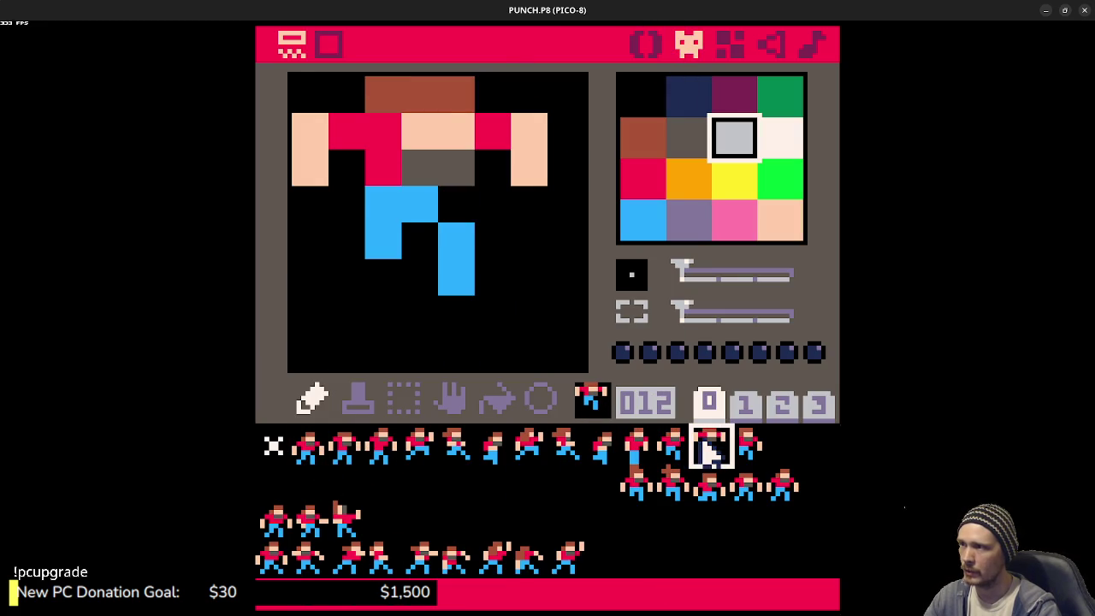
{"action": "left_click", "coordinate": [747, 448]}
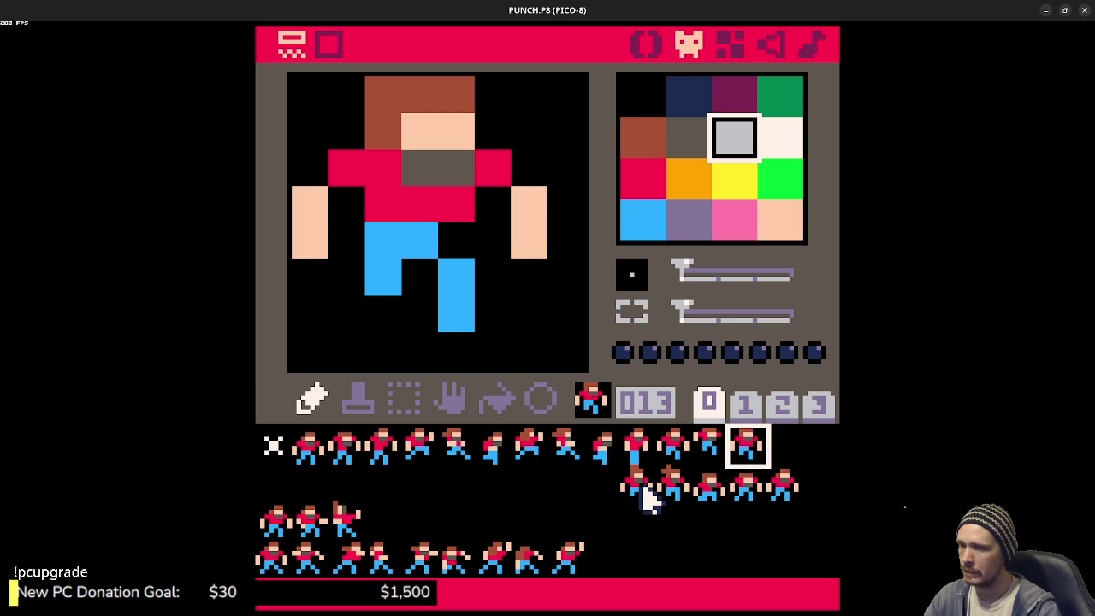
- Recheck the ANIMS table and compare the fall and land sprites 026–028
{"action": "left_click", "coordinate": [643, 49]}
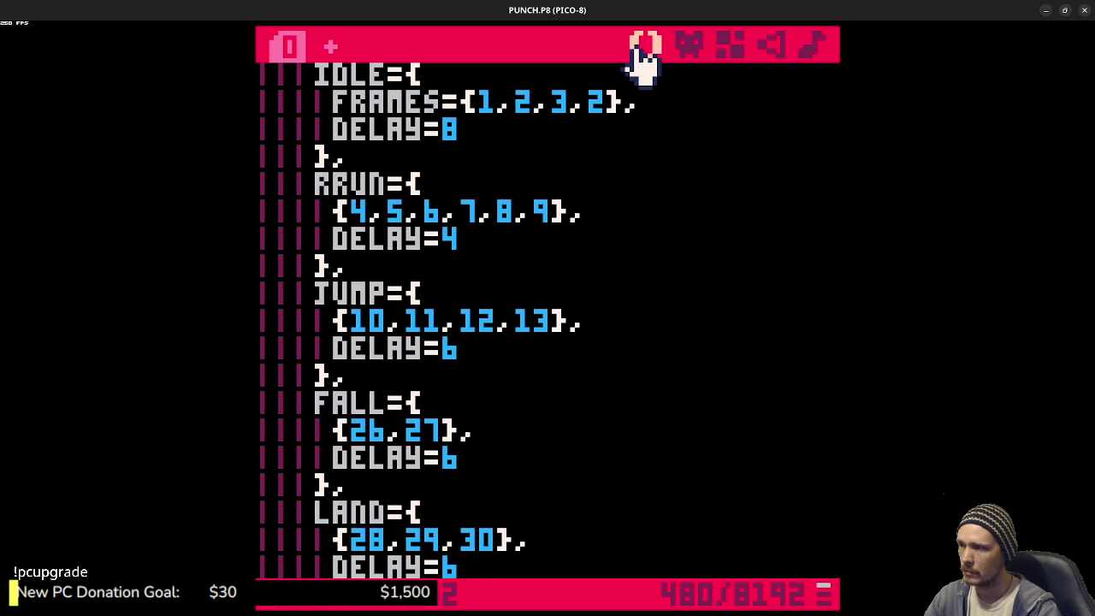
{"action": "left_click", "coordinate": [689, 51]}
{"action": "left_click", "coordinate": [709, 488]}
{"action": "left_click", "coordinate": [684, 493]}
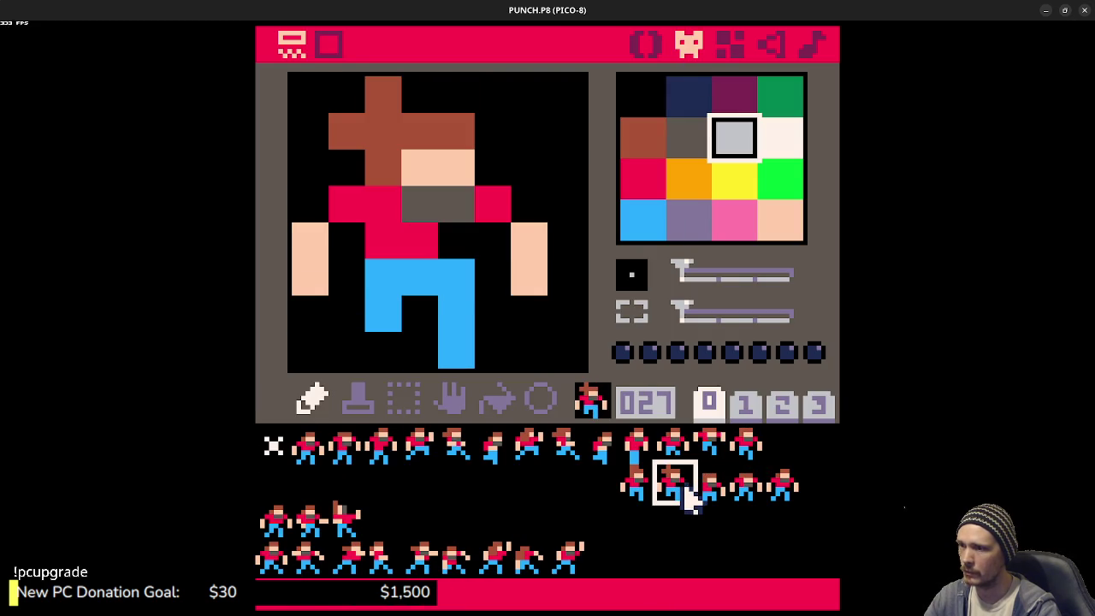
{"action": "left_click", "coordinate": [655, 493]}
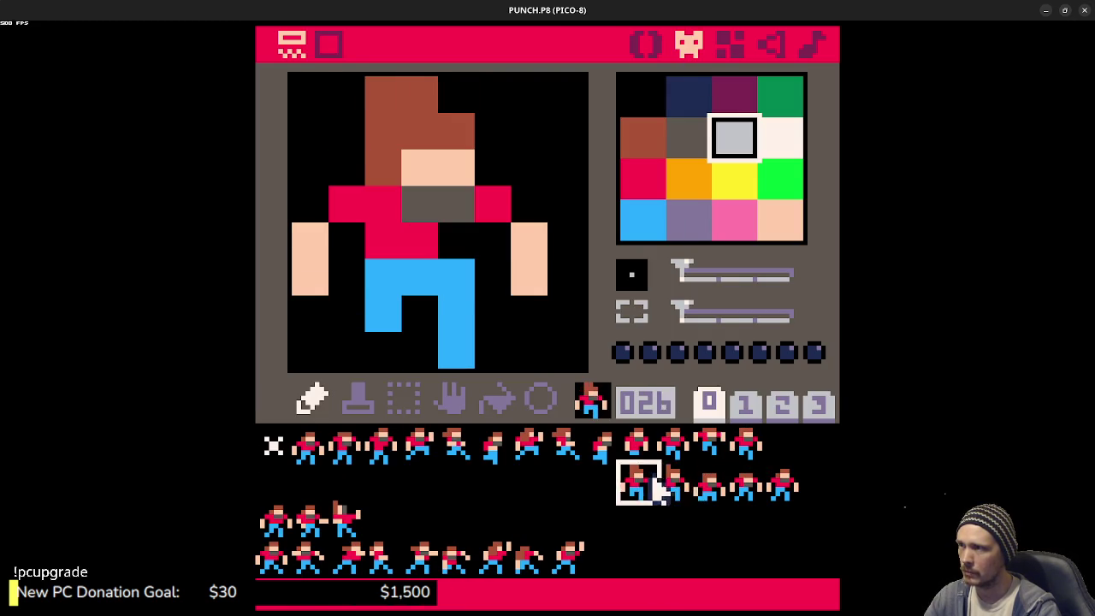
{"action": "left_click", "coordinate": [668, 484]}
{"action": "left_click", "coordinate": [643, 483]}
- Fill in brown hair pixels on sprite 027, including the top-right gap, comparing with 026
{"action": "left_click", "coordinate": [665, 484]}
{"action": "right_click", "coordinate": [398, 105]}
{"action": "left_click", "coordinate": [346, 99]}
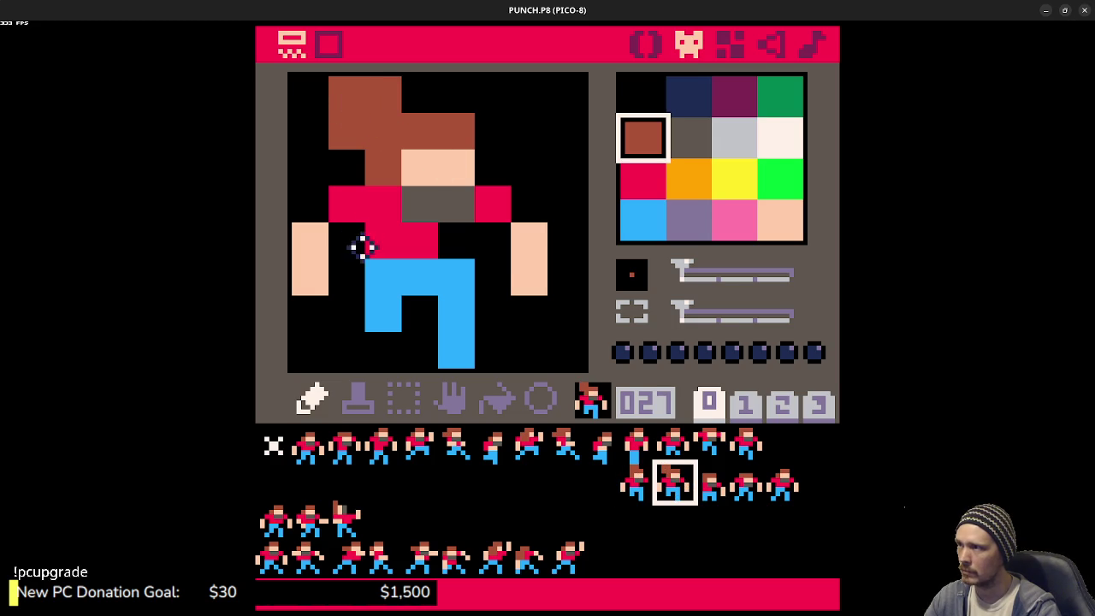
{"action": "left_click", "coordinate": [416, 96]}
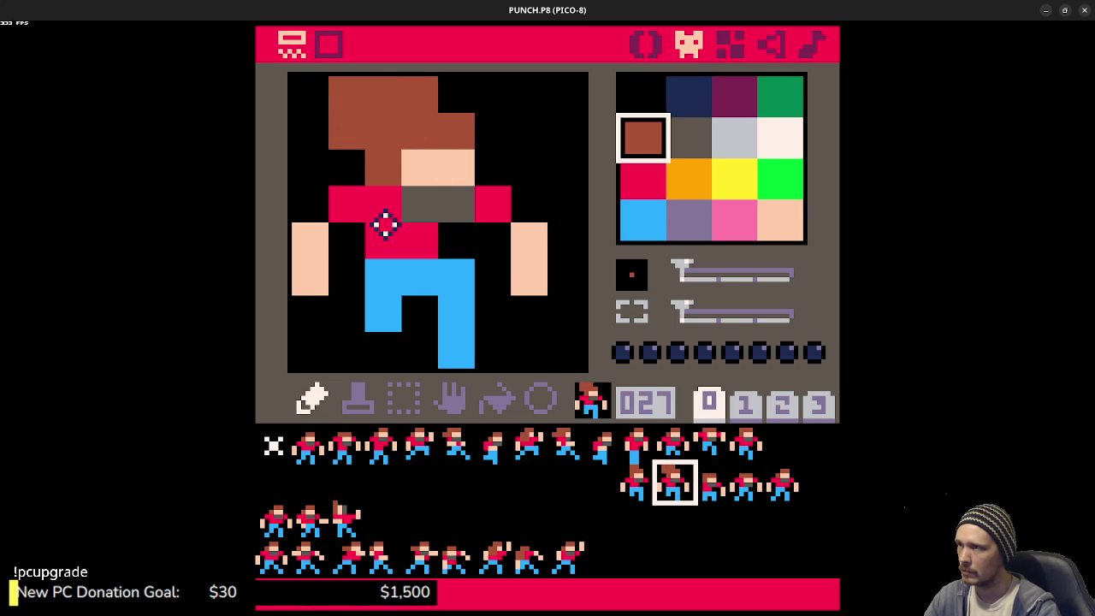
{"action": "left_click", "coordinate": [640, 484]}
{"action": "left_click", "coordinate": [666, 483]}
{"action": "left_click", "coordinate": [635, 489]}
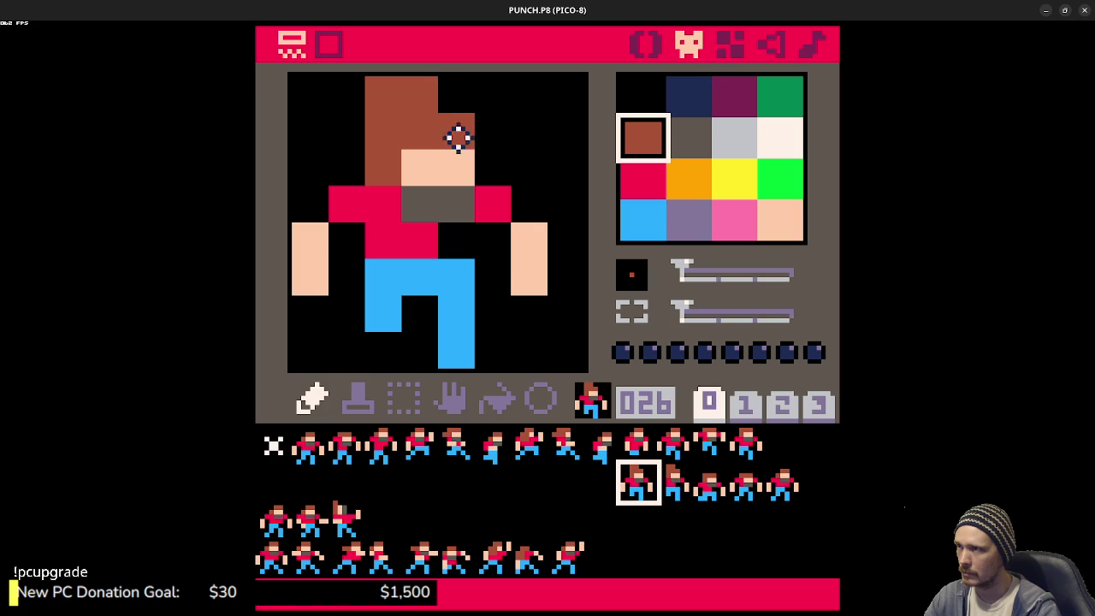
{"action": "left_click", "coordinate": [672, 484]}
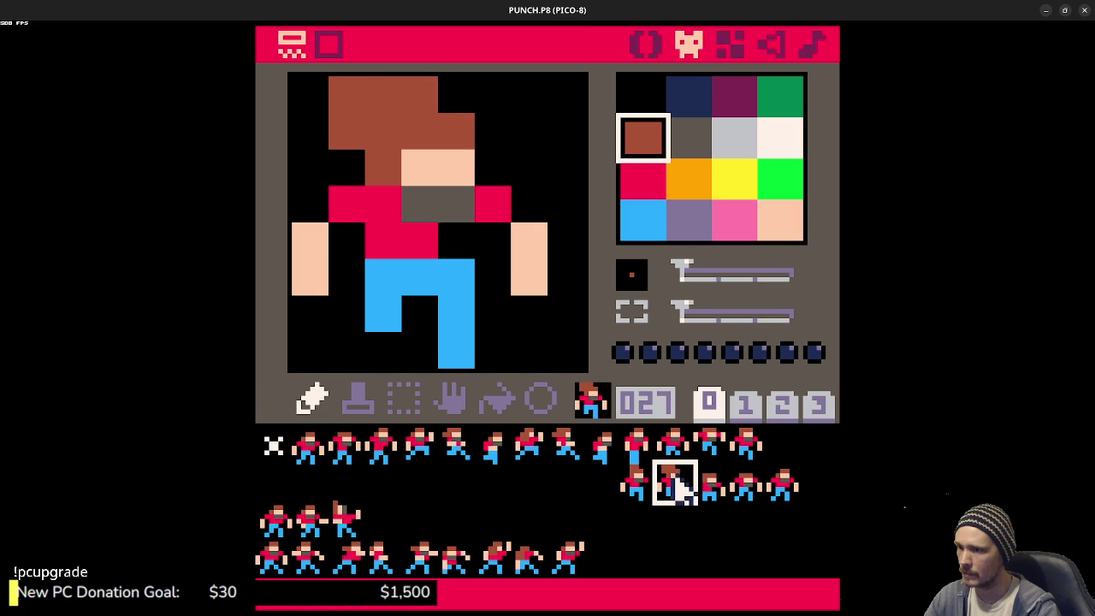
- On sprite 026, paint two top-left hair pixels brown, comparing against sprite 027
{"action": "right_click", "coordinate": [445, 91]}
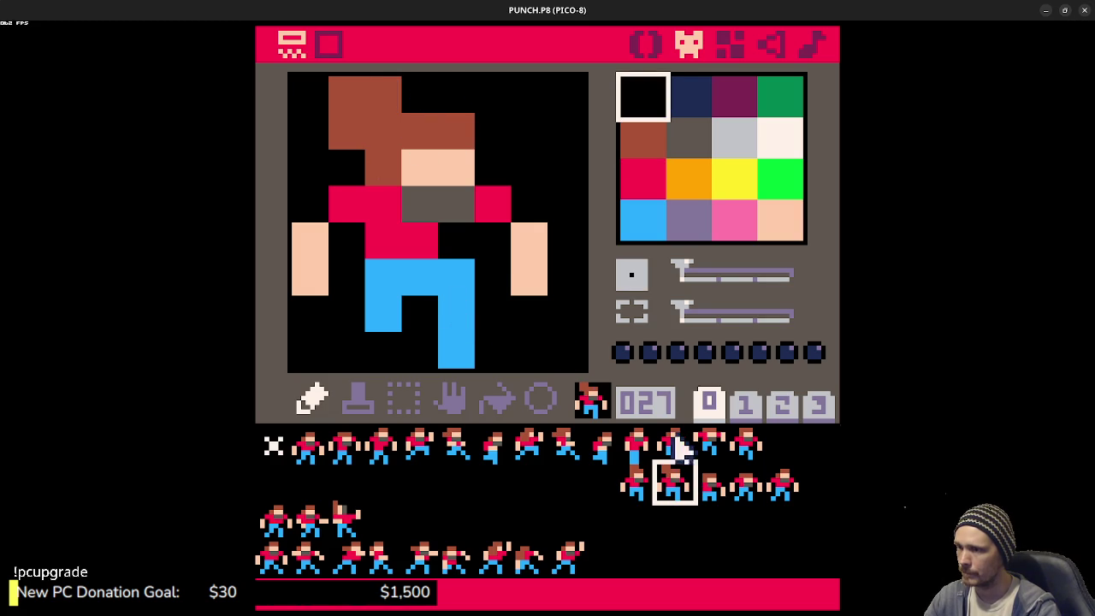
{"action": "left_click", "coordinate": [635, 495]}
{"action": "left_click", "coordinate": [663, 489]}
{"action": "left_click", "coordinate": [641, 494]}
{"action": "left_click", "coordinate": [663, 489]}
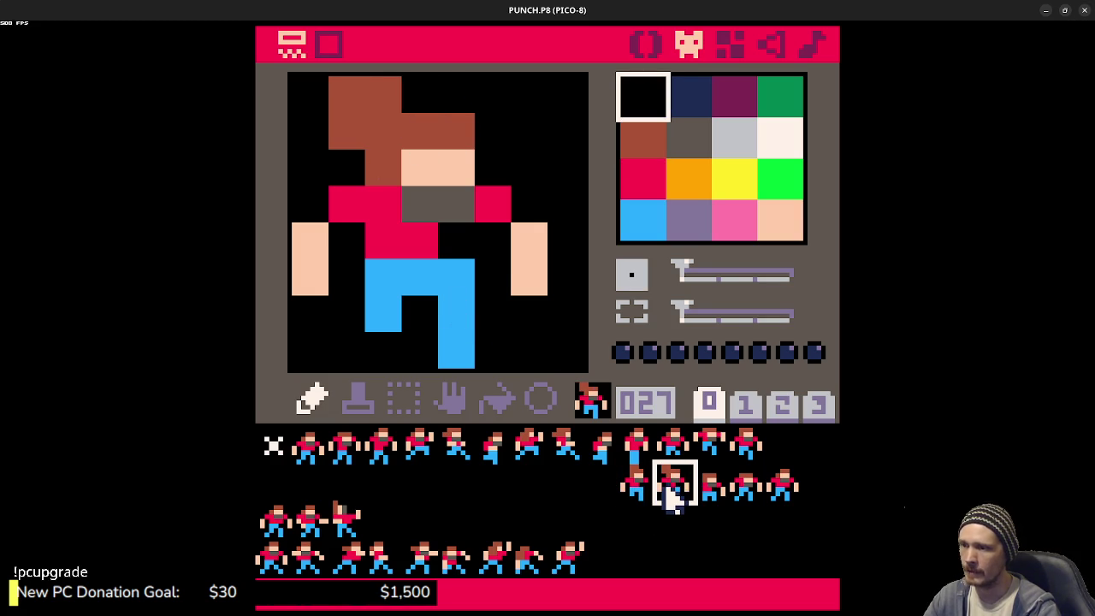
{"action": "left_click", "coordinate": [635, 489]}
{"action": "right_click", "coordinate": [416, 137]}
{"action": "left_click_drag", "start_coordinate": [348, 94], "coordinate": [371, 137]}
{"action": "left_click", "coordinate": [675, 491]}
{"action": "left_click", "coordinate": [641, 488]}
- Paint sprite 026's top row of hair black so the hairline sits one row lower
{"action": "right_click", "coordinate": [452, 93]}
{"action": "left_click", "coordinate": [425, 96]}
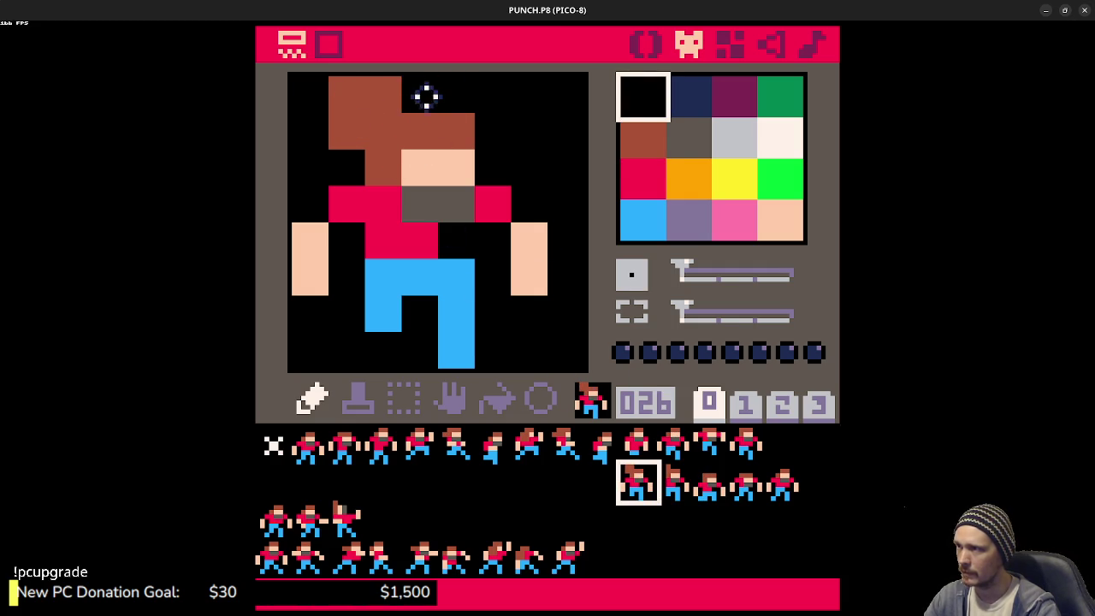
{"action": "right_click", "coordinate": [354, 129]}
{"action": "left_click", "coordinate": [353, 164]}
{"action": "right_click", "coordinate": [425, 89]}
{"action": "left_click_drag", "start_coordinate": [419, 93], "coordinate": [307, 96]}
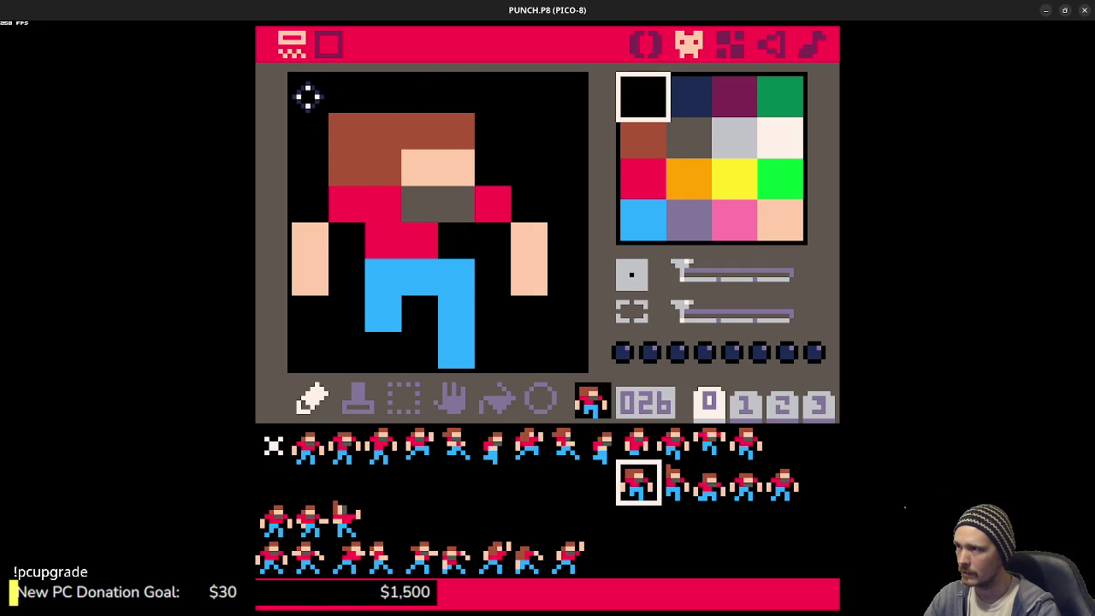
- Compare sprites 026 and 027, then step through sprites 028 to 030
{"action": "left_click", "coordinate": [673, 482]}
{"action": "left_click", "coordinate": [641, 484]}
{"action": "left_click", "coordinate": [672, 479]}
{"action": "left_click", "coordinate": [641, 484]}
{"action": "left_click", "coordinate": [668, 479]}
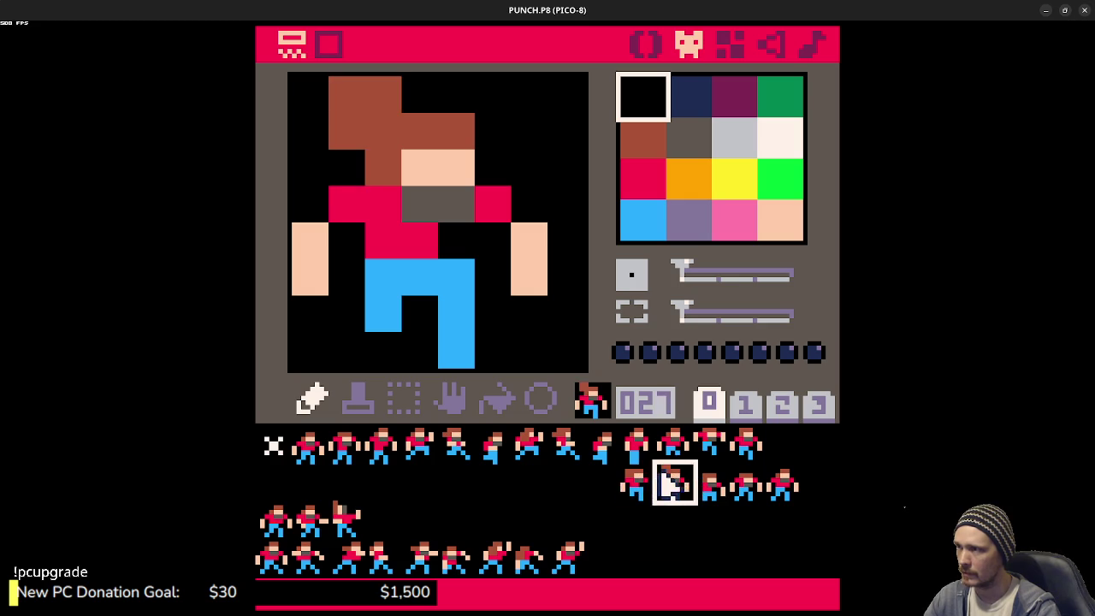
{"action": "left_click", "coordinate": [712, 485]}
{"action": "left_click", "coordinate": [745, 484]}
{"action": "left_click", "coordinate": [784, 484]}
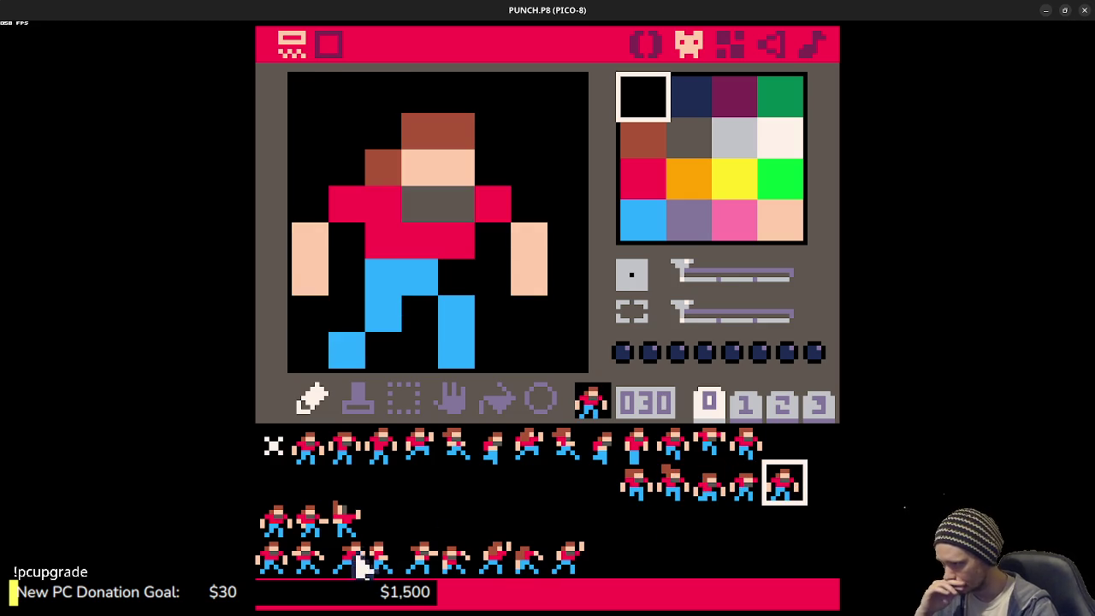
- Review the bottom-row sprites 048 through 056 on the sprite sheet
{"action": "left_click", "coordinate": [272, 568]}
{"action": "left_click", "coordinate": [310, 560]}
{"action": "left_click", "coordinate": [346, 558]}
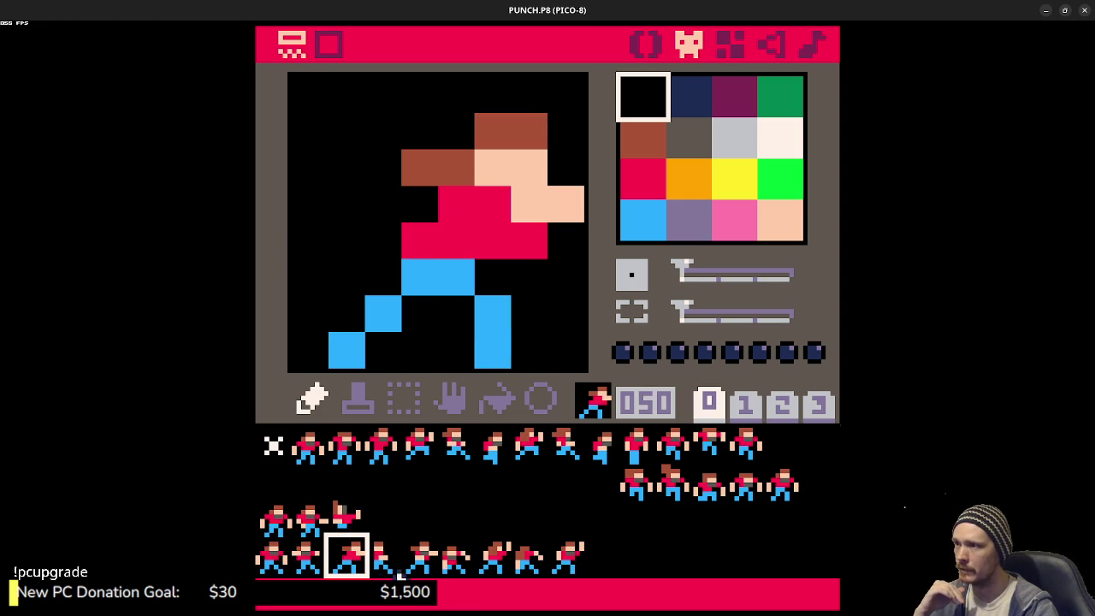
{"action": "left_click", "coordinate": [311, 560]}
{"action": "left_click", "coordinate": [347, 558]}
{"action": "left_click", "coordinate": [383, 560]}
{"action": "left_click", "coordinate": [420, 561]}
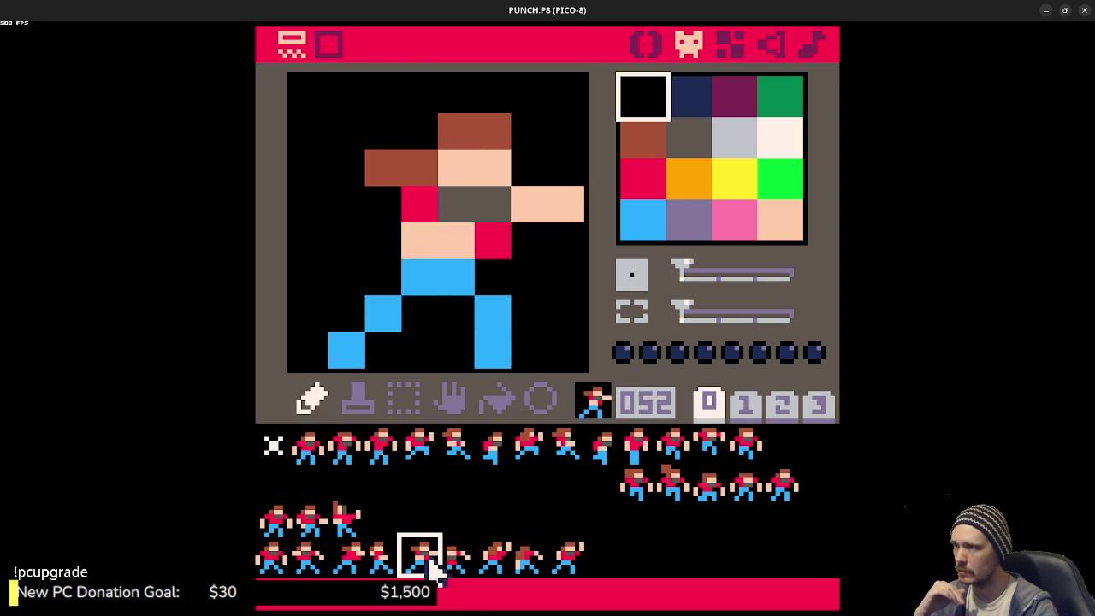
{"action": "left_click", "coordinate": [456, 560]}
{"action": "left_click", "coordinate": [493, 561]}
{"action": "left_click", "coordinate": [531, 560]}
{"action": "left_click", "coordinate": [568, 560]}
{"action": "left_click", "coordinate": [272, 560]}
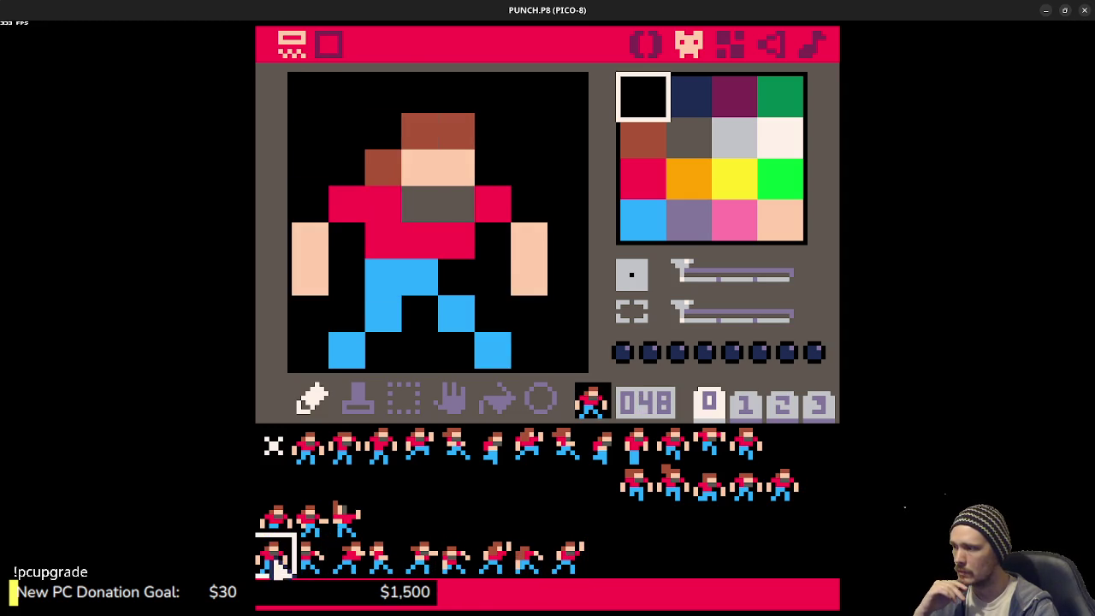
{"action": "left_click", "coordinate": [308, 560]}
{"action": "left_click", "coordinate": [347, 560]}
{"action": "left_click", "coordinate": [386, 564]}
{"action": "left_click", "coordinate": [423, 564]}
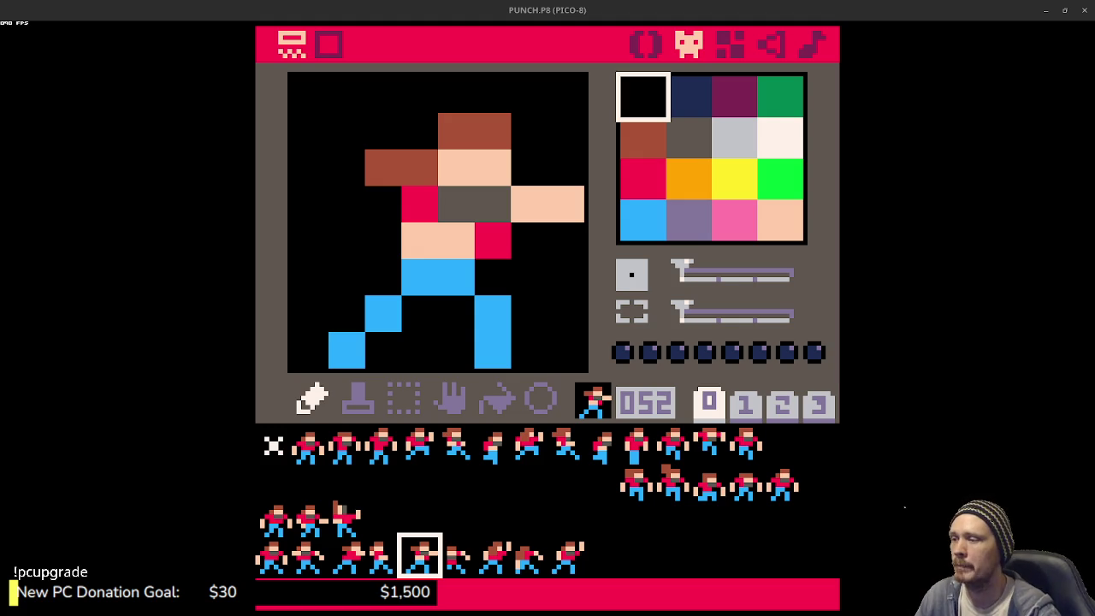
- Preview run frames 001–005 as an animation and step through sprites 001–007
{"action": "mouse_move", "coordinate": [305, 447]}
{"action": "left_mouse_down"}
{"action": "mouse_move", "coordinate": [408, 453]}
{"action": "mouse_move", "coordinate": [321, 464]}
{"action": "mouse_move", "coordinate": [435, 457]}
{"action": "left_mouse_up"}
{"action": "mouse_move", "coordinate": [325, 450]}
{"action": "left_mouse_down"}
{"action": "mouse_move", "coordinate": [639, 454]}
{"action": "mouse_move", "coordinate": [307, 449]}
{"action": "mouse_move", "coordinate": [552, 462]}
{"action": "left_mouse_up"}
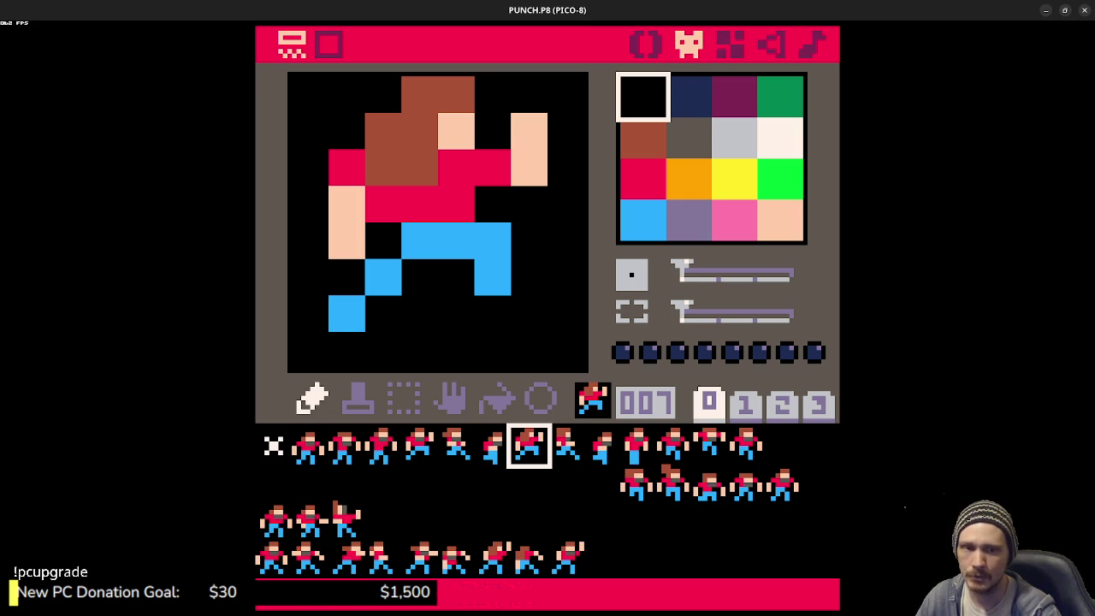
{"action": "left_click", "coordinate": [316, 440]}
{"action": "left_click", "coordinate": [349, 449]}
{"action": "left_click", "coordinate": [381, 449]}
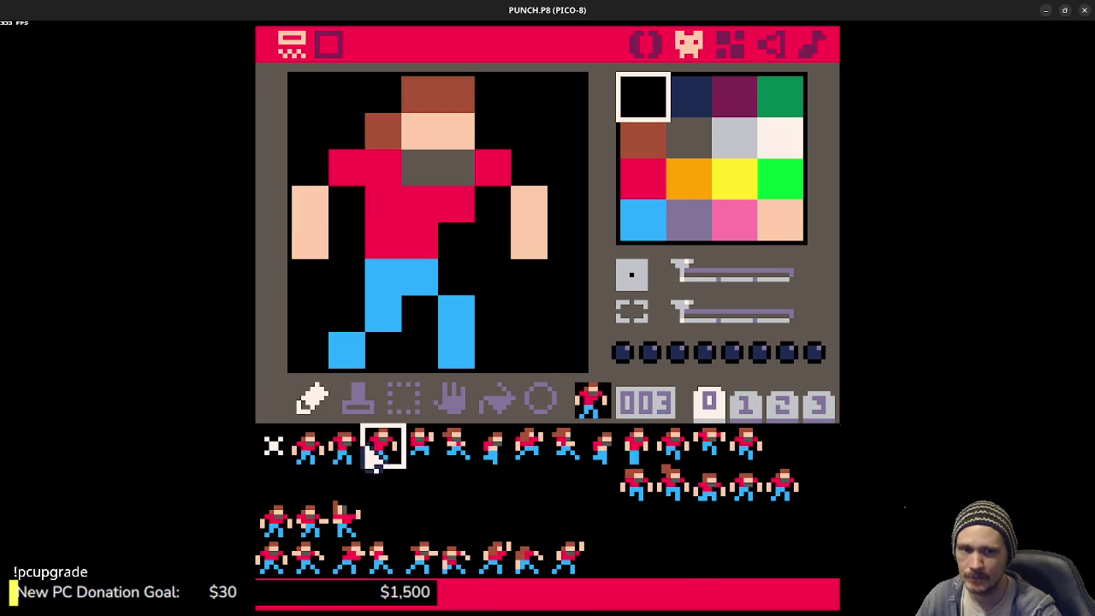
{"action": "left_click", "coordinate": [492, 447]}
{"action": "left_click", "coordinate": [526, 449]}
{"action": "left_click", "coordinate": [492, 448]}
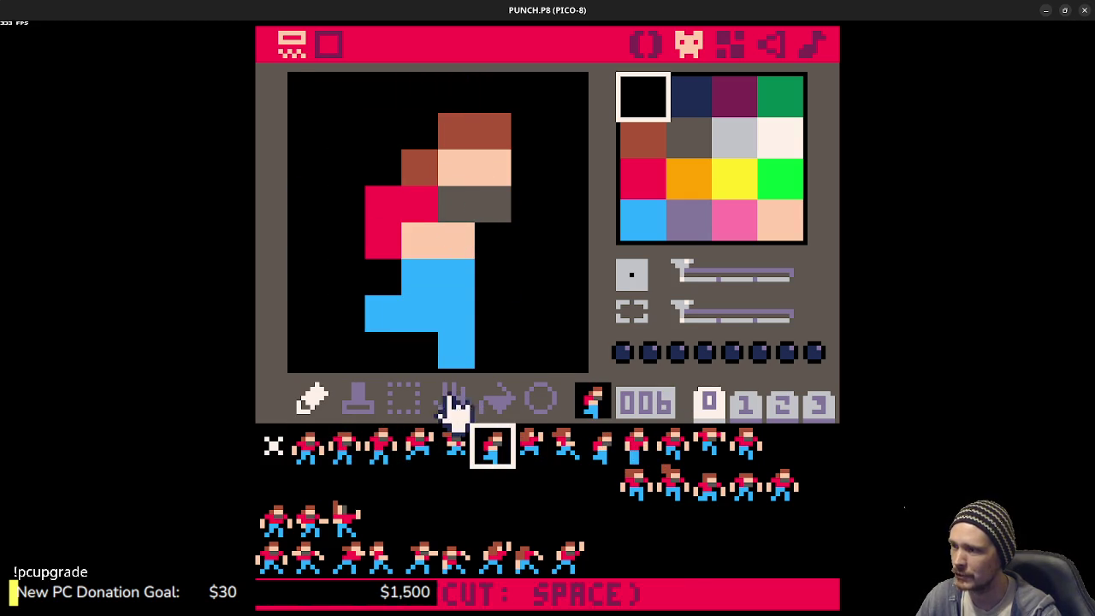
{"action": "left_click", "coordinate": [528, 444]}
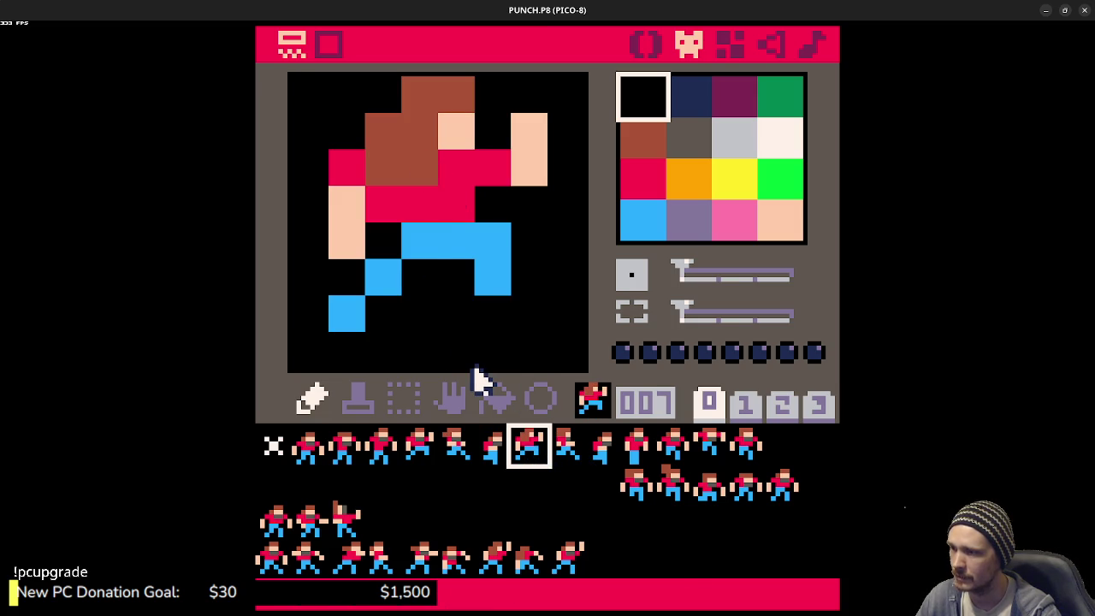
- Replay the run frames 004–009 and 002–005, then return to the animation table code
{"action": "left_click", "coordinate": [418, 448]}
{"action": "left_click", "coordinate": [455, 447]}
{"action": "left_click", "coordinate": [492, 447]}
{"action": "left_click", "coordinate": [528, 447]}
{"action": "left_click", "coordinate": [565, 446]}
{"action": "left_click", "coordinate": [602, 446]}
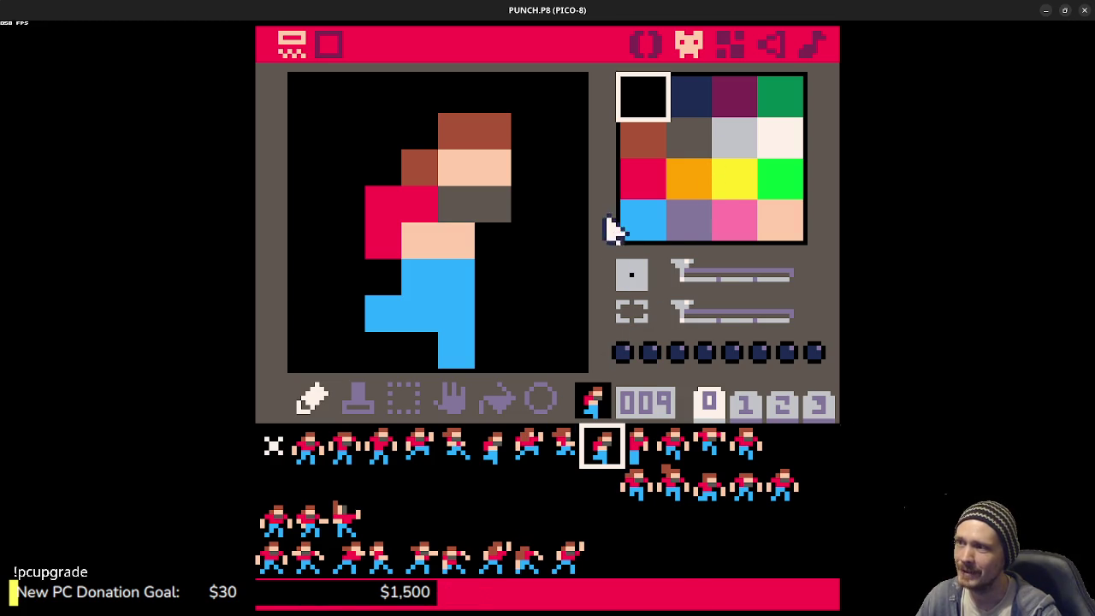
{"action": "left_click", "coordinate": [344, 446]}
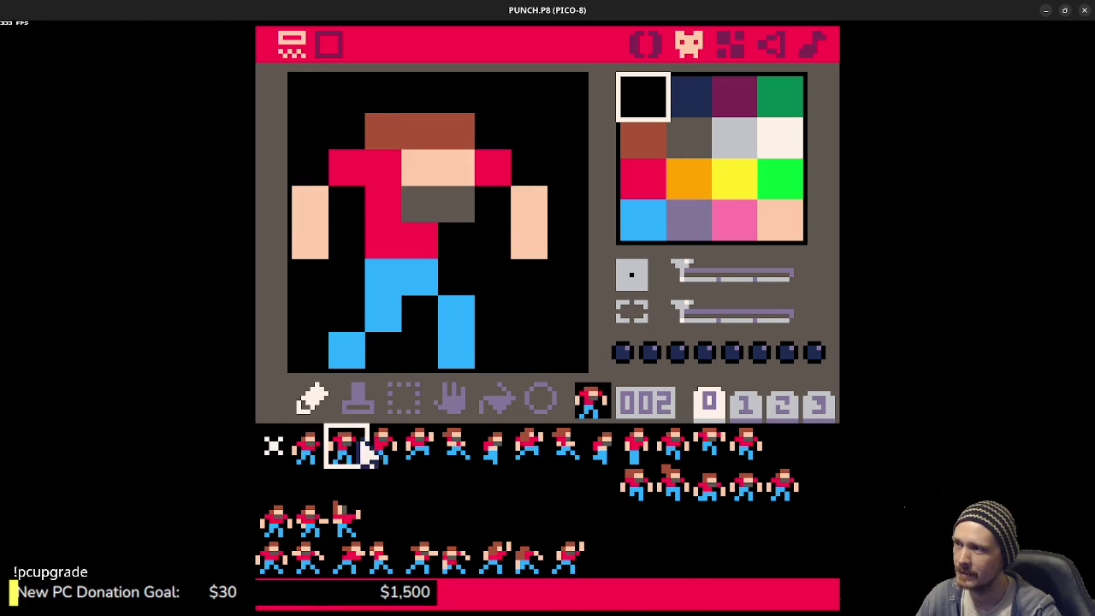
{"action": "left_click", "coordinate": [381, 446]}
{"action": "left_click", "coordinate": [419, 444]}
{"action": "left_click", "coordinate": [458, 446]}
{"action": "left_click", "coordinate": [646, 44]}
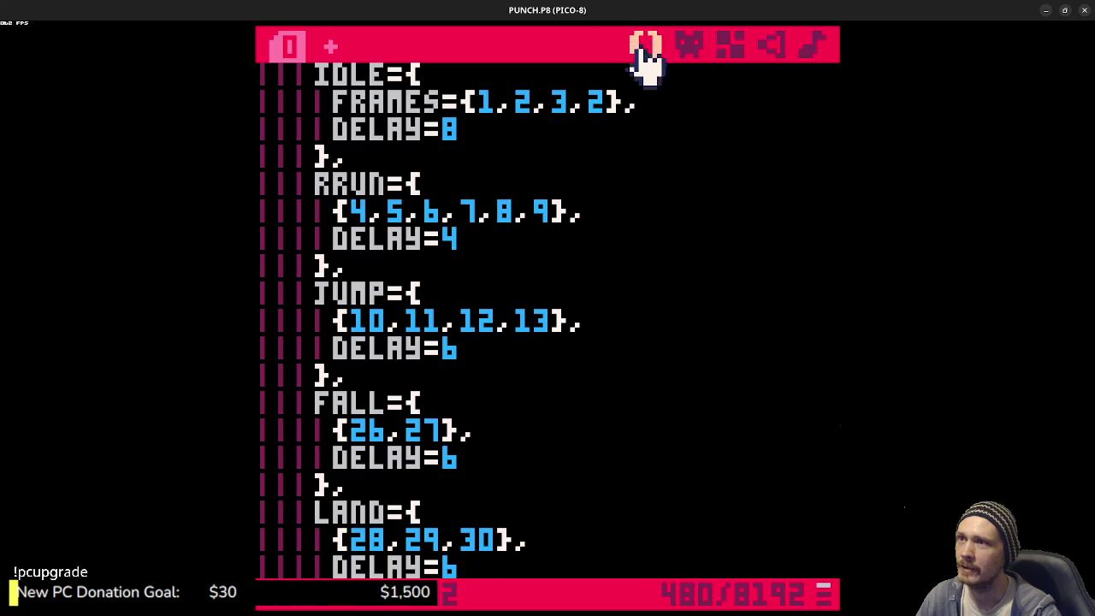
- Save the cartridge and delete the ANIMD=8 line
{"action": "scroll", "coordinate": [527, 460], "scroll_direction": "down", "scroll_amount": 2}
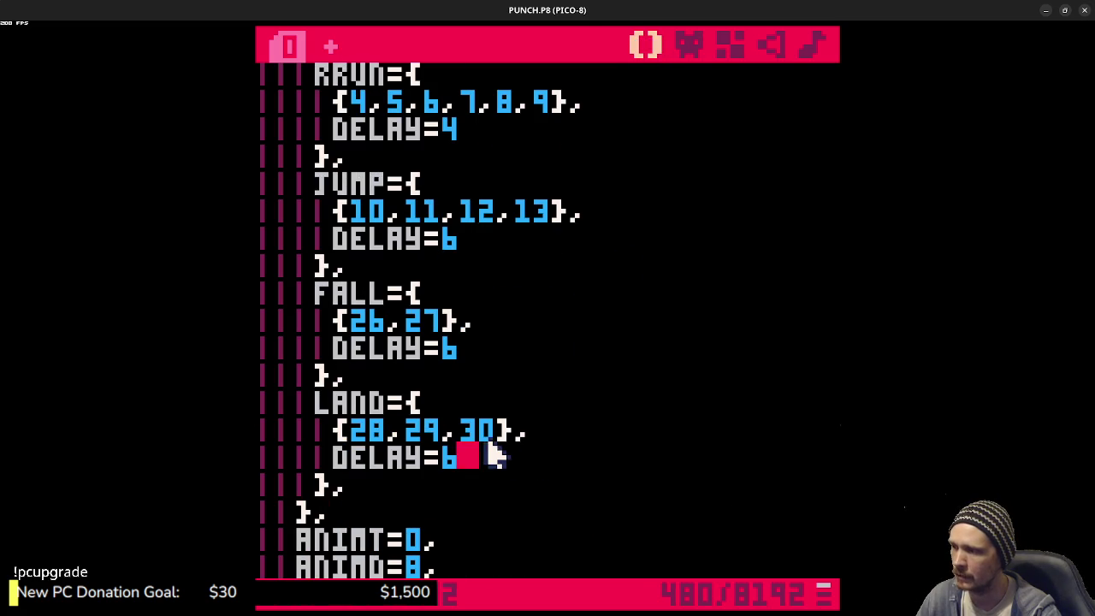
{"action": "key", "text": "ctrl+s"}
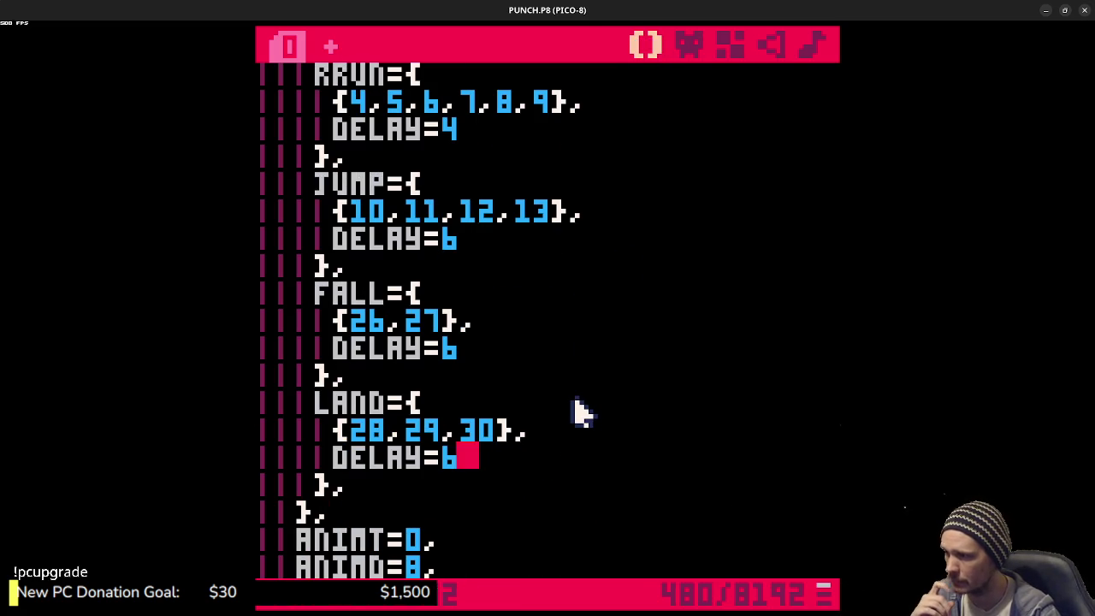
{"action": "scroll", "coordinate": [571, 412], "scroll_direction": "down", "scroll_amount": 1}
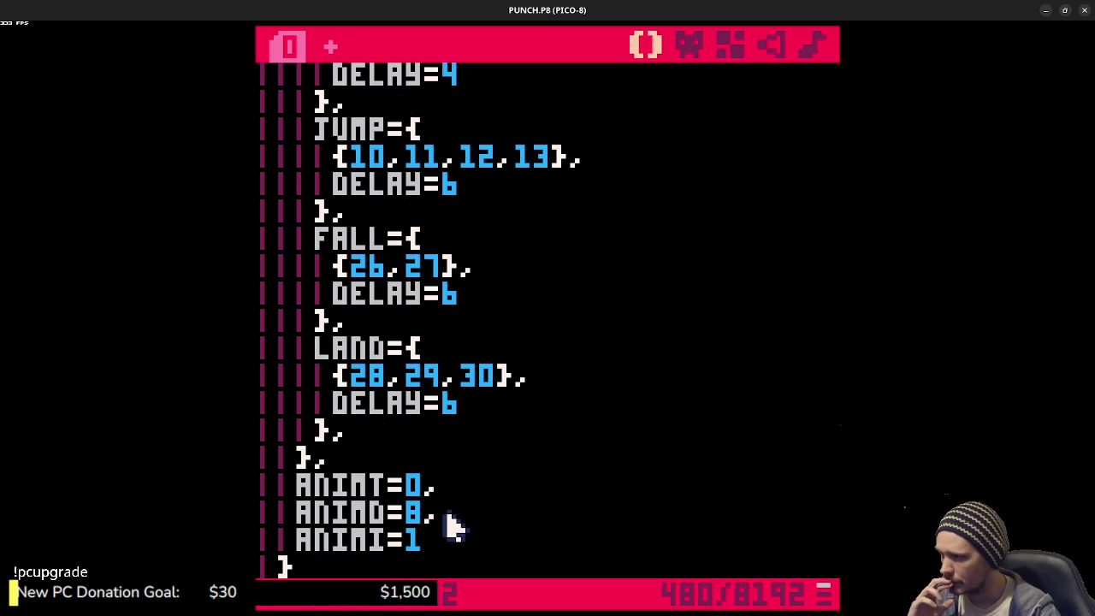
{"action": "left_click_drag", "start_coordinate": [447, 515], "coordinate": [484, 494]}
{"action": "key", "text": "BackSpace"}
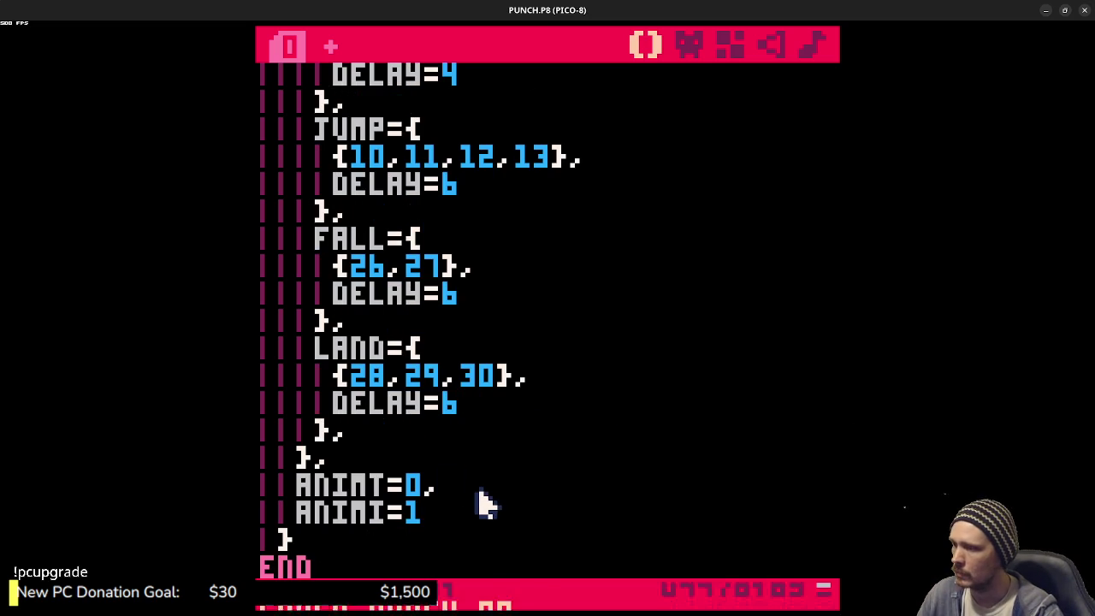
- Add the line local ad=player.anims["idle"].delayframes below the CA line
{"action": "scroll", "coordinate": [567, 496], "scroll_direction": "down", "scroll_amount": 10}
{"action": "scroll", "coordinate": [607, 503], "scroll_direction": "down", "scroll_amount": 10}
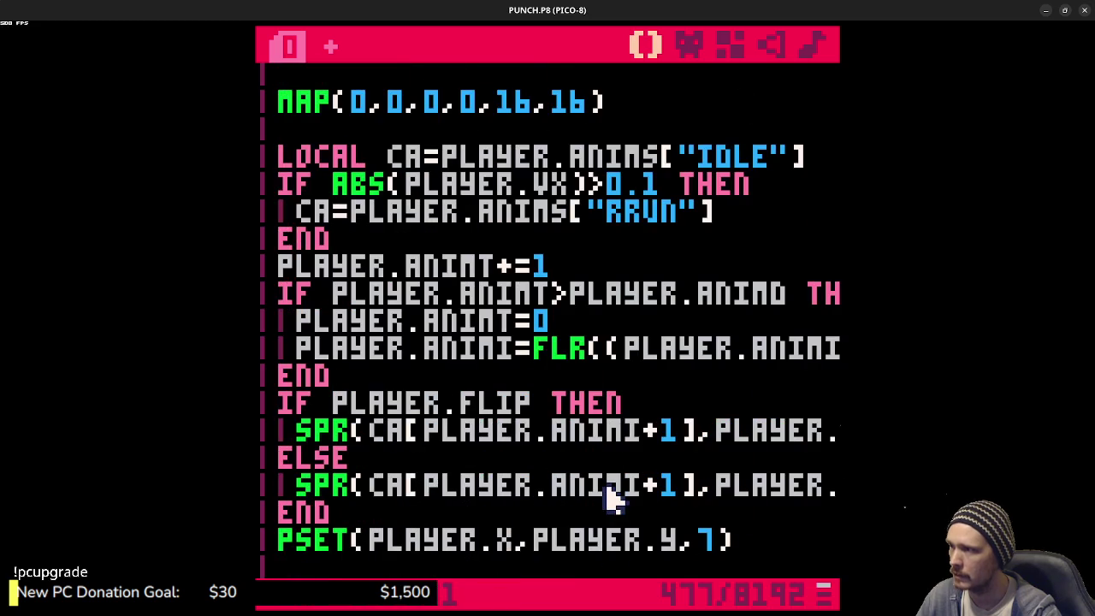
{"action": "scroll", "coordinate": [611, 496], "scroll_direction": "up", "scroll_amount": 3}
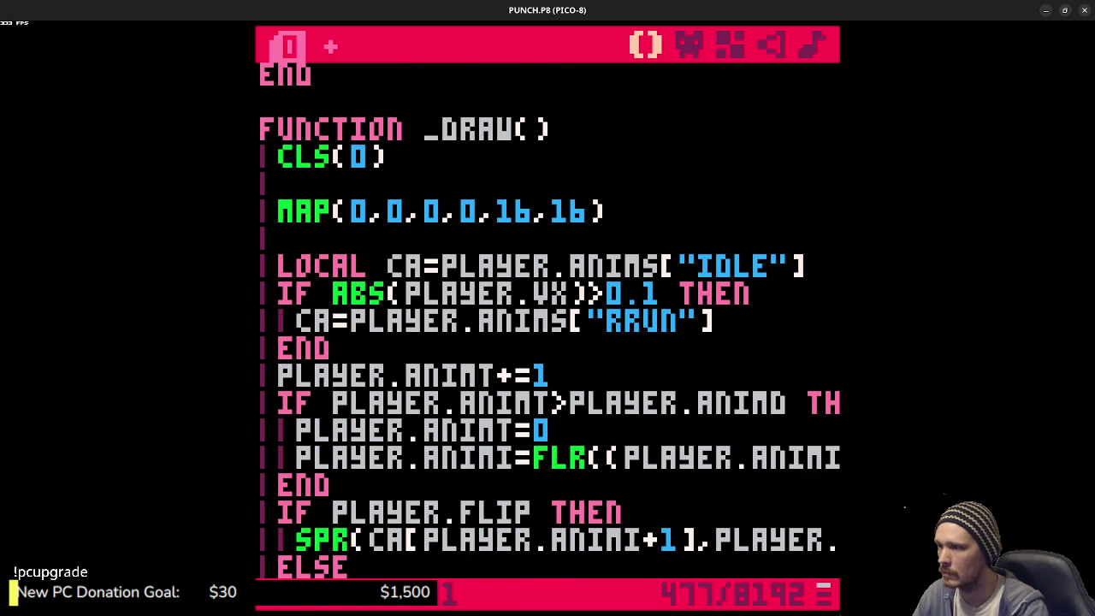
{"action": "key", "text": "Return"}
{"action": "type", "text": "local ad=player.anims[\""}
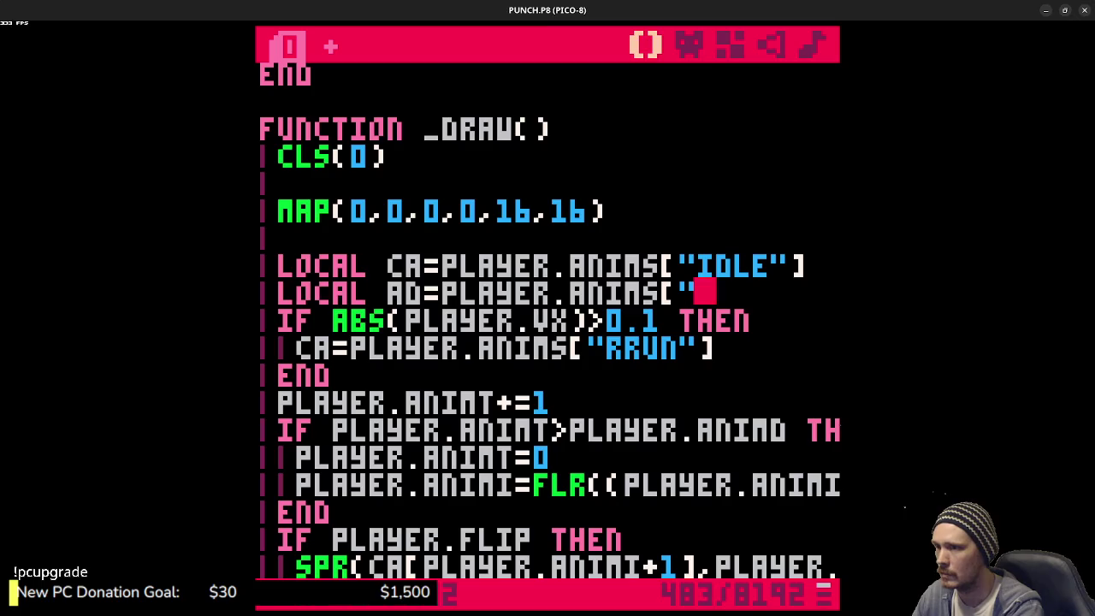
{"action": "type", "text": "idle\"]"}
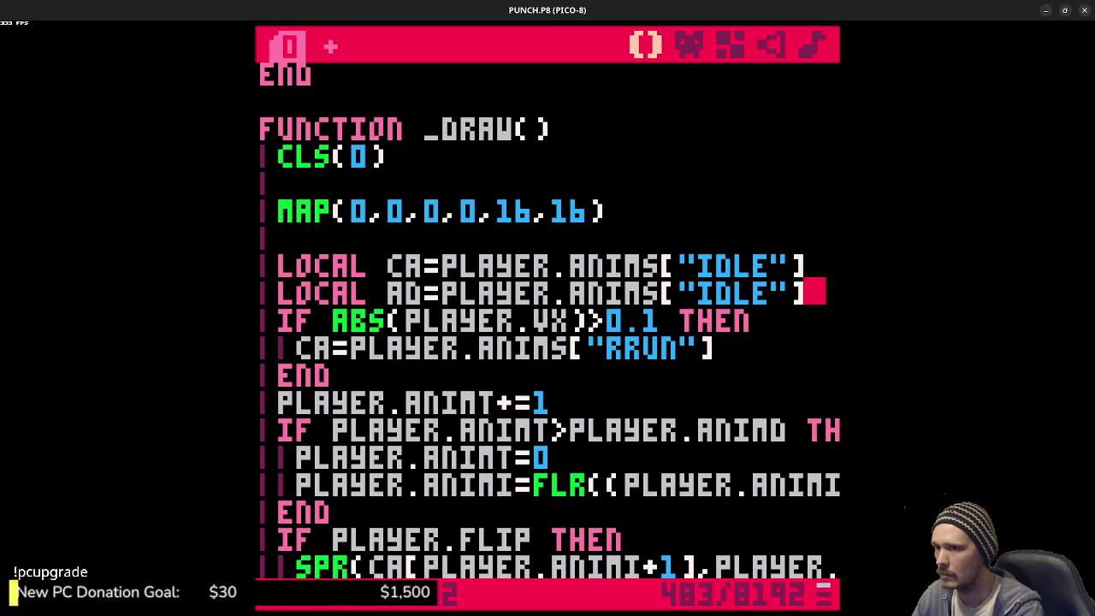
{"action": "type", "text": ".delay"}
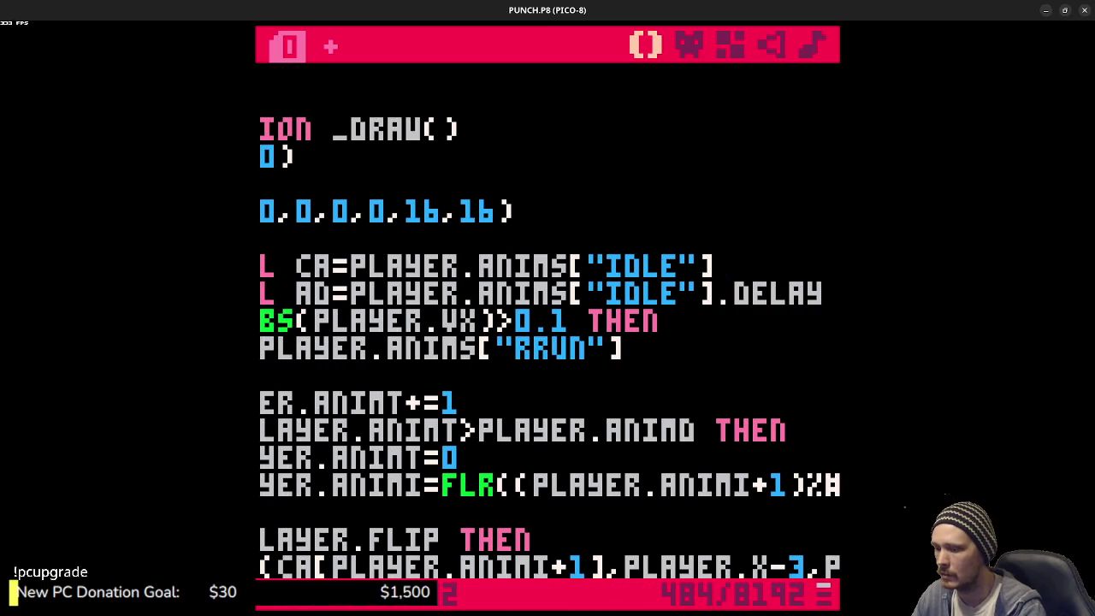
{"action": "type", "text": "frames"}
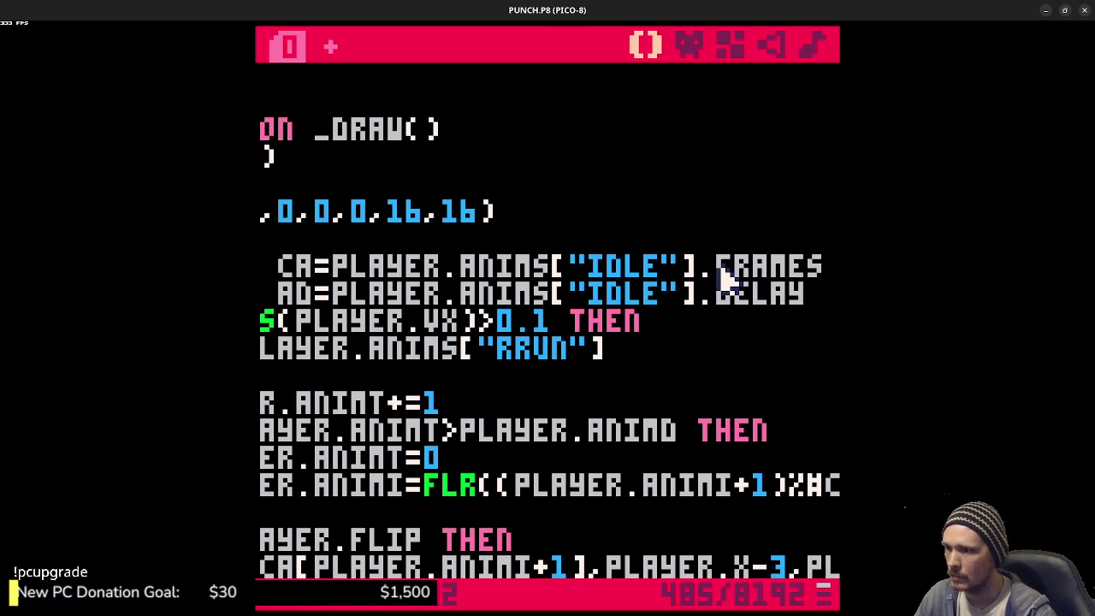
- Replace PLAYER.ANIMD with AD in the comparison, then run the cart and move the player right
{"action": "double_click", "coordinate": [291, 295]}
{"action": "key", "text": "ctrl+c"}
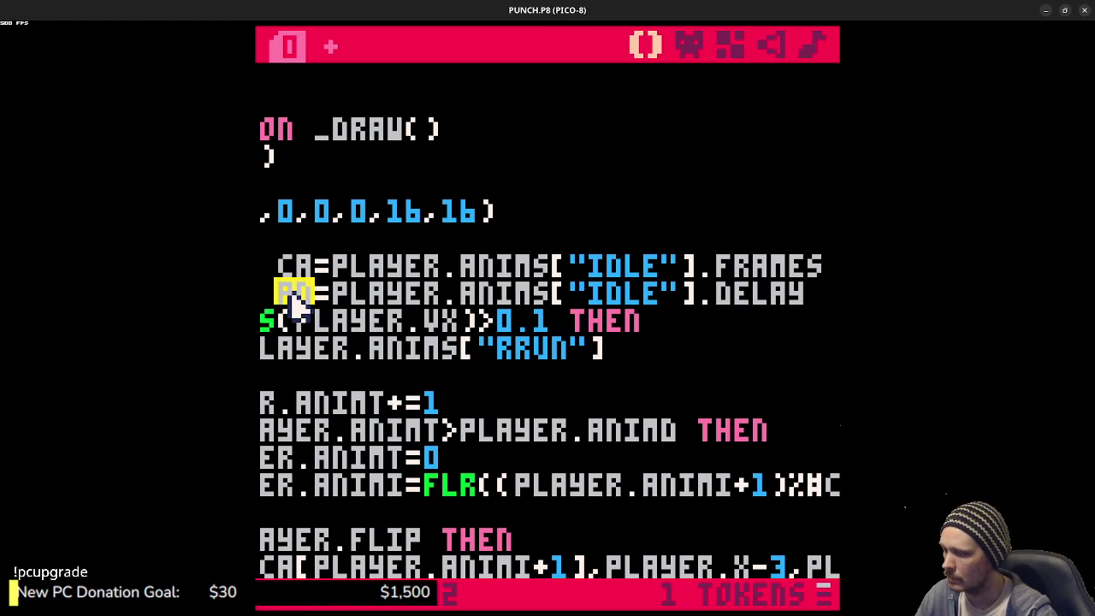
{"action": "left_click", "coordinate": [684, 432]}
{"action": "left_click_drag", "start_coordinate": [684, 432], "coordinate": [457, 433]}
{"action": "key", "text": "ctrl+v"}
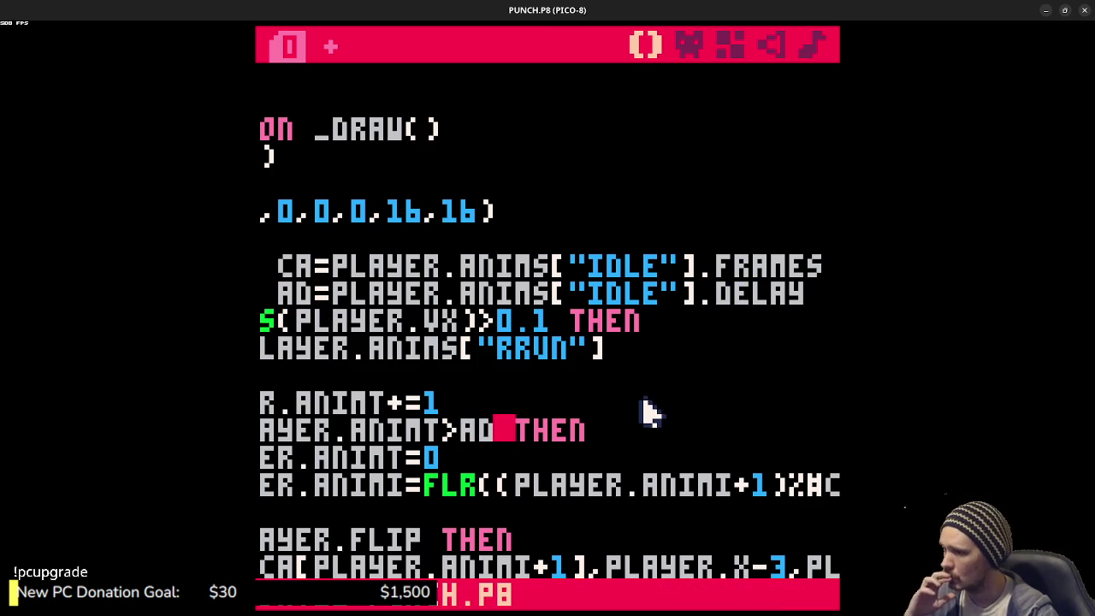
{"action": "key", "text": "ctrl+r"}
{"action": "key", "text": "Right"}
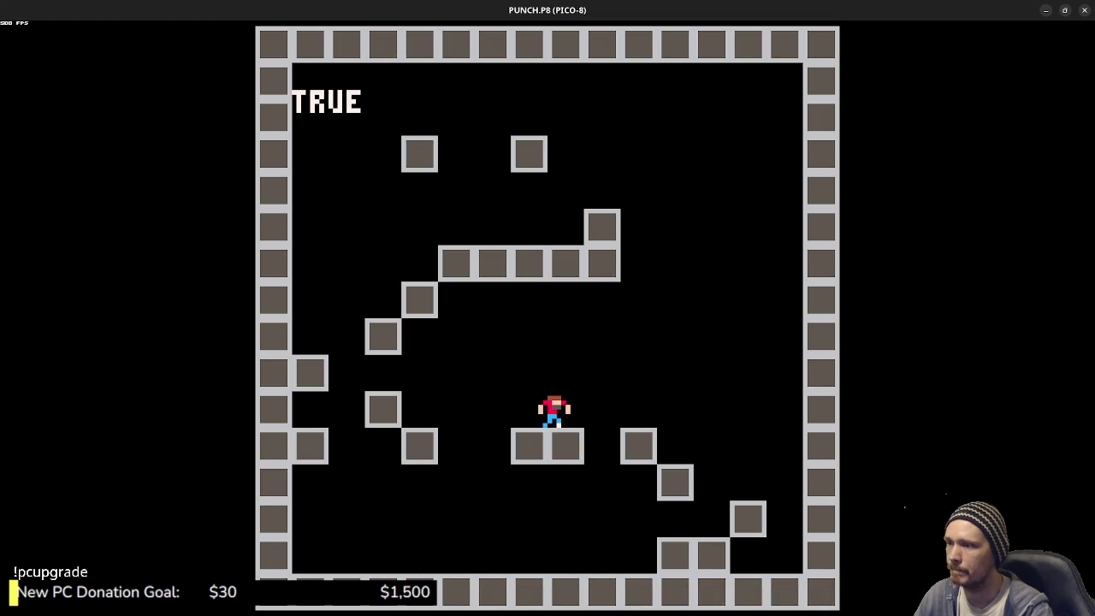
- Append .FRAMES to the RRUN line's CA assignment and save the cart
{"action": "key", "text": "Escape"}
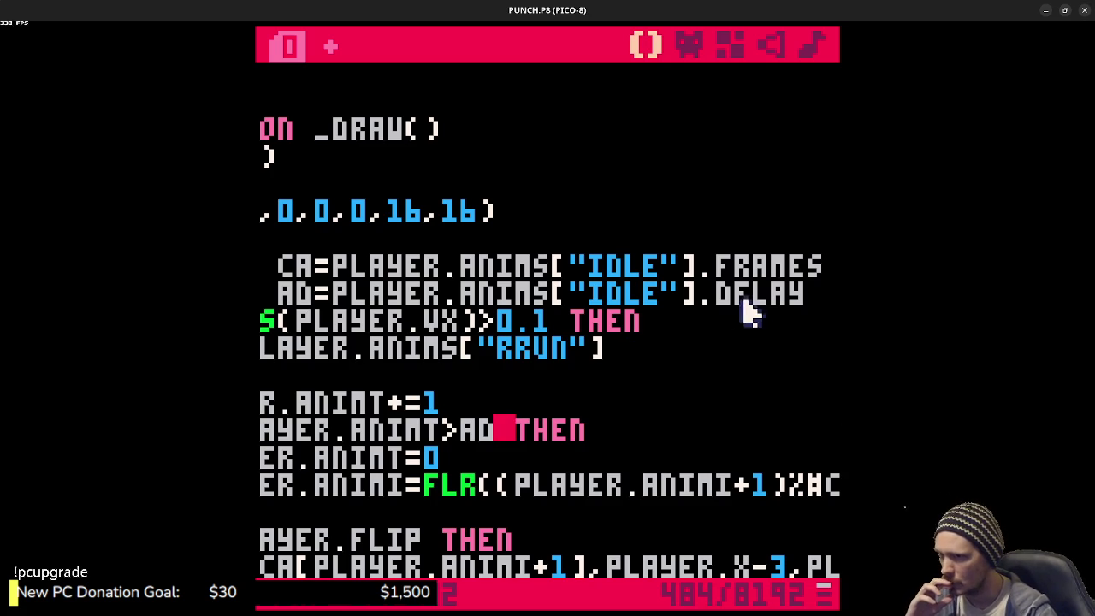
{"action": "left_click_drag", "start_coordinate": [336, 272], "coordinate": [552, 276]}
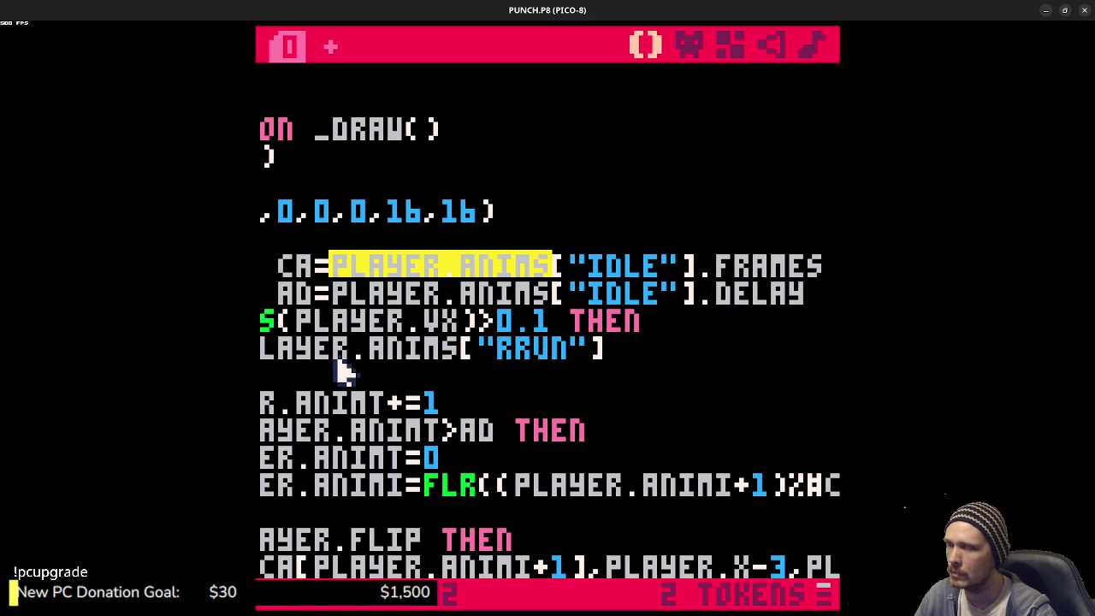
{"action": "left_click", "coordinate": [653, 351]}
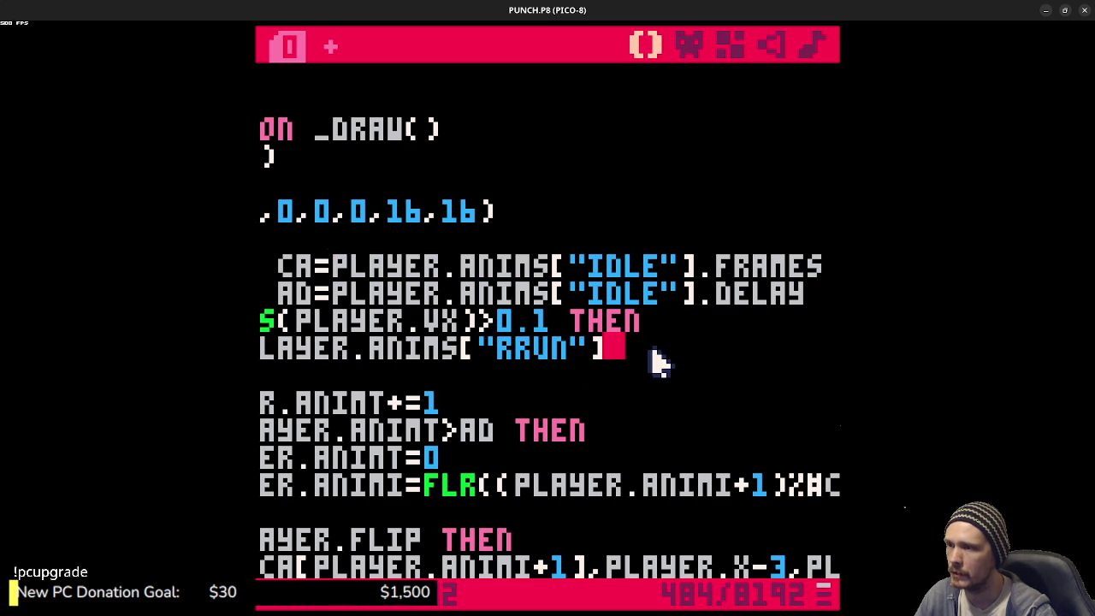
{"action": "type", "text": ".FRAME"}
{"action": "type", "text": "S"}
{"action": "key", "text": "ctrl+s"}
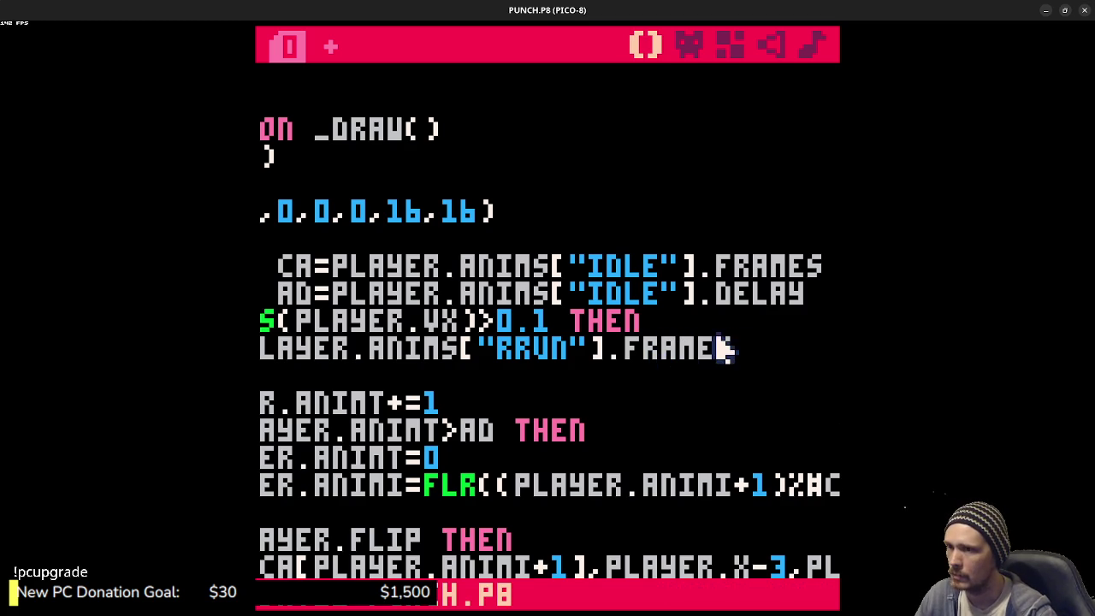
- Paste the AD delay assignment into the running branch above END, save, and run the cart
{"action": "mouse_move", "coordinate": [808, 295]}
{"action": "left_mouse_down"}
{"action": "mouse_move", "coordinate": [261, 293]}
{"action": "mouse_move", "coordinate": [384, 292]}
{"action": "left_mouse_up"}
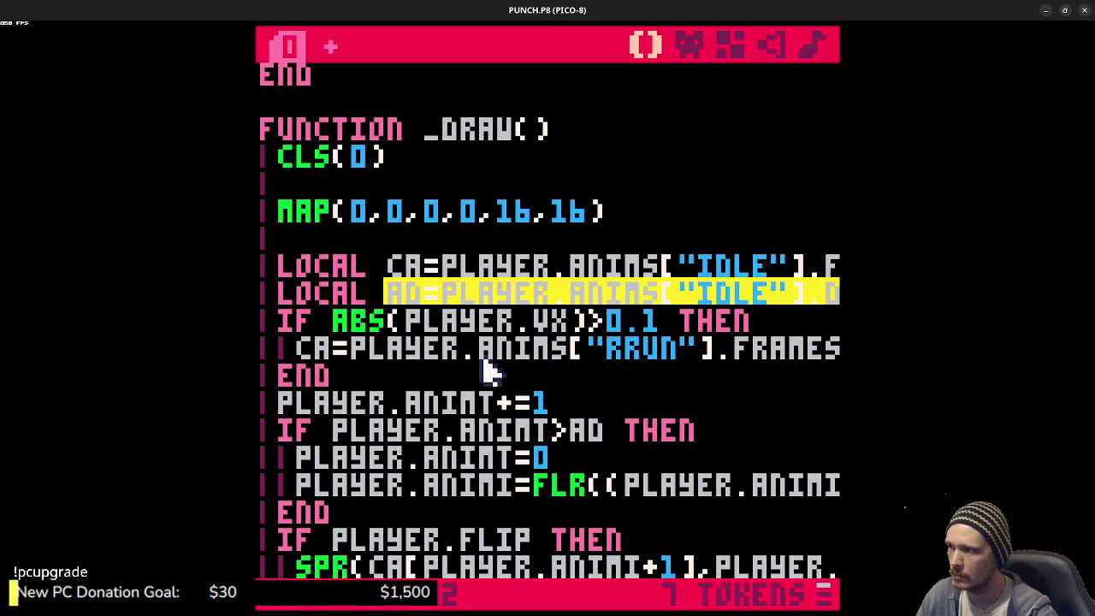
{"action": "left_click", "coordinate": [296, 374]}
{"action": "key", "text": "Return"}
{"action": "key", "text": "Tab"}
{"action": "type", "text": "AD=PLAYER.ANIMS[\"IDLE\"].DELAY"}
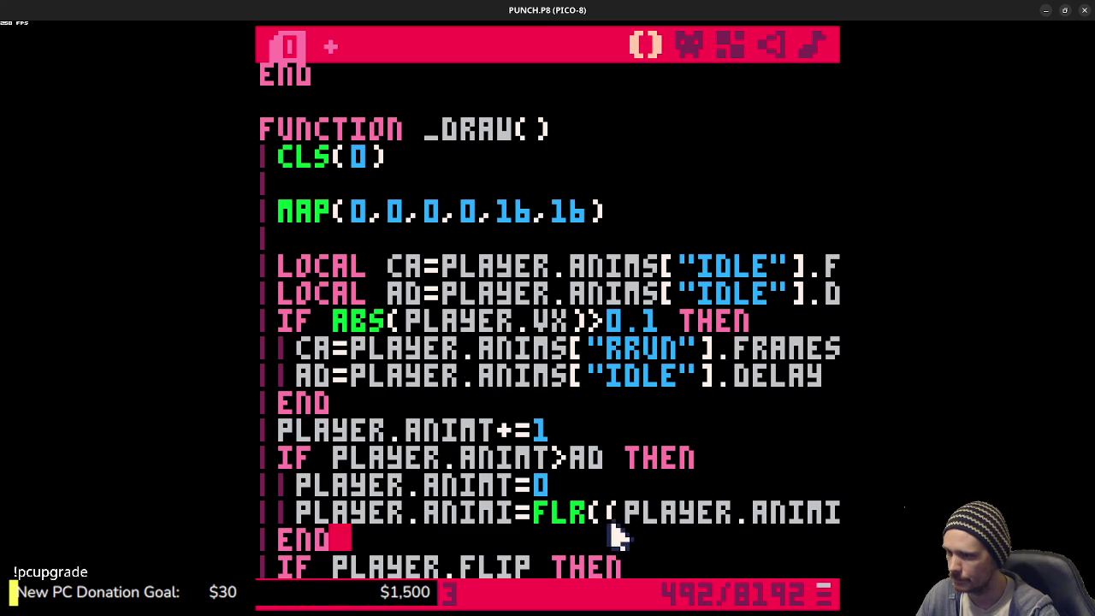
{"action": "left_click_drag", "start_coordinate": [640, 512], "coordinate": [846, 512]}
{"action": "left_click", "coordinate": [605, 494]}
{"action": "key", "text": "ctrl+s"}
{"action": "key", "text": "ctrl+r"}
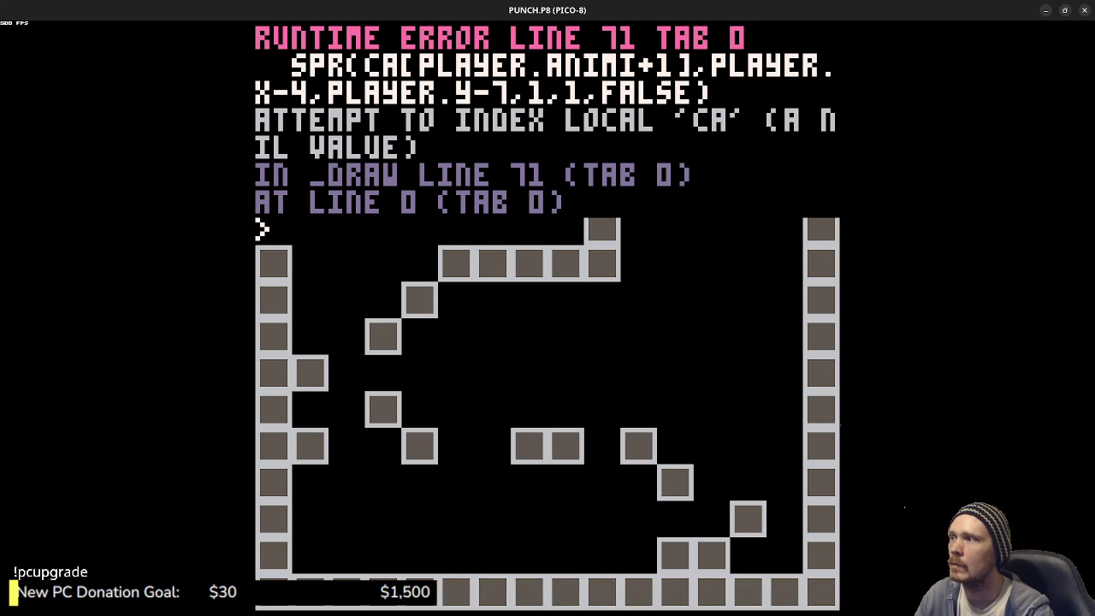
- Rerun the cart, move the player right until the nil CA crash, then scroll up to the ANIMS table
{"action": "key", "text": "Escape"}
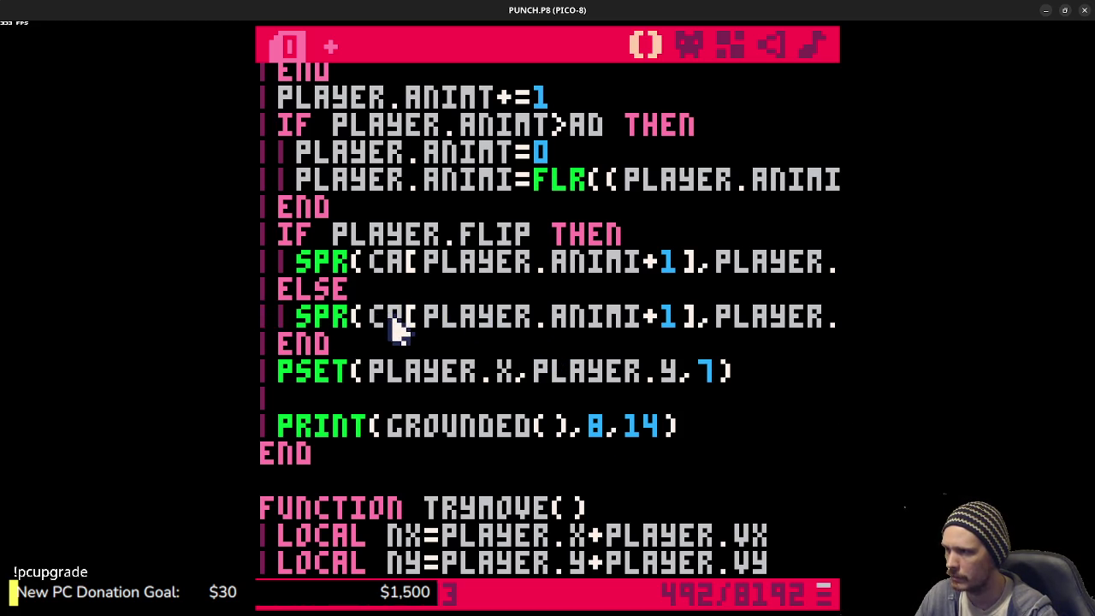
{"action": "key", "text": "ctrl+r"}
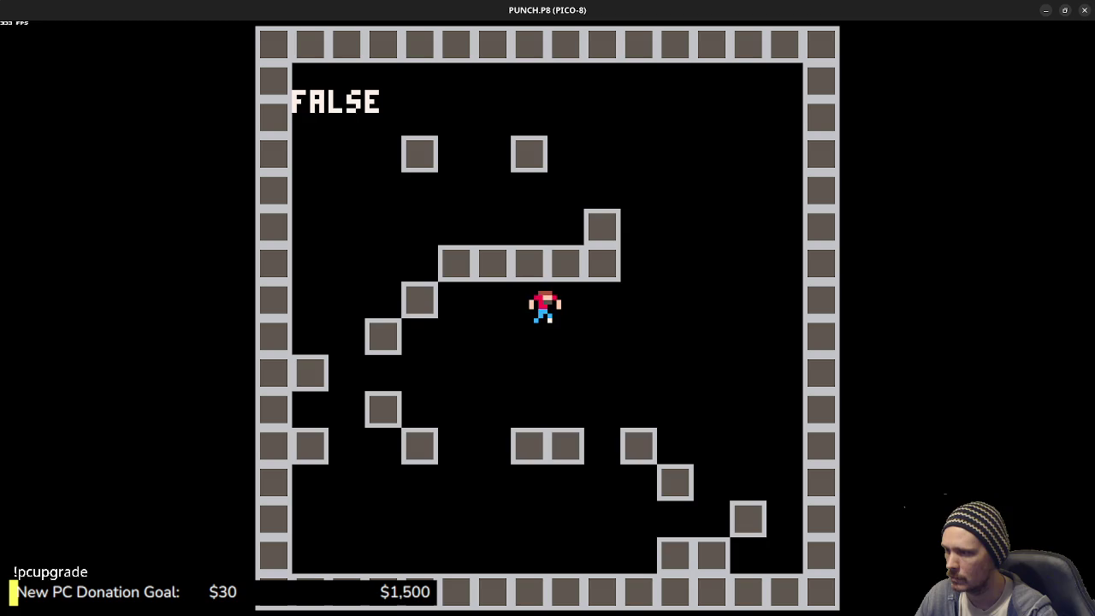
{"action": "key", "text": "Right"}
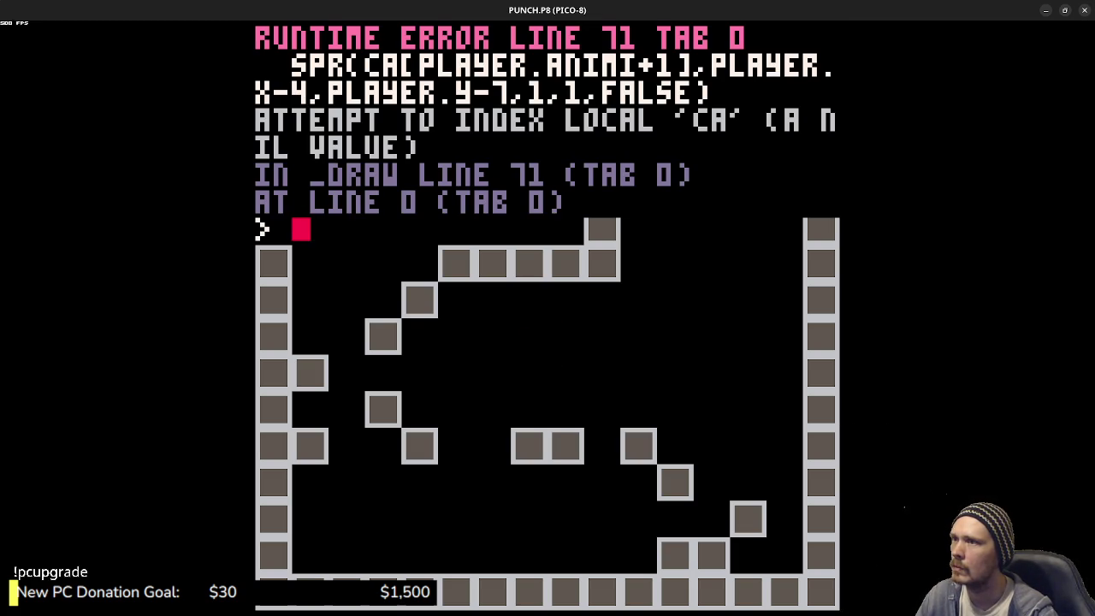
{"action": "key", "text": "Escape"}
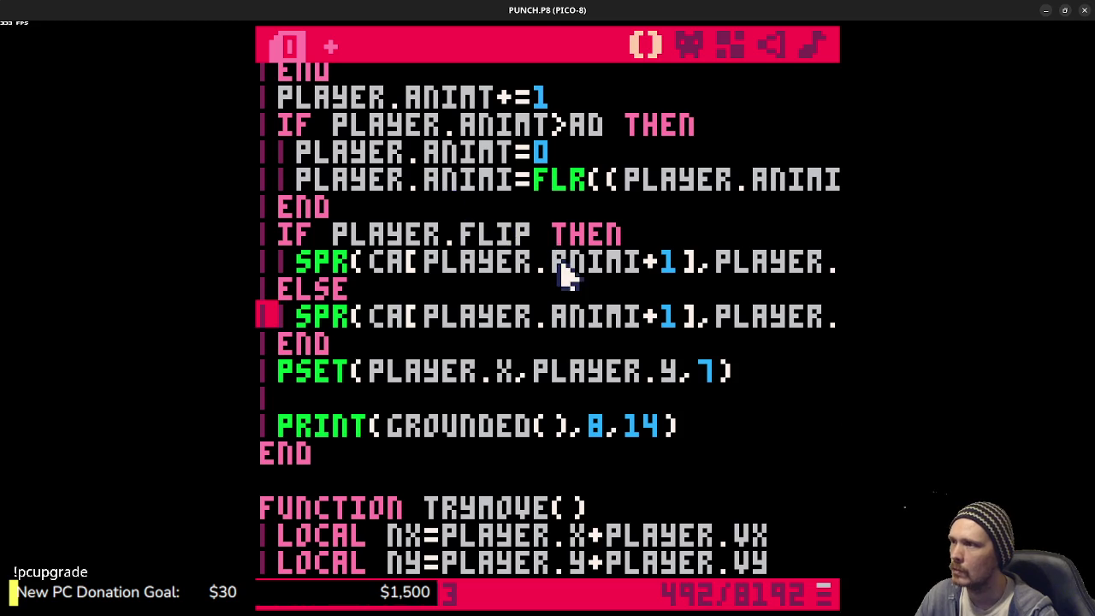
{"action": "scroll", "coordinate": [564, 272], "scroll_direction": "up", "scroll_amount": 3}
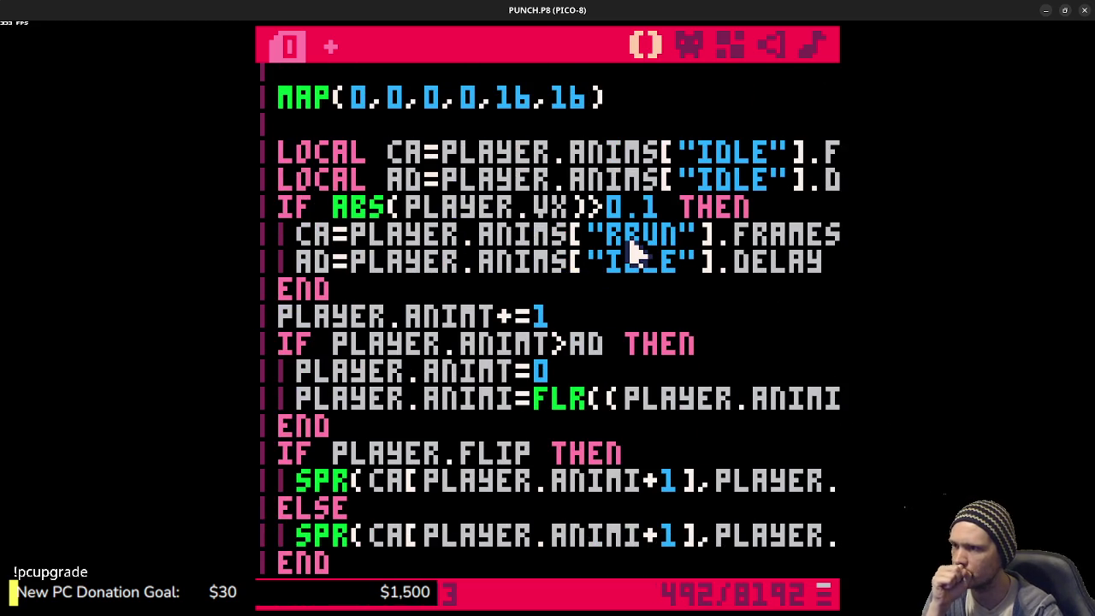
{"action": "scroll", "coordinate": [633, 253], "scroll_direction": "up", "scroll_amount": 15}
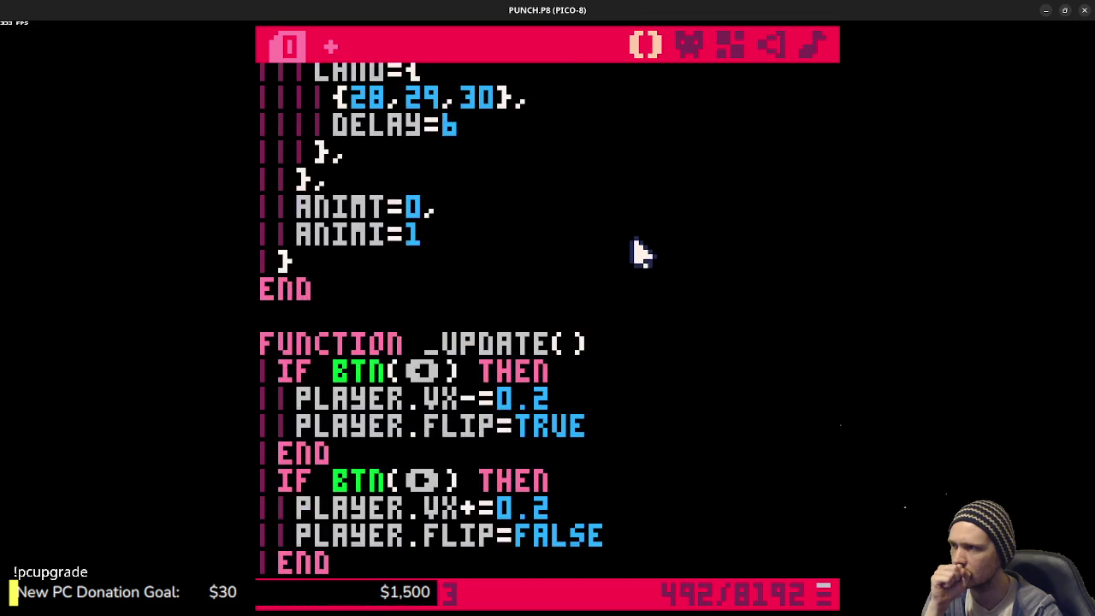
- Label the RRUN and JUMP frame lists with FRAMES= and save
{"action": "left_click", "coordinate": [334, 318]}
{"action": "type", "text": "FRAMES={4,5,6,7,8,9},"}
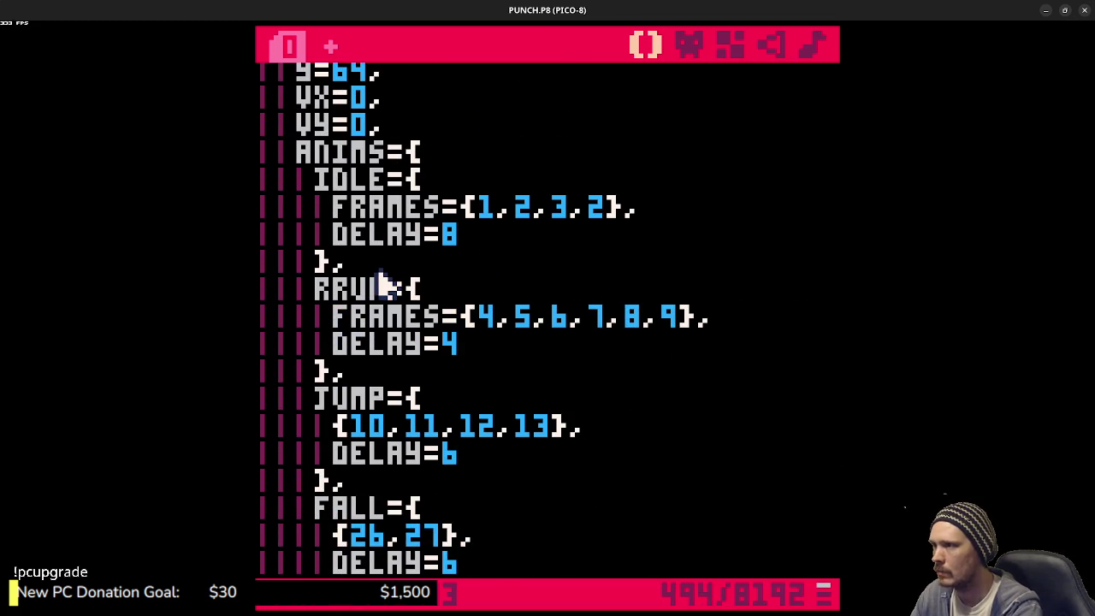
{"action": "key", "text": "ctrl+s"}
{"action": "left_click_drag", "start_coordinate": [332, 318], "coordinate": [455, 325]}
{"action": "key", "text": "ctrl+c"}
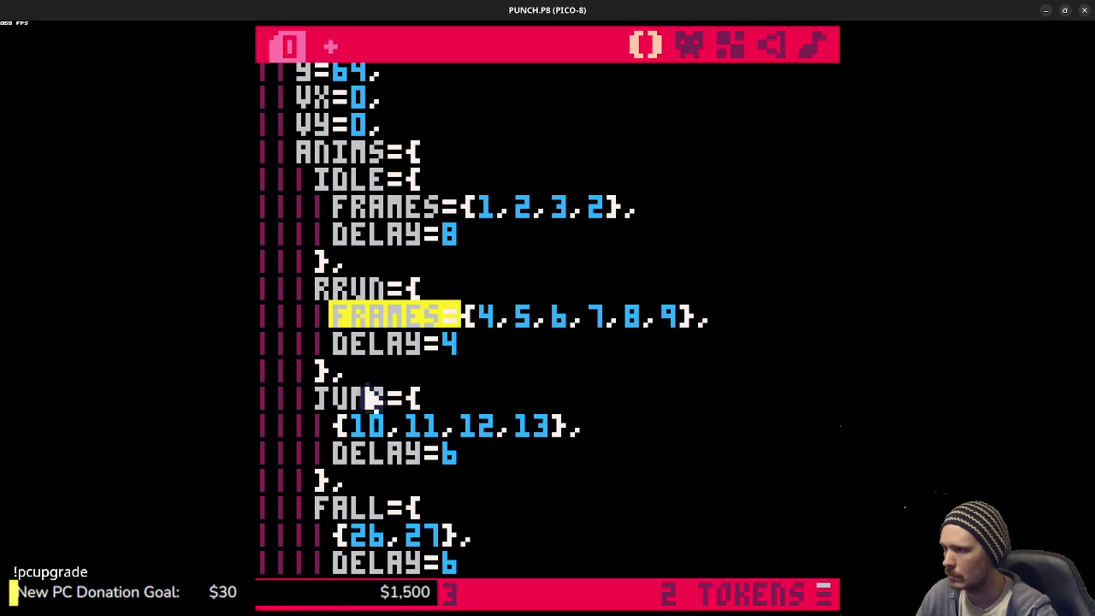
{"action": "left_click", "coordinate": [337, 425]}
{"action": "key", "text": "ctrl+v"}
- Add FRAMES= to the FALL and LAND lists, then run the cart and move the player right
{"action": "left_click", "coordinate": [335, 535]}
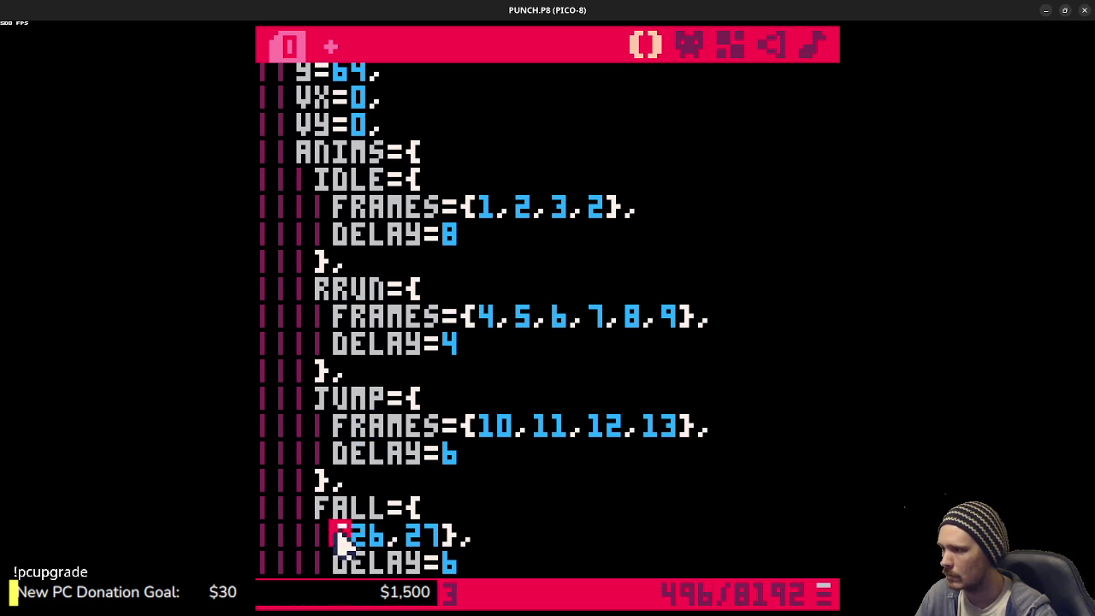
{"action": "key", "text": "ctrl+v"}
{"action": "scroll", "coordinate": [374, 444], "scroll_direction": "down", "scroll_amount": 2}
{"action": "left_click", "coordinate": [337, 480]}
{"action": "key", "text": "ctrl+v"}
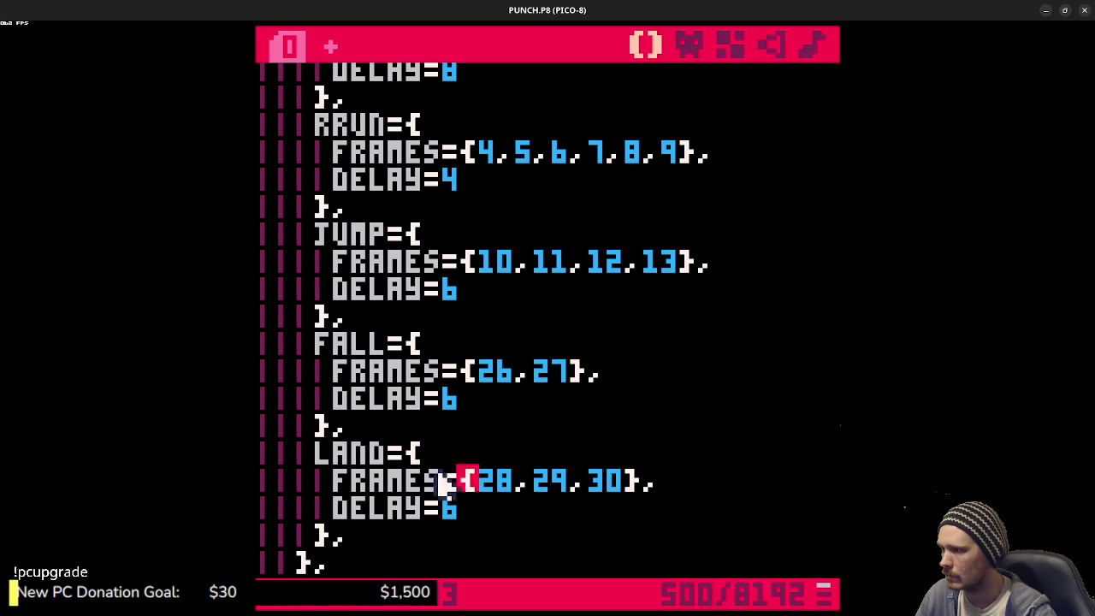
{"action": "scroll", "coordinate": [547, 385], "scroll_direction": "down", "scroll_amount": 2}
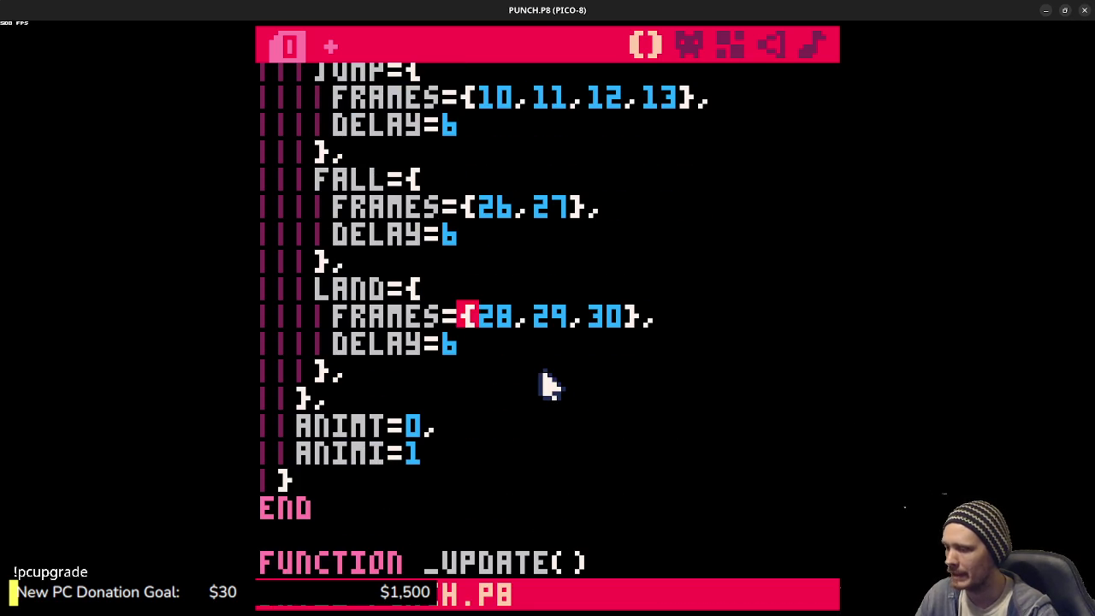
{"action": "key", "text": "ctrl+r"}
{"action": "key", "text": "Right"}
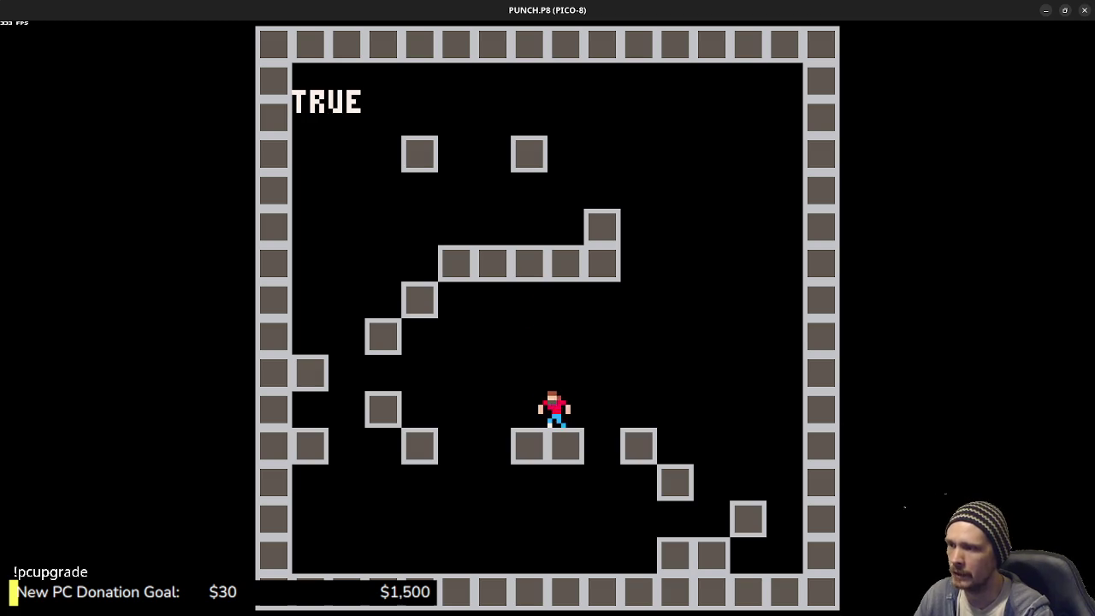
- Run the player right and jump with Z, then stop the cart
{"action": "key", "text": "Right"}
{"action": "key", "text": "z"}
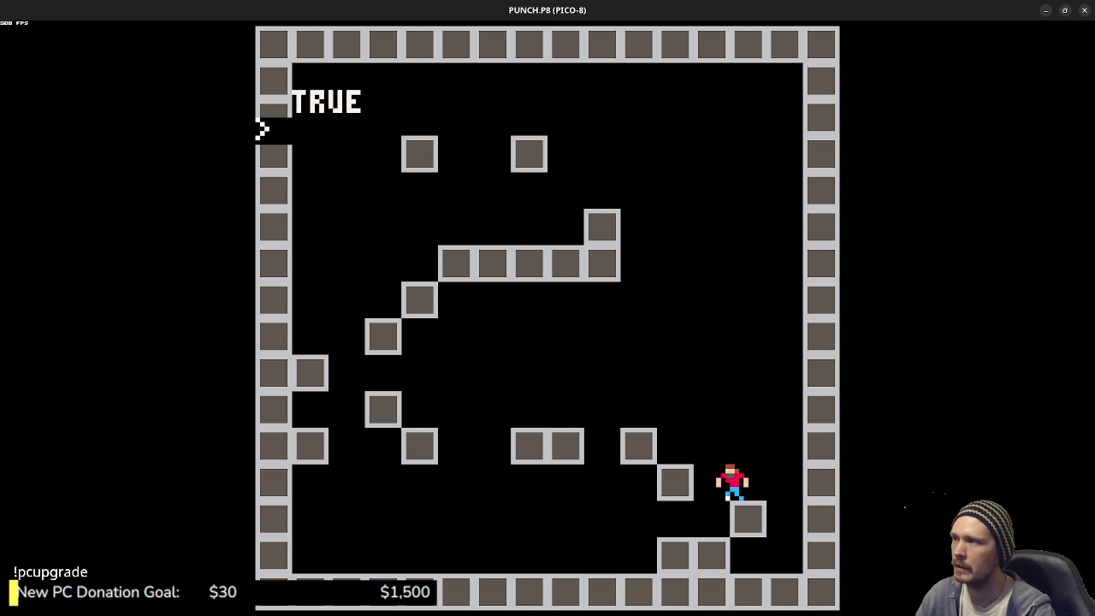
{"action": "key", "text": "ctrl+s"}
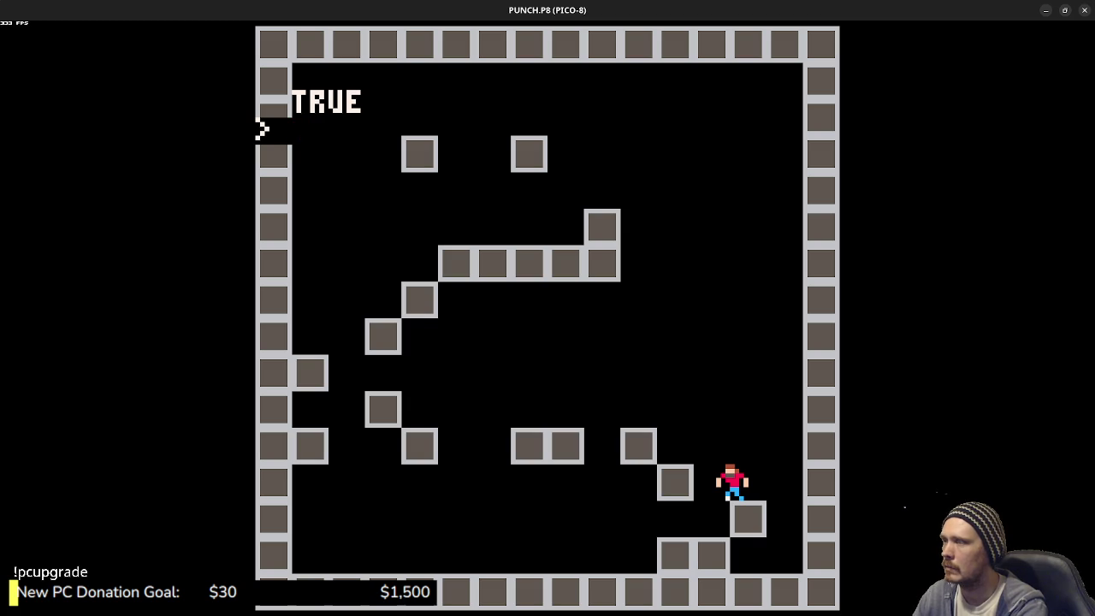
- List the carts, move up to the root folder and into SNIPS, listing each folder
{"action": "type", "text": "ls"}
{"action": "key", "text": "Return"}
{"action": "type", "text": "cd .."}
{"action": "key", "text": "Return"}
{"action": "type", "text": "ls"}
{"action": "key", "text": "Return"}
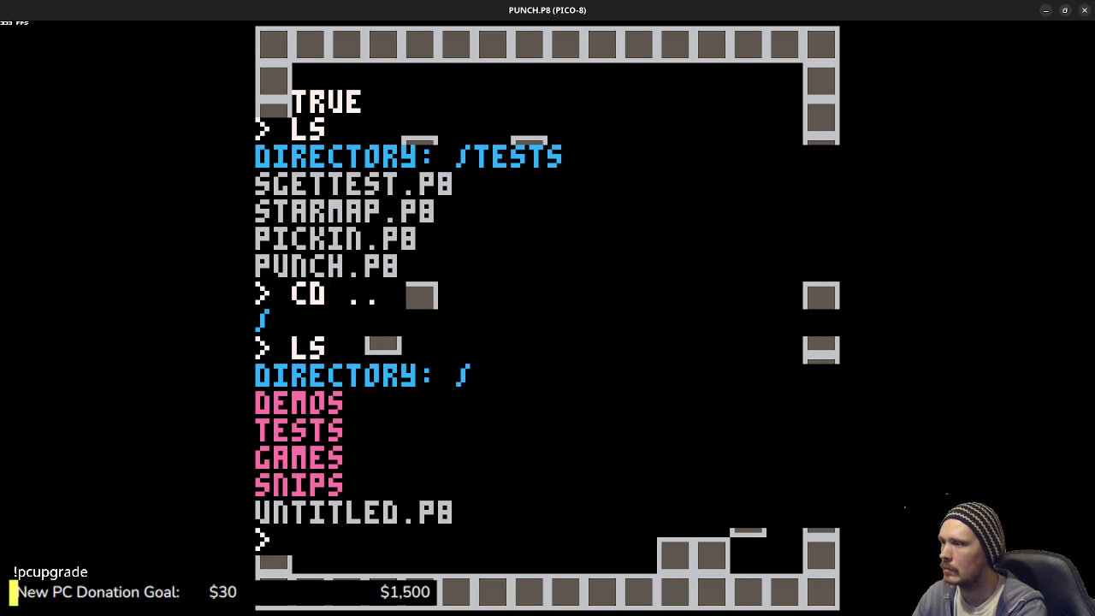
{"action": "type", "text": "cd snips"}
{"action": "key", "text": "Return"}
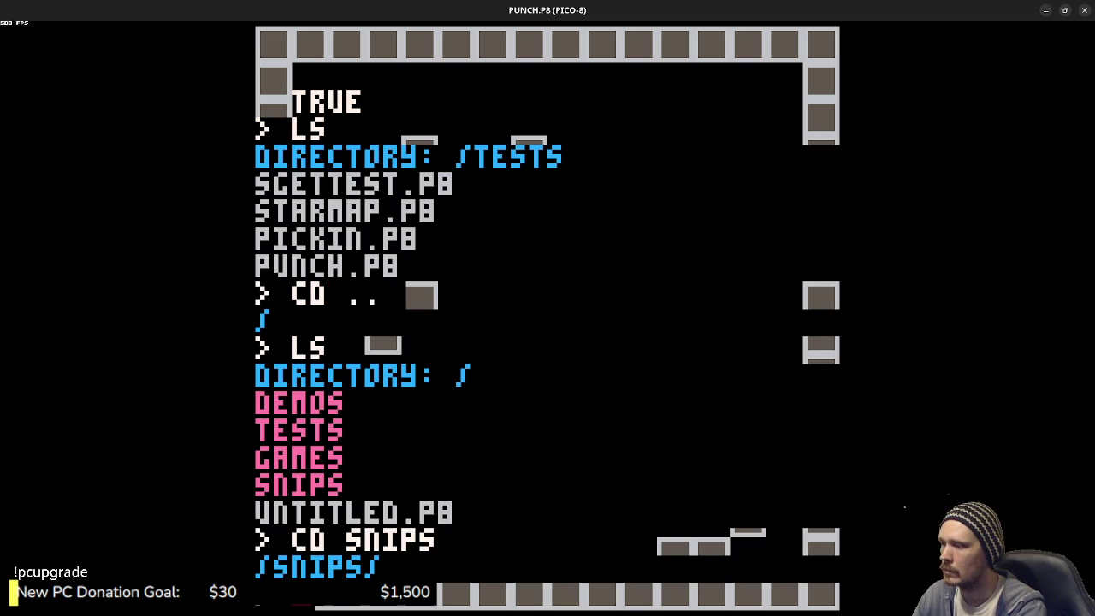
{"action": "type", "text": "ls"}
{"action": "key", "text": "Return"}
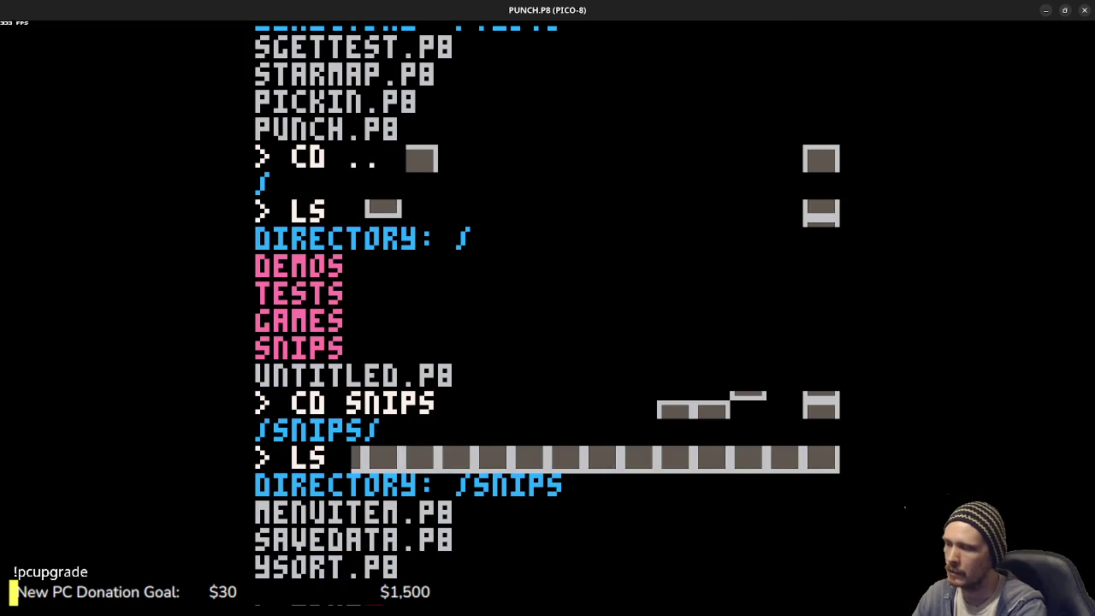
- Load the MENUITEM cart and run it
{"action": "type", "text": "MENUITEM"}
{"action": "key", "text": "Return"}
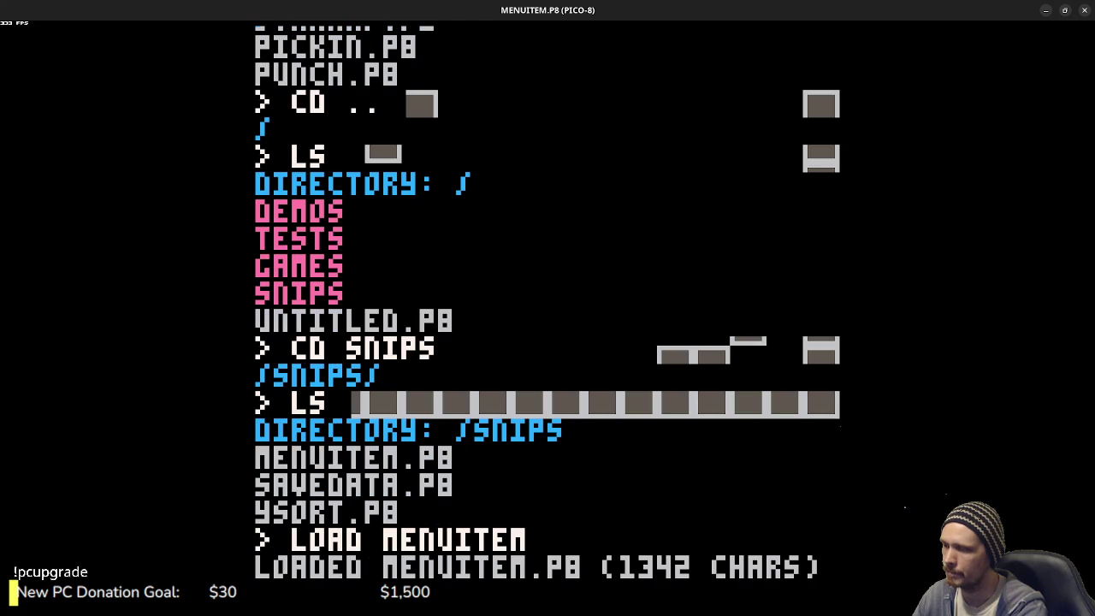
{"action": "key", "text": "ctrl+r"}
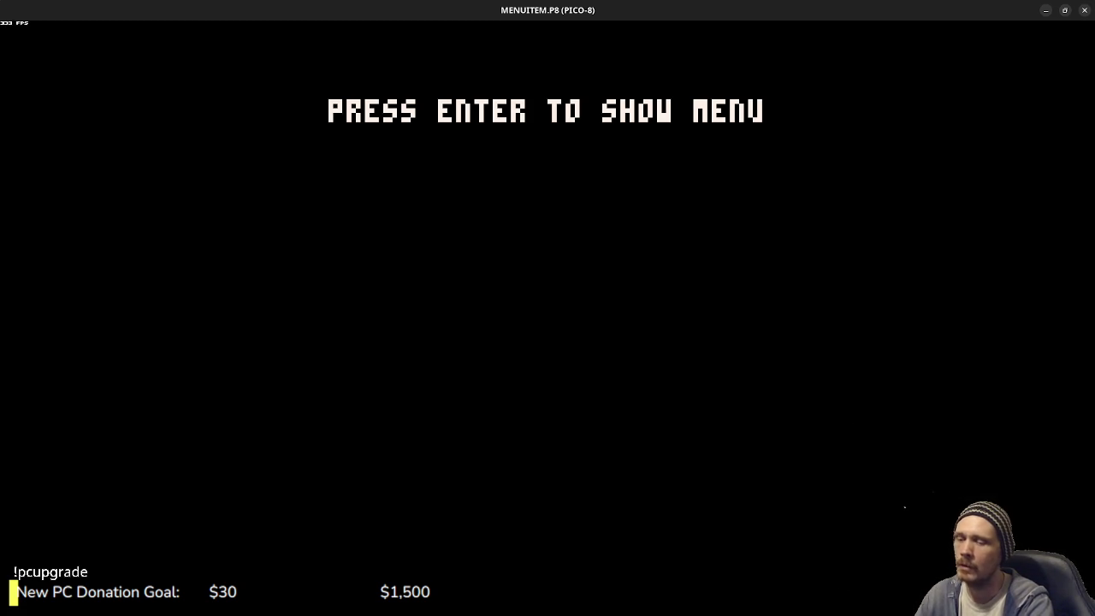
- Browse the pause menu entries and add one dude with ADD DUDE
{"action": "key", "text": "Return"}
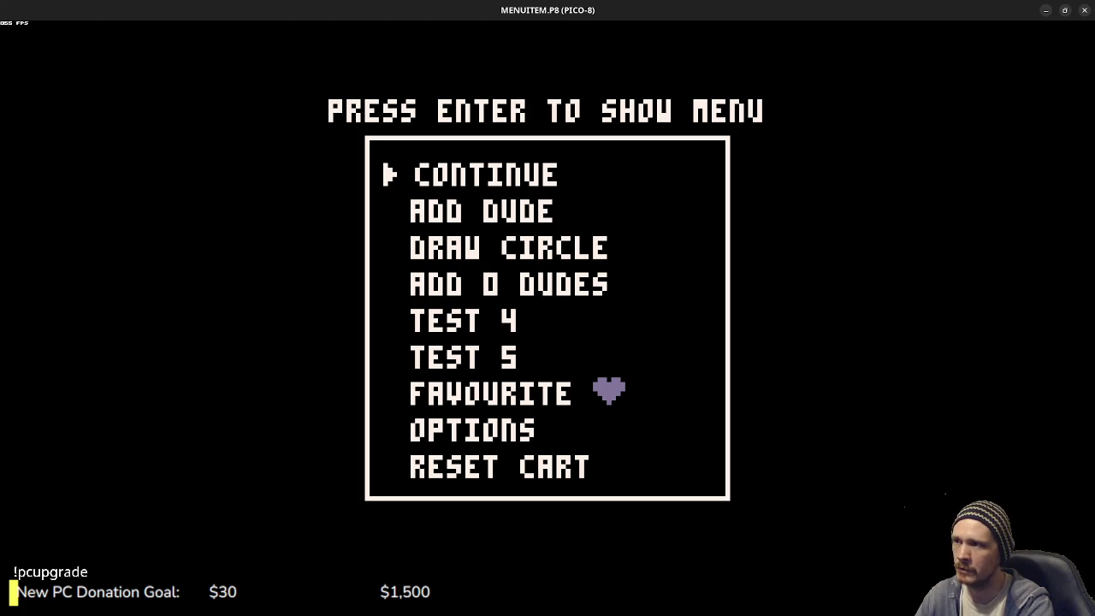
{"action": "key", "text": "Down"}
{"action": "key", "text": "Down"}
{"action": "key", "text": "Down"}
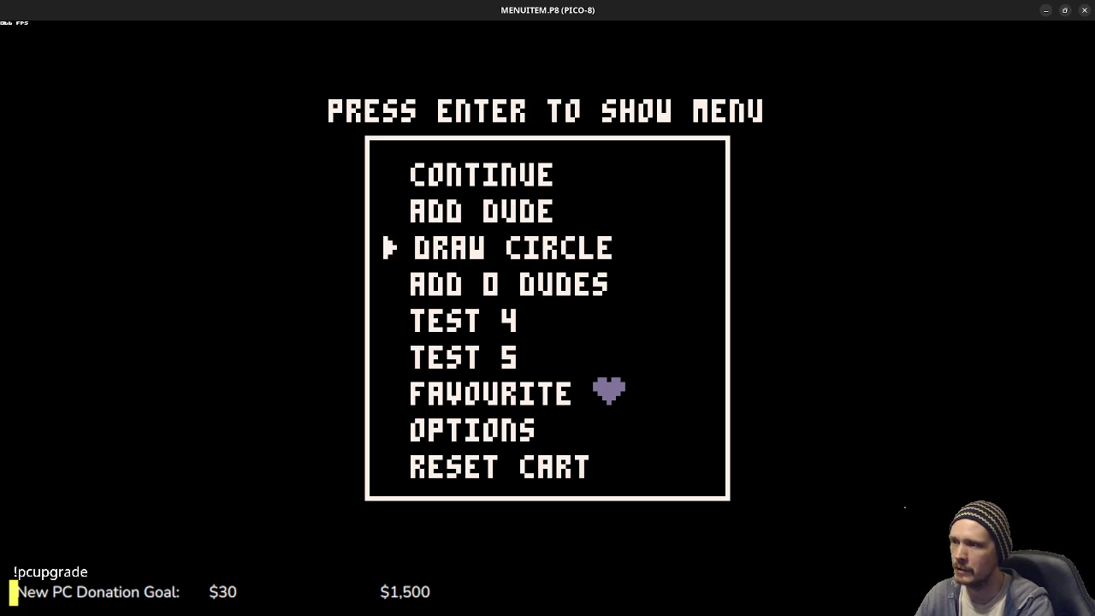
{"action": "key", "text": "Down"}
{"action": "key", "text": "Down"}
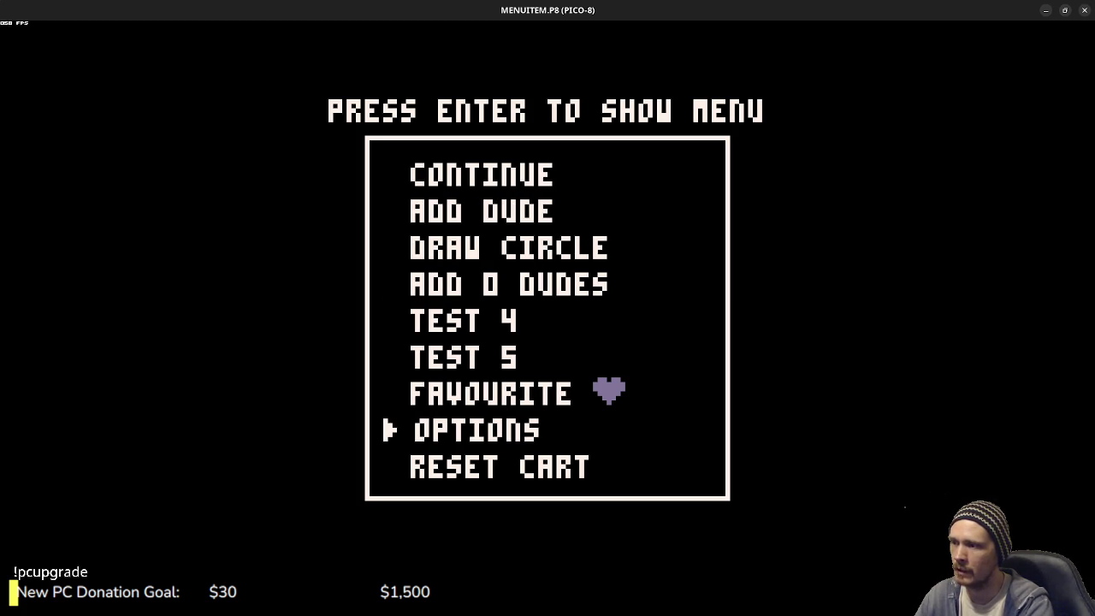
{"action": "key", "text": "Up"}
{"action": "key", "text": "Up"}
{"action": "key", "text": "Up"}
{"action": "key", "text": "Up"}
{"action": "key", "text": "Up"}
{"action": "key", "text": "Up"}
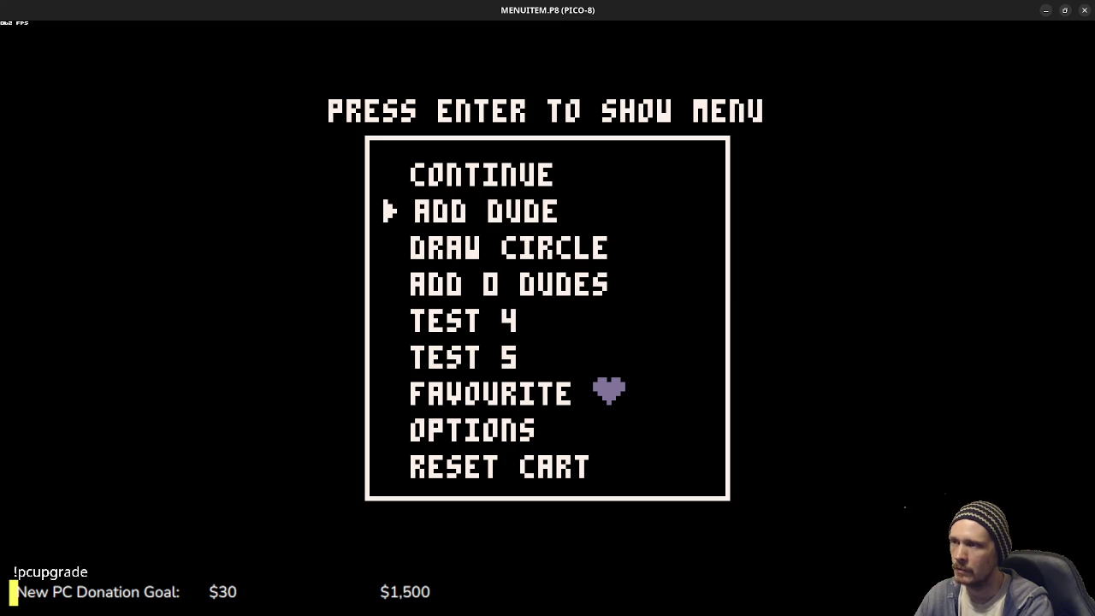
{"action": "key", "text": "Down"}
{"action": "key", "text": "Down"}
{"action": "key", "text": "Down"}
{"action": "key", "text": "Up"}
{"action": "key", "text": "Up"}
{"action": "key", "text": "Up"}
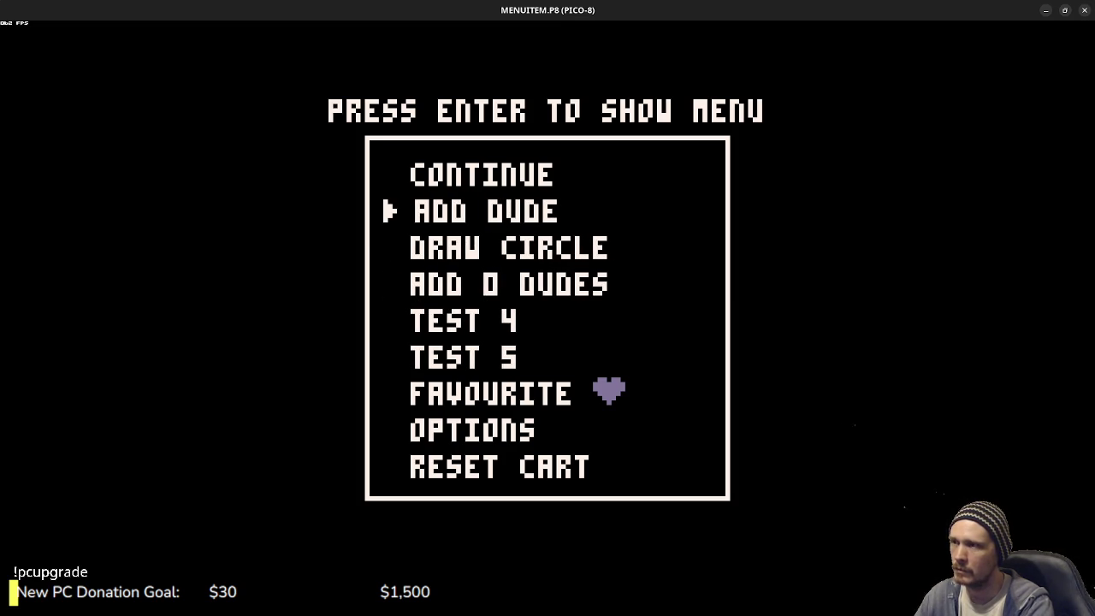
{"action": "key", "text": "Up"}
{"action": "key", "text": "Down"}
{"action": "key", "text": "Down"}
{"action": "key", "text": "Down"}
{"action": "key", "text": "Down"}
{"action": "key", "text": "Down"}
{"action": "key", "text": "Up"}
{"action": "key", "text": "Up"}
{"action": "key", "text": "Up"}
{"action": "key", "text": "Up"}
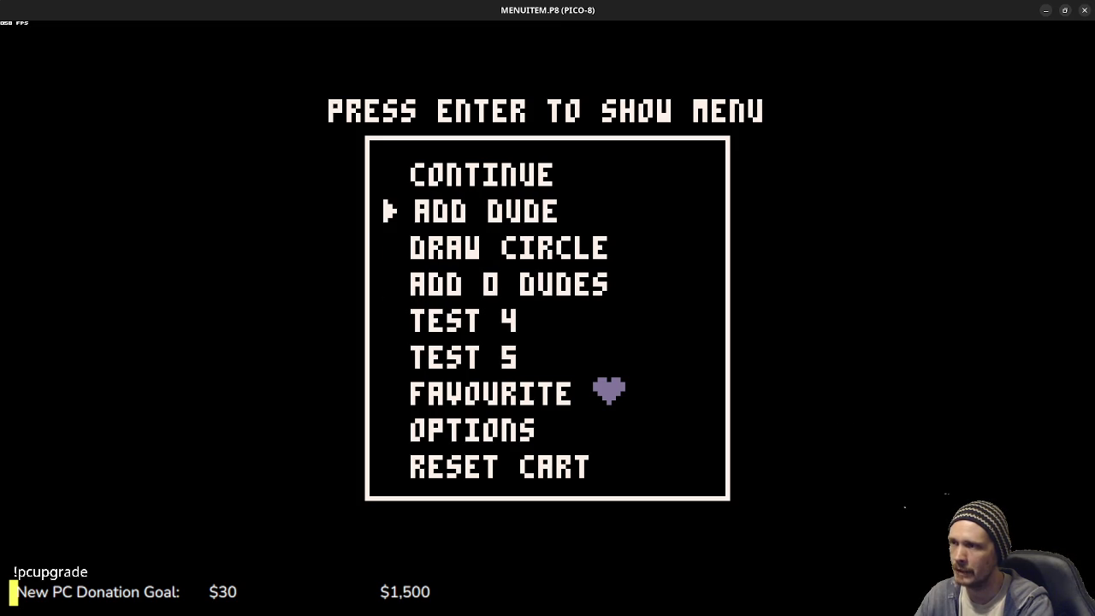
{"action": "key", "text": "x"}
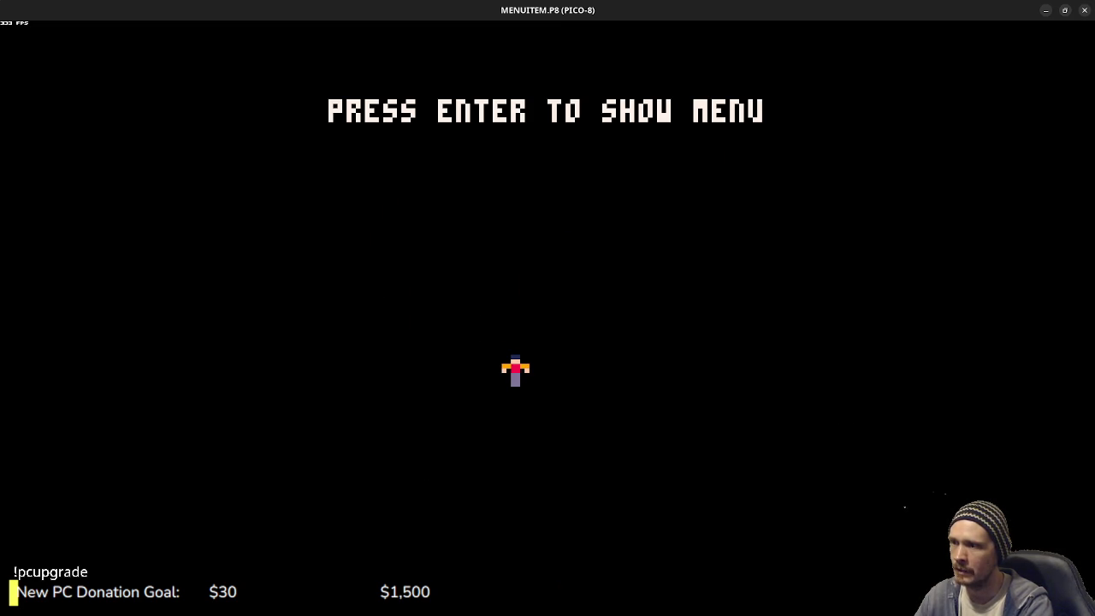
{"action": "key", "text": "Return"}
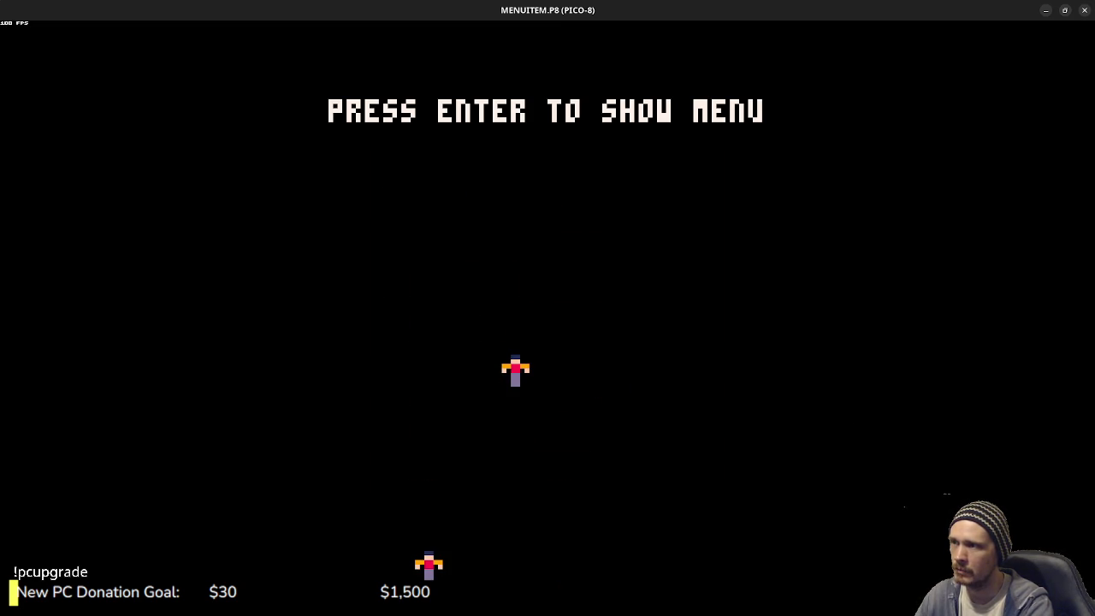
- Add a second dude and draw two random circles from the pause menu
{"action": "key", "text": "Return"}
{"action": "key", "text": "Down"}
{"action": "key", "text": "Return"}
{"action": "key", "text": "Return"}
{"action": "key", "text": "Down"}
{"action": "key", "text": "Down"}
{"action": "key", "text": "Return"}
{"action": "key", "text": "Return"}
{"action": "key", "text": "Down"}
{"action": "key", "text": "Down"}
{"action": "key", "text": "Return"}
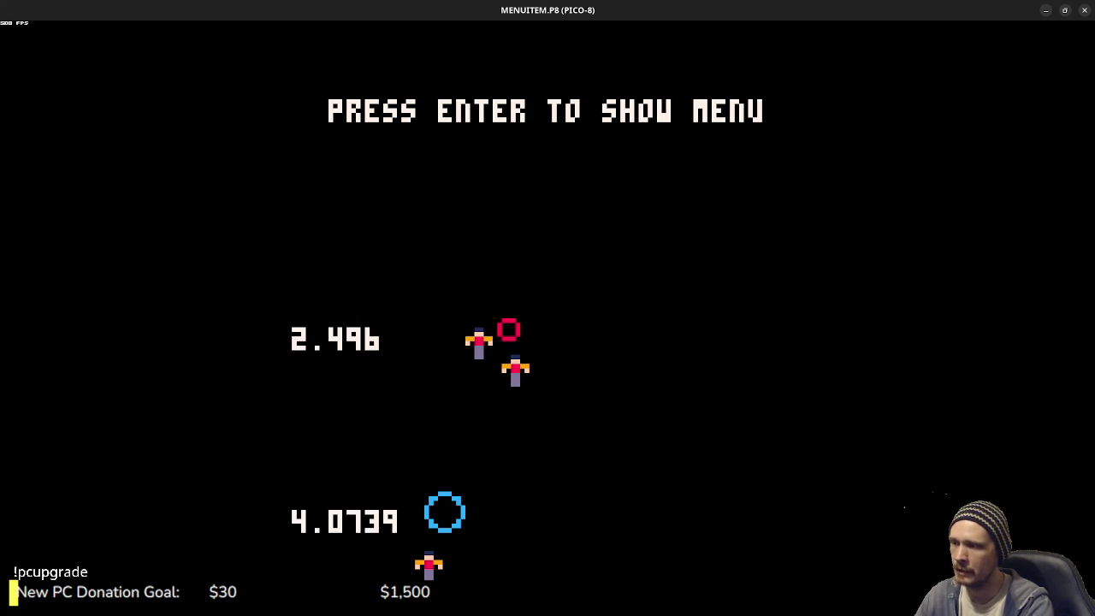
{"action": "key", "text": "Return"}
{"action": "key", "text": "Down"}
{"action": "key", "text": "Down"}
{"action": "key", "text": "Return"}
- Draw one more circle, run TEST 5 to change the title text, and resume the cart
{"action": "key", "text": "Return"}
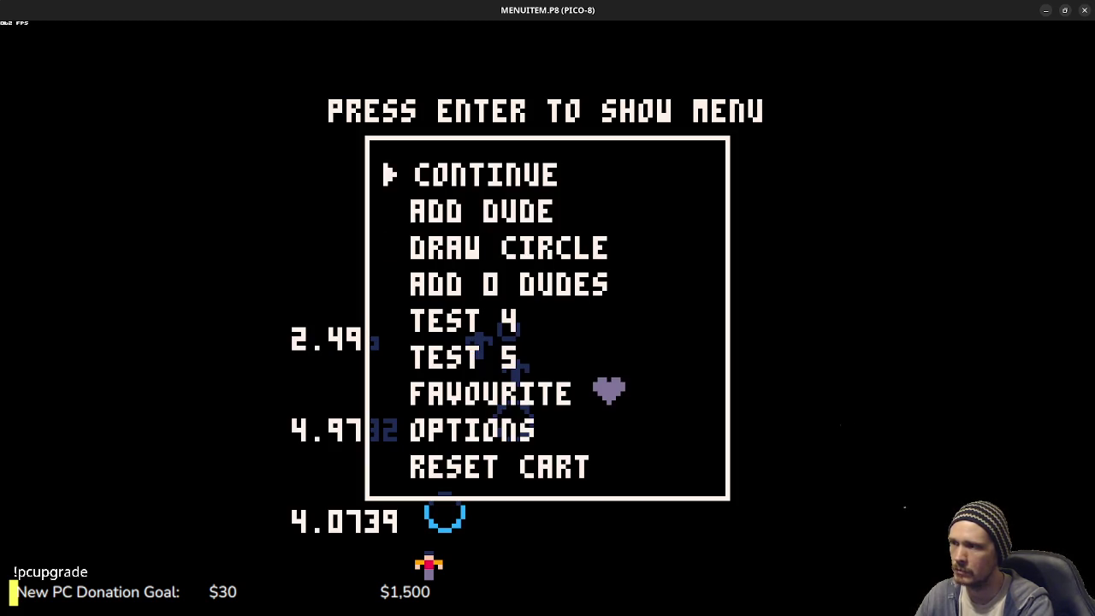
{"action": "key", "text": "Down"}
{"action": "key", "text": "Down"}
{"action": "key", "text": "Return"}
{"action": "key", "text": "Return"}
{"action": "key", "text": "Down"}
{"action": "key", "text": "Down"}
{"action": "key", "text": "Down"}
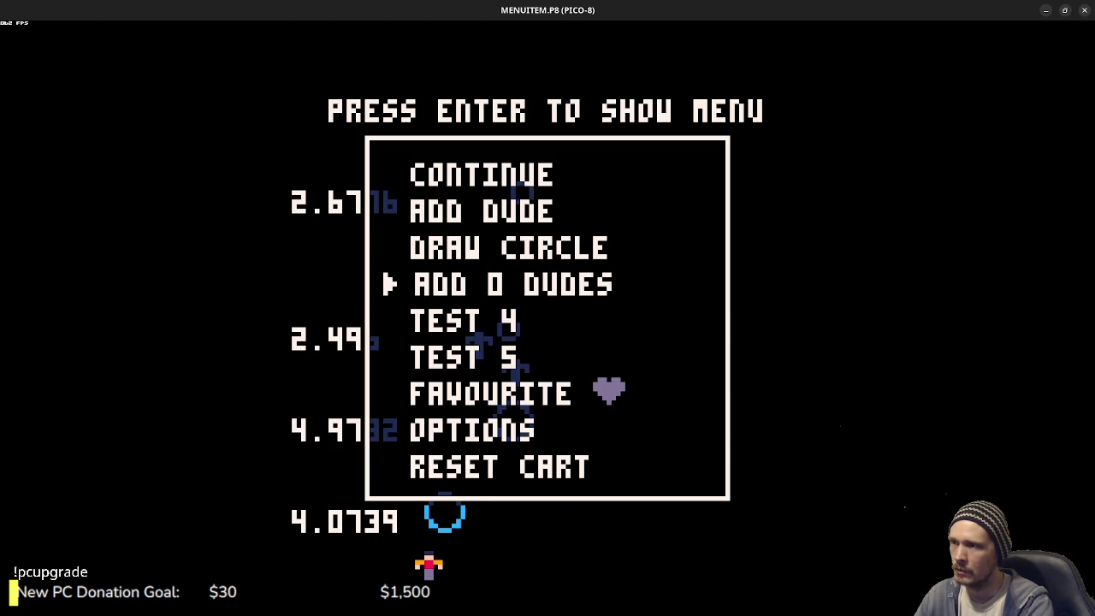
{"action": "key", "text": "Down"}
{"action": "key", "text": "Return"}
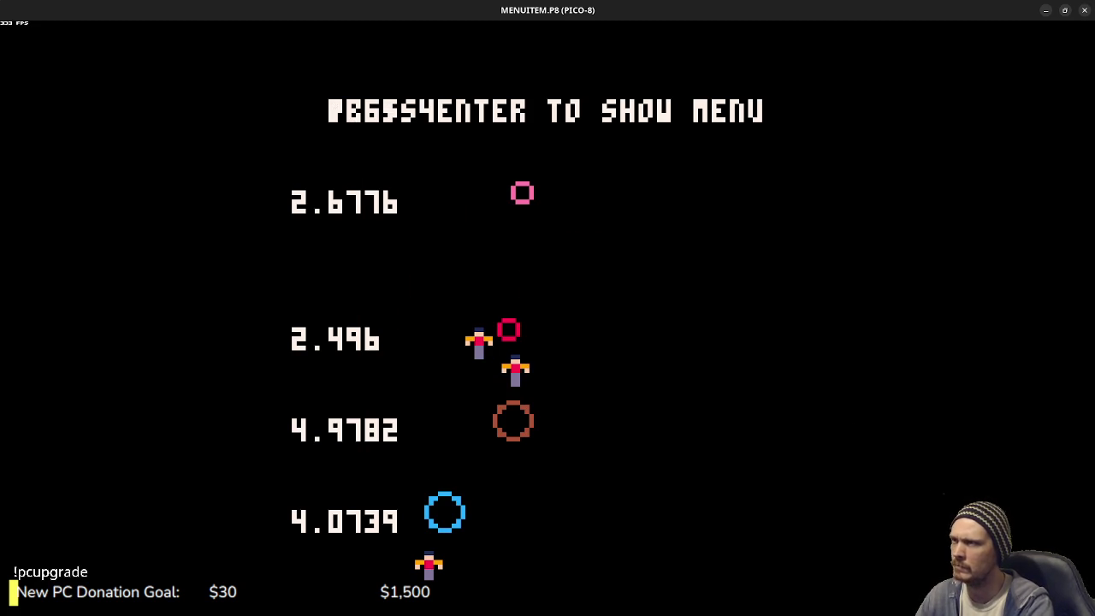
{"action": "key", "text": "Return"}
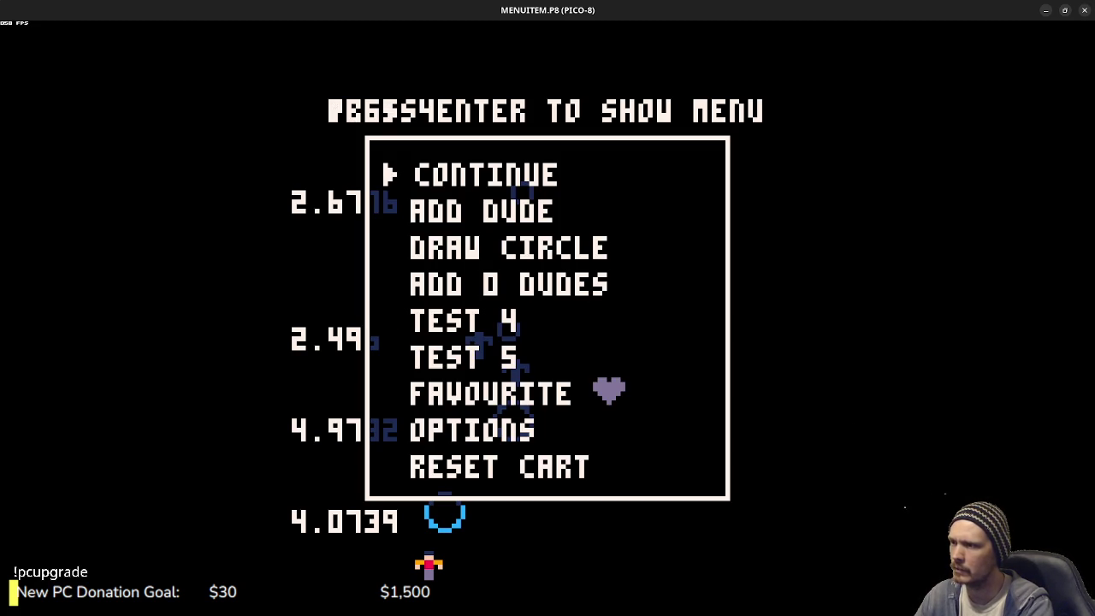
{"action": "key", "text": "Down"}
{"action": "key", "text": "Down"}
{"action": "key", "text": "Down"}
{"action": "key", "text": "Return"}
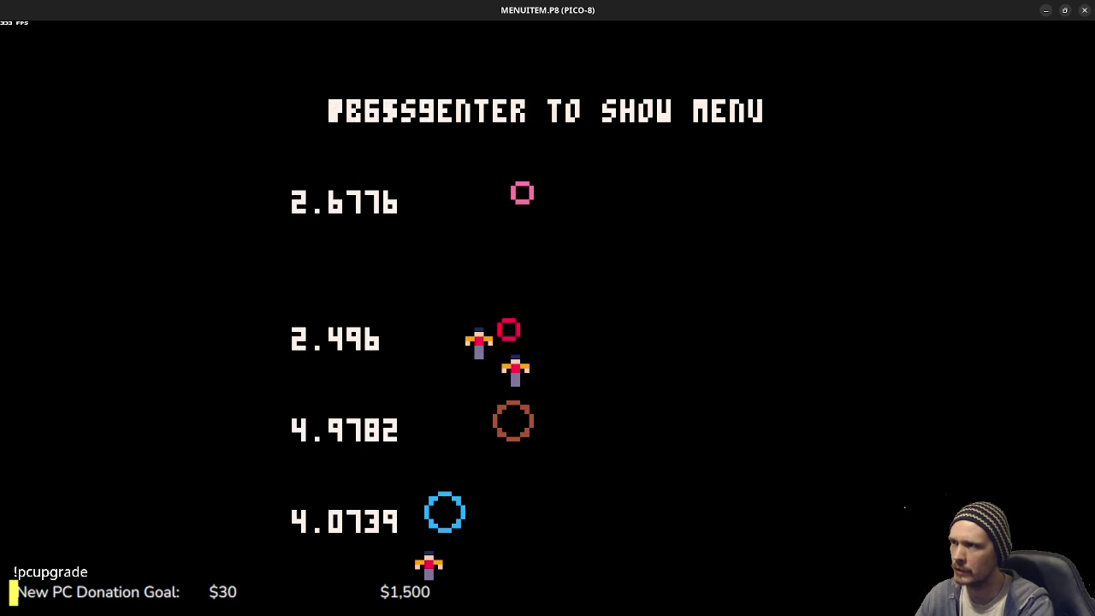
{"action": "key", "text": "Return"}
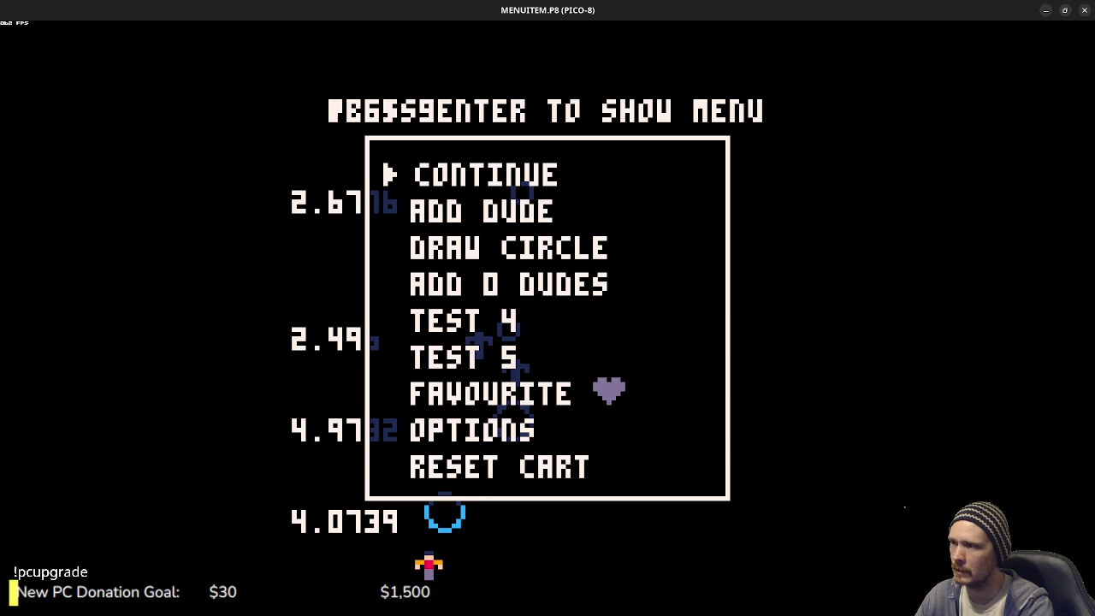
{"action": "key", "text": "Return"}
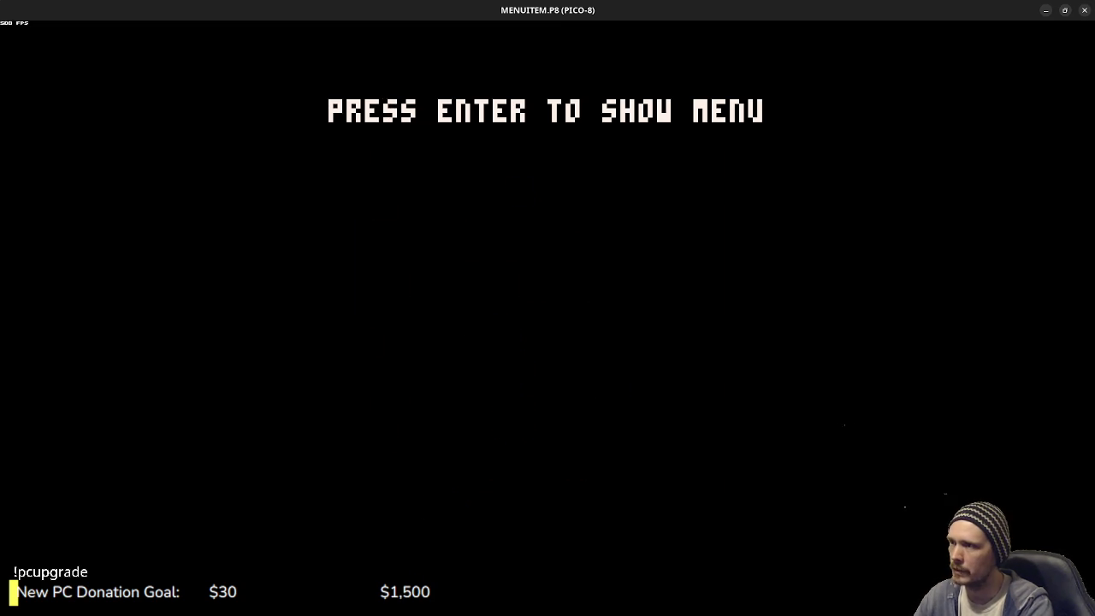
- Set the ADD DUDES entry to 10 and add 10 dudes
{"action": "key", "text": "Return"}
{"action": "key", "text": "Down"}
{"action": "key", "text": "Down"}
{"action": "key", "text": "Down"}
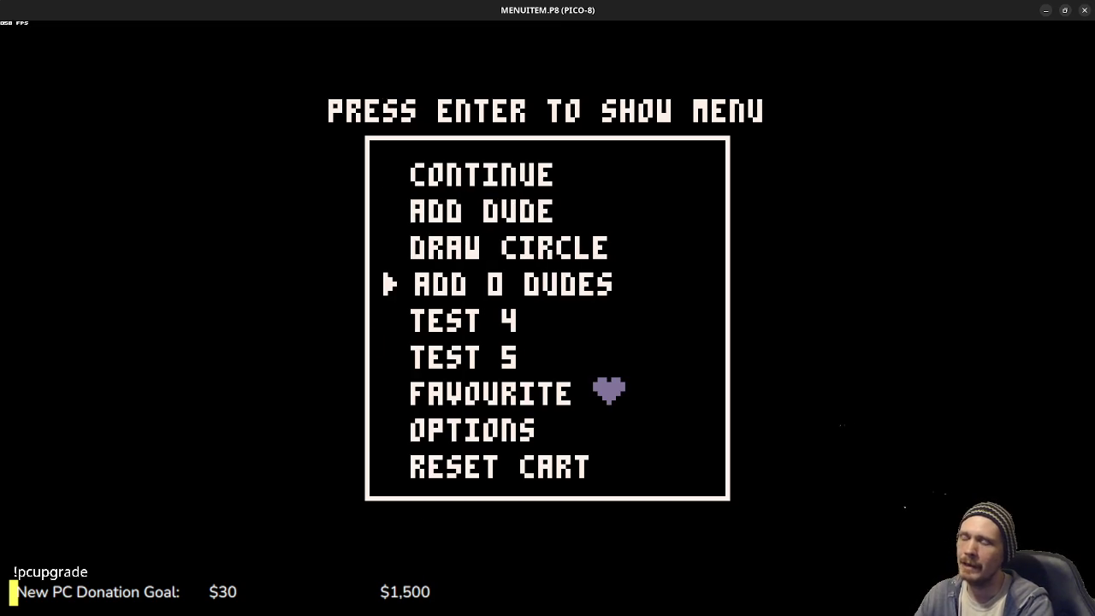
{"action": "key", "text": "Up"}
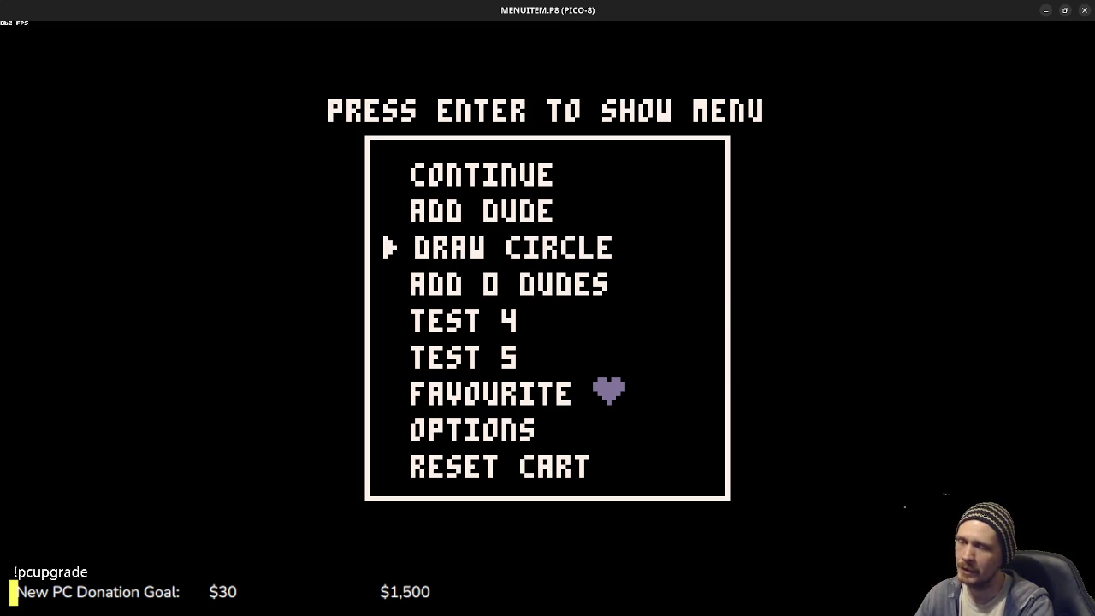
{"action": "key", "text": "Down"}
{"action": "key", "text": "Up"}
{"action": "key", "text": "Up"}
{"action": "key", "text": "Down"}
{"action": "key", "text": "Down"}
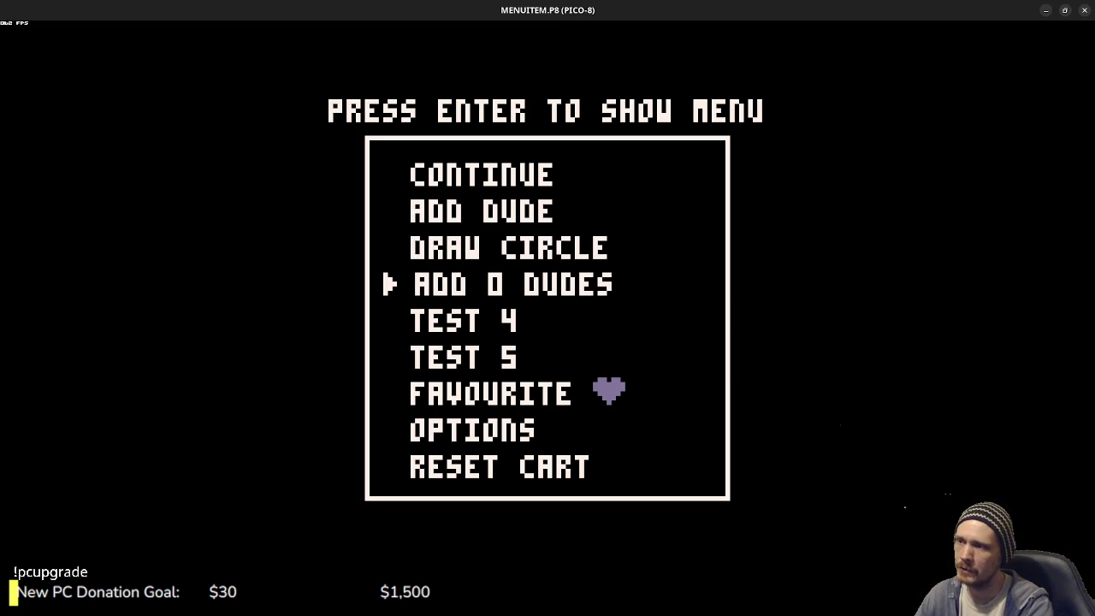
{"action": "key", "text": "Right"}
{"action": "key", "text": "Right"}
{"action": "key", "text": "Right"}
{"action": "key", "text": "Left"}
{"action": "key", "text": "Left"}
{"action": "key", "text": "Left"}
{"action": "key", "text": "Left"}
{"action": "key", "text": "Left"}
{"action": "key", "text": "Right"}
{"action": "key", "text": "Right"}
{"action": "key", "text": "Left"}
{"action": "key", "text": "Left"}
{"action": "key", "text": "Left"}
{"action": "key", "text": "Left"}
{"action": "key", "text": "Right"}
{"action": "key", "text": "Right"}
{"action": "key", "text": "Right"}
{"action": "key", "text": "Right"}
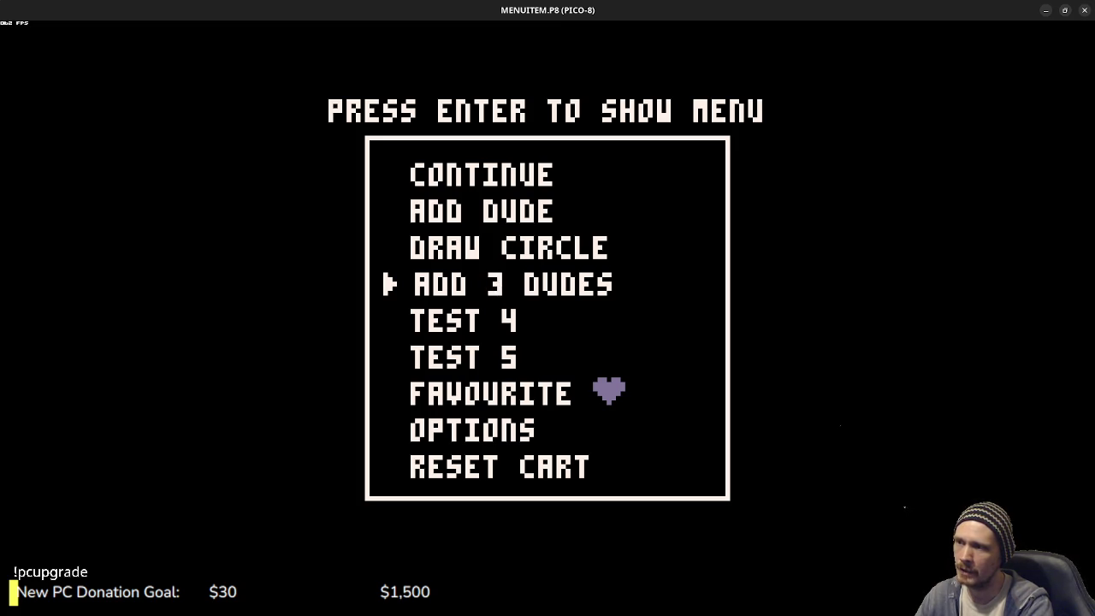
{"action": "key", "text": "Right"}
{"action": "key", "text": "Right"}
{"action": "key", "text": "Right"}
{"action": "key", "text": "Left"}
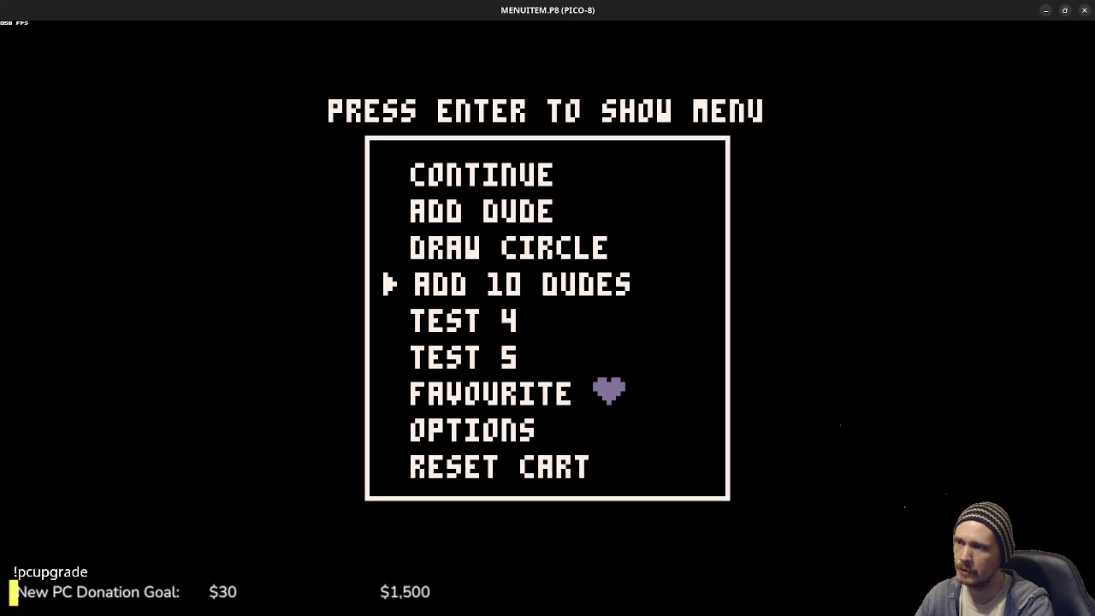
{"action": "key", "text": "Return"}
{"action": "key", "text": "Return"}
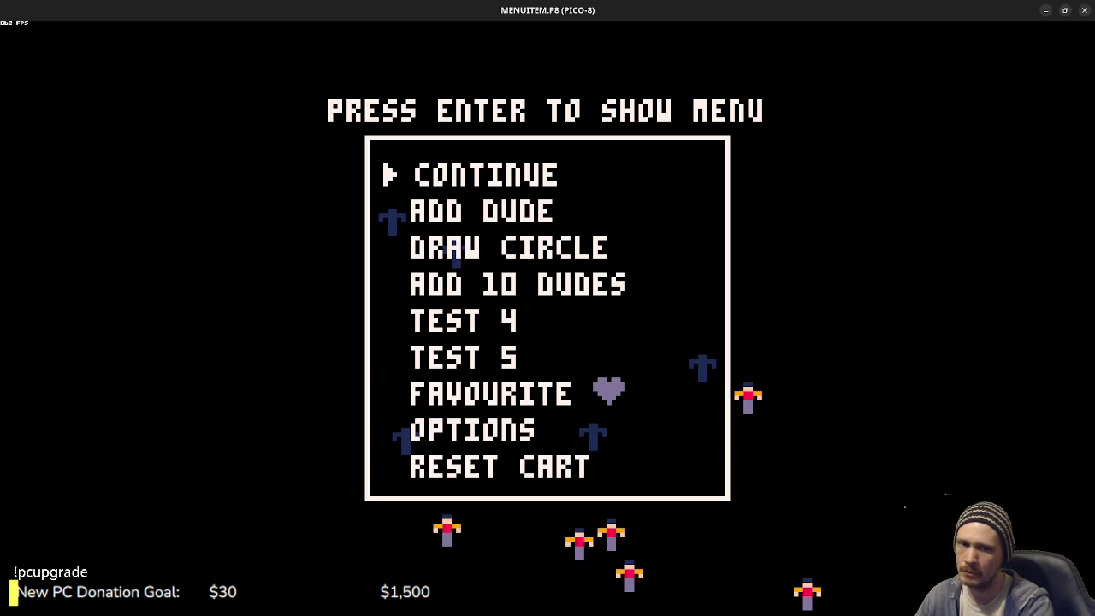
- Raise the dude count to 20, add them, and switch to the cart's code
{"action": "key", "text": "Down"}
{"action": "key", "text": "Down"}
{"action": "key", "text": "Down"}
{"action": "key", "text": "Right"}
{"action": "key", "text": "Right"}
{"action": "key", "text": "Right"}
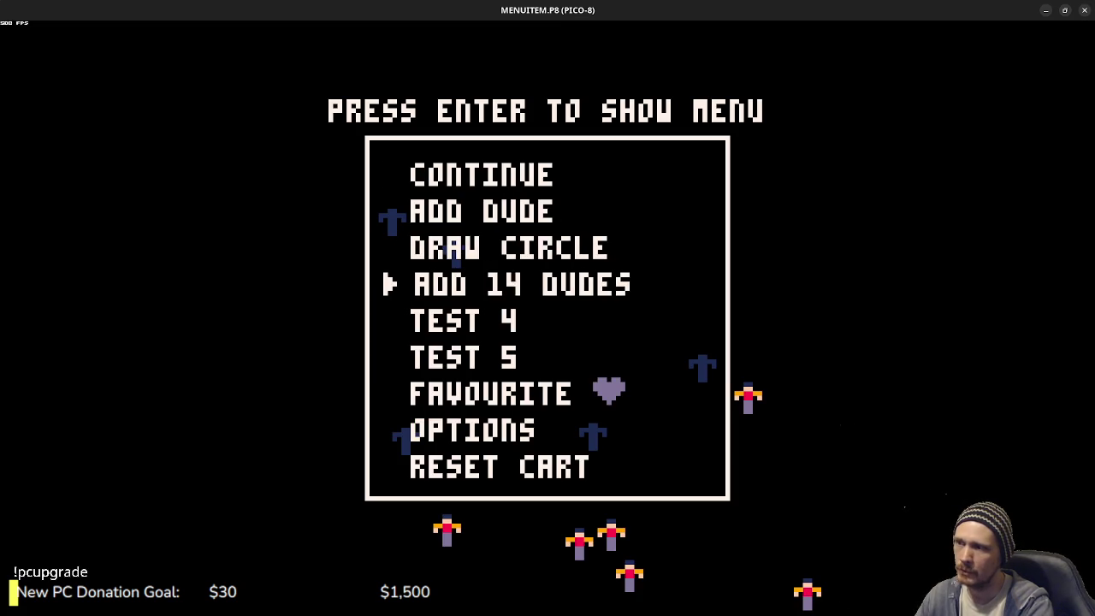
{"action": "key", "text": "Right"}
{"action": "key", "text": "Right"}
{"action": "key", "text": "Right"}
{"action": "key", "text": "Return"}
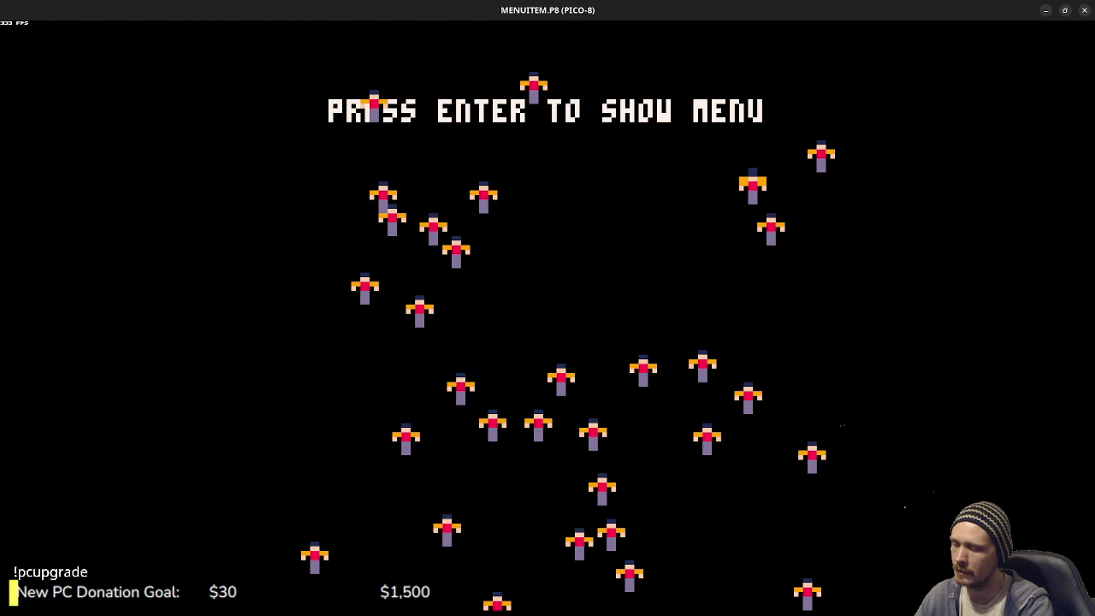
{"action": "key", "text": "Escape"}
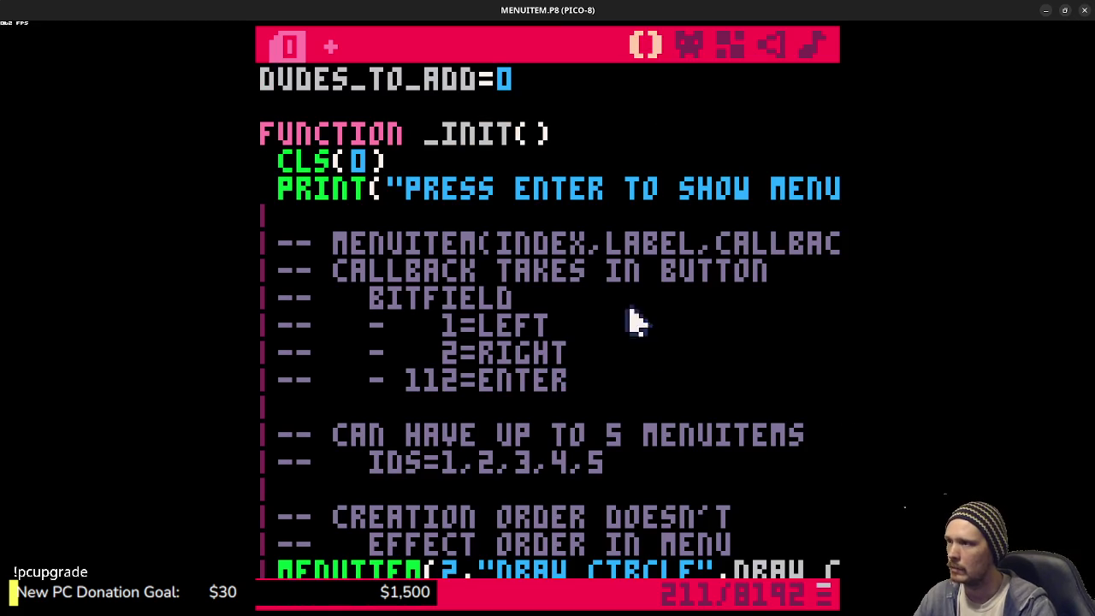
{"action": "scroll", "coordinate": [466, 366], "scroll_direction": "down", "scroll_amount": 2}
{"action": "scroll", "coordinate": [466, 366], "scroll_direction": "down", "scroll_amount": 2}
{"action": "left_click_drag", "start_coordinate": [331, 352], "coordinate": [569, 352]}
{"action": "left_click", "coordinate": [725, 354]}
{"action": "double_click", "coordinate": [777, 356]}
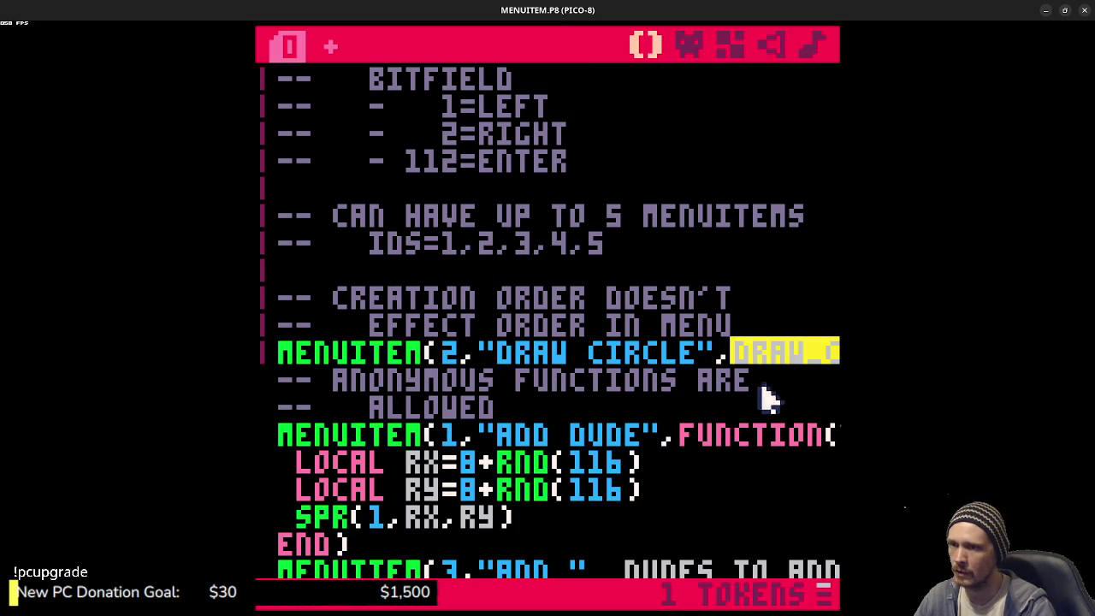
{"action": "scroll", "coordinate": [612, 446], "scroll_direction": "down", "scroll_amount": 2}
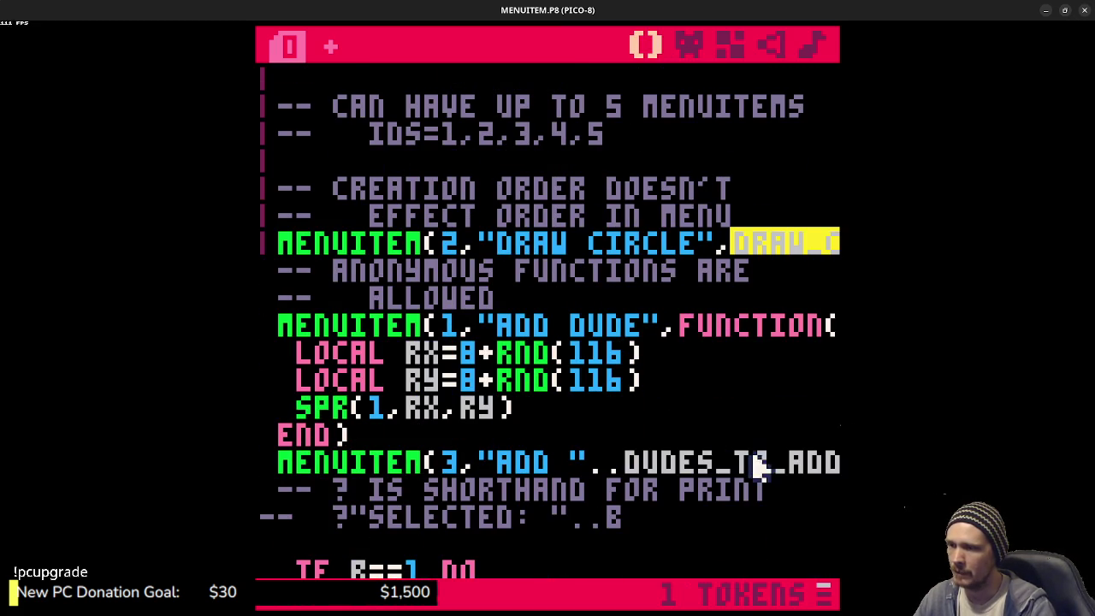
{"action": "left_click", "coordinate": [701, 328]}
{"action": "left_click_drag", "start_coordinate": [697, 327], "coordinate": [794, 329]}
{"action": "left_click", "coordinate": [799, 326]}
{"action": "left_click", "coordinate": [806, 325]}
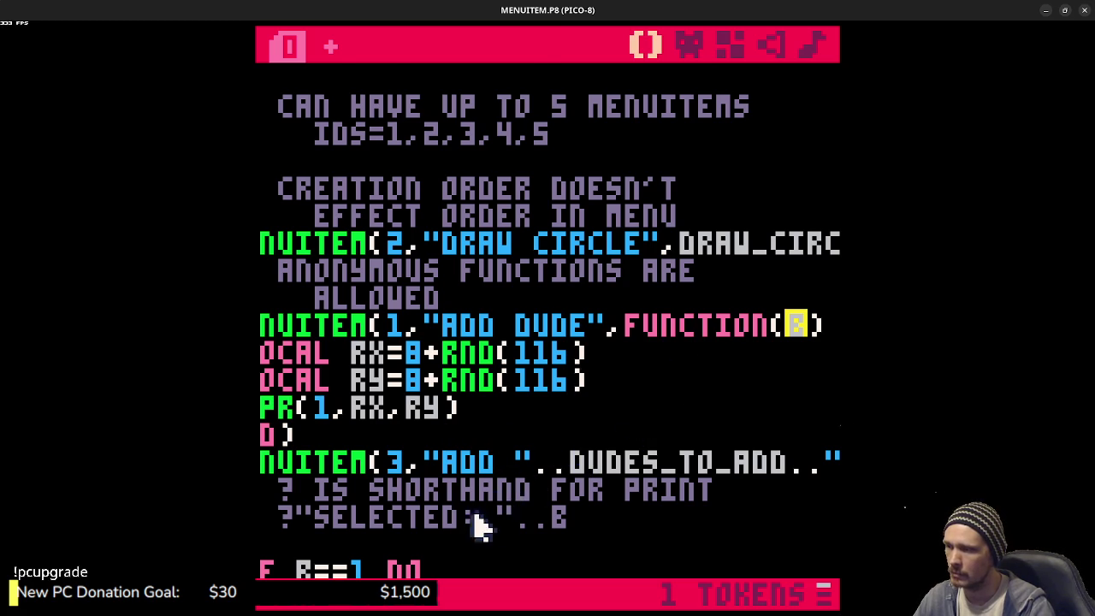
{"action": "scroll", "coordinate": [544, 516], "scroll_direction": "down", "scroll_amount": 2}
{"action": "double_click", "coordinate": [691, 350]}
{"action": "left_click", "coordinate": [777, 360]}
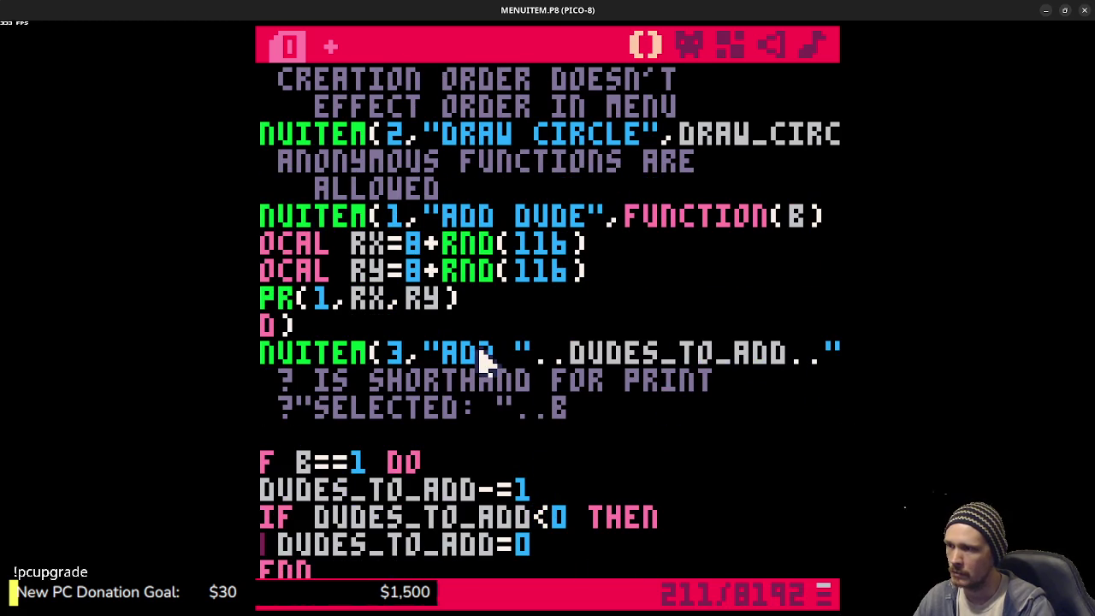
{"action": "mouse_move", "coordinate": [440, 357]}
{"action": "left_mouse_down"}
{"action": "mouse_move", "coordinate": [788, 366]}
{"action": "mouse_move", "coordinate": [772, 362]}
{"action": "mouse_move", "coordinate": [812, 356]}
{"action": "left_mouse_up"}
{"action": "left_click", "coordinate": [824, 356]}
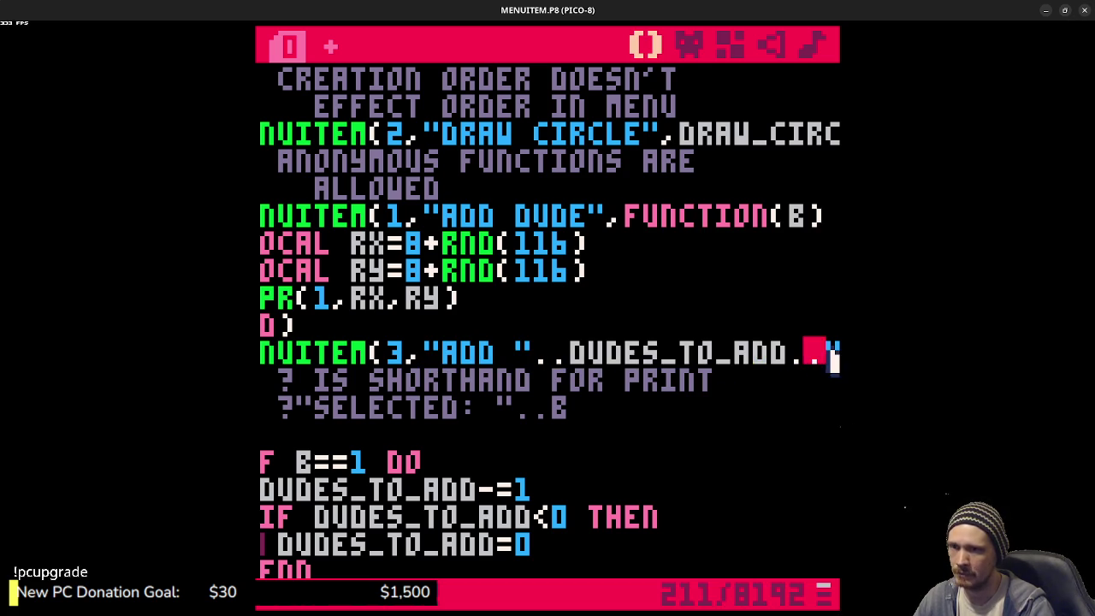
{"action": "key", "text": "shift+Right"}
{"action": "key", "text": "shift+Right"}
{"action": "key", "text": "shift+Right"}
{"action": "left_click", "coordinate": [650, 357]}
{"action": "double_click", "coordinate": [726, 355]}
{"action": "left_click", "coordinate": [787, 353]}
{"action": "left_click_drag", "start_coordinate": [791, 359], "coordinate": [809, 364]}
{"action": "left_click", "coordinate": [804, 357]}
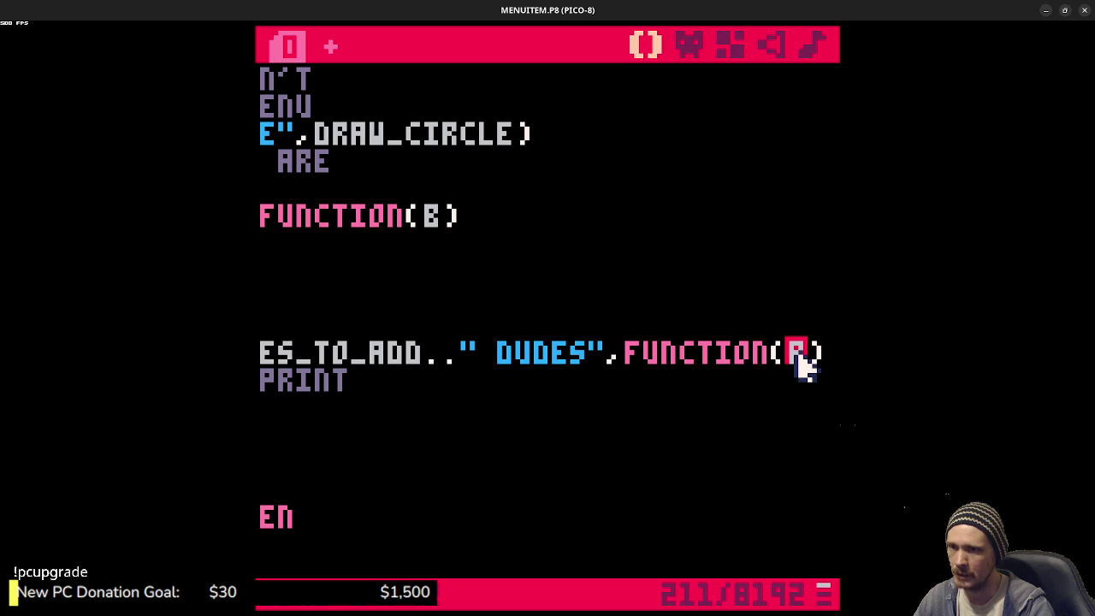
{"action": "left_click", "coordinate": [355, 383]}
{"action": "key", "text": "shift+Home"}
{"action": "left_click", "coordinate": [376, 409]}
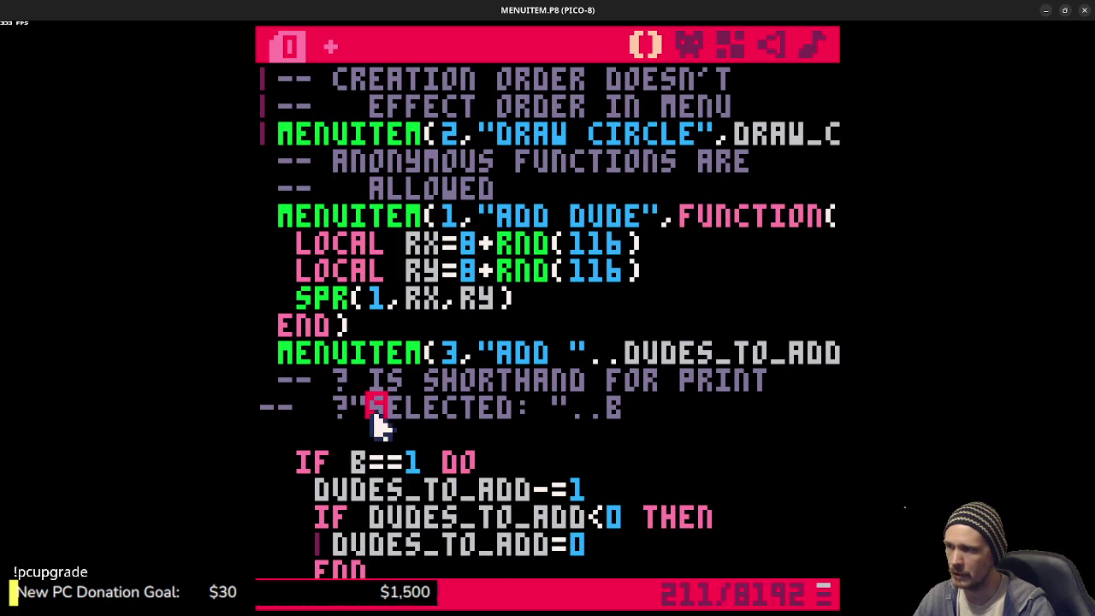
{"action": "scroll", "coordinate": [481, 438], "scroll_direction": "down", "scroll_amount": 2}
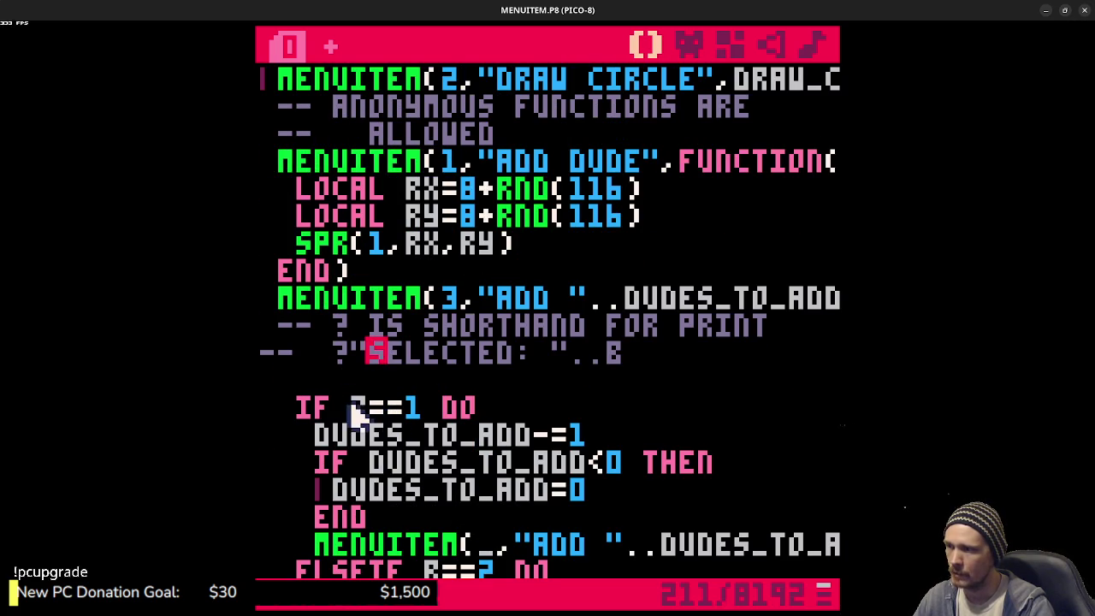
{"action": "scroll", "coordinate": [419, 506], "scroll_direction": "down", "scroll_amount": 4}
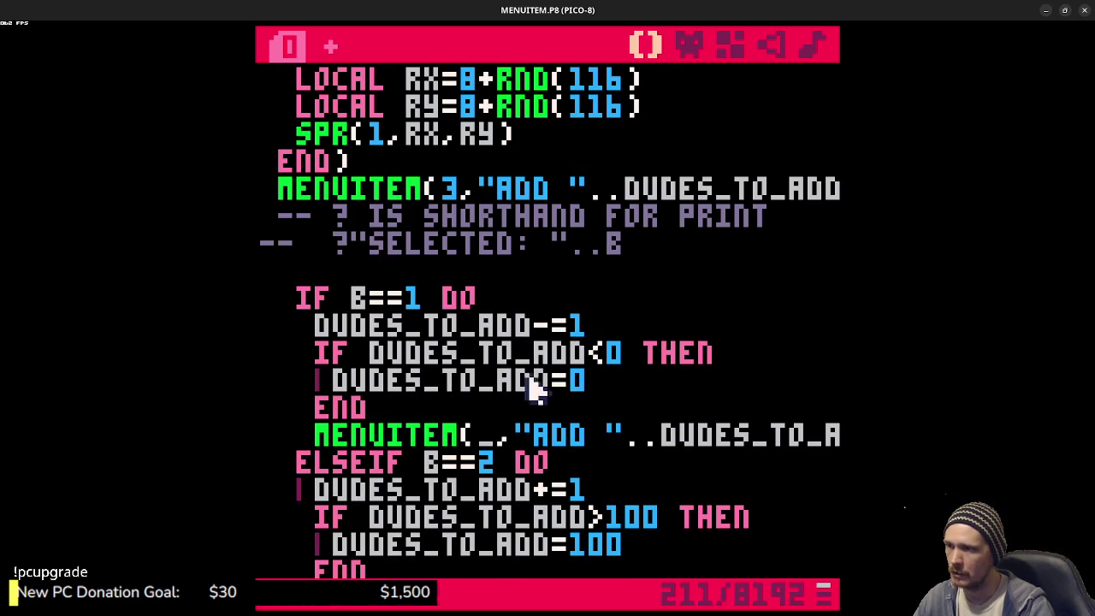
{"action": "scroll", "coordinate": [496, 402], "scroll_direction": "down", "scroll_amount": 2}
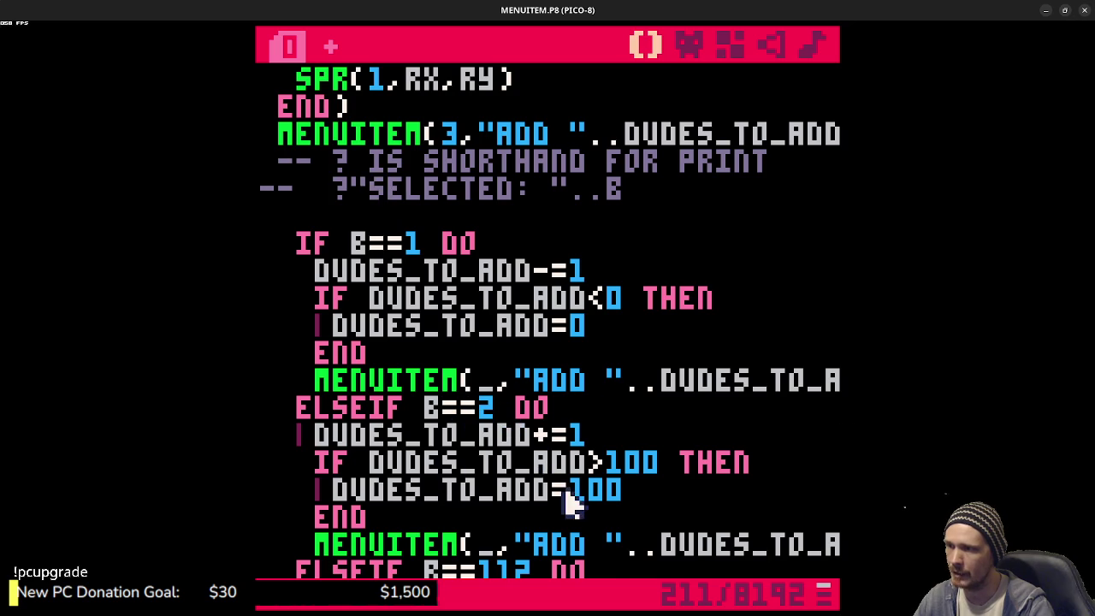
{"action": "scroll", "coordinate": [564, 488], "scroll_direction": "down", "scroll_amount": 4}
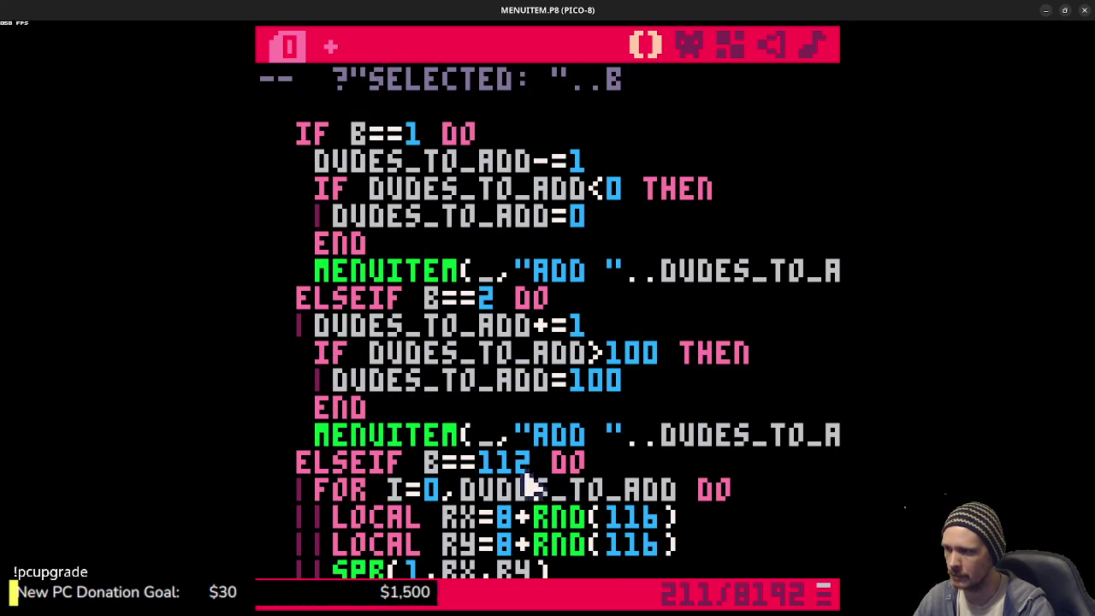
{"action": "scroll", "coordinate": [565, 531], "scroll_direction": "down", "scroll_amount": 2}
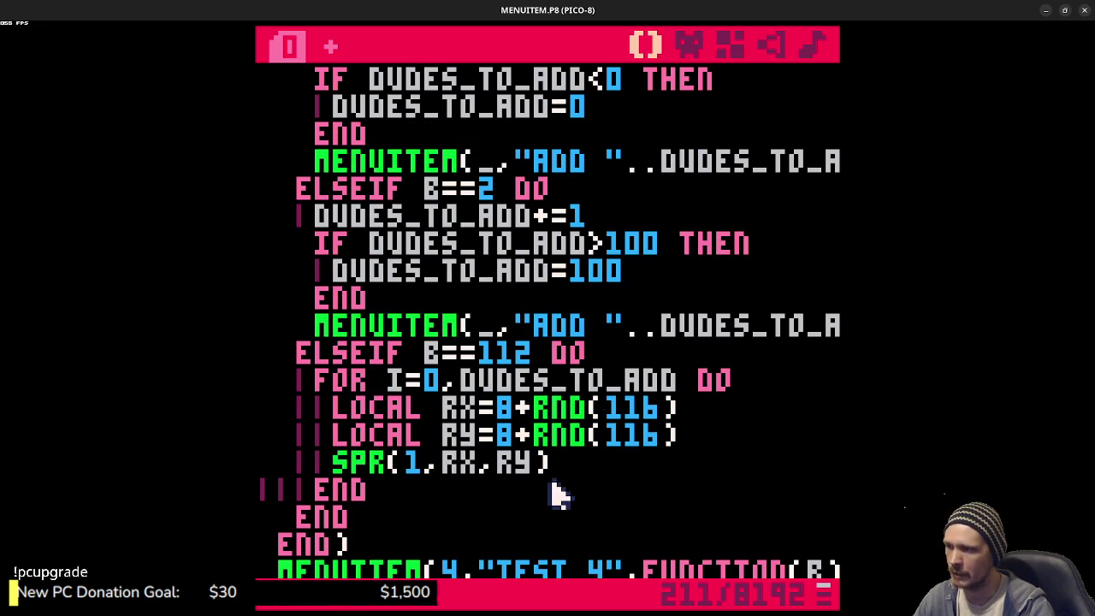
{"action": "scroll", "coordinate": [590, 521], "scroll_direction": "down", "scroll_amount": 2}
{"action": "scroll", "coordinate": [602, 539], "scroll_direction": "down", "scroll_amount": 1}
{"action": "scroll", "coordinate": [608, 526], "scroll_direction": "up", "scroll_amount": 10}
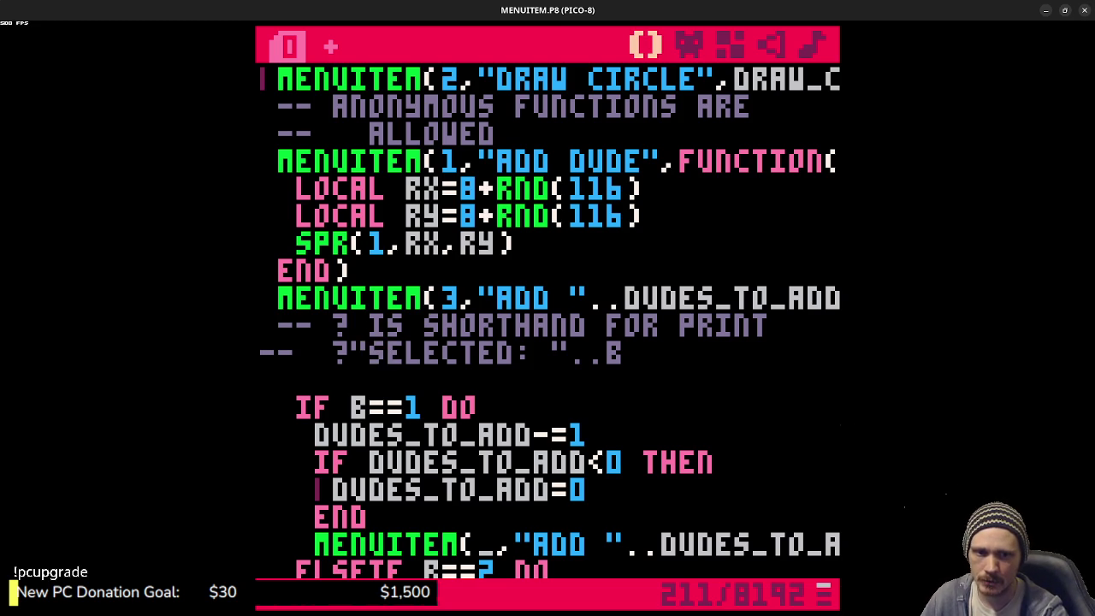
- Inspect the DRAW CIRCLE and ADD DUDE menu indices and their calls in the code
{"action": "left_click", "coordinate": [655, 376]}
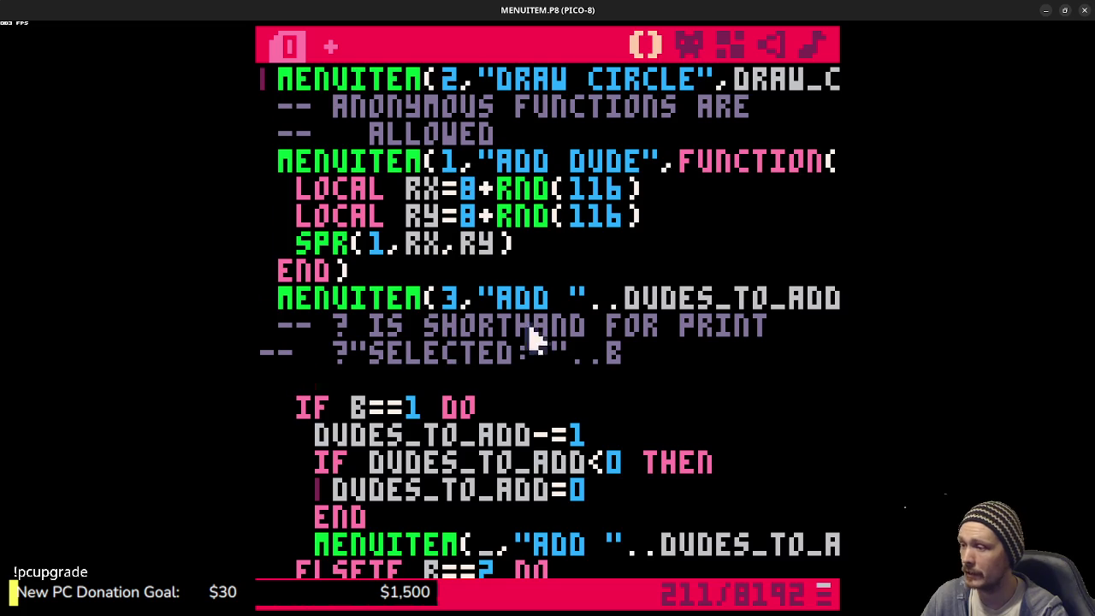
{"action": "scroll", "coordinate": [530, 334], "scroll_direction": "down", "scroll_amount": 2}
{"action": "scroll", "coordinate": [655, 439], "scroll_direction": "up", "scroll_amount": 8}
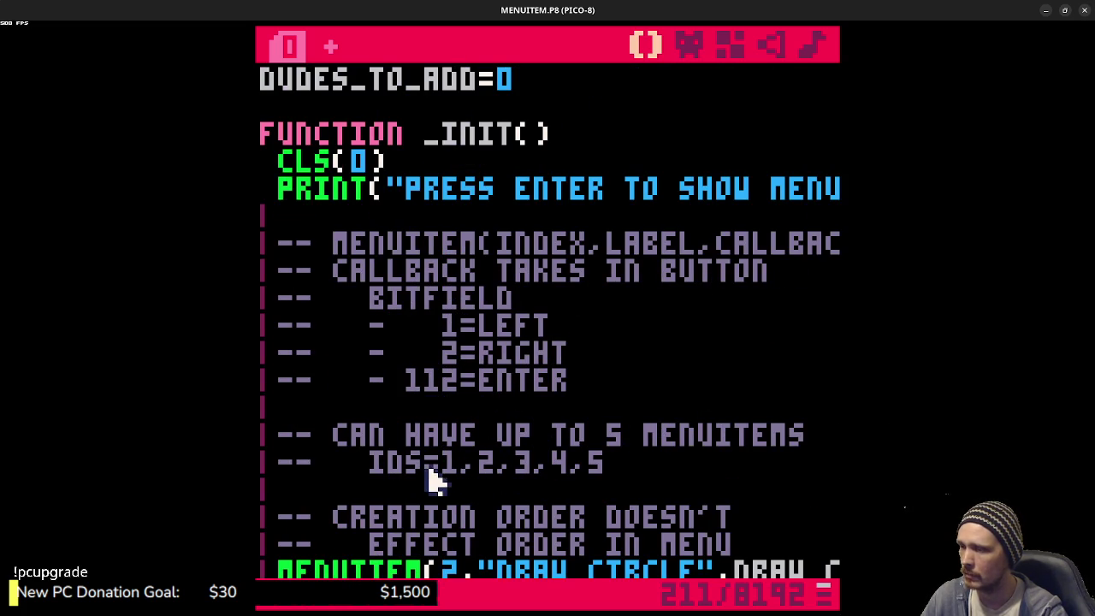
{"action": "scroll", "coordinate": [451, 473], "scroll_direction": "down", "scroll_amount": 1}
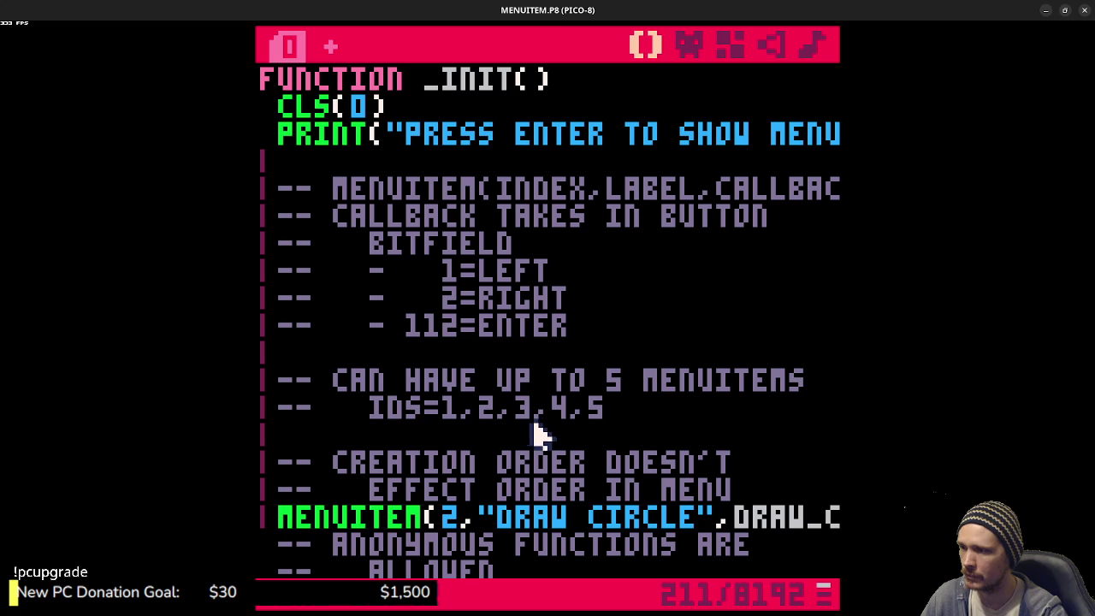
{"action": "scroll", "coordinate": [453, 462], "scroll_direction": "down", "scroll_amount": 2}
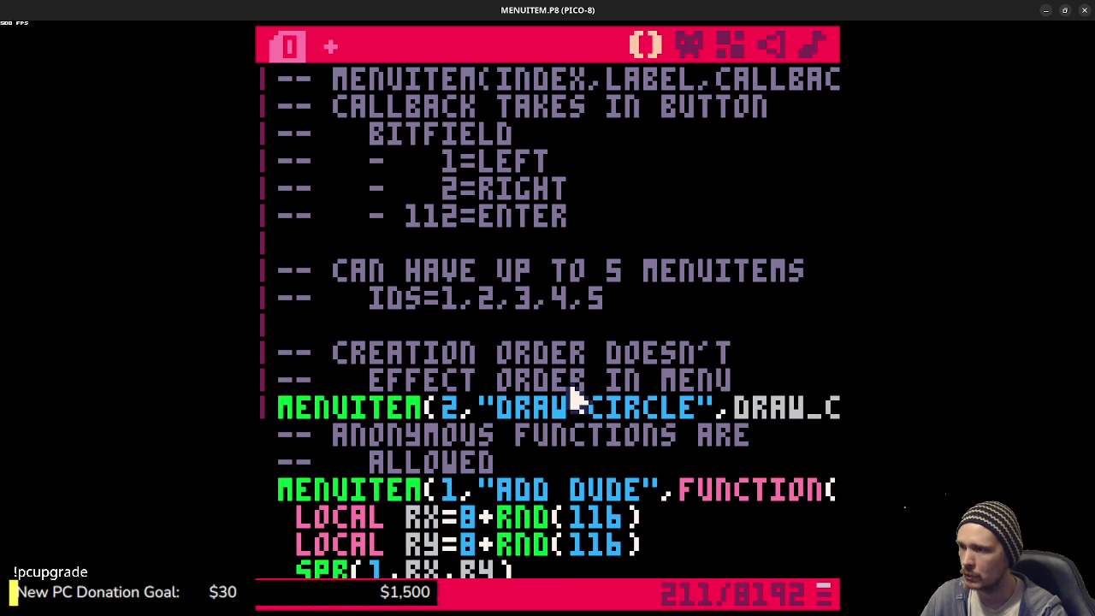
{"action": "double_click", "coordinate": [449, 408]}
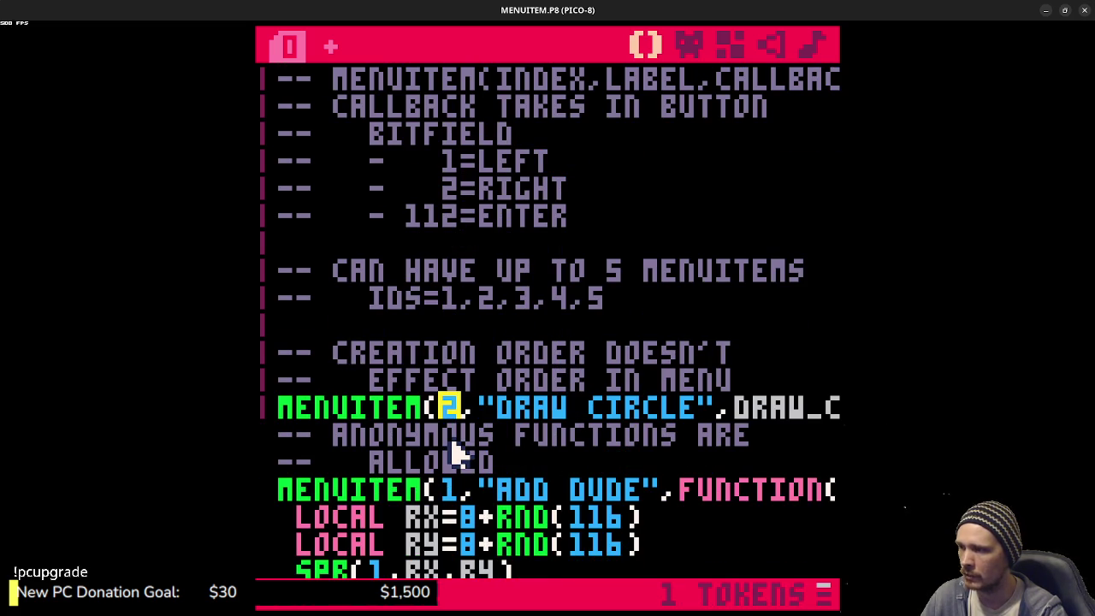
{"action": "scroll", "coordinate": [455, 451], "scroll_direction": "down", "scroll_amount": 1}
{"action": "double_click", "coordinate": [449, 434]}
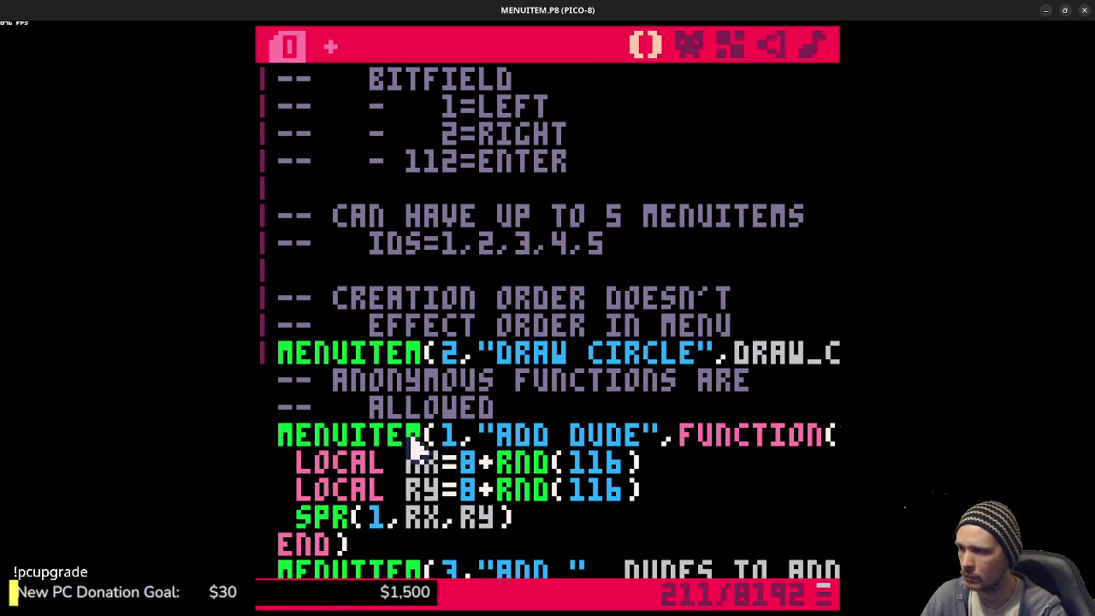
{"action": "left_click_drag", "start_coordinate": [387, 436], "coordinate": [654, 438]}
{"action": "left_click_drag", "start_coordinate": [402, 353], "coordinate": [568, 354]}
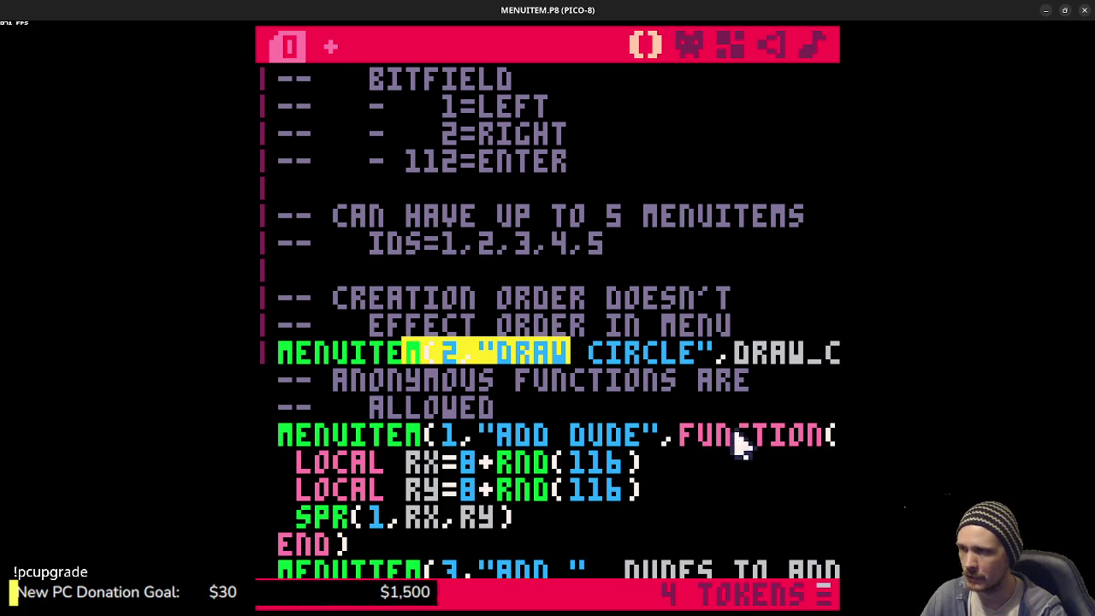
{"action": "scroll", "coordinate": [741, 447], "scroll_direction": "up", "scroll_amount": 3}
{"action": "scroll", "coordinate": [655, 470], "scroll_direction": "down", "scroll_amount": 8}
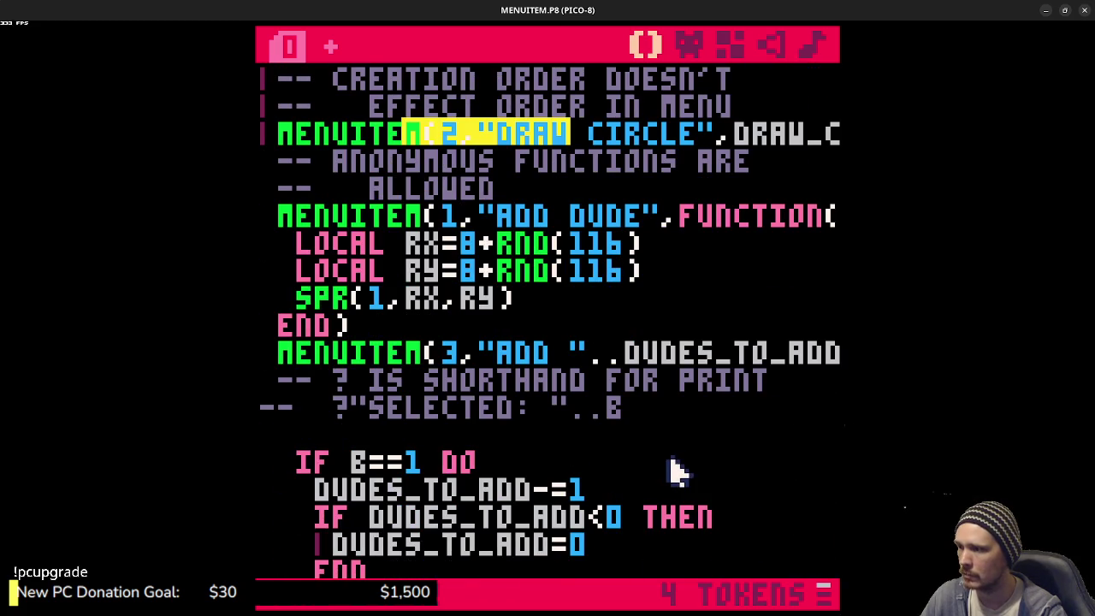
- Review the ? shorthand comment lines and the IF B==1 DO code
{"action": "left_click_drag", "start_coordinate": [334, 334], "coordinate": [752, 333]}
{"action": "left_click", "coordinate": [640, 356]}
{"action": "left_click_drag", "start_coordinate": [659, 362], "coordinate": [354, 330]}
{"action": "left_click", "coordinate": [450, 376]}
{"action": "left_click", "coordinate": [333, 351]}
{"action": "left_click", "coordinate": [484, 406]}
{"action": "scroll", "coordinate": [646, 457], "scroll_direction": "down", "scroll_amount": 4}
{"action": "scroll", "coordinate": [643, 458], "scroll_direction": "down", "scroll_amount": 10}
{"action": "scroll", "coordinate": [629, 440], "scroll_direction": "up", "scroll_amount": 5}
- Save MENUITEM.P8, remove the stray LS text, and leave the editor
{"action": "key", "text": "ctrl+s"}
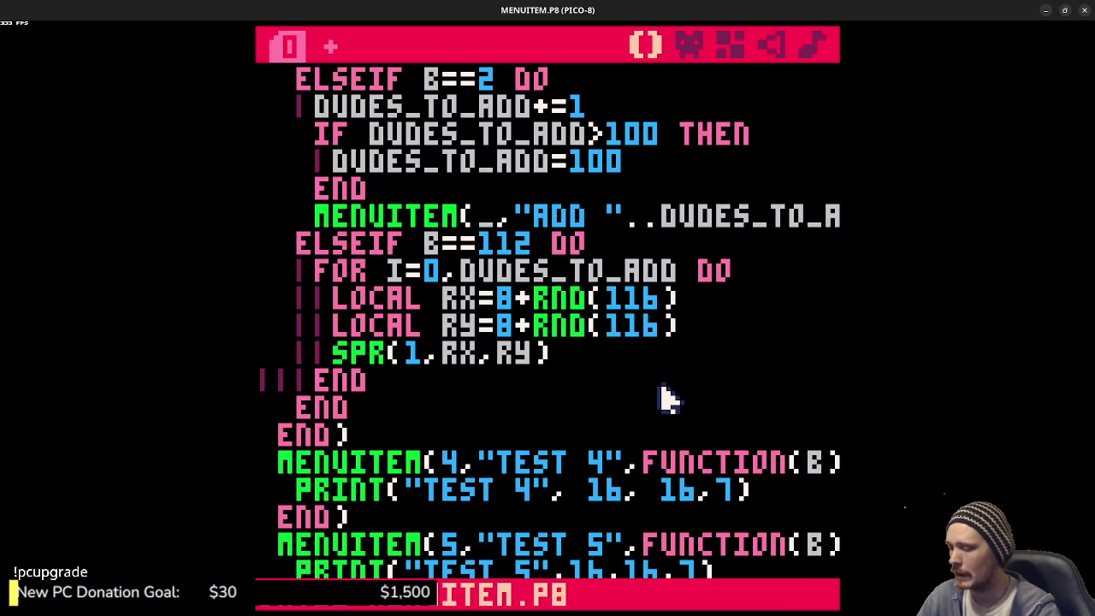
{"action": "type", "text": "ls"}
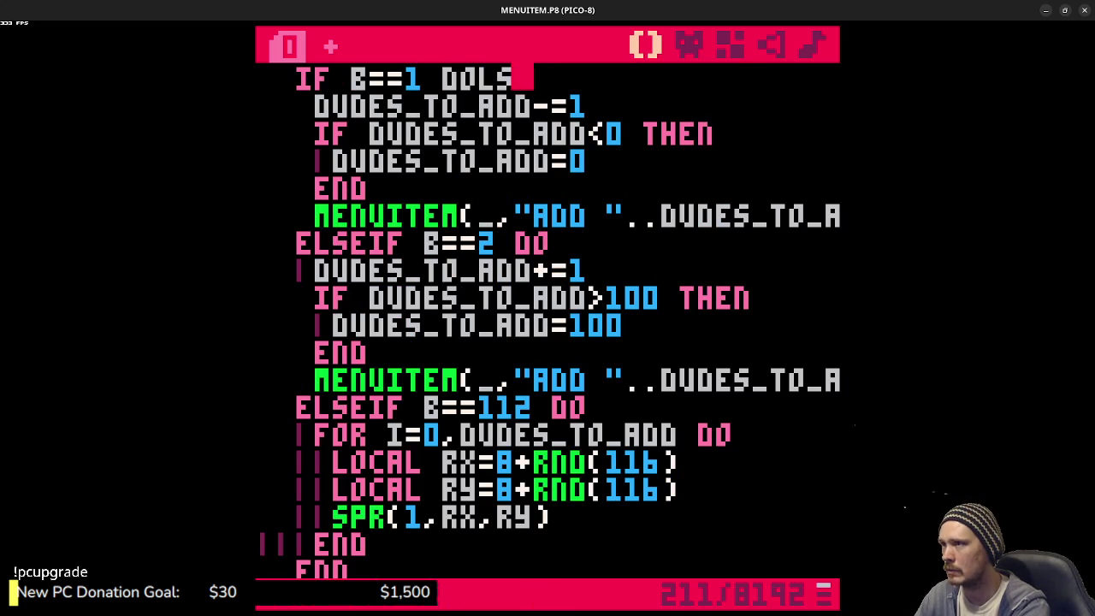
{"action": "key", "text": "BackSpace"}
{"action": "key", "text": "BackSpace"}
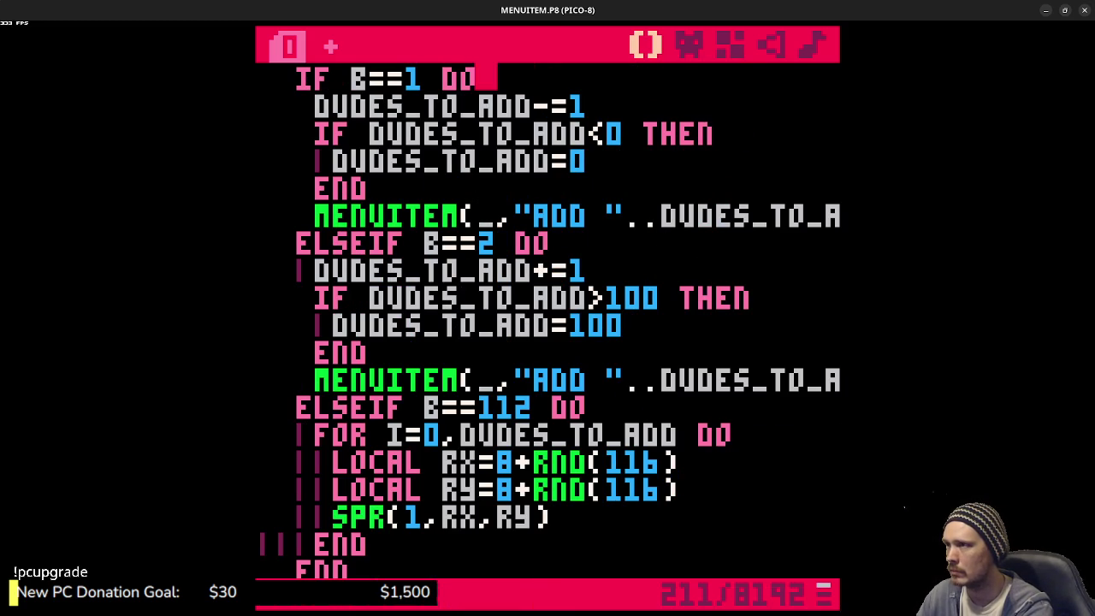
{"action": "key", "text": "ctrl+r"}
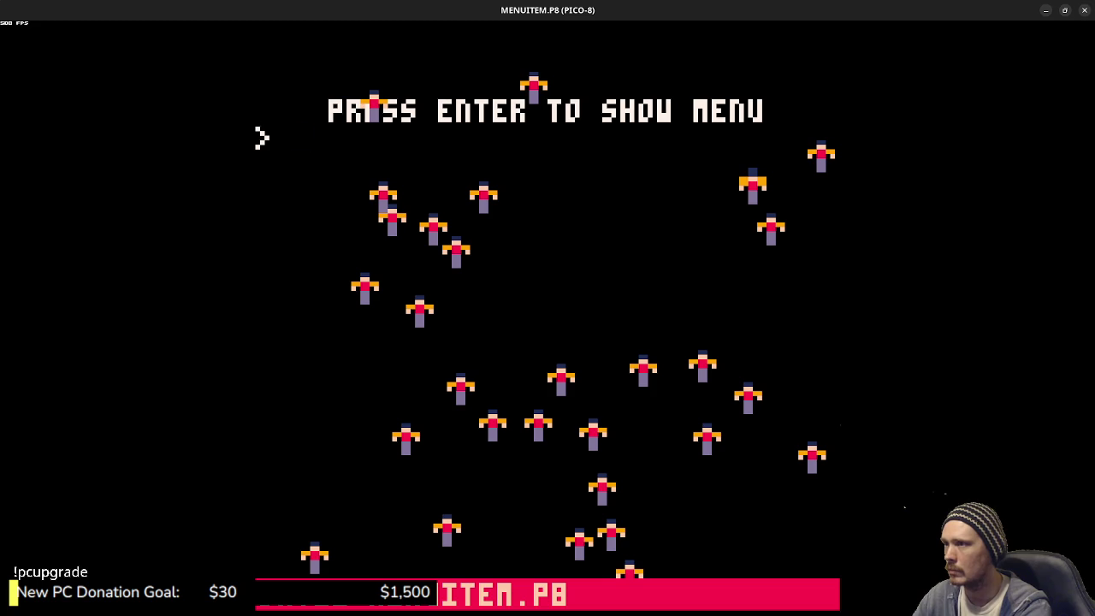
- List the snips folder and load SAVEDATA.P8, showing its code
{"action": "type", "text": "ls"}
{"action": "key", "text": "Return"}
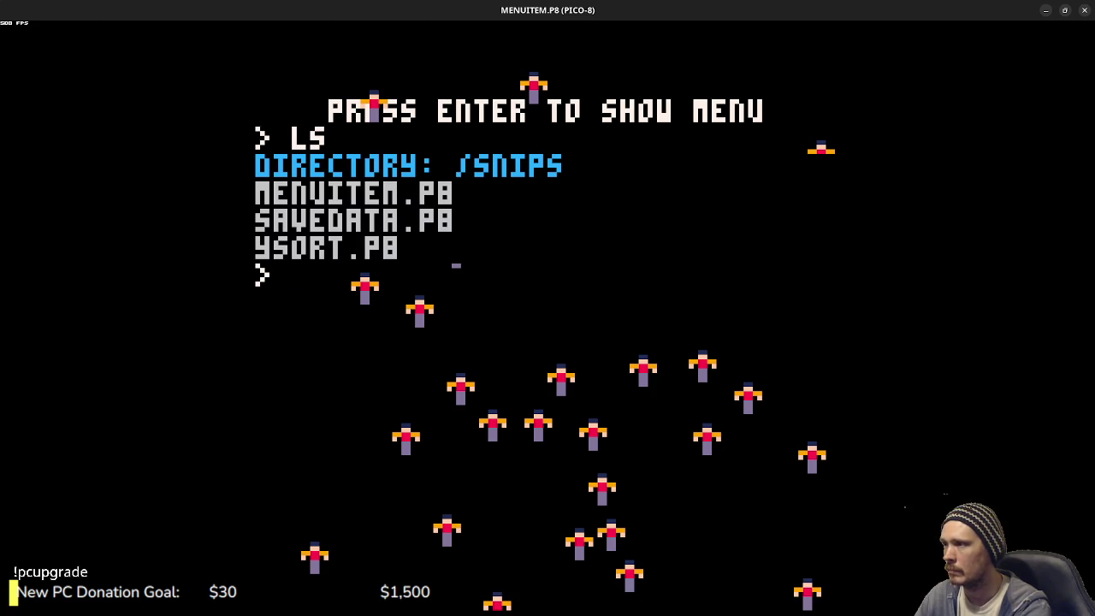
{"action": "type", "text": "load saved"}
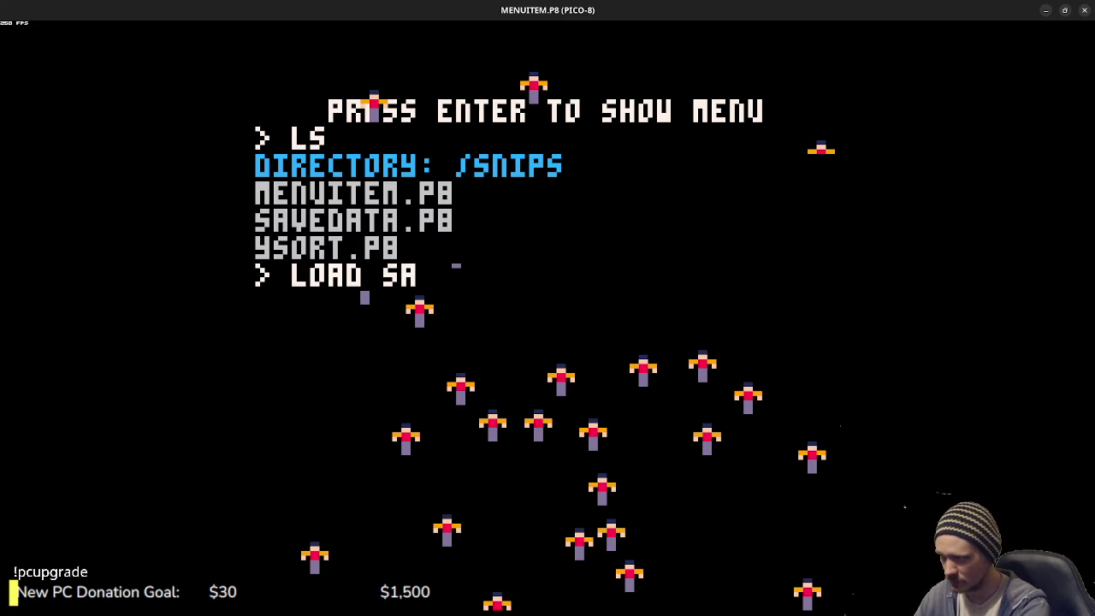
{"action": "type", "text": "ata"}
{"action": "key", "text": "Return"}
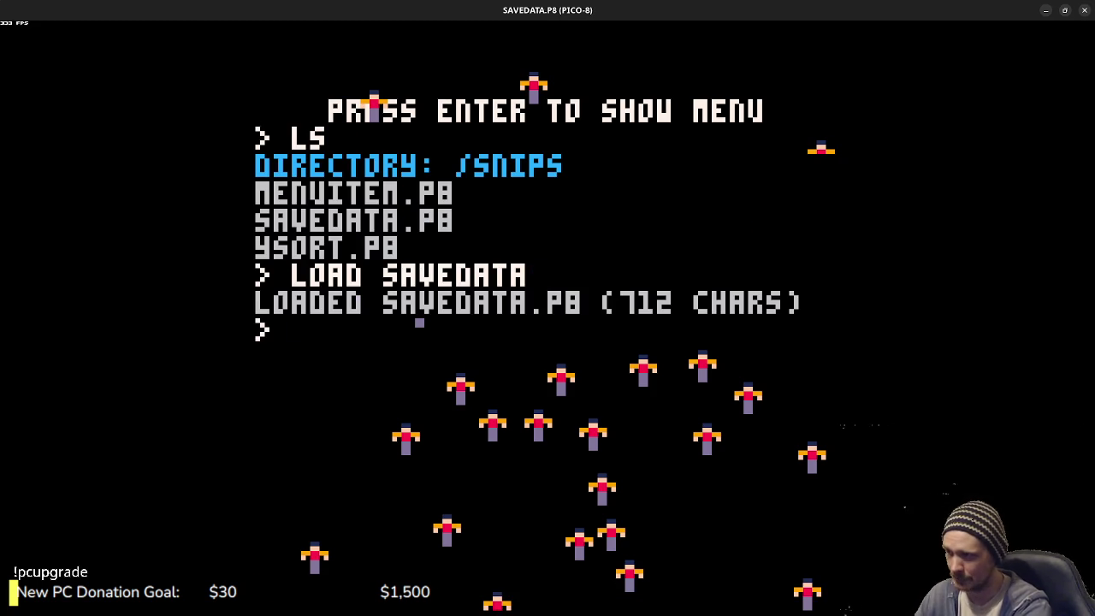
{"action": "key", "text": "Escape"}
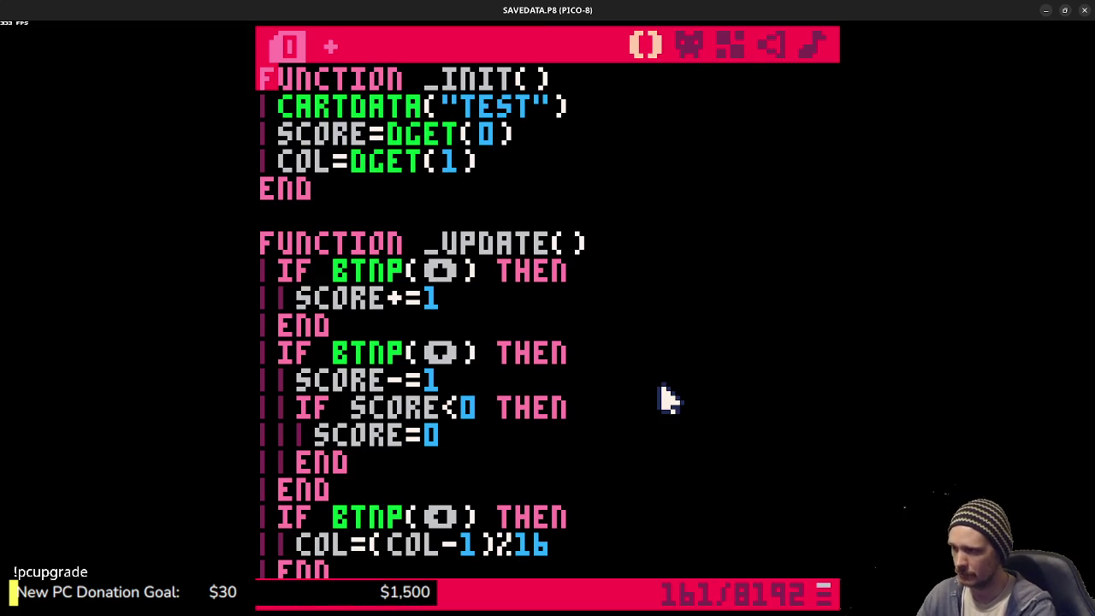
- Run the save-data demo, change the square's colour and the score, then restore the saved score of 32
{"action": "key", "text": "ctrl+r"}
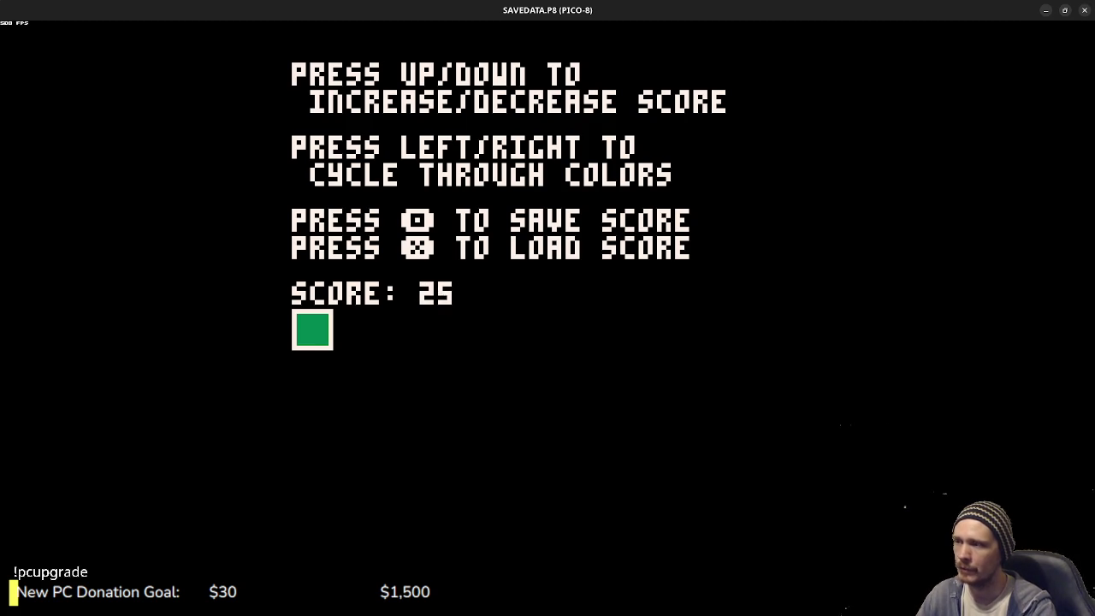
{"action": "key", "text": "Right"}
{"action": "key", "text": "Right"}
{"action": "key", "text": "Right"}
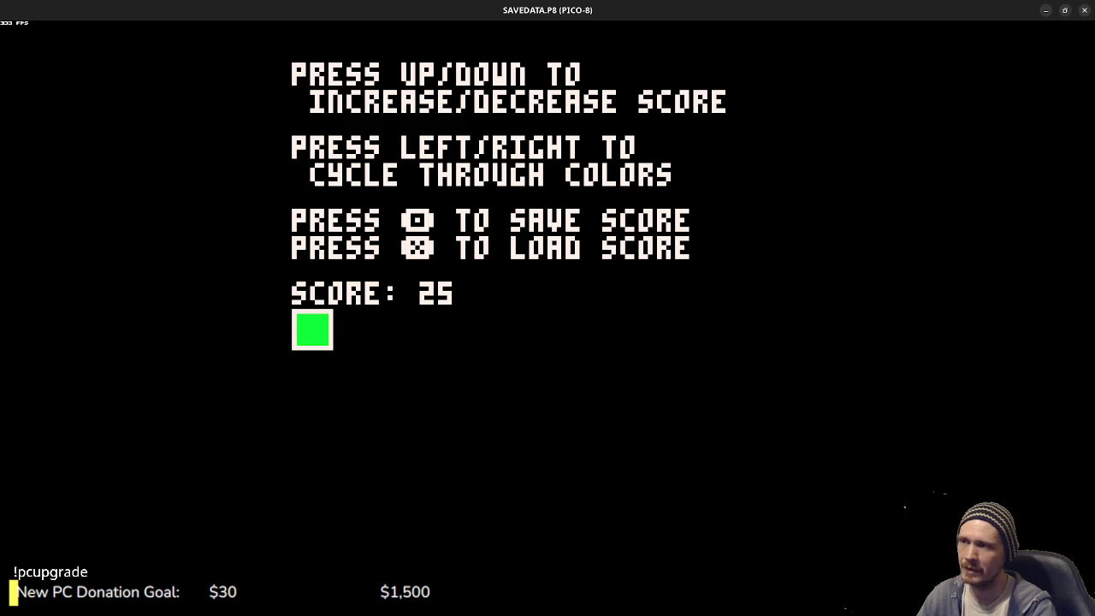
{"action": "key", "text": "Down"}
{"action": "key", "text": "Down"}
{"action": "key", "text": "Down"}
{"action": "key", "text": "Left"}
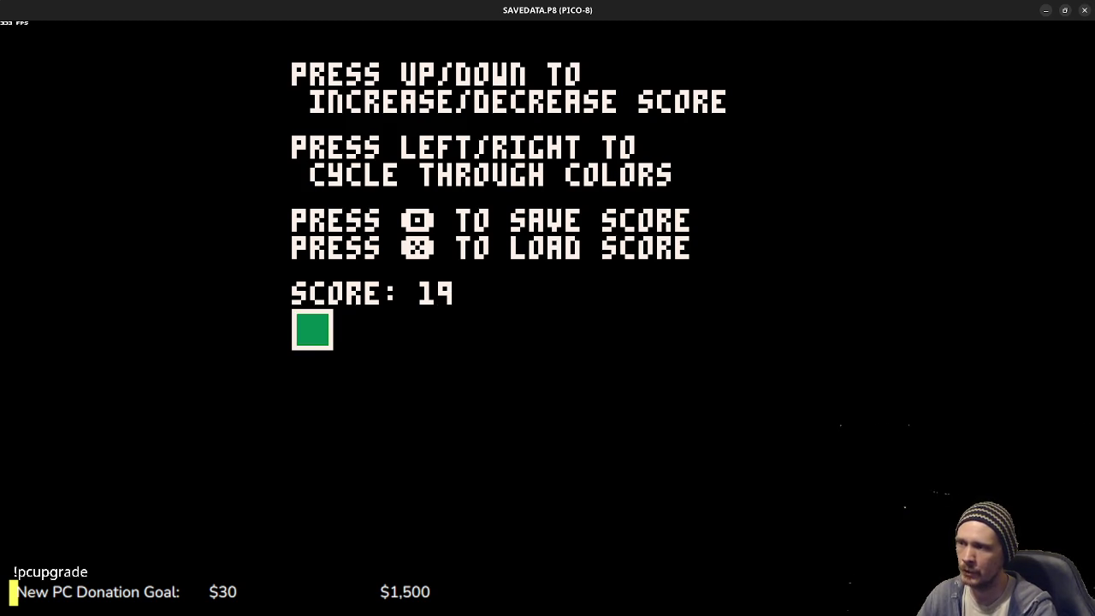
{"action": "key", "text": "Right"}
{"action": "key", "text": "Right"}
{"action": "key", "text": "Right"}
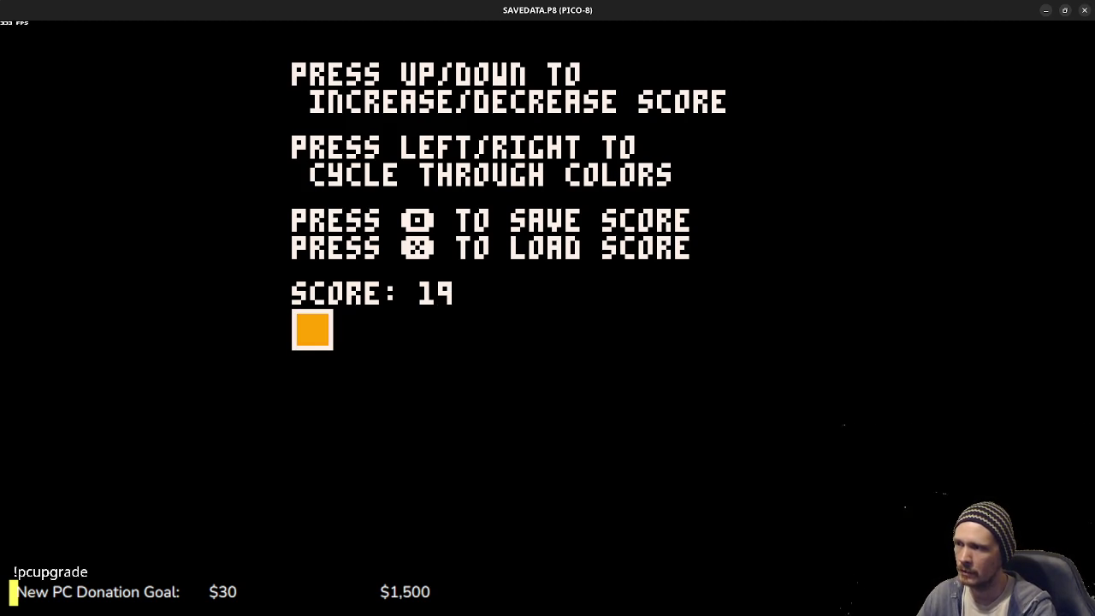
{"action": "key", "text": "Right"}
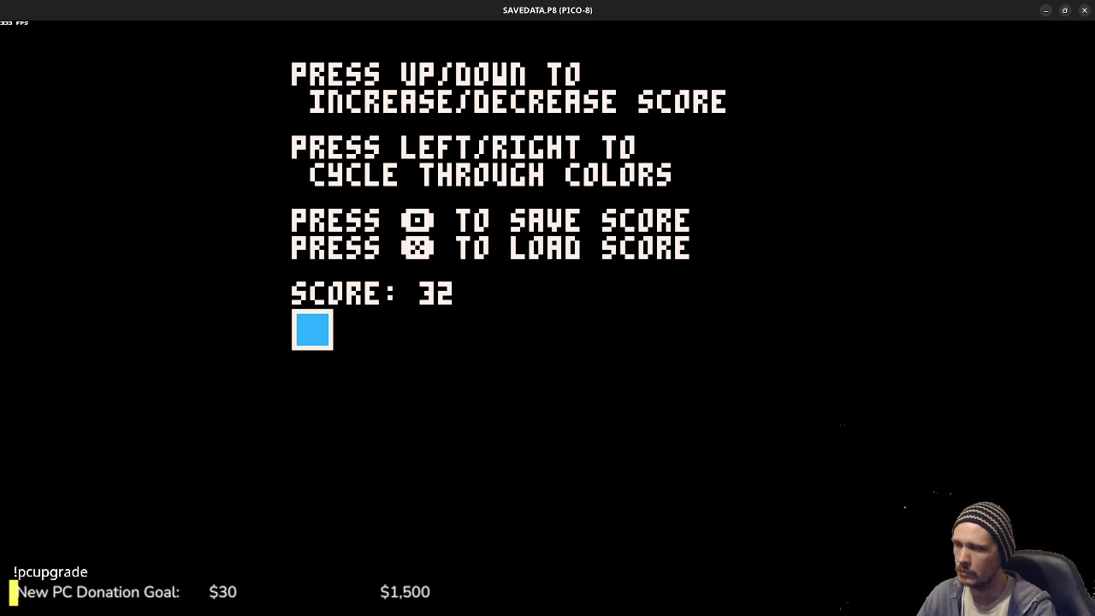
{"action": "key", "text": "z"}
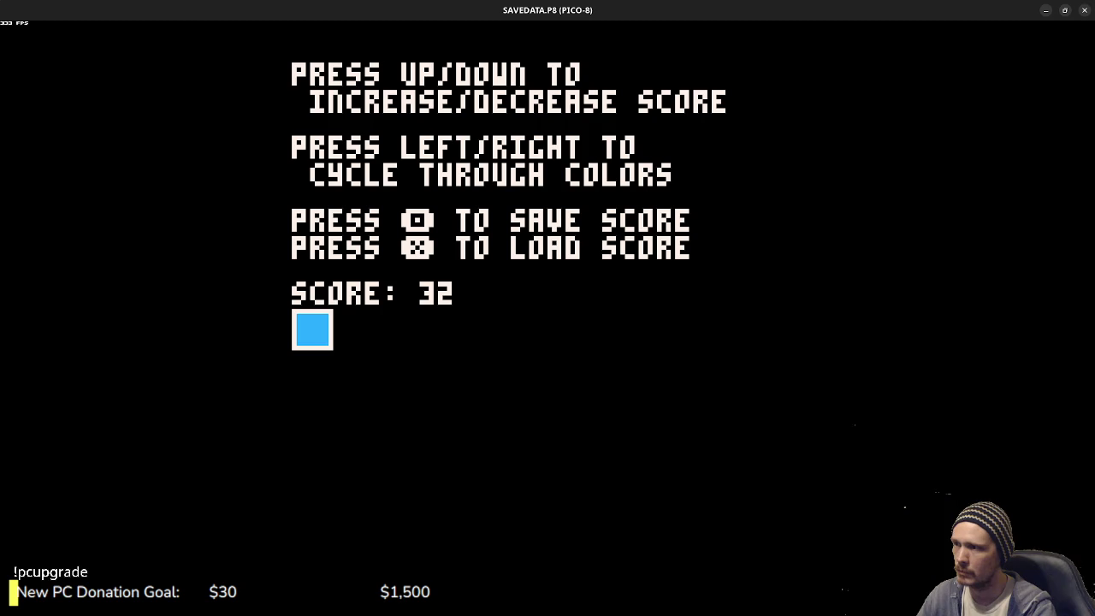
{"action": "key", "text": "Up"}
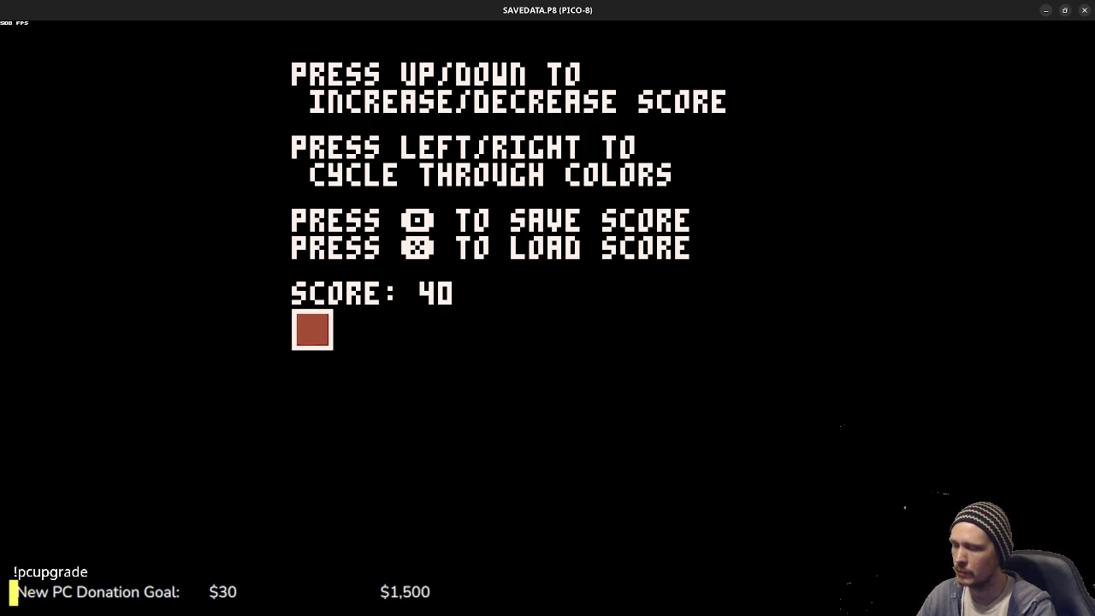
{"action": "key", "text": "x"}
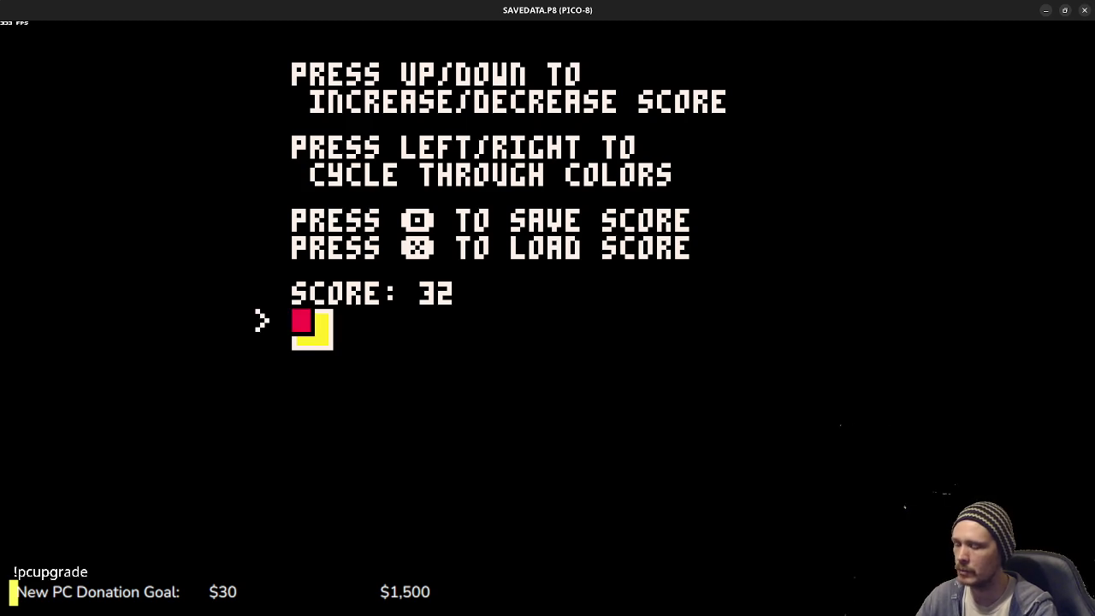
{"action": "key", "text": "Escape"}
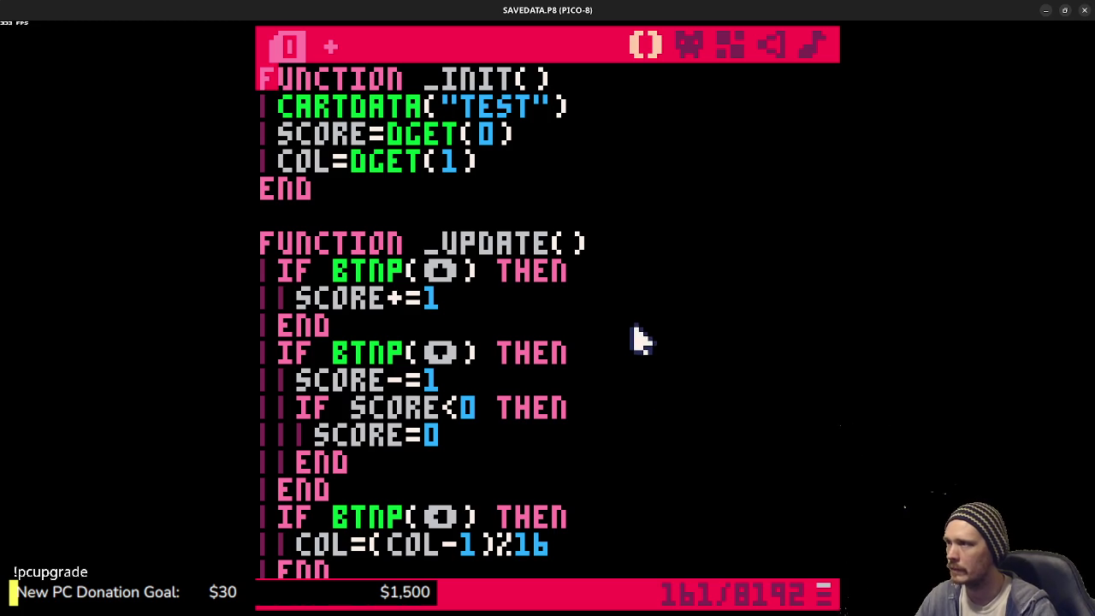
- Highlight the CARTDATA("TEST") call and its TEST save id in the code
{"action": "mouse_move", "coordinate": [281, 103]}
{"action": "left_mouse_down"}
{"action": "mouse_move", "coordinate": [626, 85]}
{"action": "mouse_move", "coordinate": [596, 106]}
{"action": "left_mouse_up"}
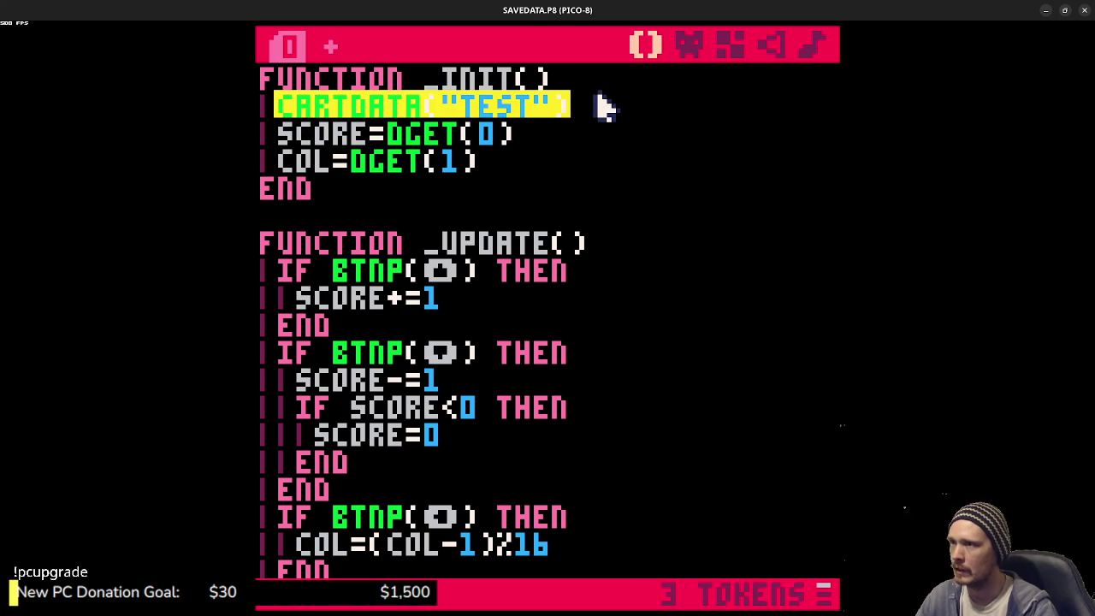
{"action": "left_click", "coordinate": [457, 104]}
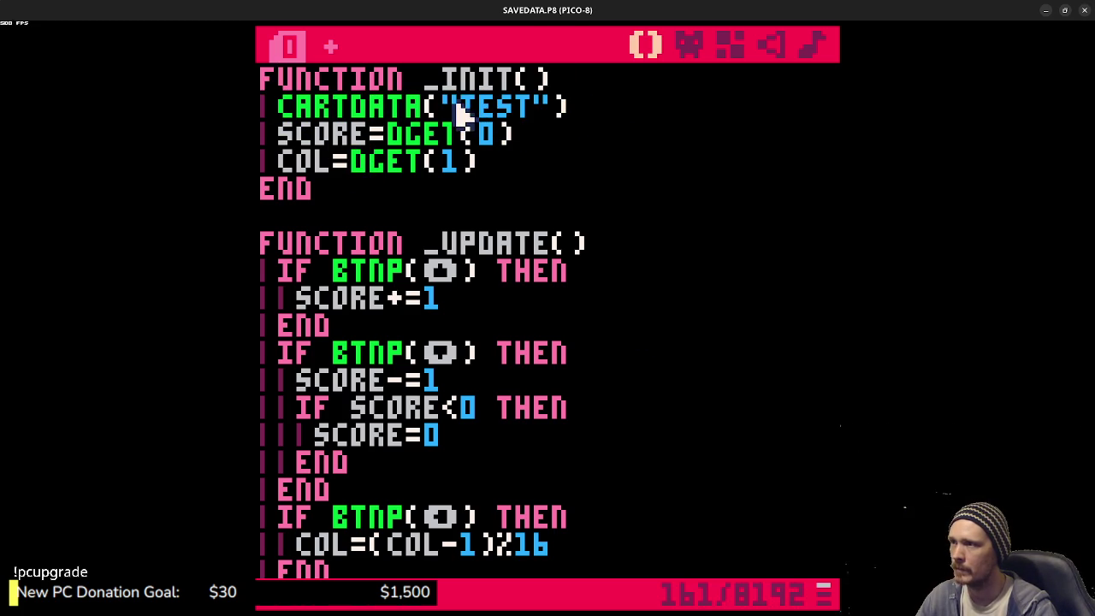
{"action": "left_click_drag", "start_coordinate": [464, 109], "coordinate": [536, 107]}
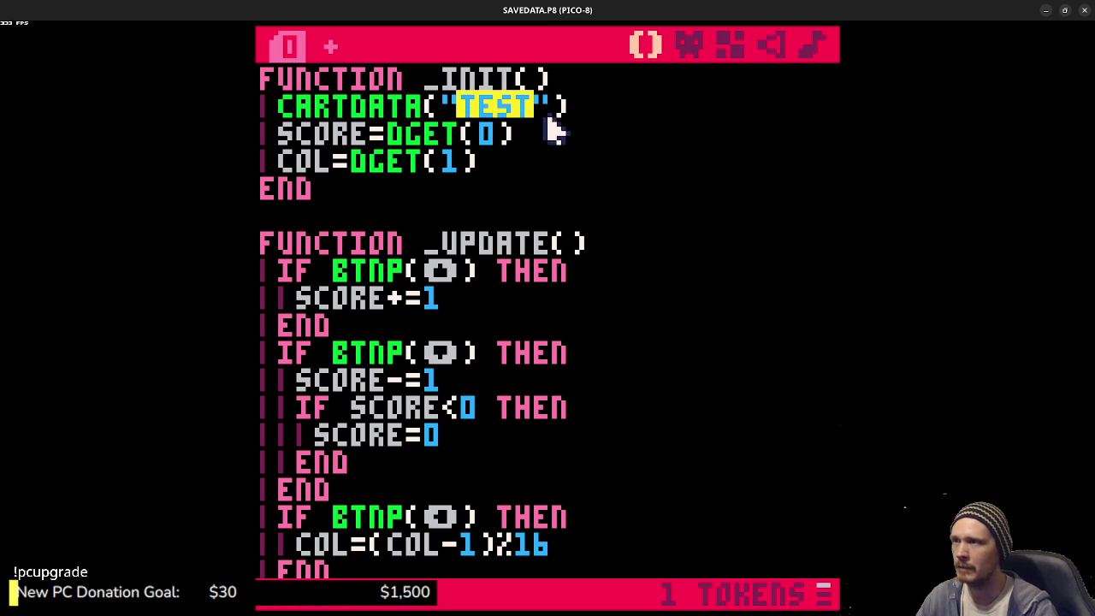
{"action": "left_click", "coordinate": [530, 126]}
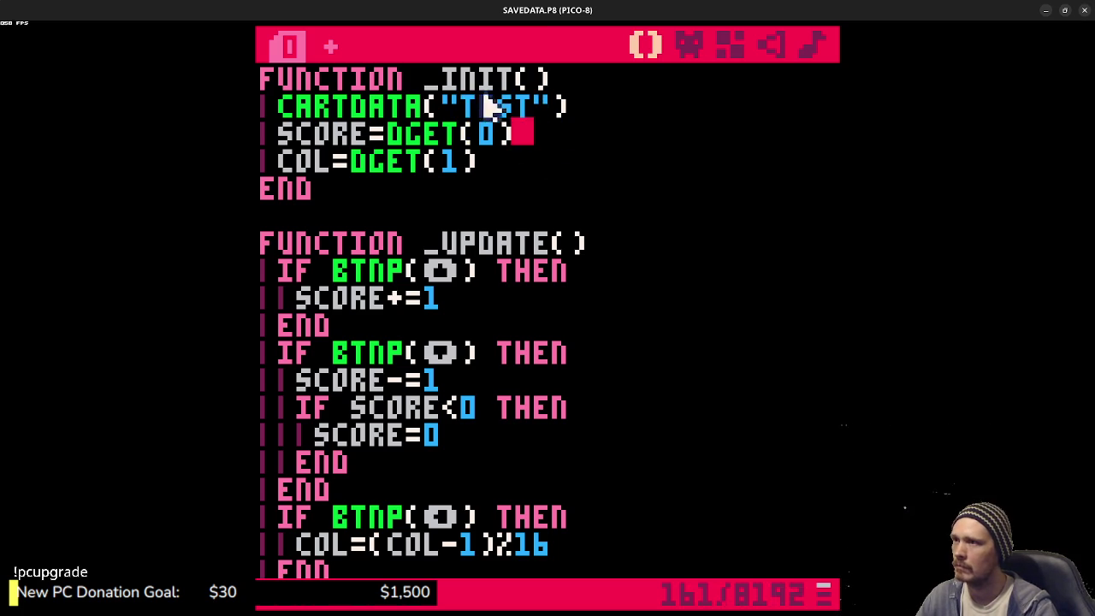
{"action": "left_click_drag", "start_coordinate": [464, 111], "coordinate": [540, 108]}
{"action": "left_click", "coordinate": [527, 134]}
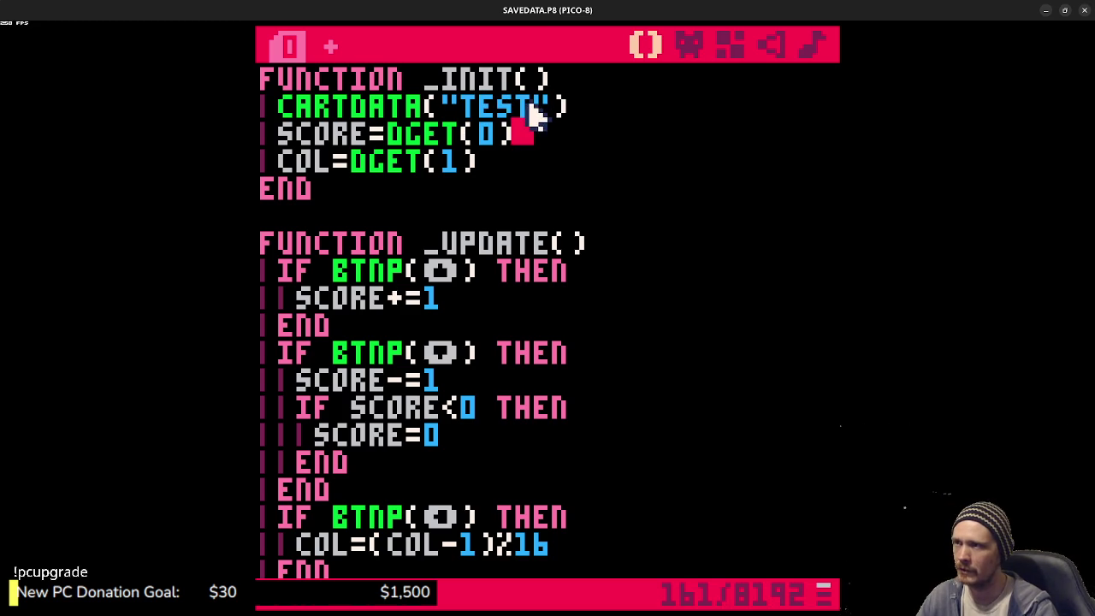
{"action": "left_click_drag", "start_coordinate": [534, 107], "coordinate": [459, 107]}
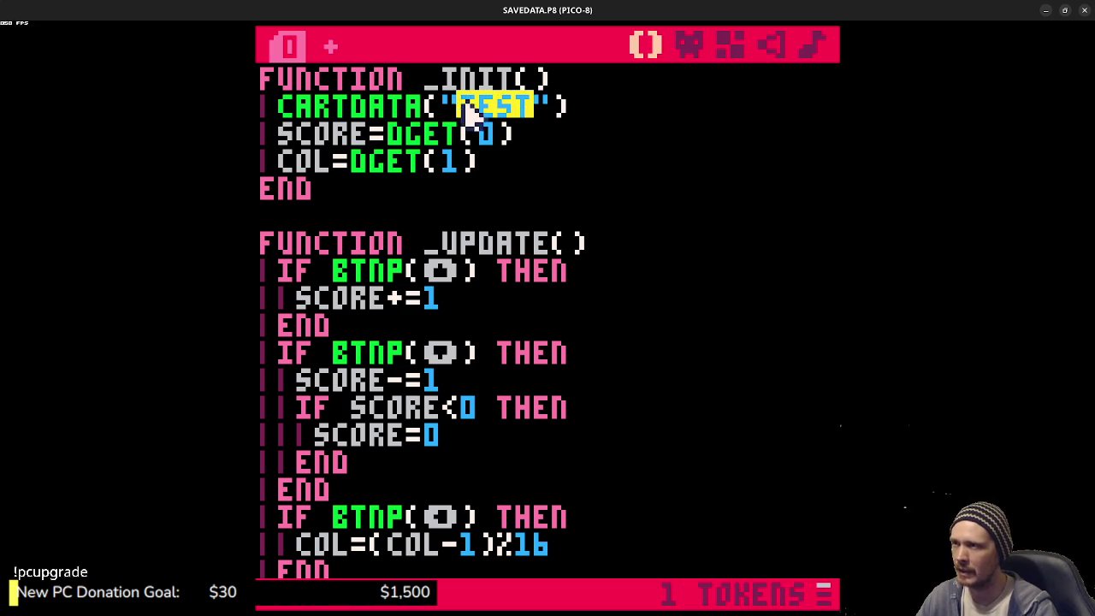
{"action": "left_click_drag", "start_coordinate": [289, 110], "coordinate": [533, 108]}
{"action": "double_click", "coordinate": [505, 117]}
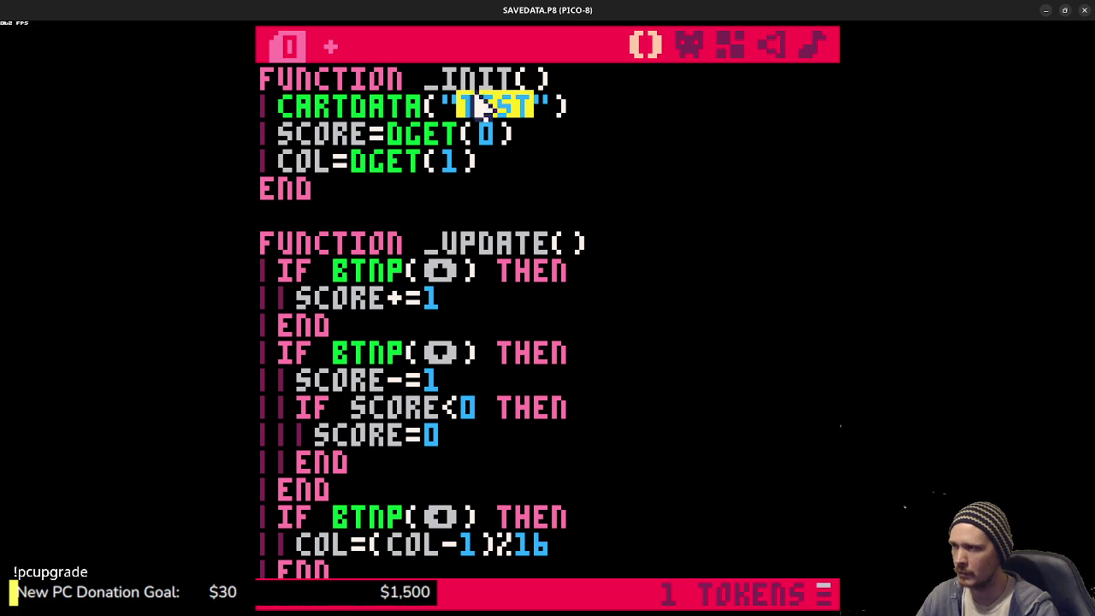
- Highlight the =DGET(0) load on the SCORE line and the SCORE variable
{"action": "left_click_drag", "start_coordinate": [512, 137], "coordinate": [408, 139]}
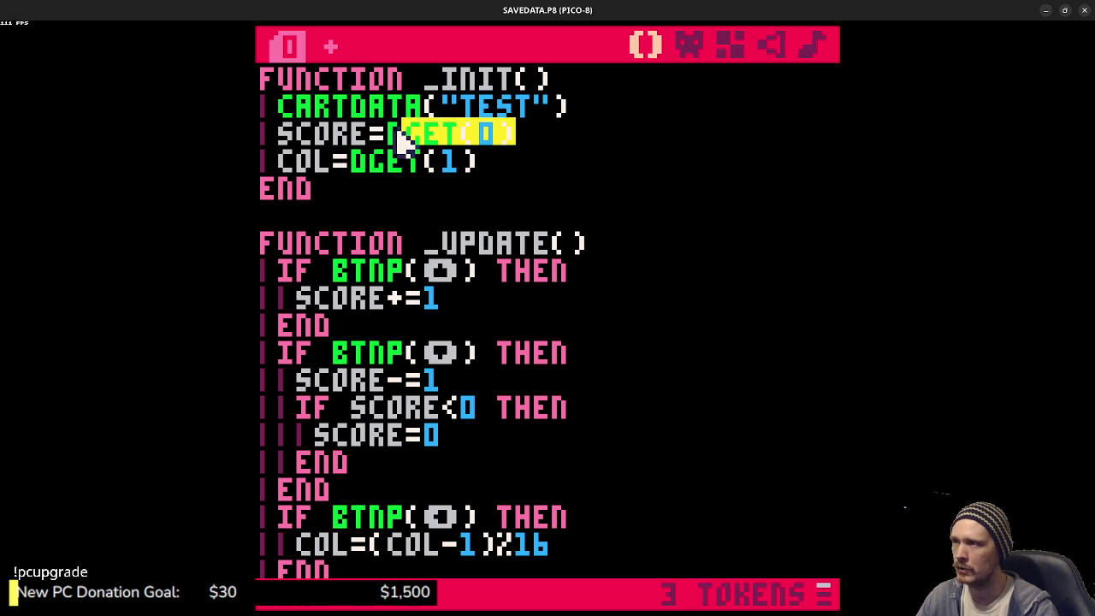
{"action": "left_click", "coordinate": [433, 146]}
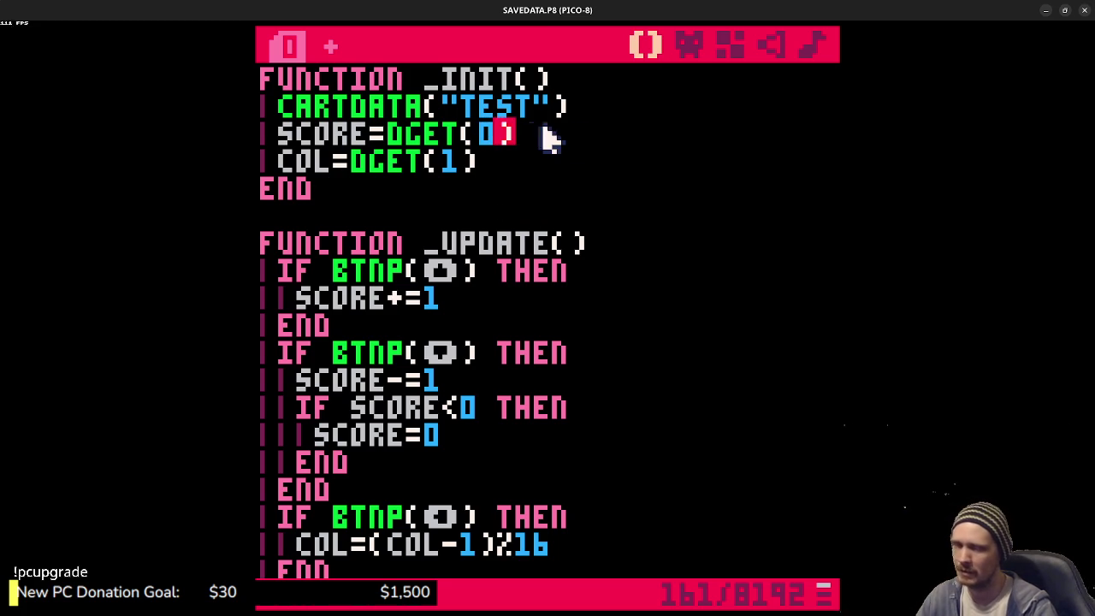
{"action": "left_click_drag", "start_coordinate": [536, 135], "coordinate": [360, 141]}
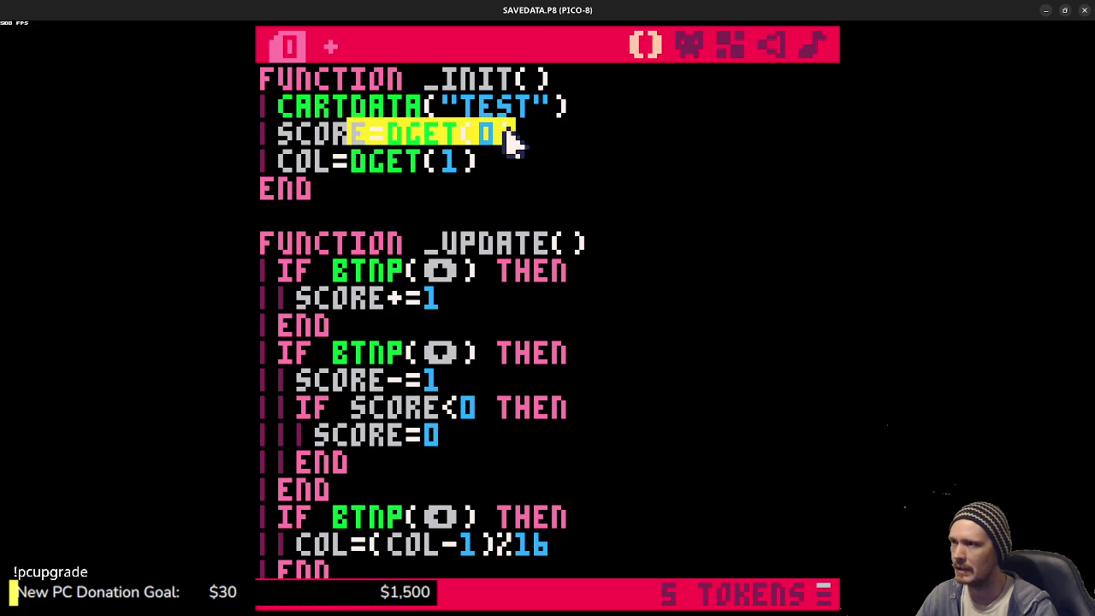
{"action": "left_click", "coordinate": [314, 136]}
{"action": "double_click", "coordinate": [313, 135]}
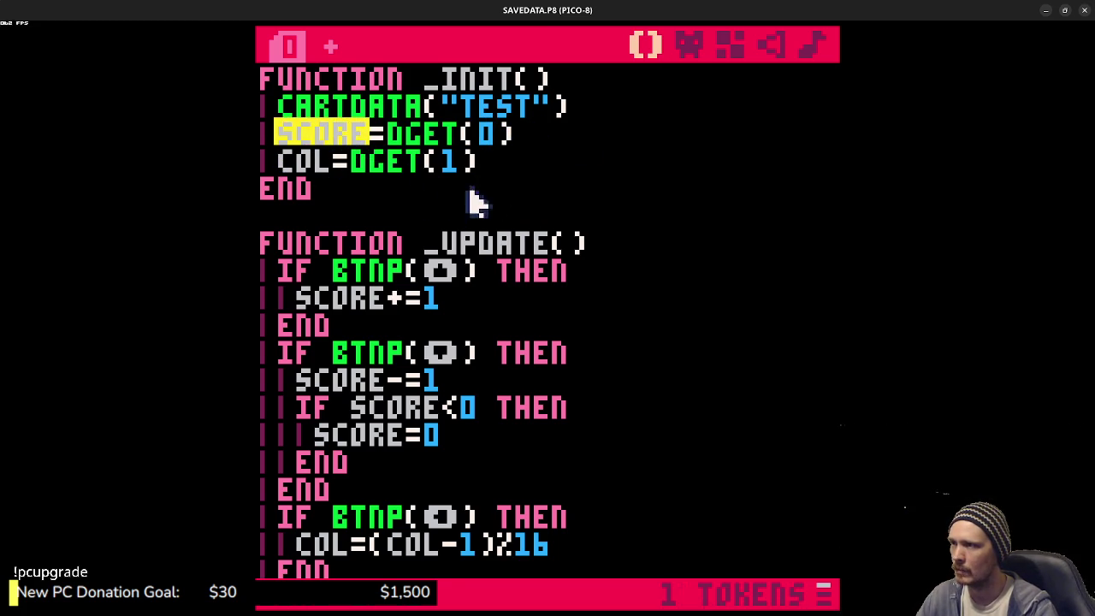
- Highlight the DSET(0,SCORE) save call further down and save SAVEDATA.P8
{"action": "scroll", "coordinate": [461, 329], "scroll_direction": "down", "scroll_amount": 2}
{"action": "scroll", "coordinate": [468, 334], "scroll_direction": "down", "scroll_amount": 2}
{"action": "left_click_drag", "start_coordinate": [325, 296], "coordinate": [609, 278]}
{"action": "left_click_drag", "start_coordinate": [546, 299], "coordinate": [327, 295]}
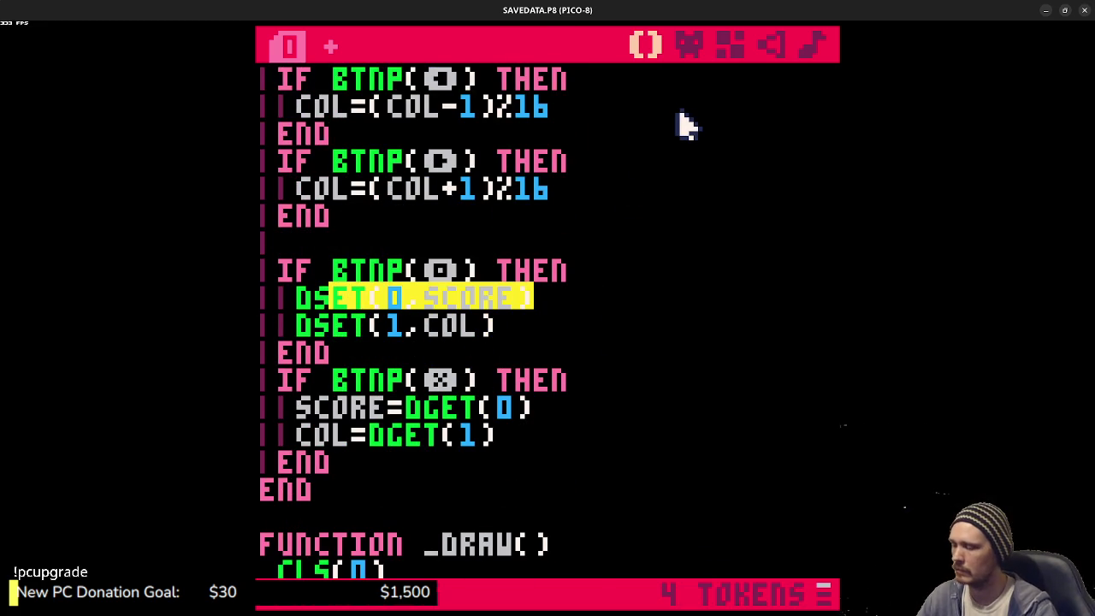
{"action": "key", "text": "ctrl+s"}
- Run SAVEDATA.P8, then list the snips carts, load YSORT.P8 and run it
{"action": "key", "text": "ctrl+r"}
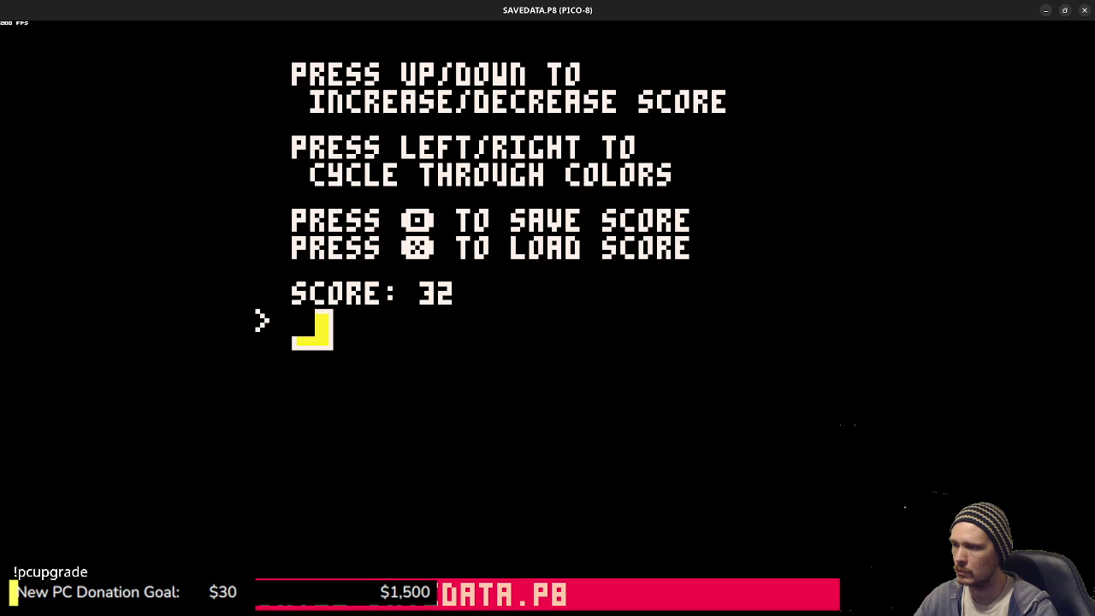
{"action": "type", "text": "ls"}
{"action": "key", "text": "Return"}
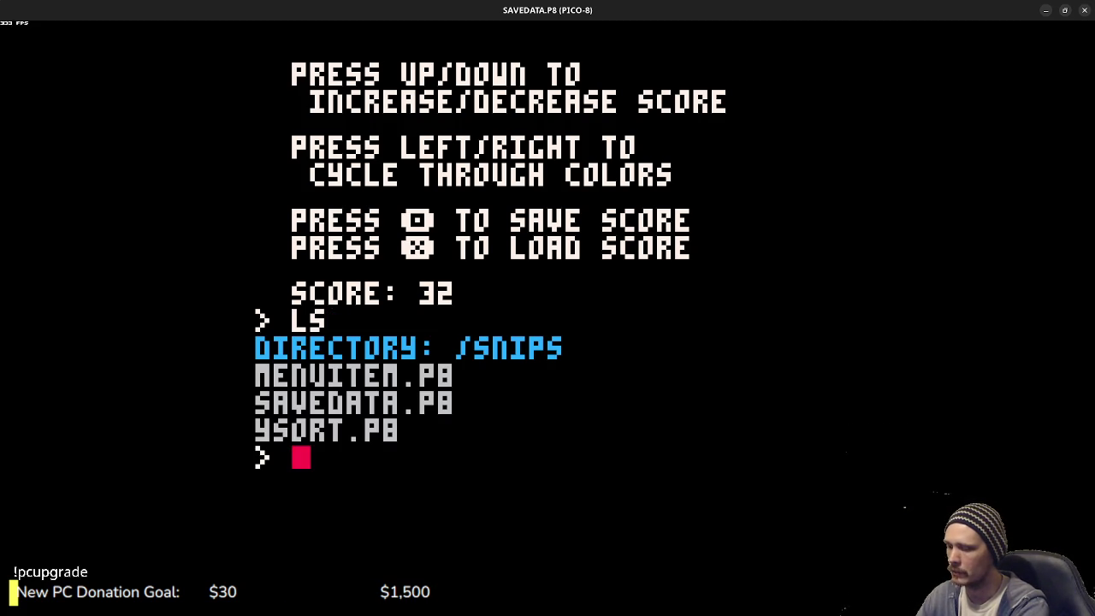
{"action": "type", "text": "LOad ysor"}
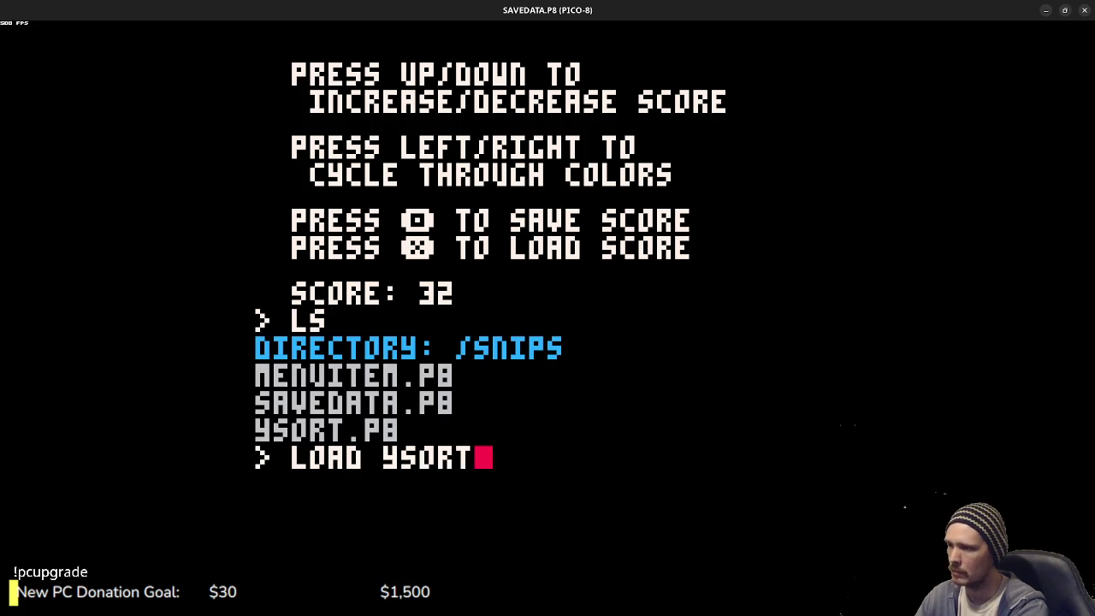
{"action": "key", "text": "Return"}
{"action": "key", "text": "ctrl+r"}
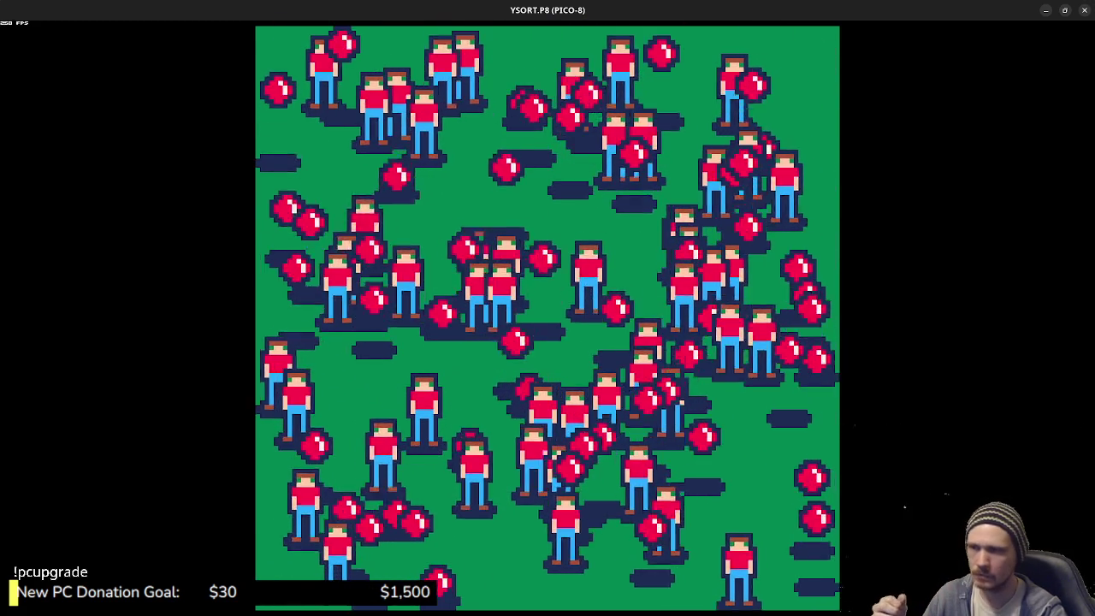
- Stop YSORT.P8 to view its _INIT code building the DUDES table
{"action": "key", "text": "Escape"}
{"action": "key", "text": "Escape"}
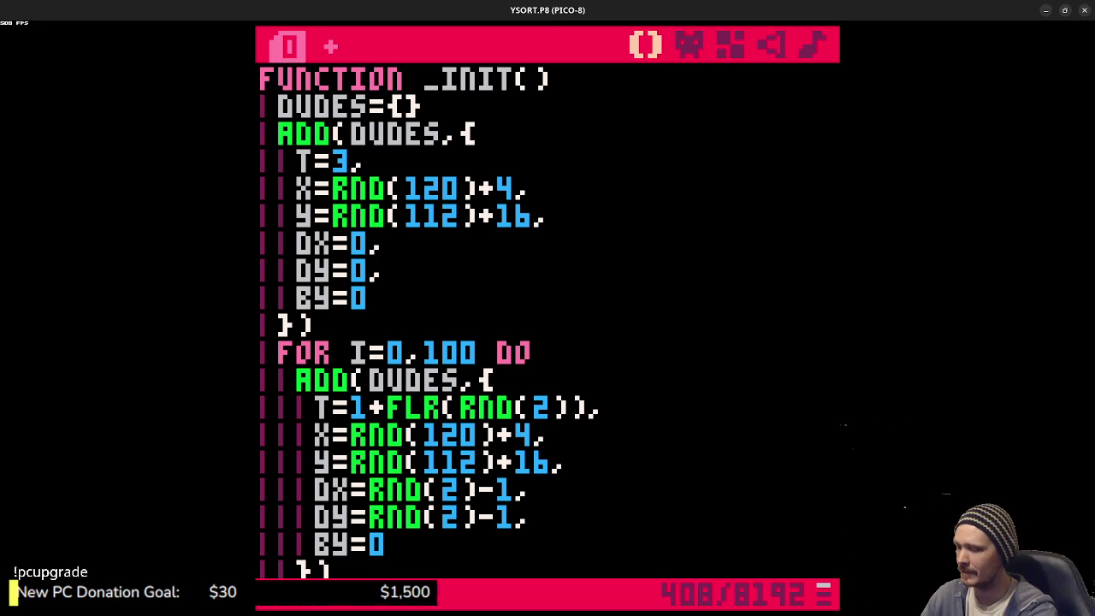
- Load GOBBY.P8 from the games/gobby folder in a maximised window and show its code
{"action": "key", "text": "super"}
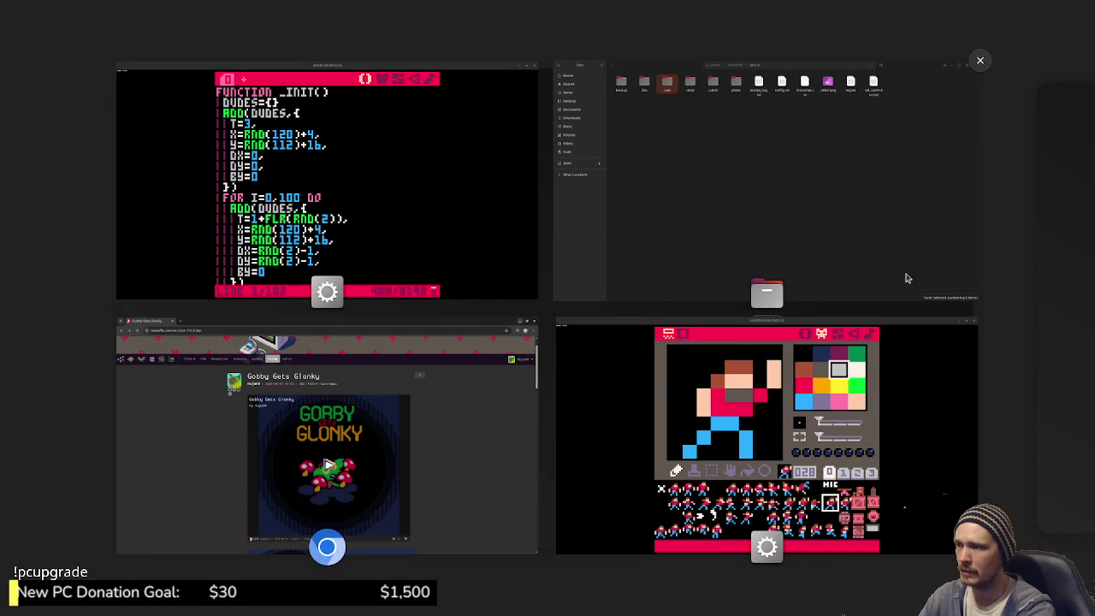
{"action": "key", "text": "super"}
{"action": "type", "text": "CD GAMES/GOB"}
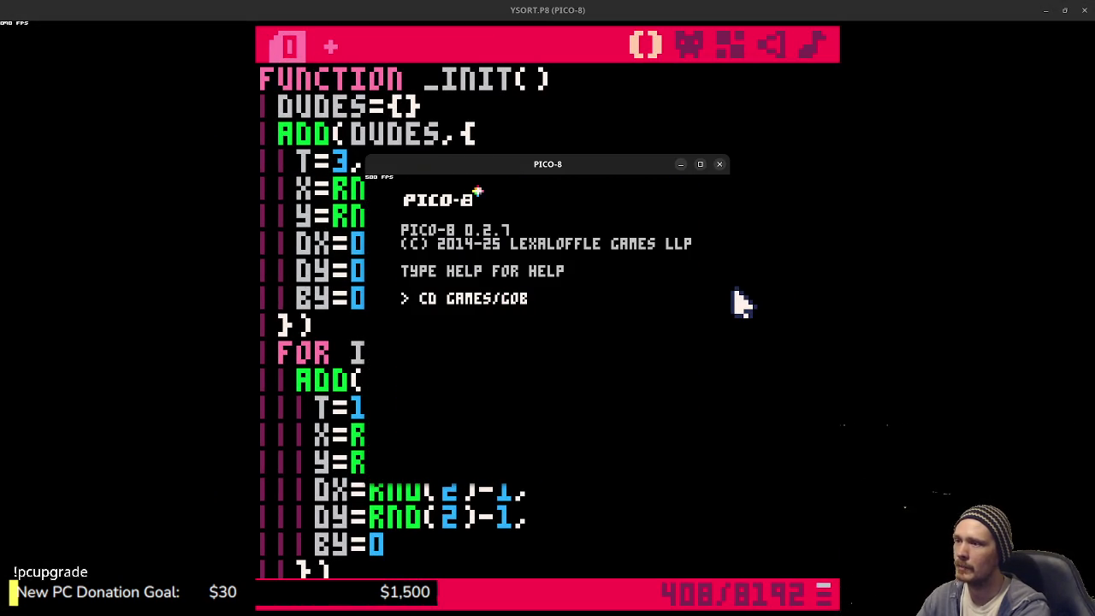
{"action": "type", "text": "by"}
{"action": "key", "text": "Return"}
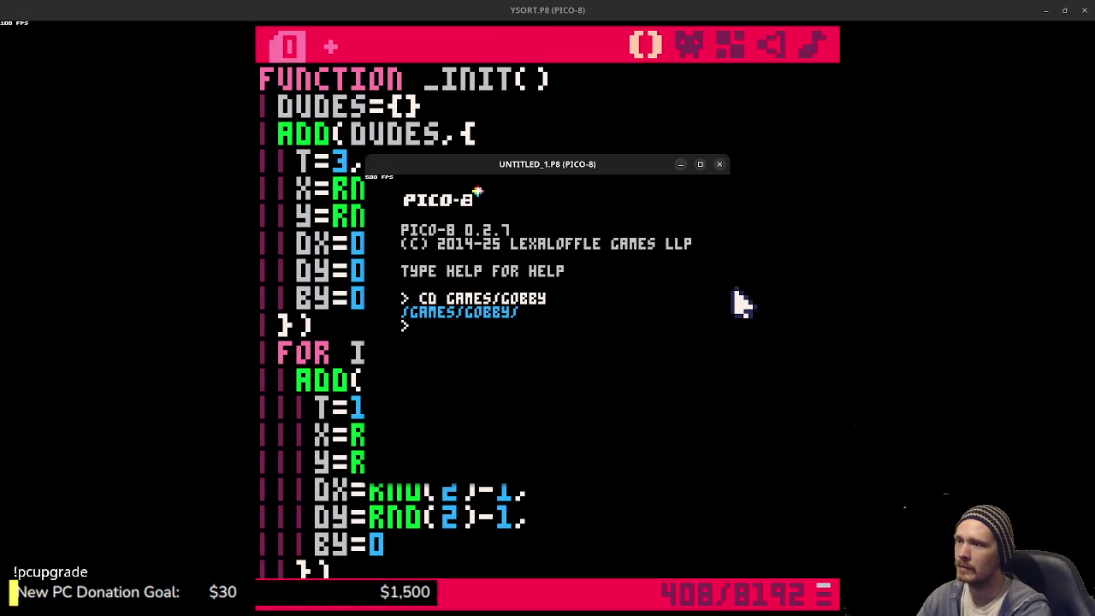
{"action": "type", "text": "LOAD GOBby"}
{"action": "key", "text": "Return"}
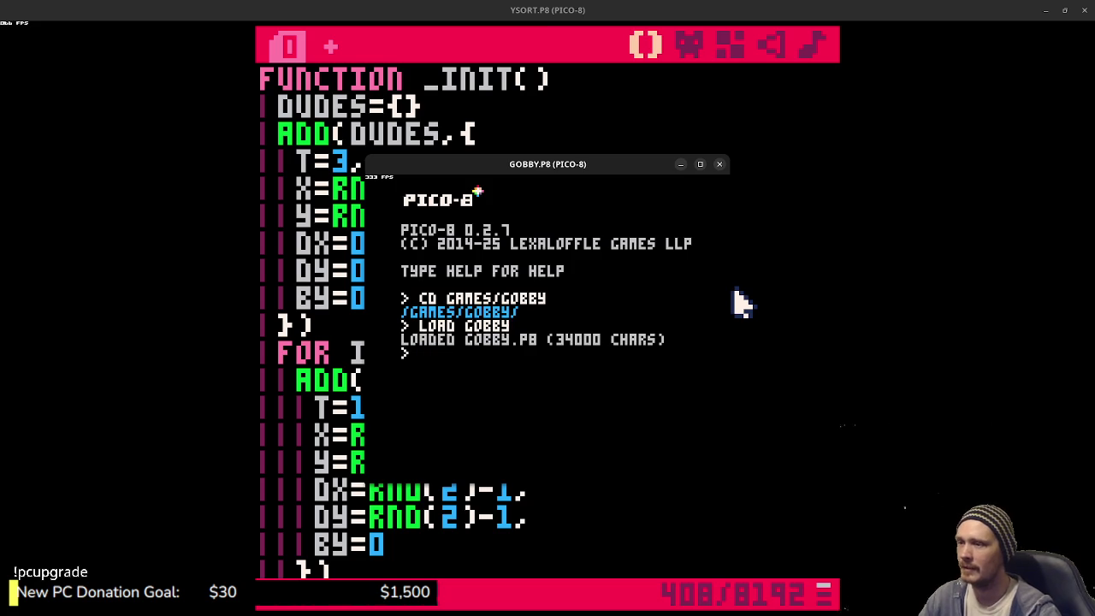
{"action": "left_click", "coordinate": [699, 163]}
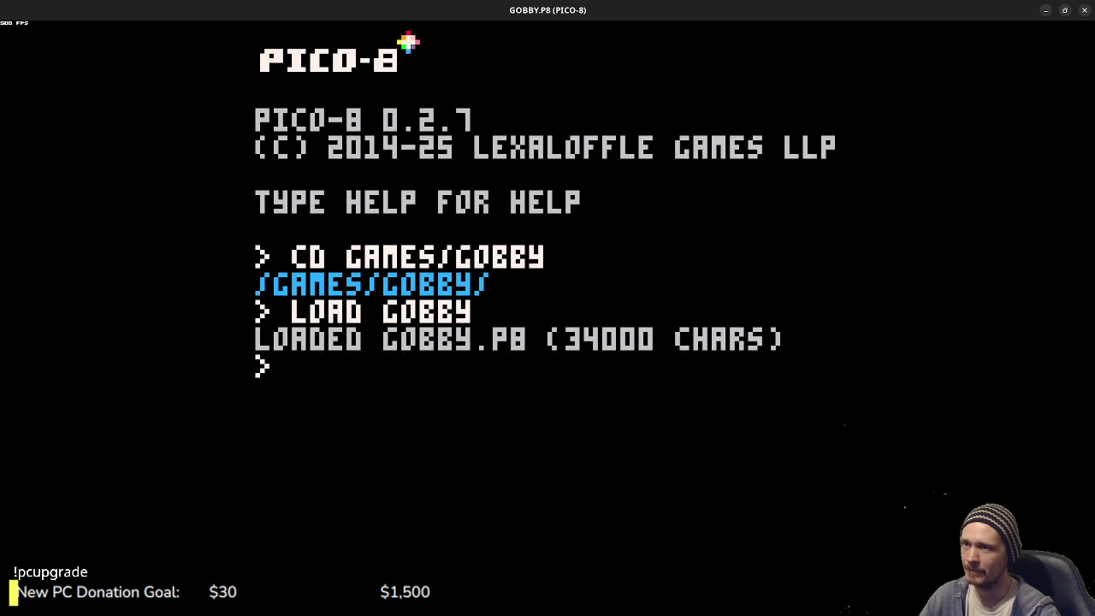
{"action": "key", "text": "Escape"}
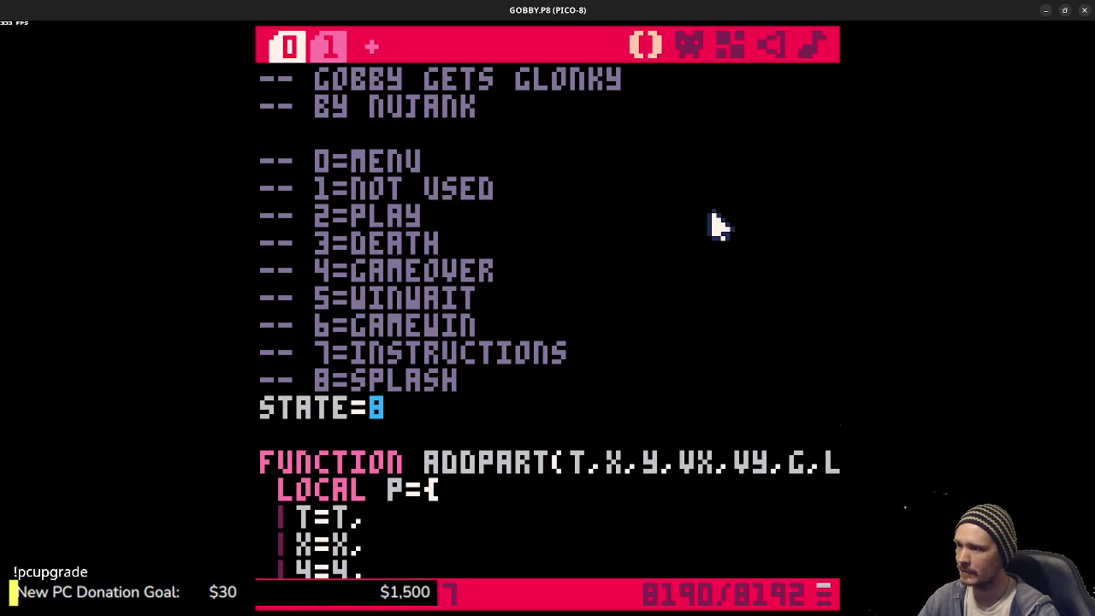
- Search for FUNCTION MENU_DRAW and select its MENUSHROOMS drawing loop
{"action": "key", "text": "ctrl+f"}
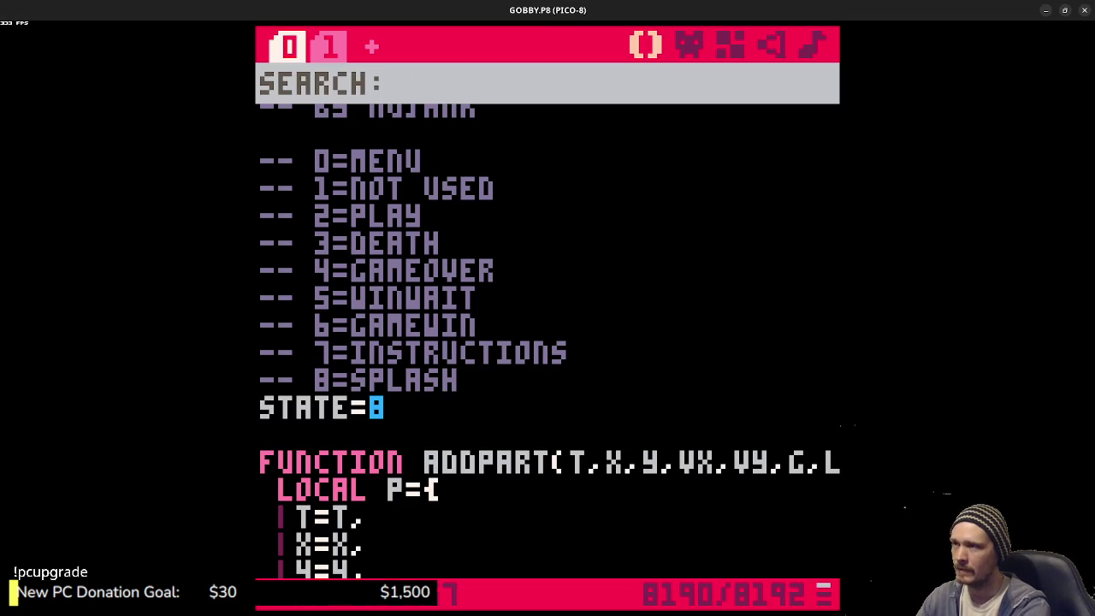
{"action": "type", "text": "F"}
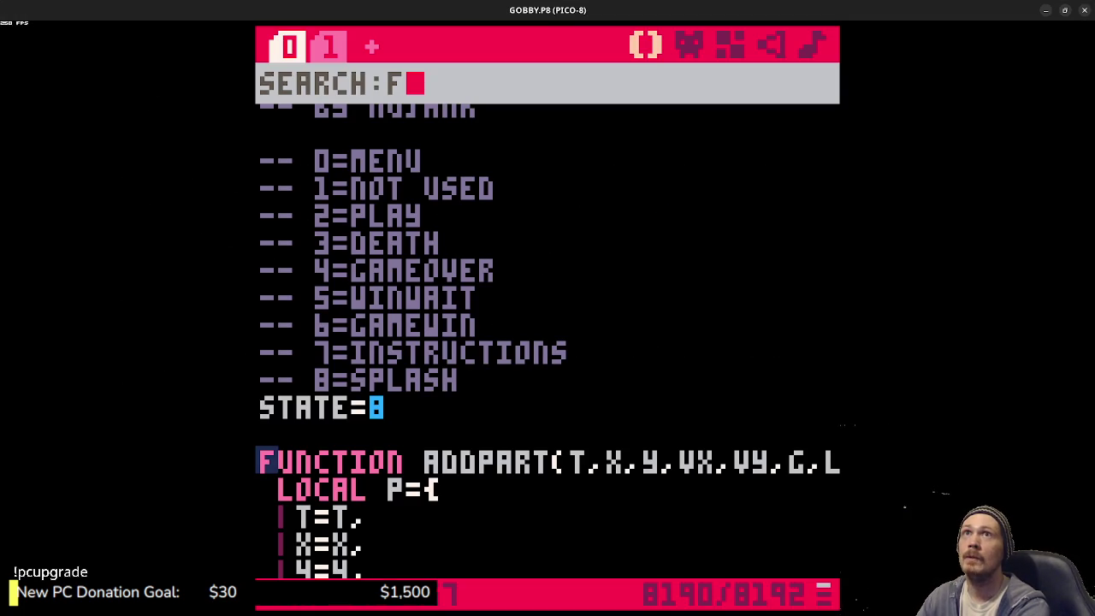
{"action": "type", "text": "UNCTION MENU_dr"}
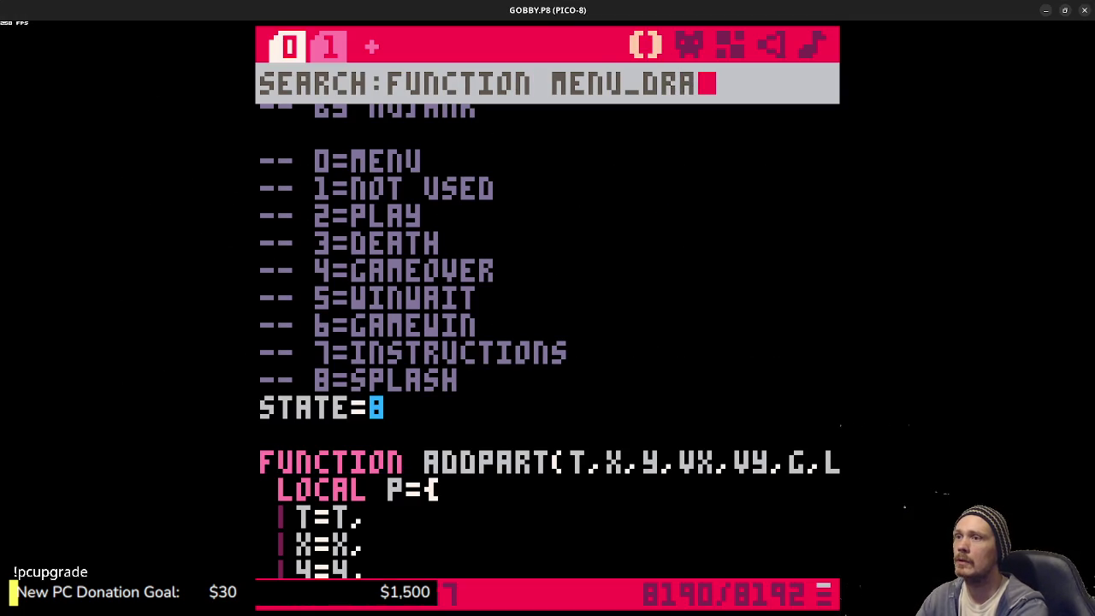
{"action": "key", "text": "Return"}
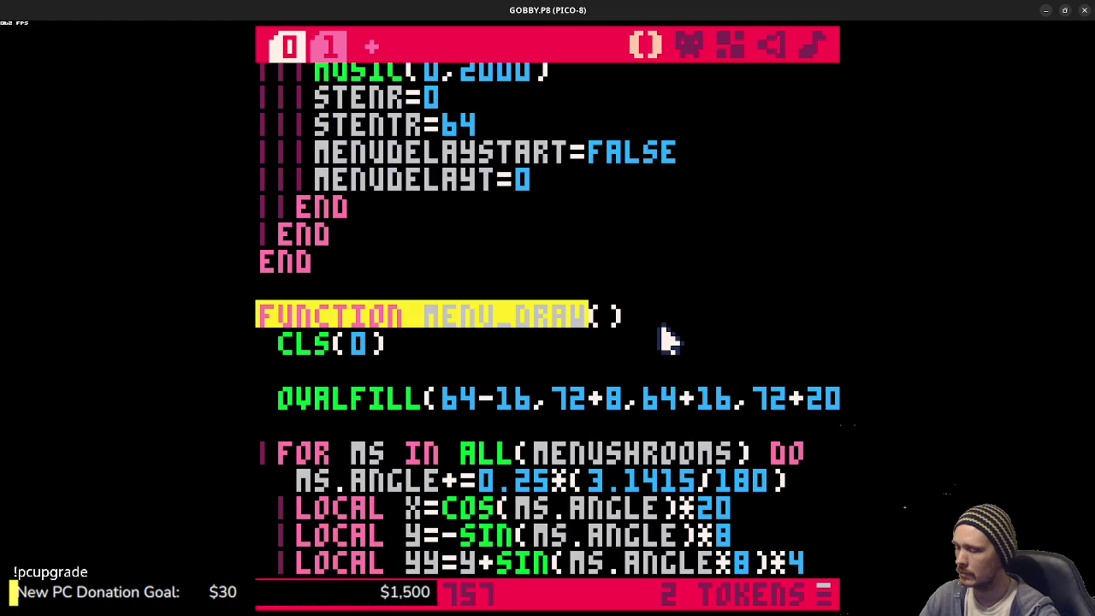
{"action": "scroll", "coordinate": [675, 321], "scroll_direction": "down", "scroll_amount": 2}
{"action": "scroll", "coordinate": [654, 376], "scroll_direction": "down", "scroll_amount": 3}
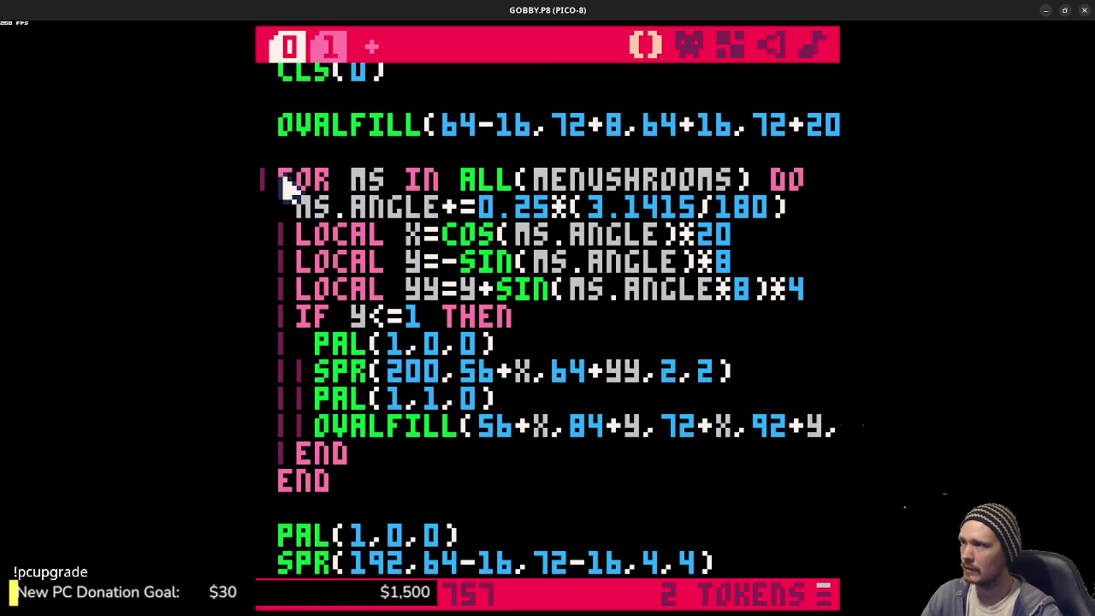
{"action": "mouse_move", "coordinate": [283, 178]}
{"action": "left_mouse_down"}
{"action": "mouse_move", "coordinate": [308, 396]}
{"action": "mouse_move", "coordinate": [403, 472]}
{"action": "left_mouse_up"}
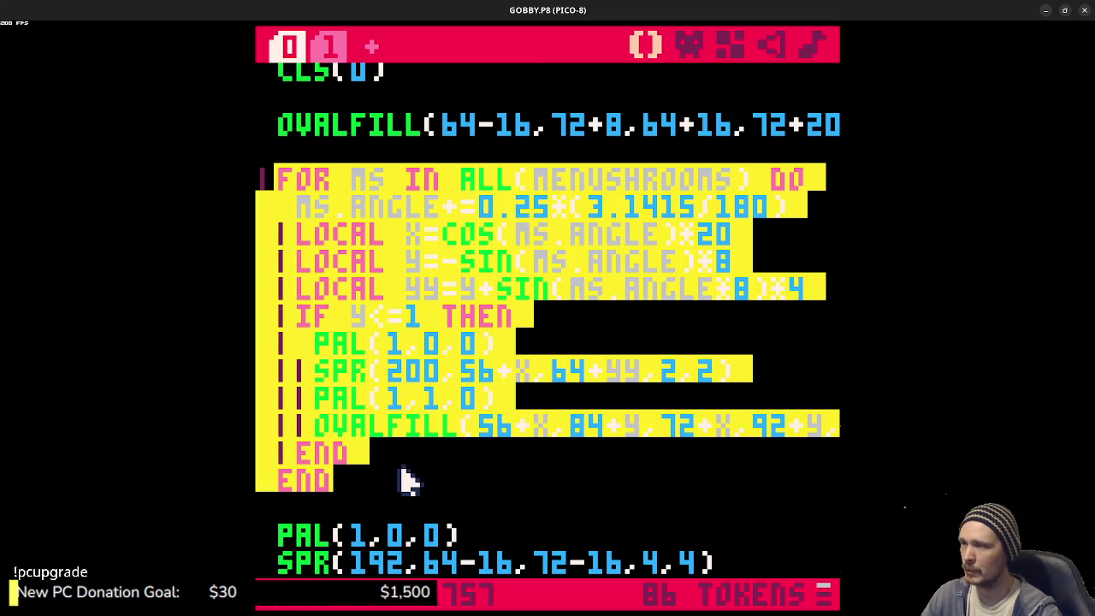
{"action": "double_click", "coordinate": [594, 184]}
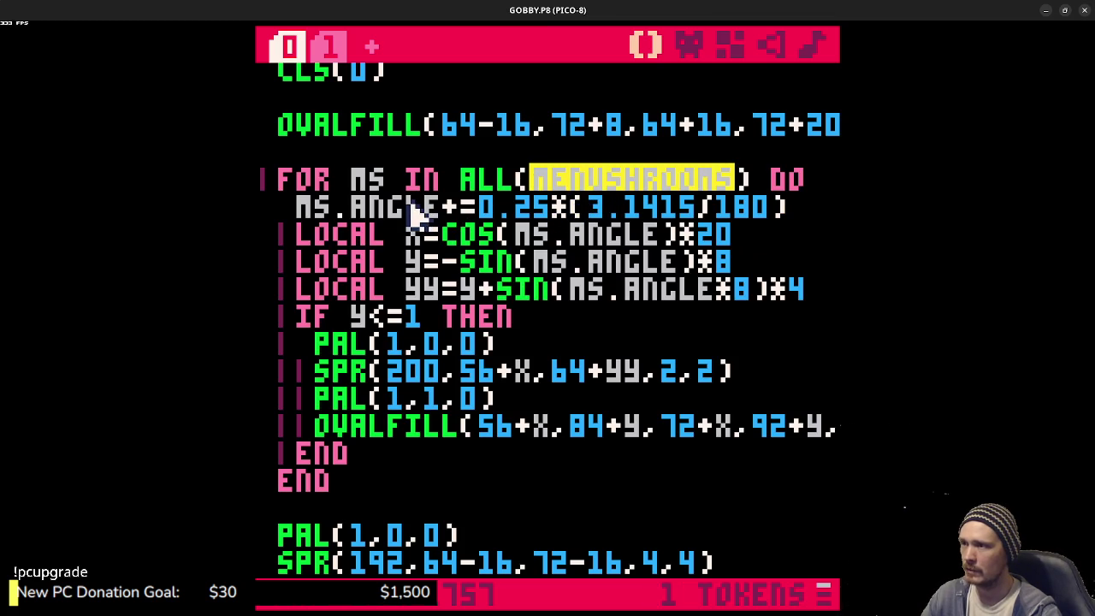
{"action": "left_click_drag", "start_coordinate": [409, 205], "coordinate": [549, 209]}
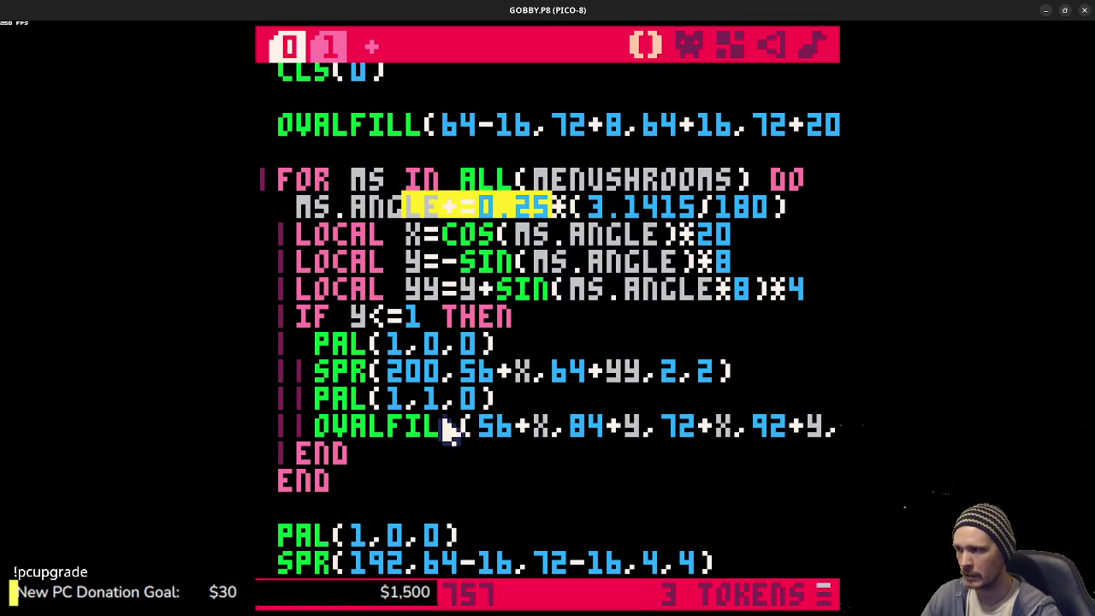
{"action": "left_click", "coordinate": [368, 321]}
{"action": "left_click_drag", "start_coordinate": [366, 322], "coordinate": [390, 320]}
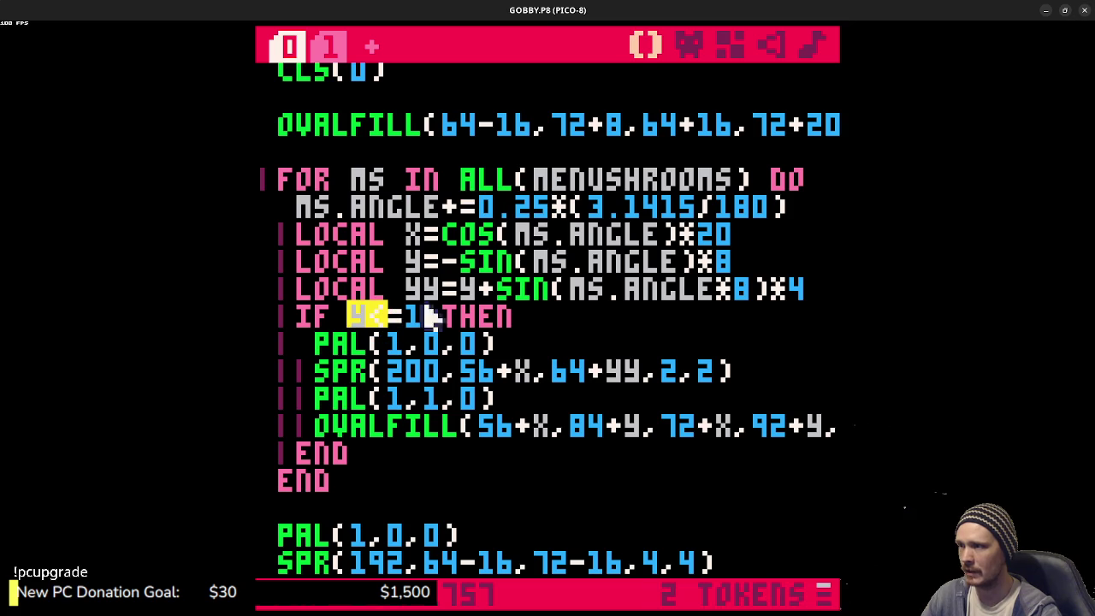
{"action": "left_click_drag", "start_coordinate": [744, 261], "coordinate": [530, 264]}
{"action": "left_click", "coordinate": [410, 235]}
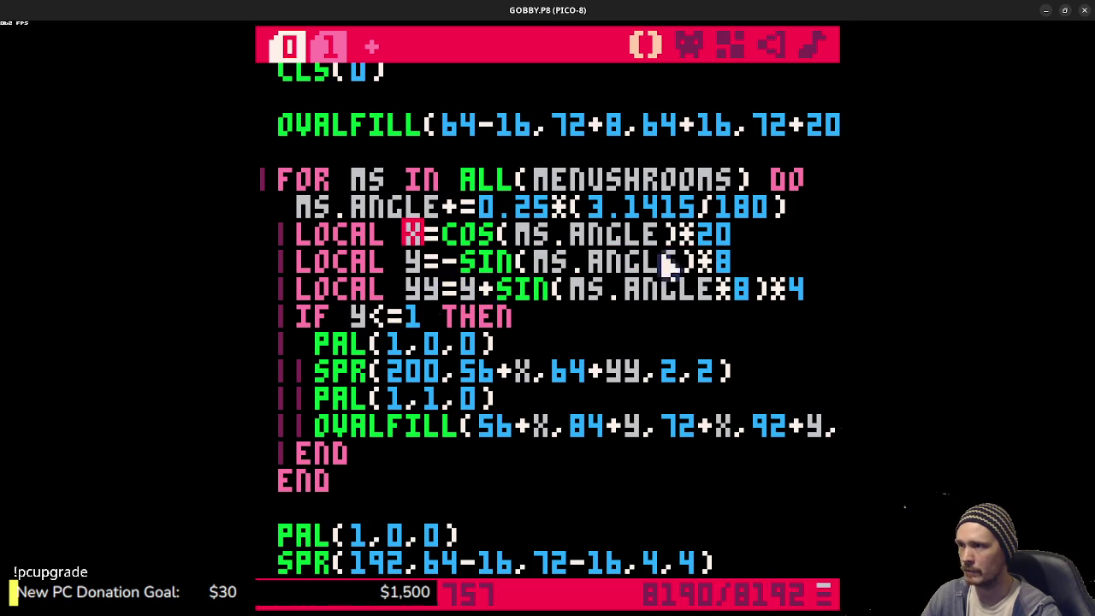
{"action": "left_click_drag", "start_coordinate": [738, 261], "coordinate": [295, 239]}
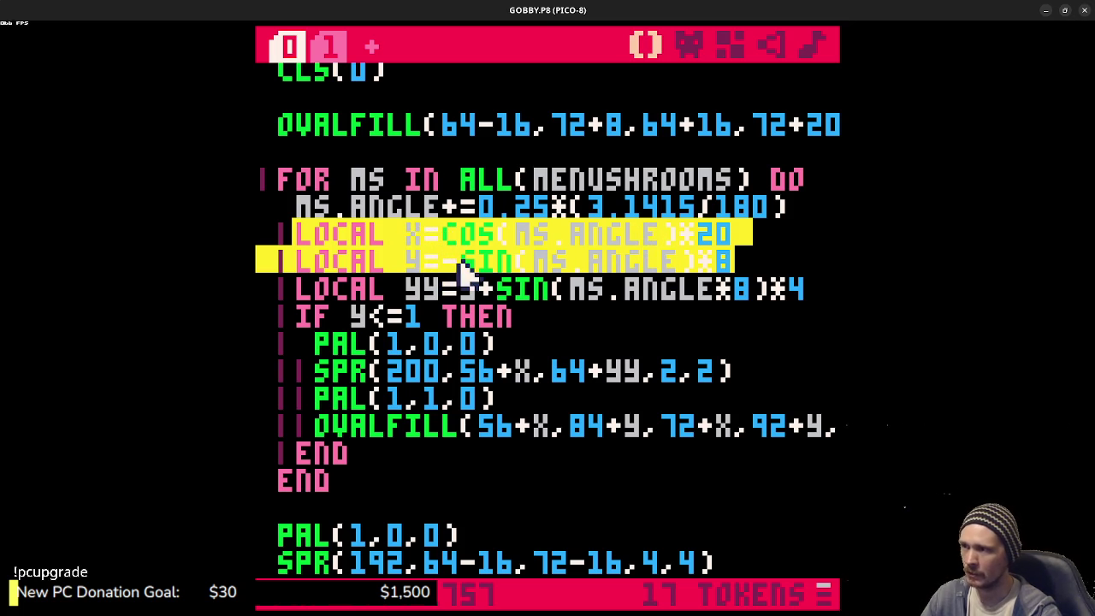
{"action": "left_click_drag", "start_coordinate": [349, 318], "coordinate": [407, 318]}
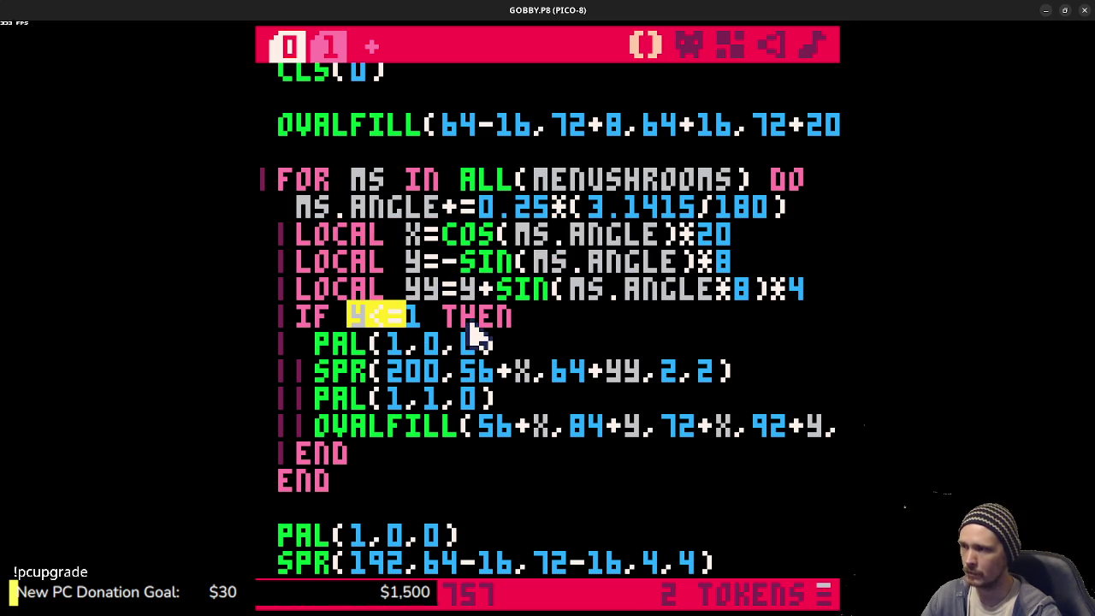
{"action": "key", "text": "ctrl+z"}
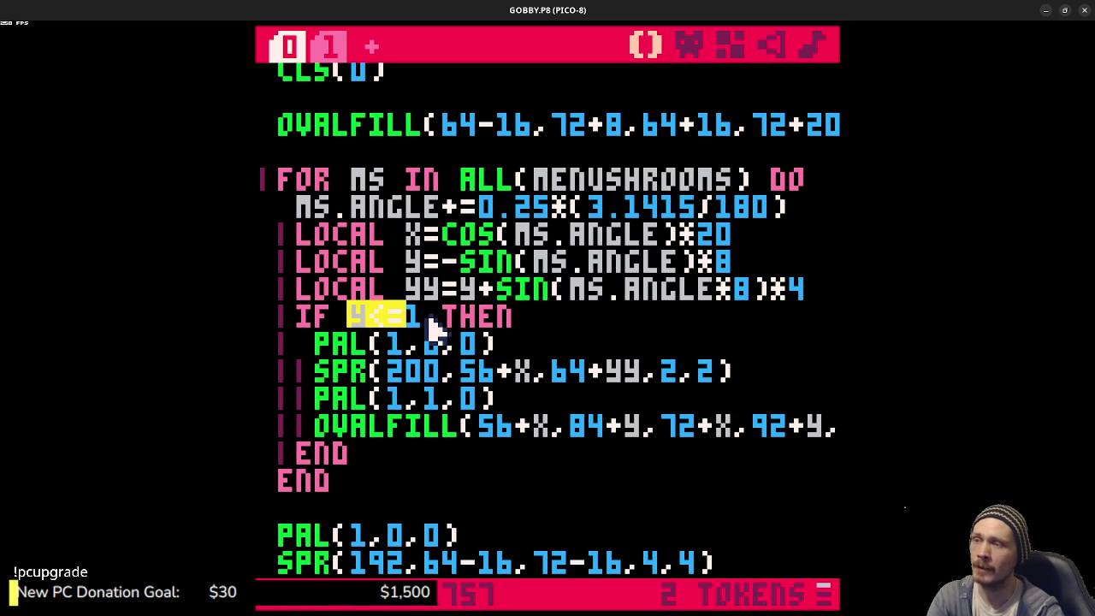
{"action": "scroll", "coordinate": [425, 321], "scroll_direction": "down", "scroll_amount": 3}
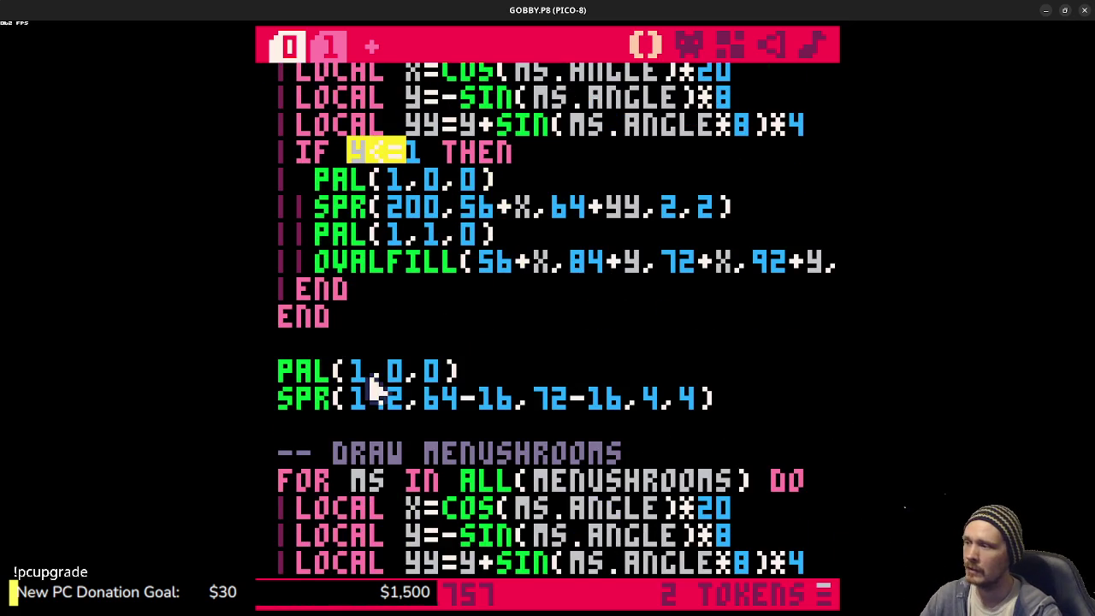
{"action": "left_click_drag", "start_coordinate": [691, 409], "coordinate": [318, 384]}
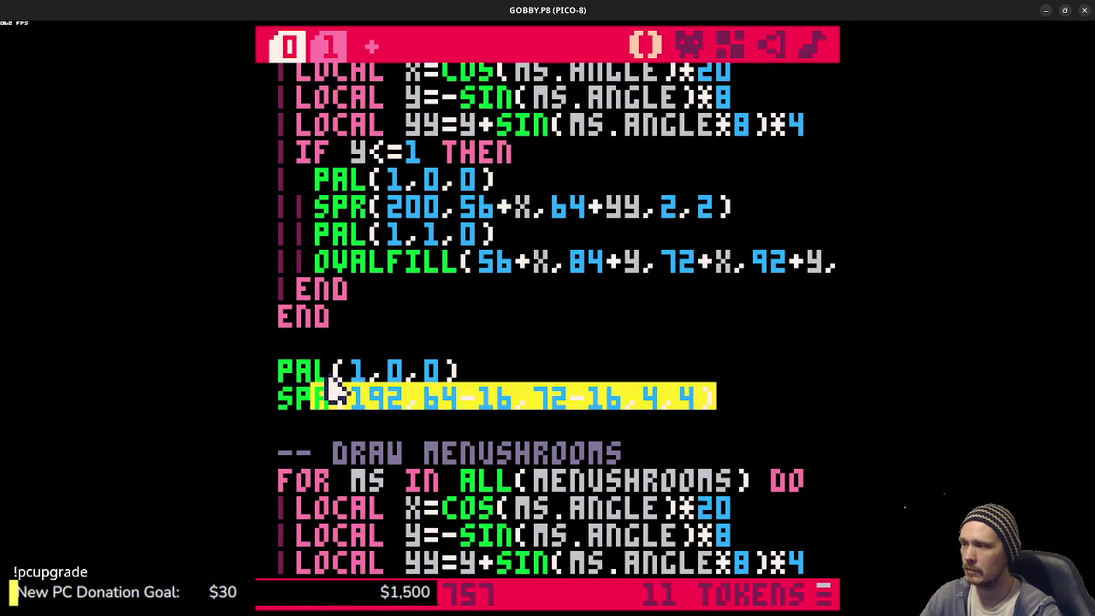
- Select the sprite 200 loop, test-run GOBBY.P8 to its title screen, then close its window
{"action": "scroll", "coordinate": [436, 398], "scroll_direction": "down", "scroll_amount": 2}
{"action": "scroll", "coordinate": [434, 397], "scroll_direction": "down", "scroll_amount": 2}
{"action": "mouse_move", "coordinate": [279, 261]}
{"action": "left_mouse_down"}
{"action": "mouse_move", "coordinate": [395, 385]}
{"action": "mouse_move", "coordinate": [359, 370]}
{"action": "mouse_move", "coordinate": [397, 375]}
{"action": "left_mouse_up"}
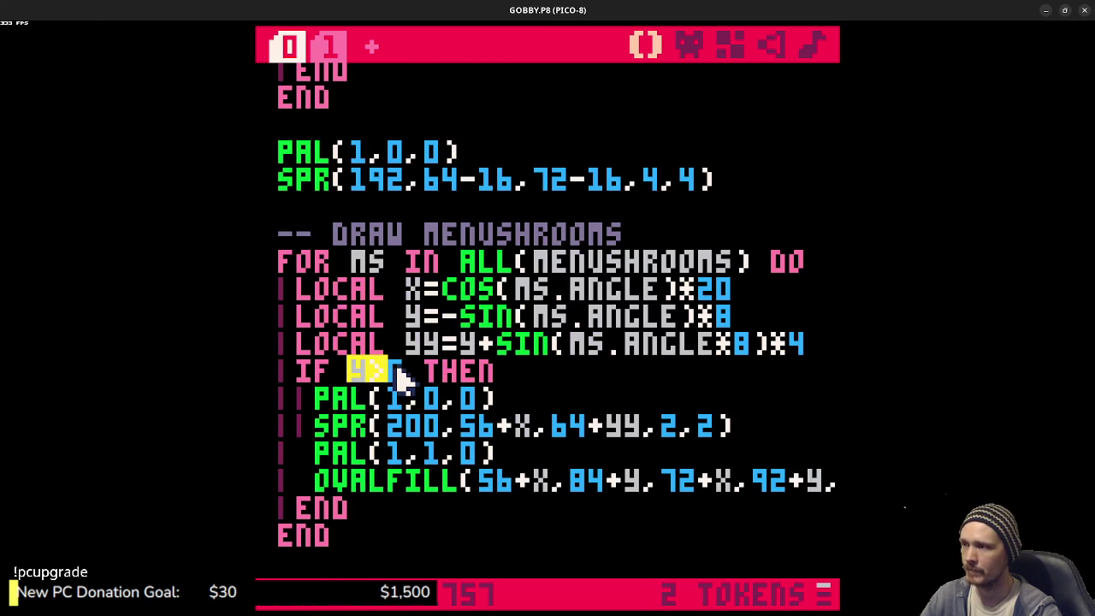
{"action": "key", "text": "ctrl+r"}
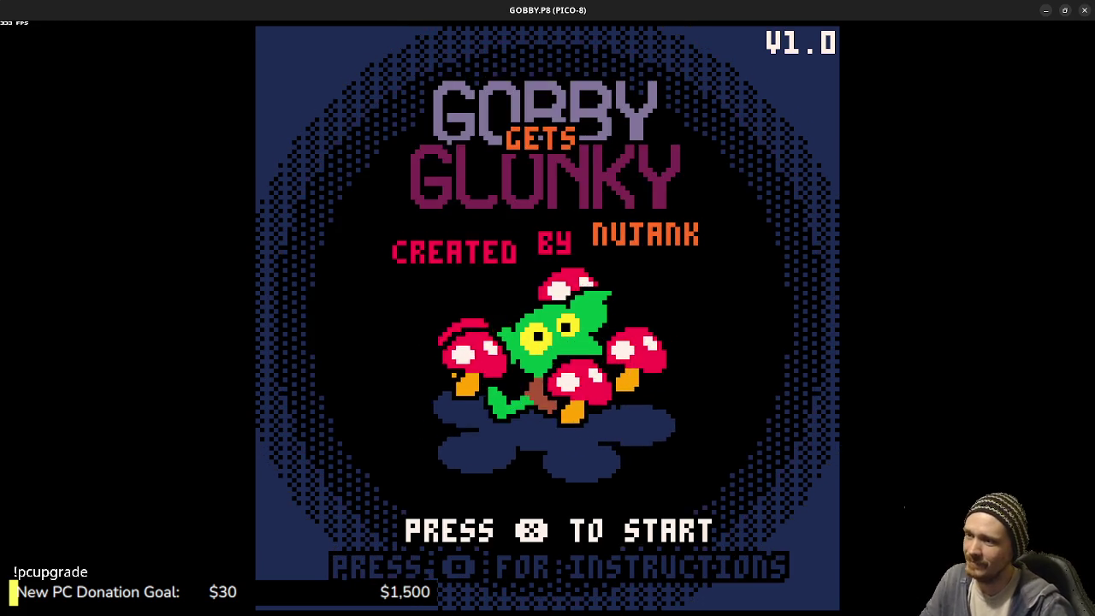
{"action": "key", "text": "Escape"}
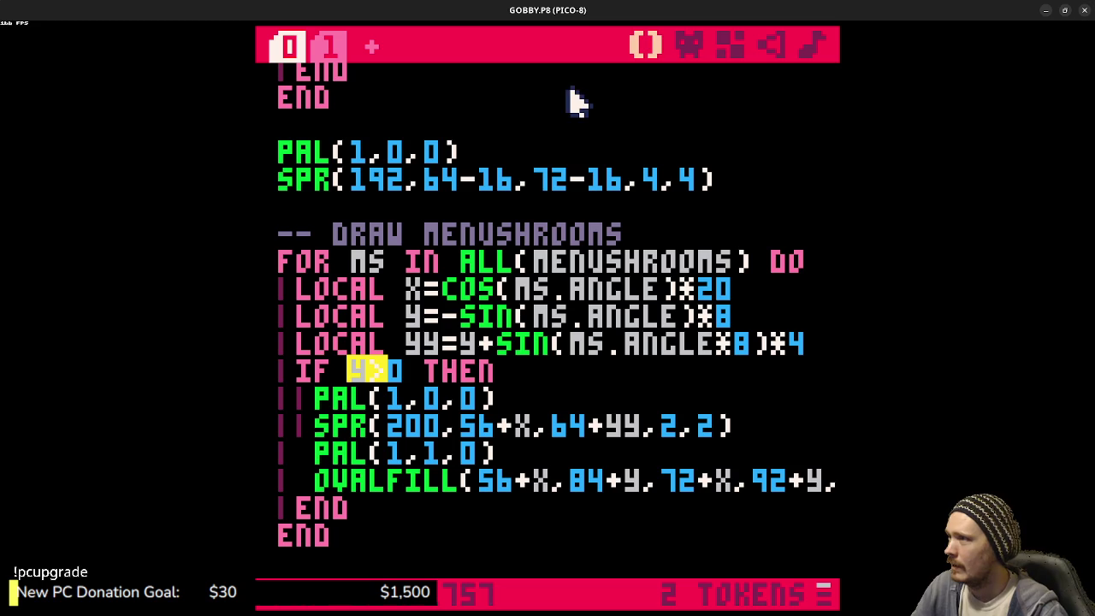
{"action": "left_click", "coordinate": [1085, 14]}
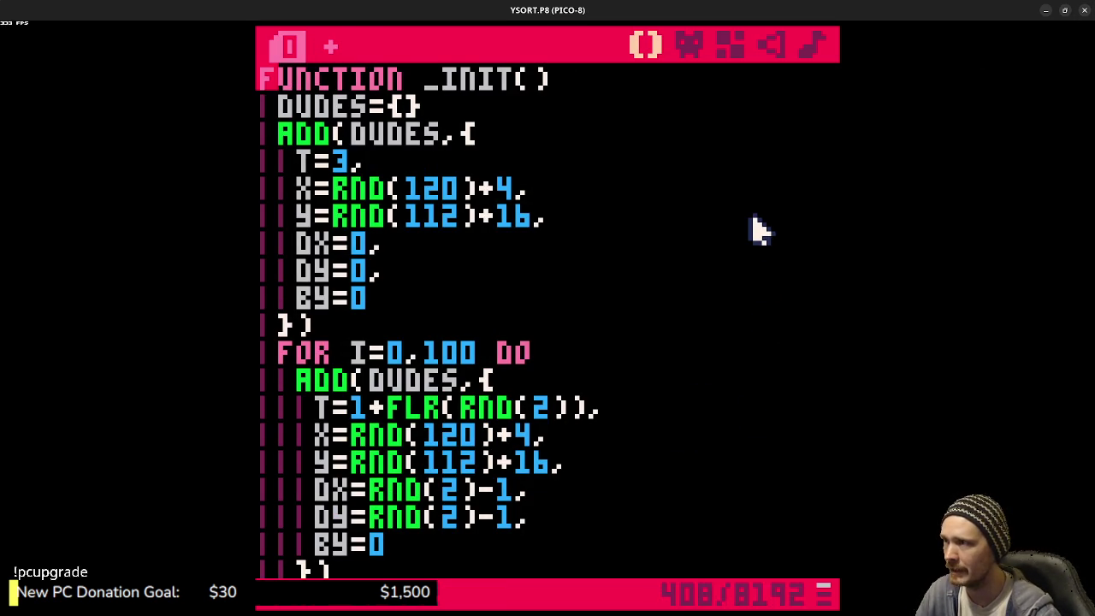
- Test-run YSORT.P8 briefly and stop it
{"action": "key", "text": "ctrl+r"}
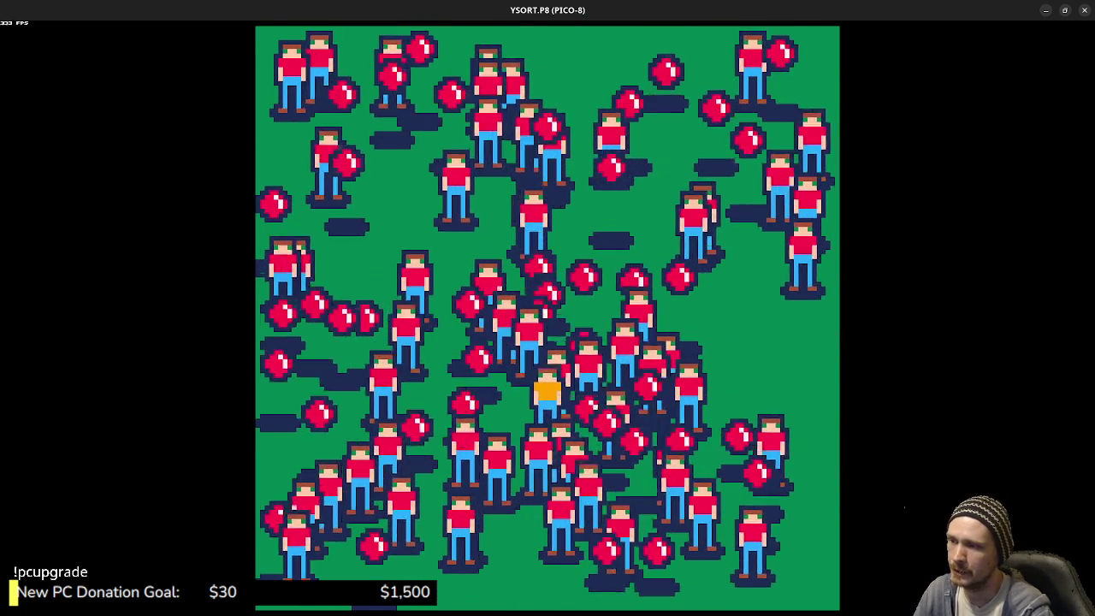
{"action": "key", "text": "Escape"}
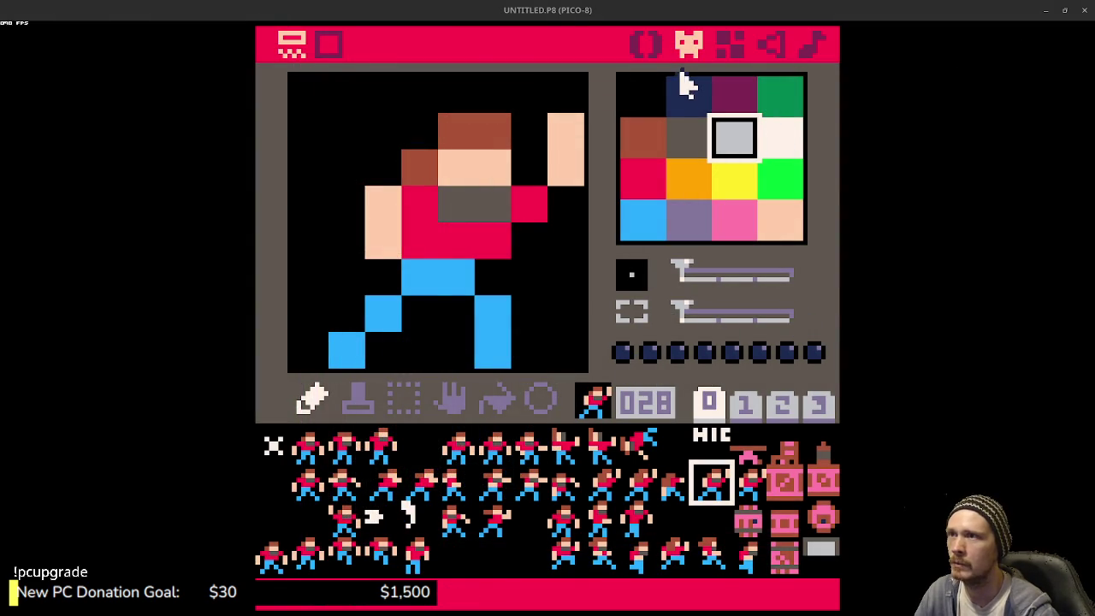
- Test-run UNTITLED.P8's animated sprites from its code view, then close the window
{"action": "left_click", "coordinate": [645, 47]}
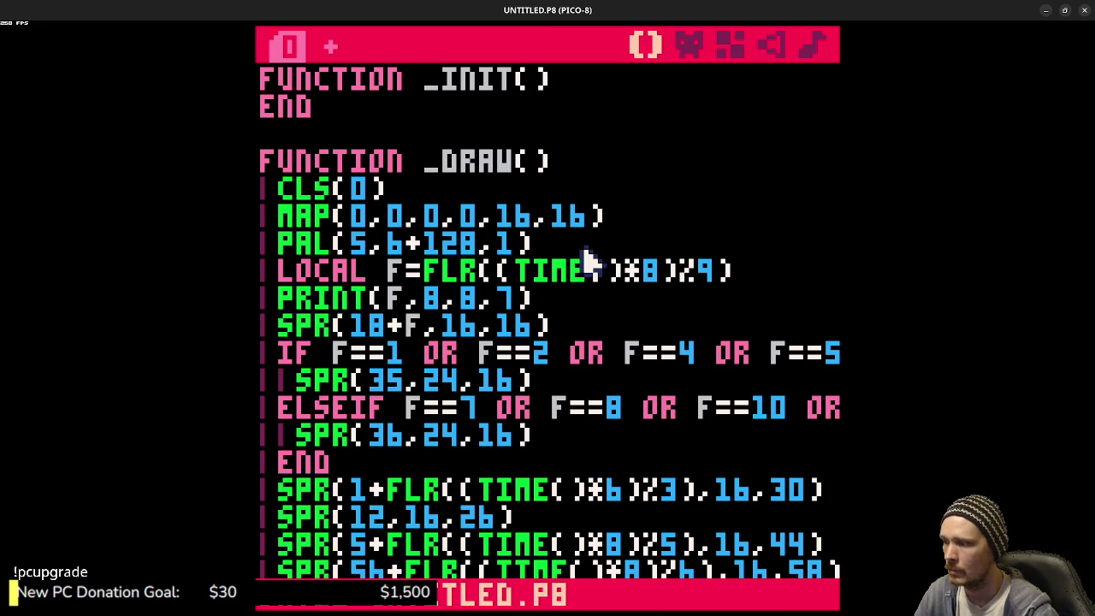
{"action": "key", "text": "ctrl+r"}
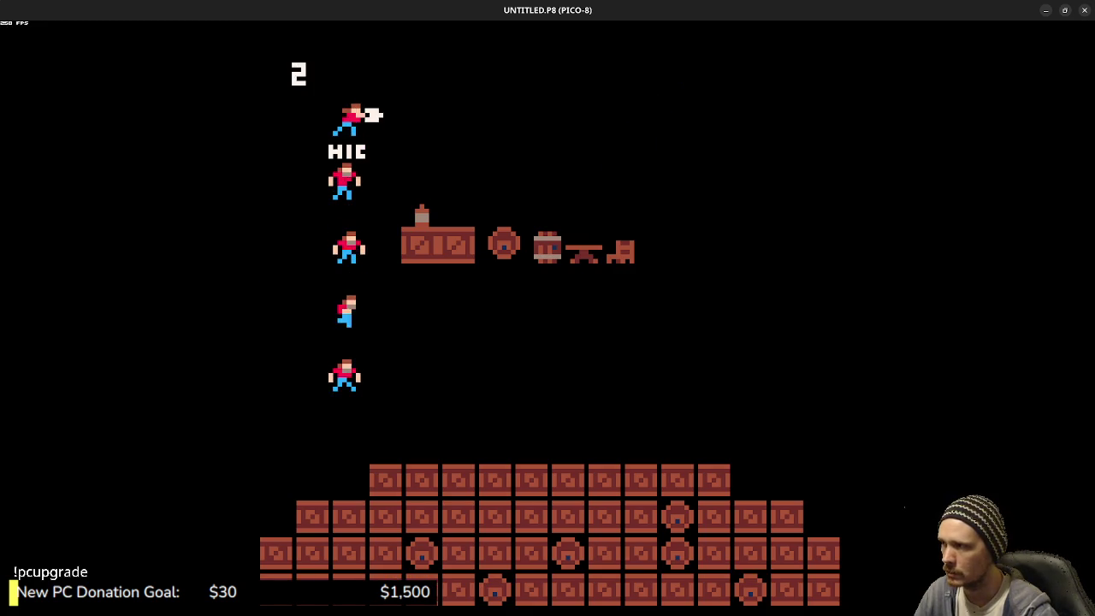
{"action": "key", "text": "Escape"}
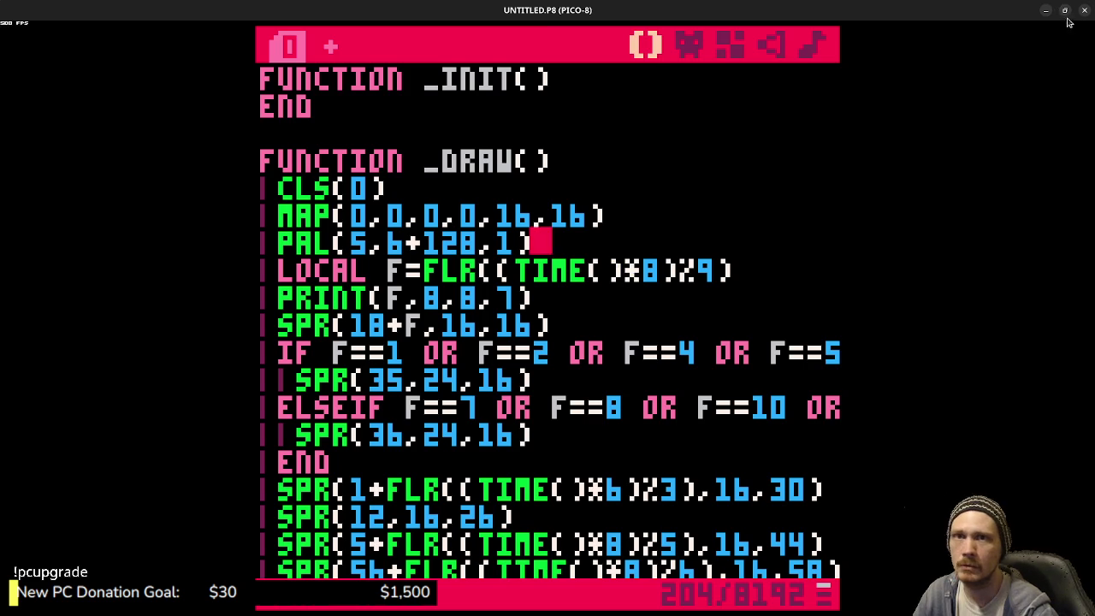
{"action": "left_click", "coordinate": [1084, 17]}
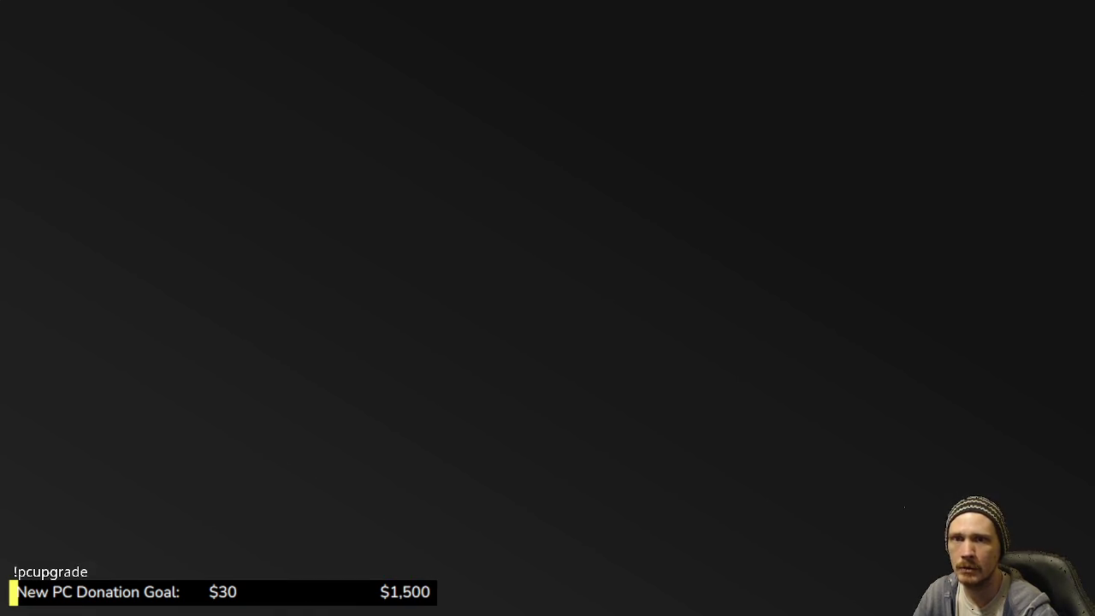
- Show the GNOME window overview of the remaining windows, then dismiss it
{"action": "key", "text": "super"}
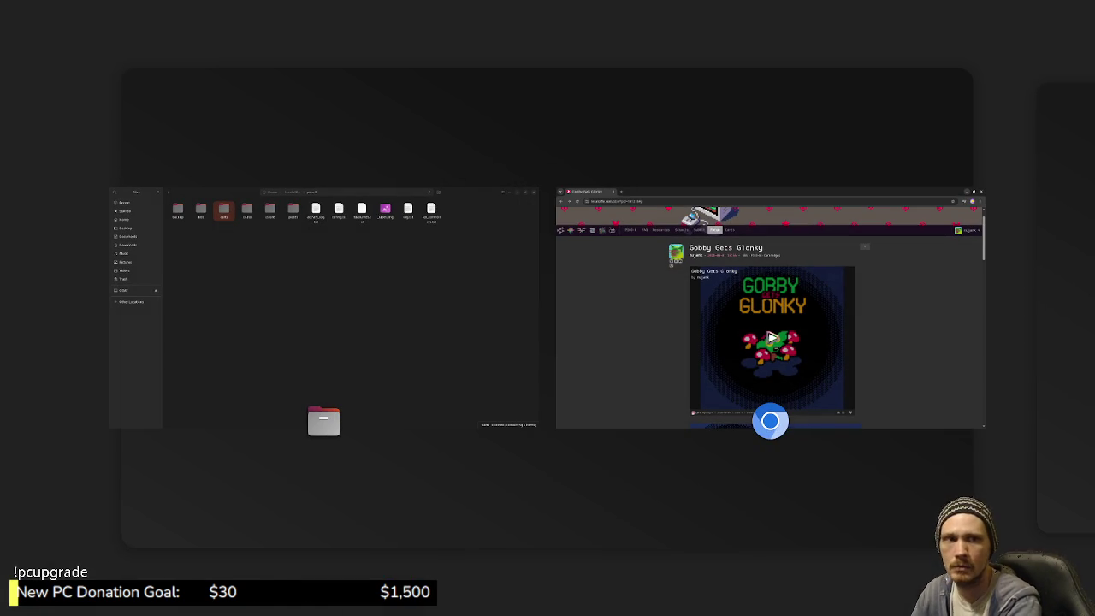
{"action": "key", "text": "super"}
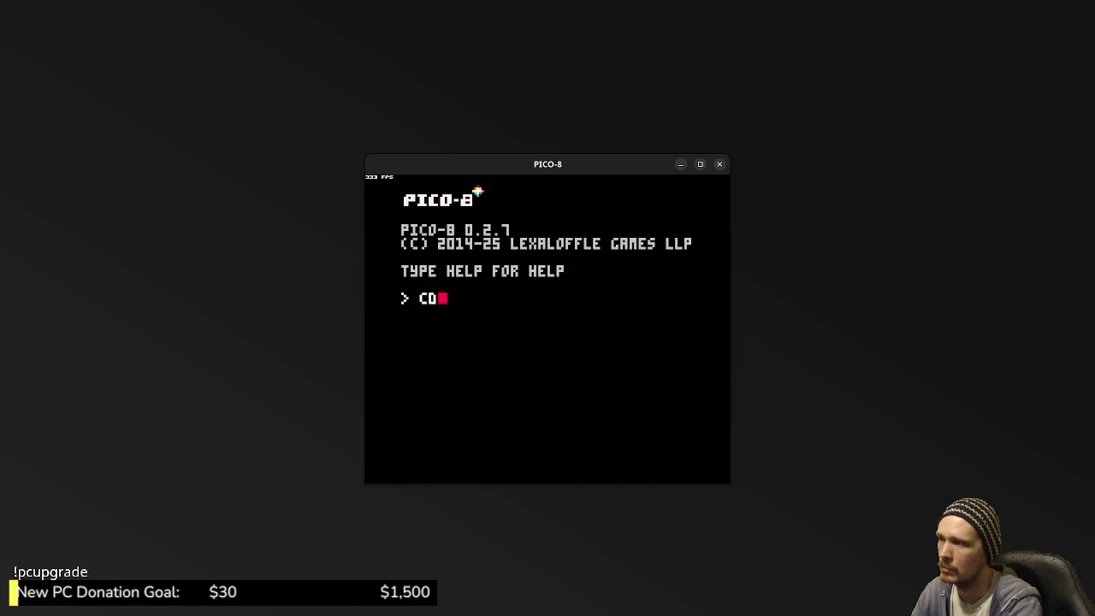
{"action": "type", "text": "CD TEST"}
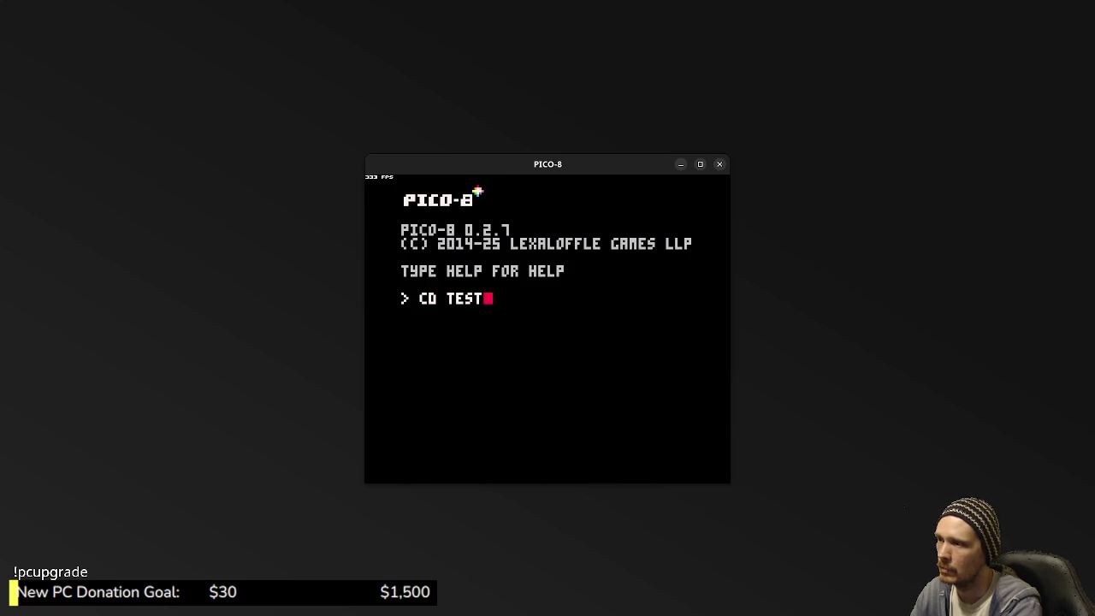
- Change into the tests folder, list its carts and load PUNCH.P8
{"action": "type", "text": "s"}
{"action": "key", "text": "Return"}
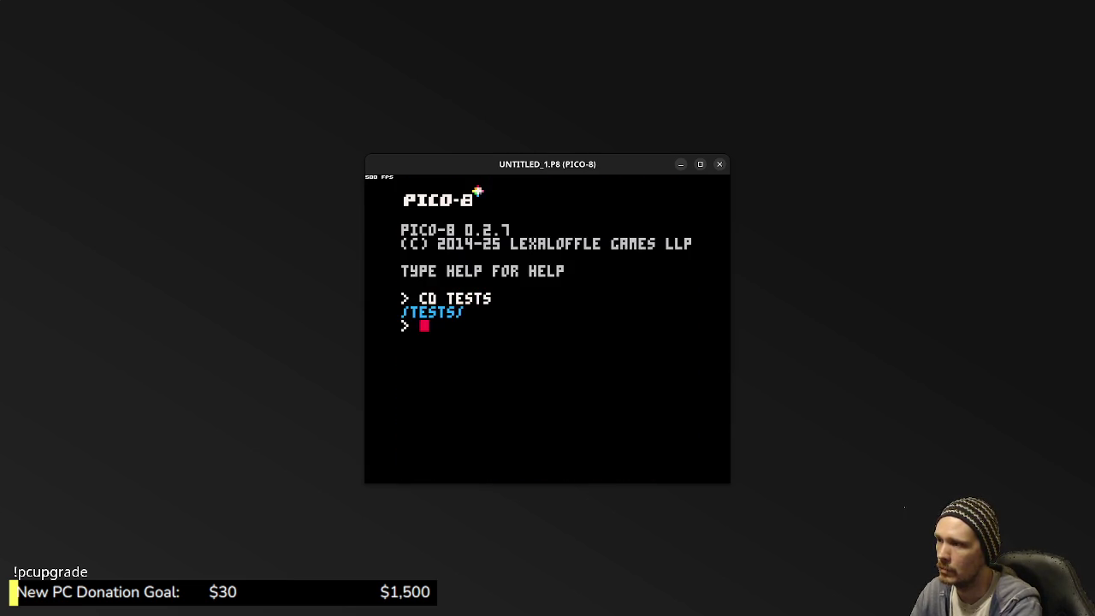
{"action": "type", "text": "LS"}
{"action": "key", "text": "Return"}
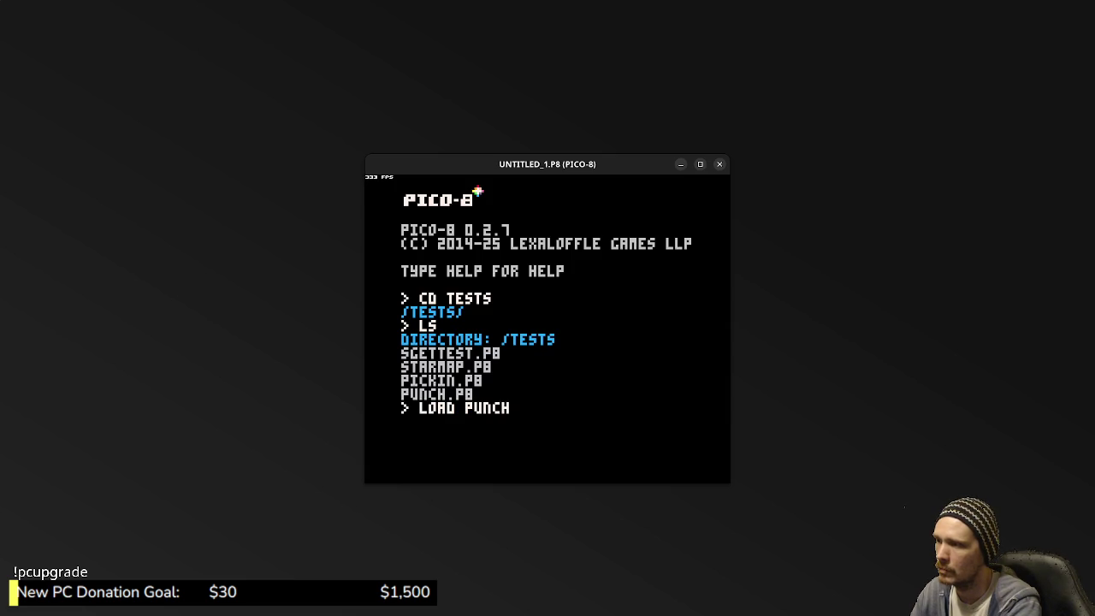
{"action": "key", "text": "Return"}
- Run PUNCH.P8 maximised, move the player left and right, then stop it
{"action": "key", "text": "ctrl+r"}
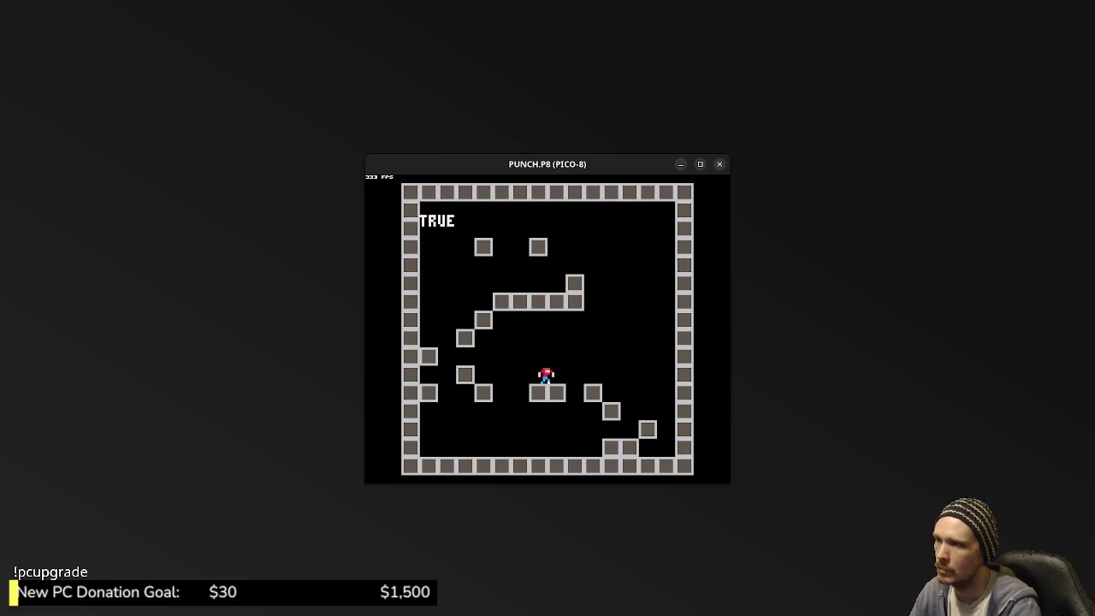
{"action": "left_click", "coordinate": [699, 164]}
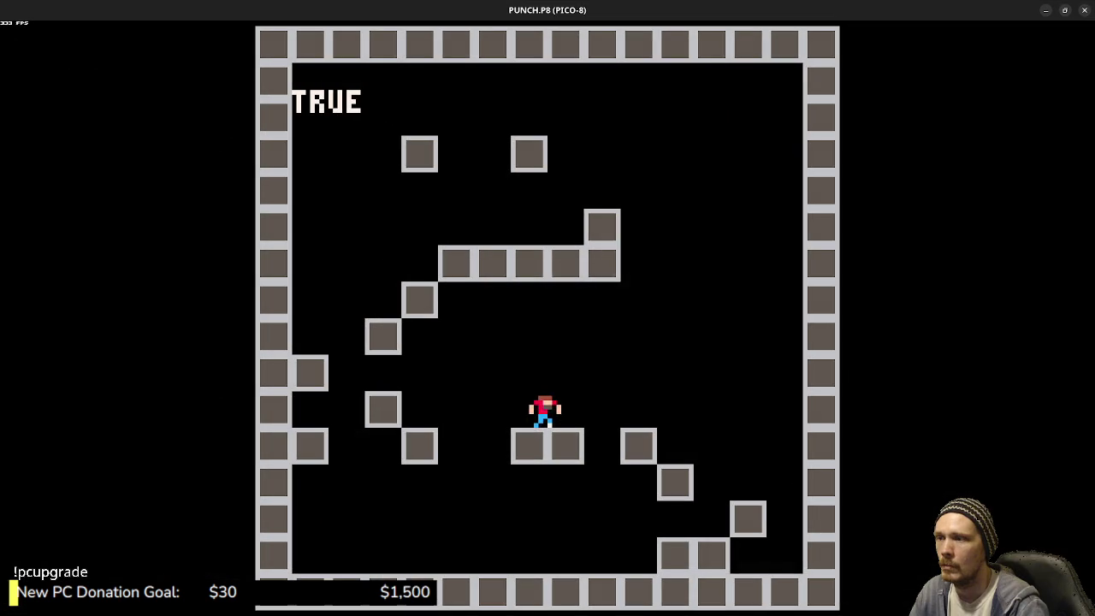
{"action": "key", "text": "Left"}
{"action": "key", "text": "Right"}
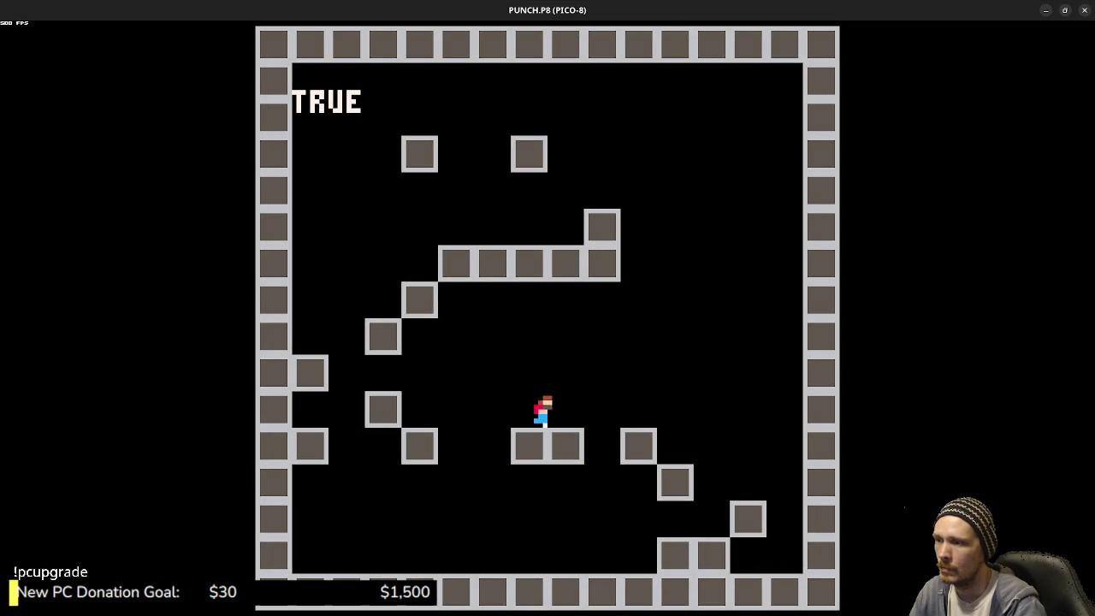
{"action": "key", "text": "Left"}
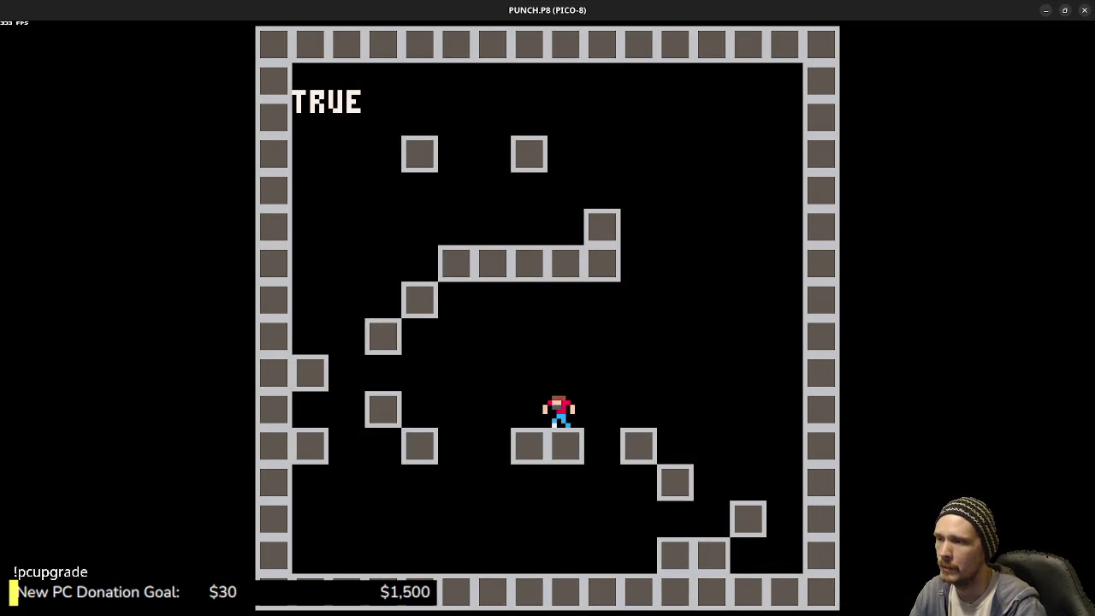
{"action": "key", "text": "Escape"}
{"action": "key", "text": "Escape"}
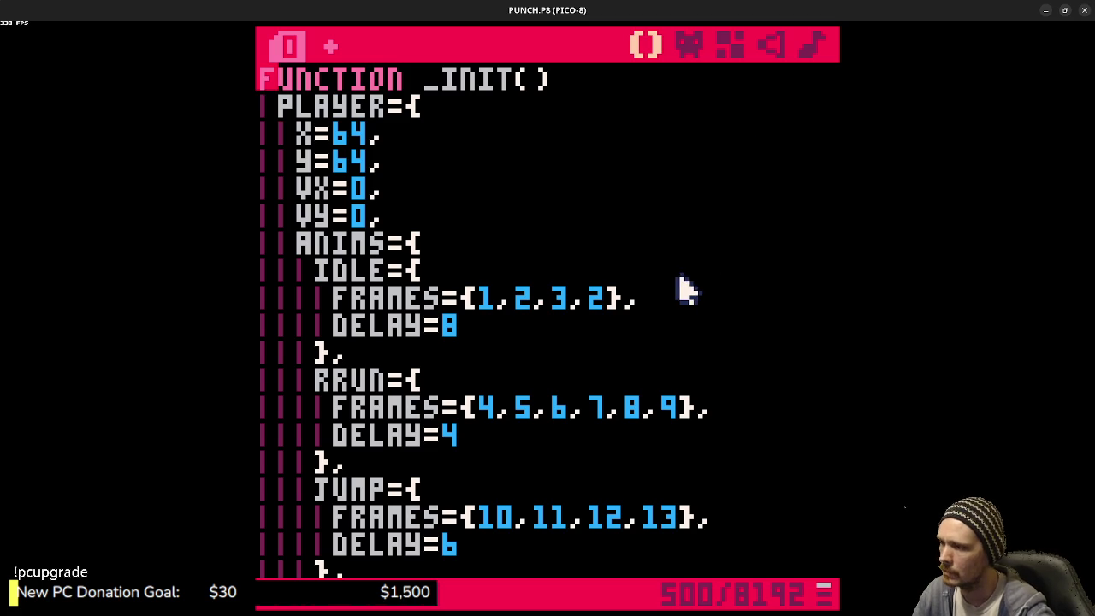
- Review the _DRAW animation code, selecting ANIMI and its FLR( frame-index expression
{"action": "scroll", "coordinate": [650, 301], "scroll_direction": "down", "scroll_amount": 15}
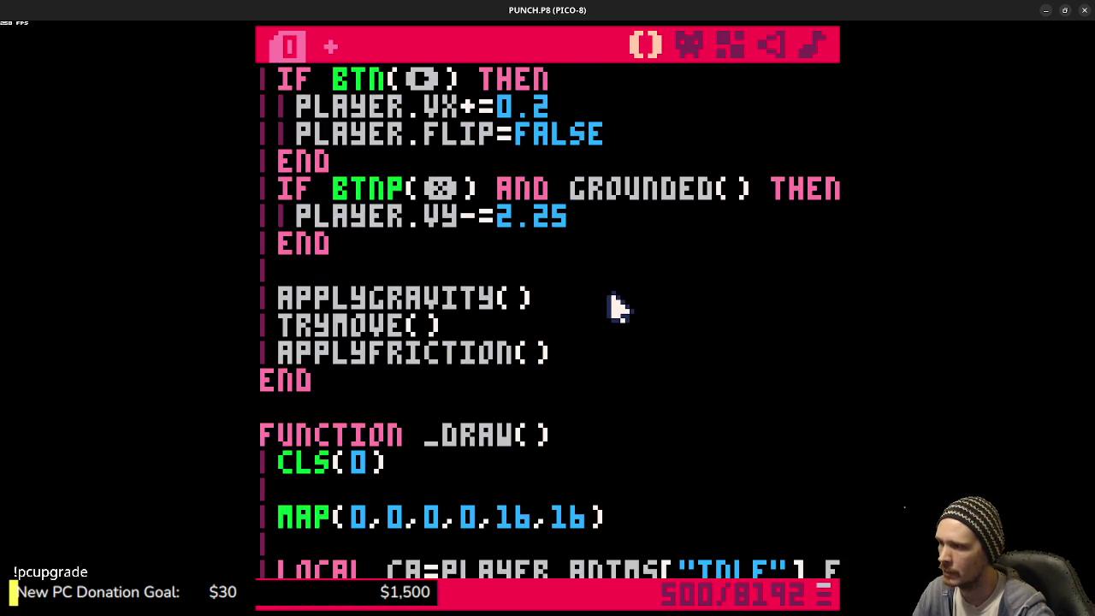
{"action": "scroll", "coordinate": [610, 301], "scroll_direction": "down", "scroll_amount": 2}
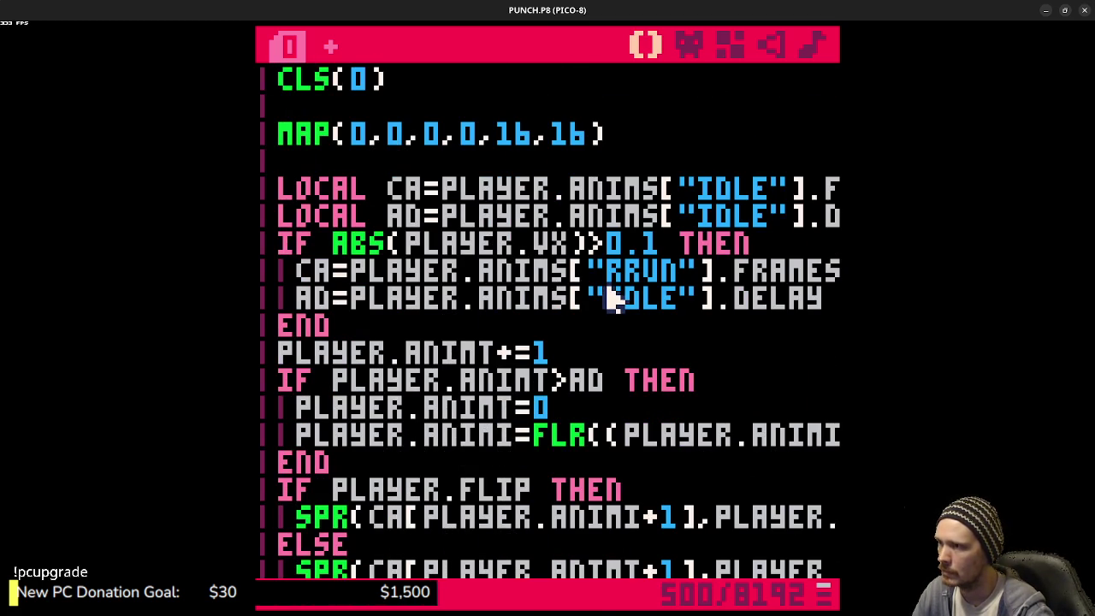
{"action": "scroll", "coordinate": [610, 295], "scroll_direction": "down", "scroll_amount": 7}
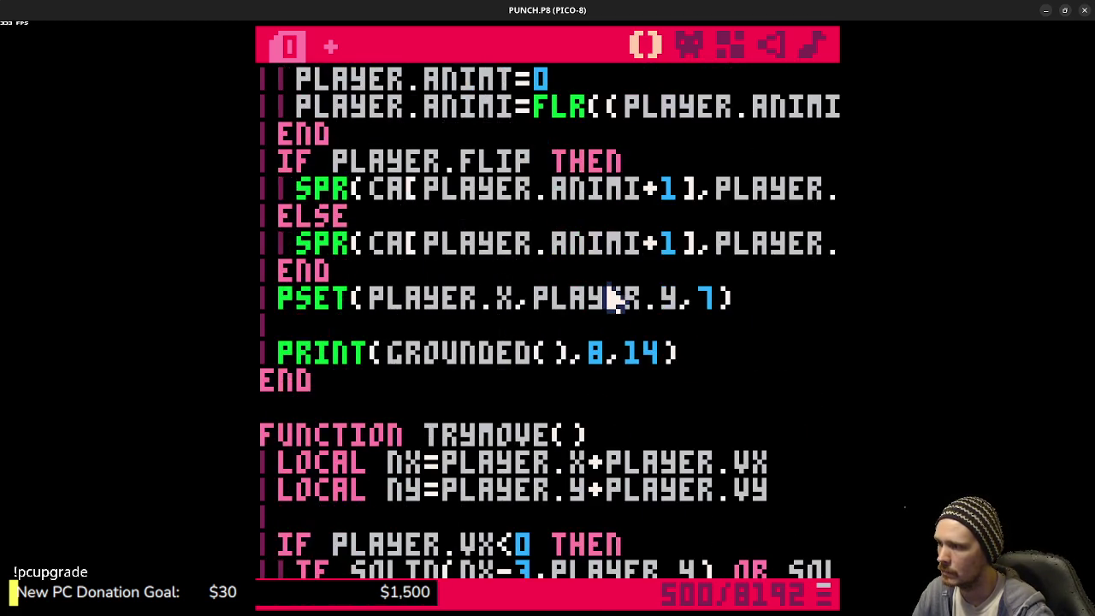
{"action": "scroll", "coordinate": [610, 299], "scroll_direction": "up", "scroll_amount": 4}
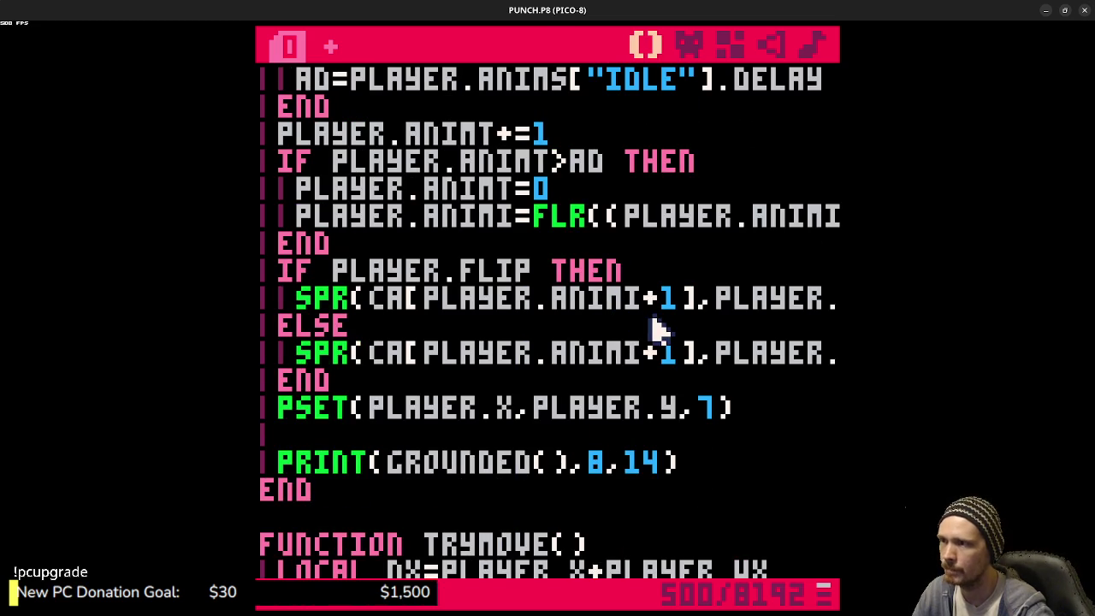
{"action": "scroll", "coordinate": [658, 328], "scroll_direction": "up", "scroll_amount": 1}
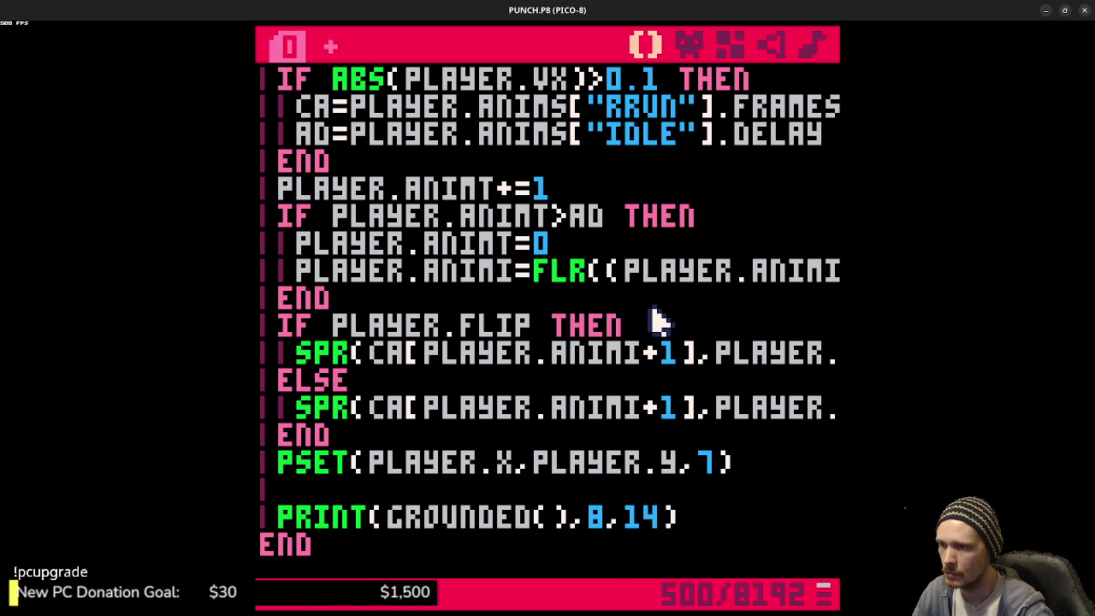
{"action": "scroll", "coordinate": [659, 322], "scroll_direction": "up", "scroll_amount": 1}
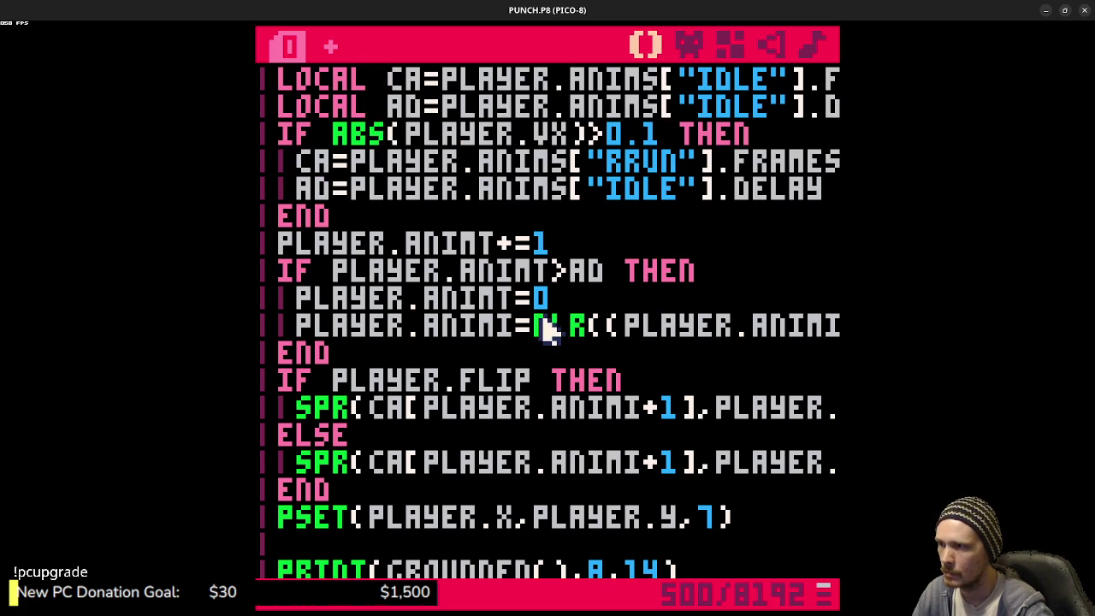
{"action": "double_click", "coordinate": [490, 326]}
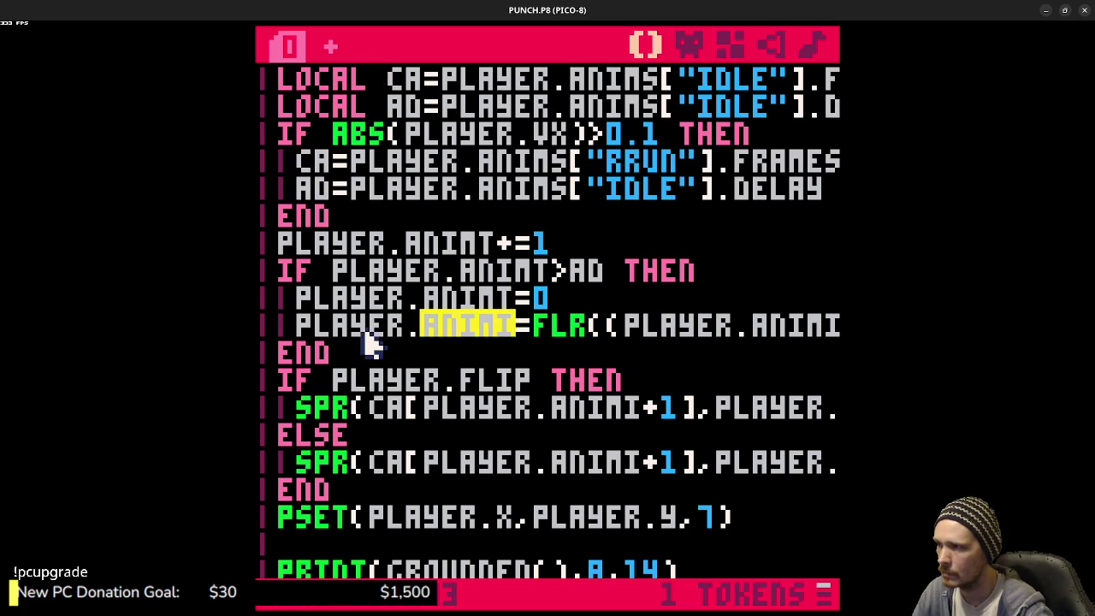
{"action": "double_click", "coordinate": [473, 337]}
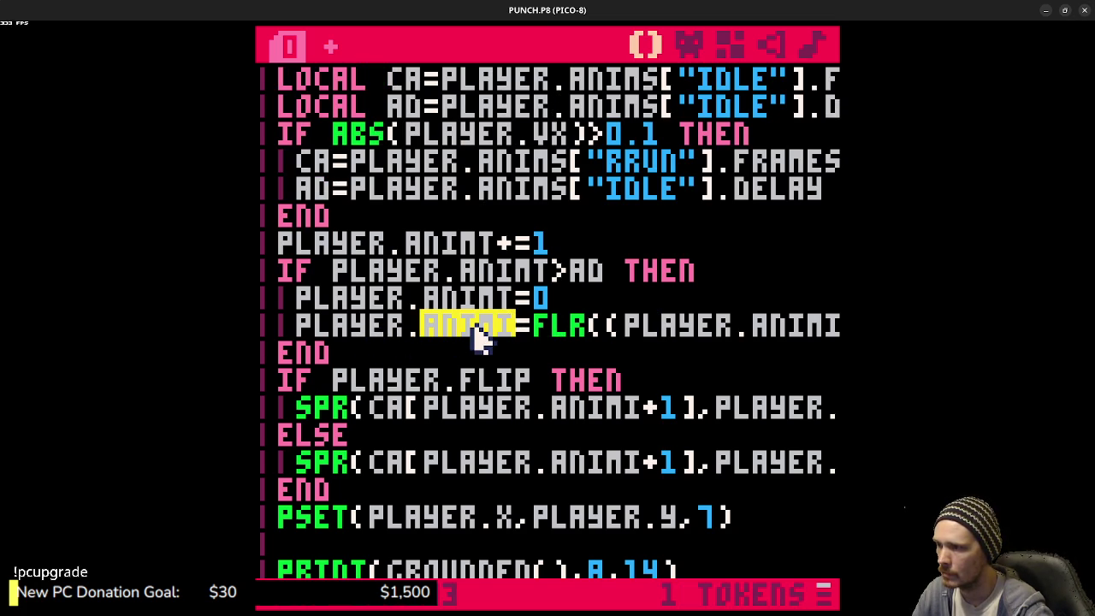
{"action": "left_click", "coordinate": [630, 341]}
{"action": "left_click_drag", "start_coordinate": [532, 330], "coordinate": [851, 333]}
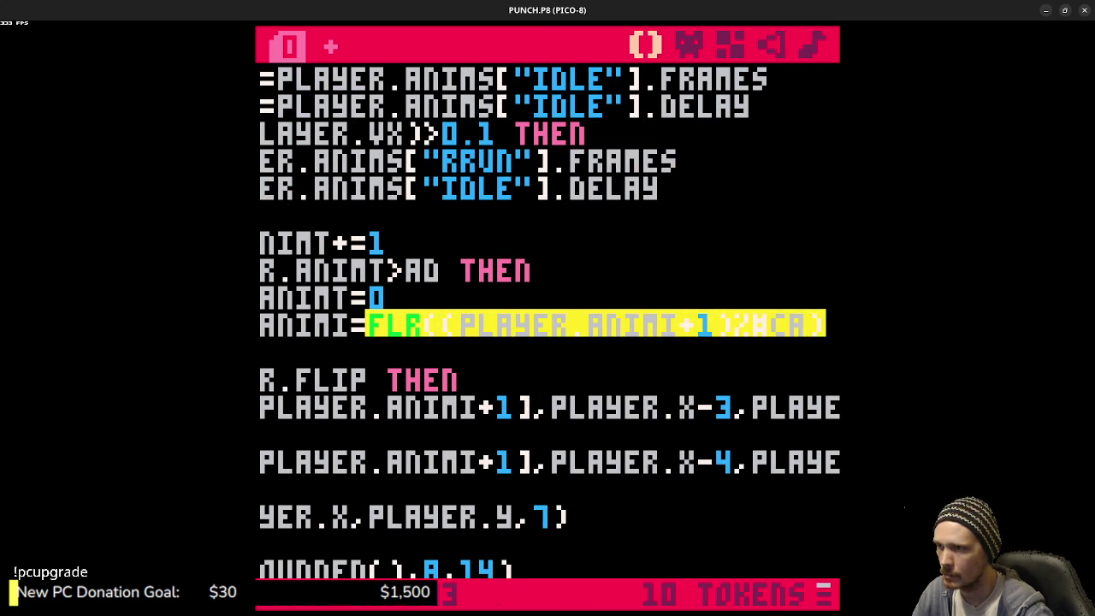
{"action": "mouse_move", "coordinate": [834, 334]}
{"action": "left_mouse_down"}
{"action": "mouse_move", "coordinate": [265, 340]}
{"action": "mouse_move", "coordinate": [443, 336]}
{"action": "left_mouse_up"}
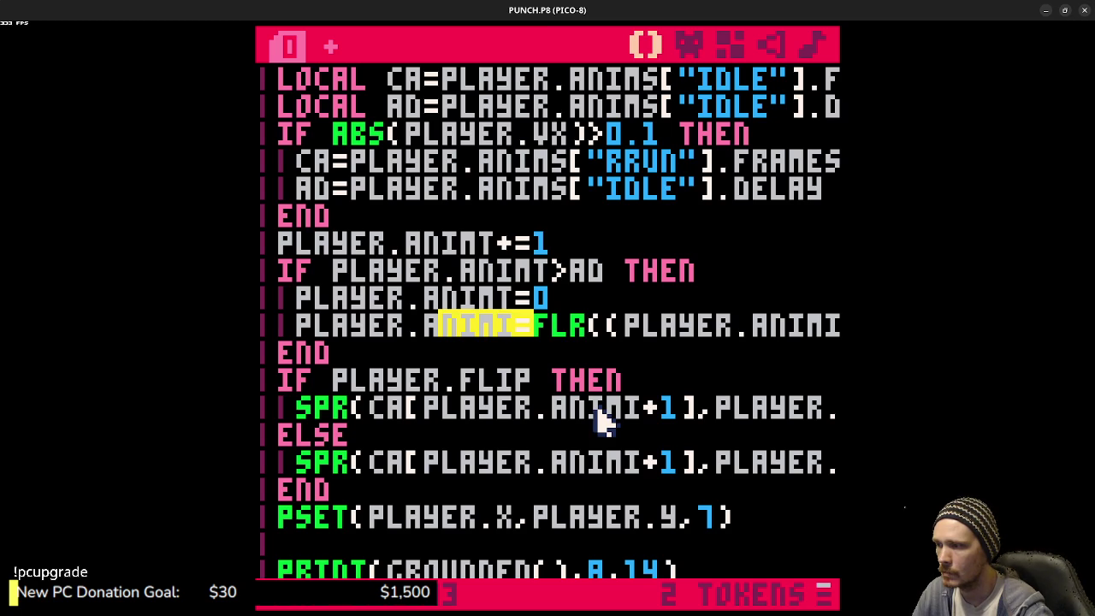
- Run the cart and move the player right and back left
{"action": "key", "text": "ctrl+r"}
{"action": "key", "text": "Right"}
{"action": "key", "text": "Left"}
- Jump the player onto the step, down the stairs, back up and onto the left platform
{"action": "key", "text": "Right"}
{"action": "key", "text": "z"}
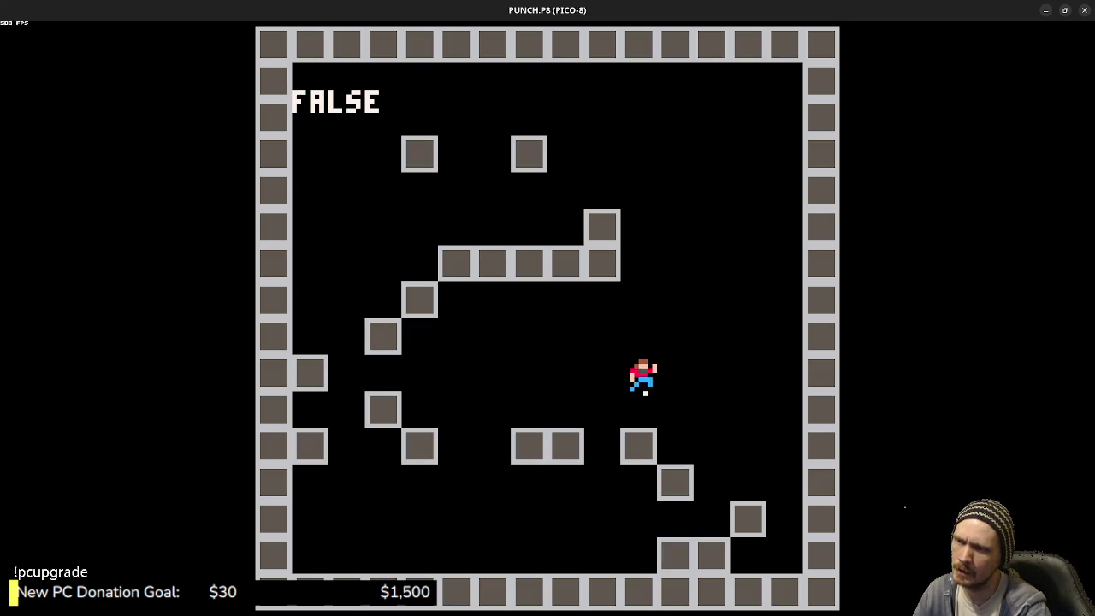
{"action": "key", "text": "Right"}
{"action": "key", "text": "Left"}
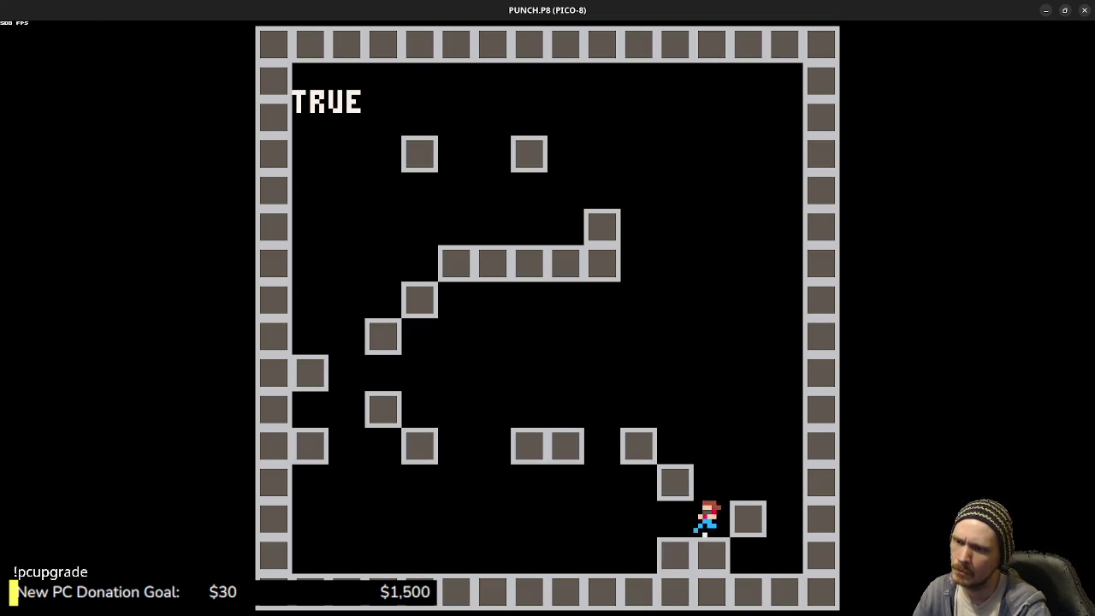
{"action": "key", "text": "Left"}
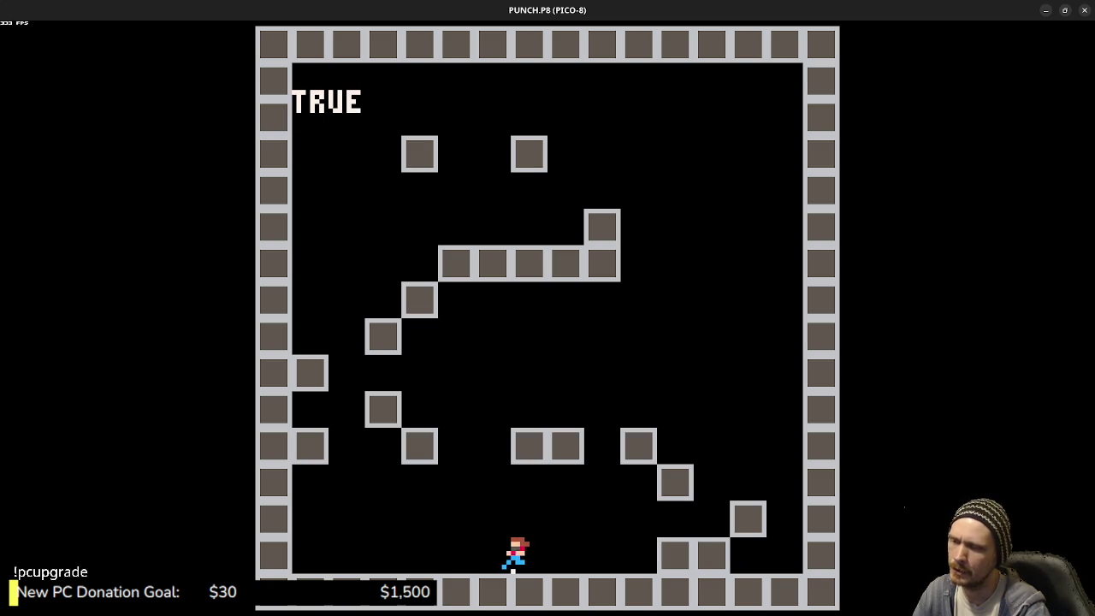
{"action": "key", "text": "Right"}
{"action": "key", "text": "z"}
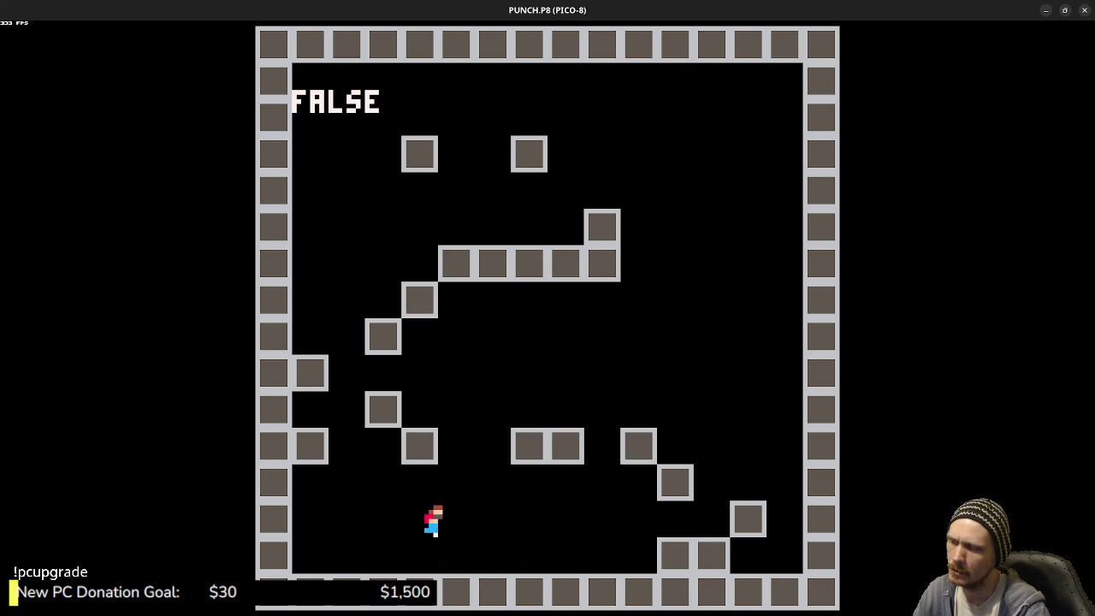
{"action": "key", "text": "Right"}
{"action": "key", "text": "z"}
{"action": "key", "text": "z"}
{"action": "key", "text": "Left"}
{"action": "key", "text": "z"}
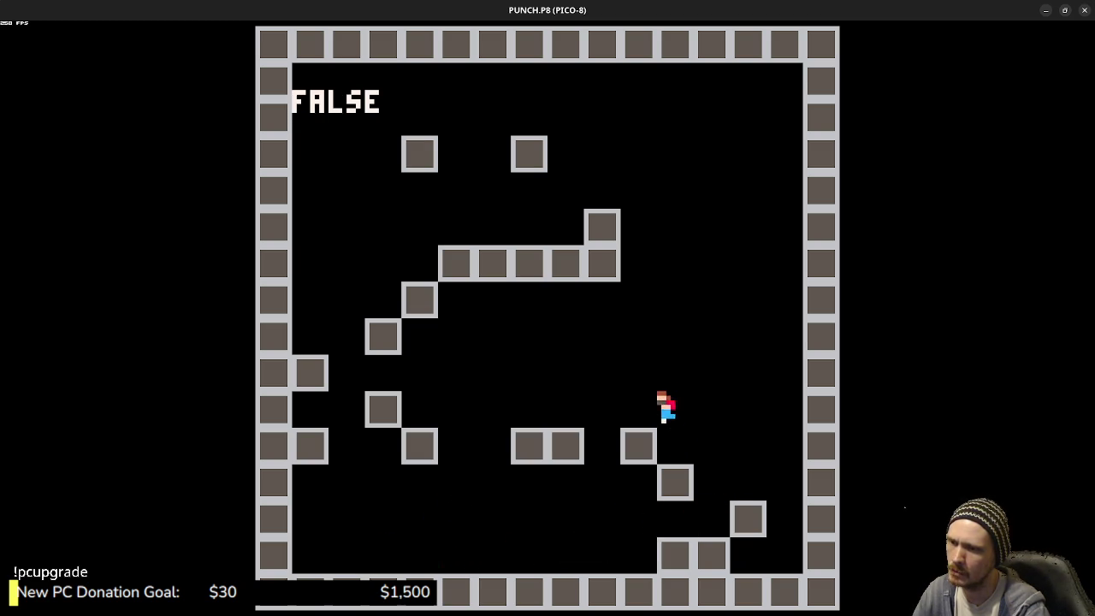
{"action": "key", "text": "z"}
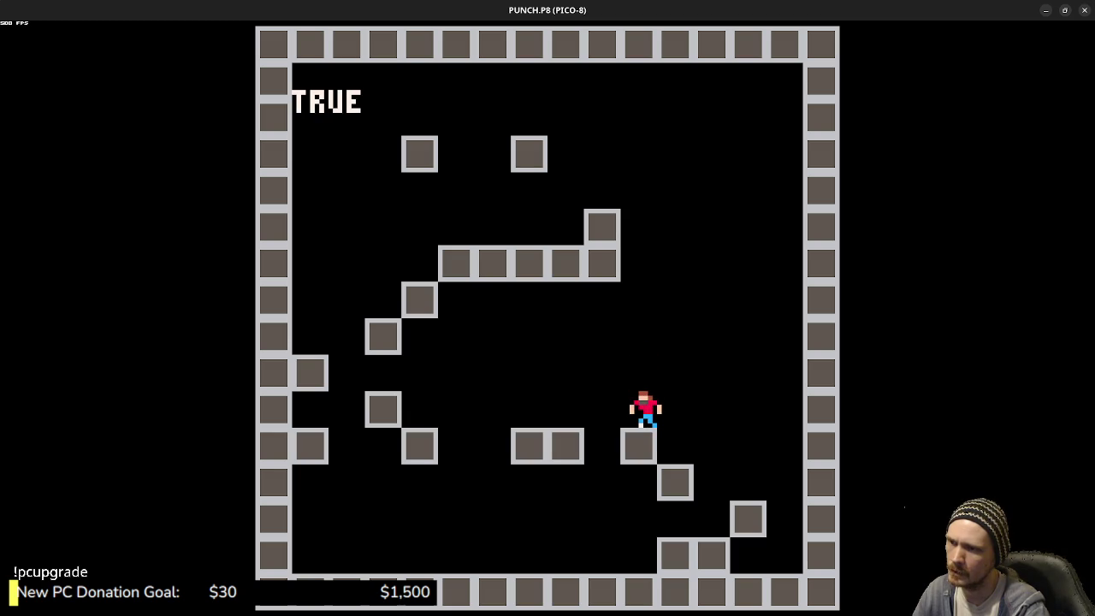
{"action": "key", "text": "Left"}
{"action": "key", "text": "z"}
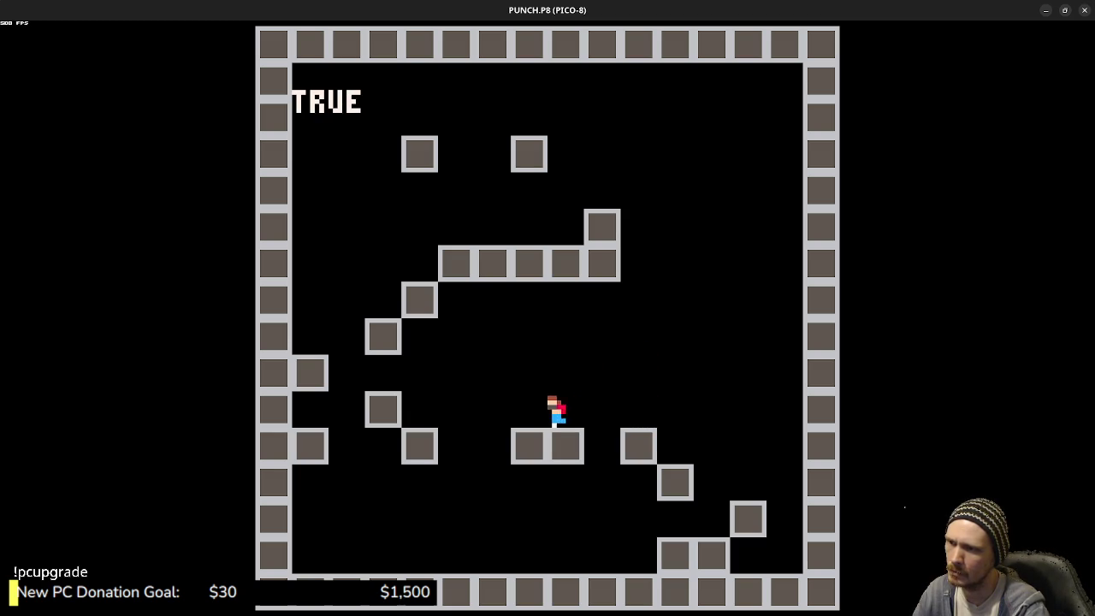
- Run the player back and forth on the platforms to watch the run animation
{"action": "key", "text": "Right"}
{"action": "key", "text": "Left"}
{"action": "key", "text": "Right"}
{"action": "key", "text": "Left"}
{"action": "key", "text": "Right"}
{"action": "key", "text": "Left"}
{"action": "key", "text": "Right"}
{"action": "key", "text": "Left"}
{"action": "key", "text": "Left"}
{"action": "key", "text": "Right"}
{"action": "key", "text": "Left"}
{"action": "key", "text": "Left"}
{"action": "key", "text": "Right"}
{"action": "key", "text": "Left"}
{"action": "key", "text": "Right"}
{"action": "key", "text": "Left"}
- Jump the player across the blocks and gaps, then exit back to the code
{"action": "key", "text": "Right"}
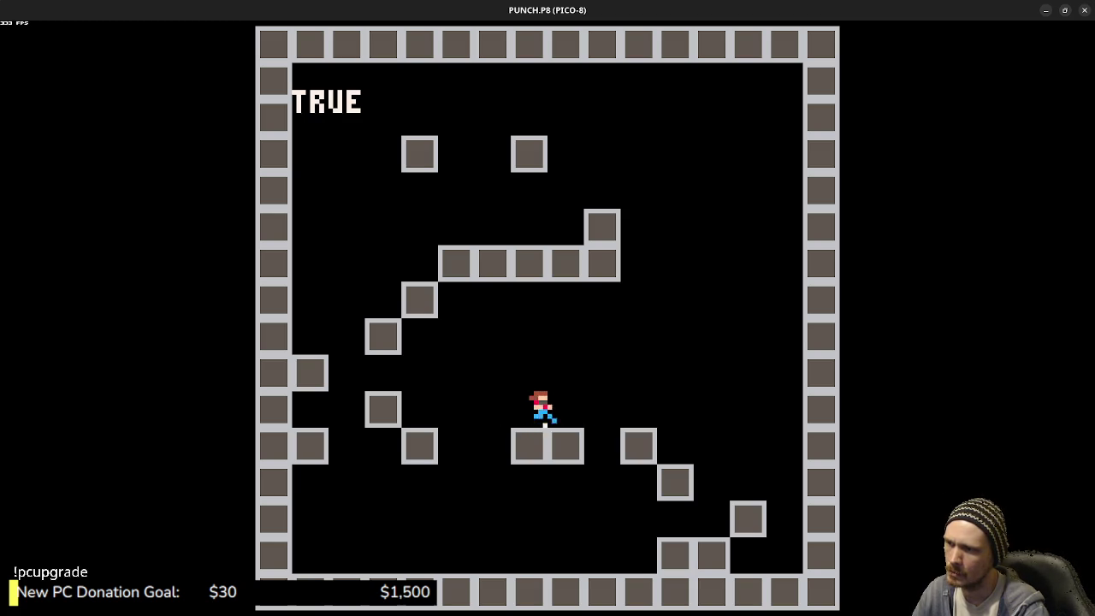
{"action": "key", "text": "z"}
{"action": "key", "text": "Left"}
{"action": "key", "text": "z"}
{"action": "key", "text": "Right"}
{"action": "key", "text": "z"}
{"action": "key", "text": "z"}
{"action": "key", "text": "z"}
{"action": "key", "text": "Left"}
{"action": "key", "text": "z"}
{"action": "key", "text": "z"}
{"action": "key", "text": "z"}
{"action": "key", "text": "Right"}
{"action": "key", "text": "z"}
{"action": "key", "text": "z"}
{"action": "key", "text": "z"}
{"action": "key", "text": "z"}
{"action": "key", "text": "Left"}
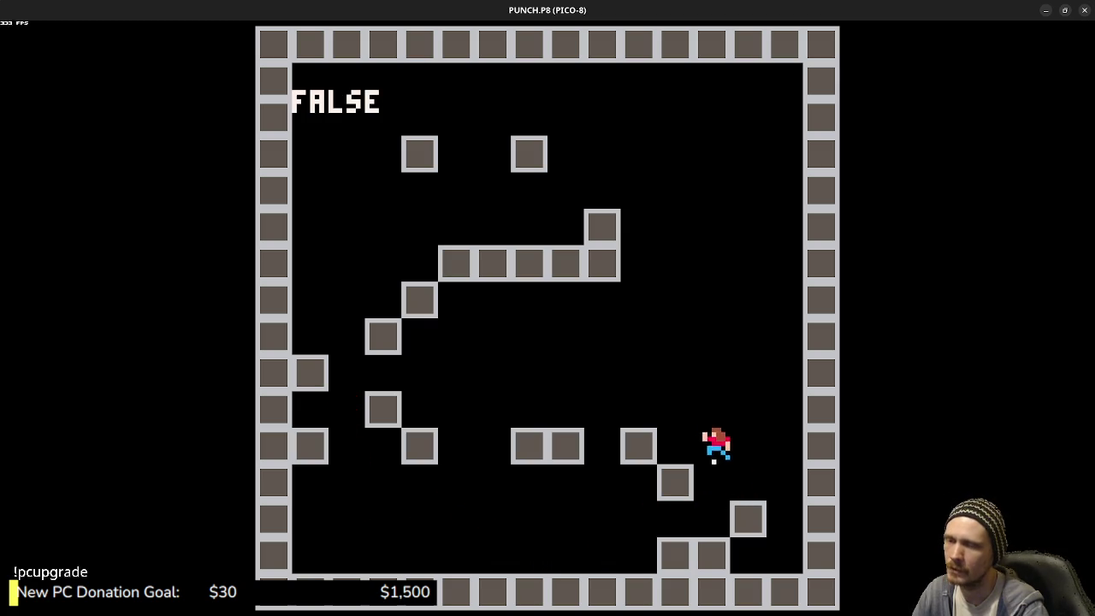
{"action": "key", "text": "z"}
{"action": "key", "text": "z"}
{"action": "key", "text": "z"}
{"action": "key", "text": "x"}
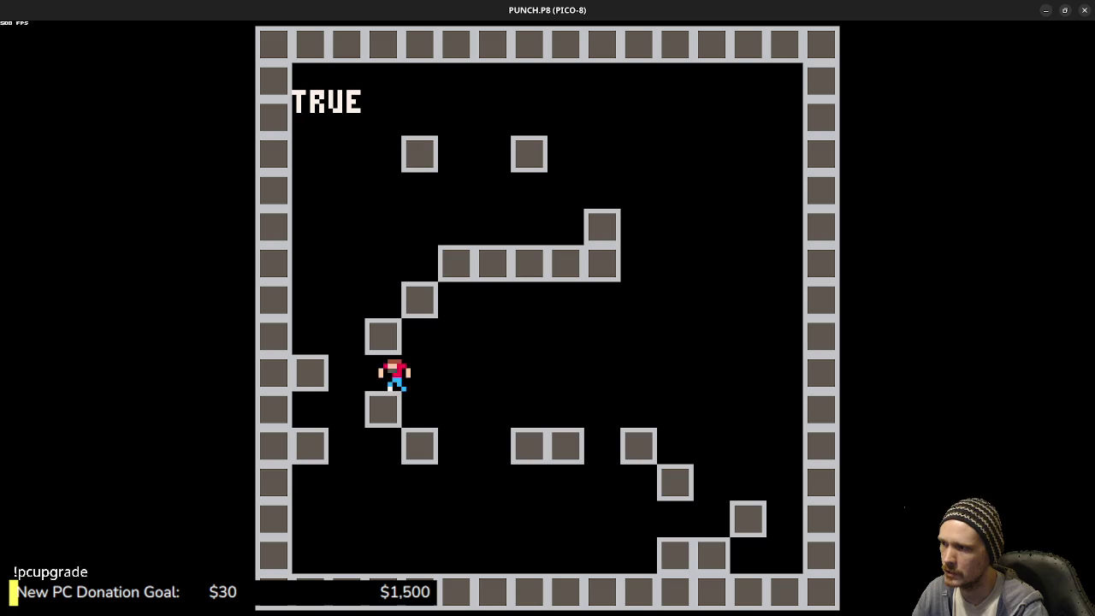
{"action": "key", "text": "Right"}
{"action": "key", "text": "z"}
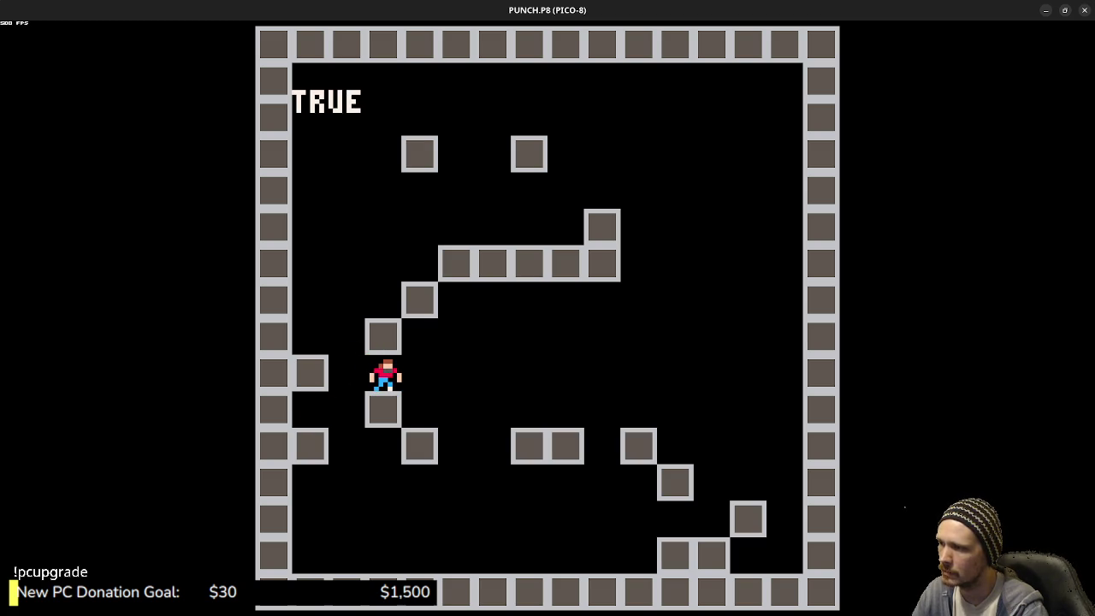
{"action": "key", "text": "Escape"}
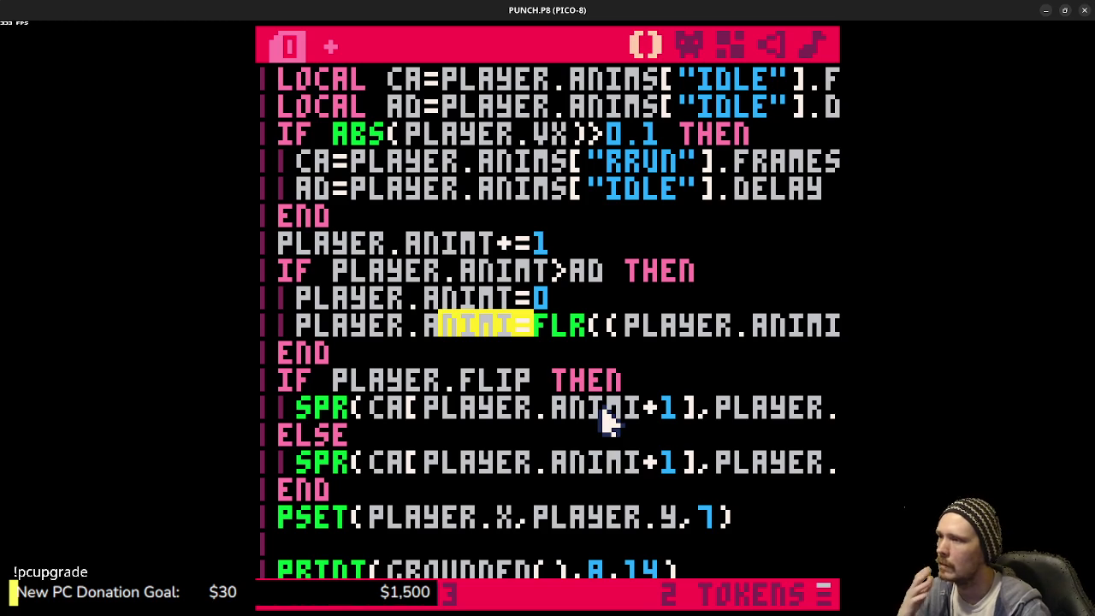
- Replace IDLE with RRUN on the running branch's delay line and save the cartridge
{"action": "scroll", "coordinate": [526, 329], "scroll_direction": "up", "scroll_amount": 2}
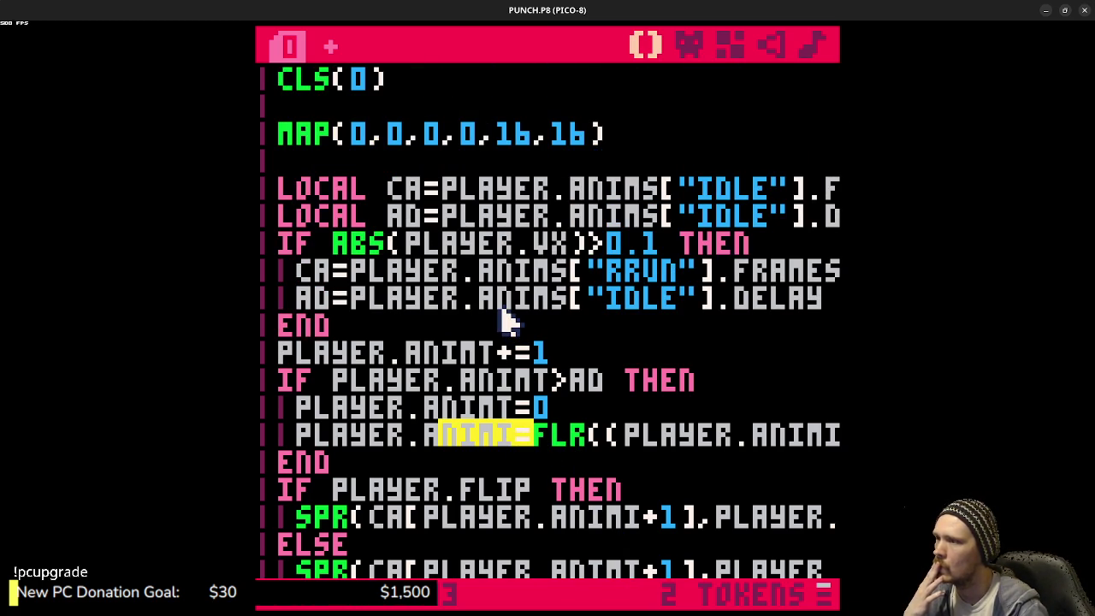
{"action": "double_click", "coordinate": [630, 274]}
{"action": "key", "text": "ctrl+c"}
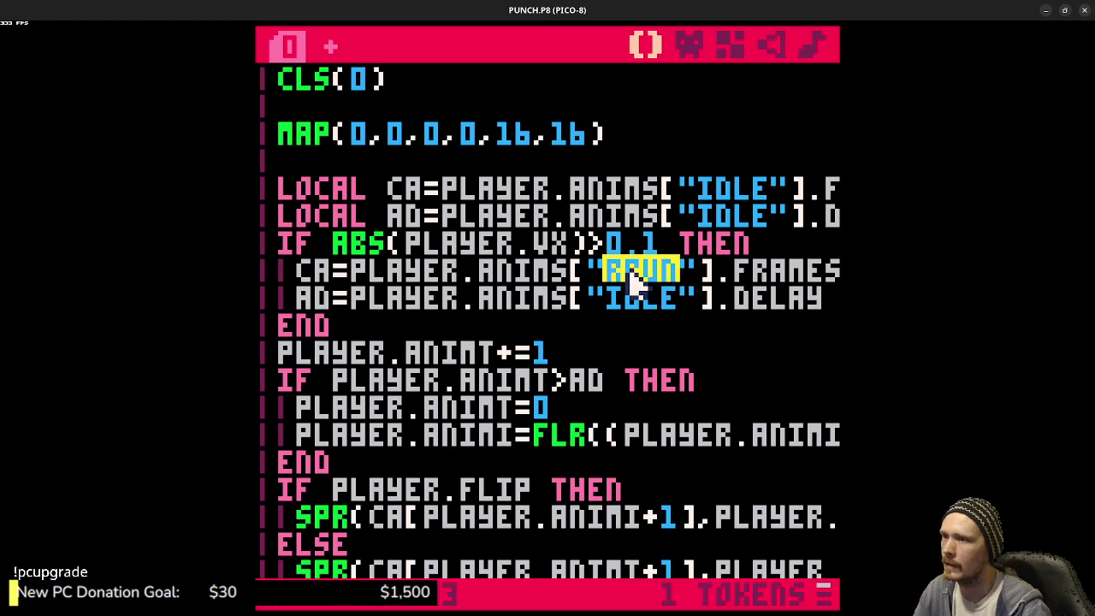
{"action": "double_click", "coordinate": [637, 299]}
{"action": "key", "text": "ctrl+v"}
{"action": "key", "text": "ctrl+s"}
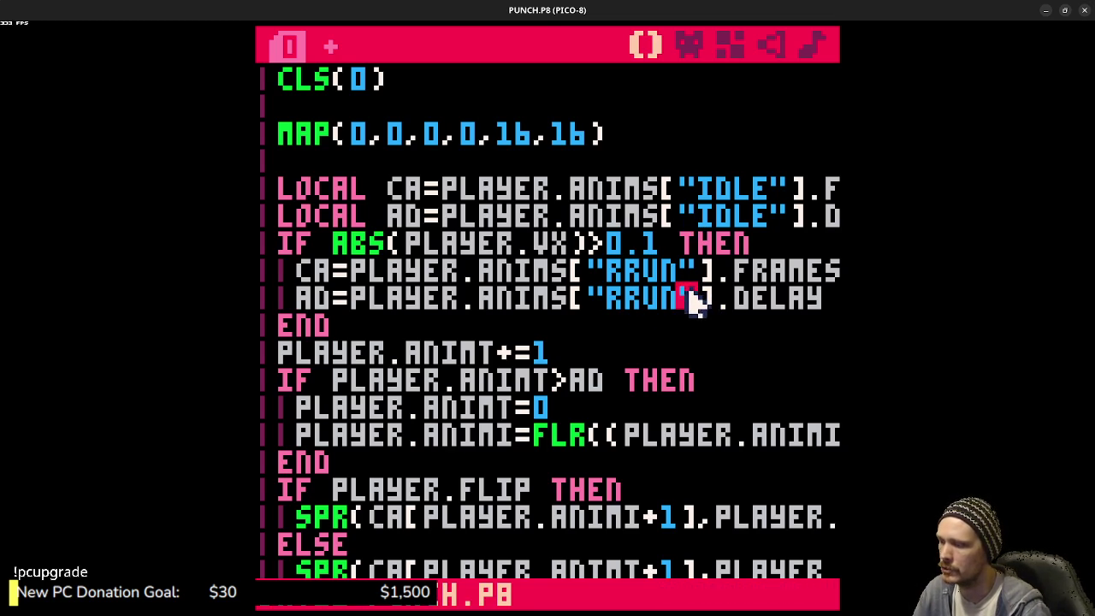
- Play-test the RRUN delay change by running the player left and right
{"action": "key", "text": "ctrl+r"}
{"action": "key", "text": "Left"}
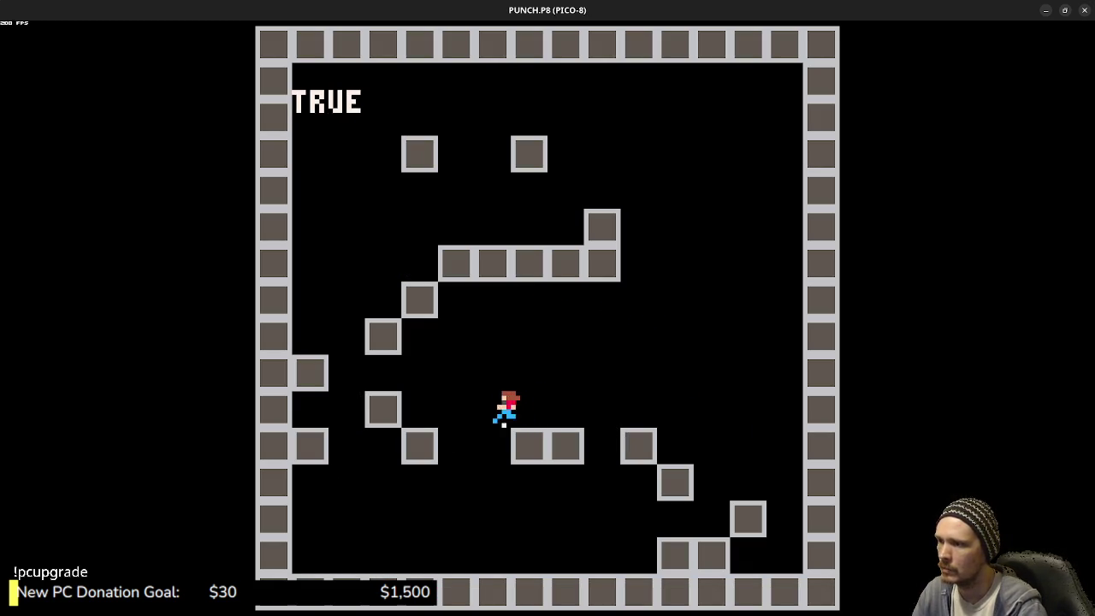
{"action": "key", "text": "Right"}
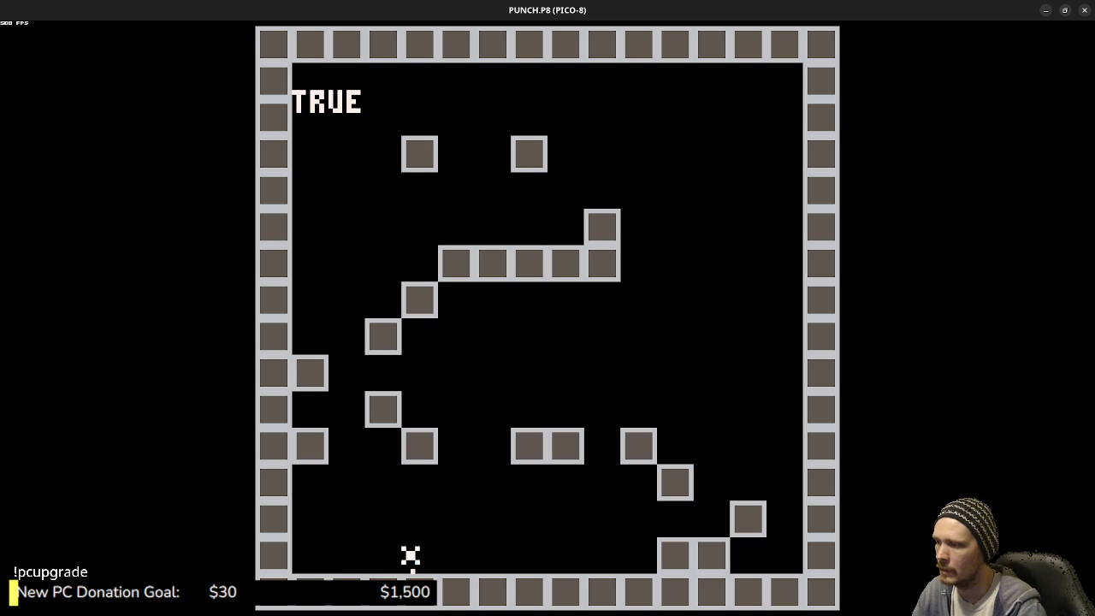
{"action": "key", "text": "Escape"}
{"action": "key", "text": "Escape"}
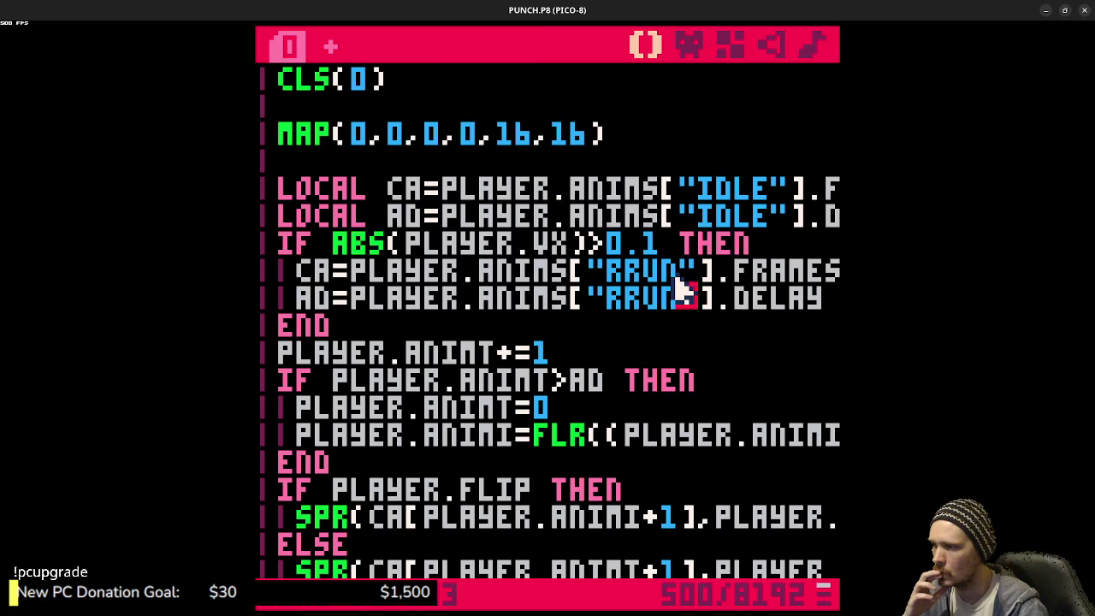
{"action": "scroll", "coordinate": [678, 291], "scroll_direction": "down", "scroll_amount": 2}
{"action": "scroll", "coordinate": [676, 288], "scroll_direction": "up", "scroll_amount": 3}
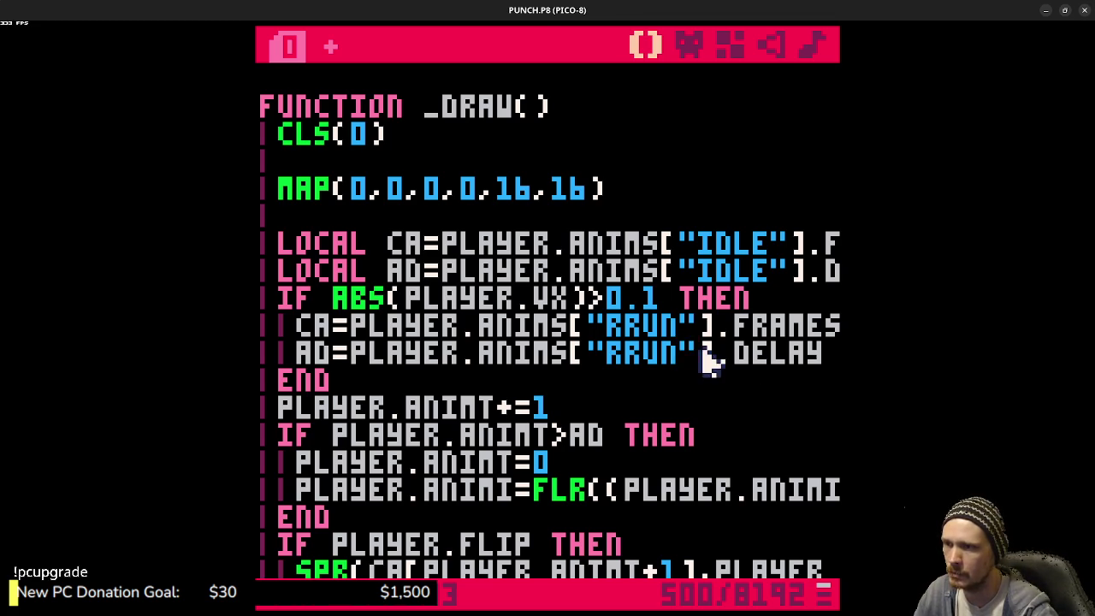
{"action": "left_click_drag", "start_coordinate": [768, 351], "coordinate": [826, 352]}
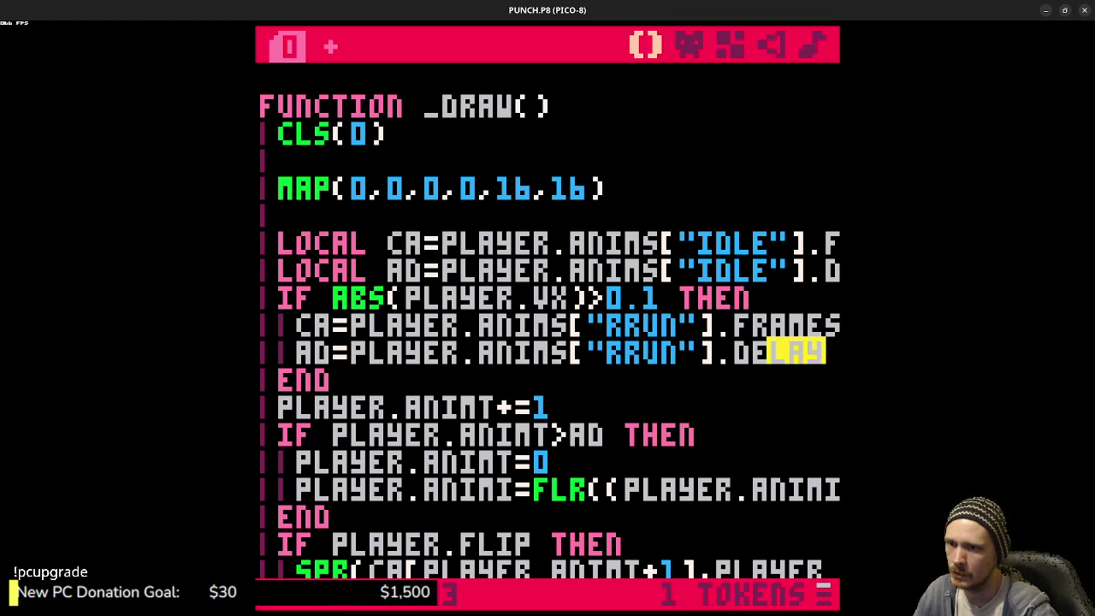
{"action": "left_click", "coordinate": [806, 351]}
{"action": "key", "text": "Right"}
{"action": "key", "text": "Right"}
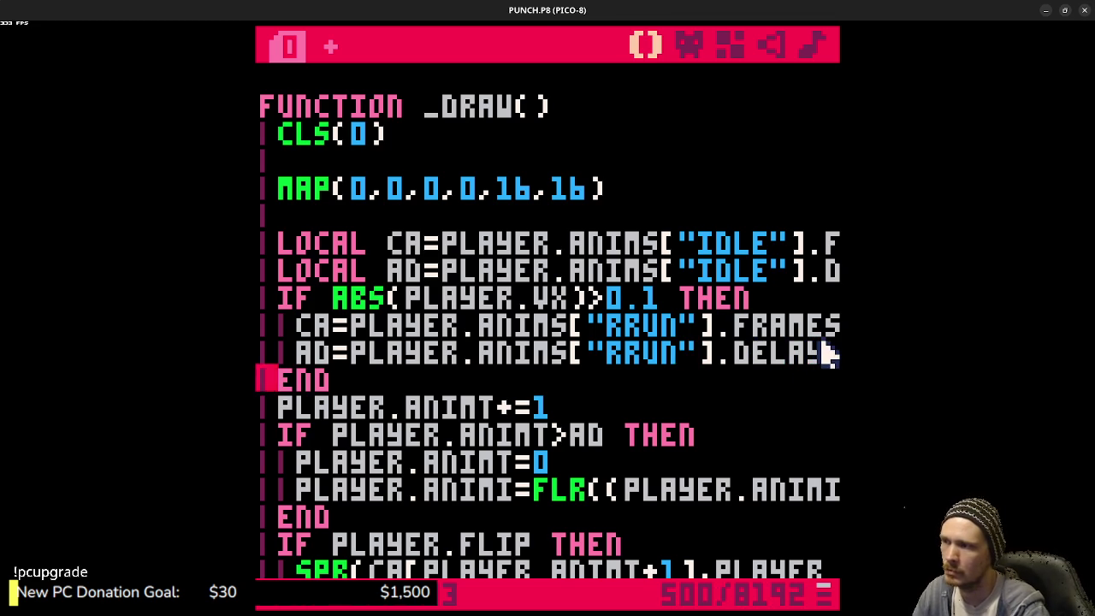
{"action": "left_click", "coordinate": [826, 351]}
{"action": "key", "text": "Right"}
{"action": "key", "text": "Right"}
{"action": "key", "text": "Left"}
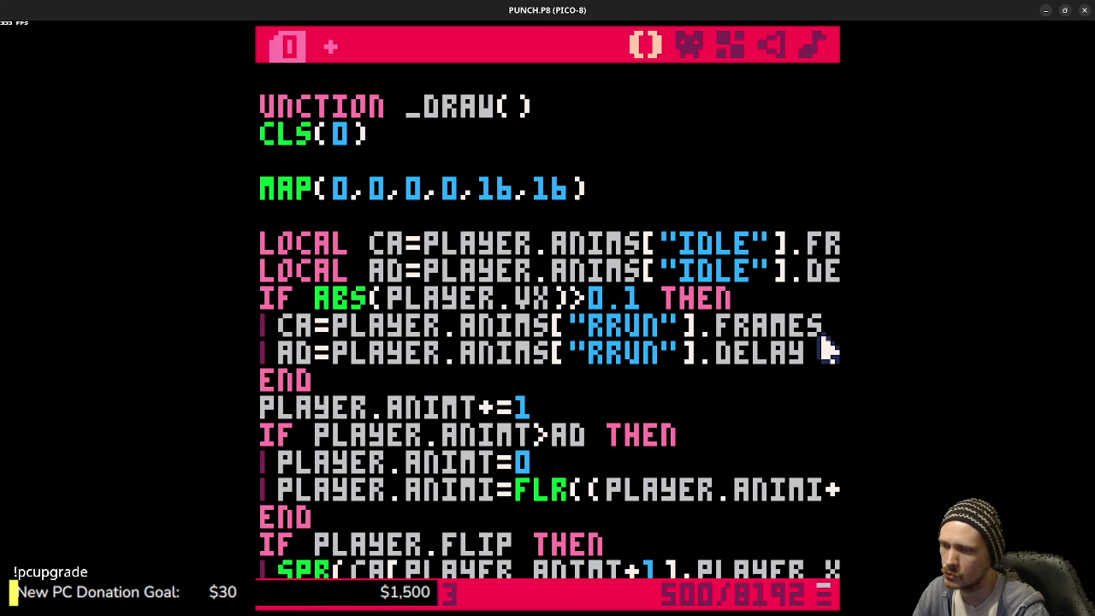
{"action": "key", "text": "Down"}
{"action": "key", "text": "Down"}
{"action": "key", "text": "Down"}
{"action": "key", "text": "Right"}
{"action": "key", "text": "Right"}
{"action": "key", "text": "Right"}
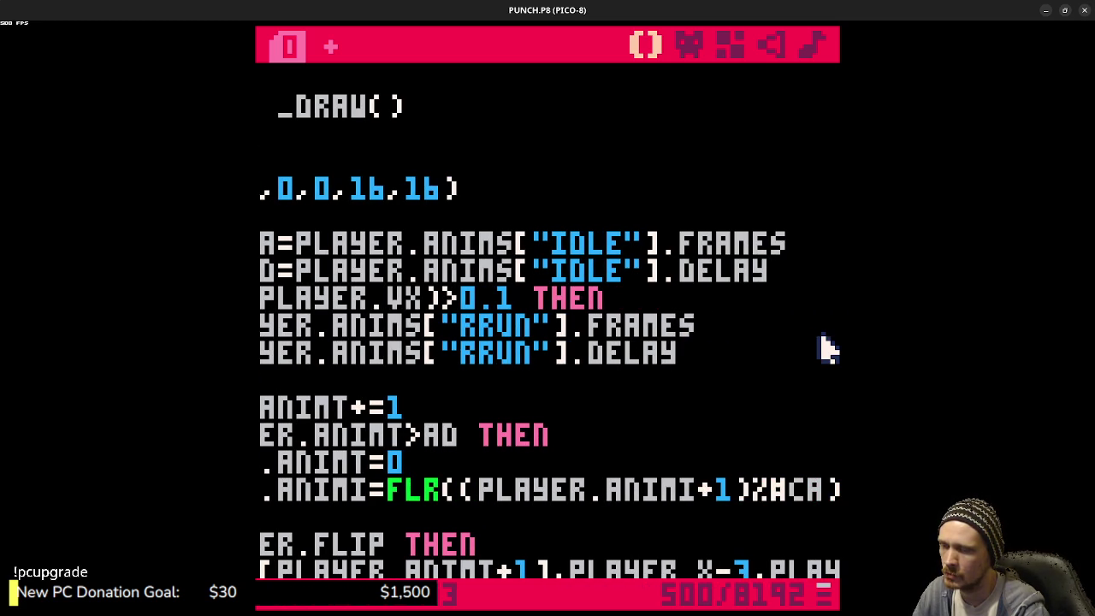
{"action": "key", "text": "ctrl+r"}
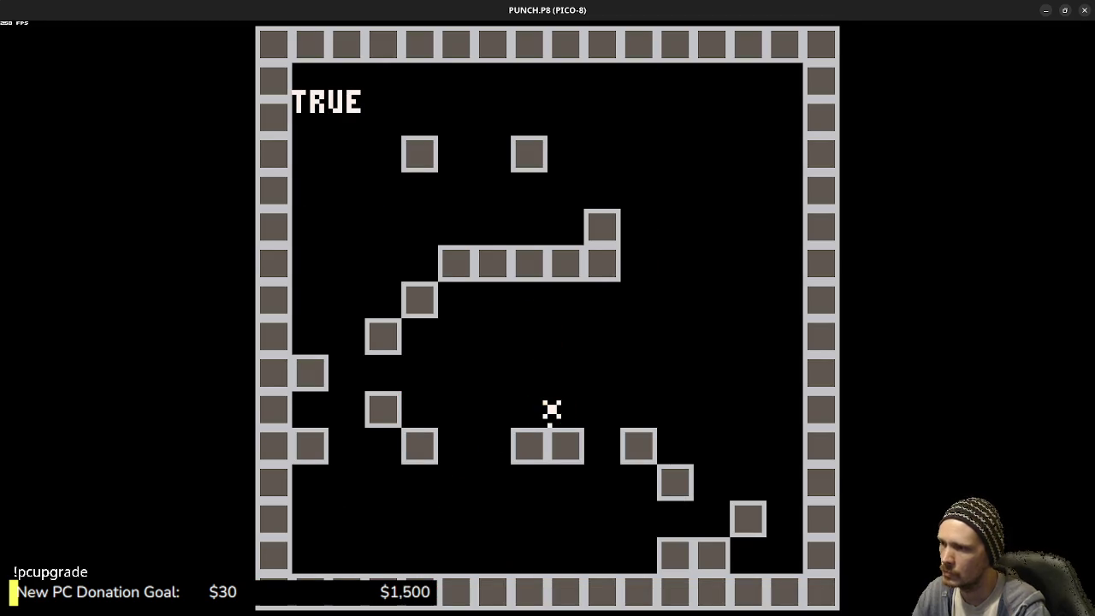
{"action": "key", "text": "Escape"}
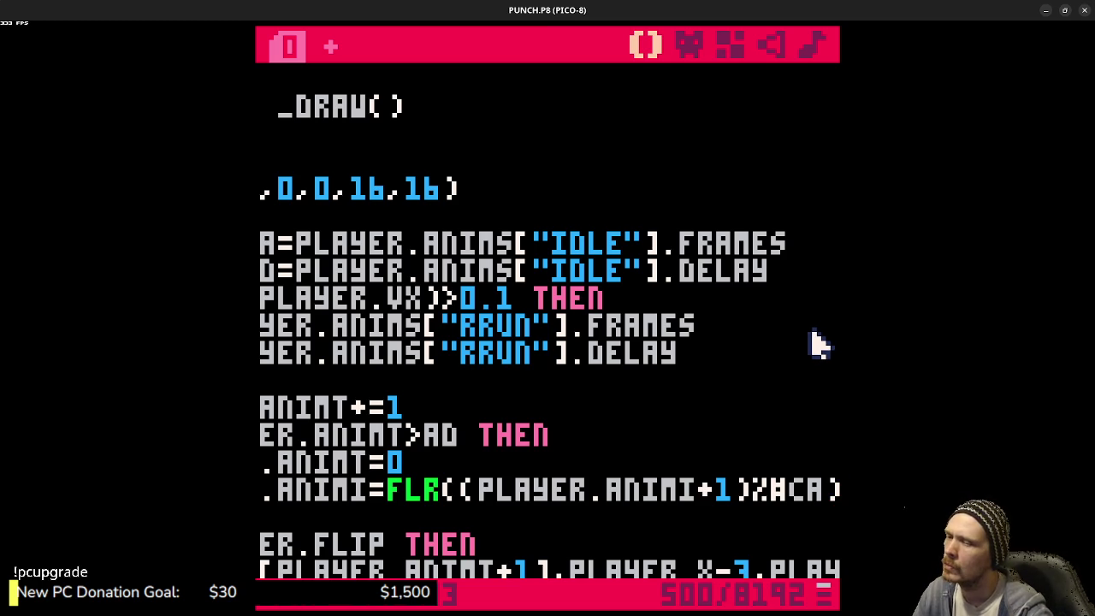
{"action": "double_click", "coordinate": [486, 491]}
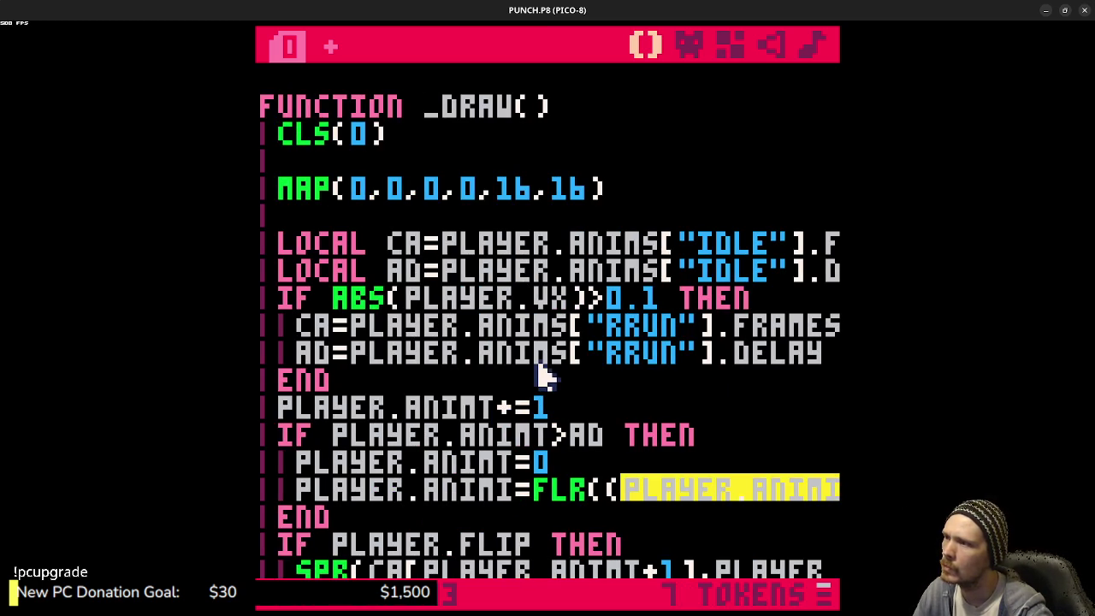
{"action": "scroll", "coordinate": [540, 374], "scroll_direction": "down", "scroll_amount": 5}
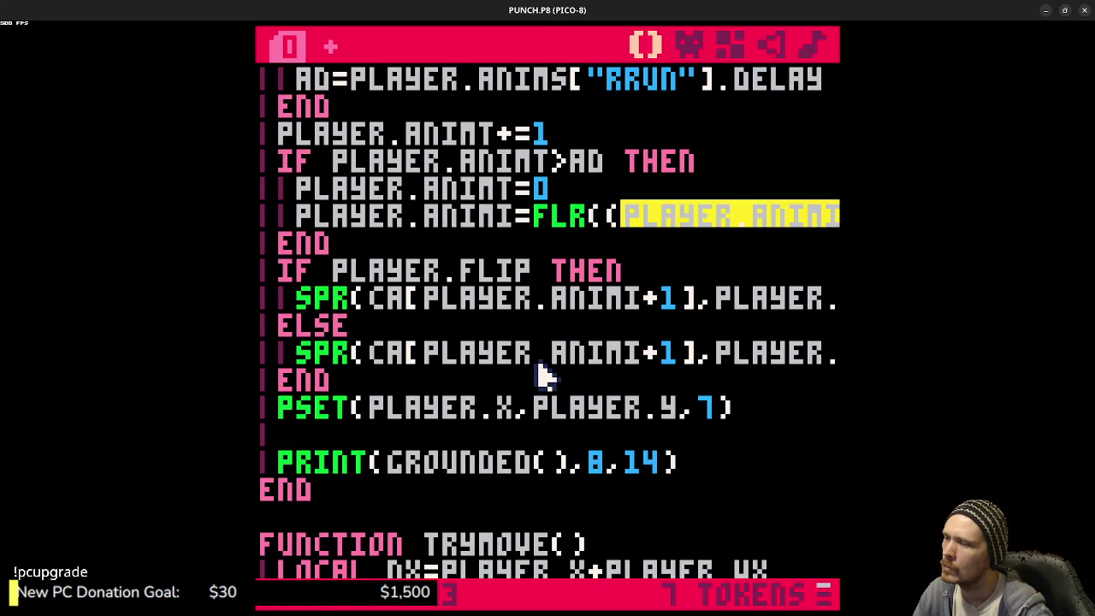
- Insert PRINT(PLAYER.ANIMI,8,8) above the GROUNDED() print and run the cart
{"action": "left_click", "coordinate": [530, 433]}
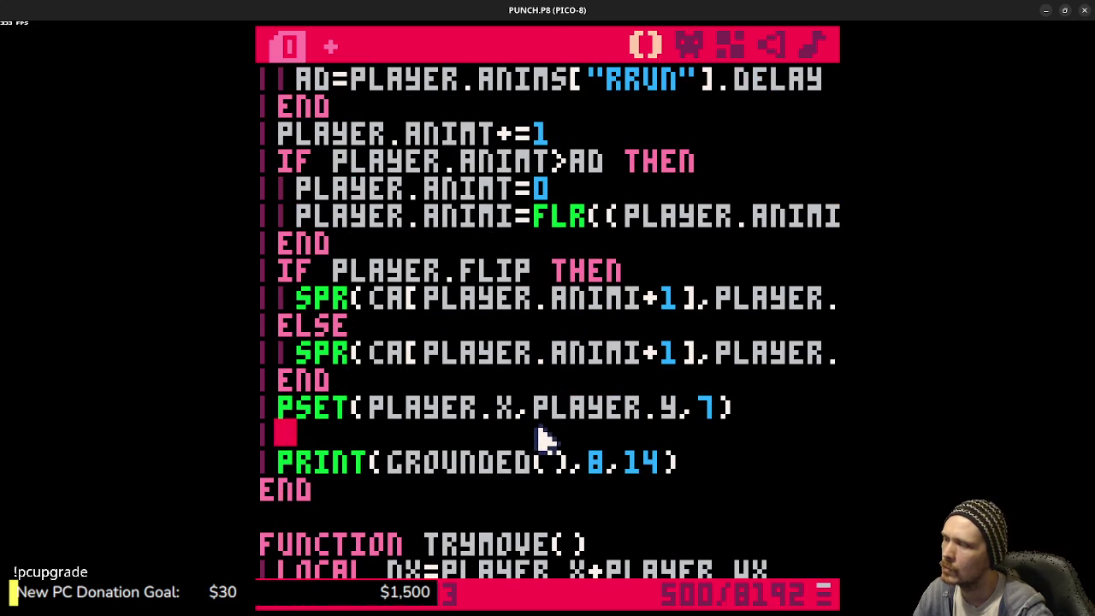
{"action": "key", "text": "Return"}
{"action": "type", "text": "PRINT("}
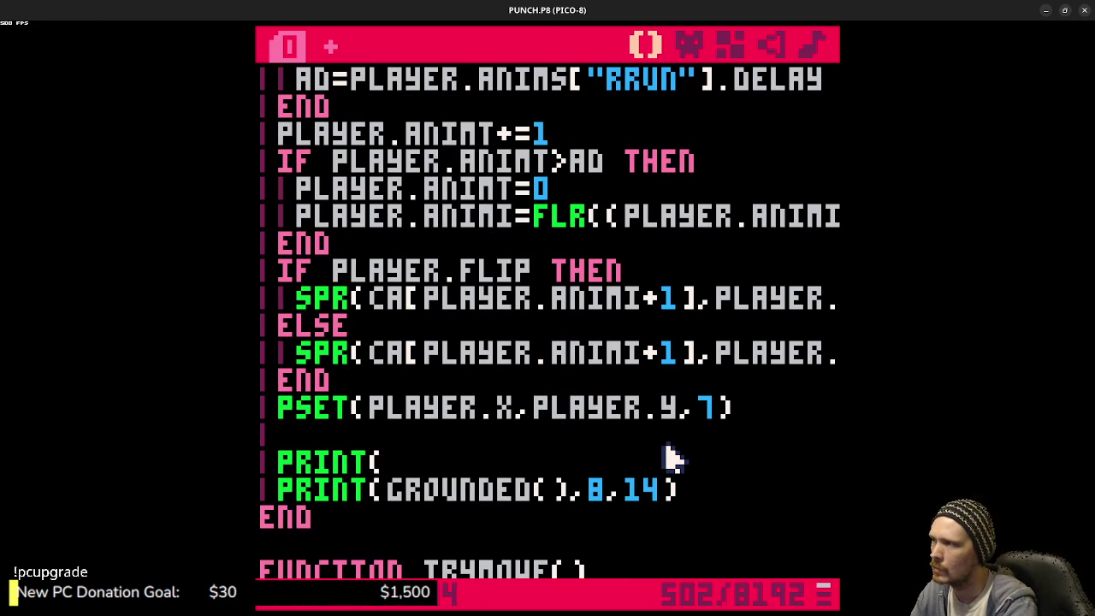
{"action": "type", "text": "PLAYER.FI"}
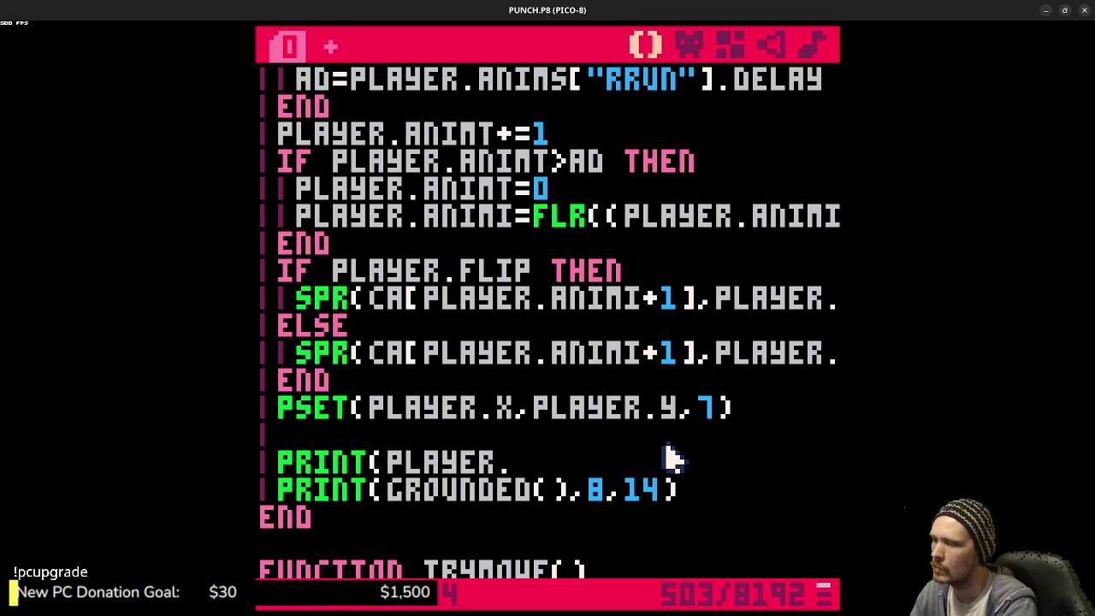
{"action": "scroll", "coordinate": [671, 459], "scroll_direction": "up", "scroll_amount": 4}
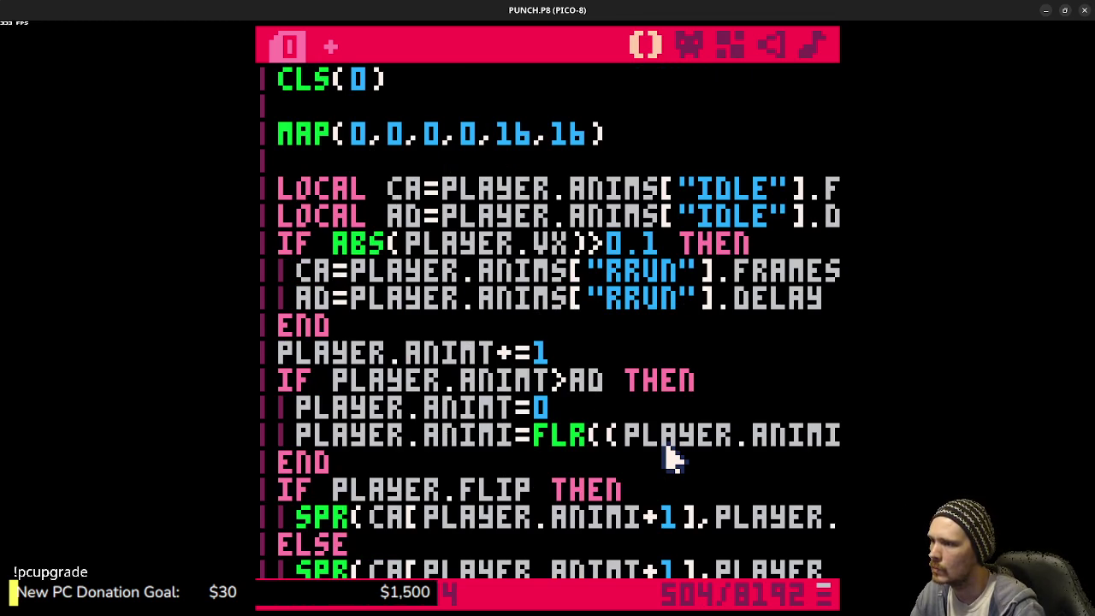
{"action": "scroll", "coordinate": [684, 468], "scroll_direction": "down", "scroll_amount": 5}
{"action": "key", "text": "BackSpace"}
{"action": "key", "text": "BackSpace"}
{"action": "type", "text": "anim"}
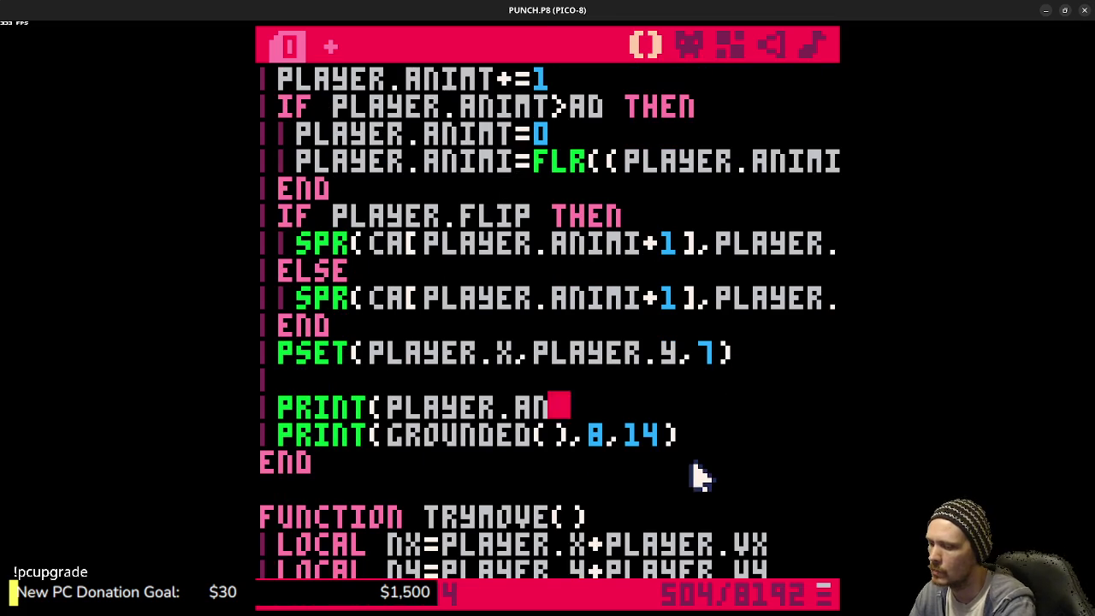
{"action": "type", "text": "i"}
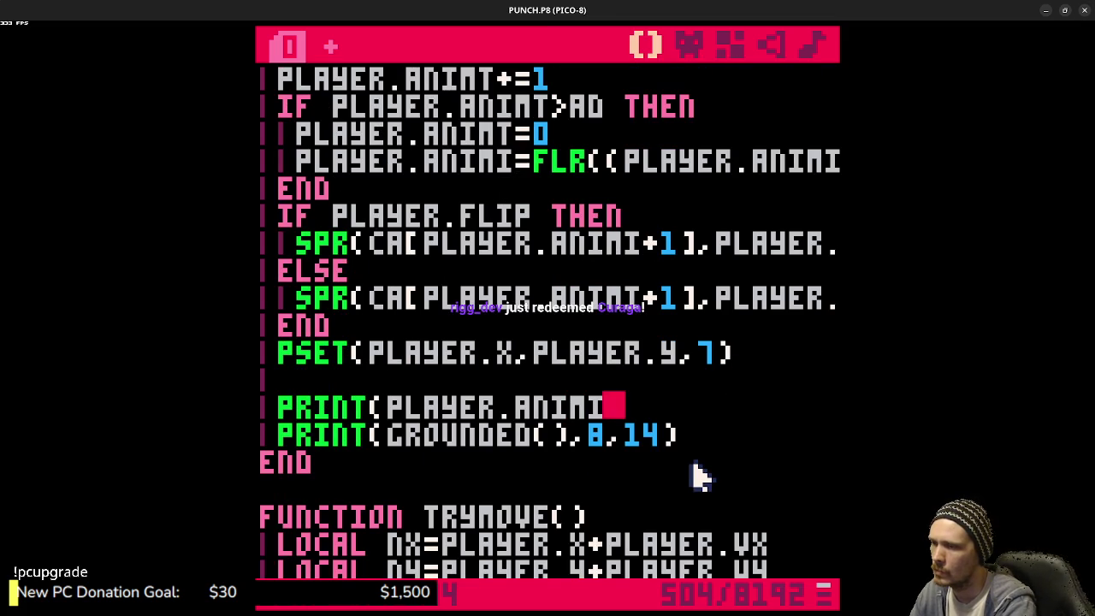
{"action": "type", "text": ",8,8)"}
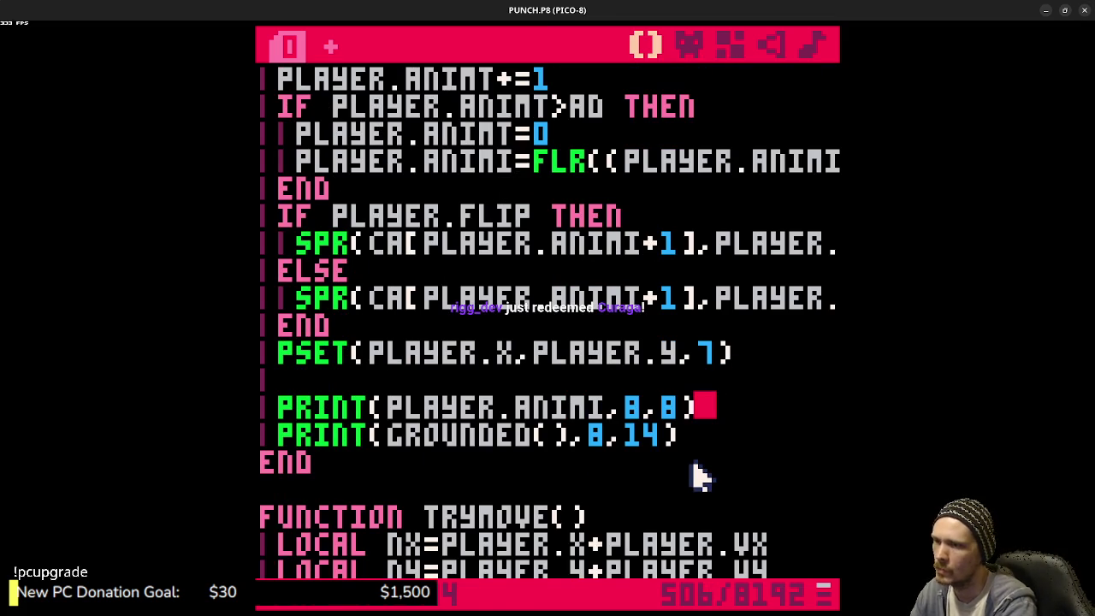
{"action": "key", "text": "ctrl+r"}
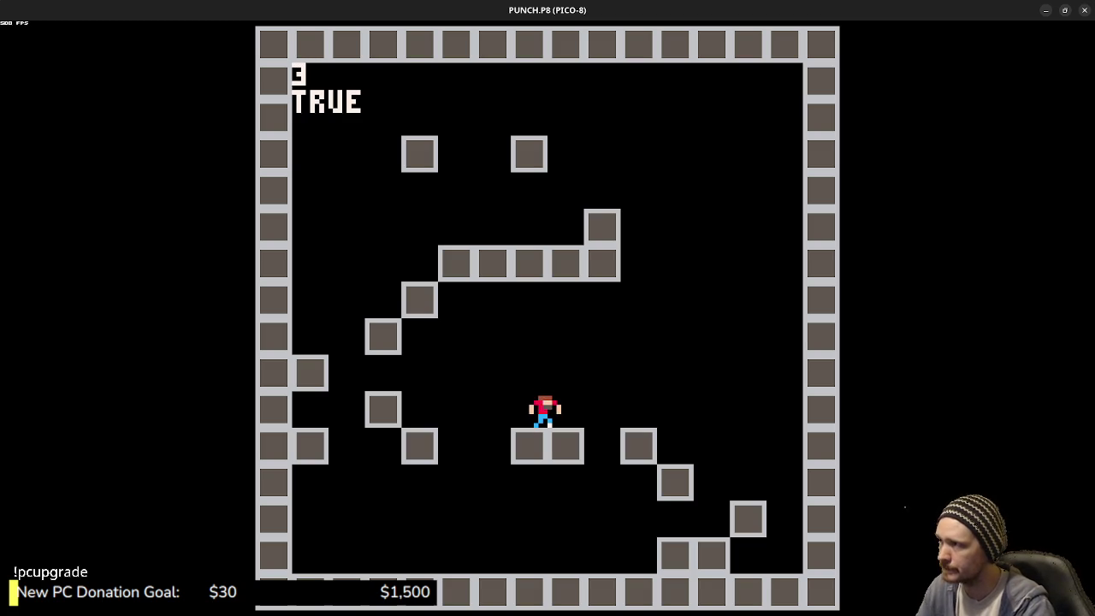
- Run the player left and right across the floor, watching ANIMI cycle 1 to 4
{"action": "key", "text": "Right"}
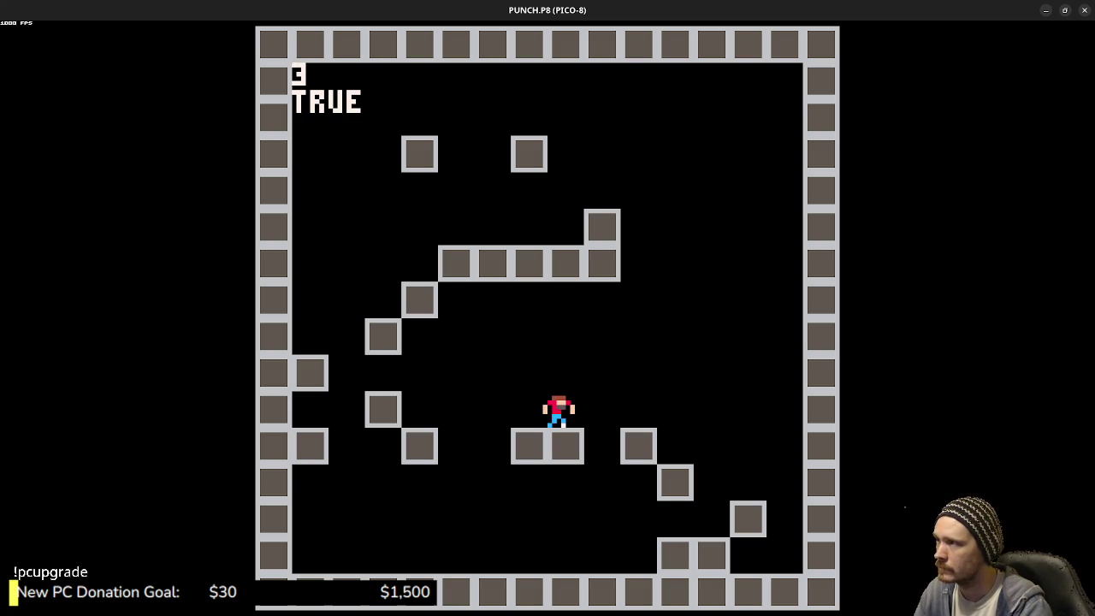
{"action": "key", "text": "Right"}
{"action": "key", "text": "Left"}
{"action": "key", "text": "Left"}
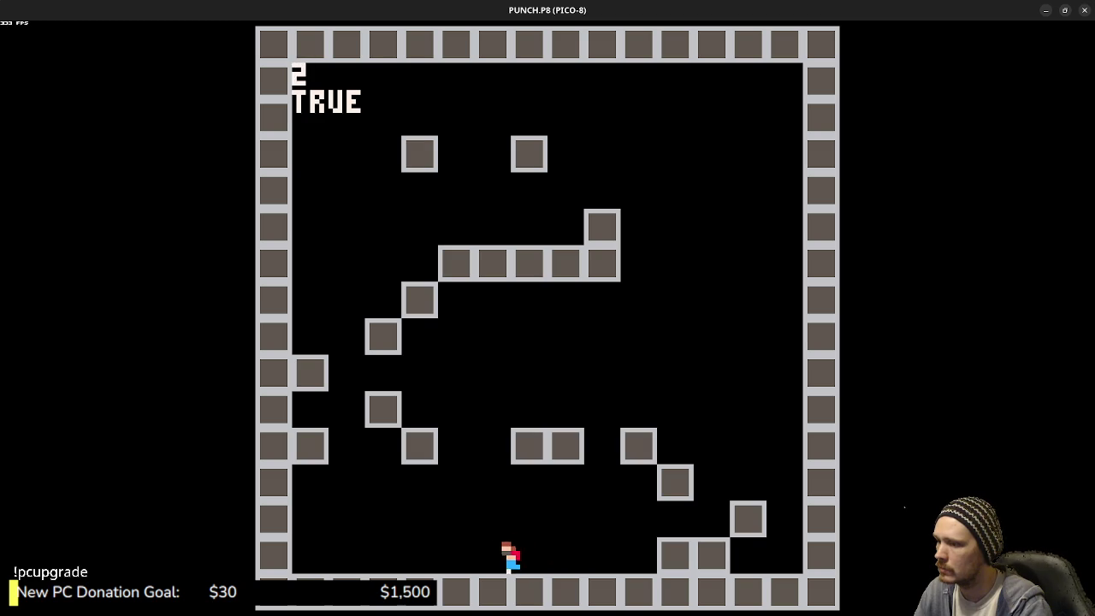
{"action": "key", "text": "Right"}
{"action": "key", "text": "Left"}
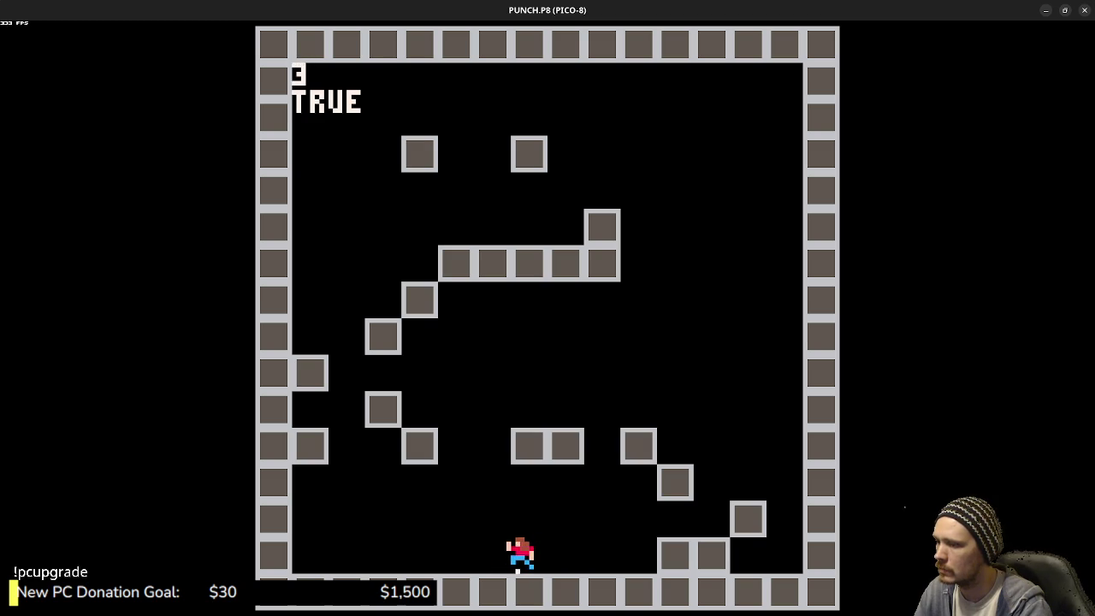
{"action": "key", "text": "Right"}
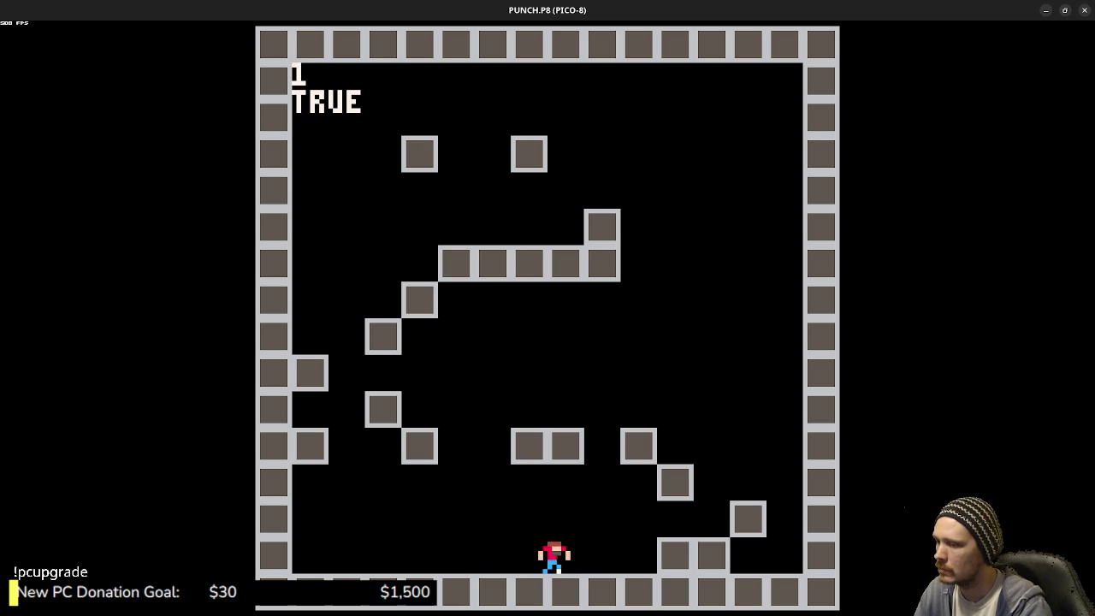
- Stop the game and select RRUN on the _DRAW frames line
{"action": "key", "text": "Escape"}
{"action": "key", "text": "Escape"}
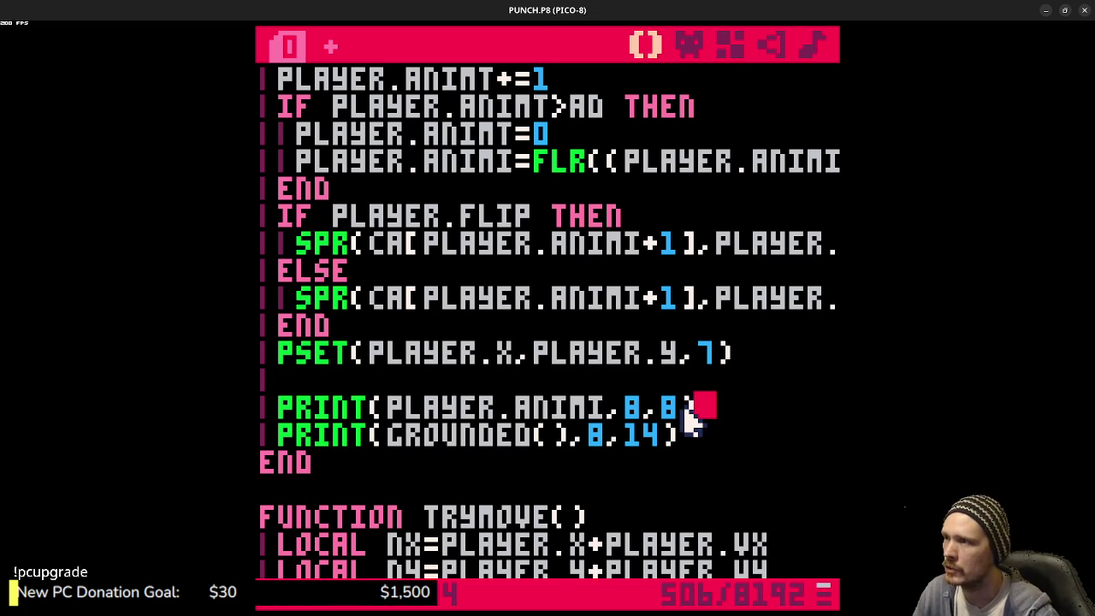
{"action": "scroll", "coordinate": [692, 419], "scroll_direction": "up", "scroll_amount": 4}
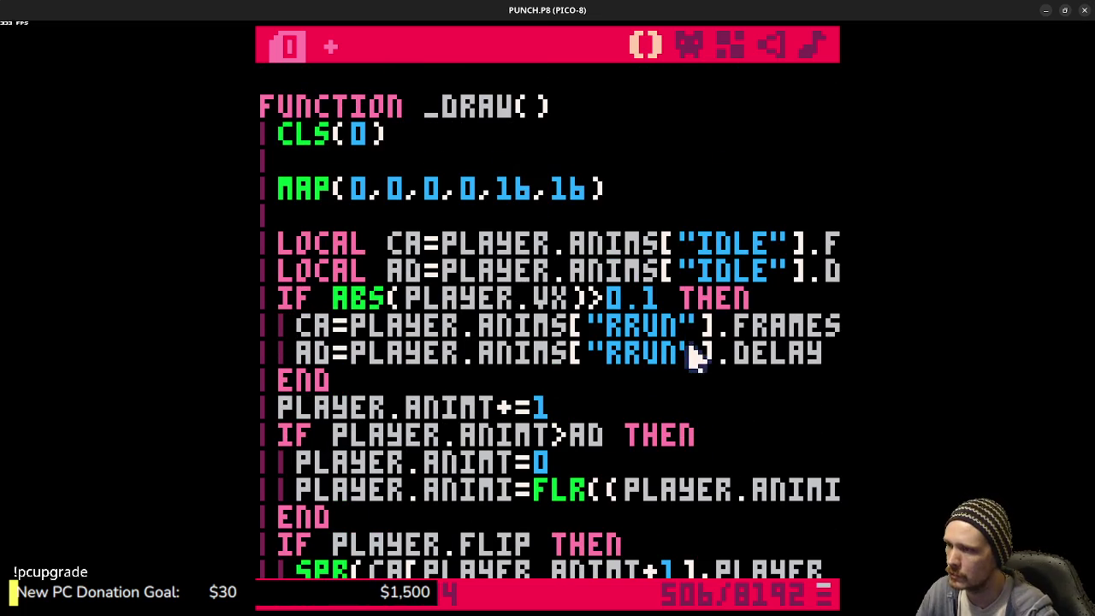
{"action": "double_click", "coordinate": [653, 330]}
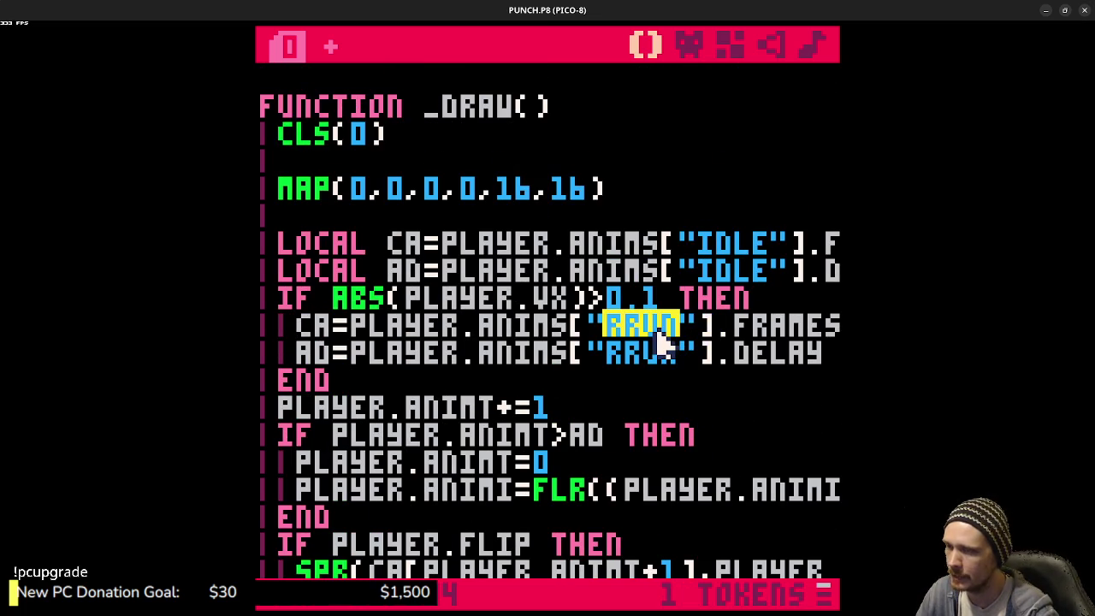